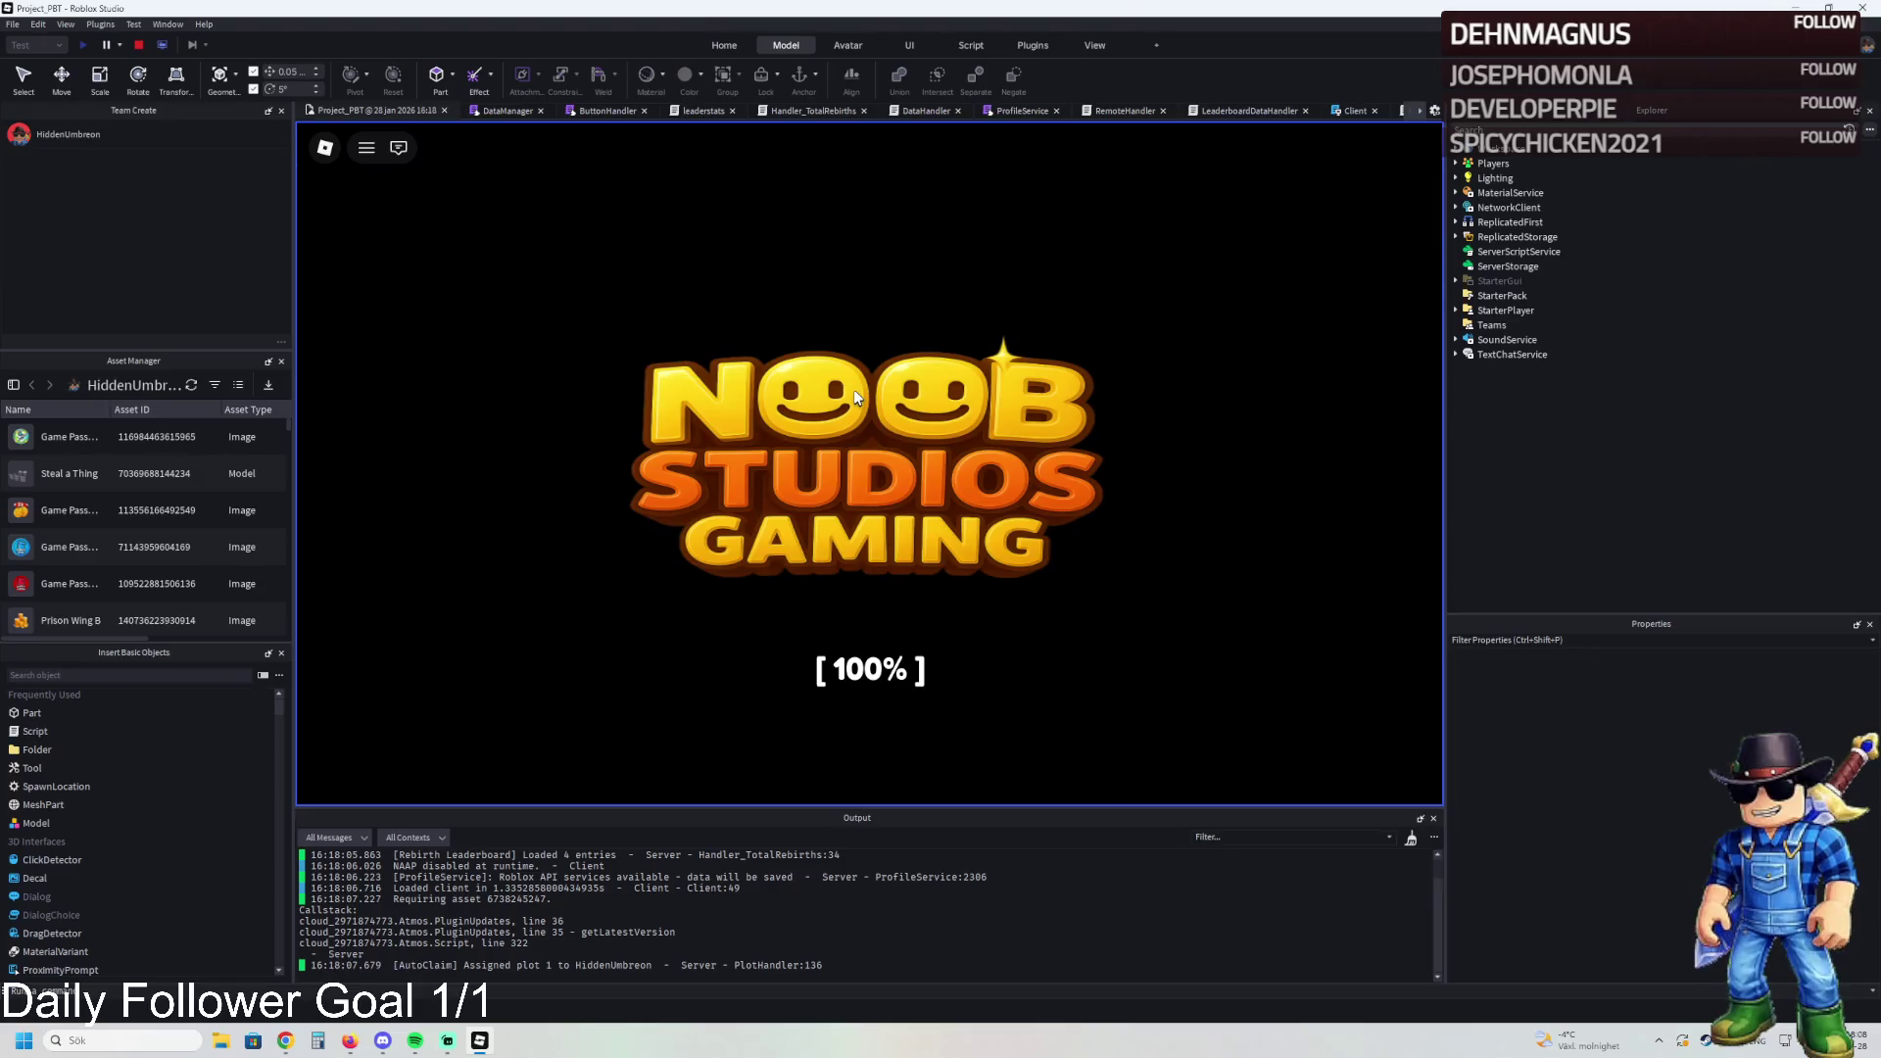
Step: Walk into and out of the barred cell, equip the pink coil, and pass through the building
key("w")
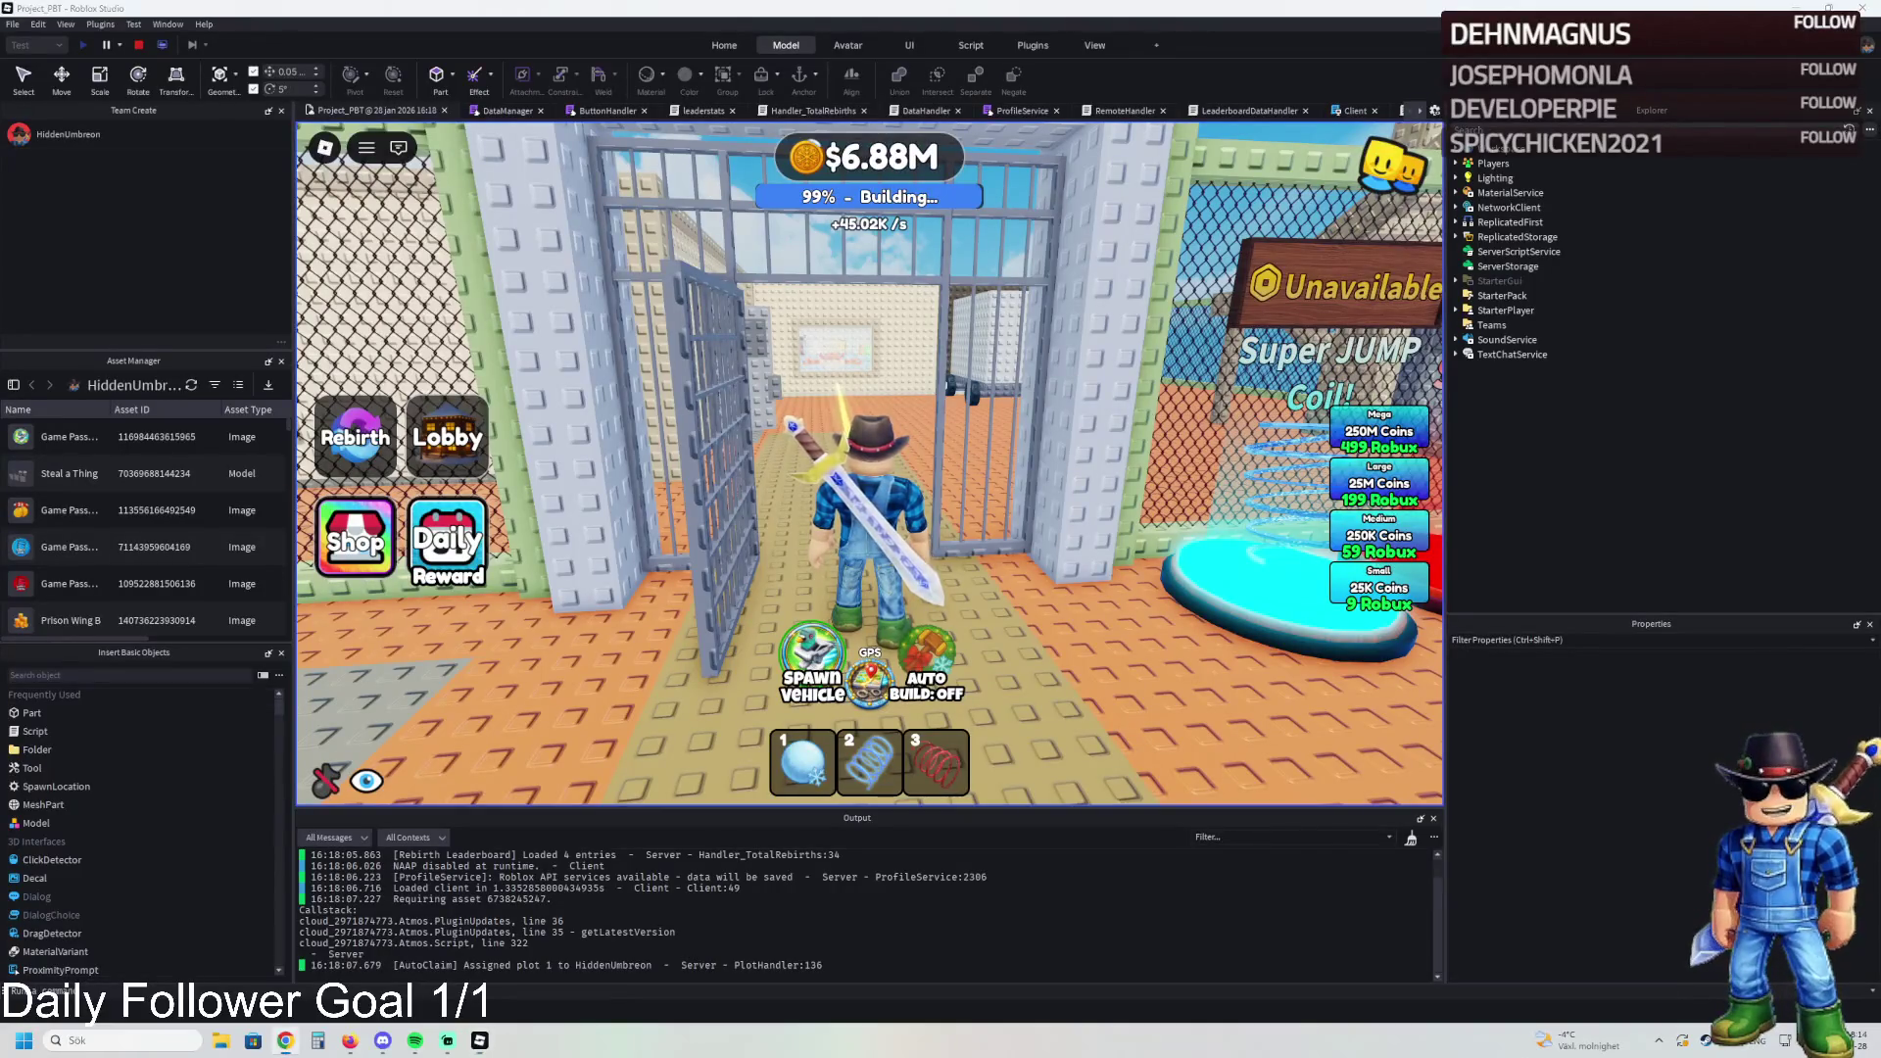
key("w")
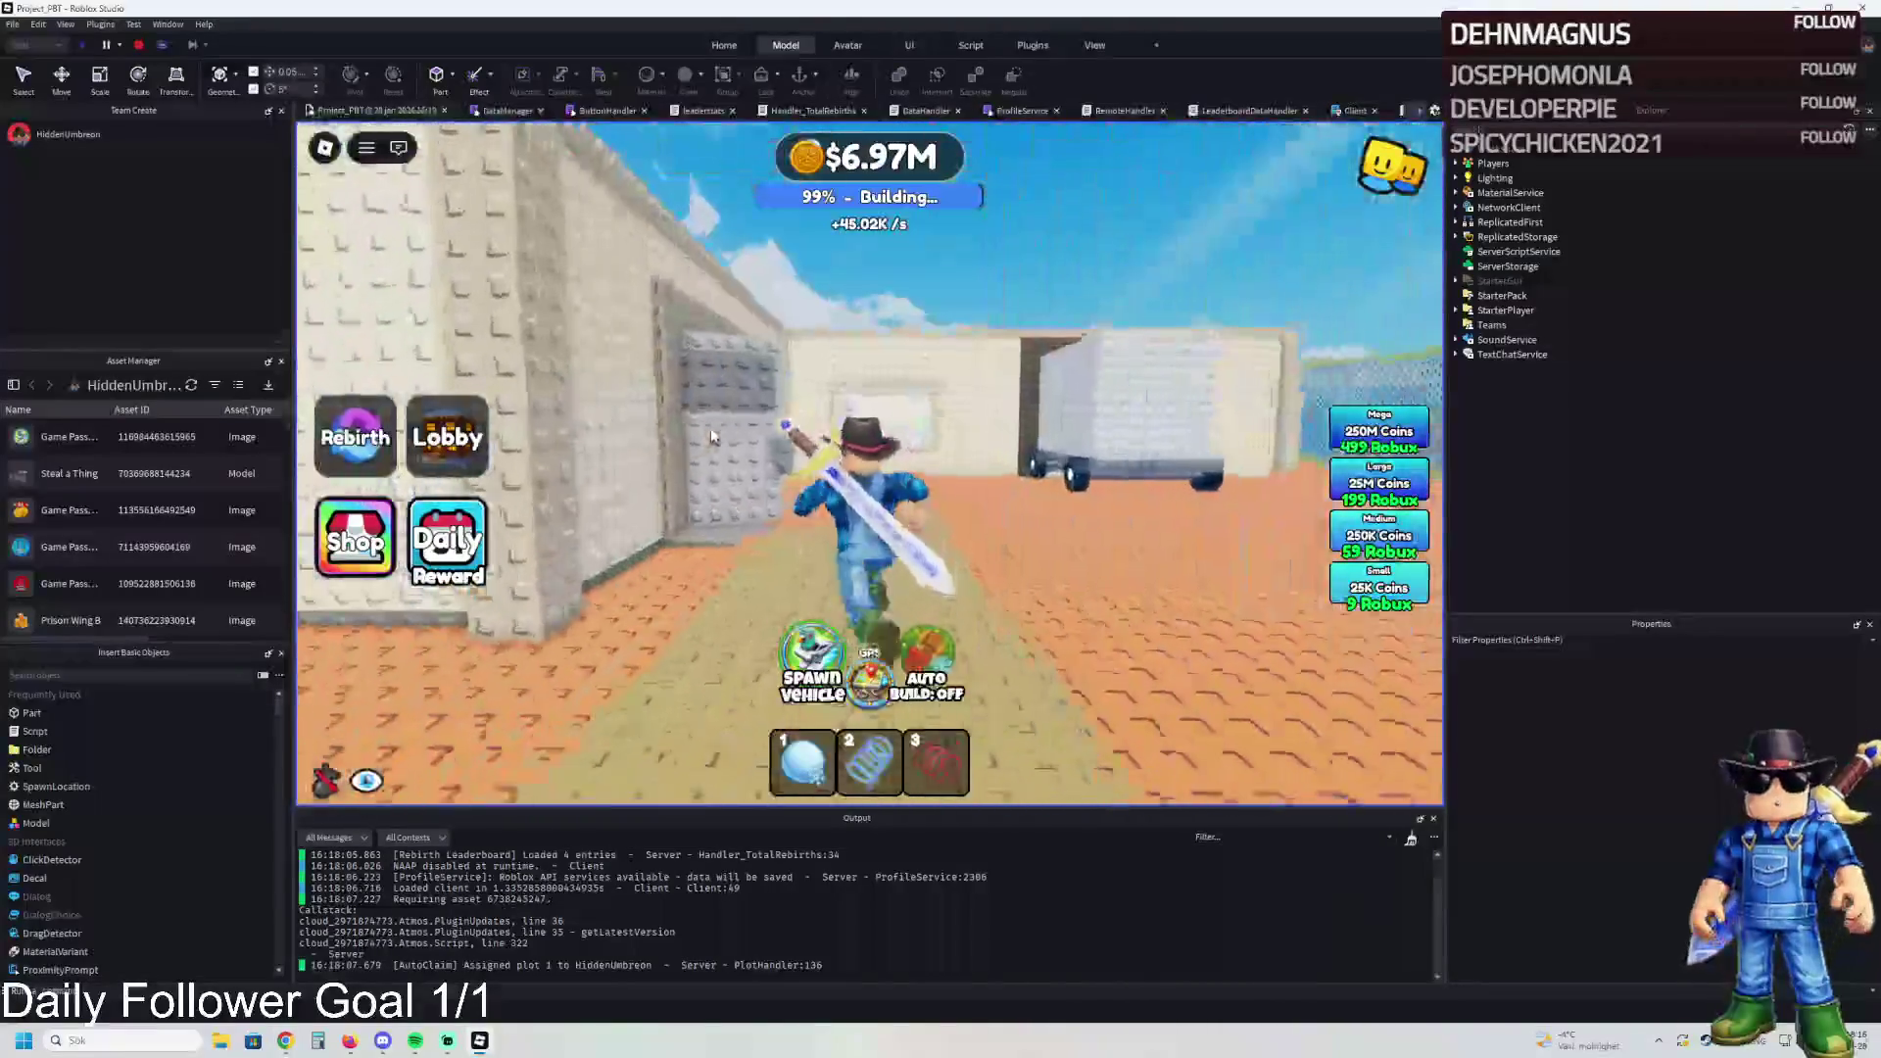
key("3")
key("d")
key("w")
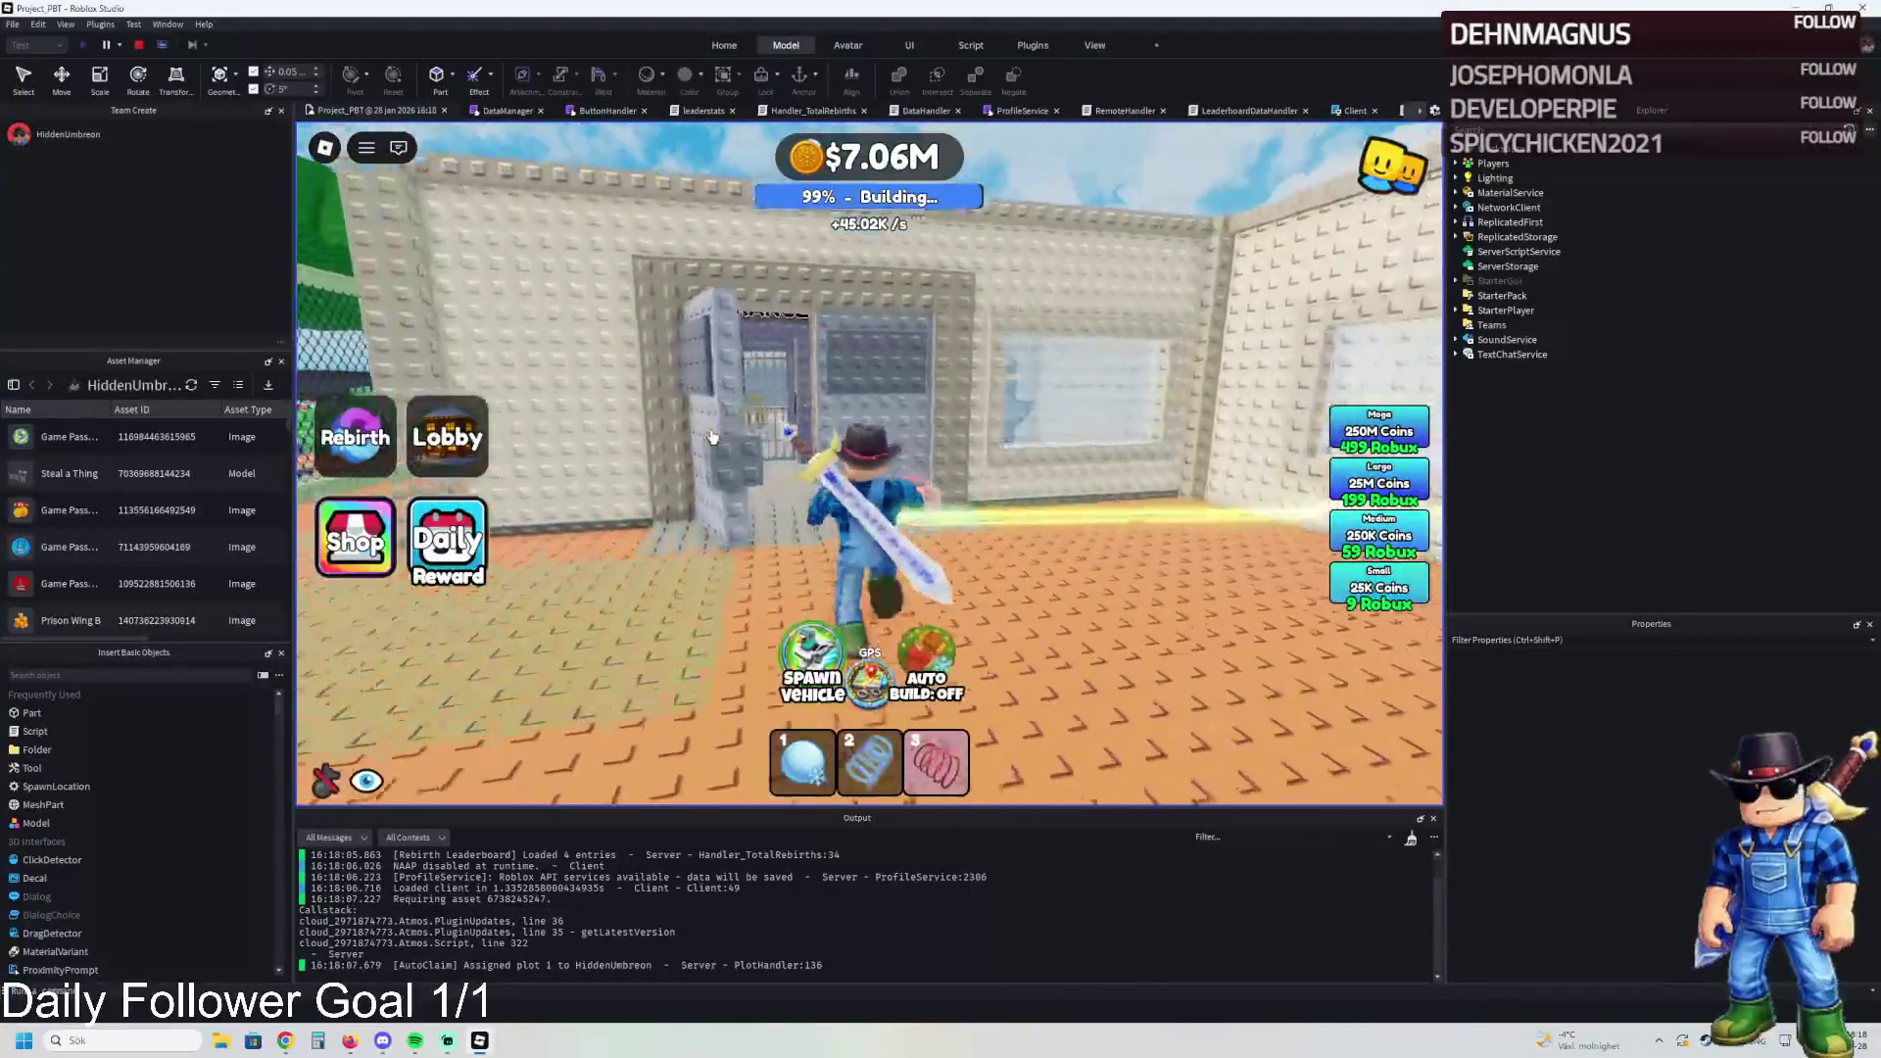
key("w")
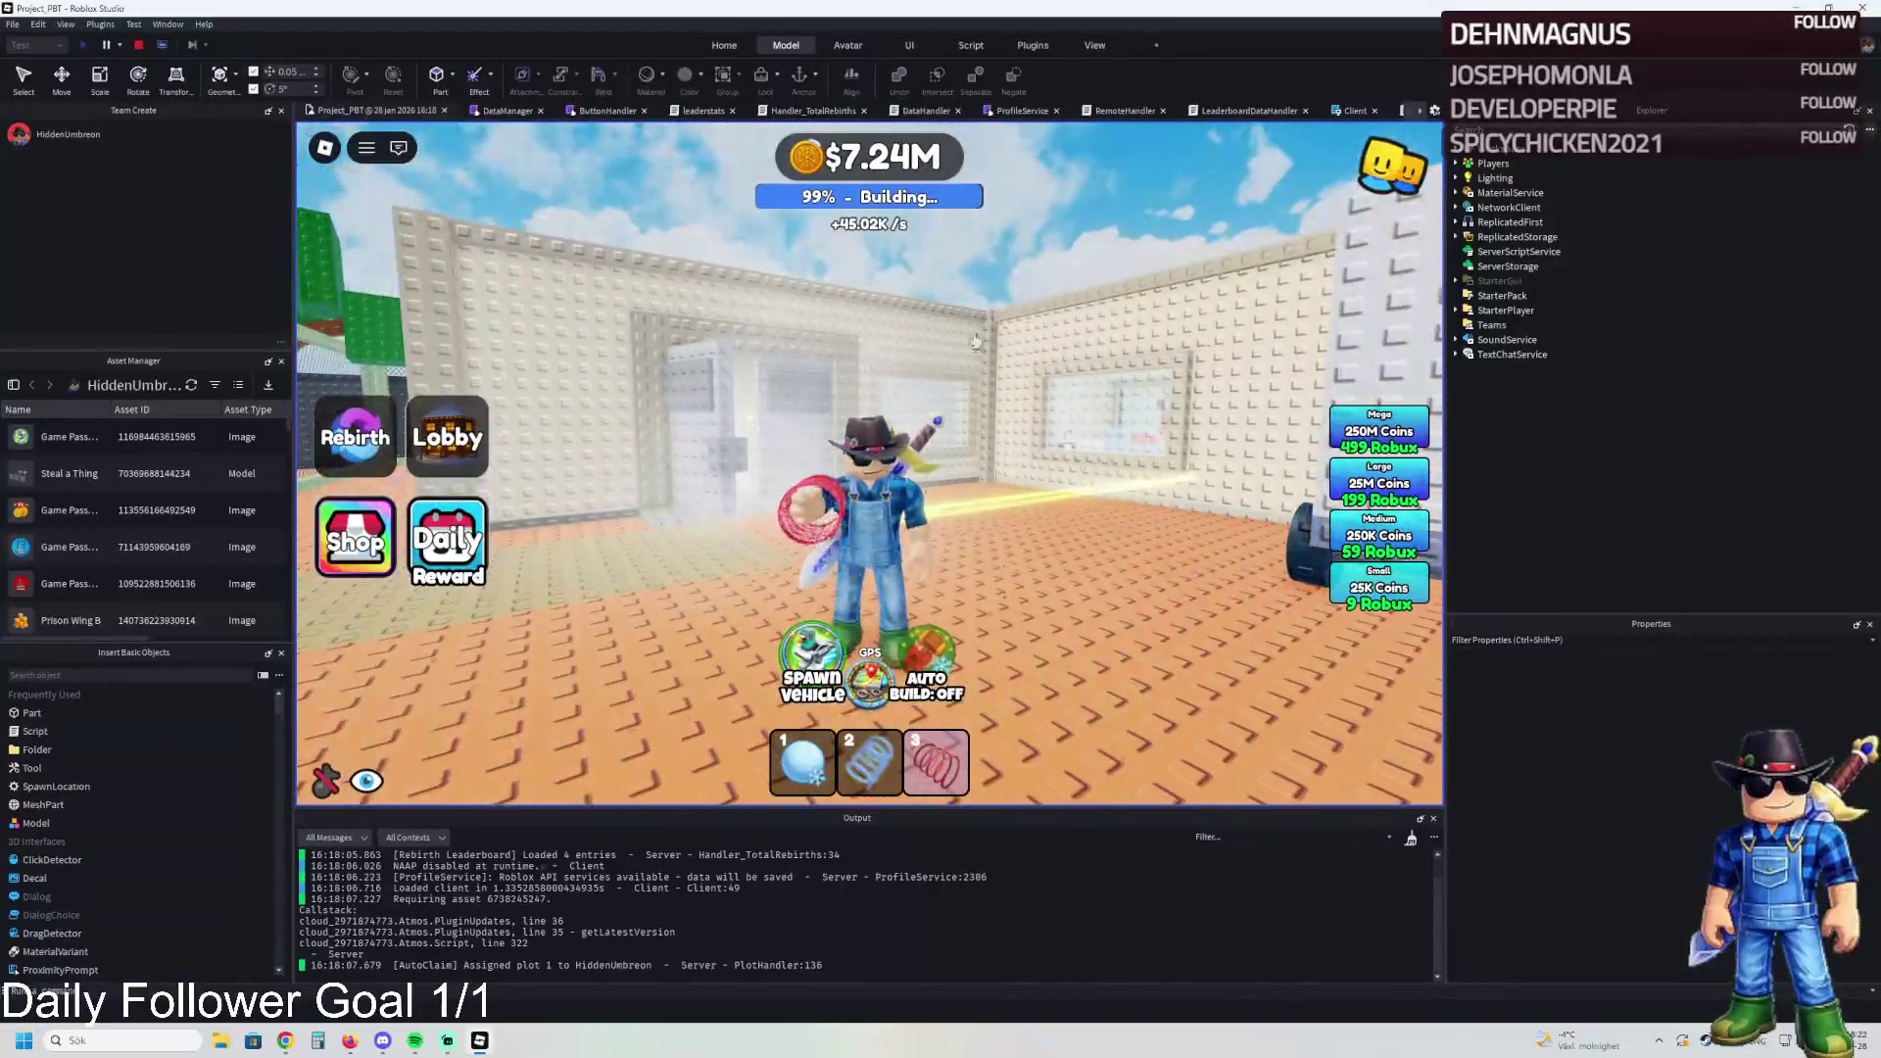
Step: Run along the corridor behind the fence and across the prison plot past the stairs
key("a")
key("w")
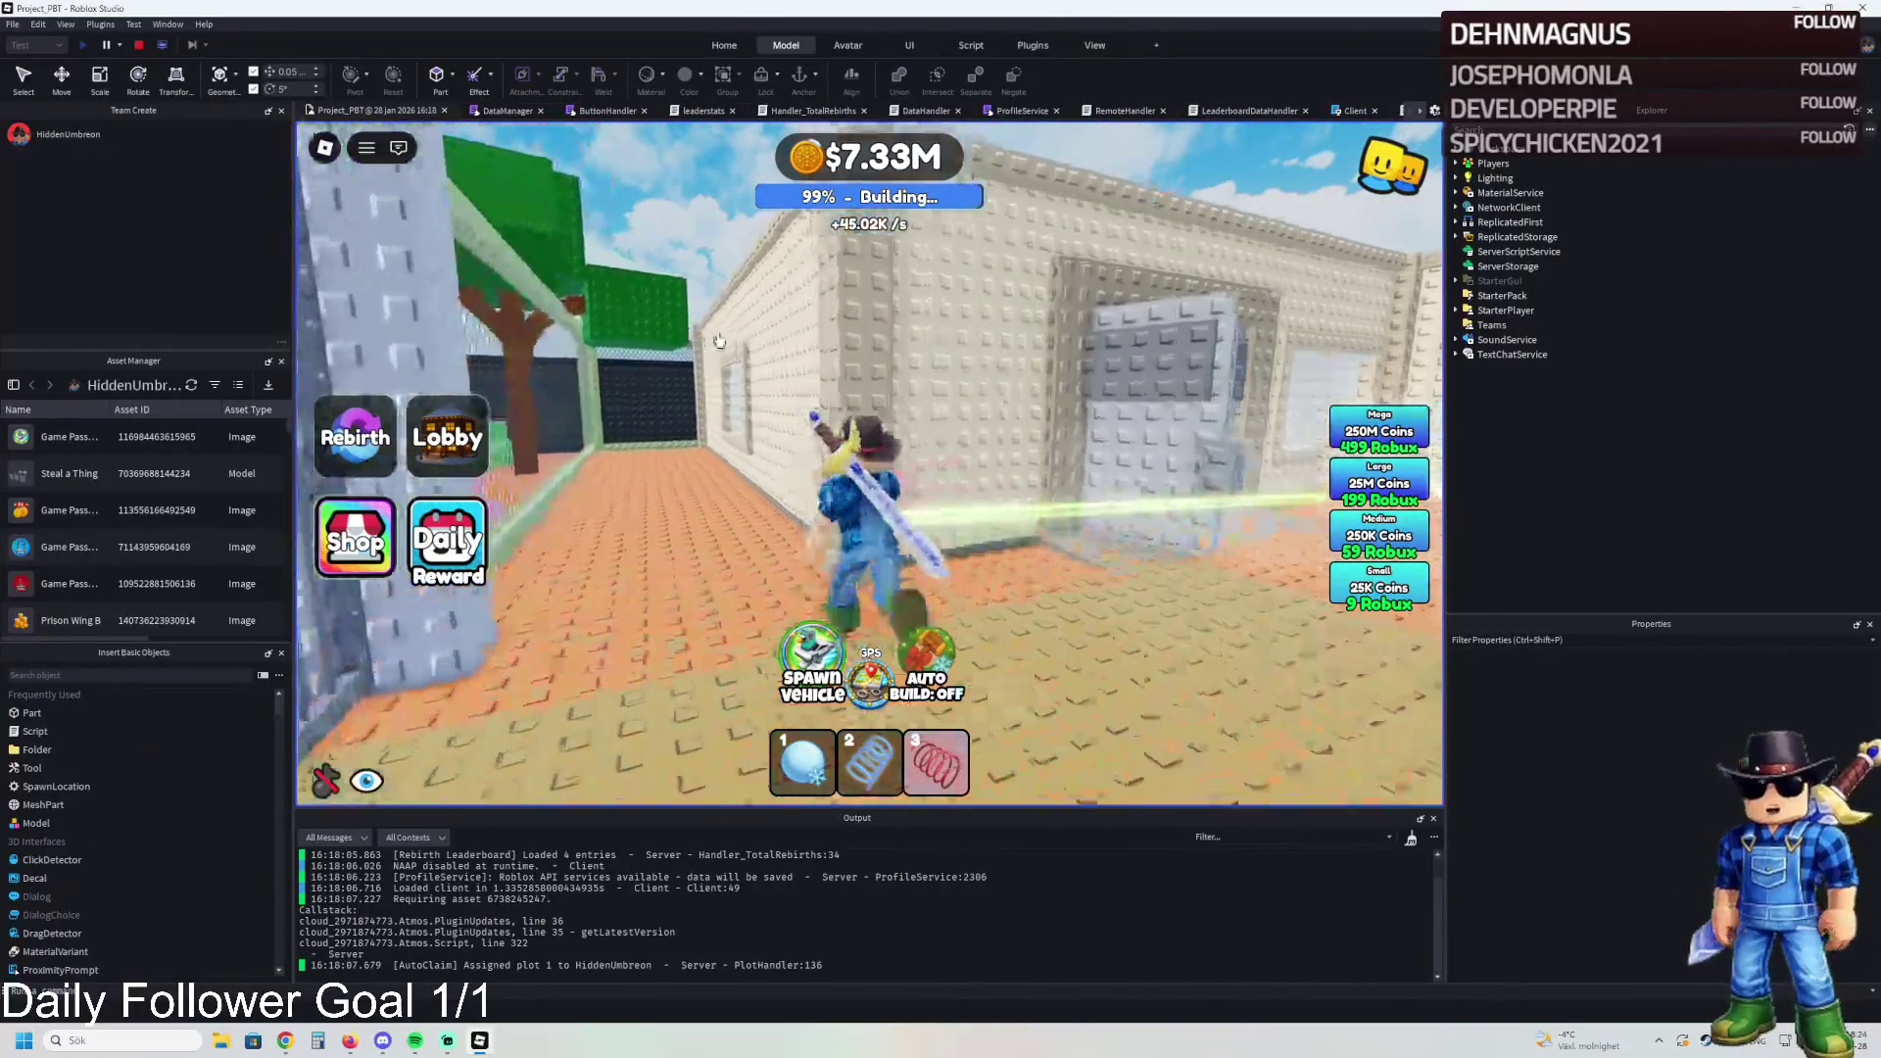
key("w")
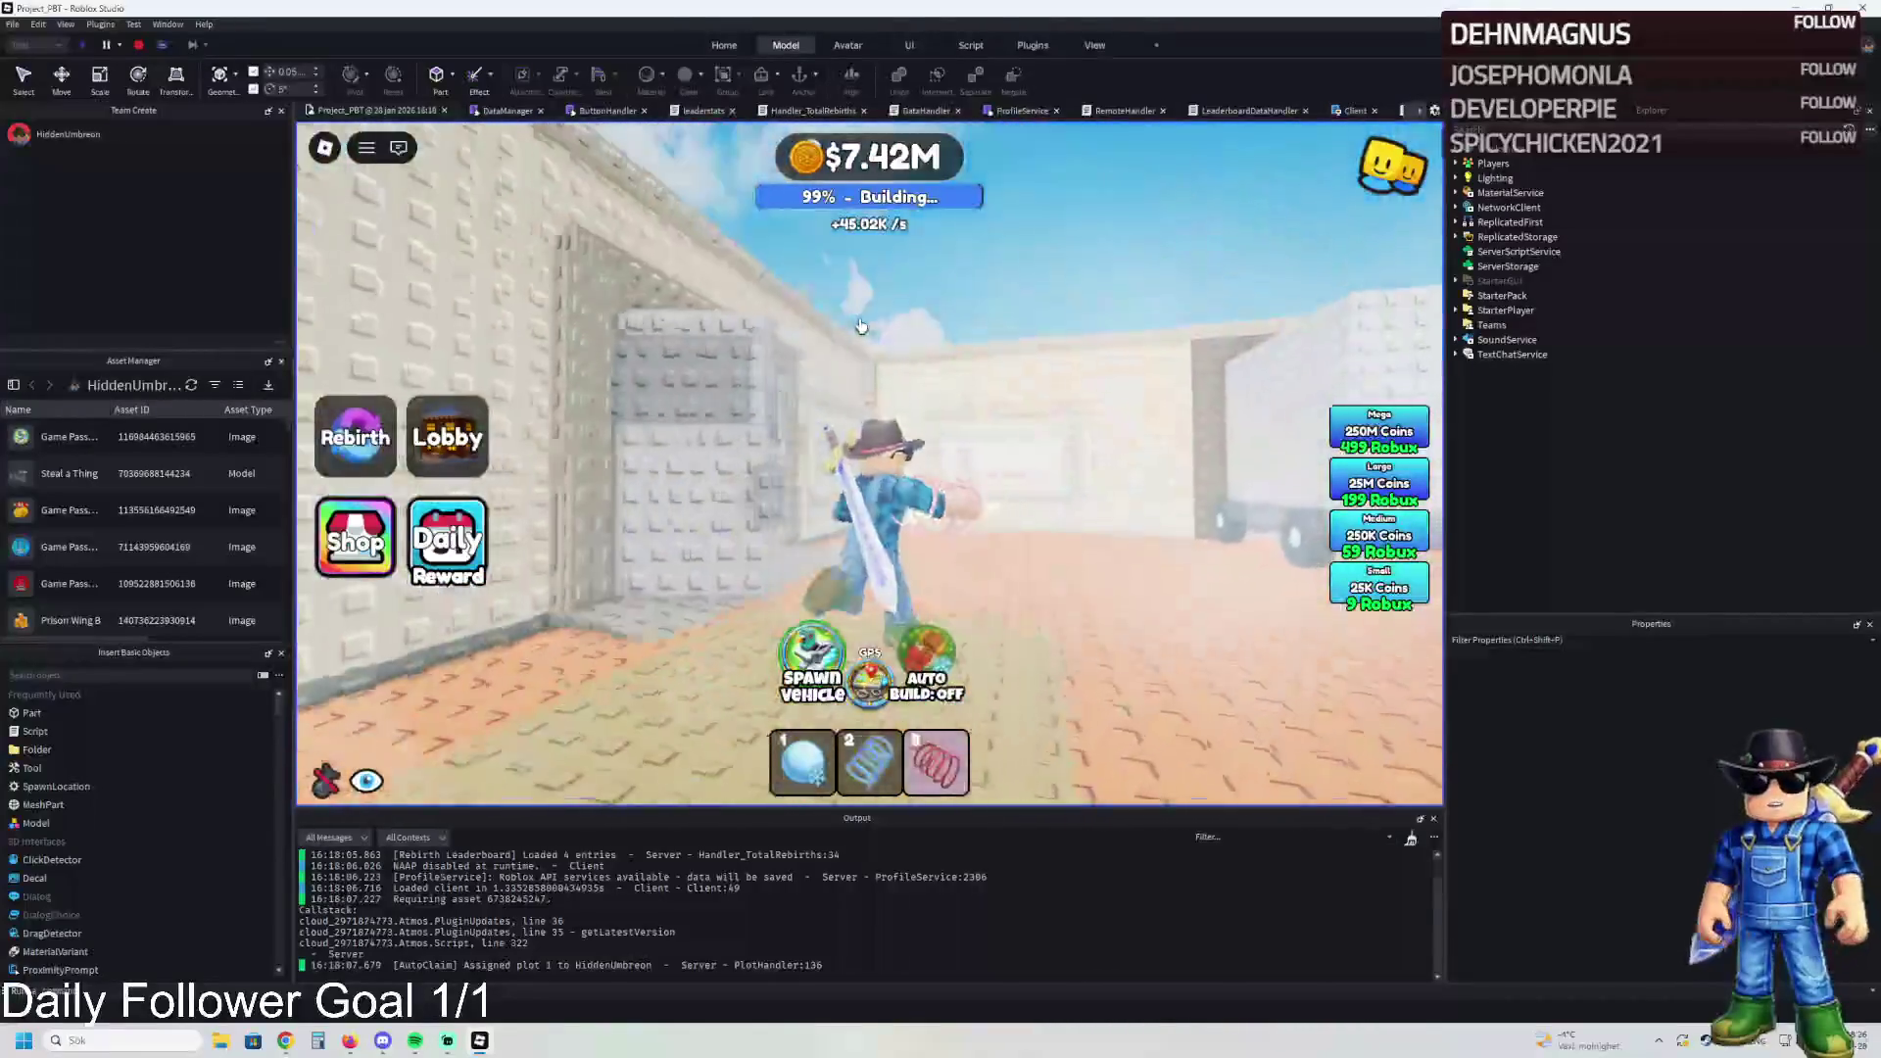
key("w")
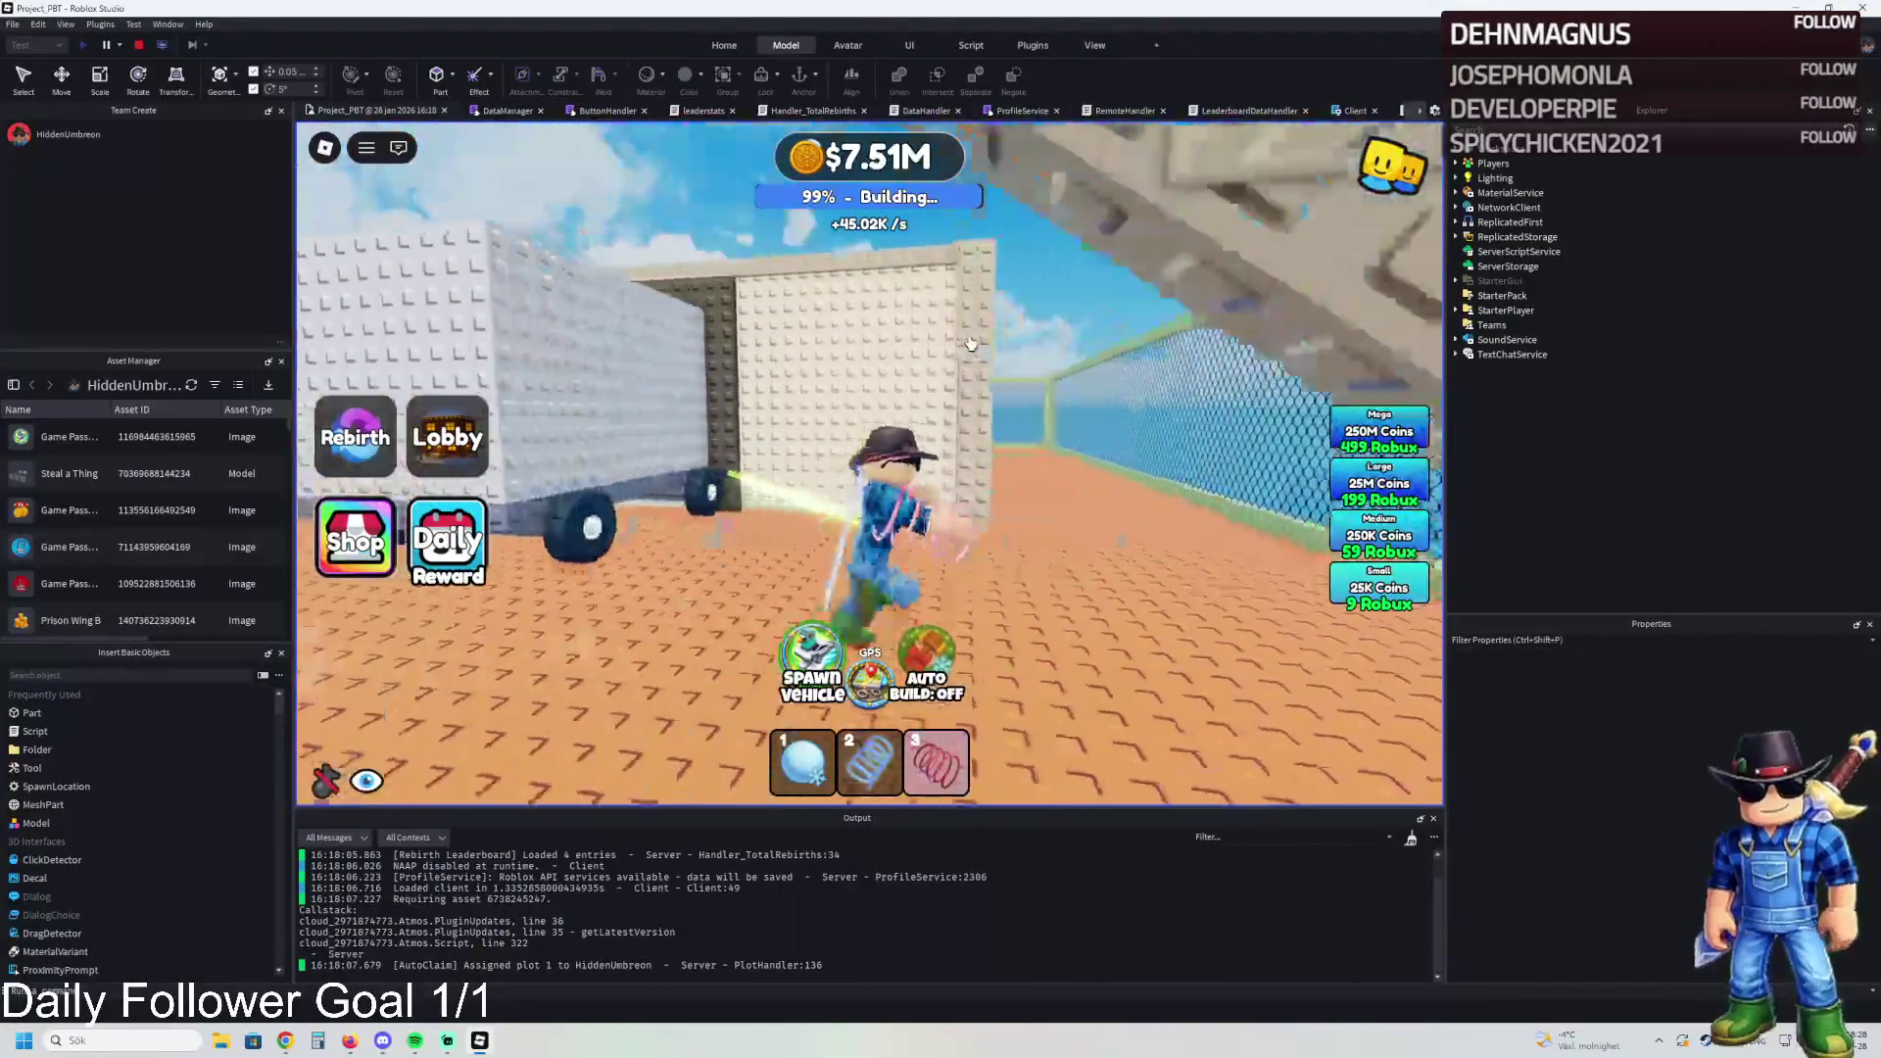
key("w")
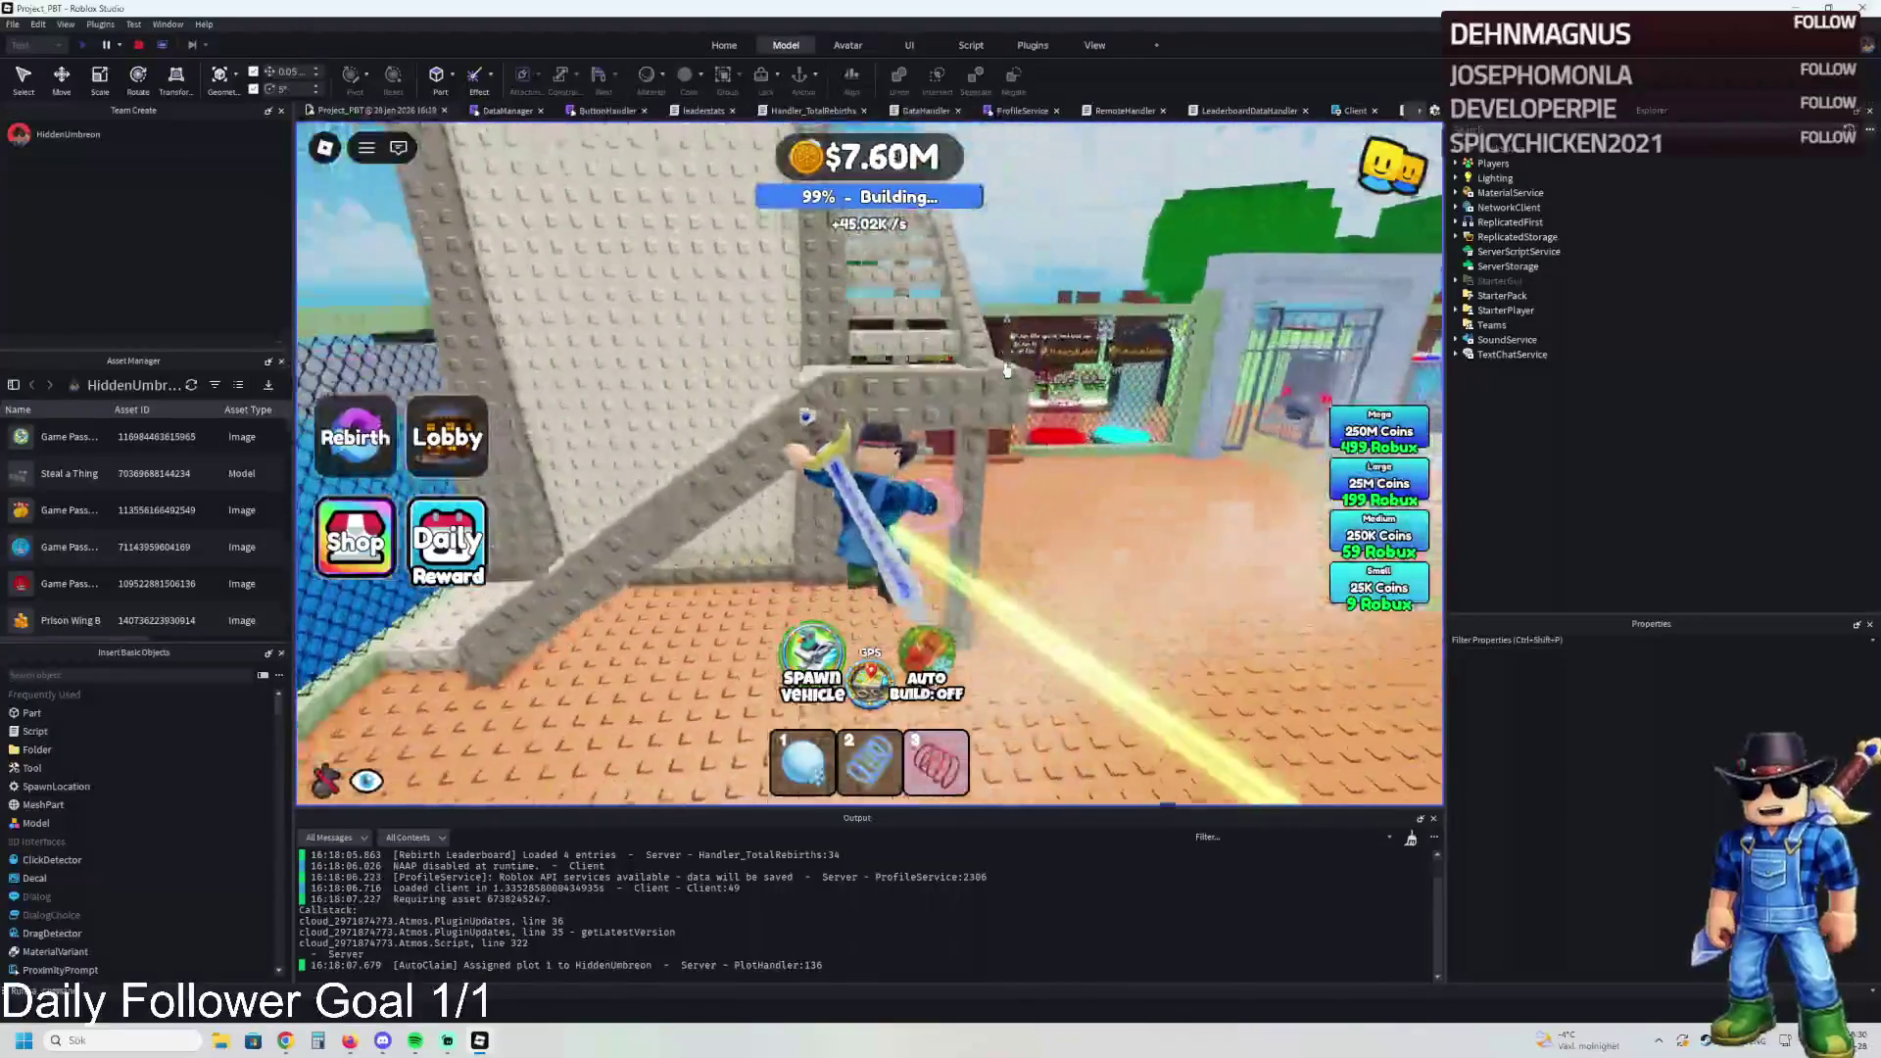
key("w")
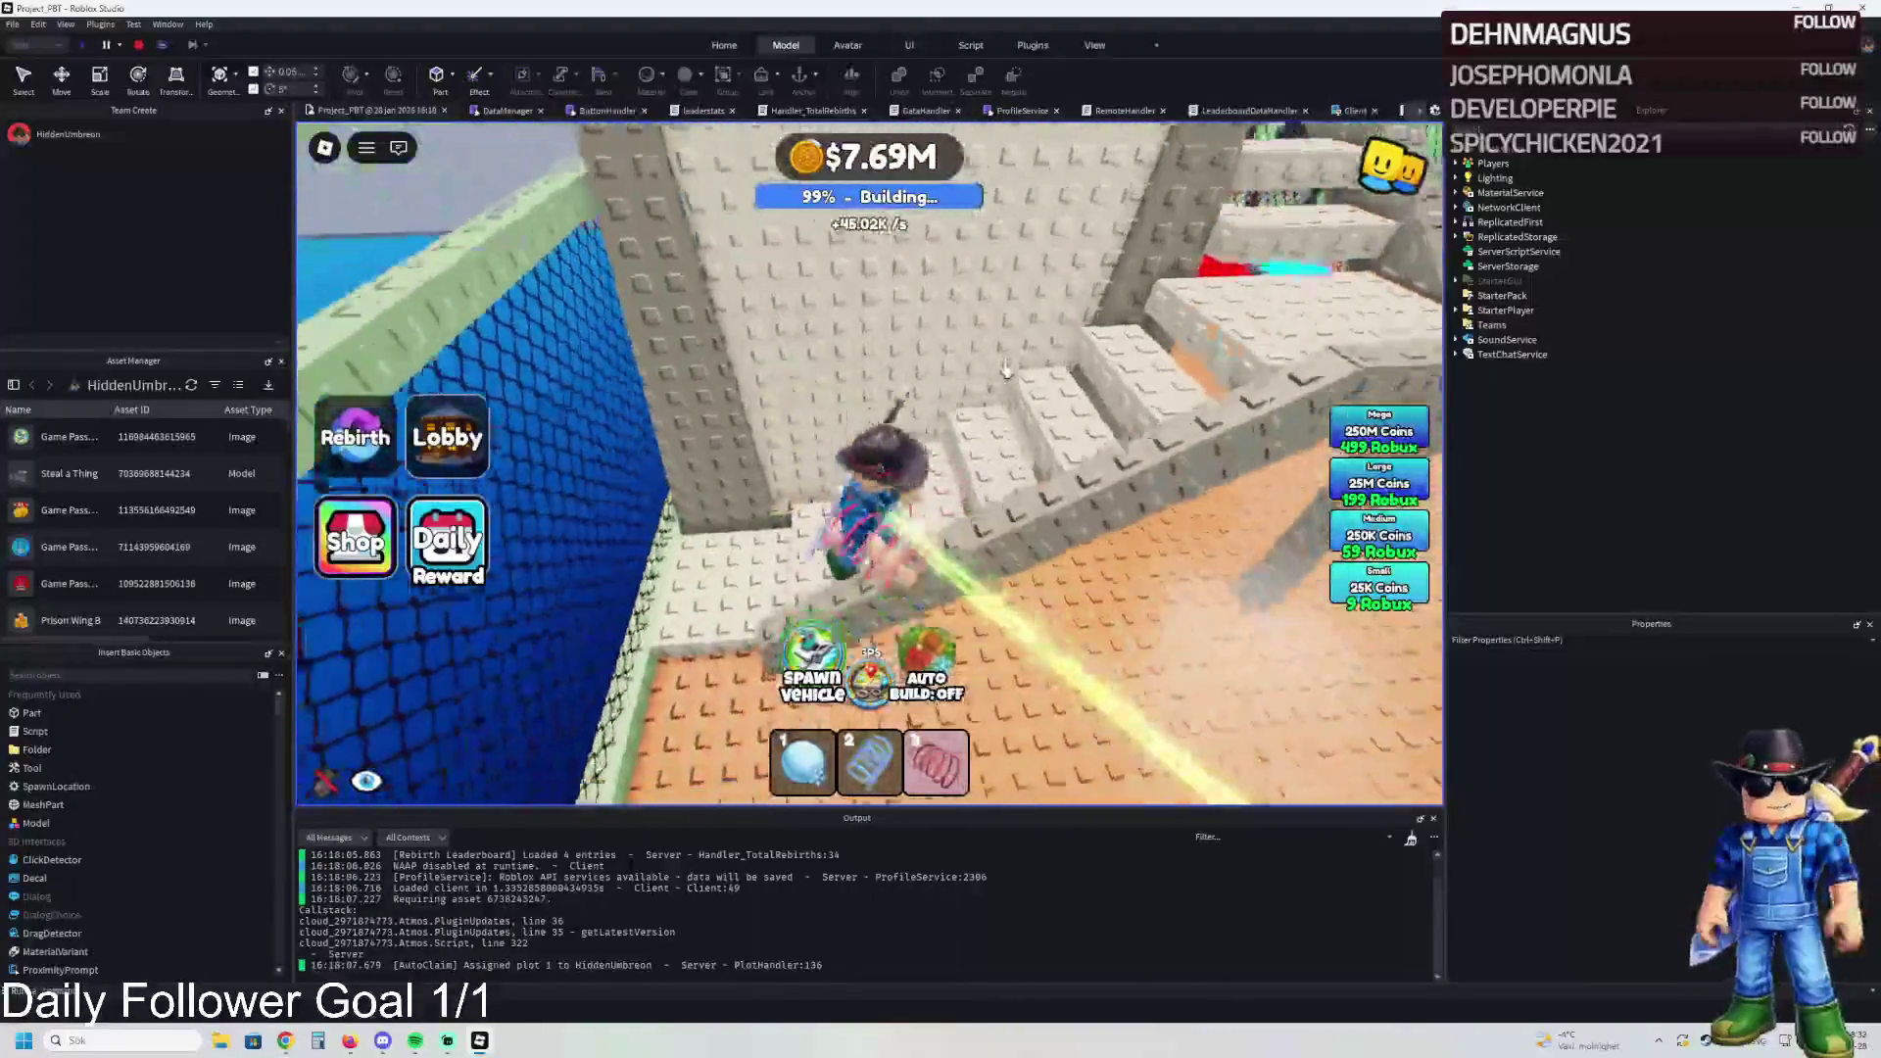
key("w")
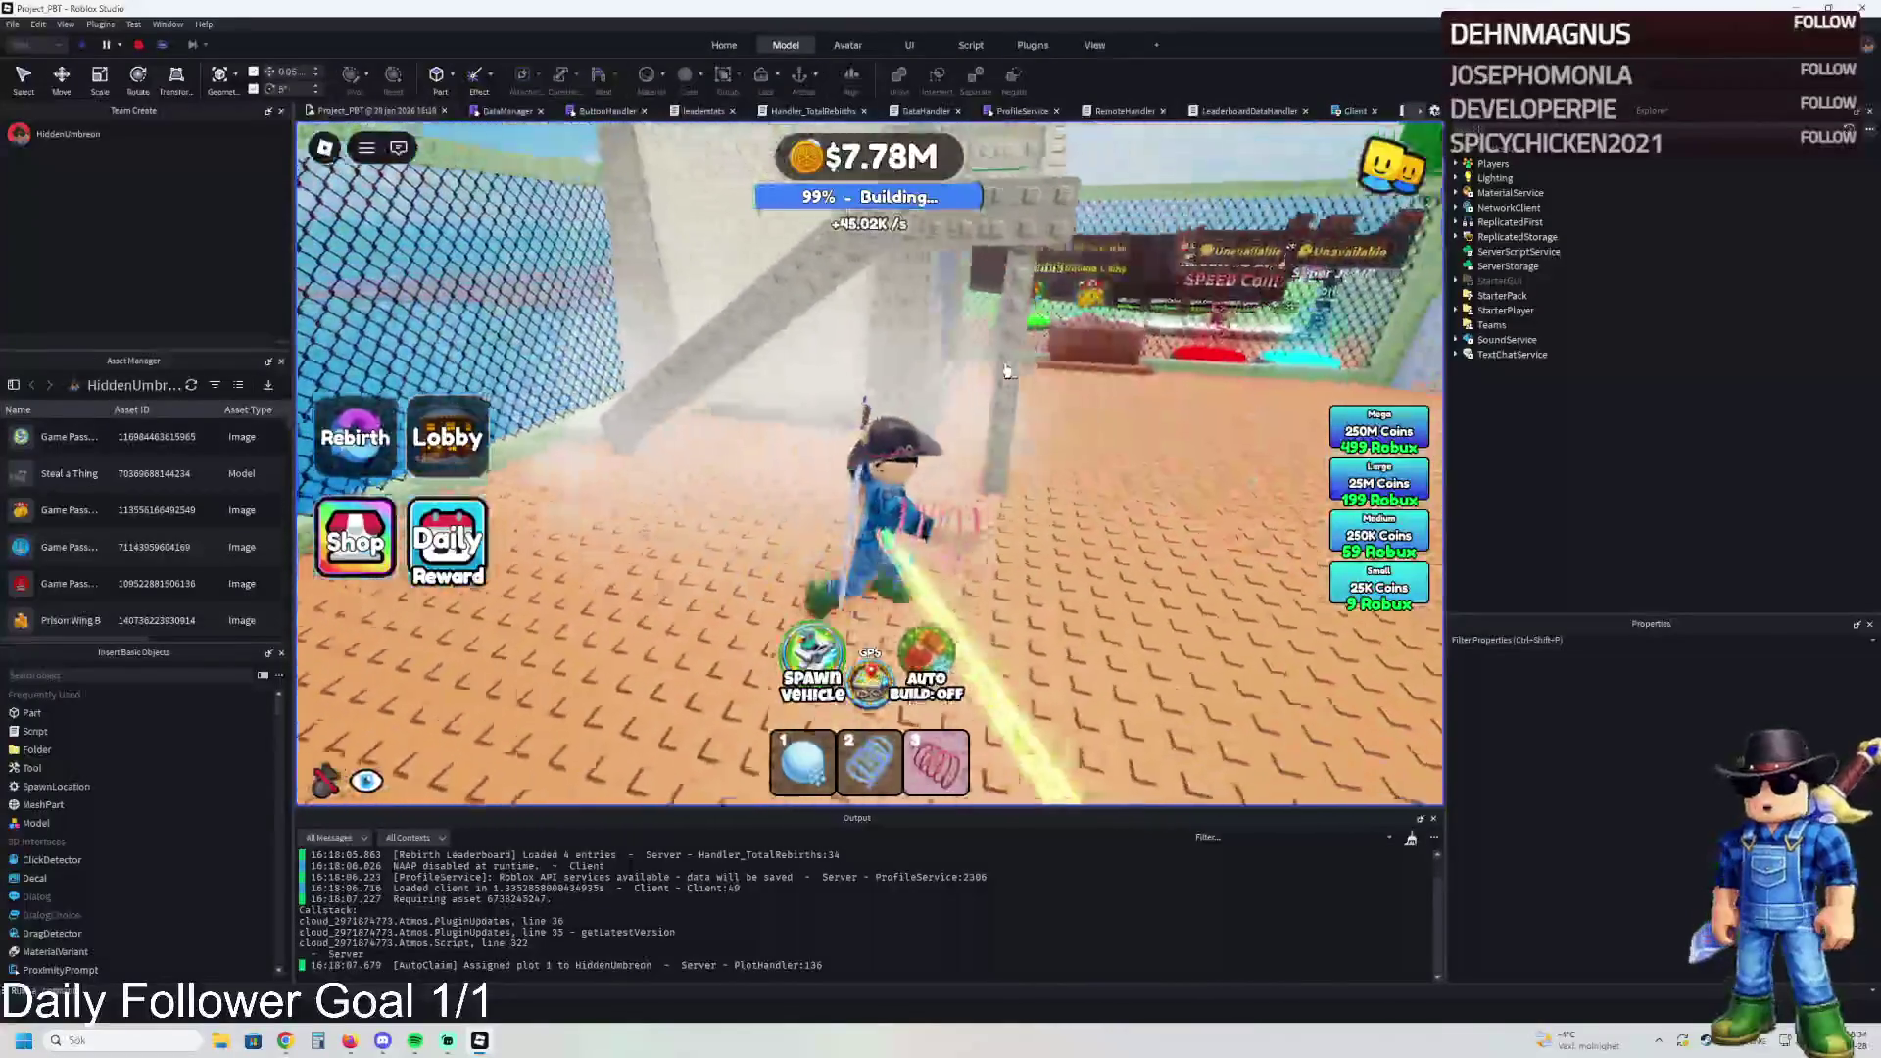
key("w")
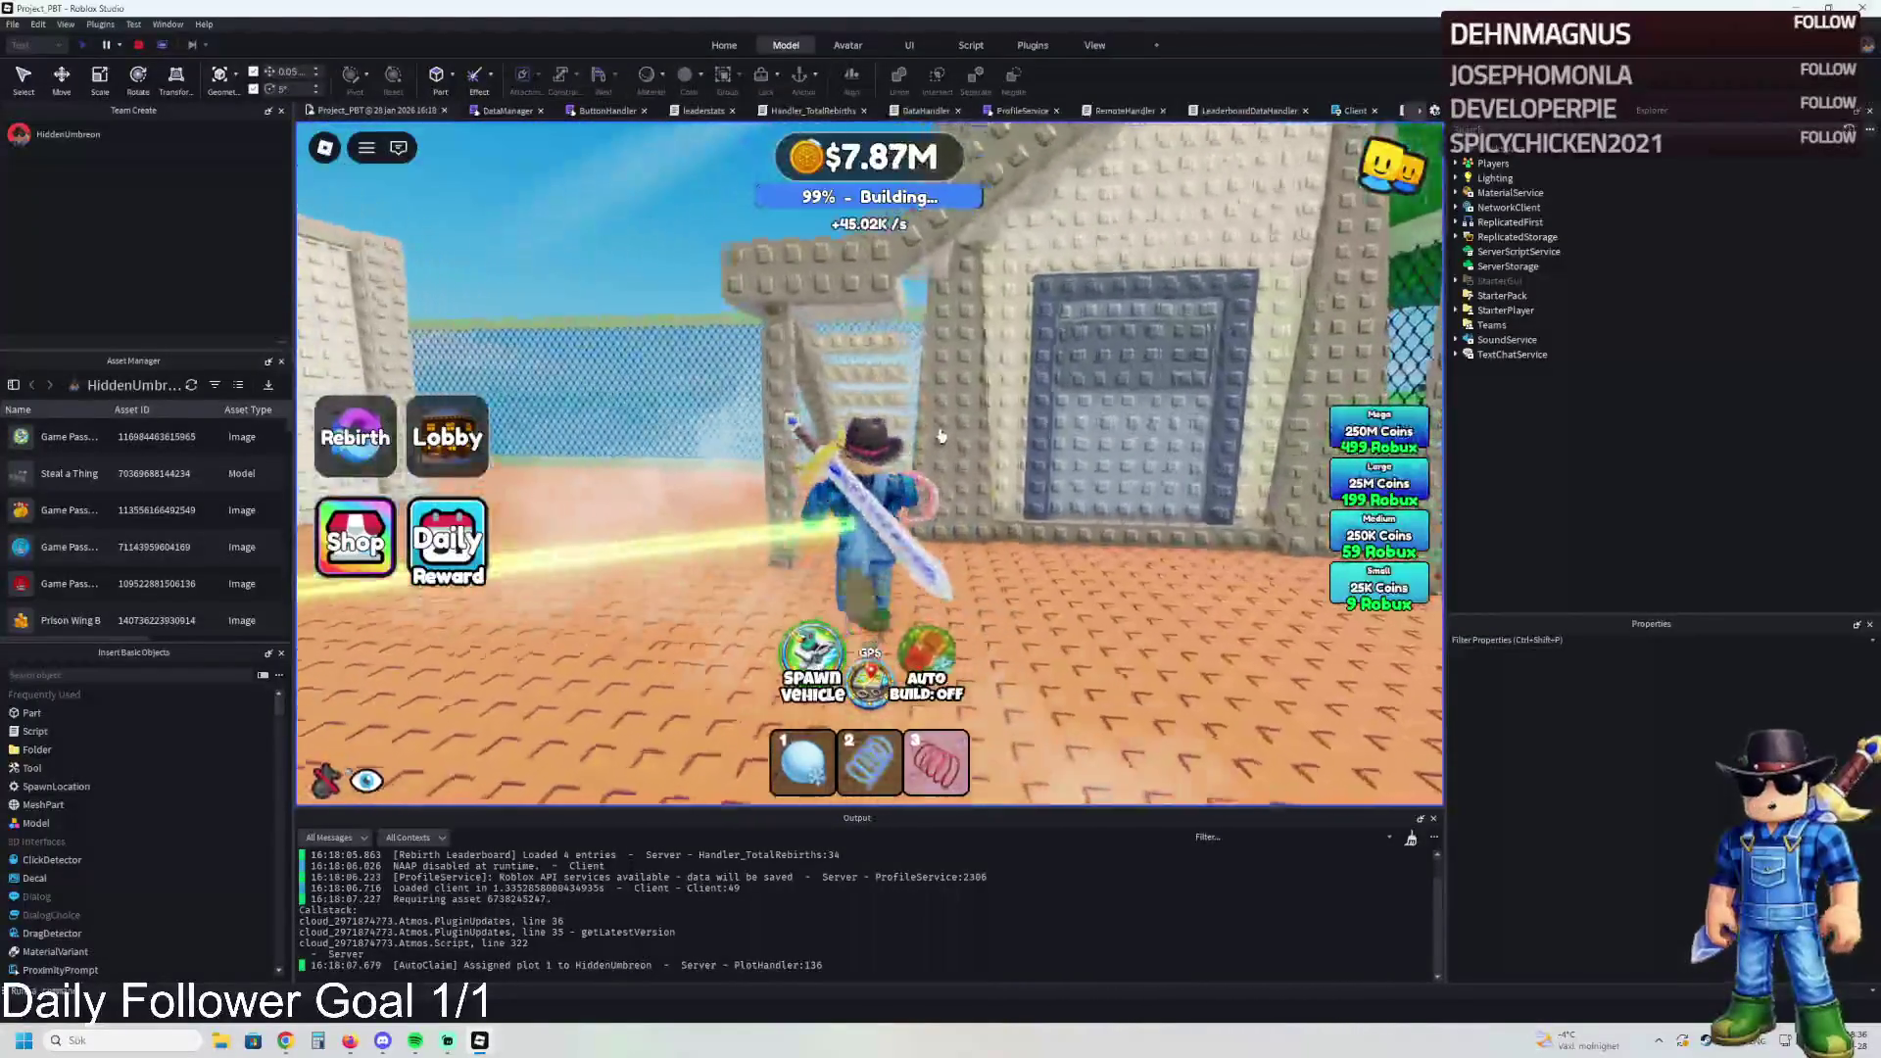
Step: Head deeper into the plot and climb the white staircase onto the watchtower platform
key("w")
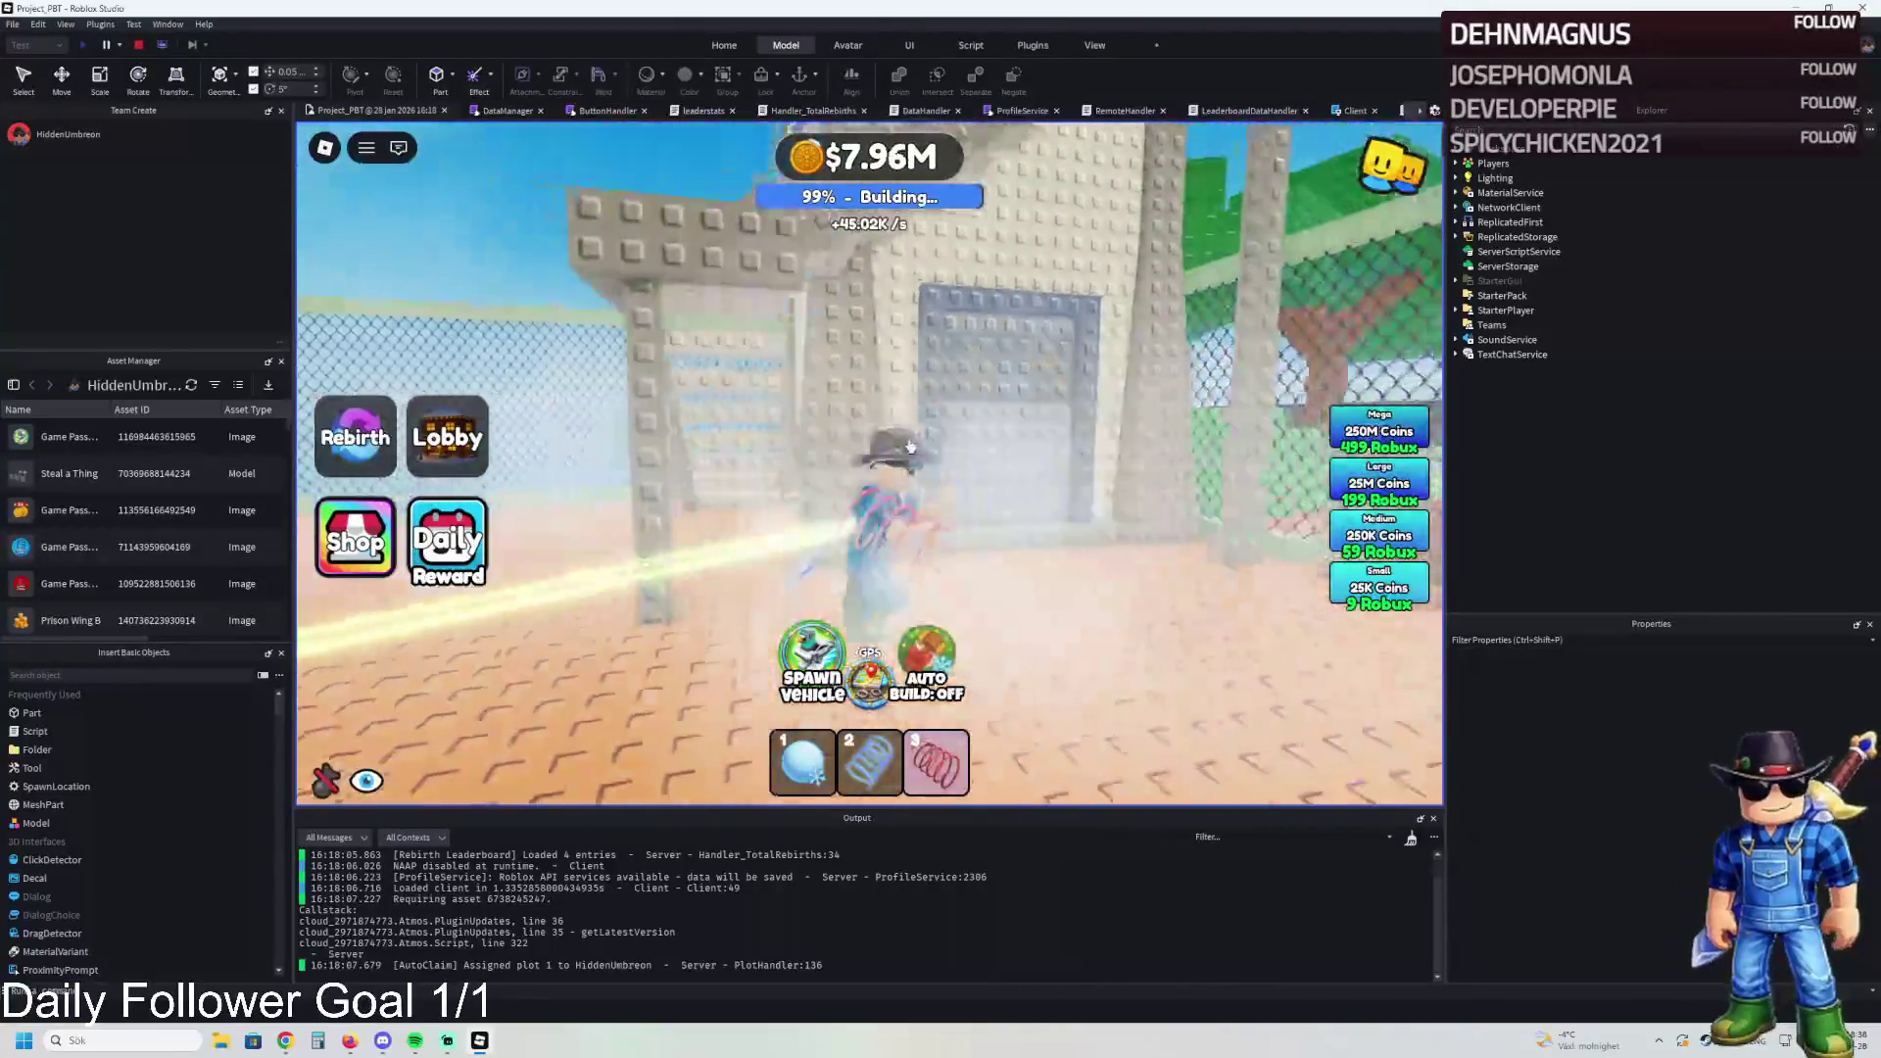
key("w")
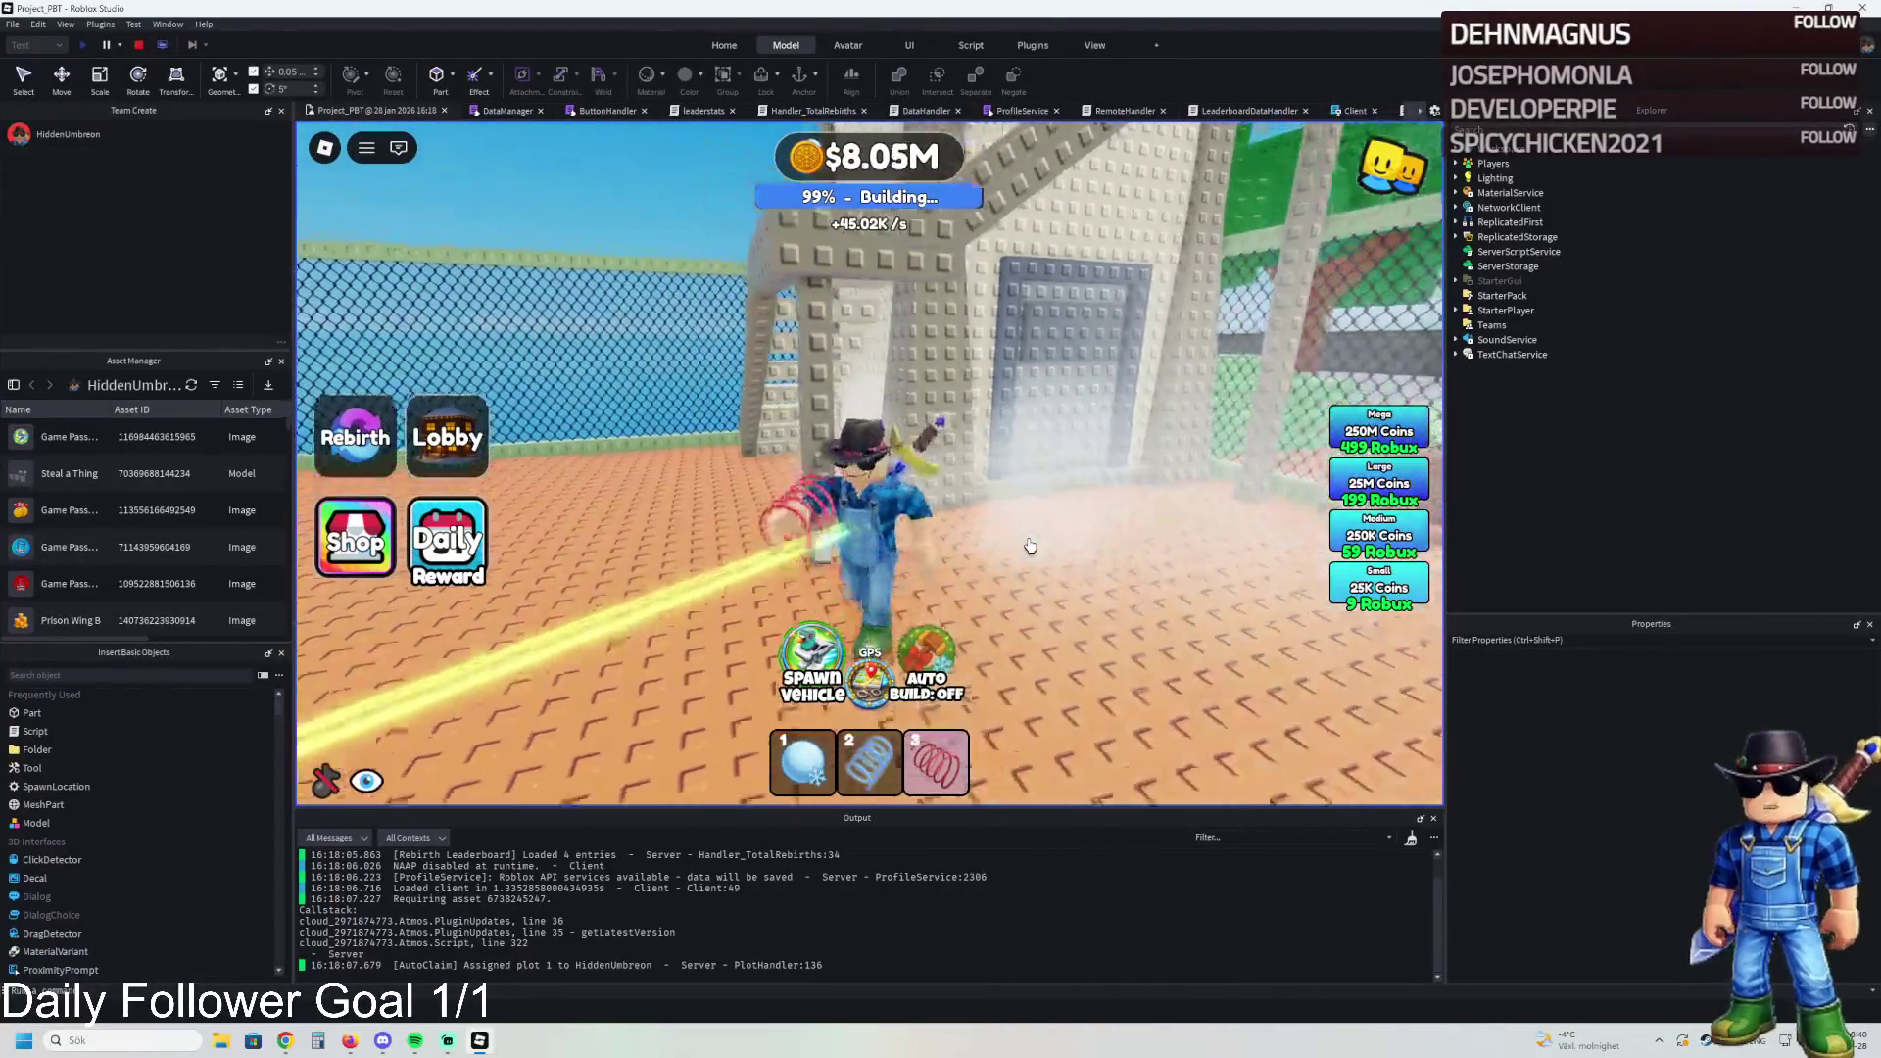
key("w")
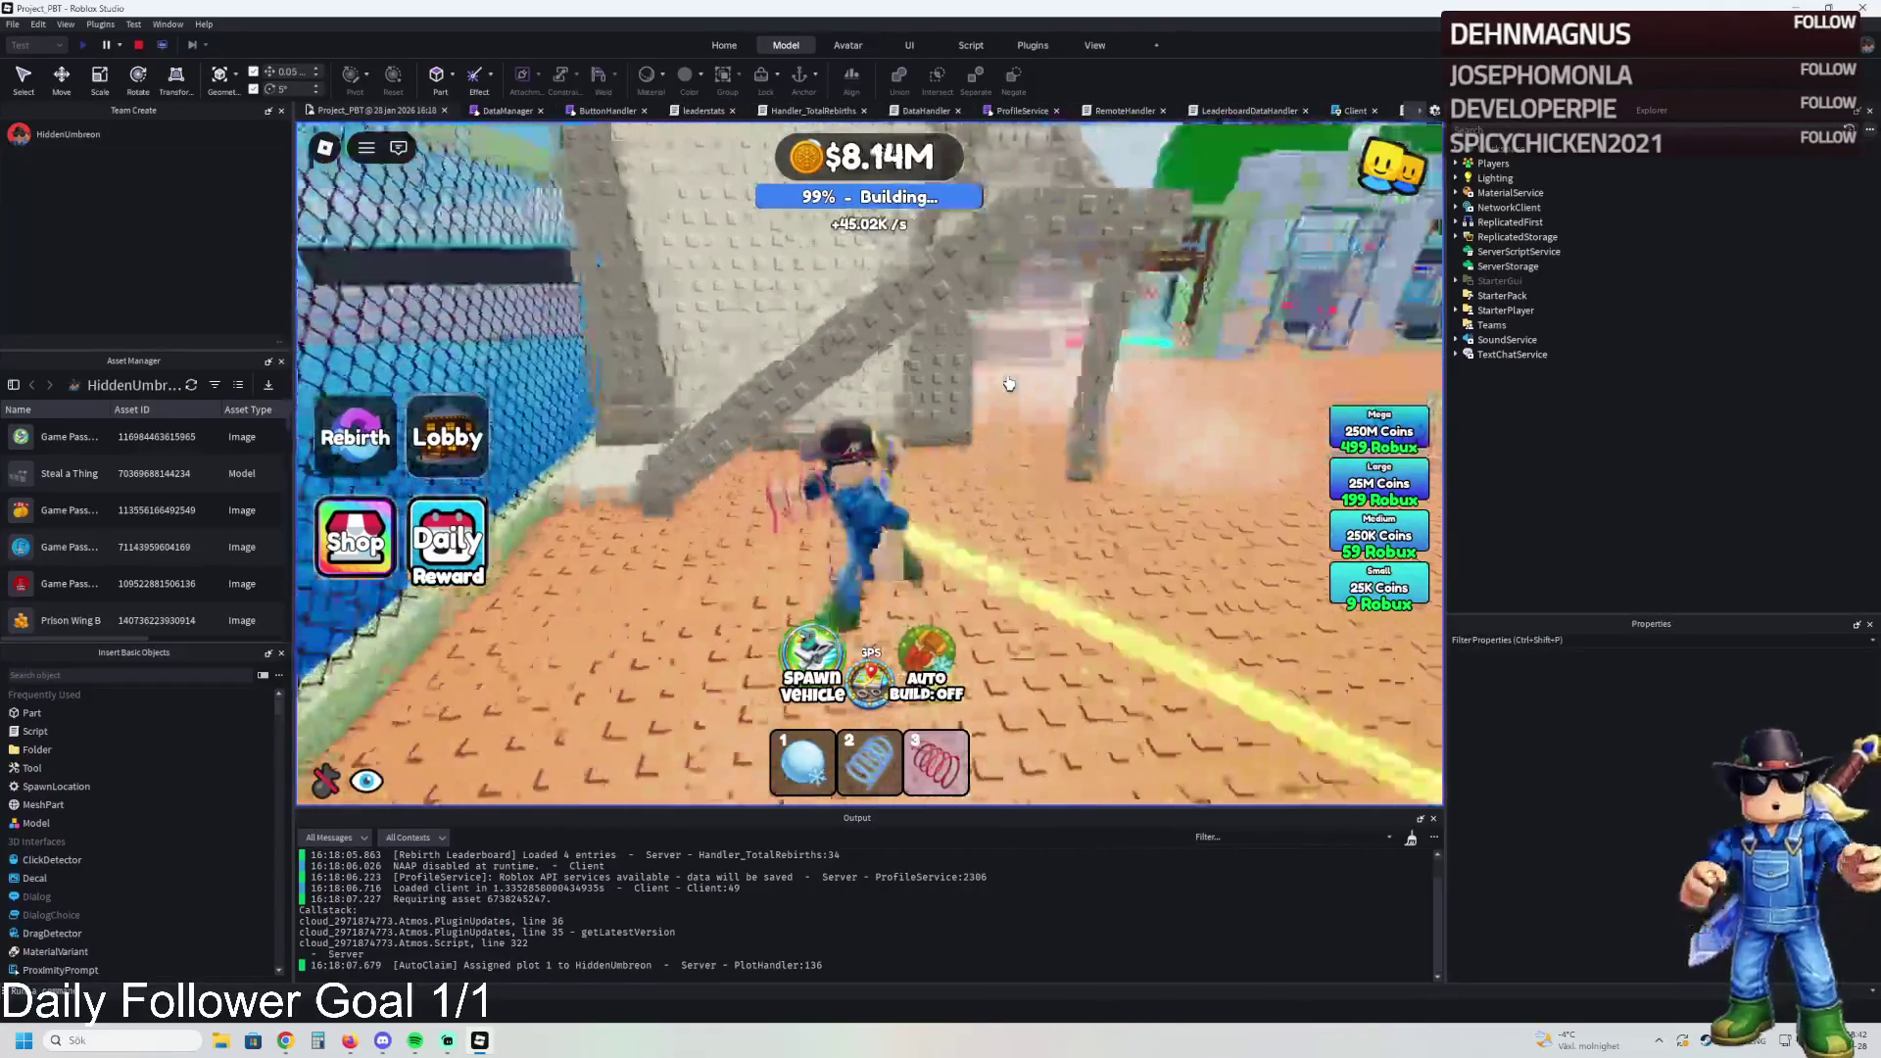
key("w")
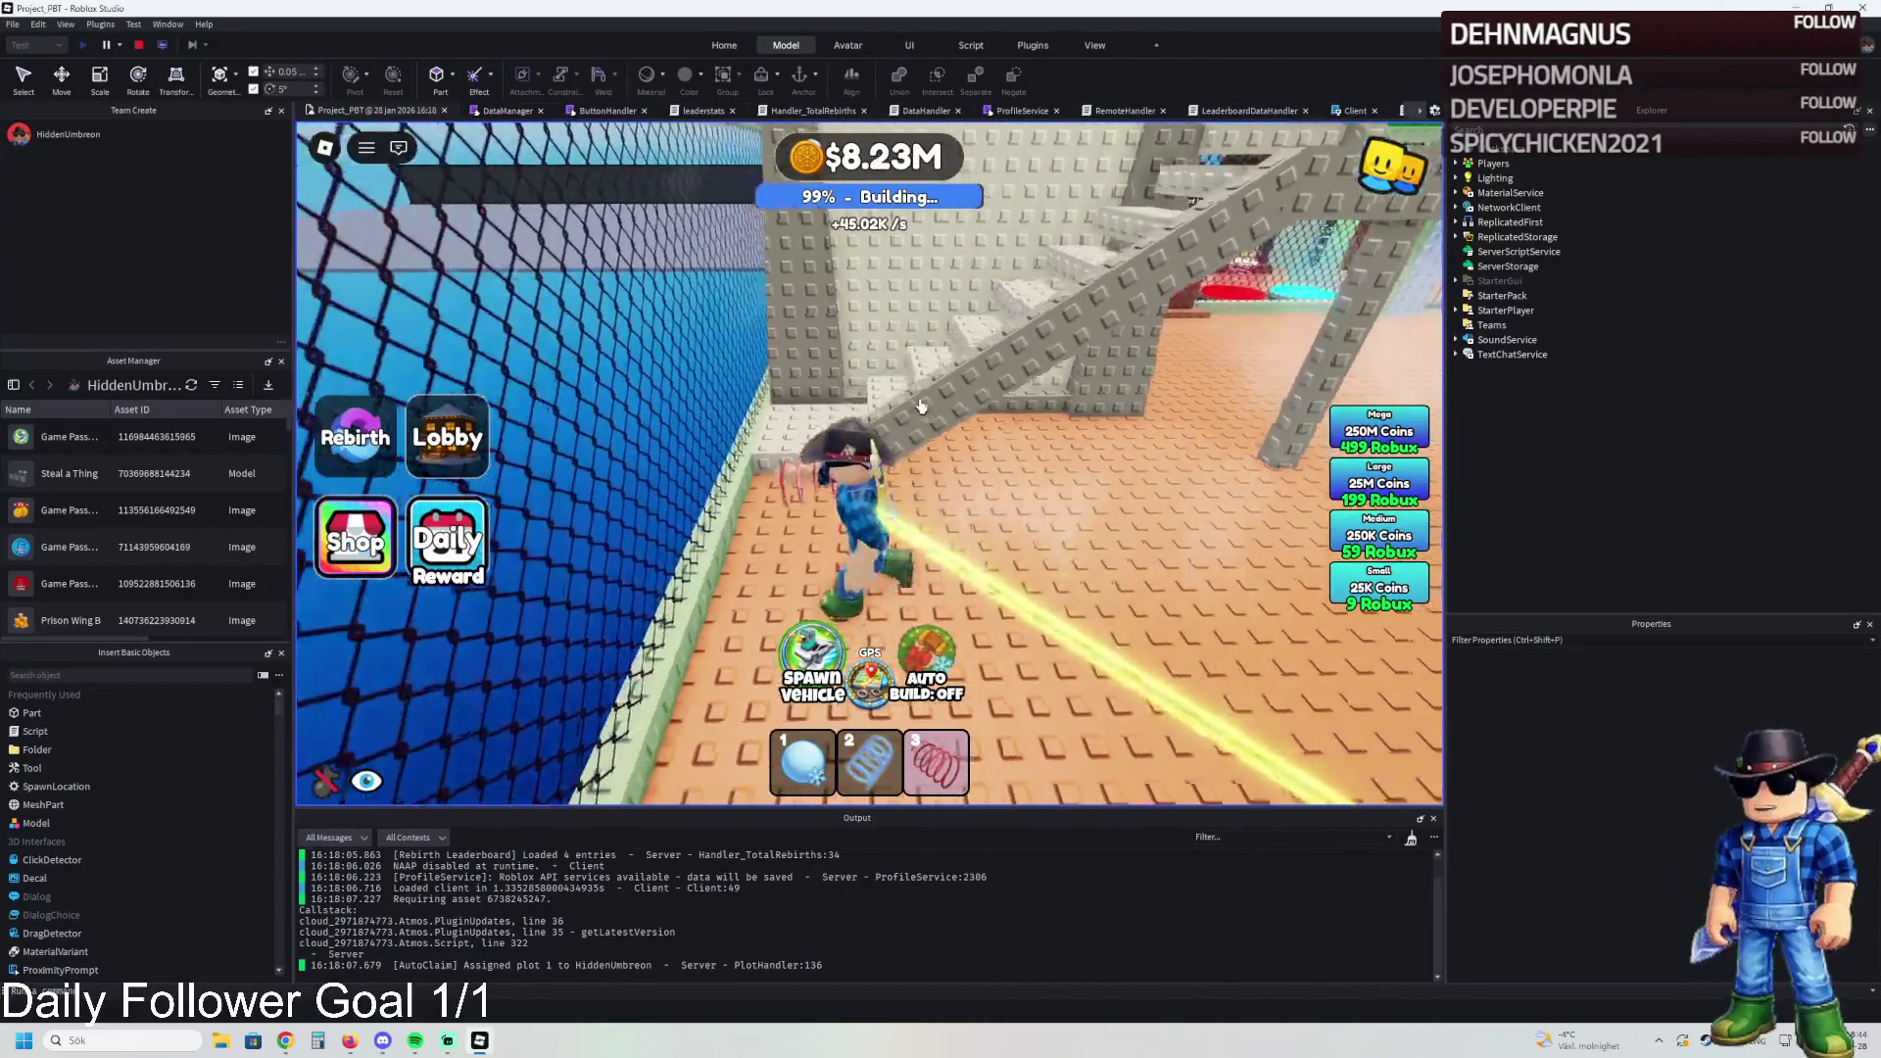
key("w")
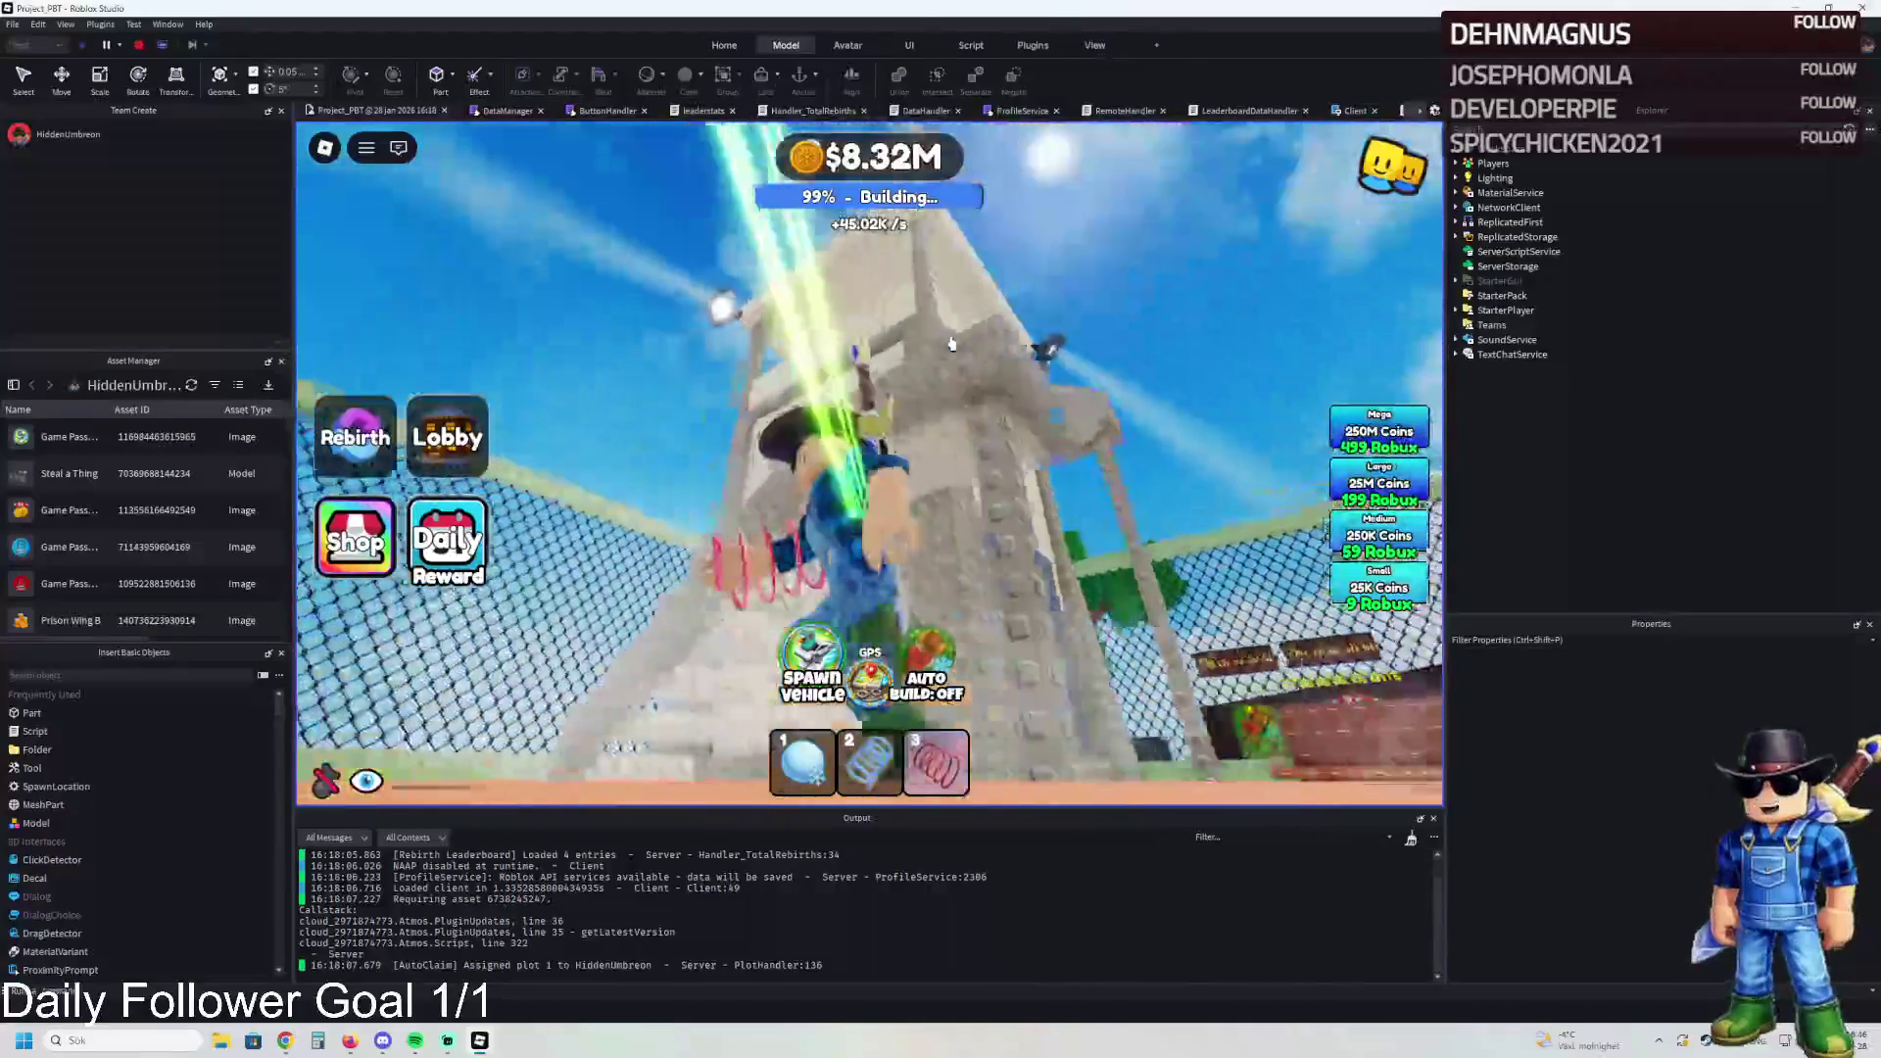
key("w")
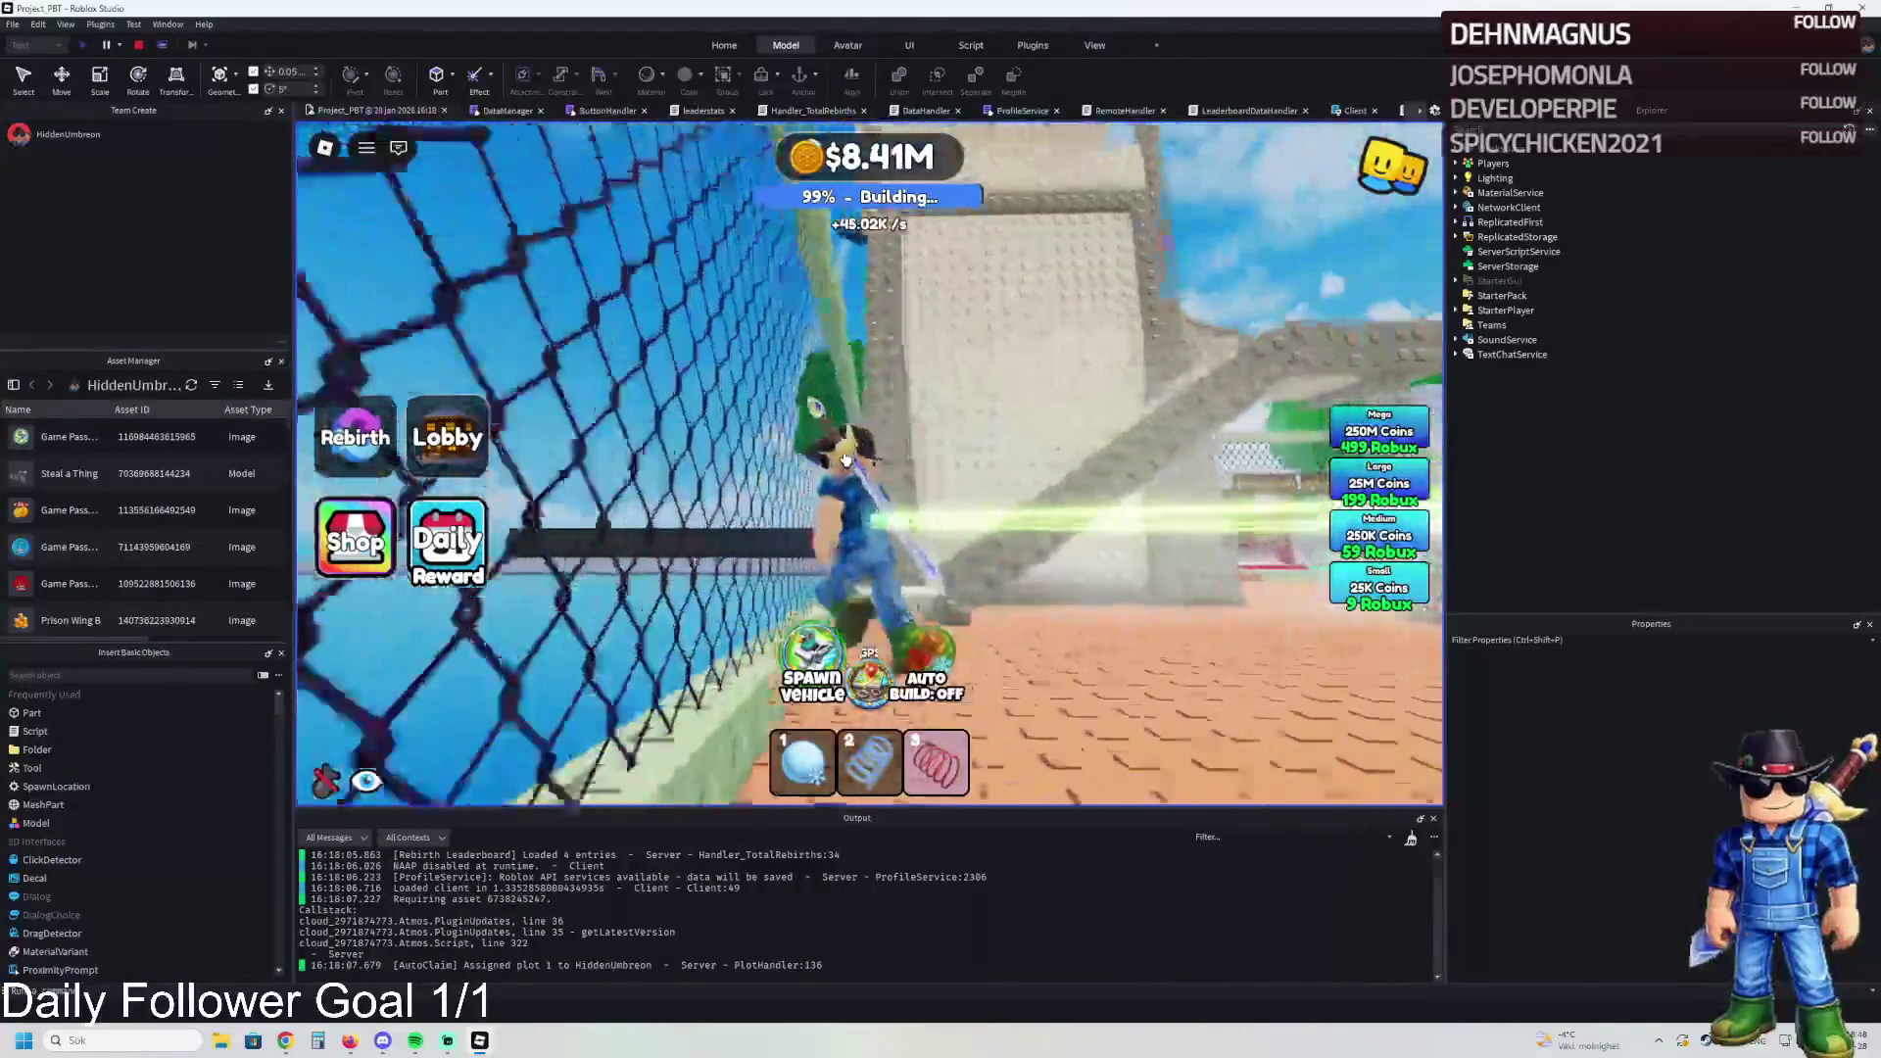
key("w")
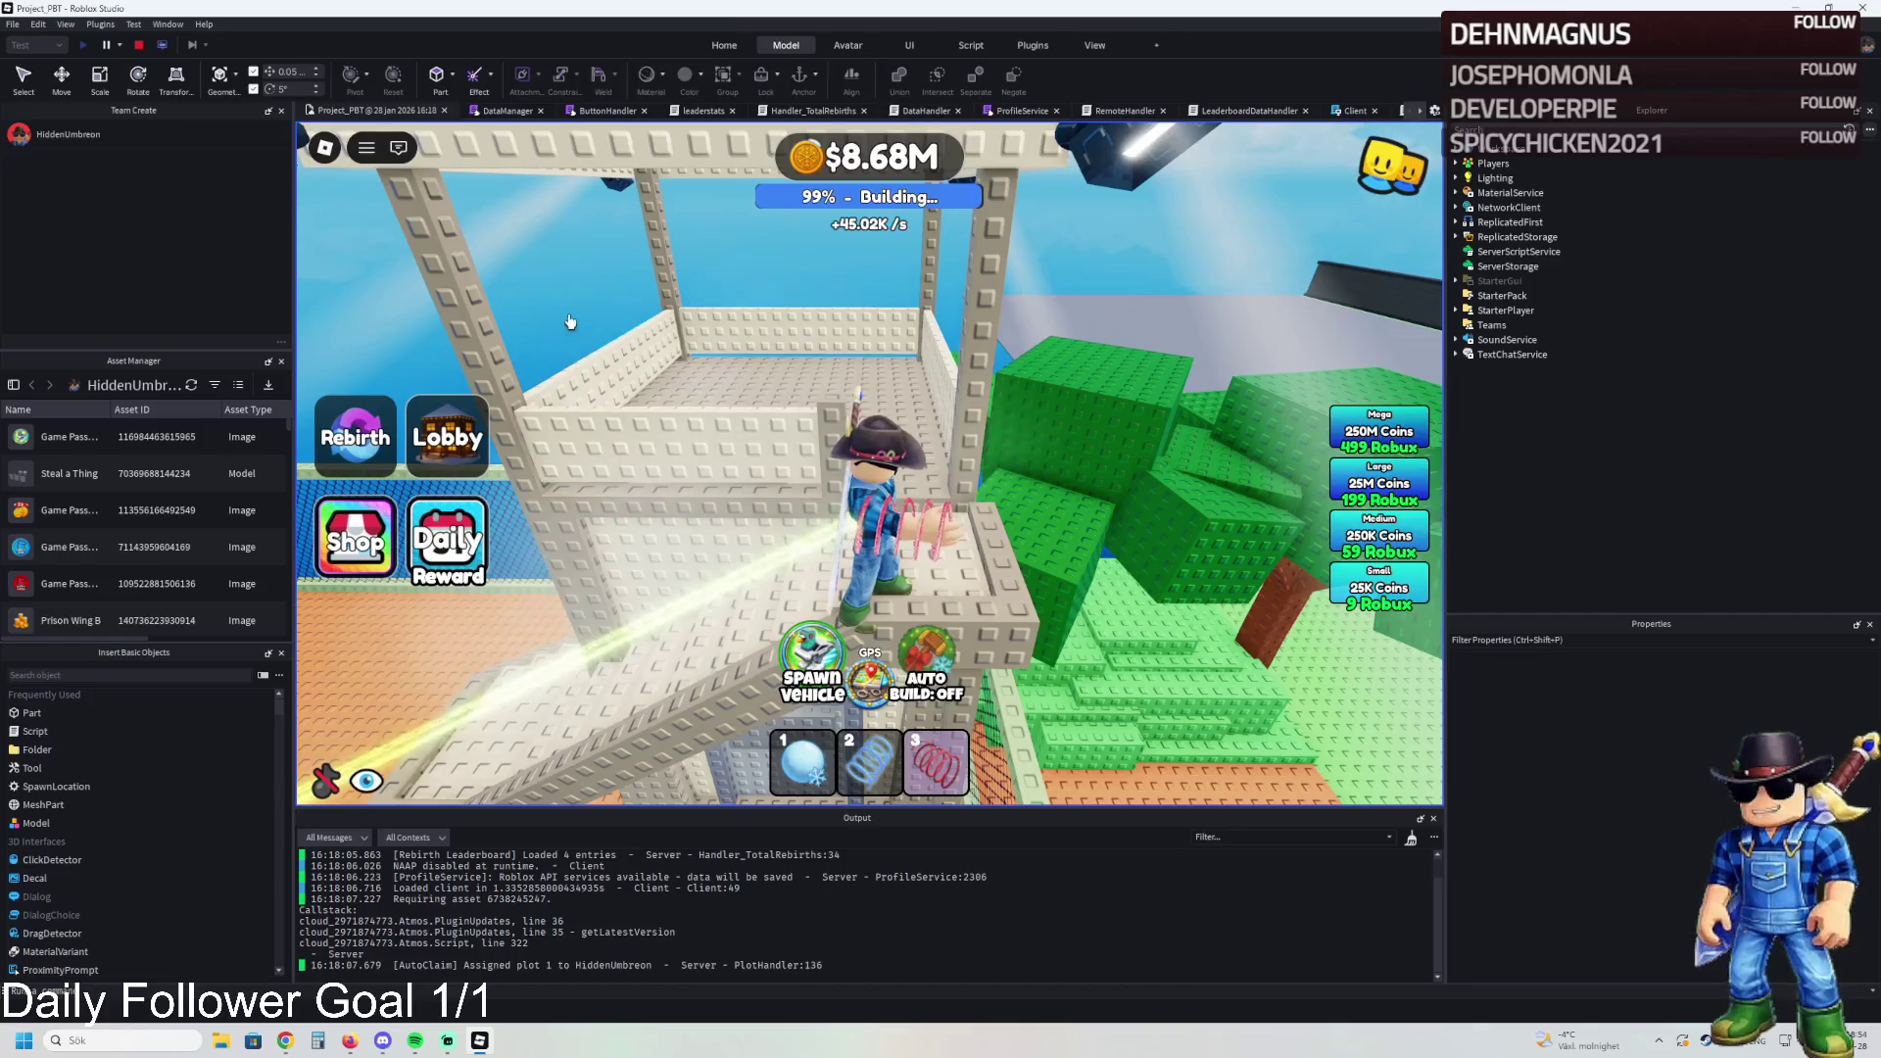
Step: Swing the camera to a level view of the tower and bring up the Calculator
key("s")
key("Left")
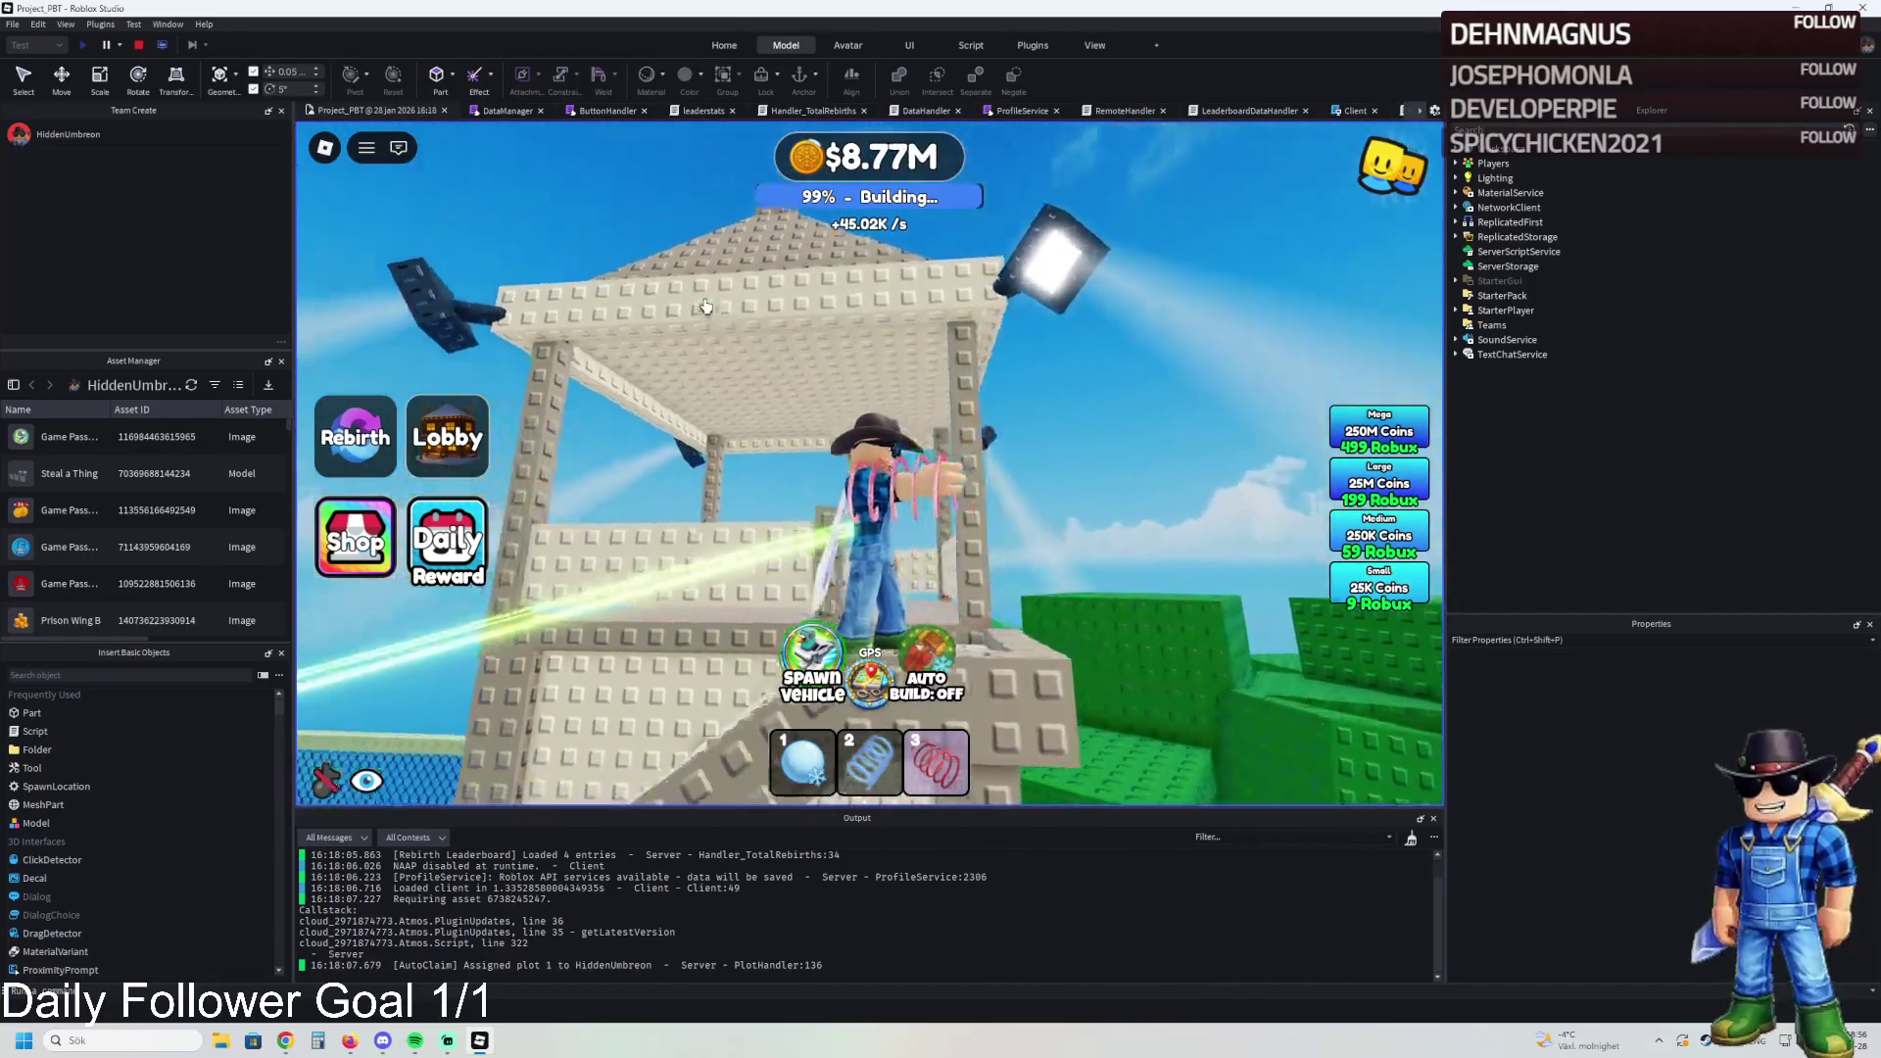
key("Left")
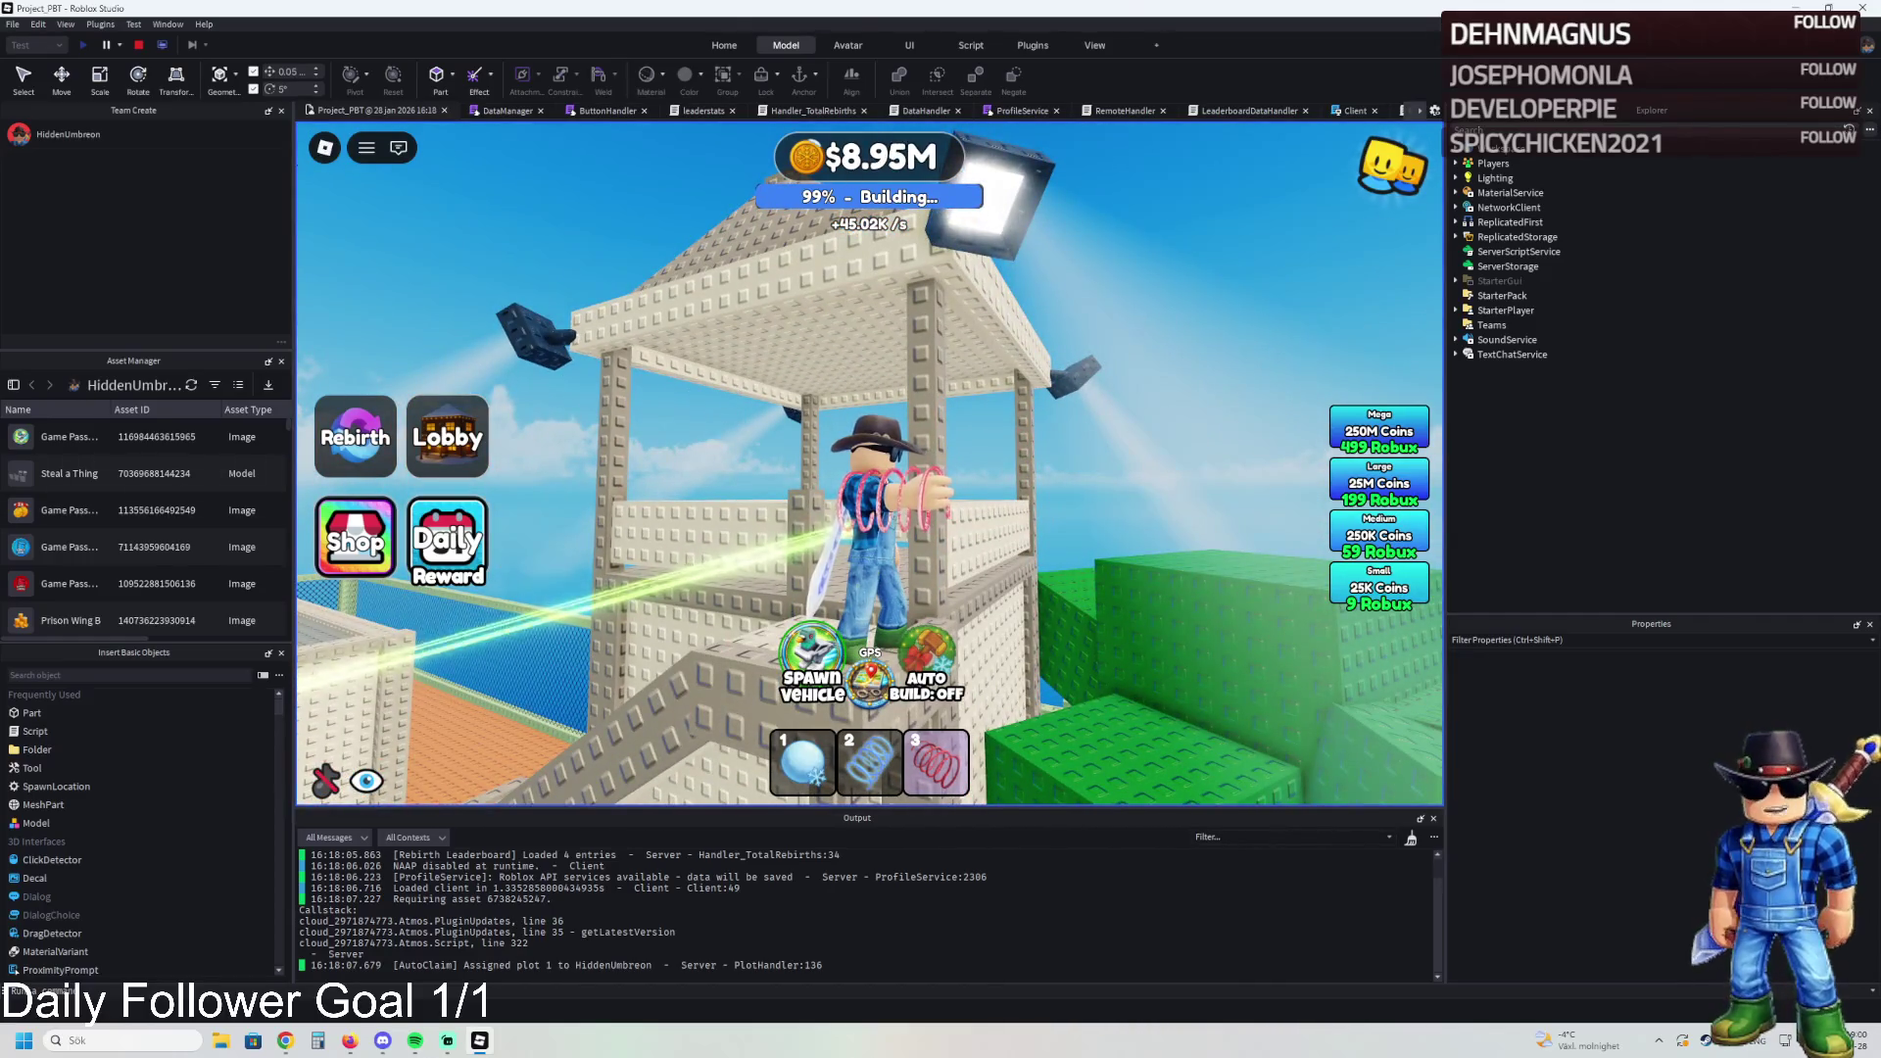
left_click(317, 1040)
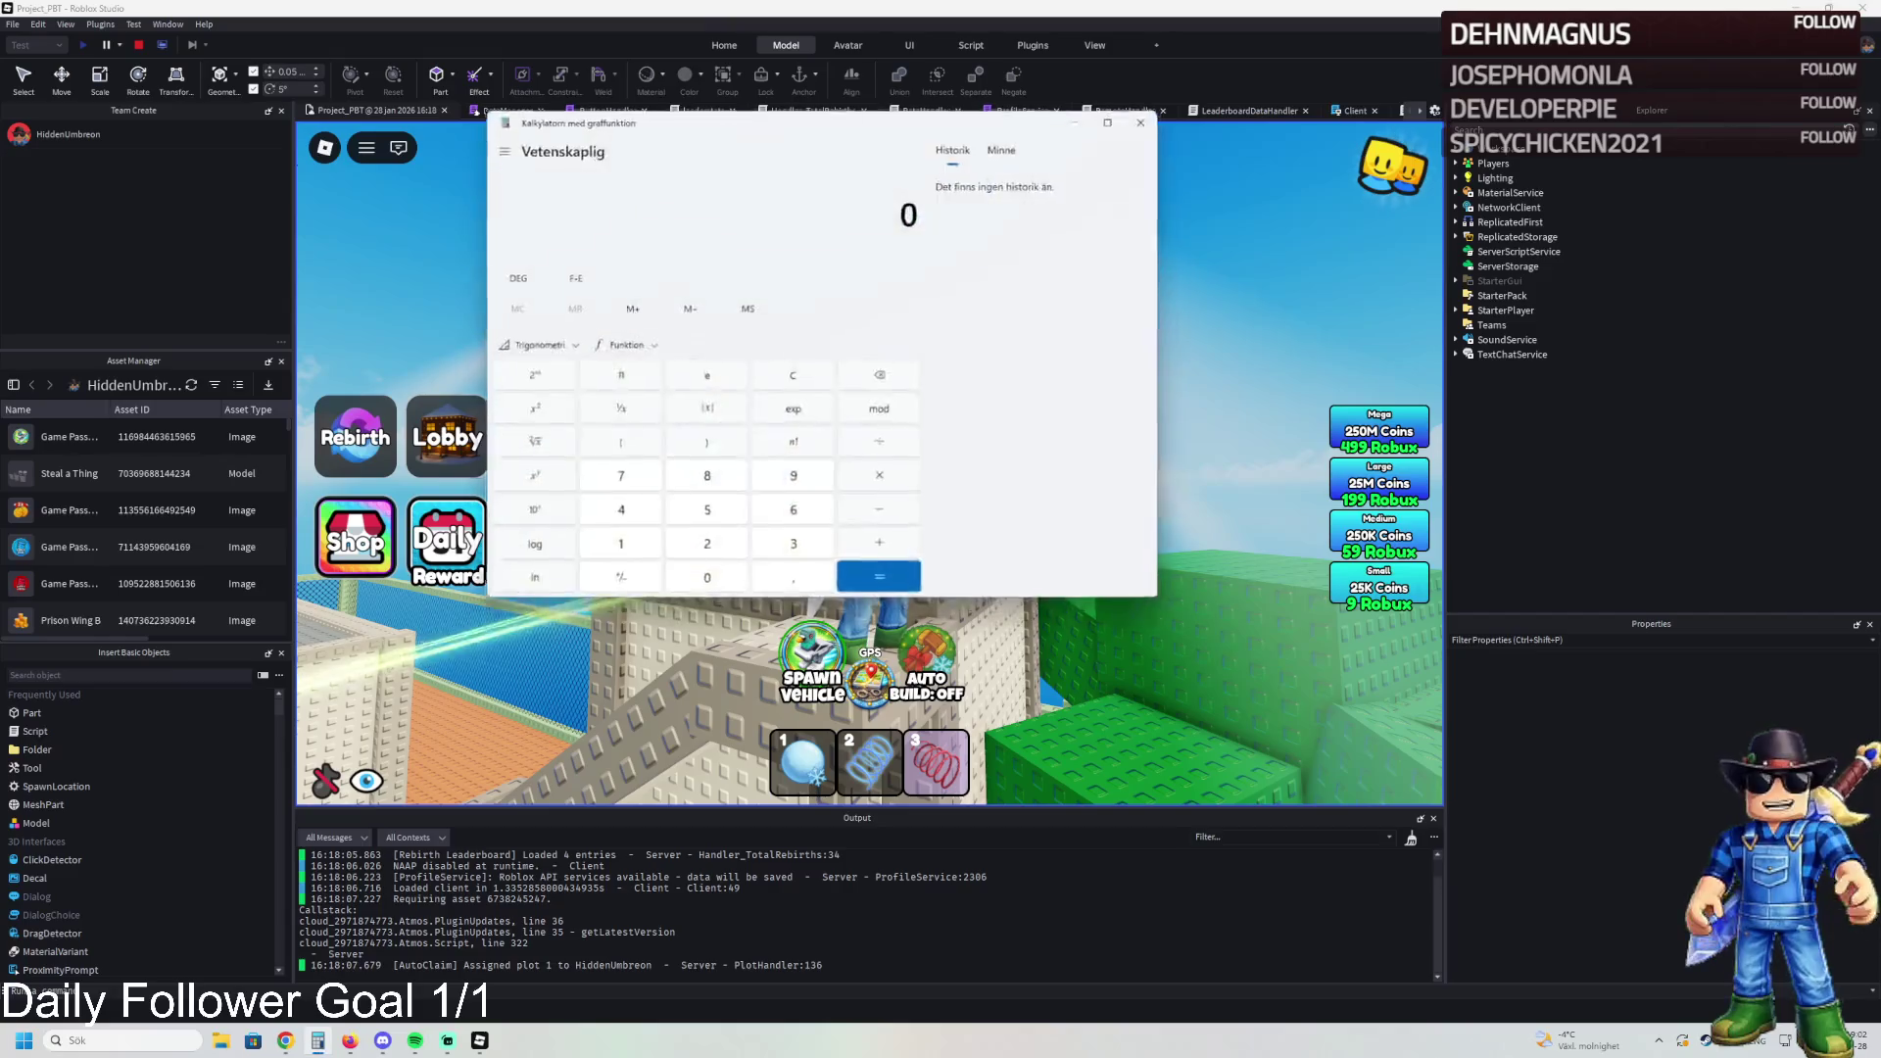
Step: Correct a mistyped entry and calculate 19*20/60 = 6.333
type("19")
type("*20/6")
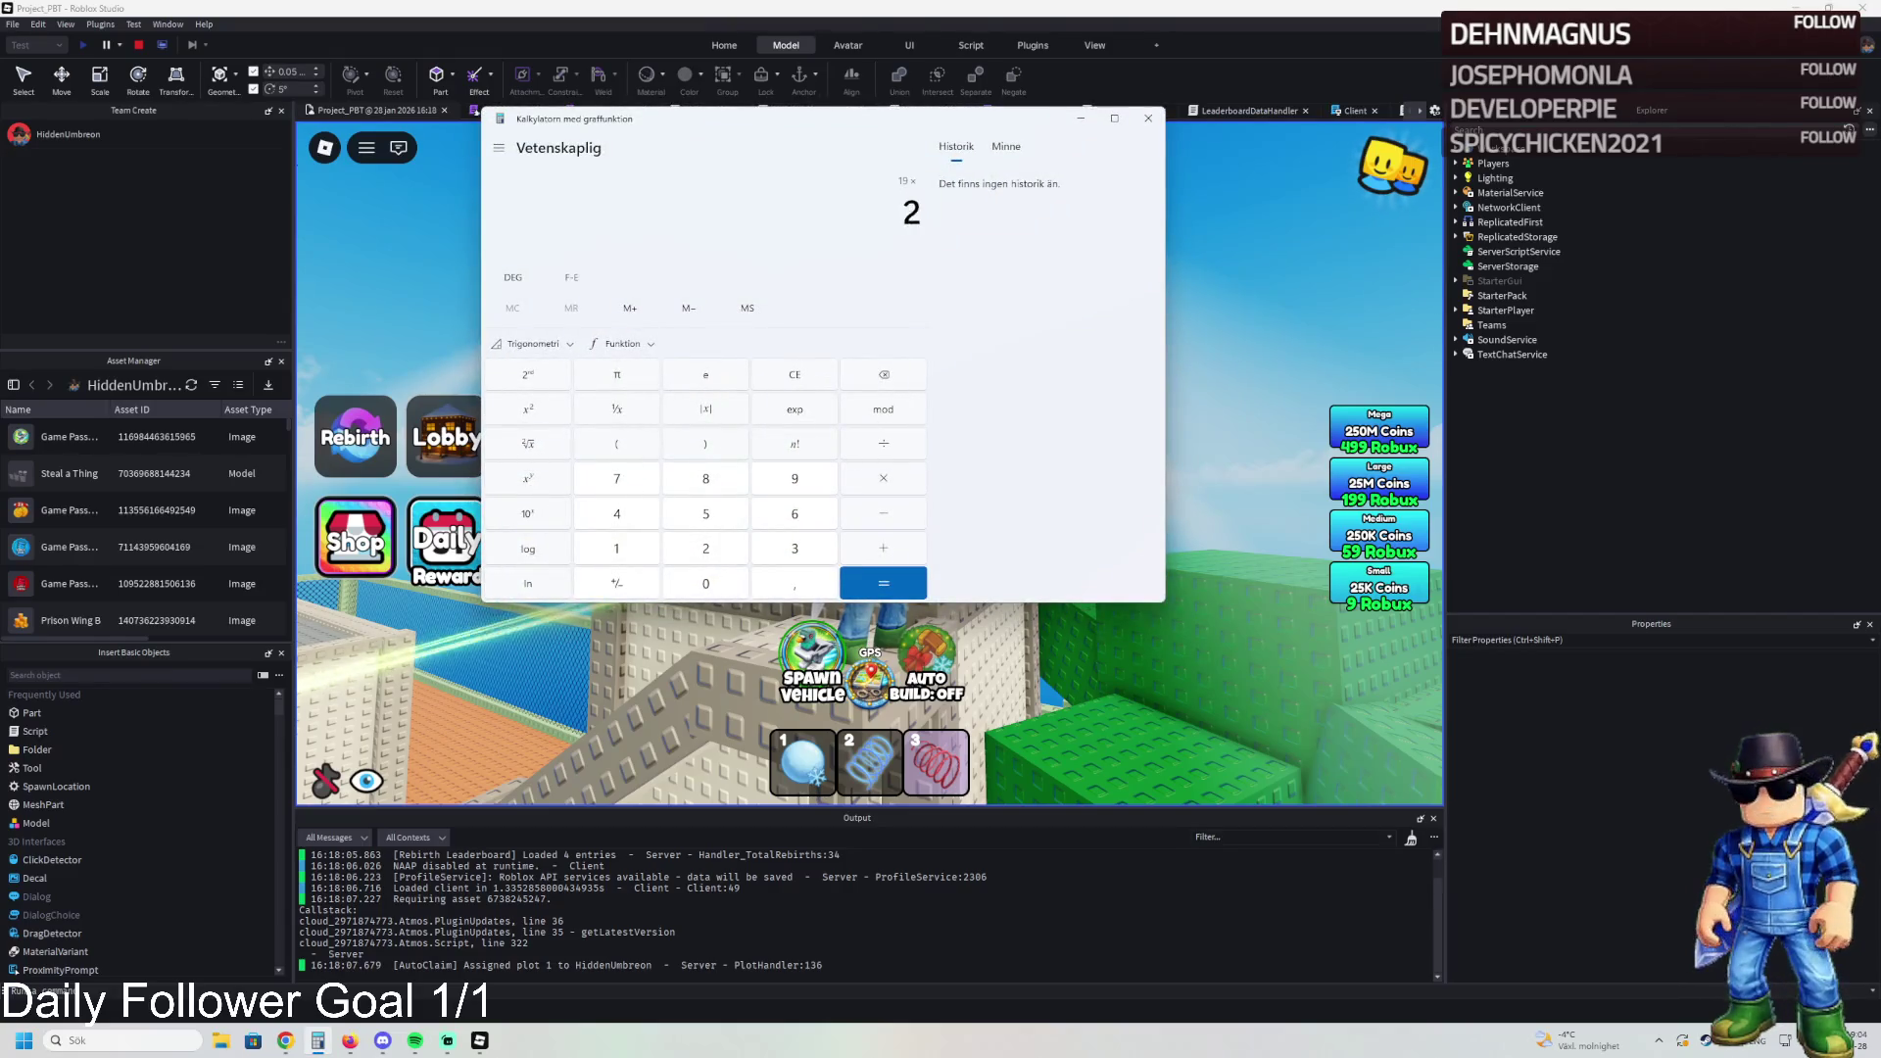
key("BackSpace")
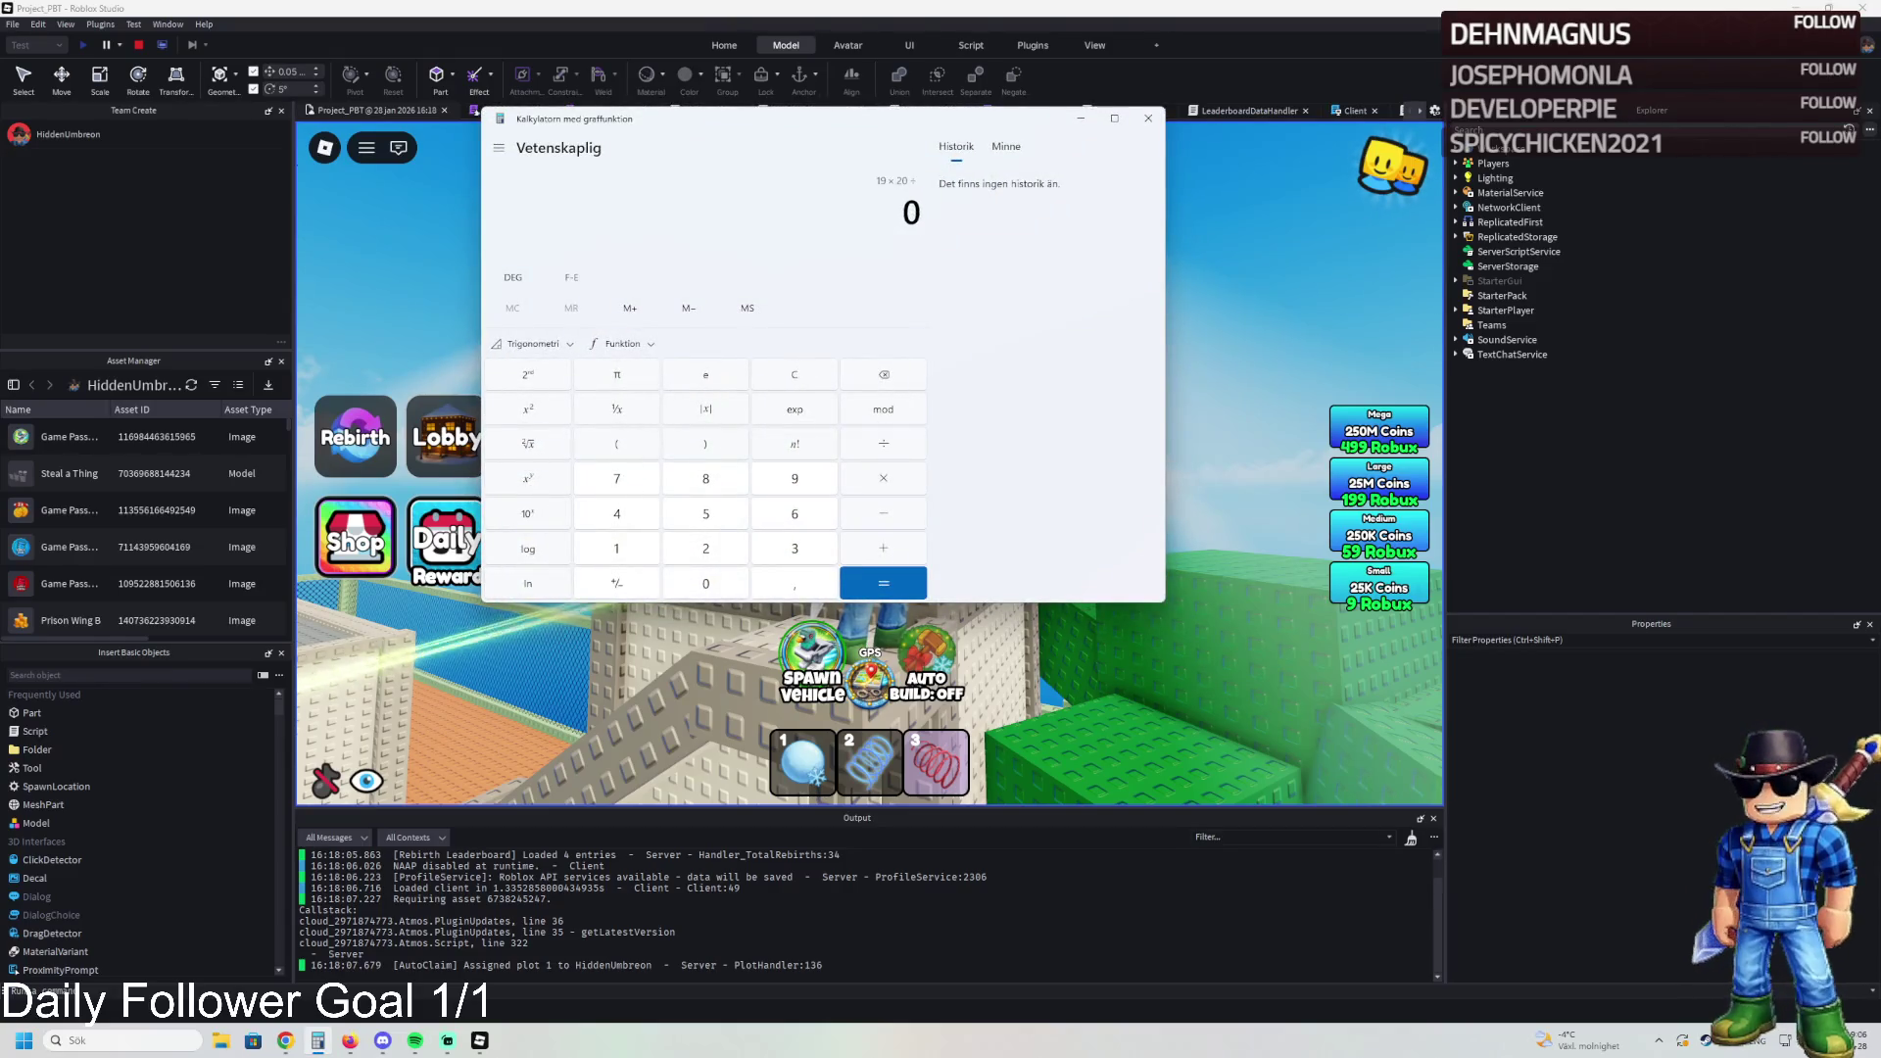
key("Return")
key("Escape")
type("19*20/60")
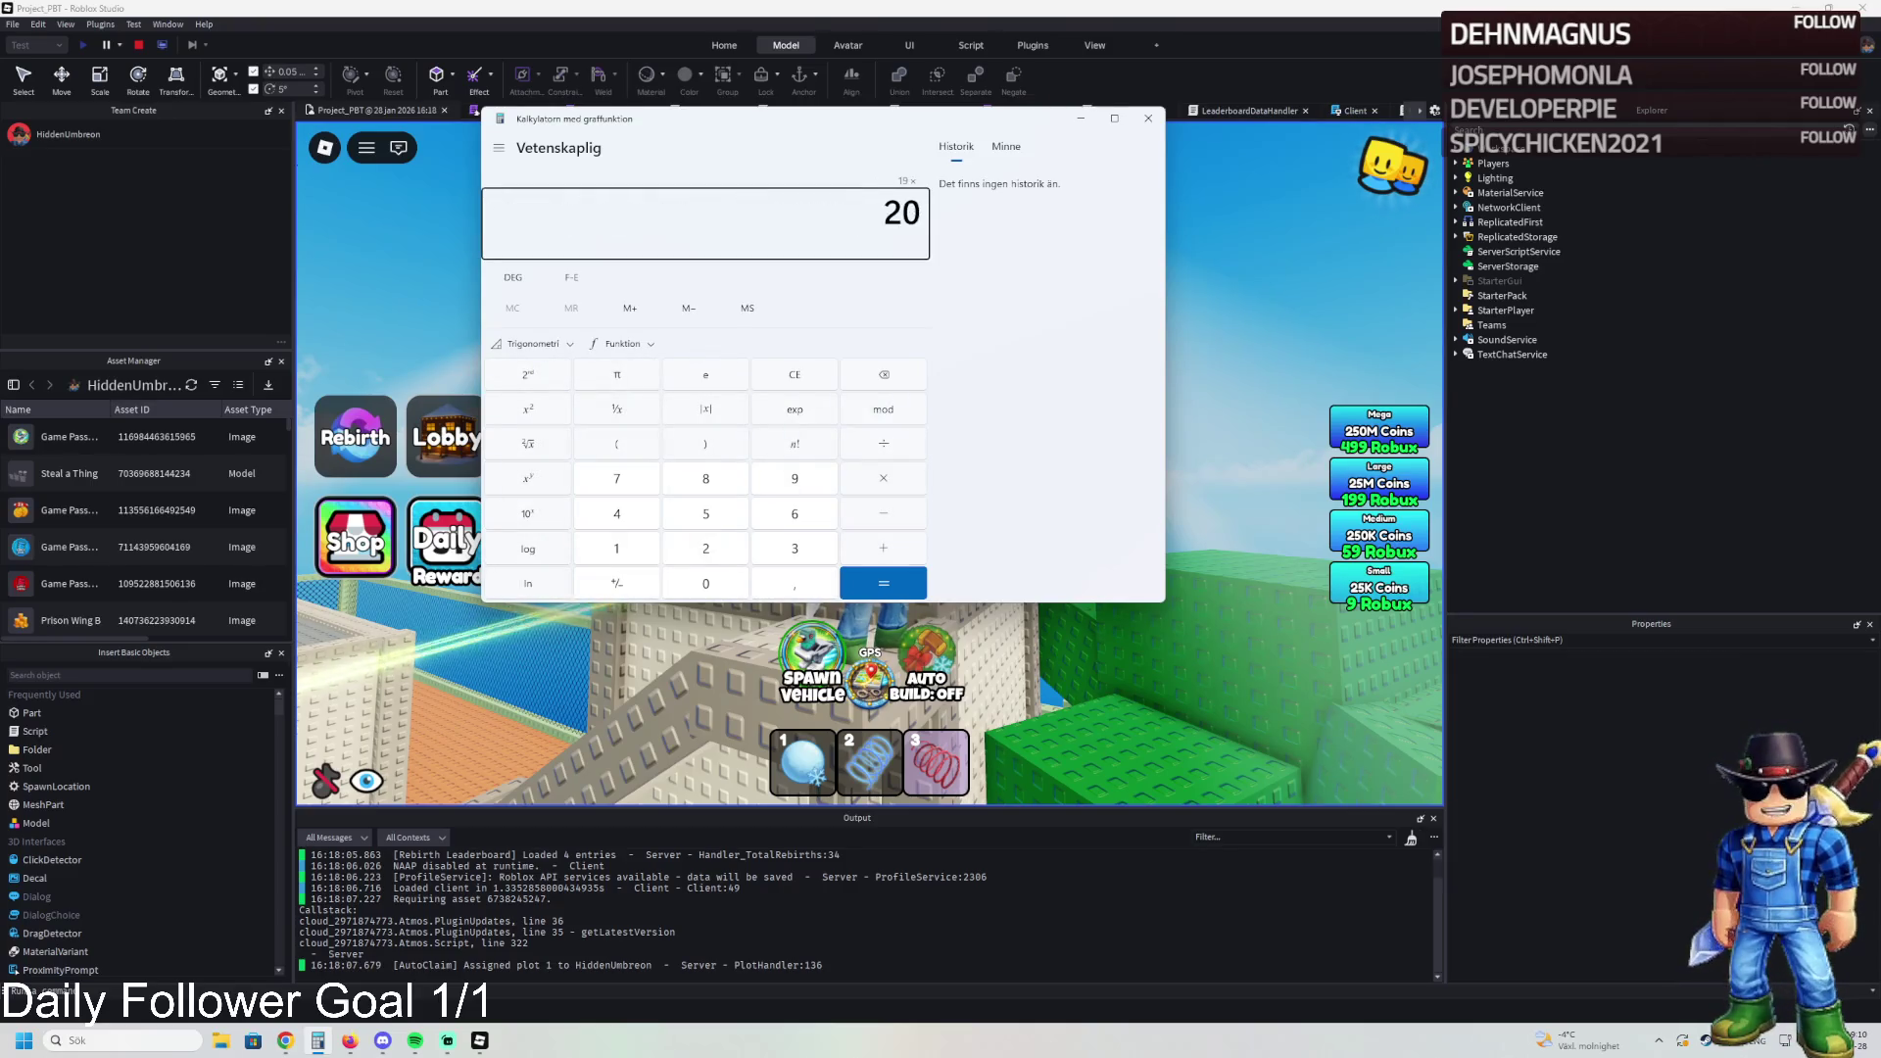
key("Return")
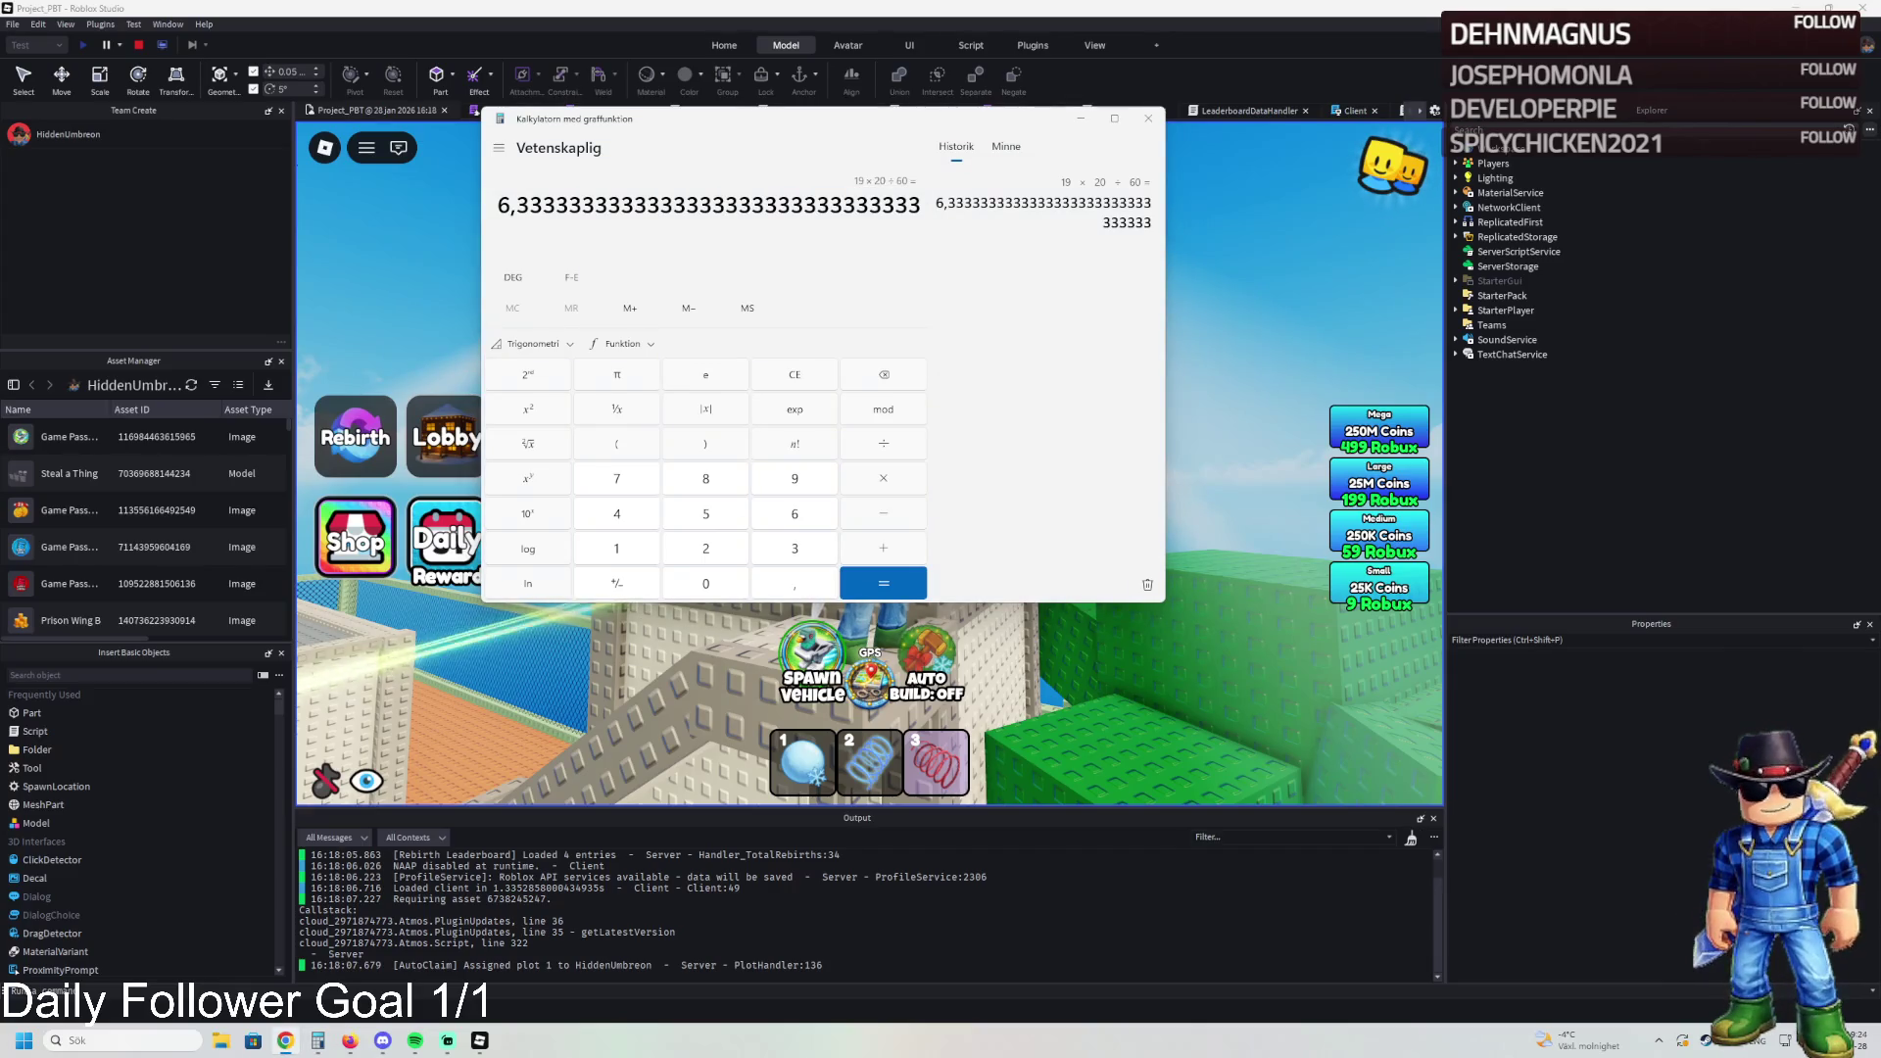
Step: Calculate 19*25/60 ≈ 7.92, then close the Calculator
left_click(790, 374)
type("19*")
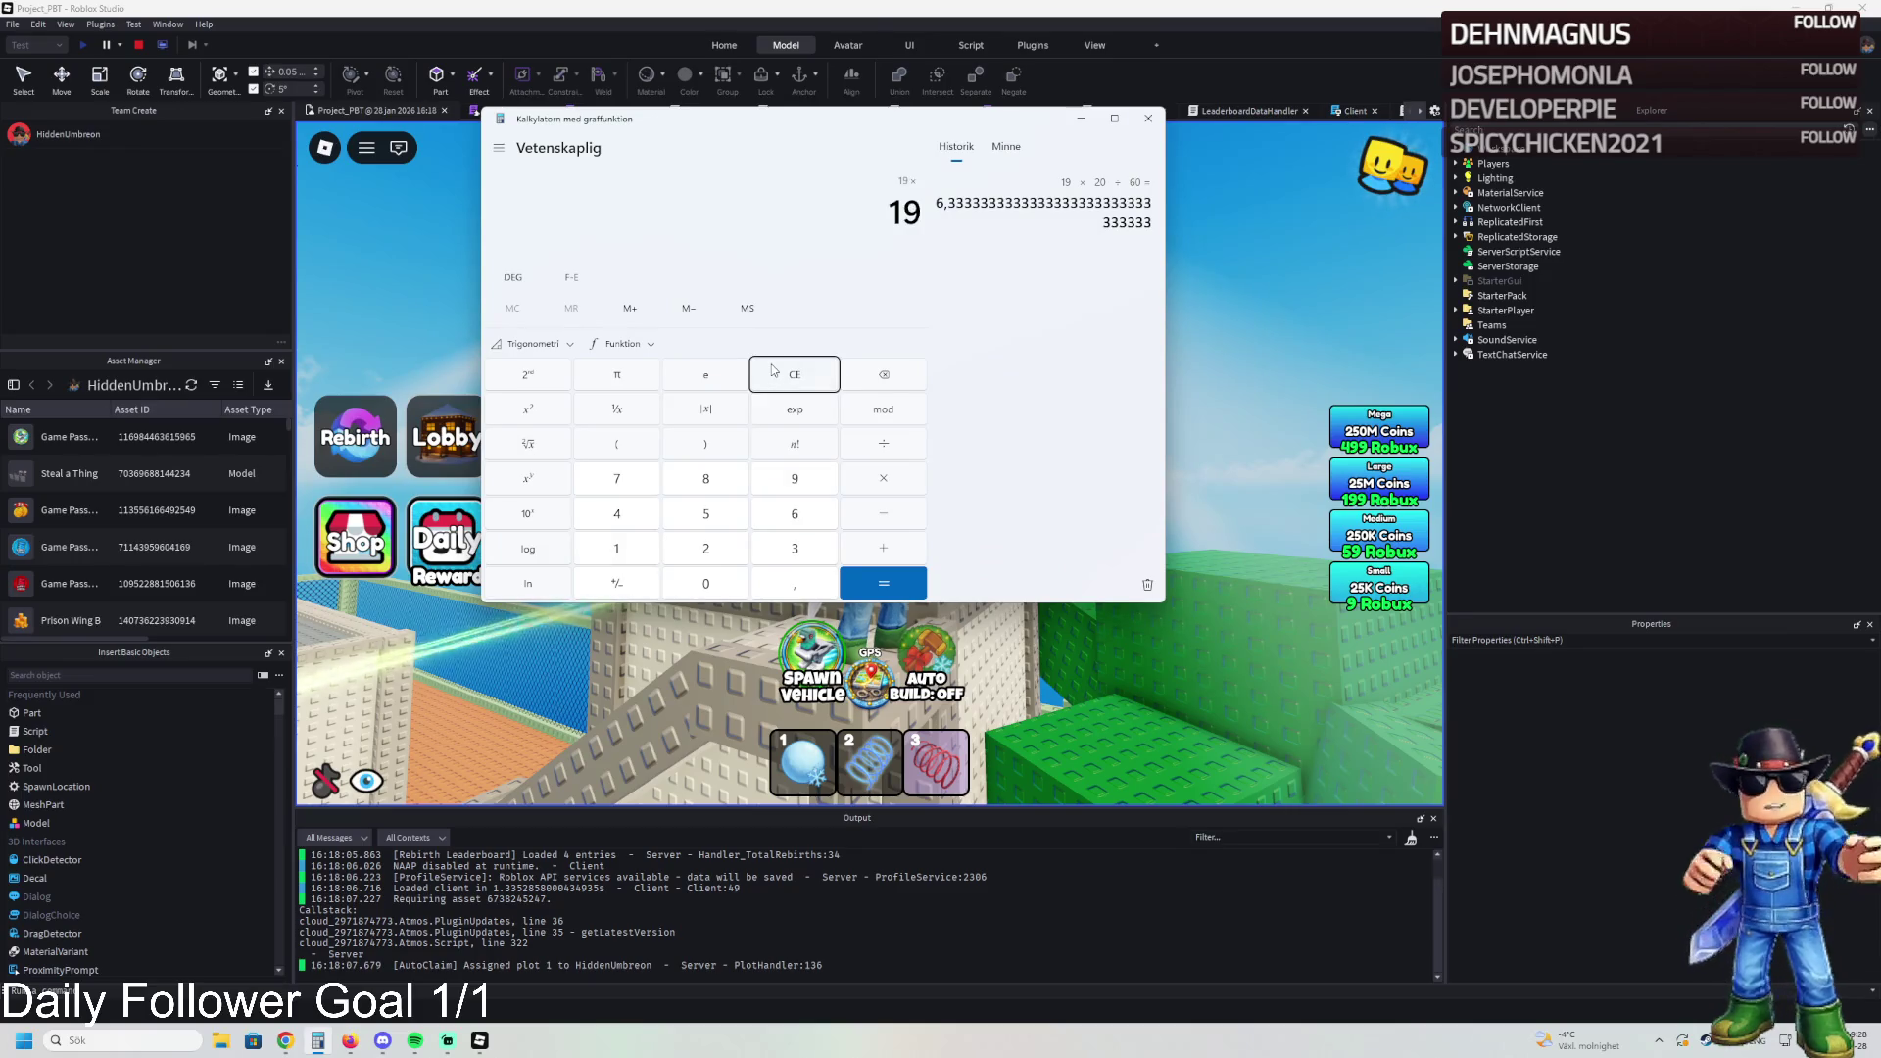
type("25/60")
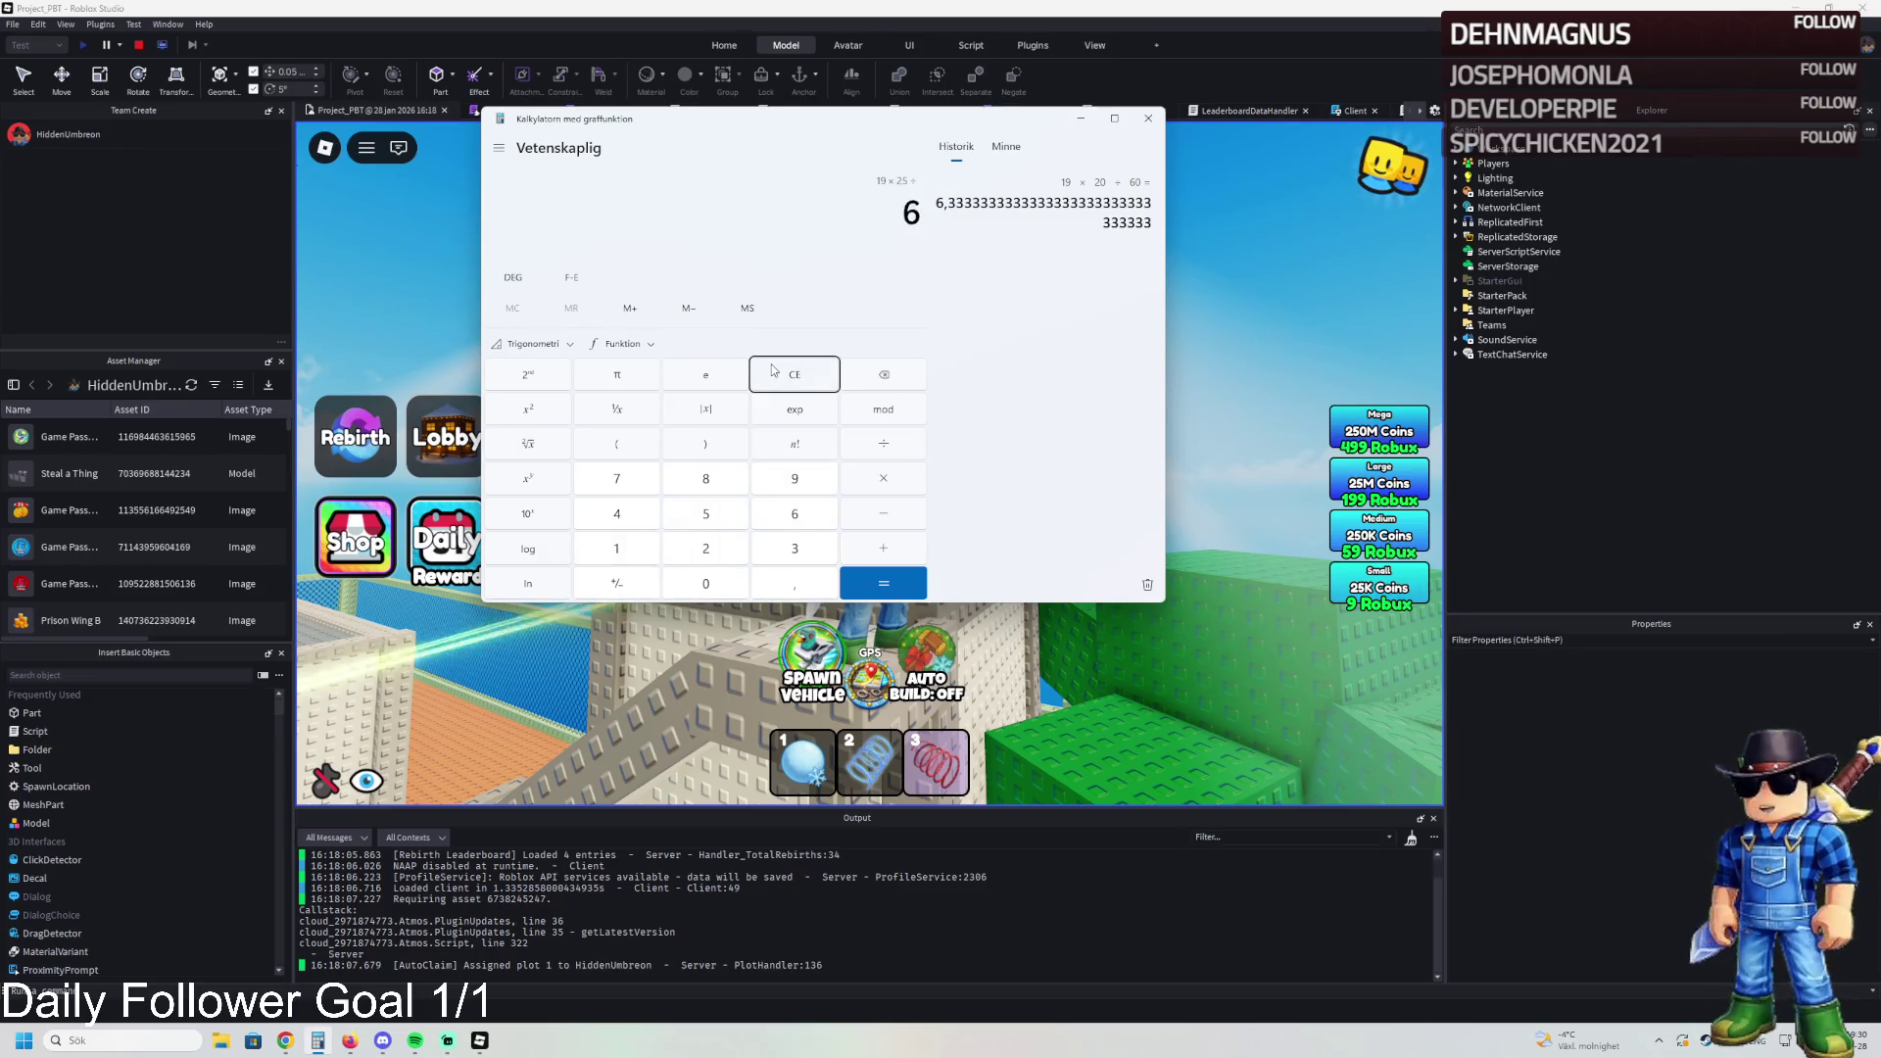
key("Return")
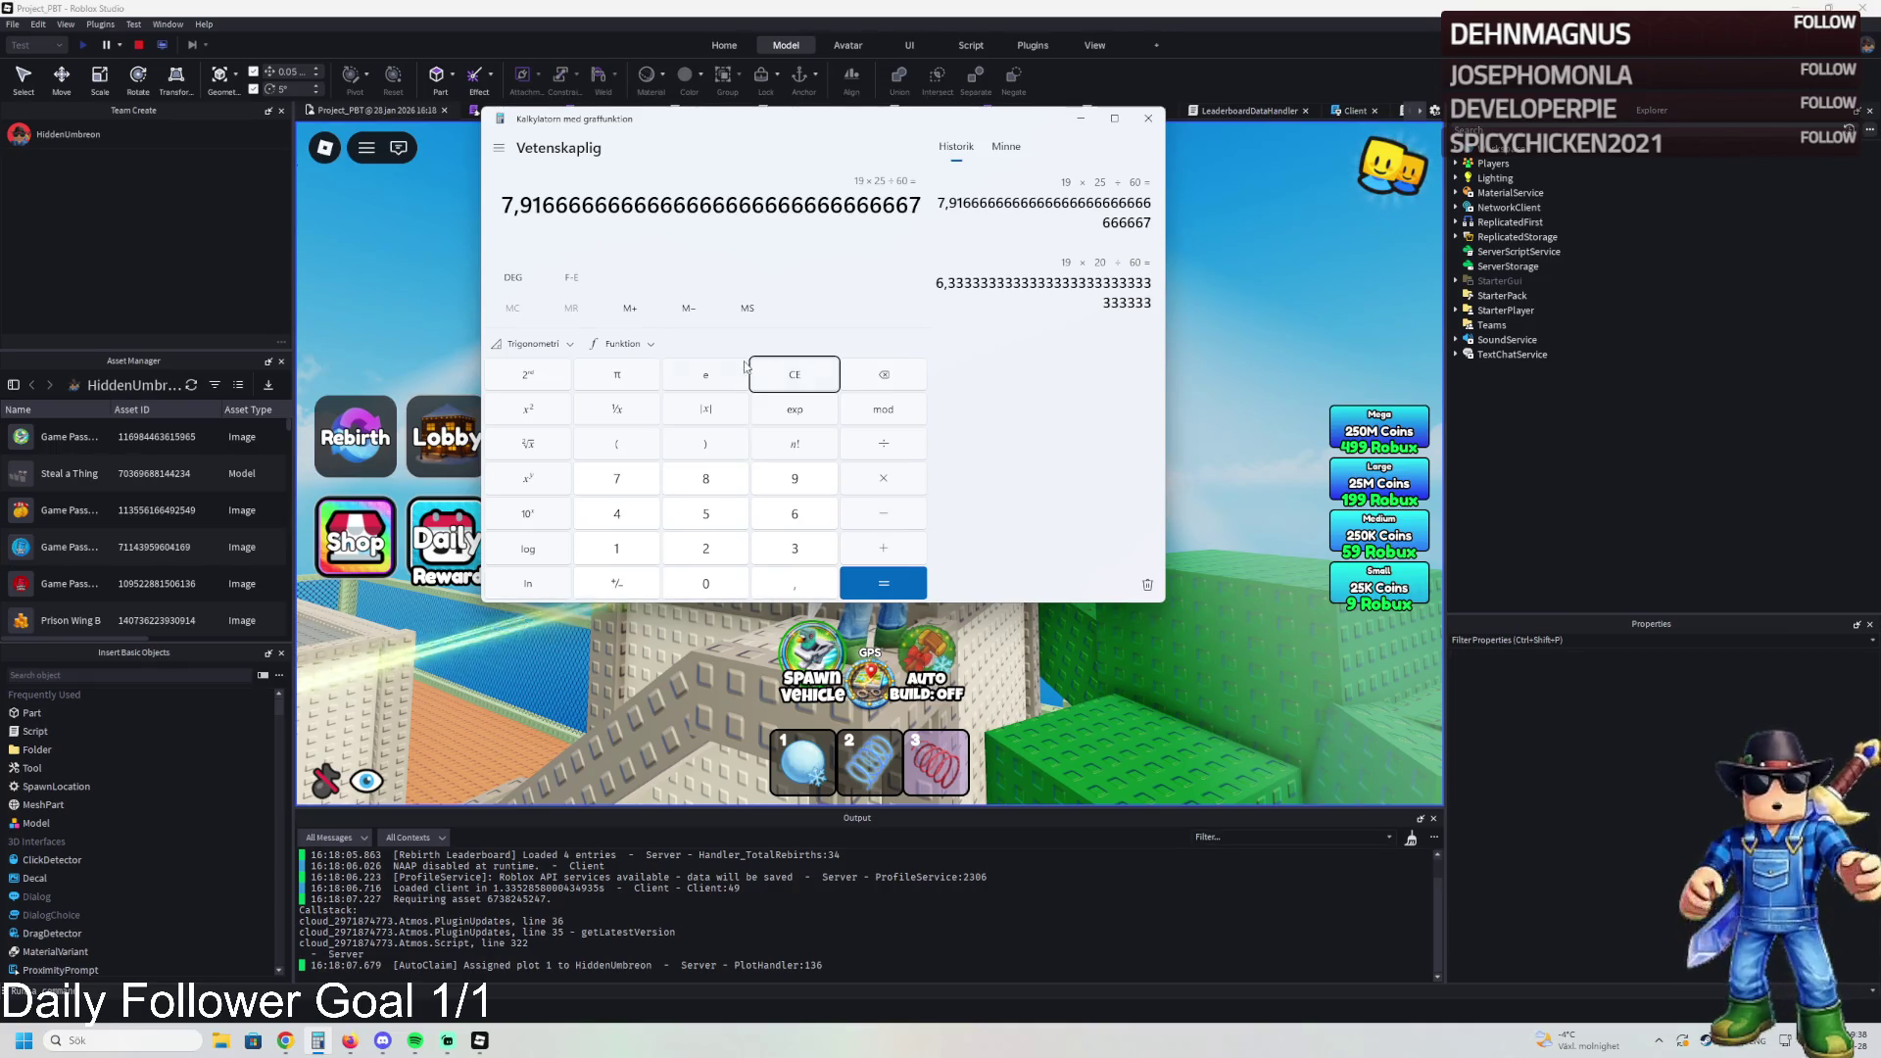
left_click(1144, 122)
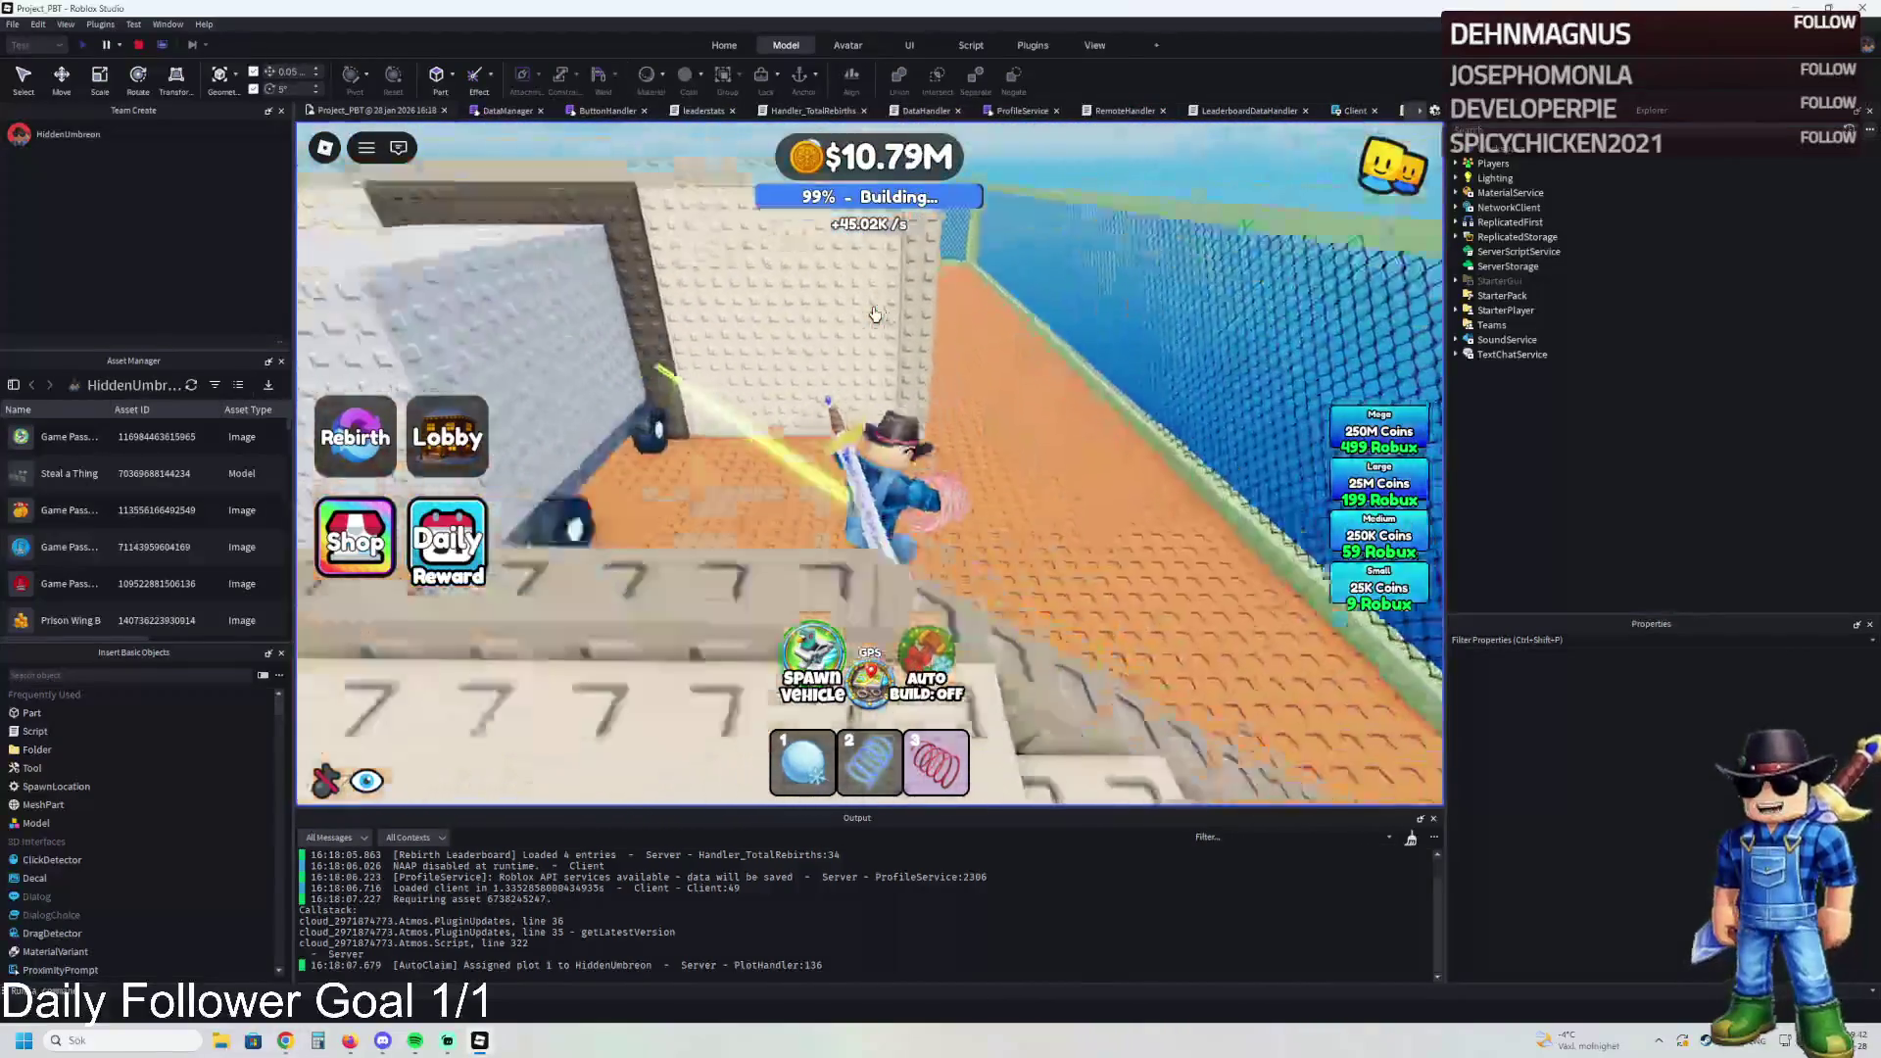
Step: Walk the character past the fence and through the barred gate to the picnic tables
key("w")
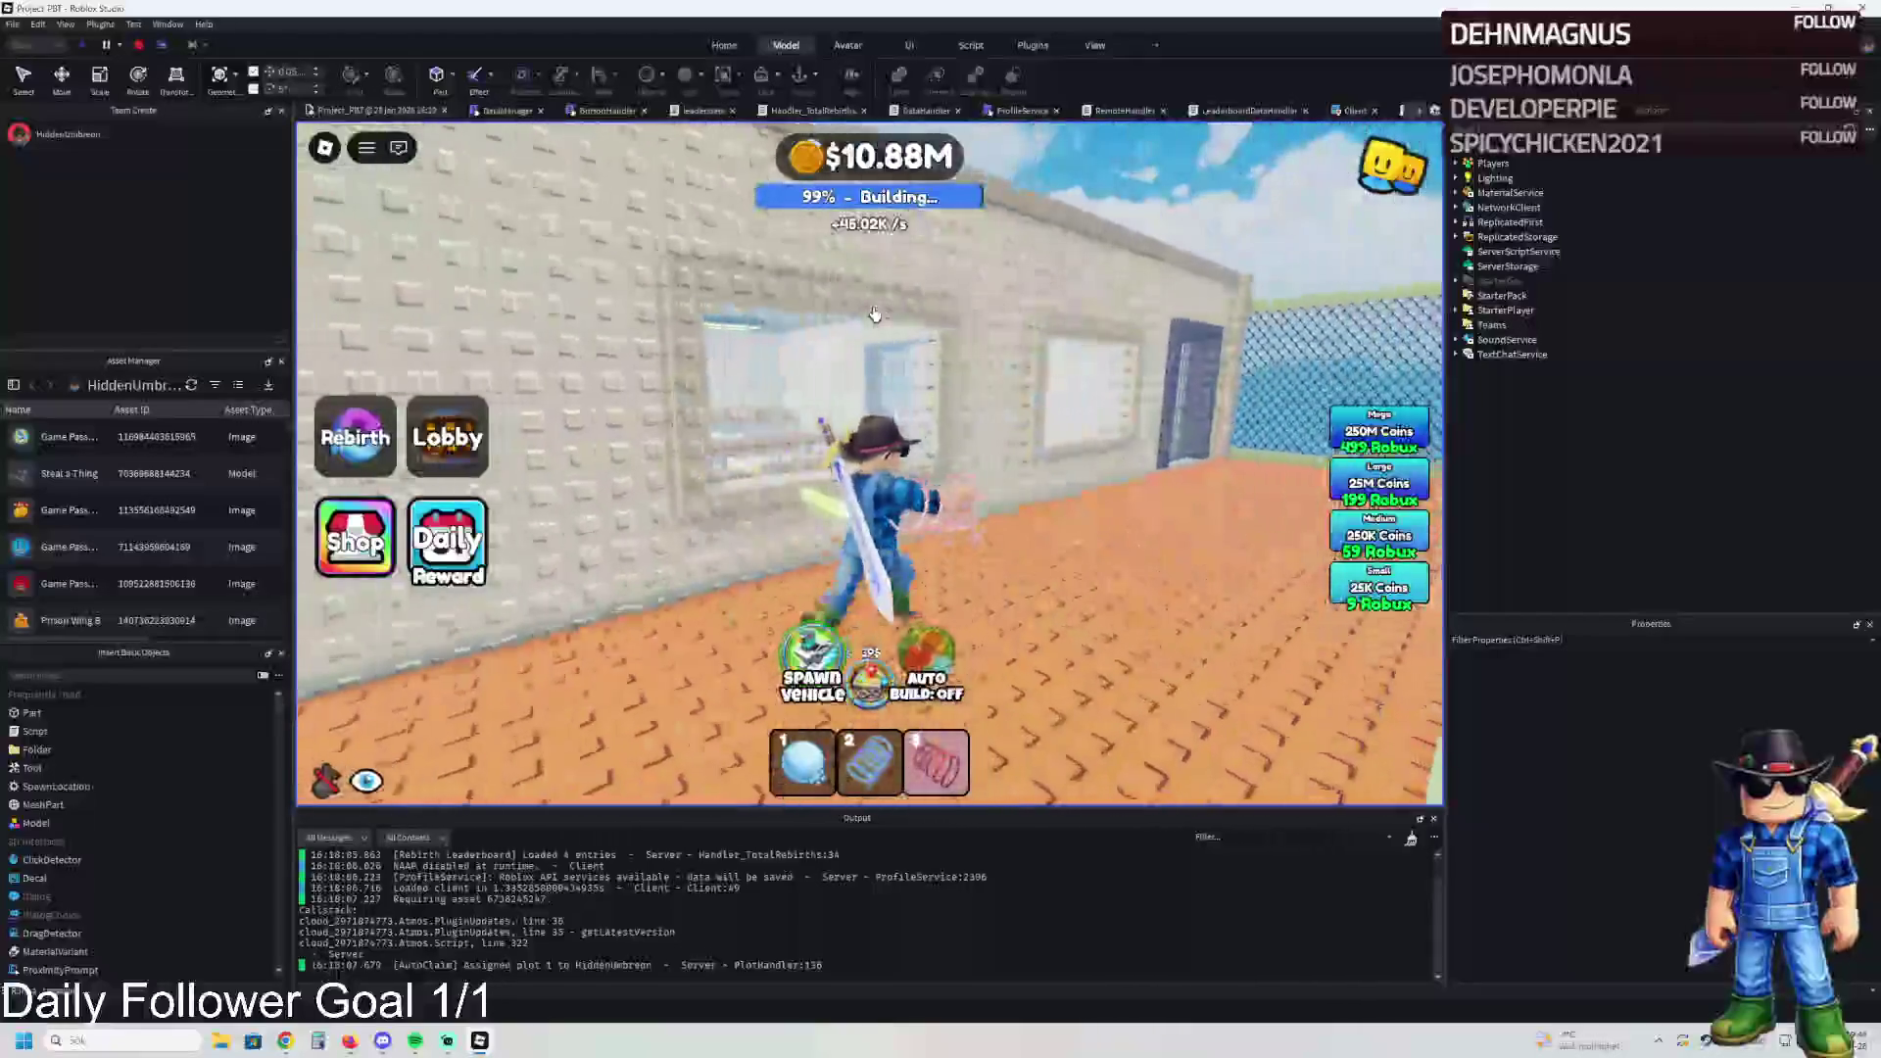
key("a")
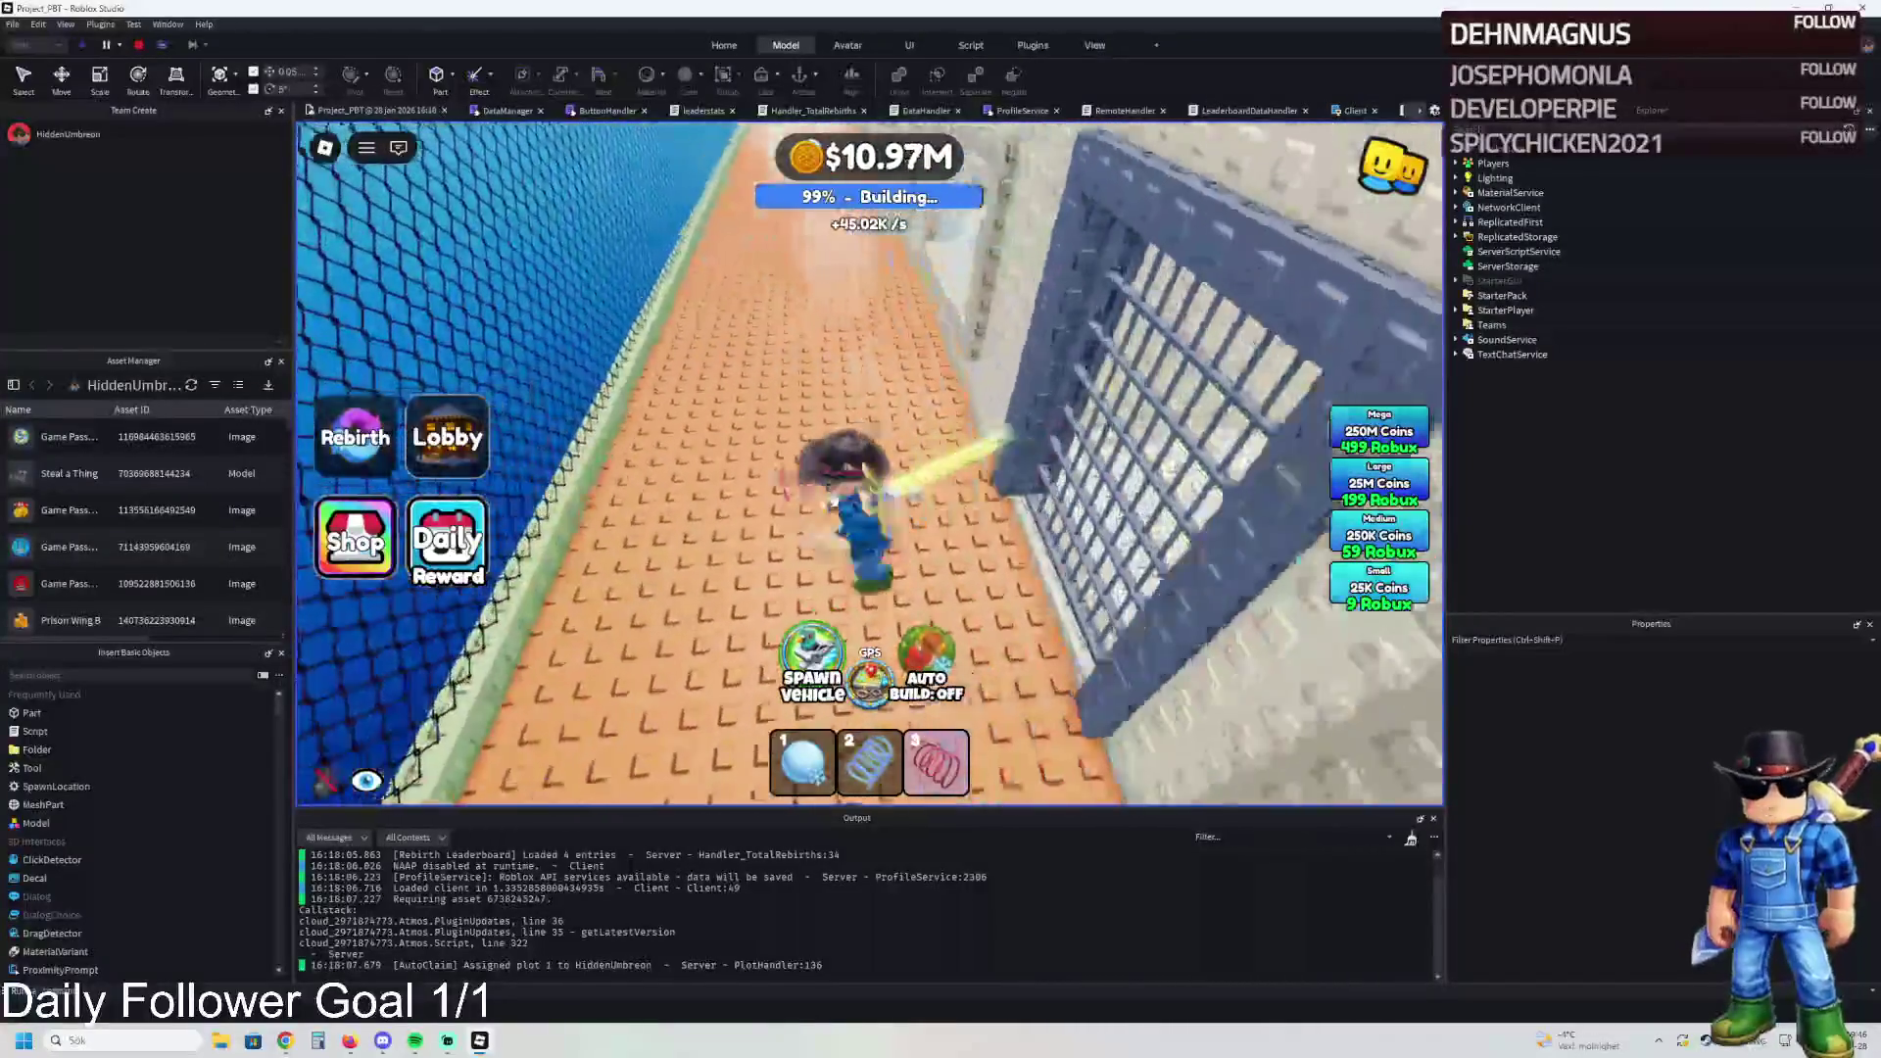
key("w")
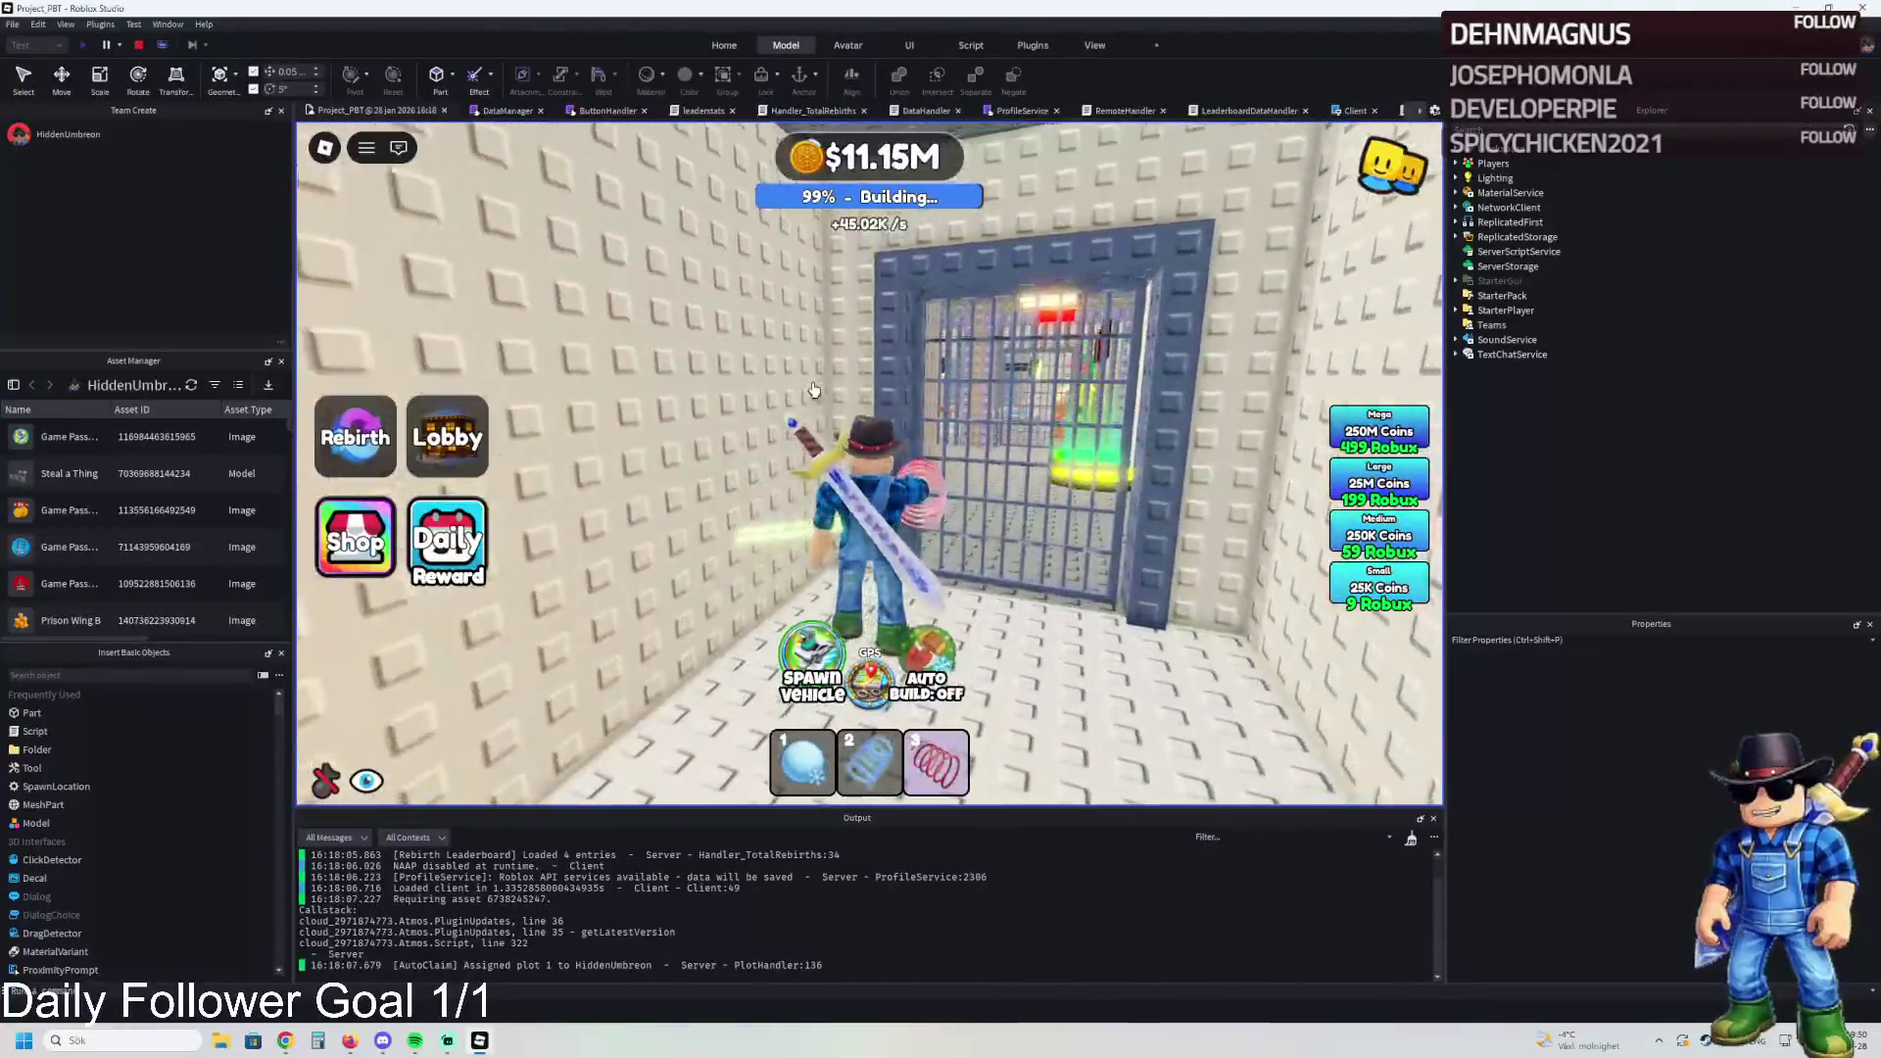
key("s")
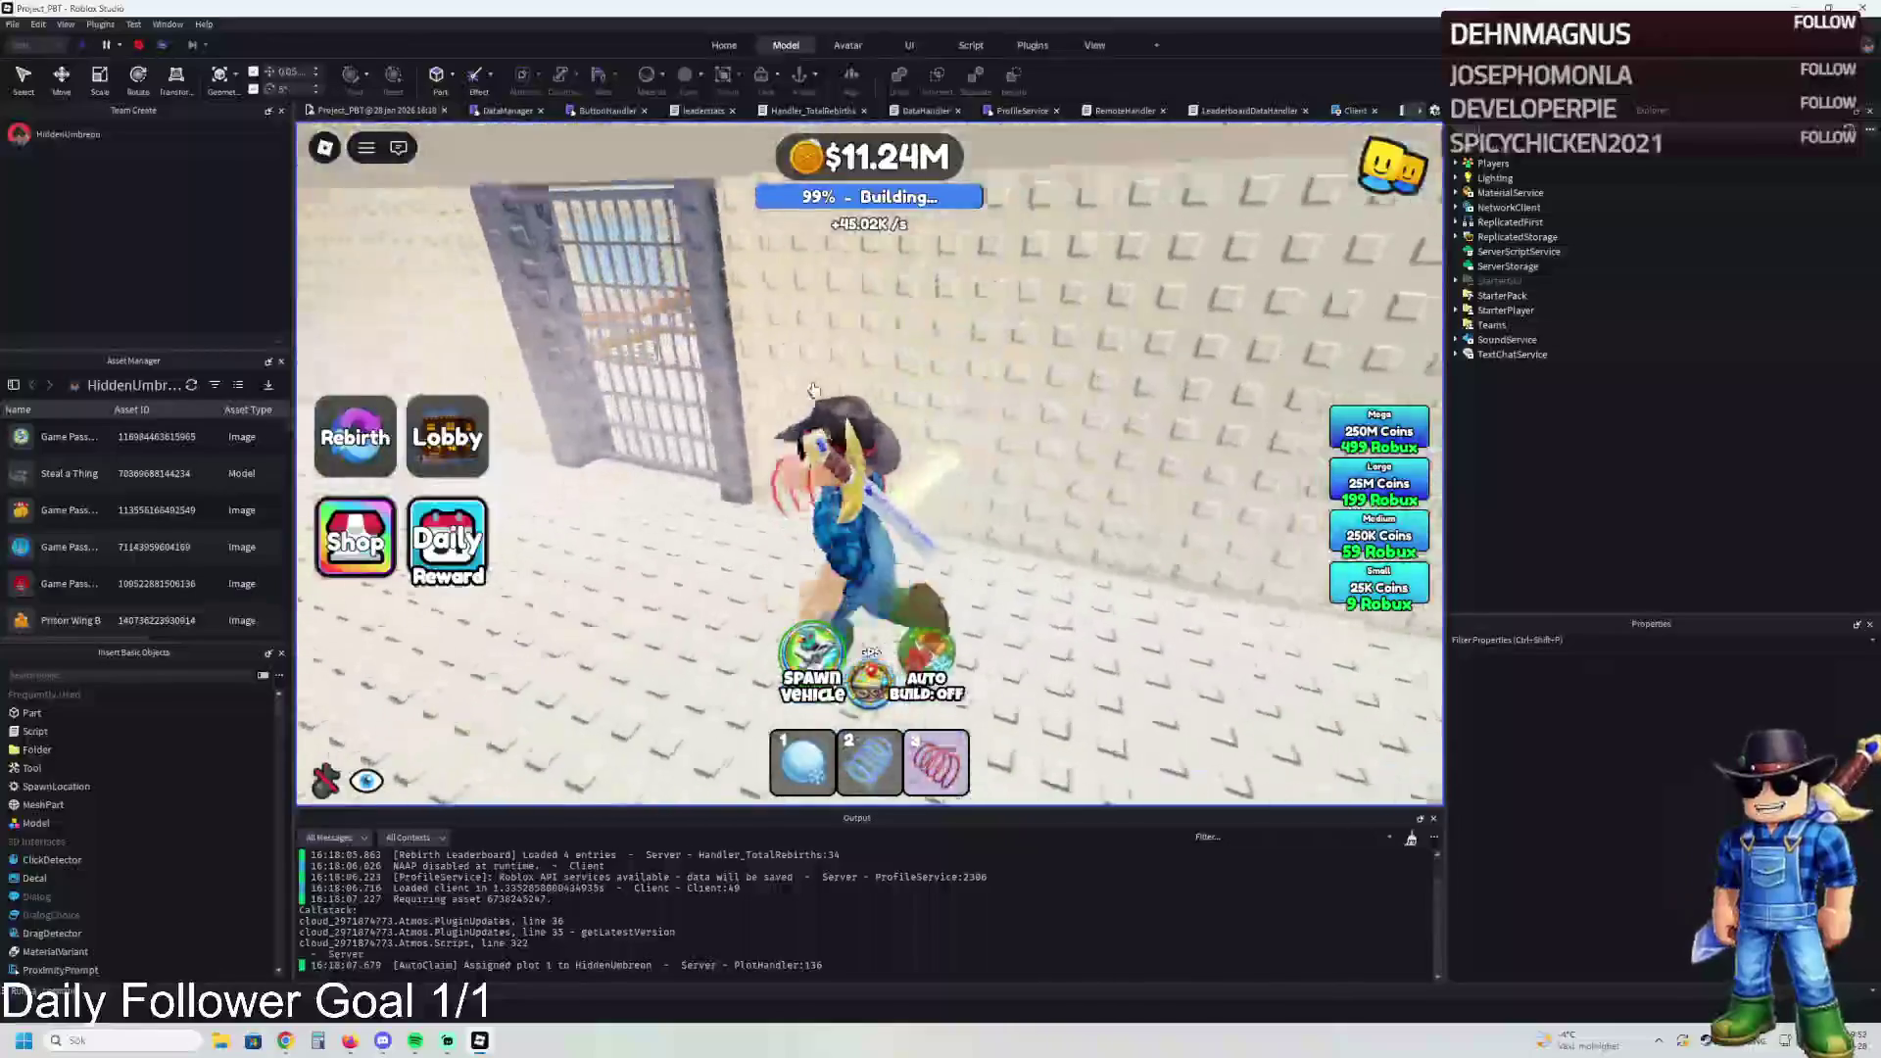
key("w")
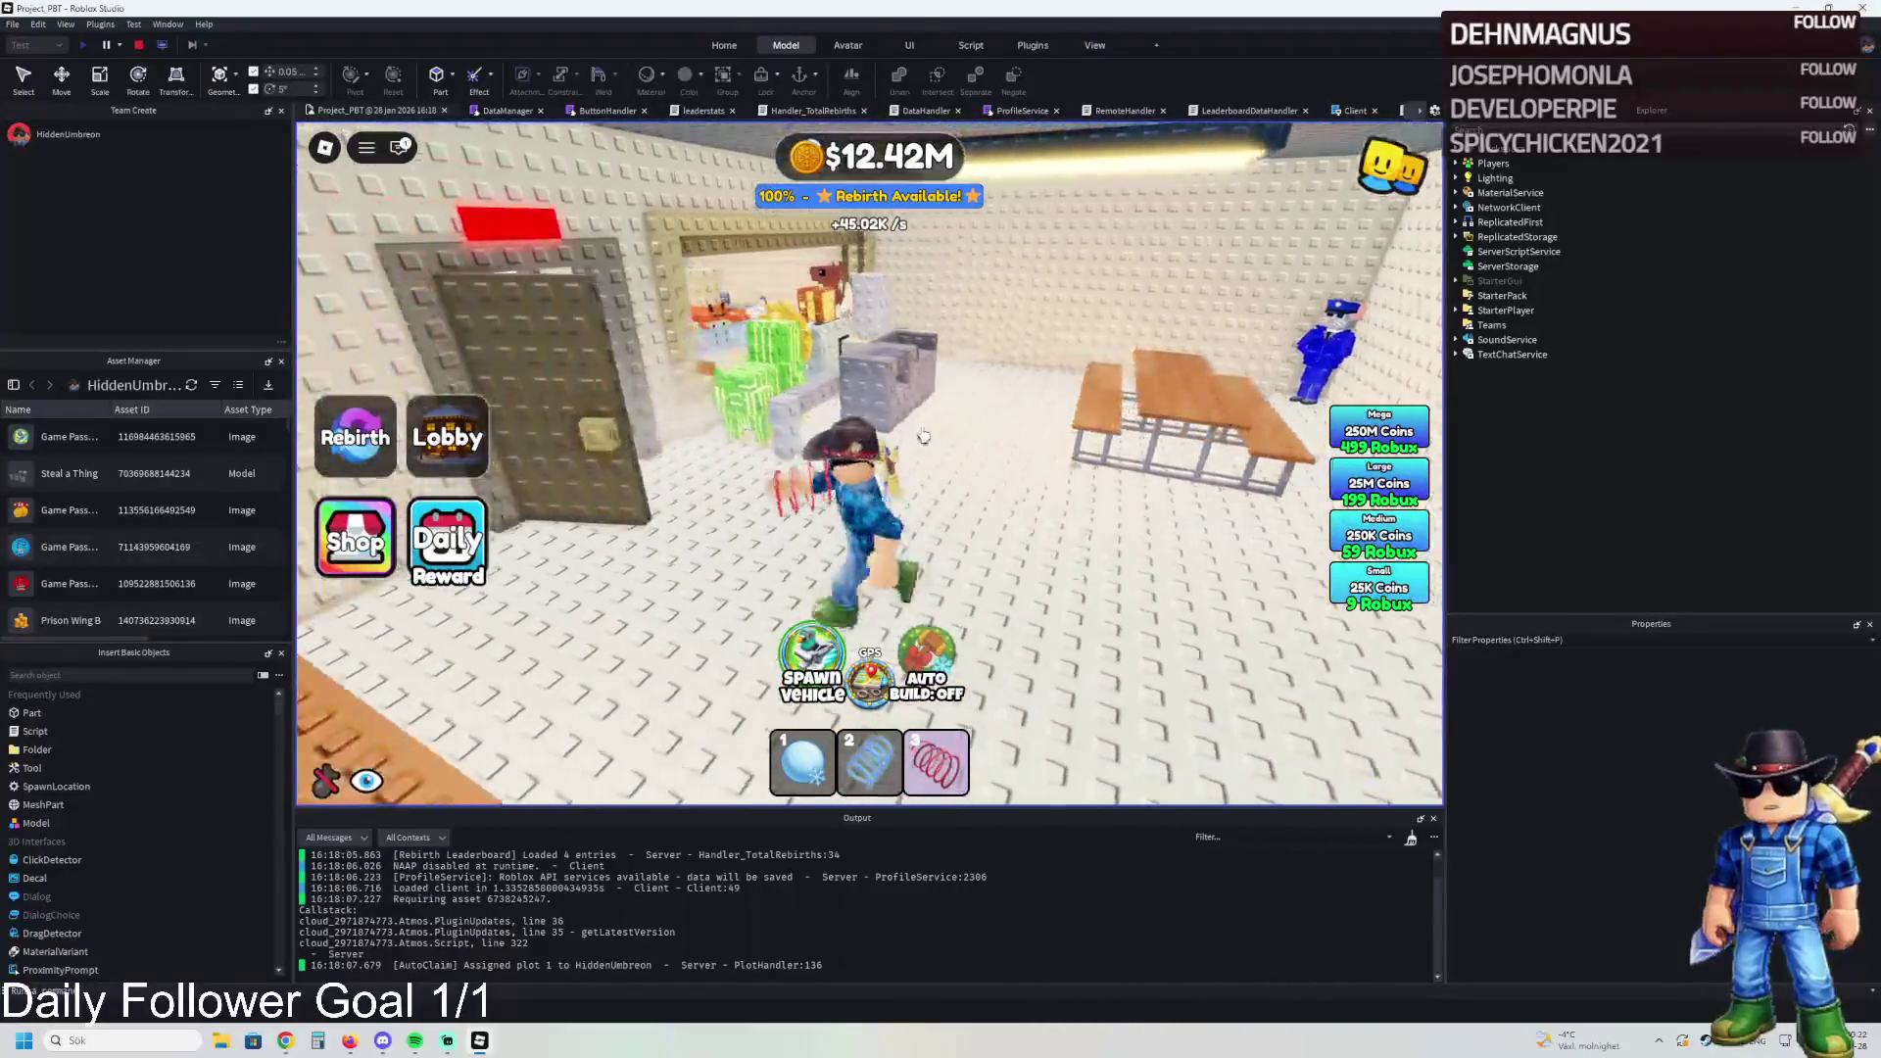
key("a")
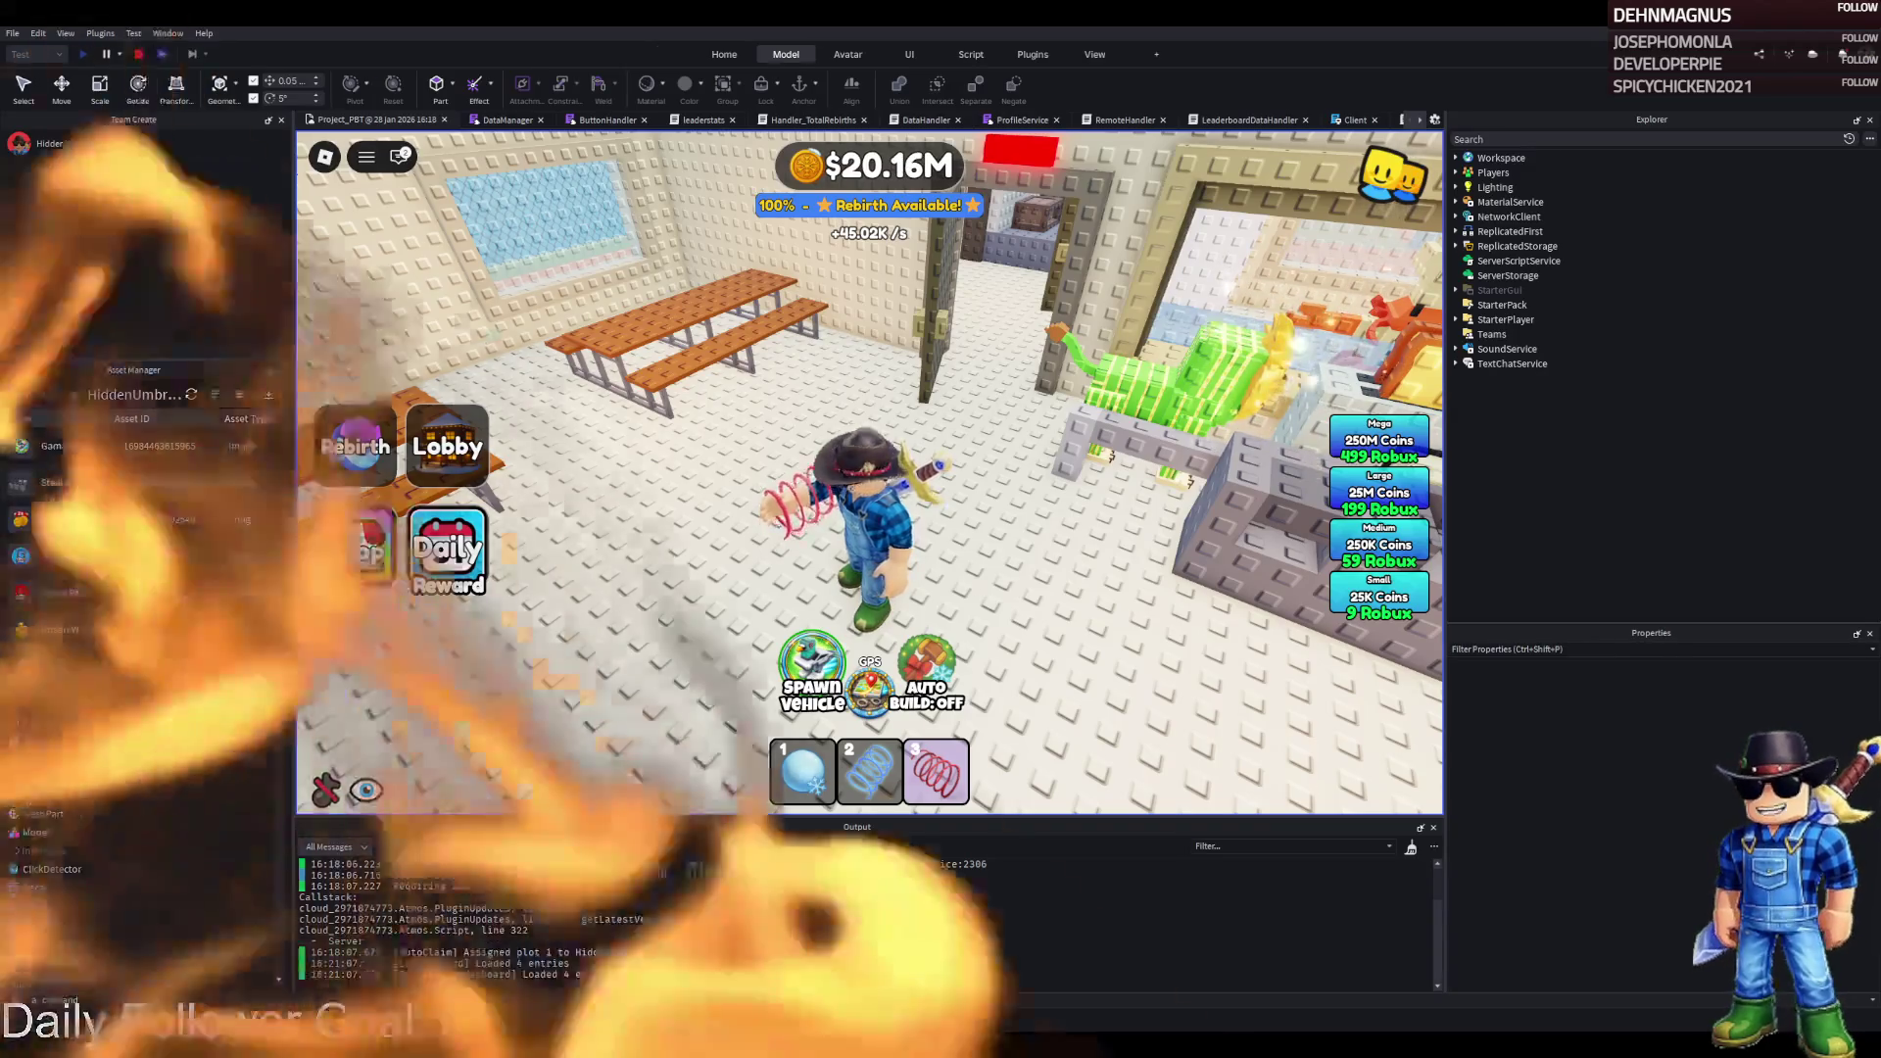
Step: Open Project_PBT's Badges page under Engagement and start creating a new badge
scroll(166, 834, "down", 4)
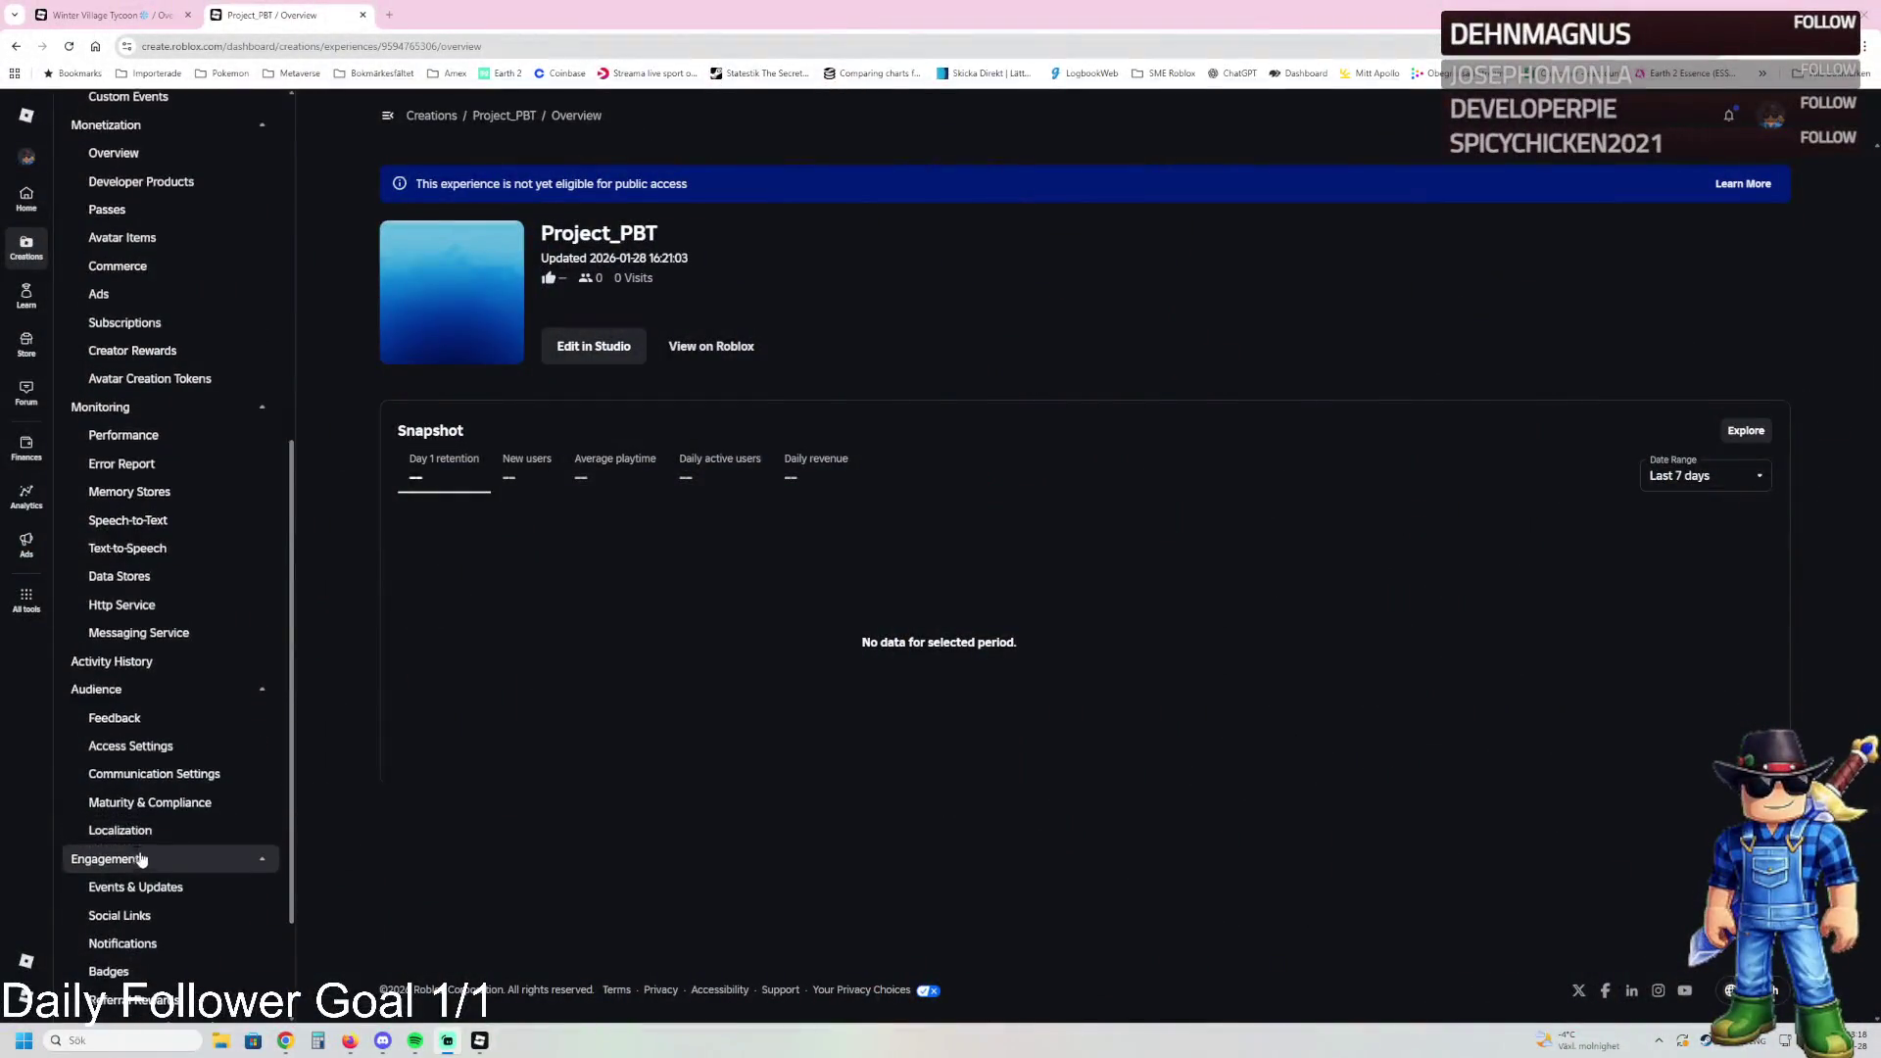
left_click(143, 829)
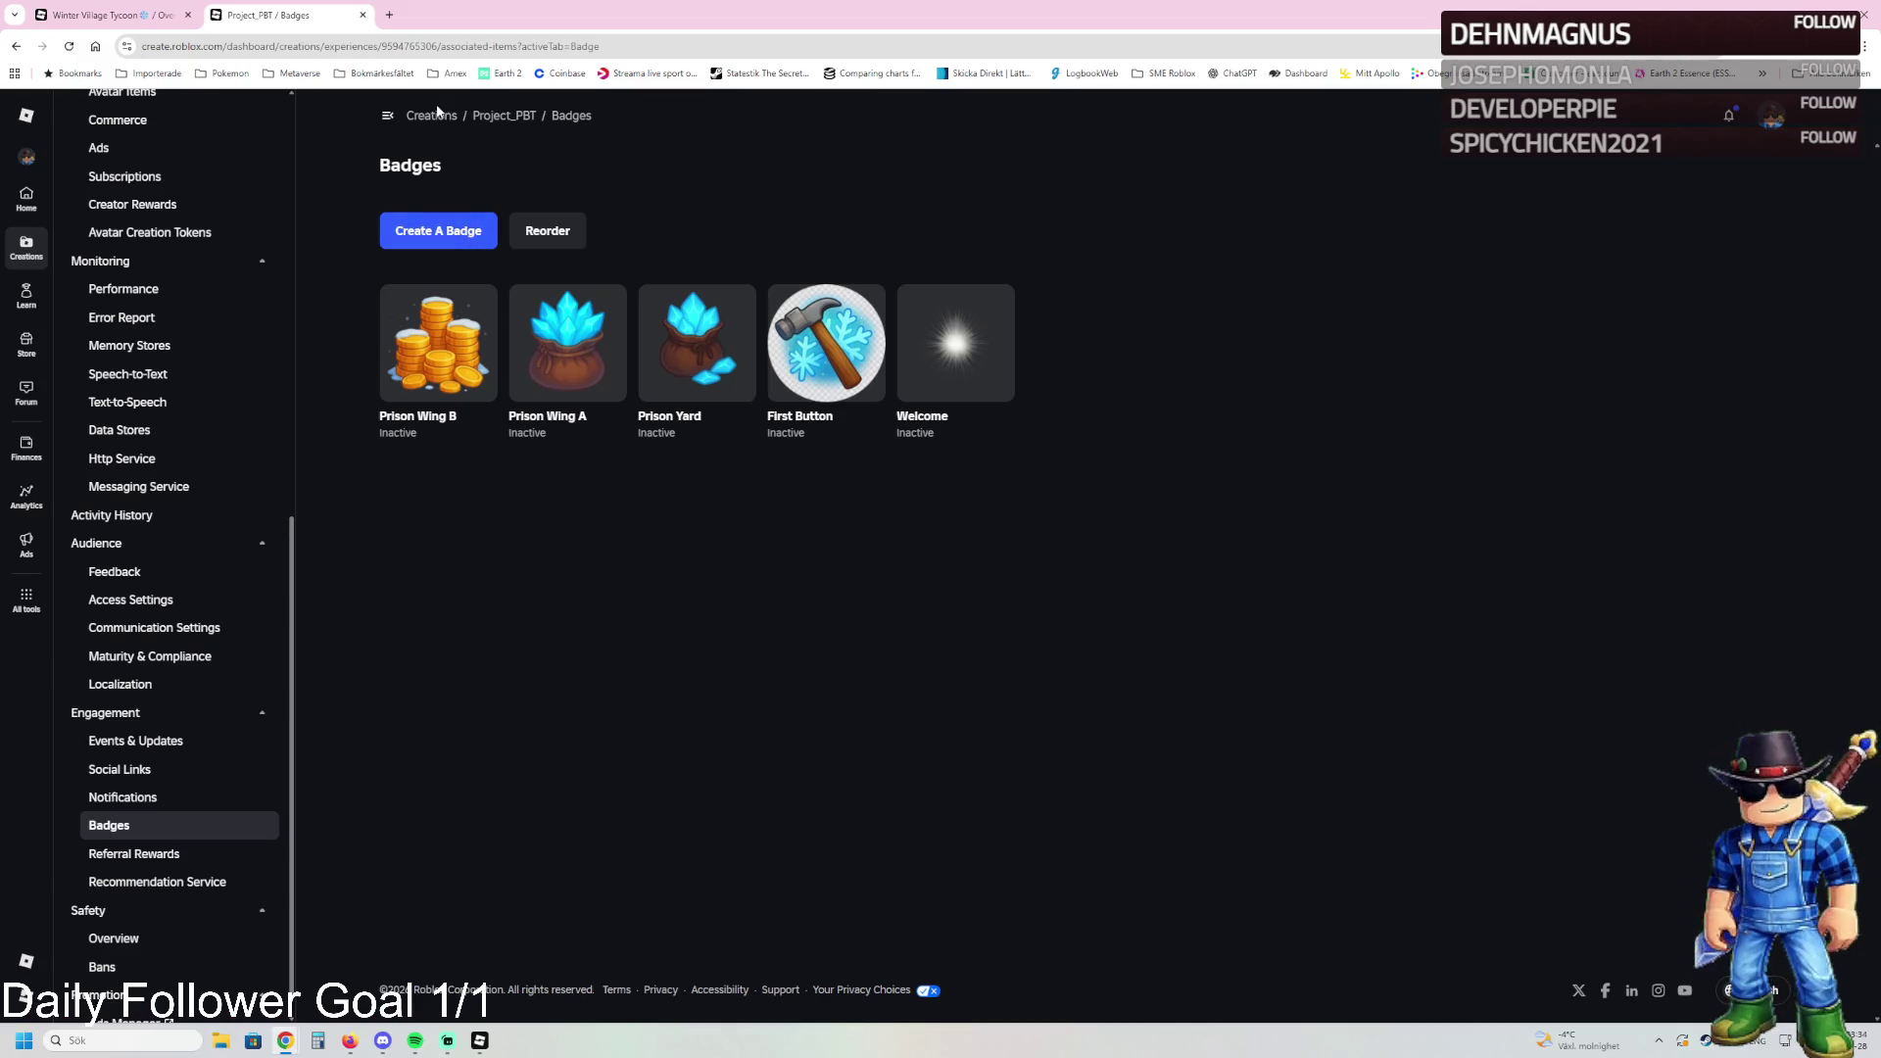
left_click(447, 230)
Step: Name the new badge 'Entrance', replacing the first entry 'Visitation room'
left_click(460, 424)
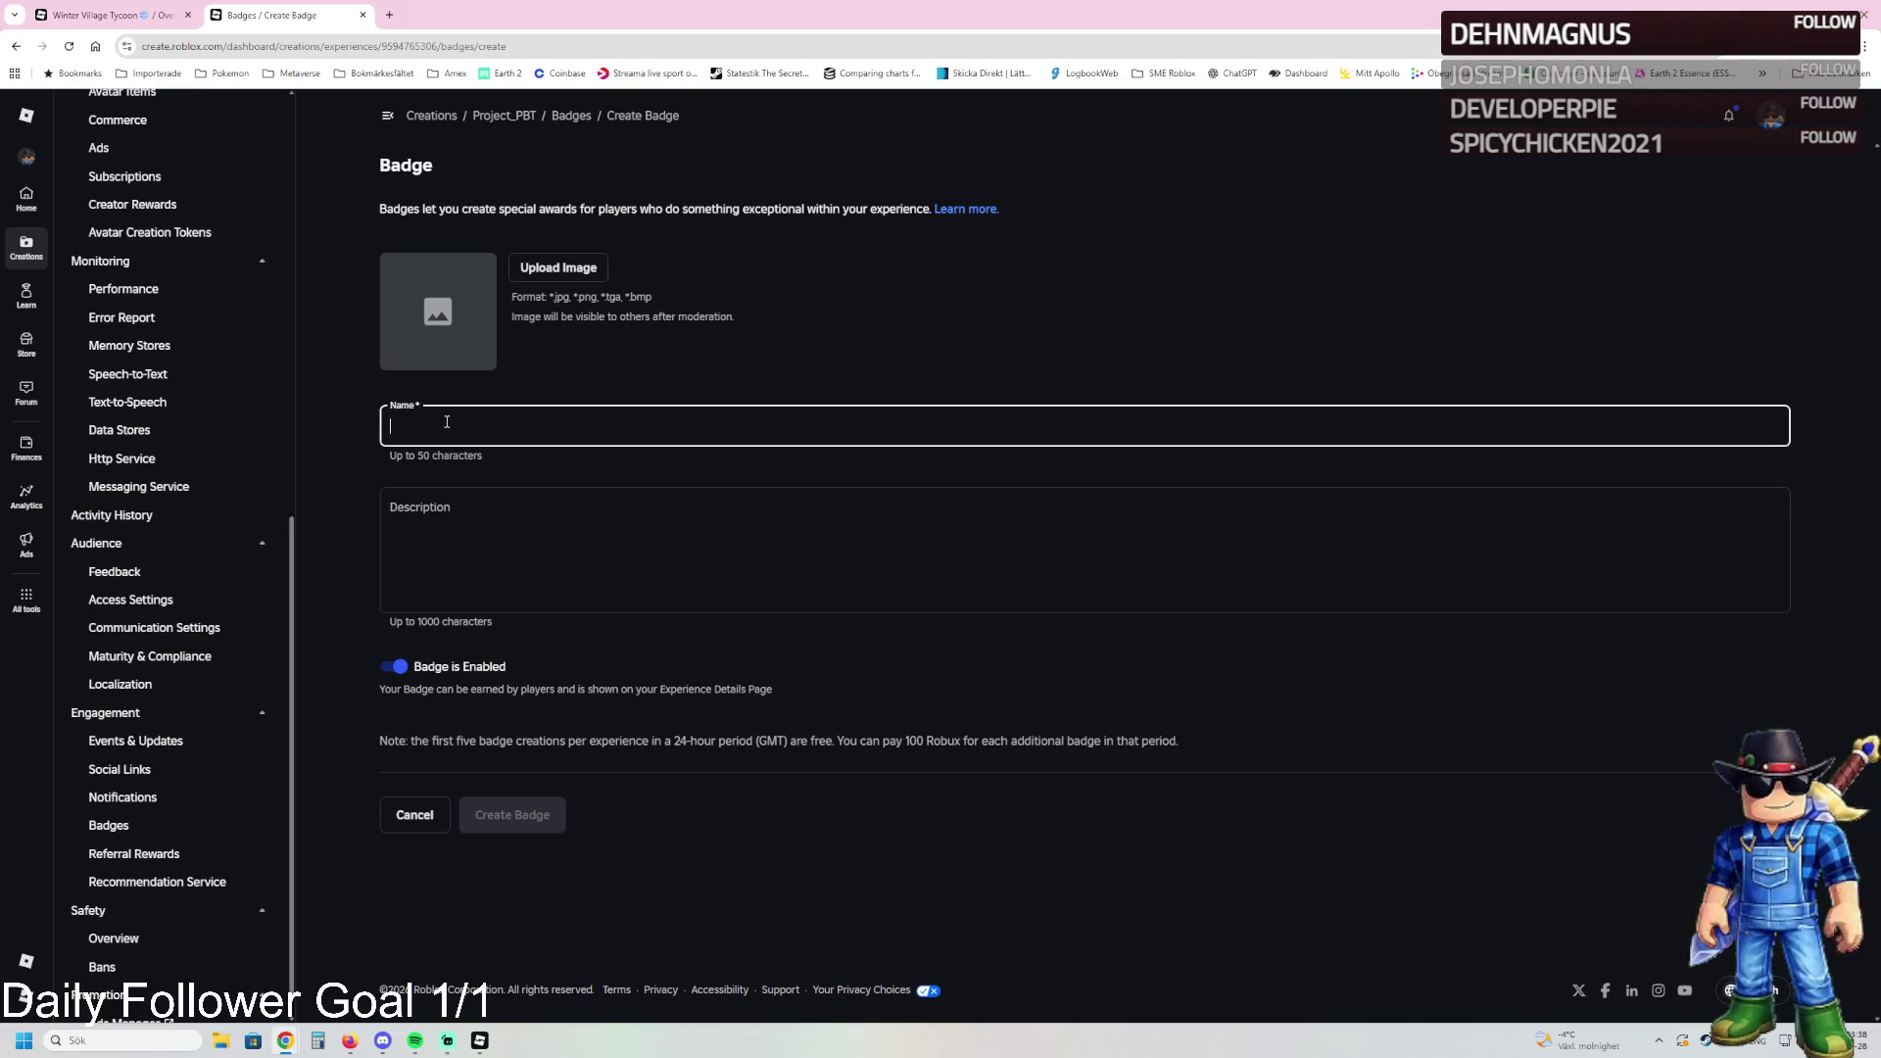
type("V")
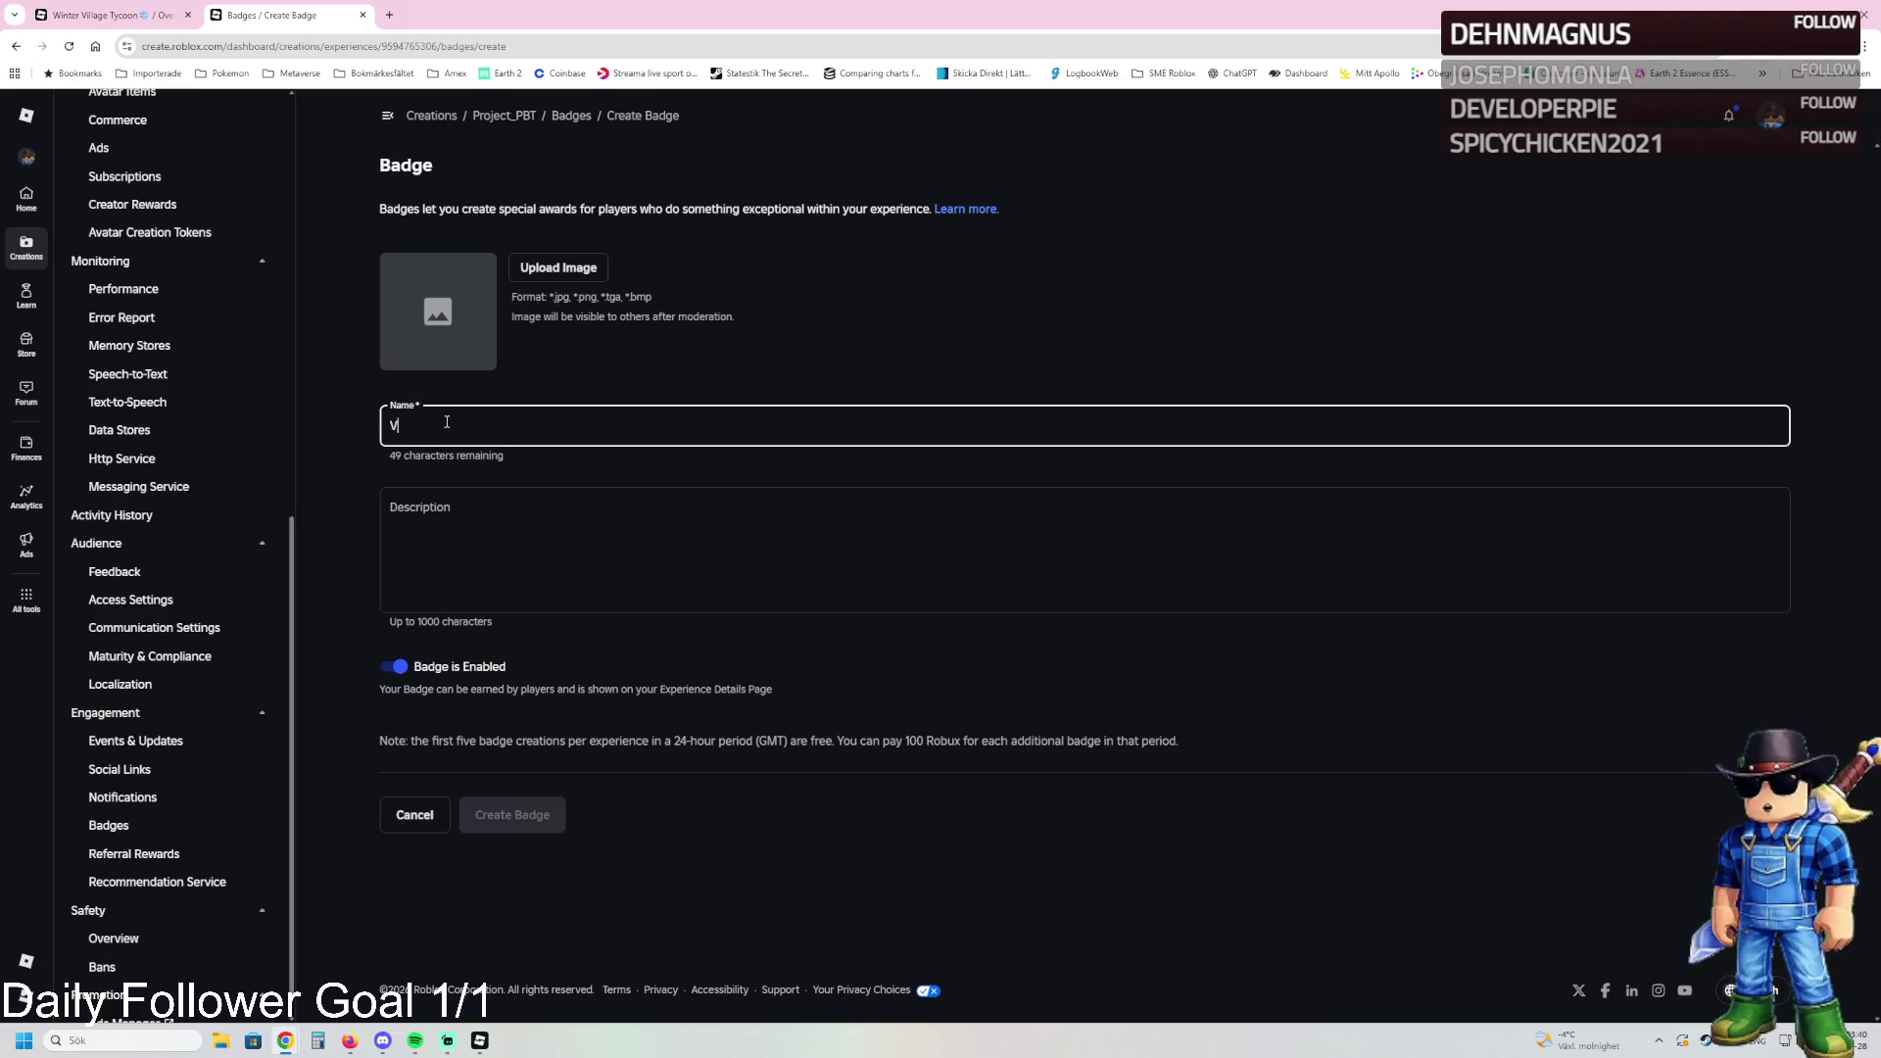
type("is")
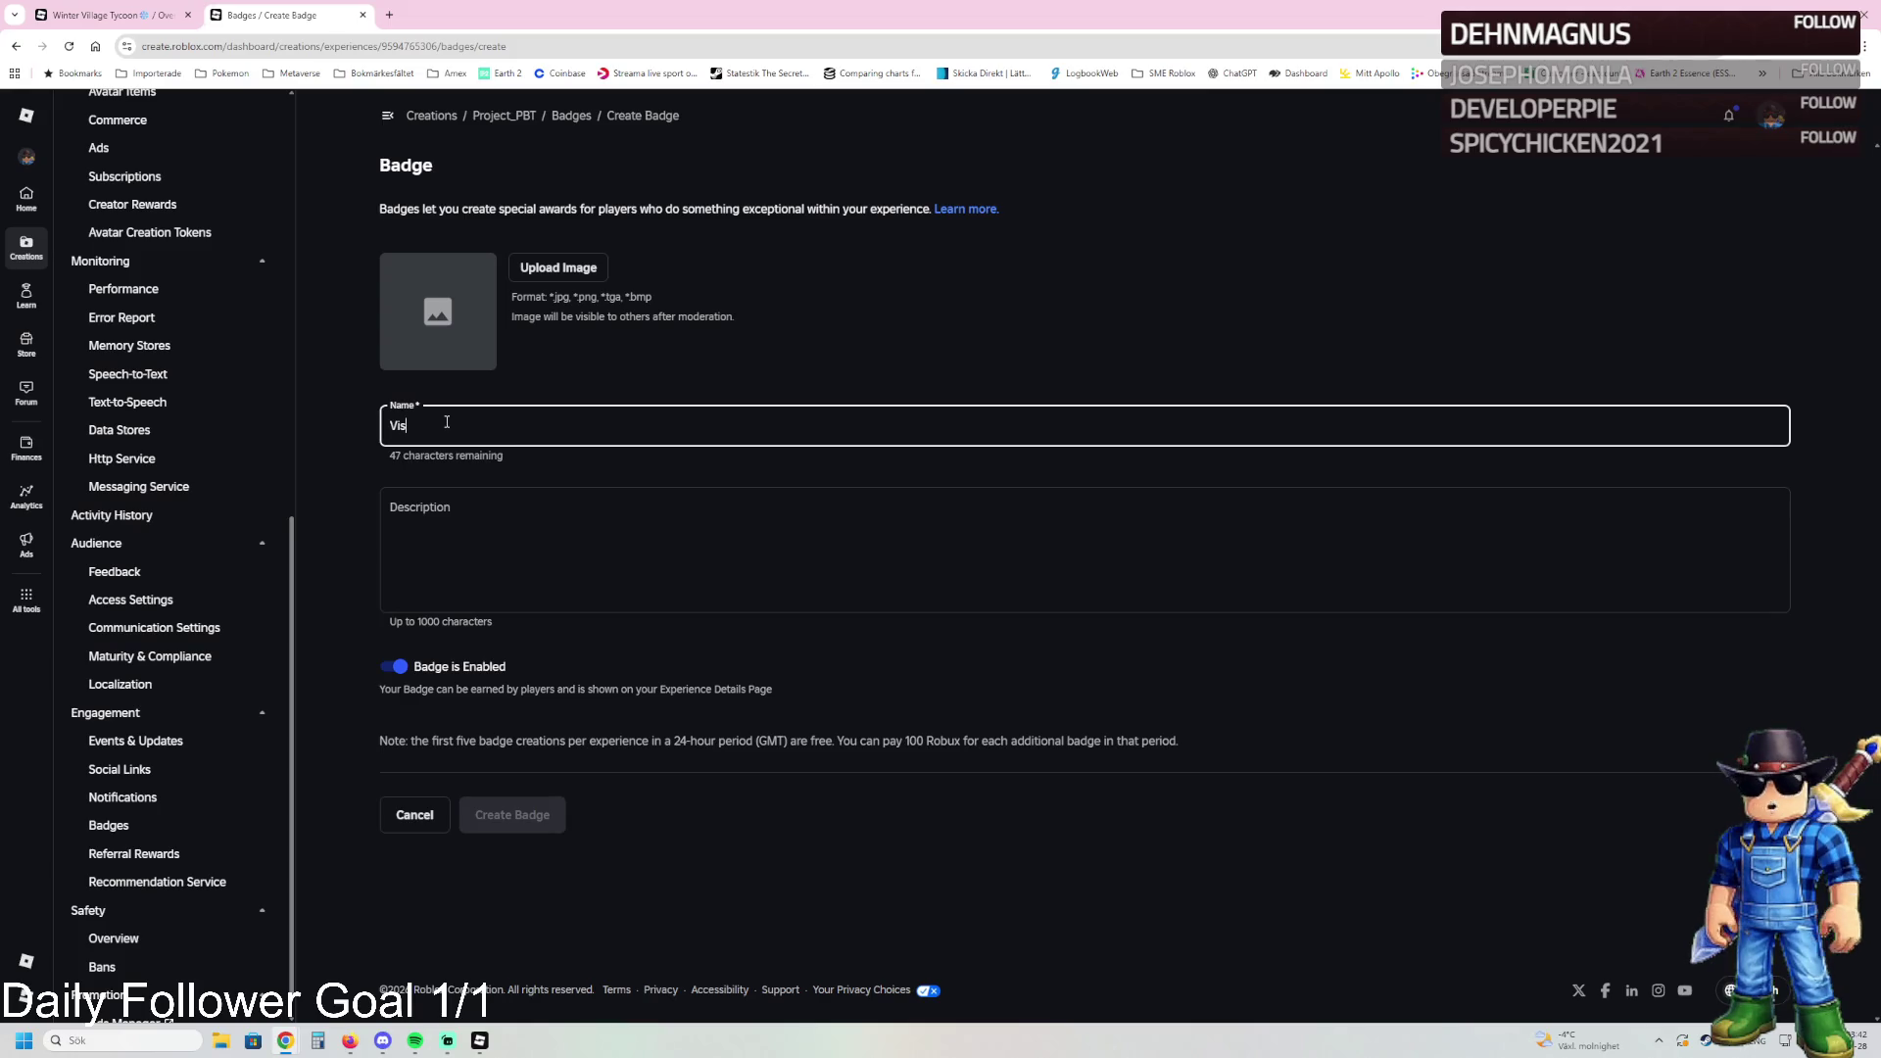
type("itation room")
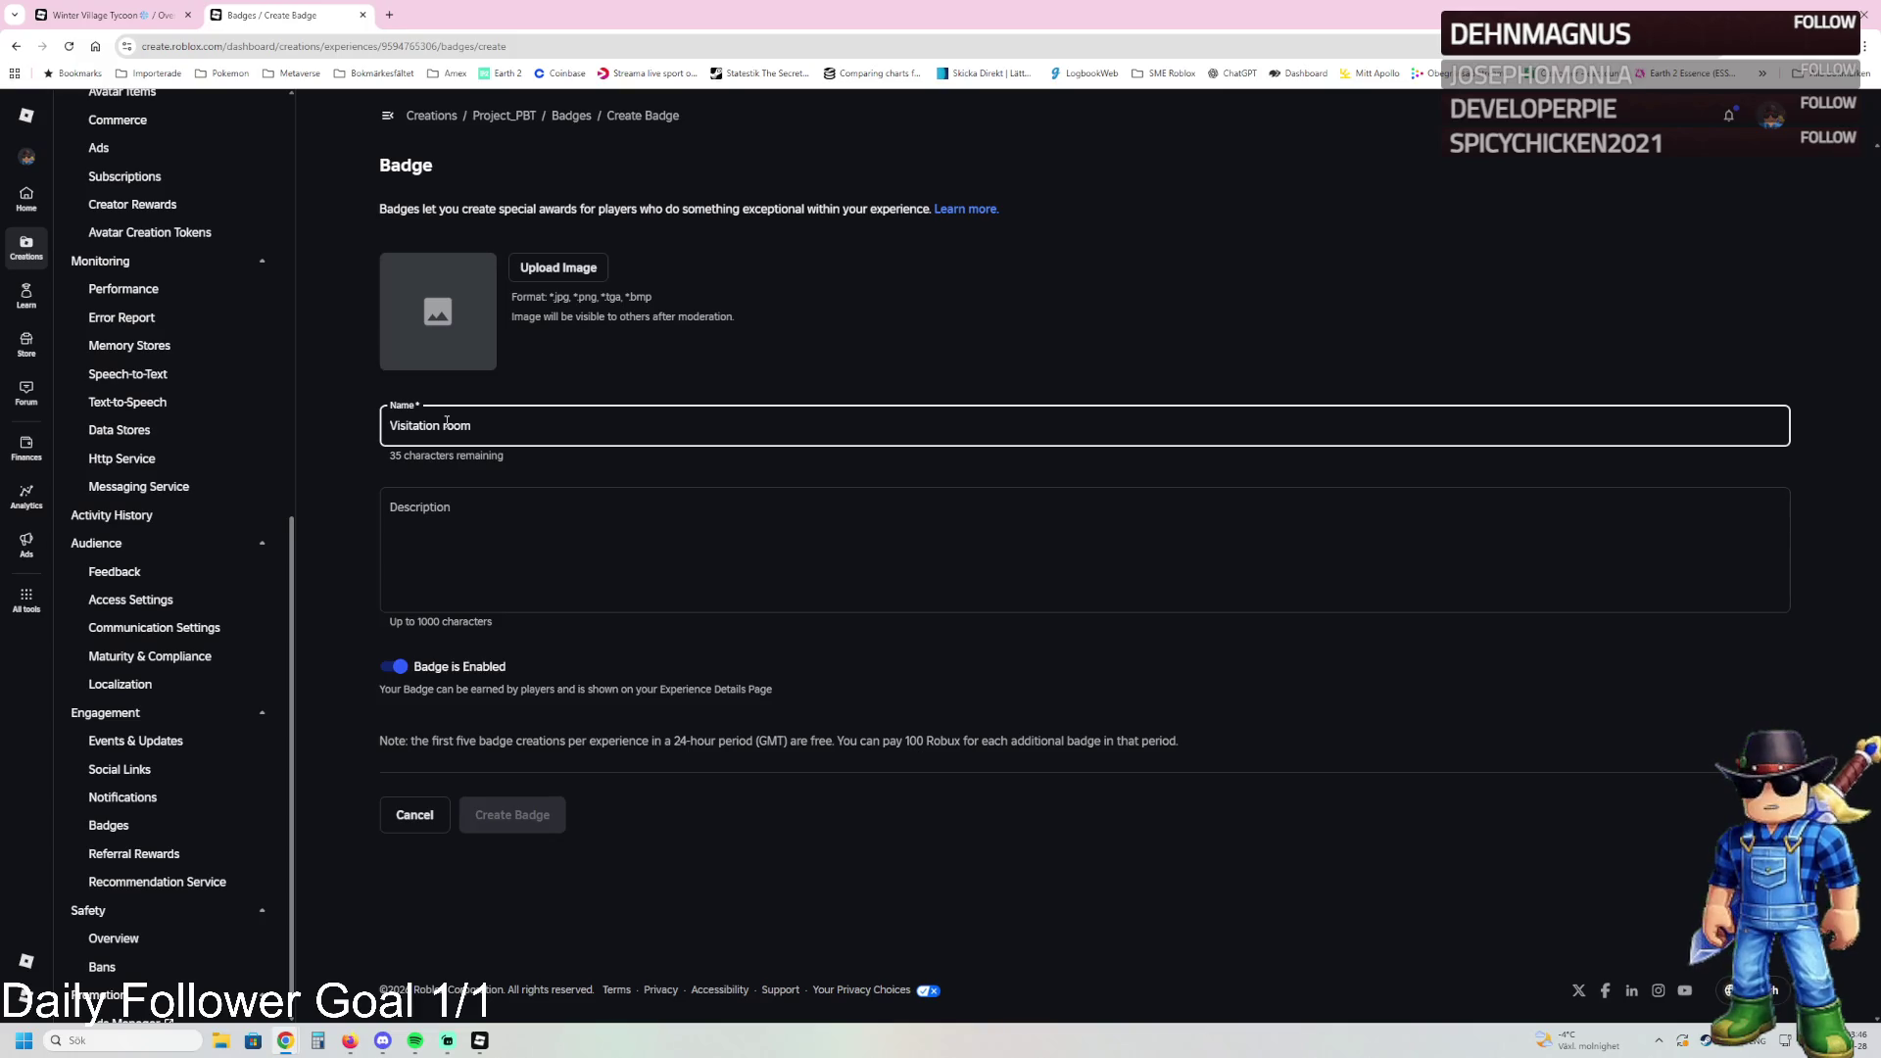
left_click_drag(510, 426, 382, 412)
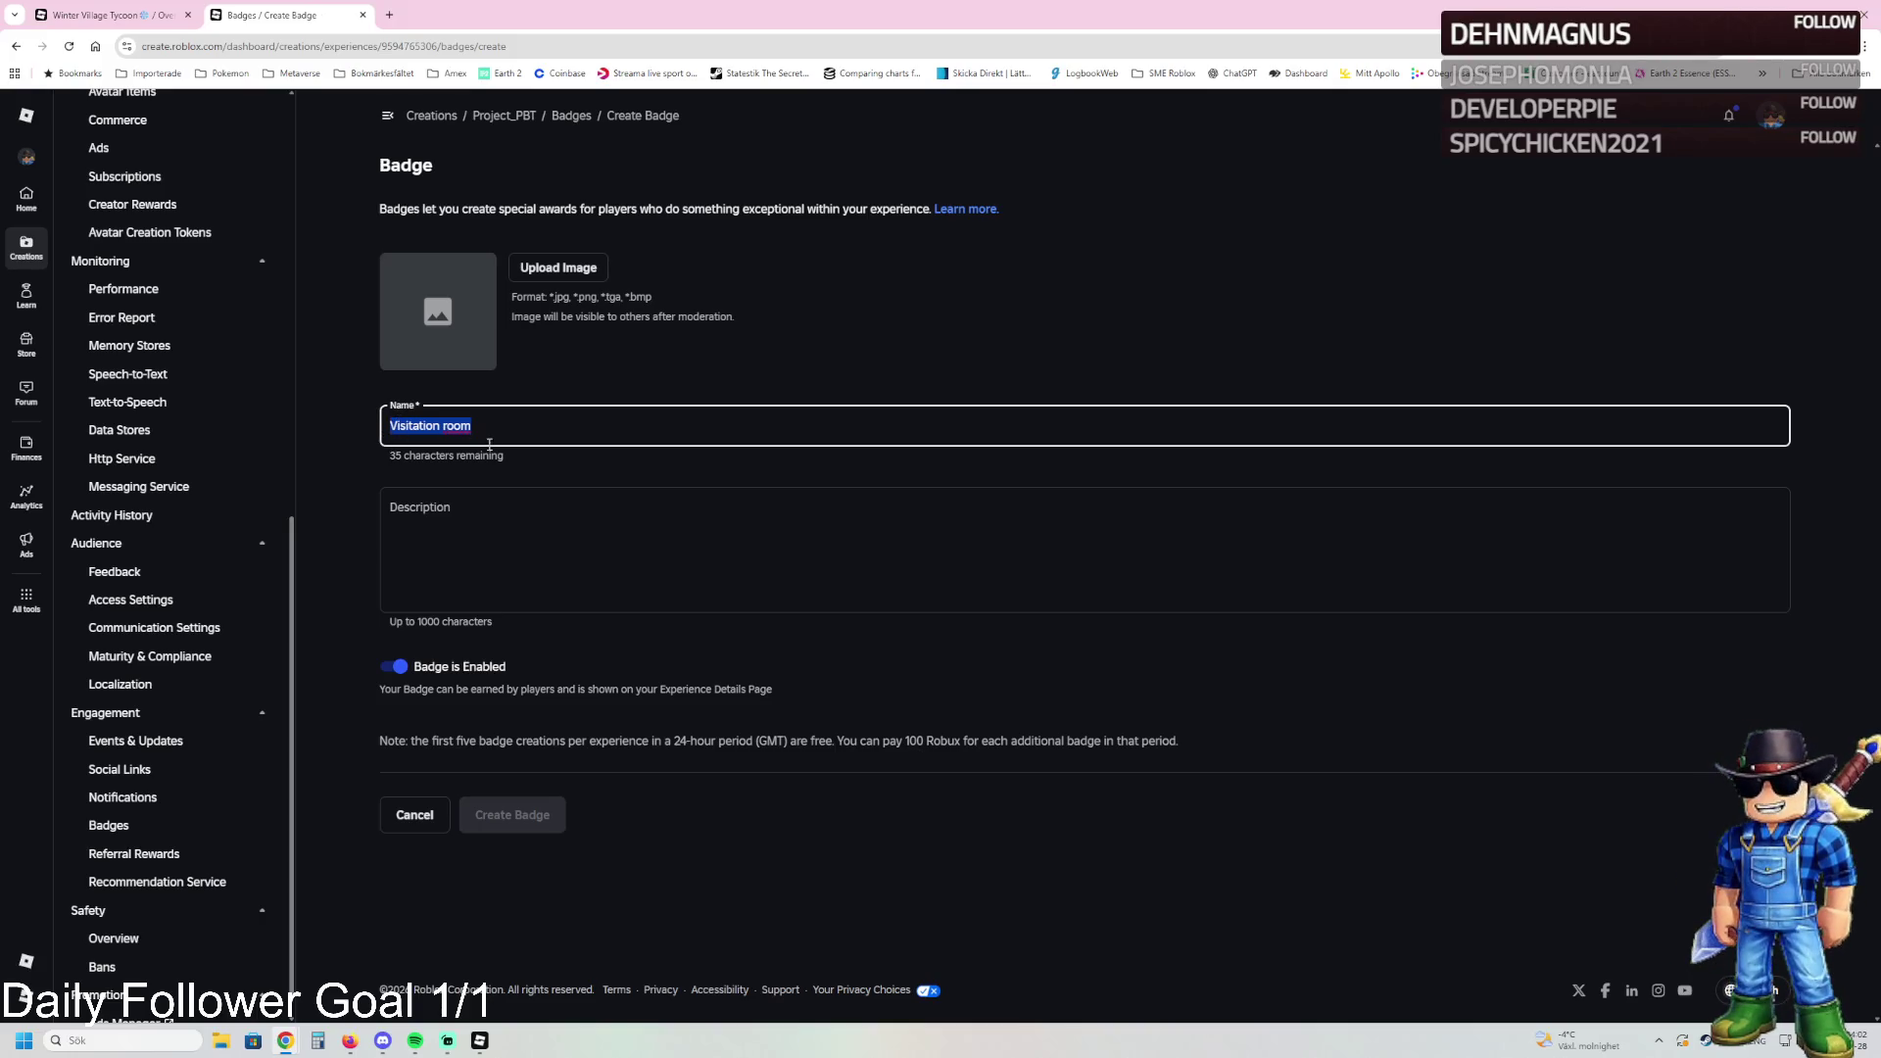
type("Entrance")
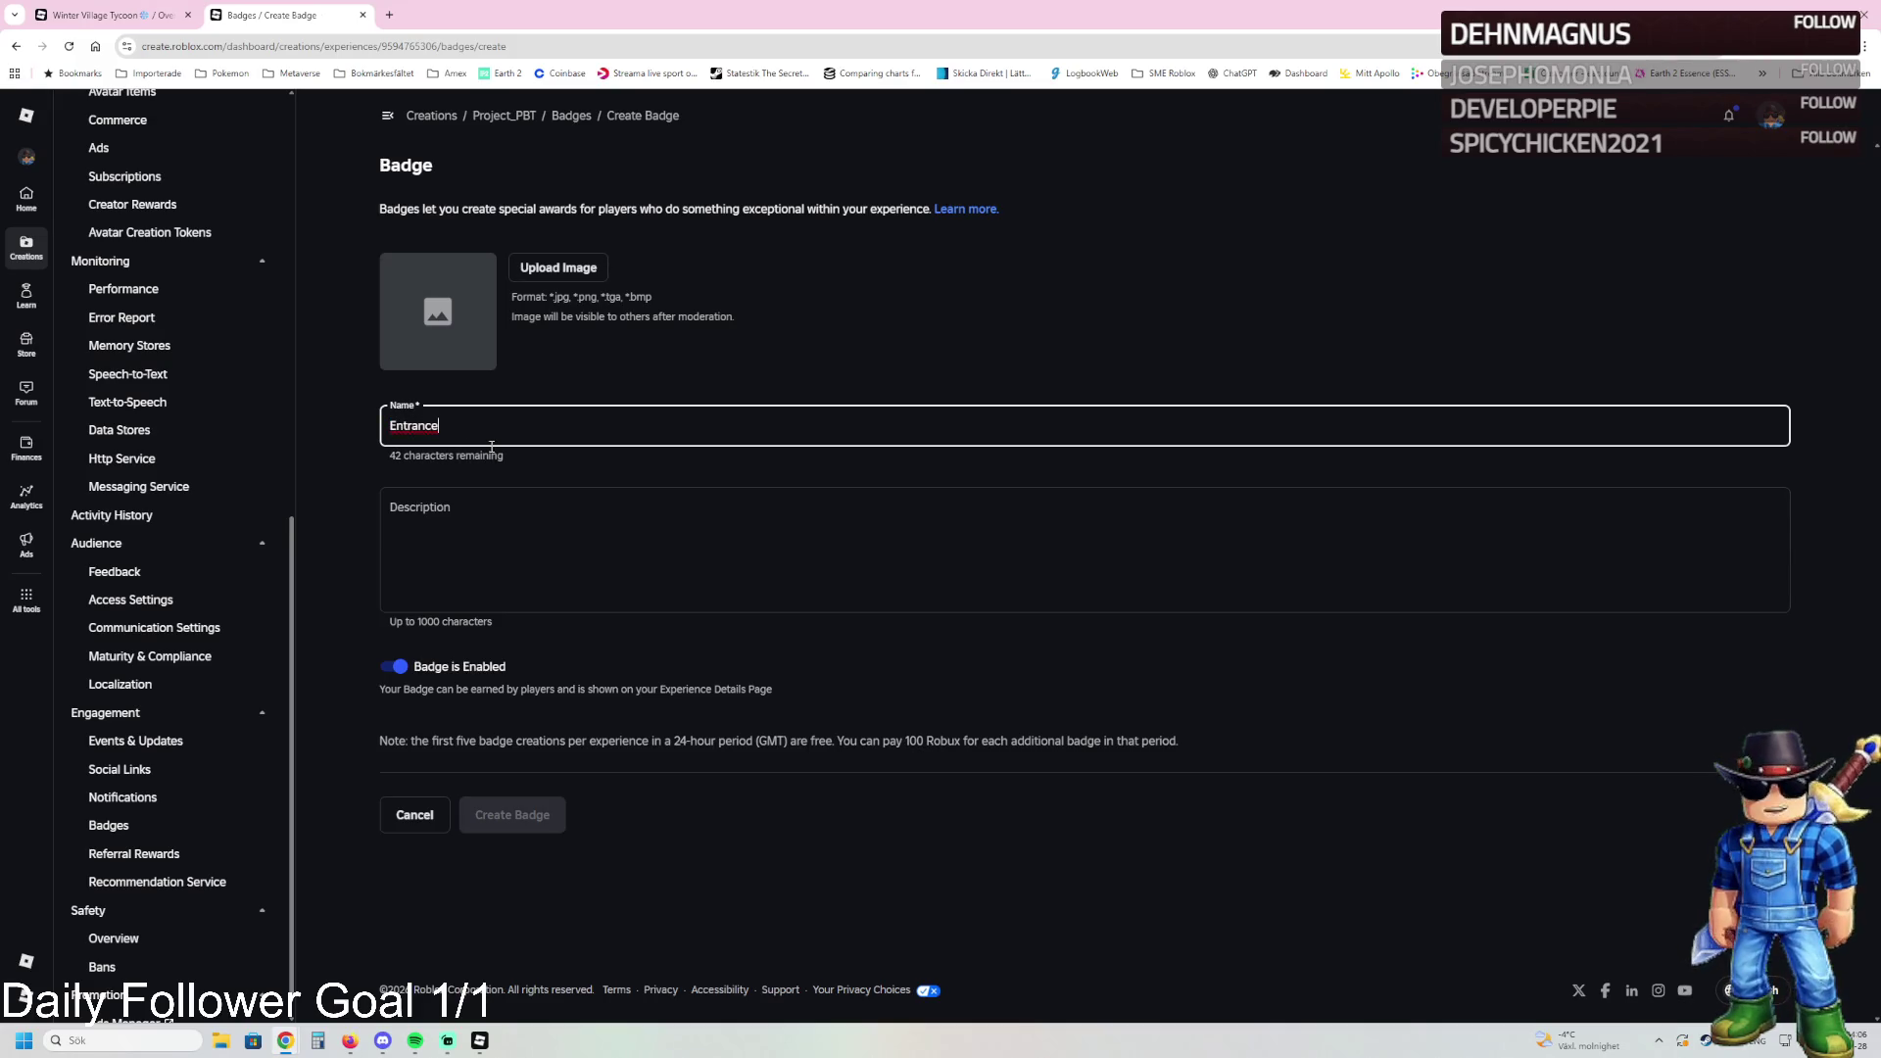
Step: Upload the third image as the badge icon and switch the badge to disabled
left_click(519, 275)
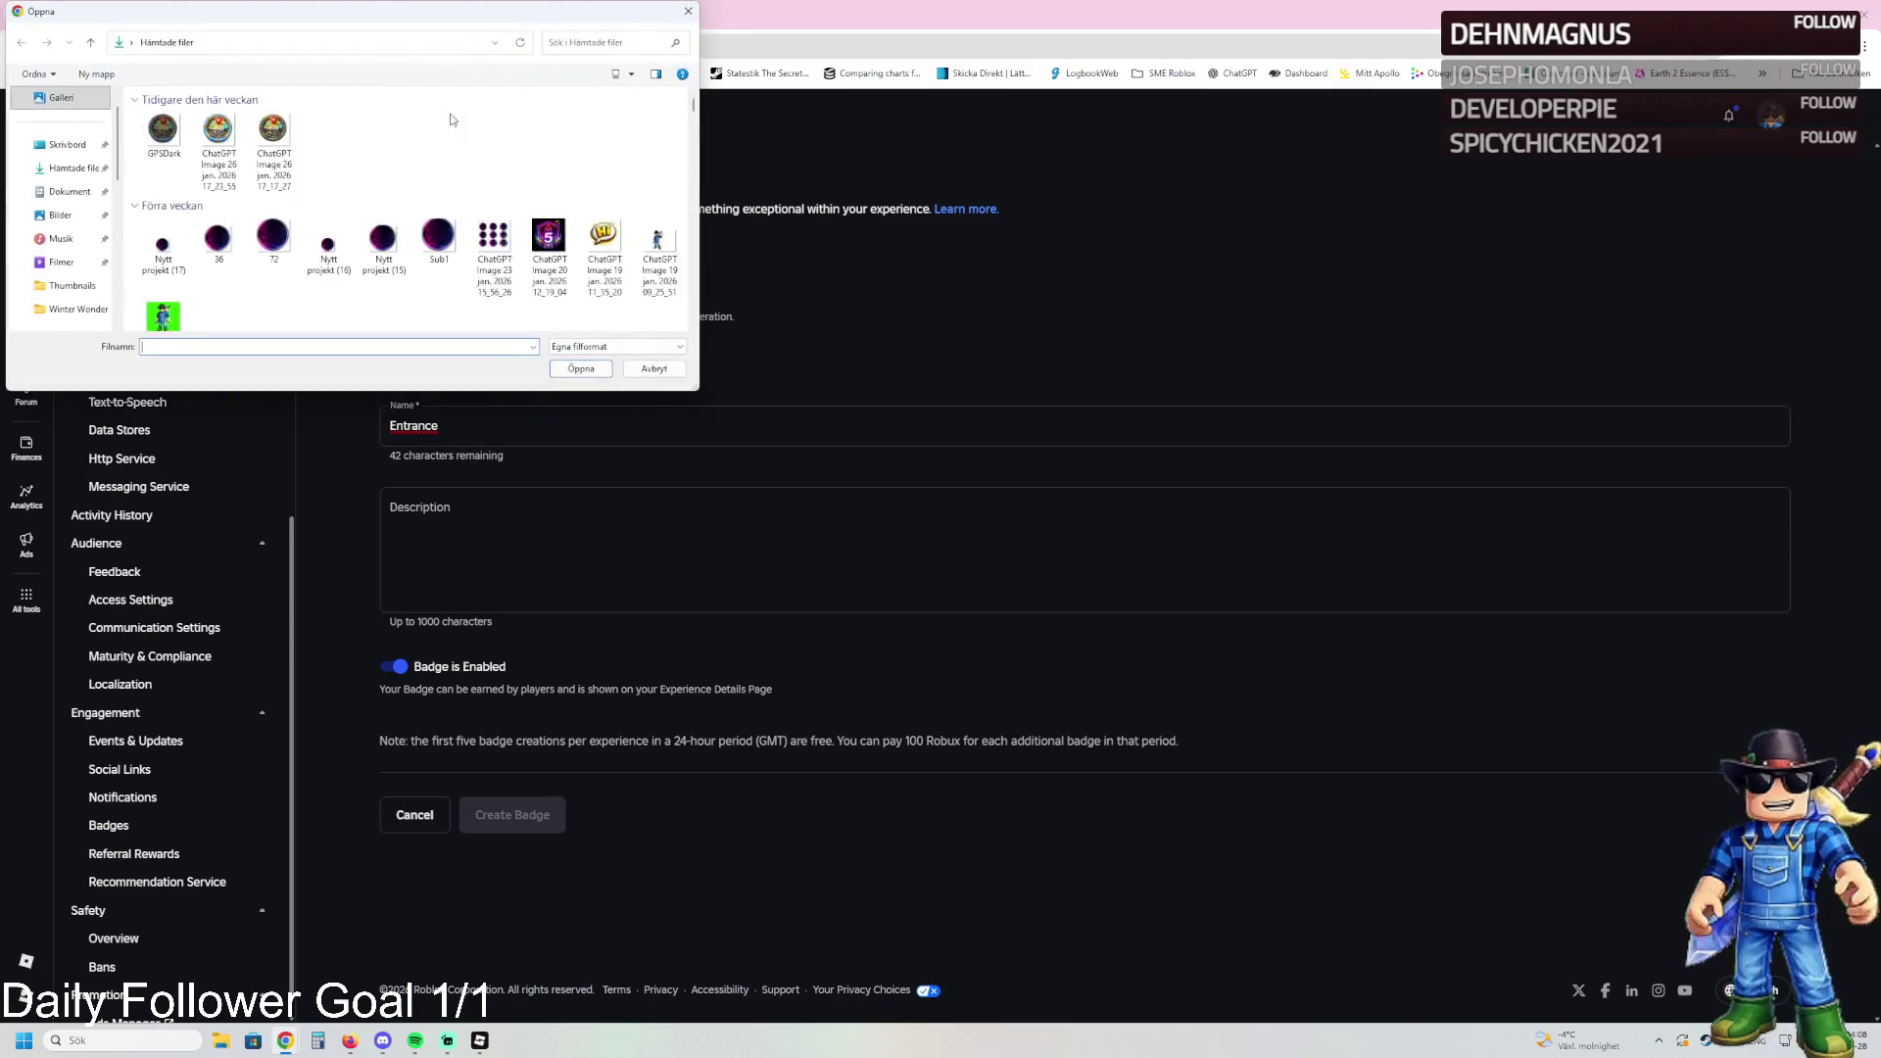
left_click(274, 137)
left_click(578, 375)
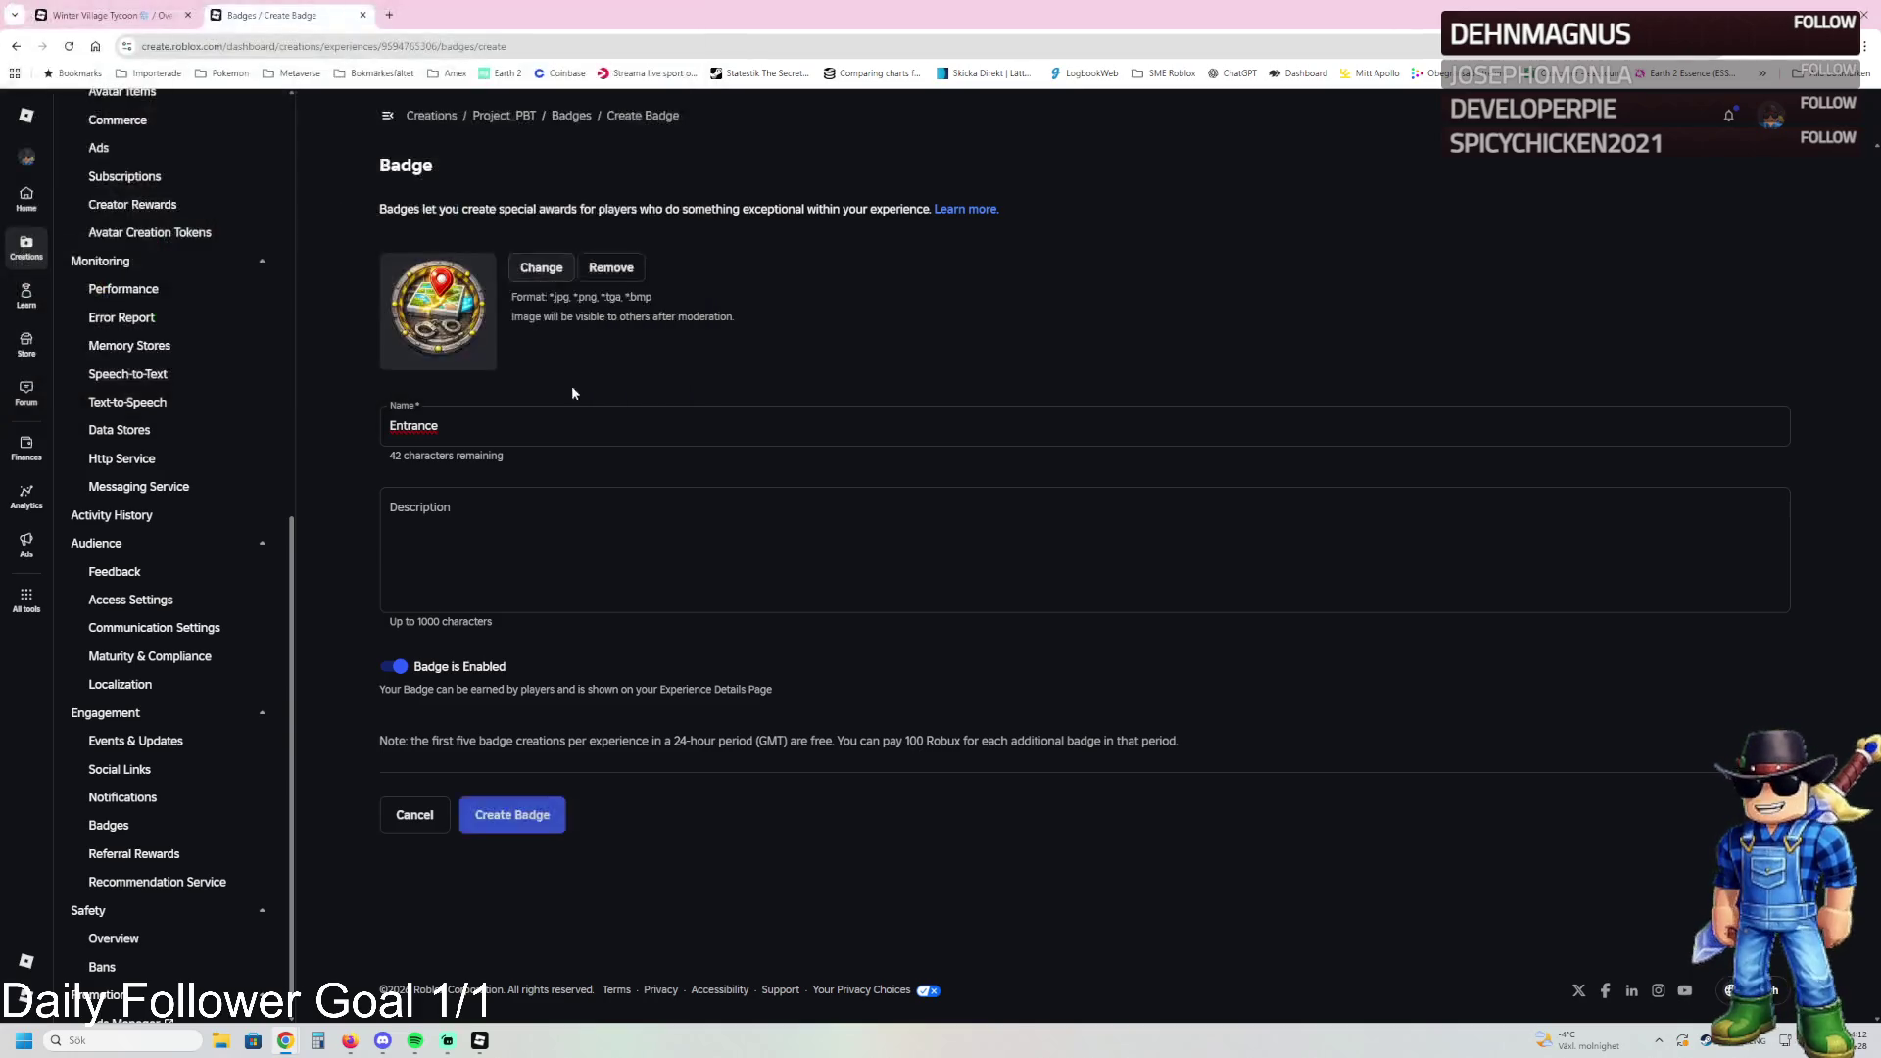
left_click(395, 666)
Step: Name it 'Section 1', describe it 'You finished the Checking and Vistitation Room', and create it
left_click(464, 571)
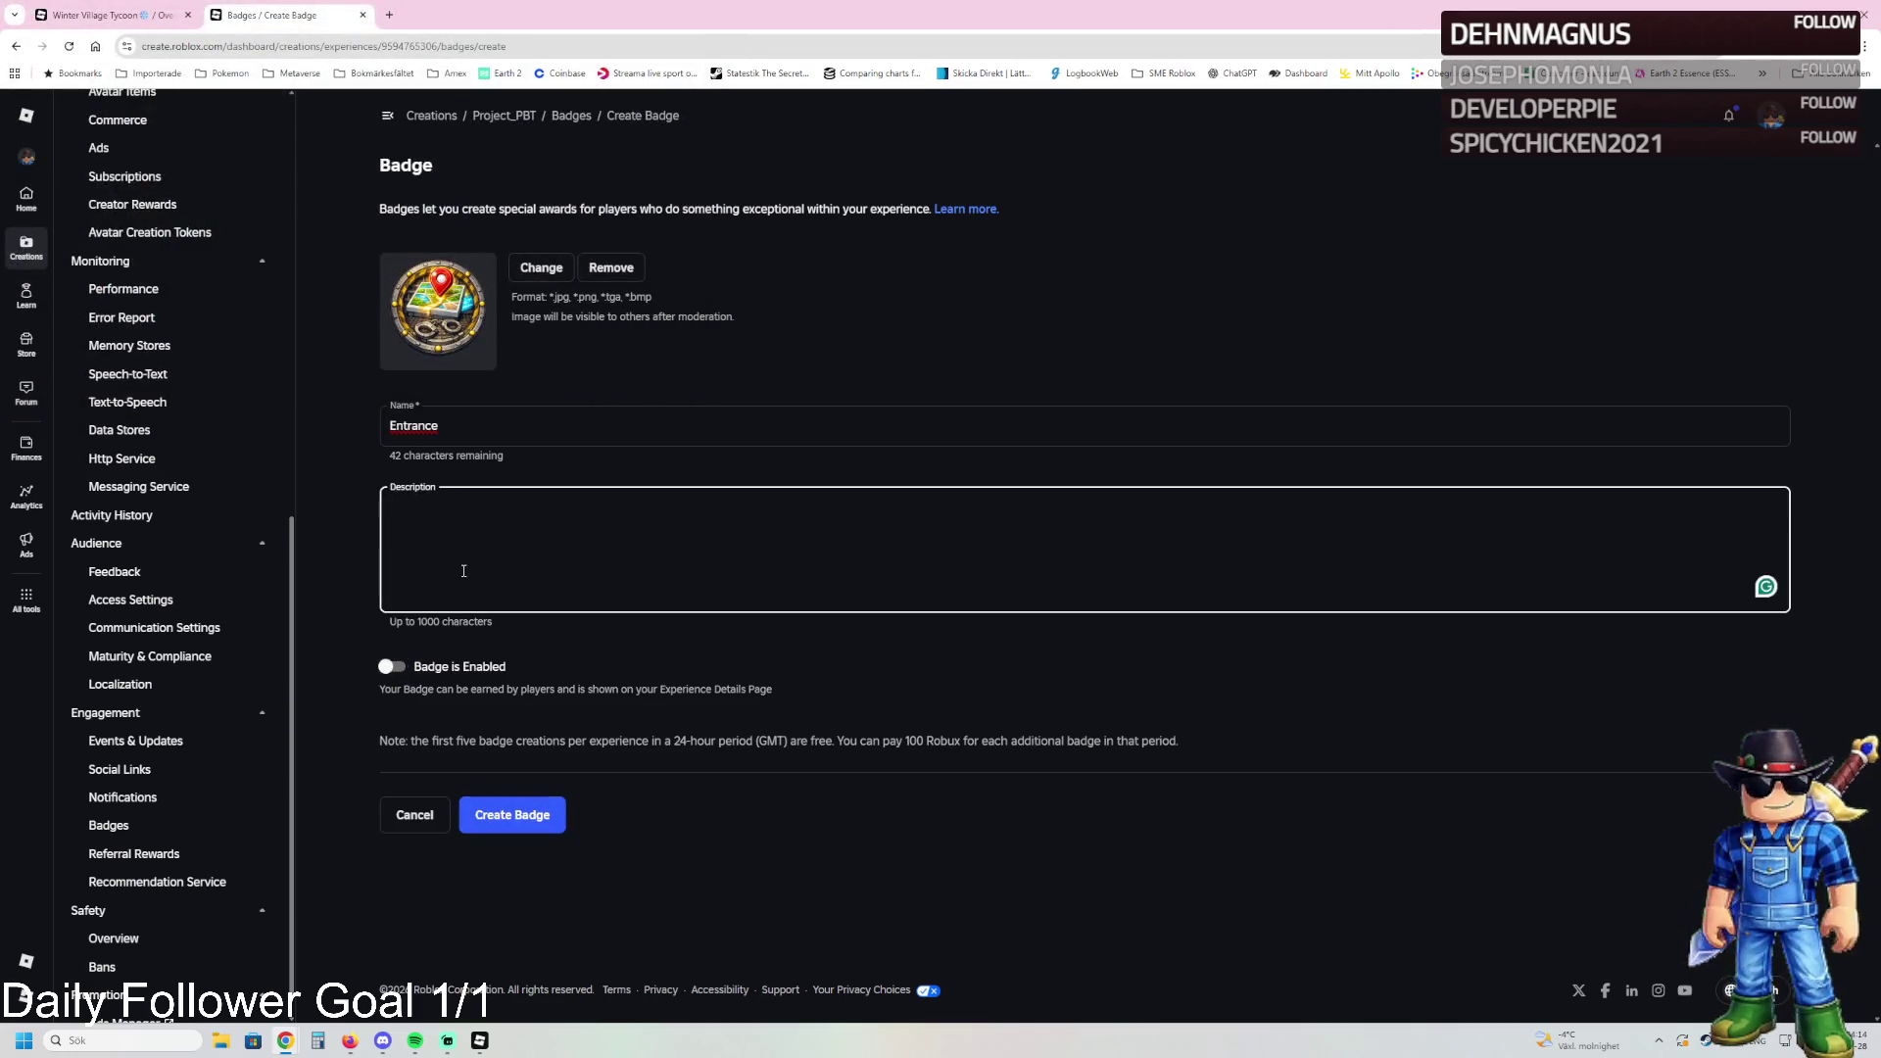
key("shift+Tab")
type("Section 1")
left_click(429, 512)
type("You fi")
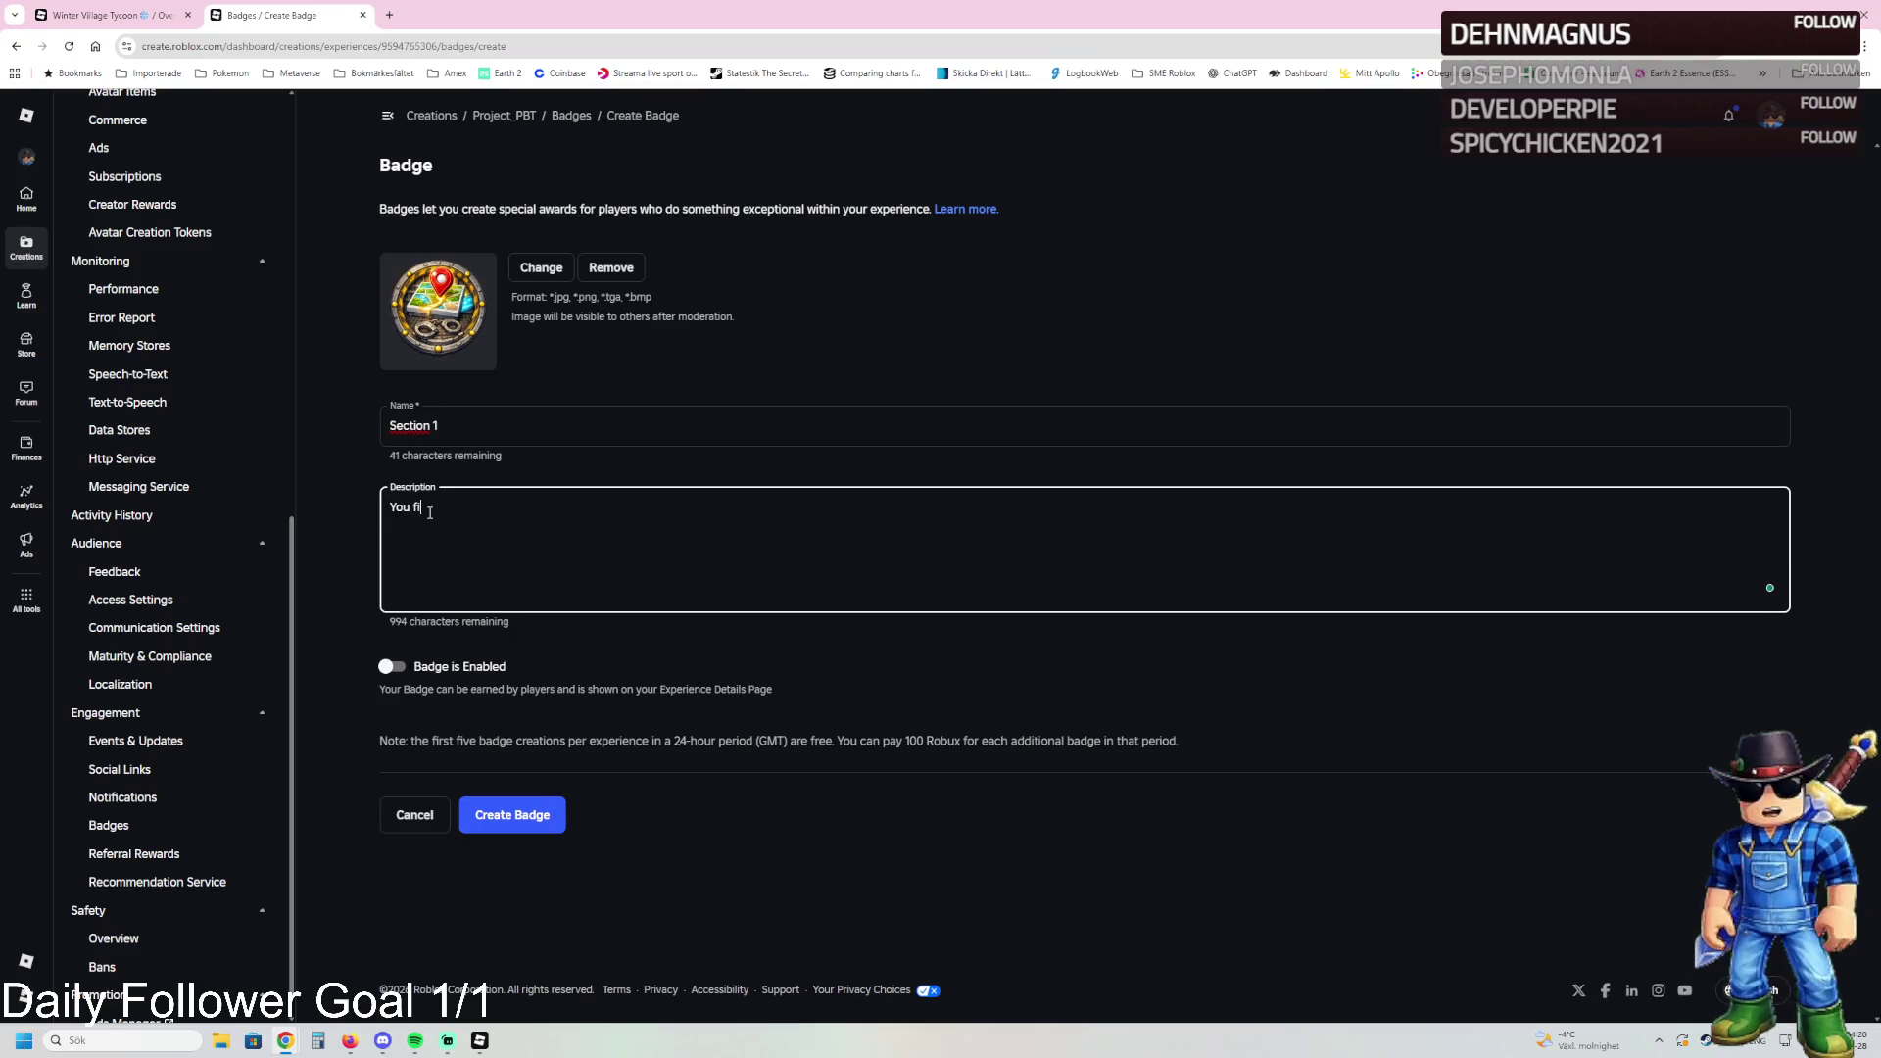
type("nished the")
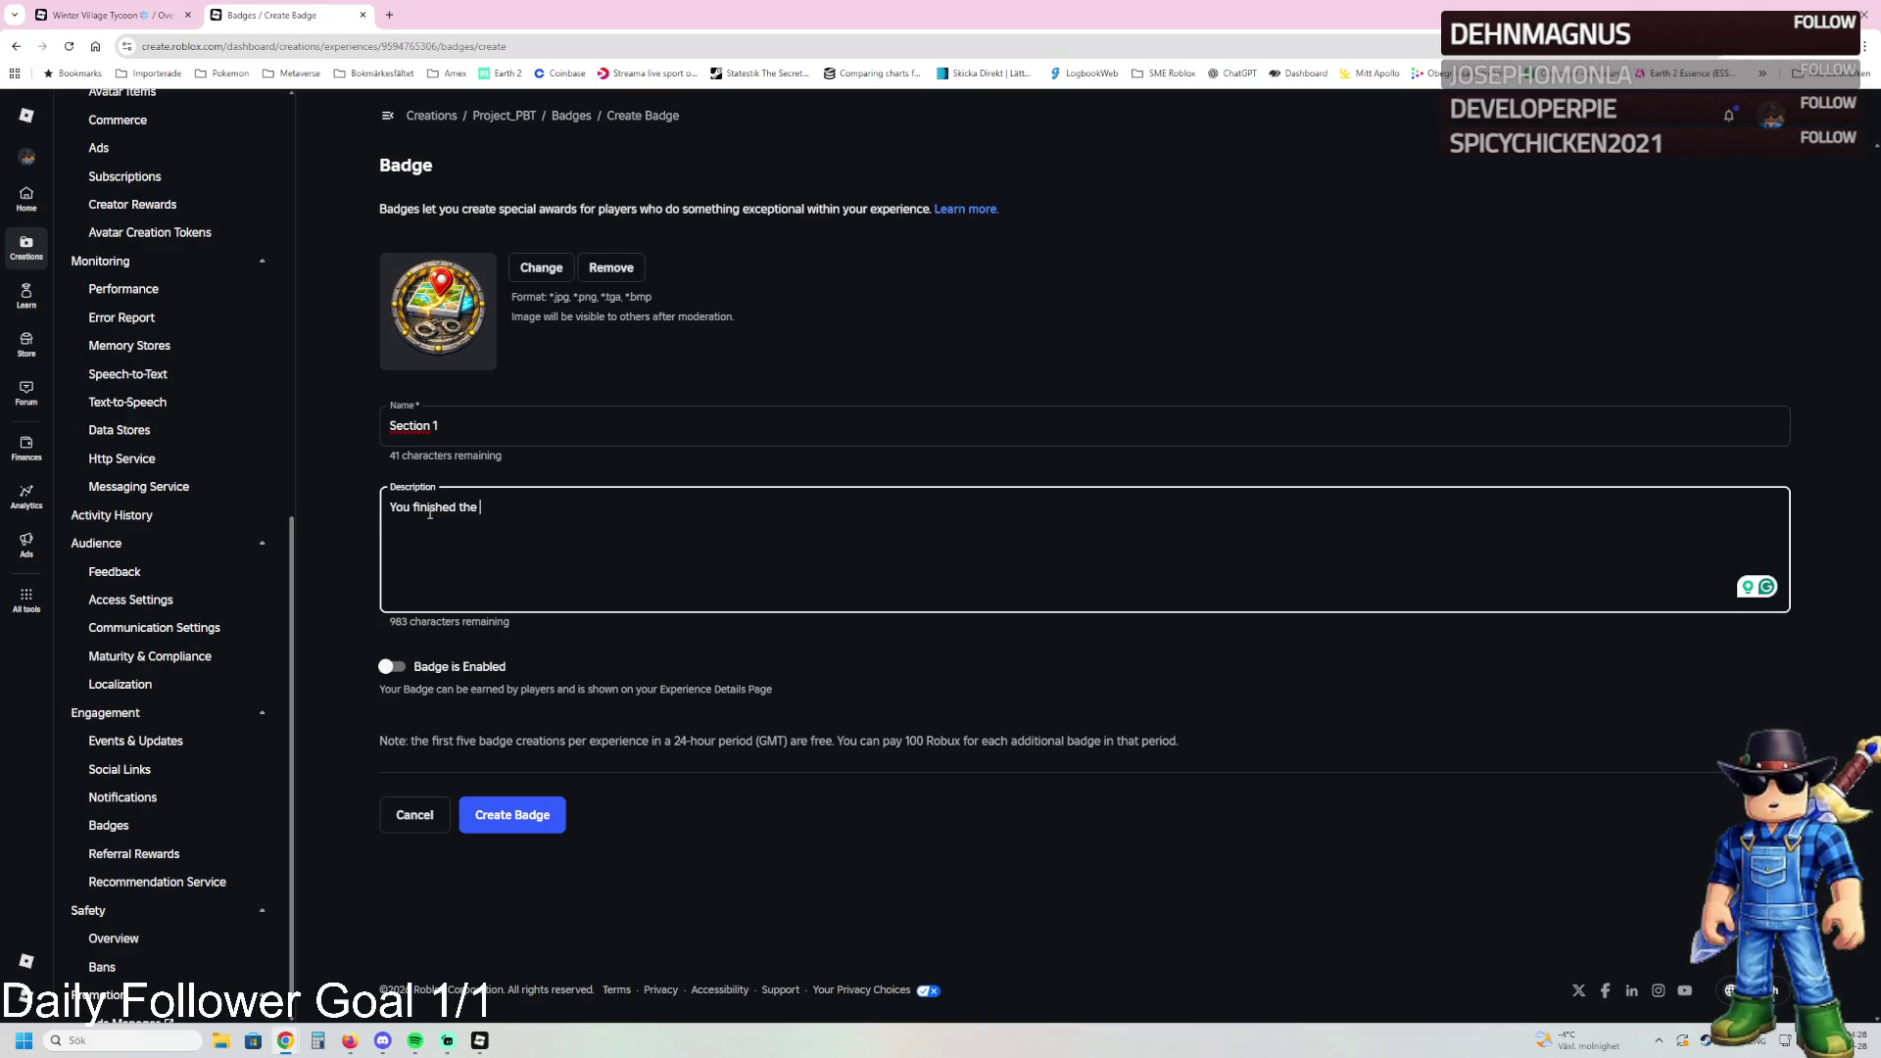
type("Checking and Vi")
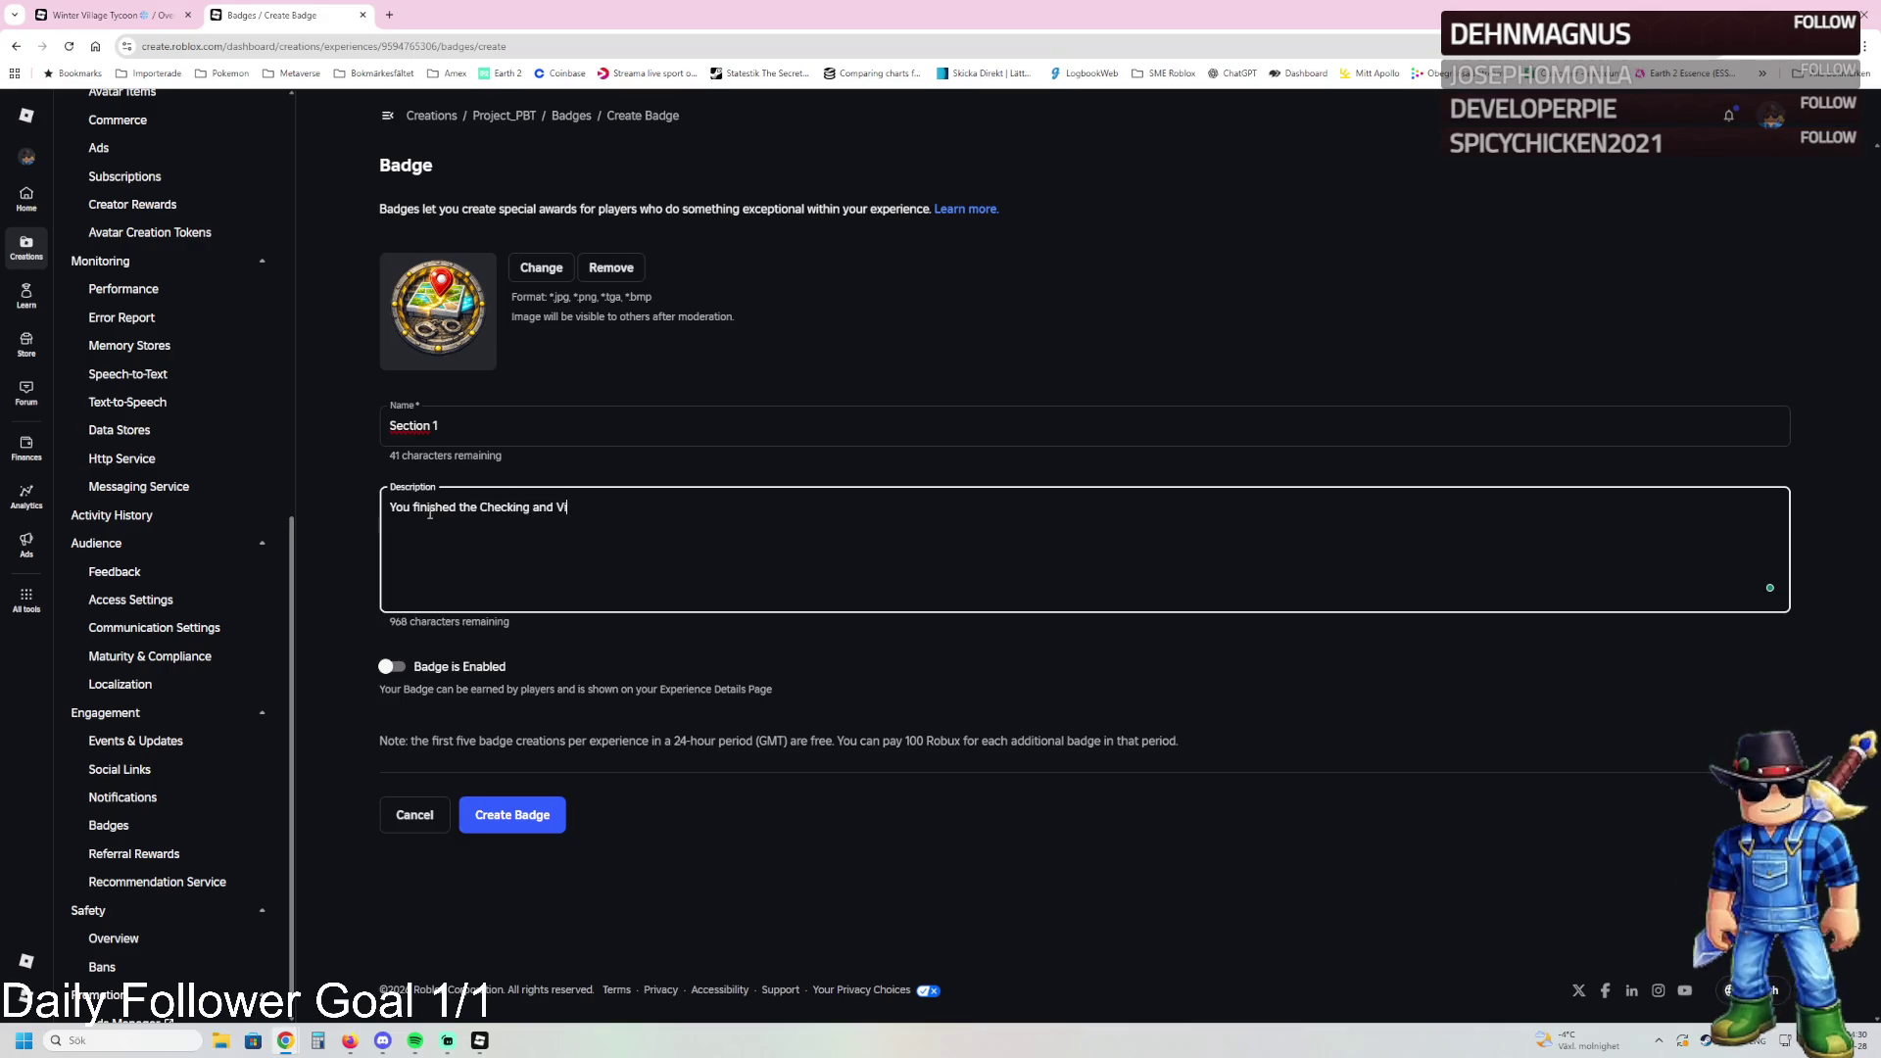
type("stitation Room")
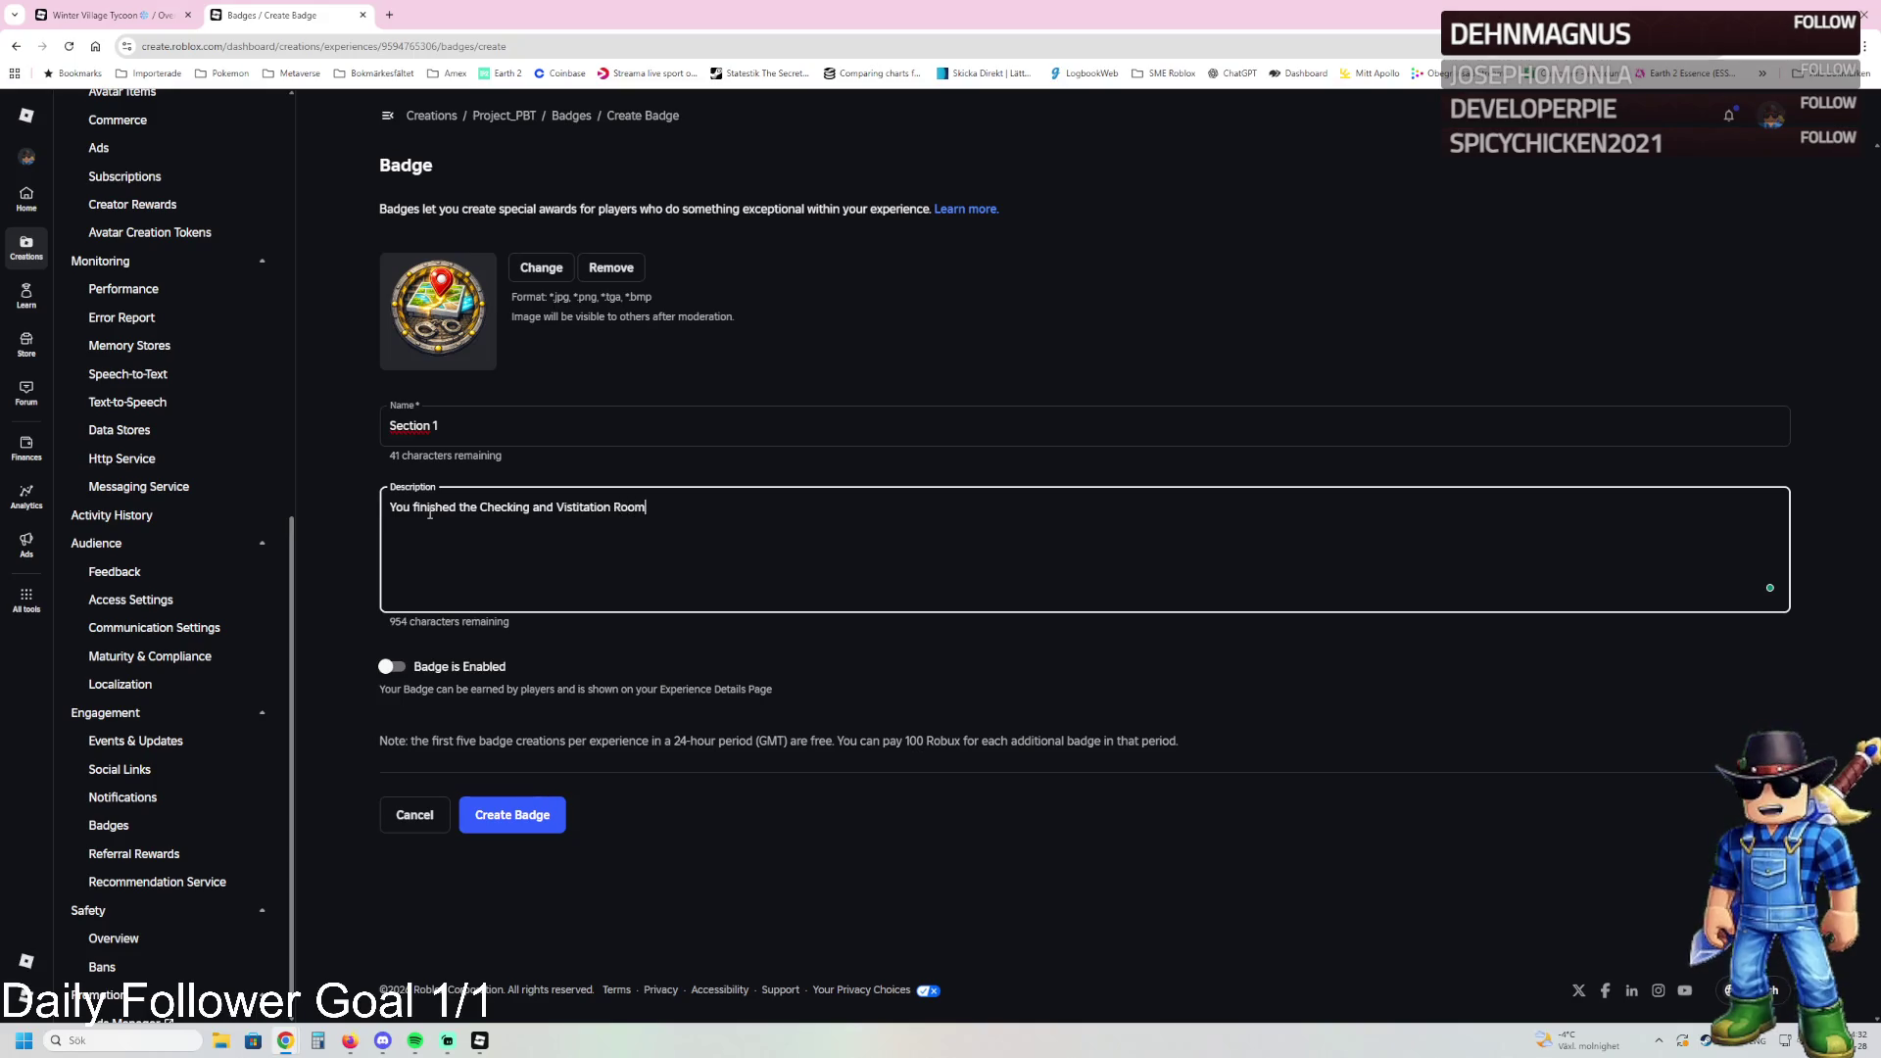
left_click(522, 819)
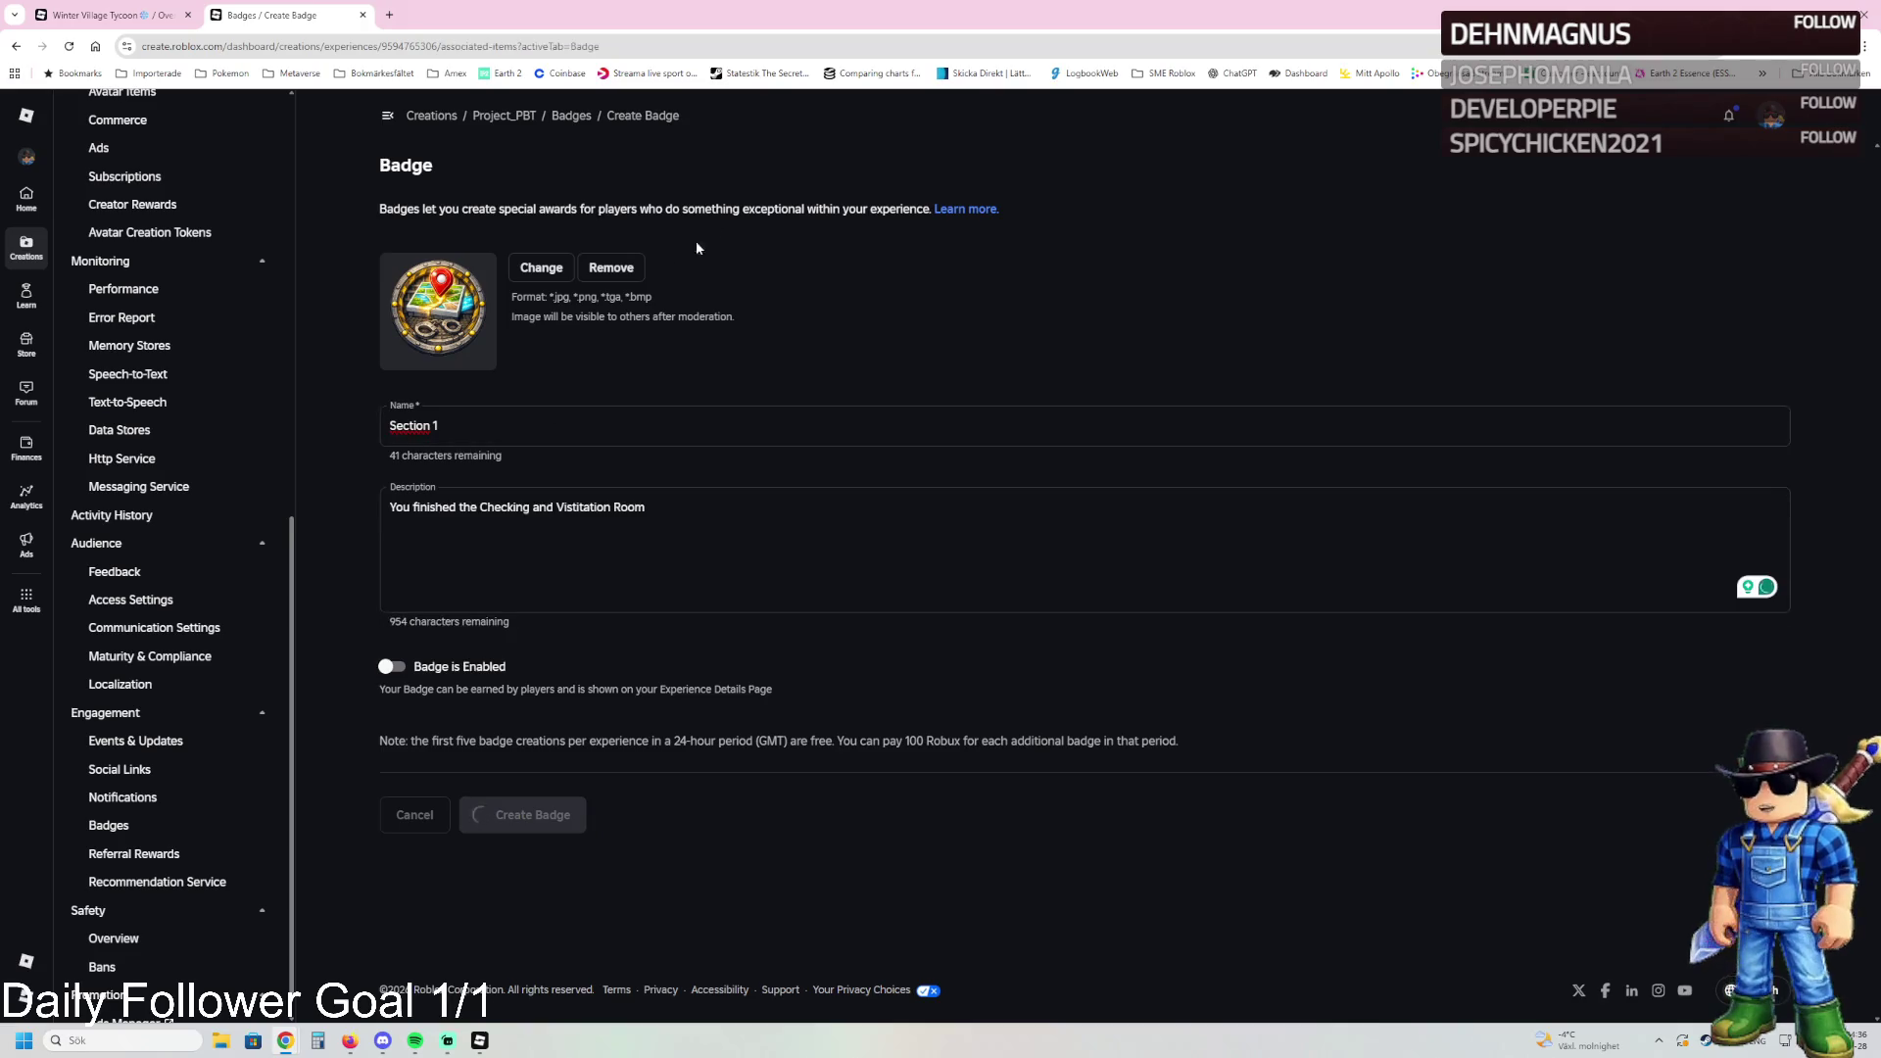
left_click(442, 232)
Step: Name the next badge 'Guard Tower', replacing the first entry 'The Cell Block'
left_click(466, 427)
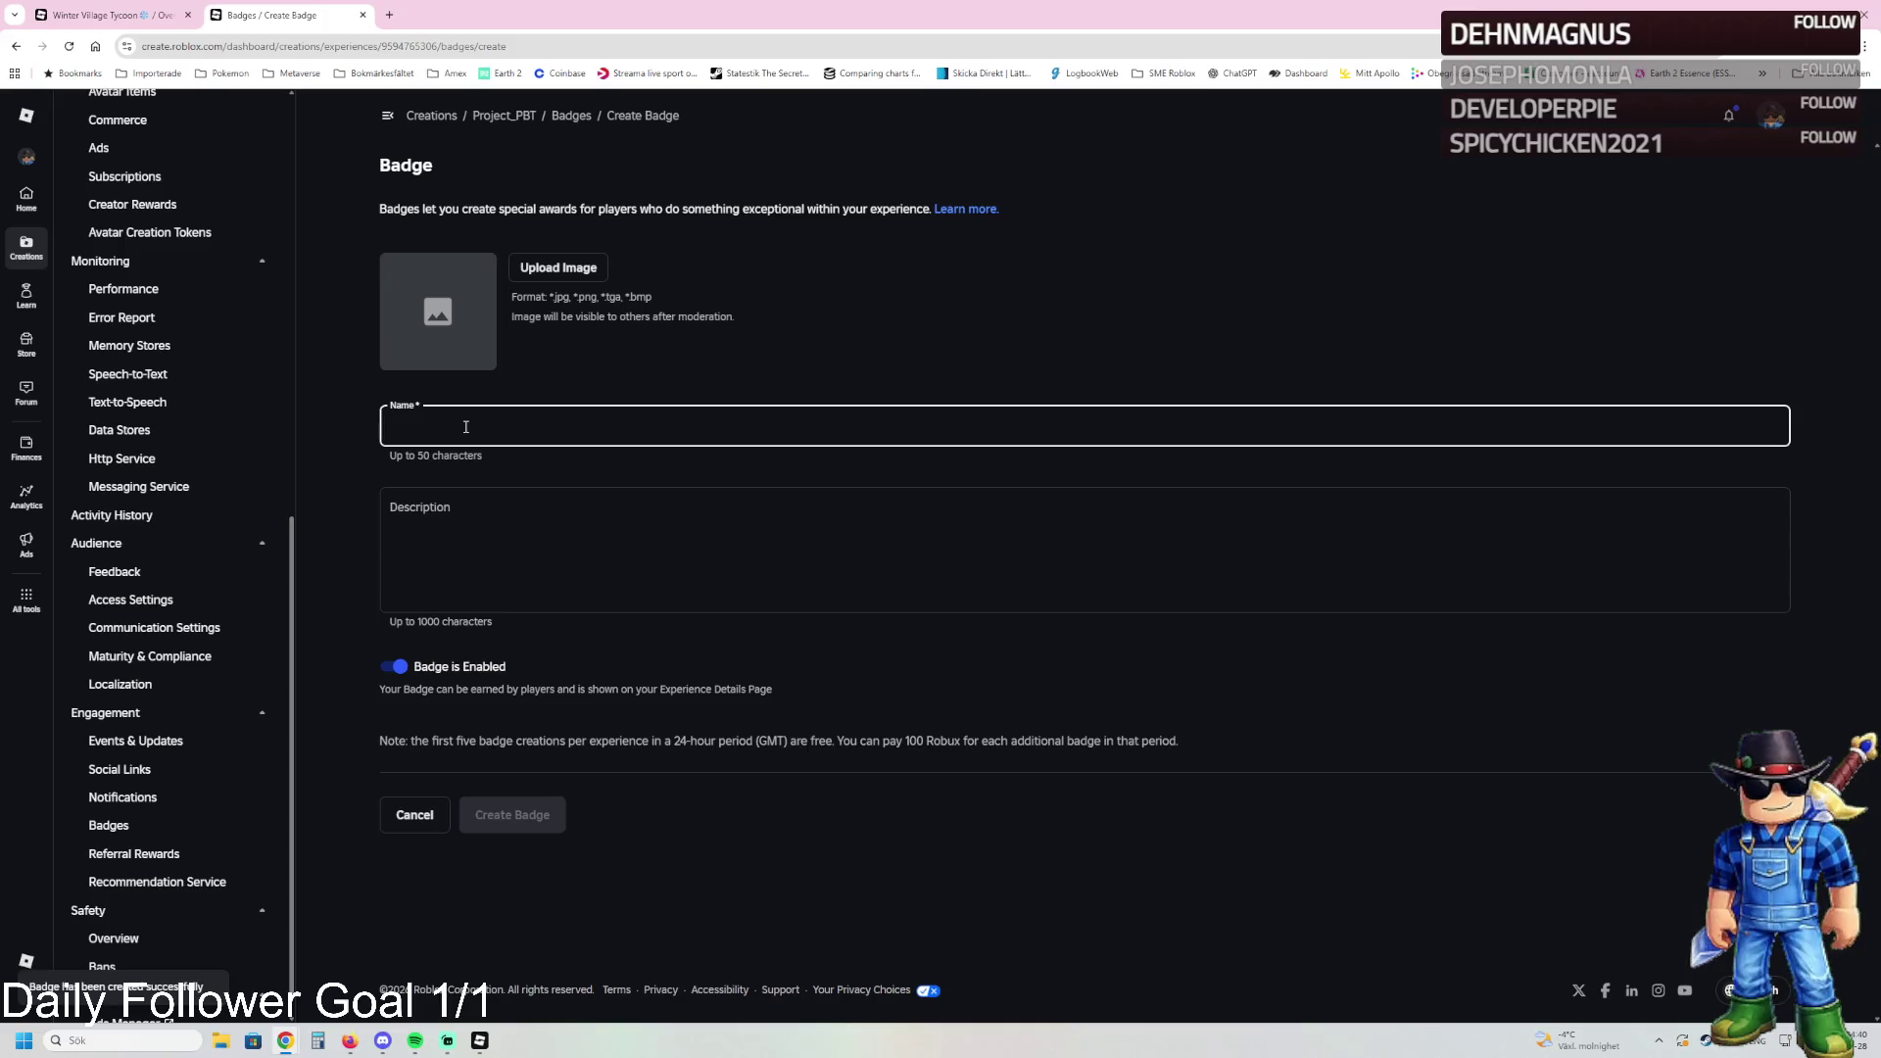
type("The Cell Block")
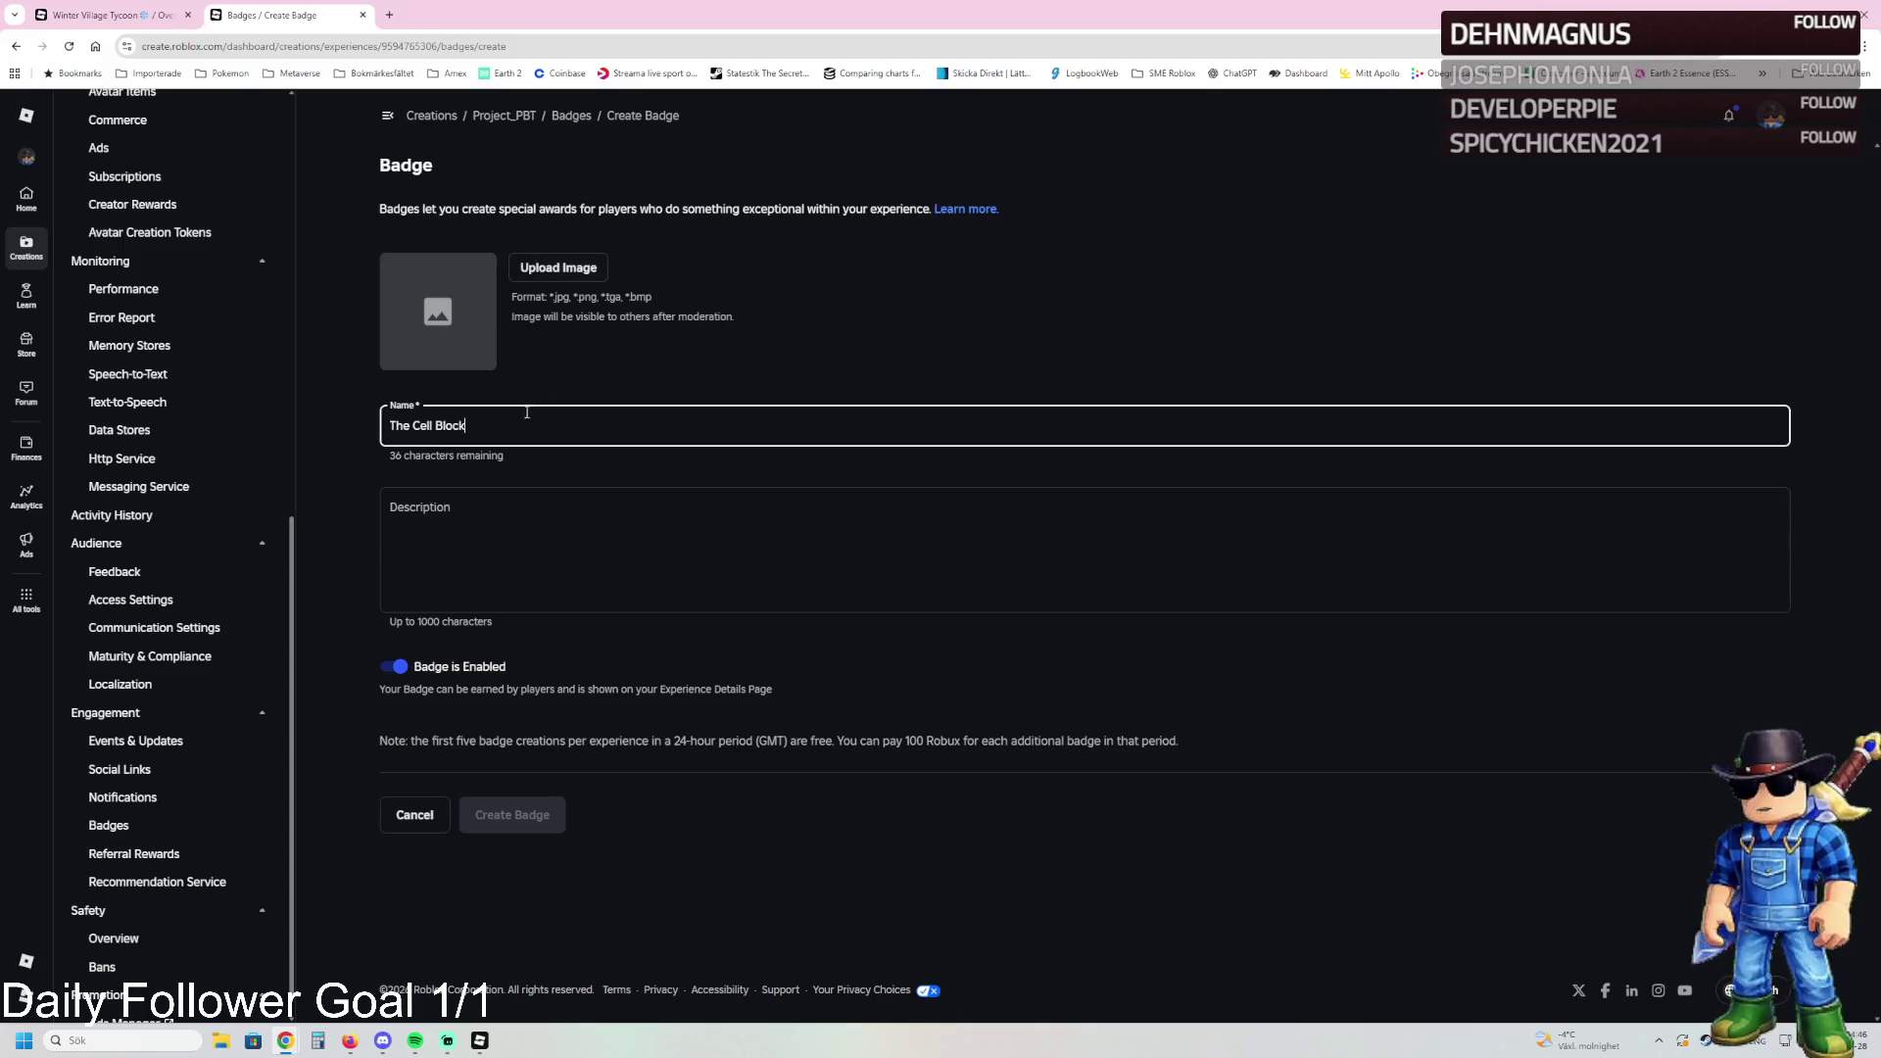
left_click_drag(492, 422, 414, 405)
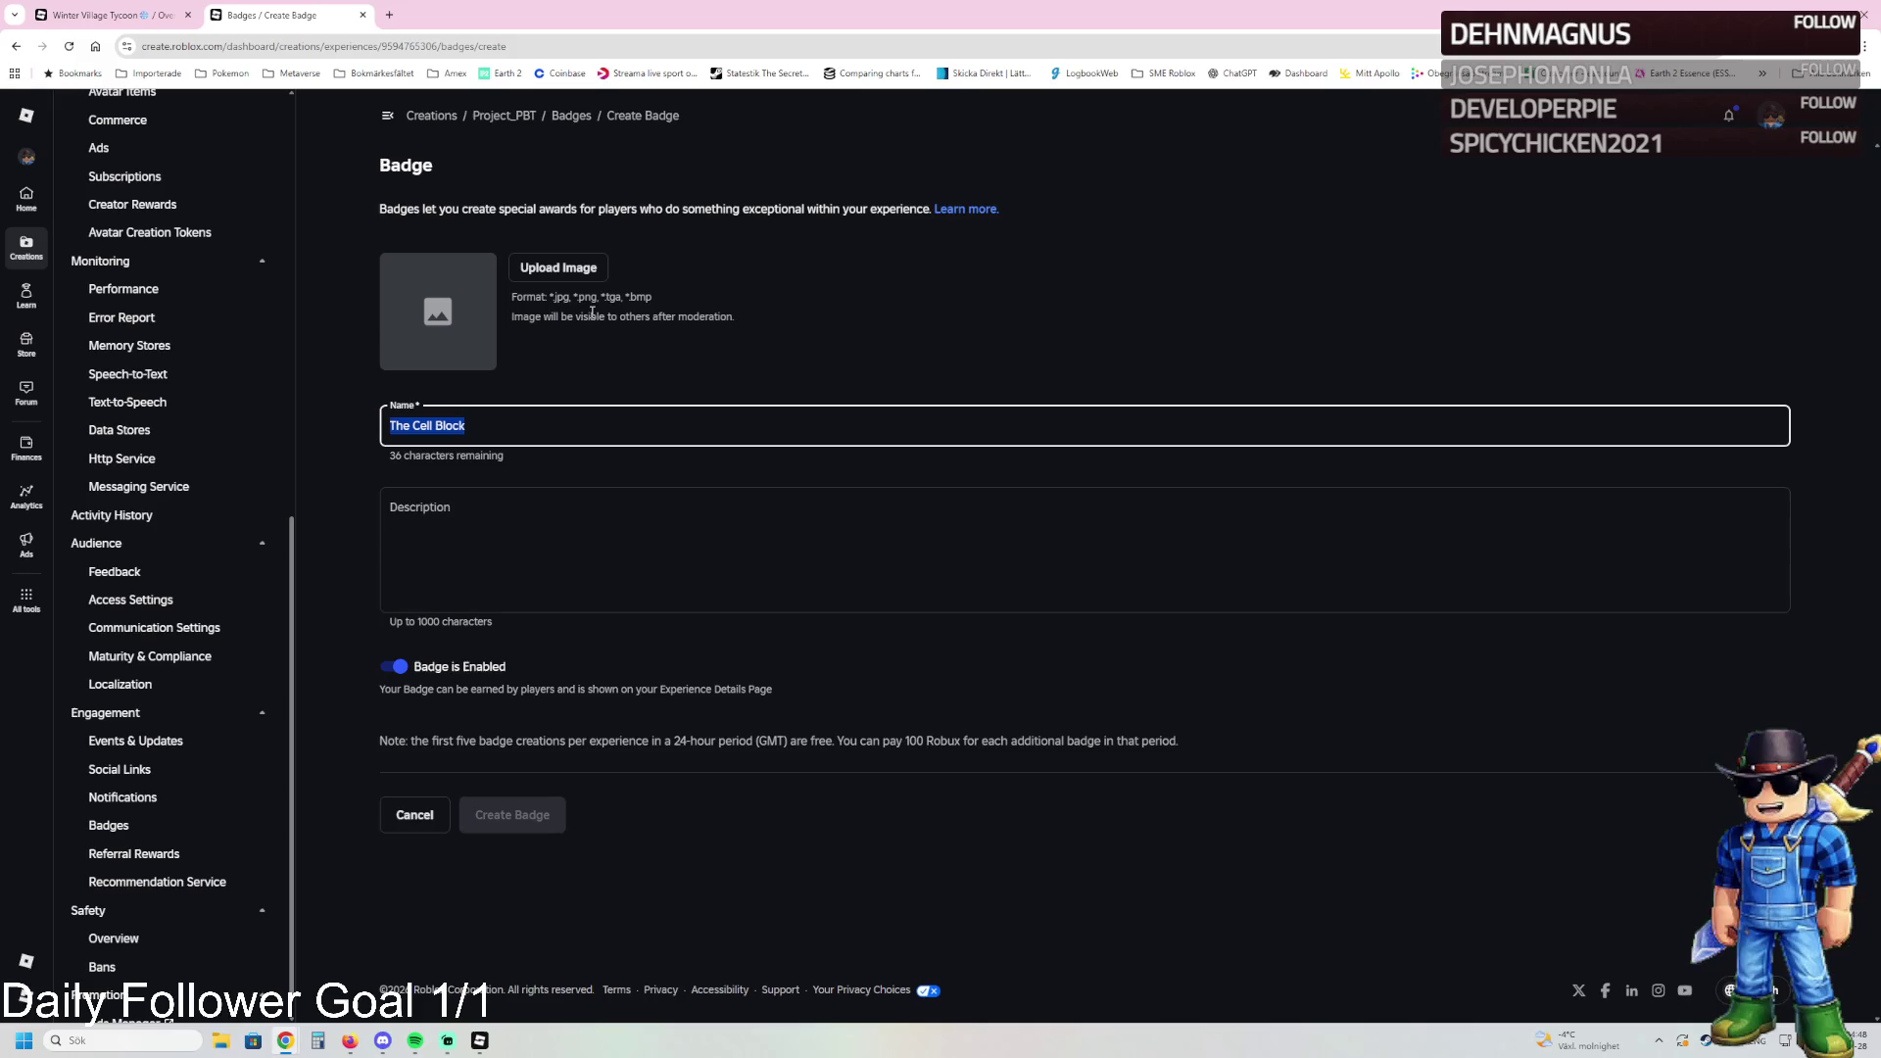
left_click(552, 418)
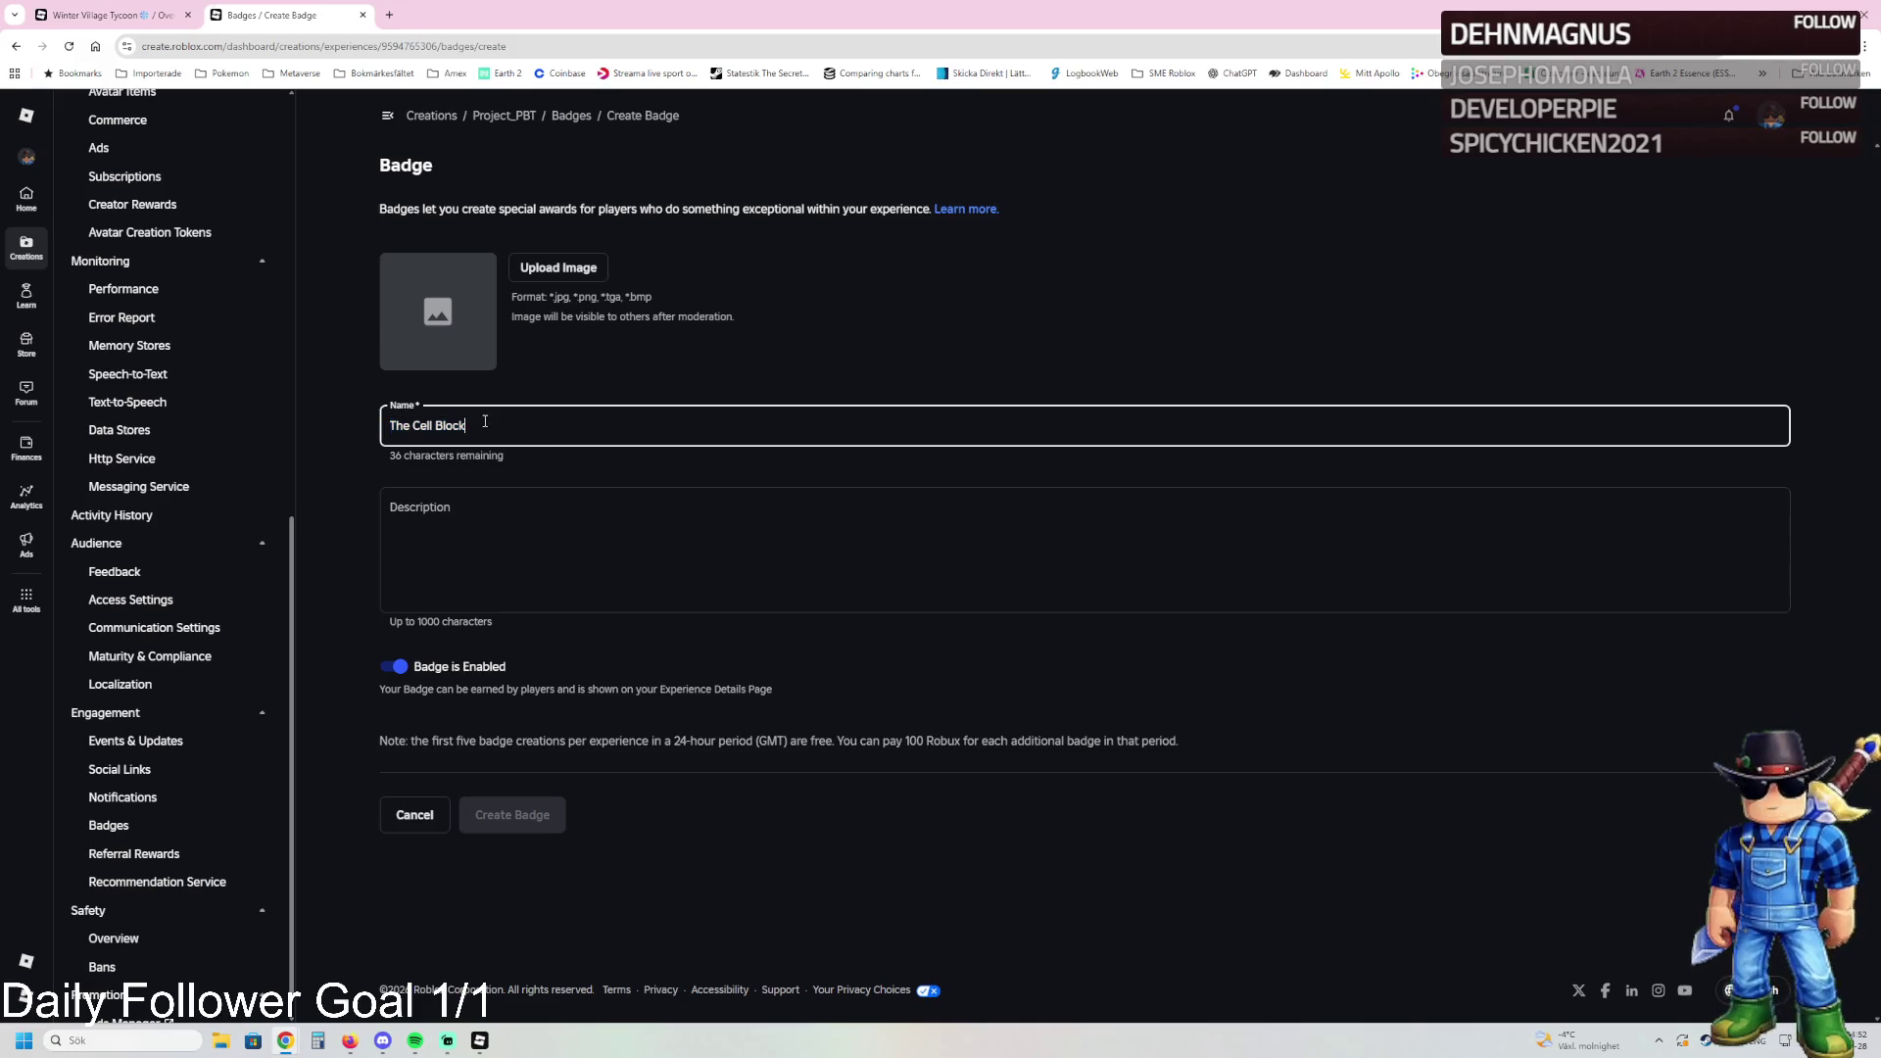
left_click_drag(466, 414, 405, 427)
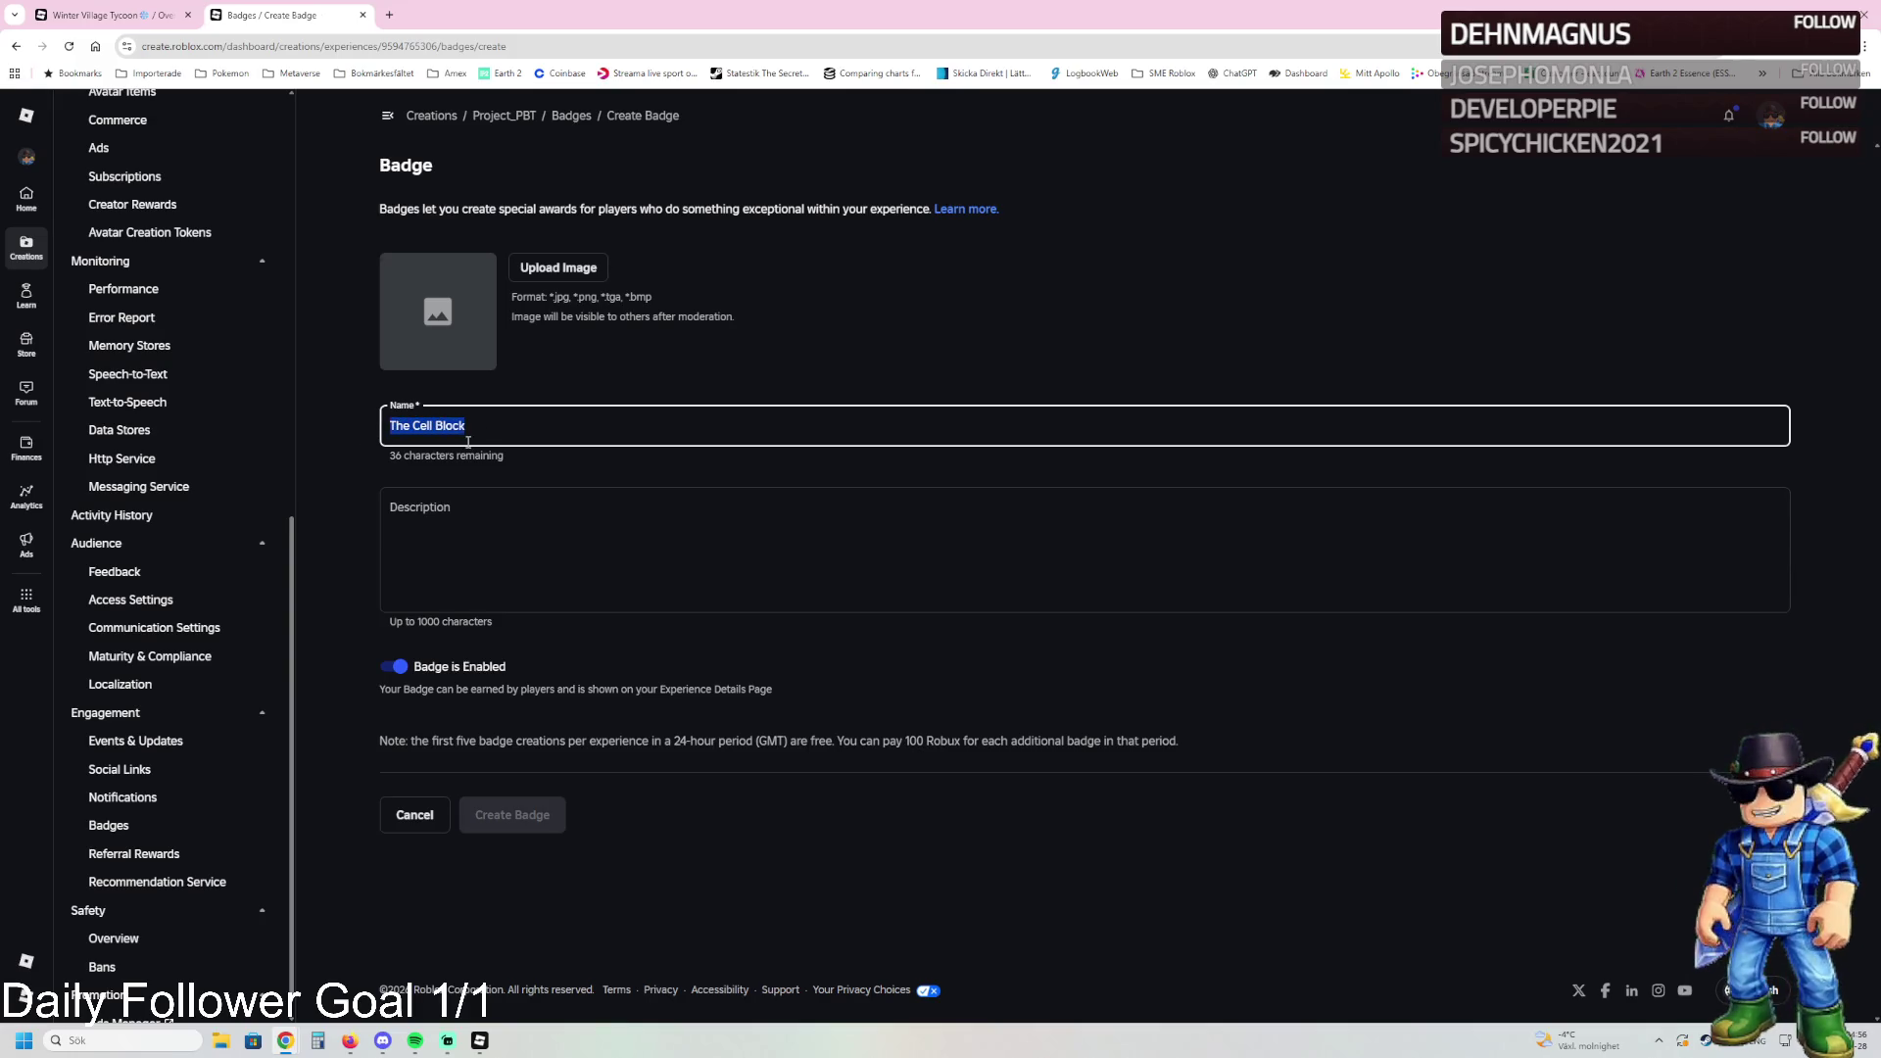
type("Gua")
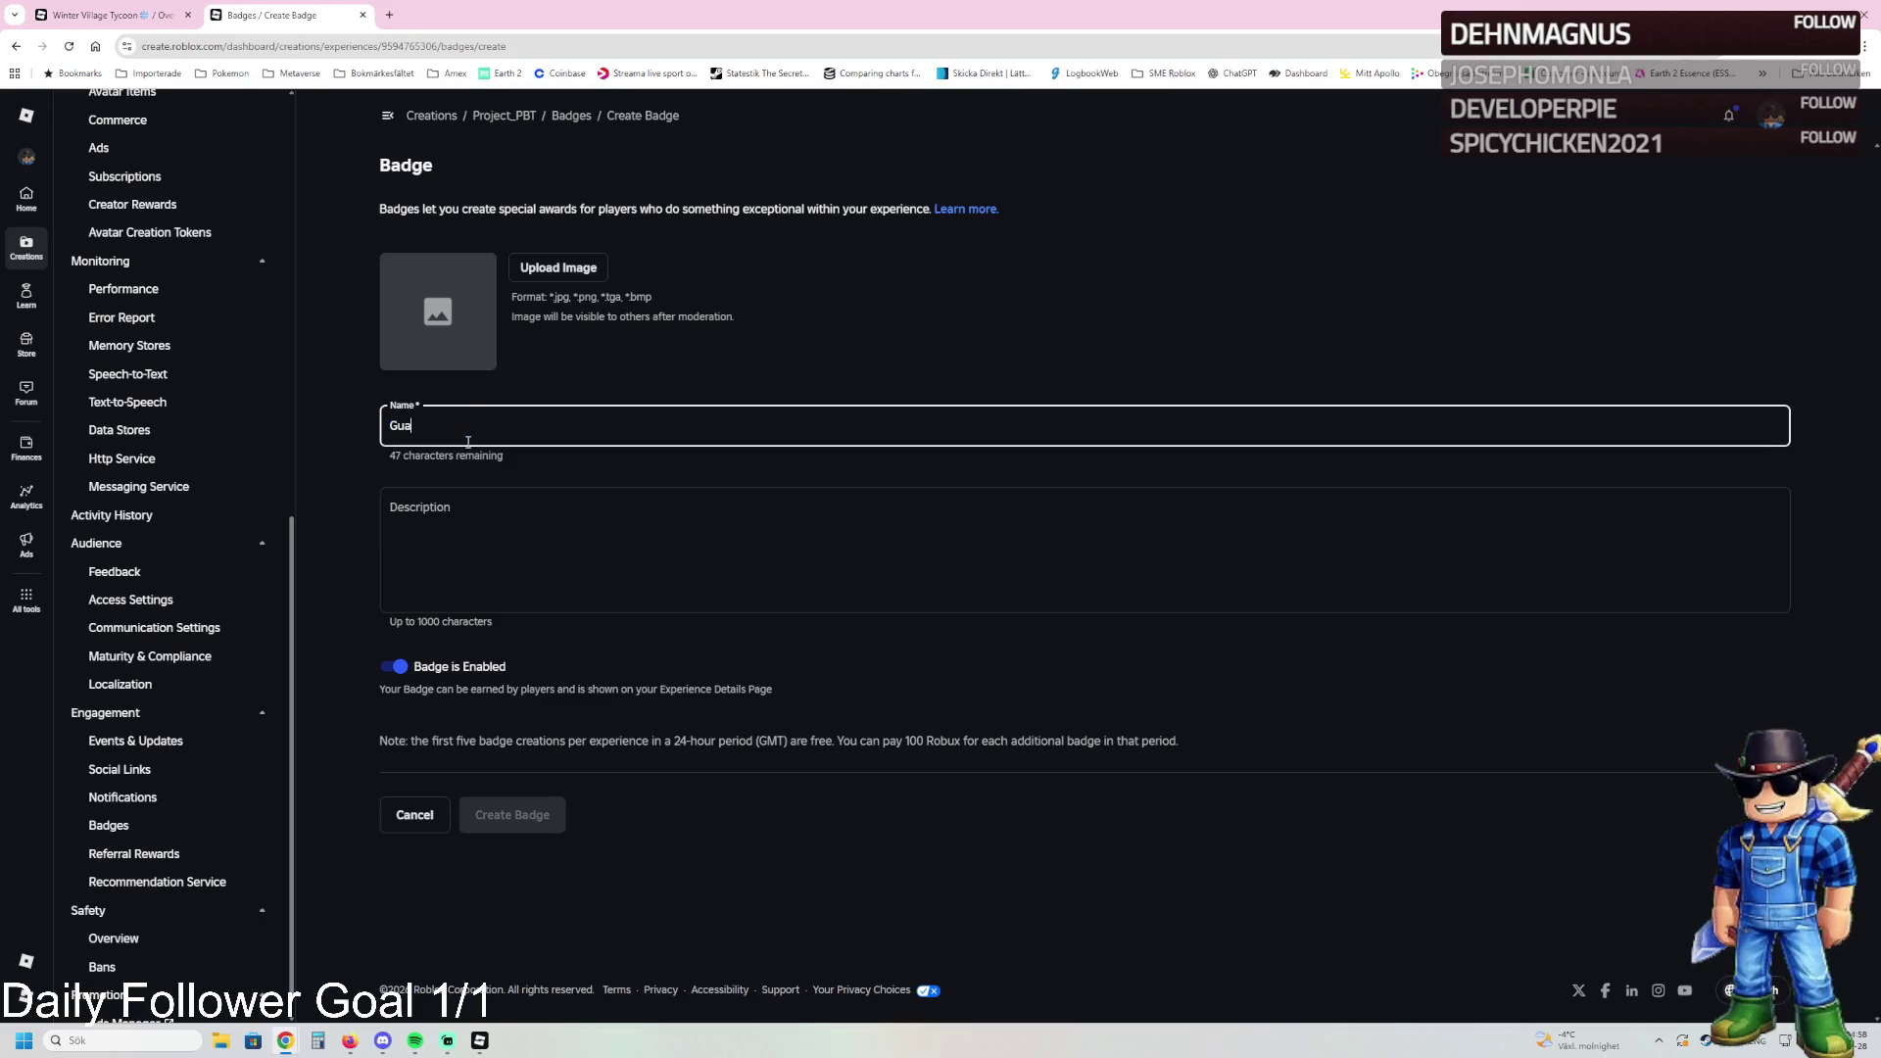
type("rd Tower")
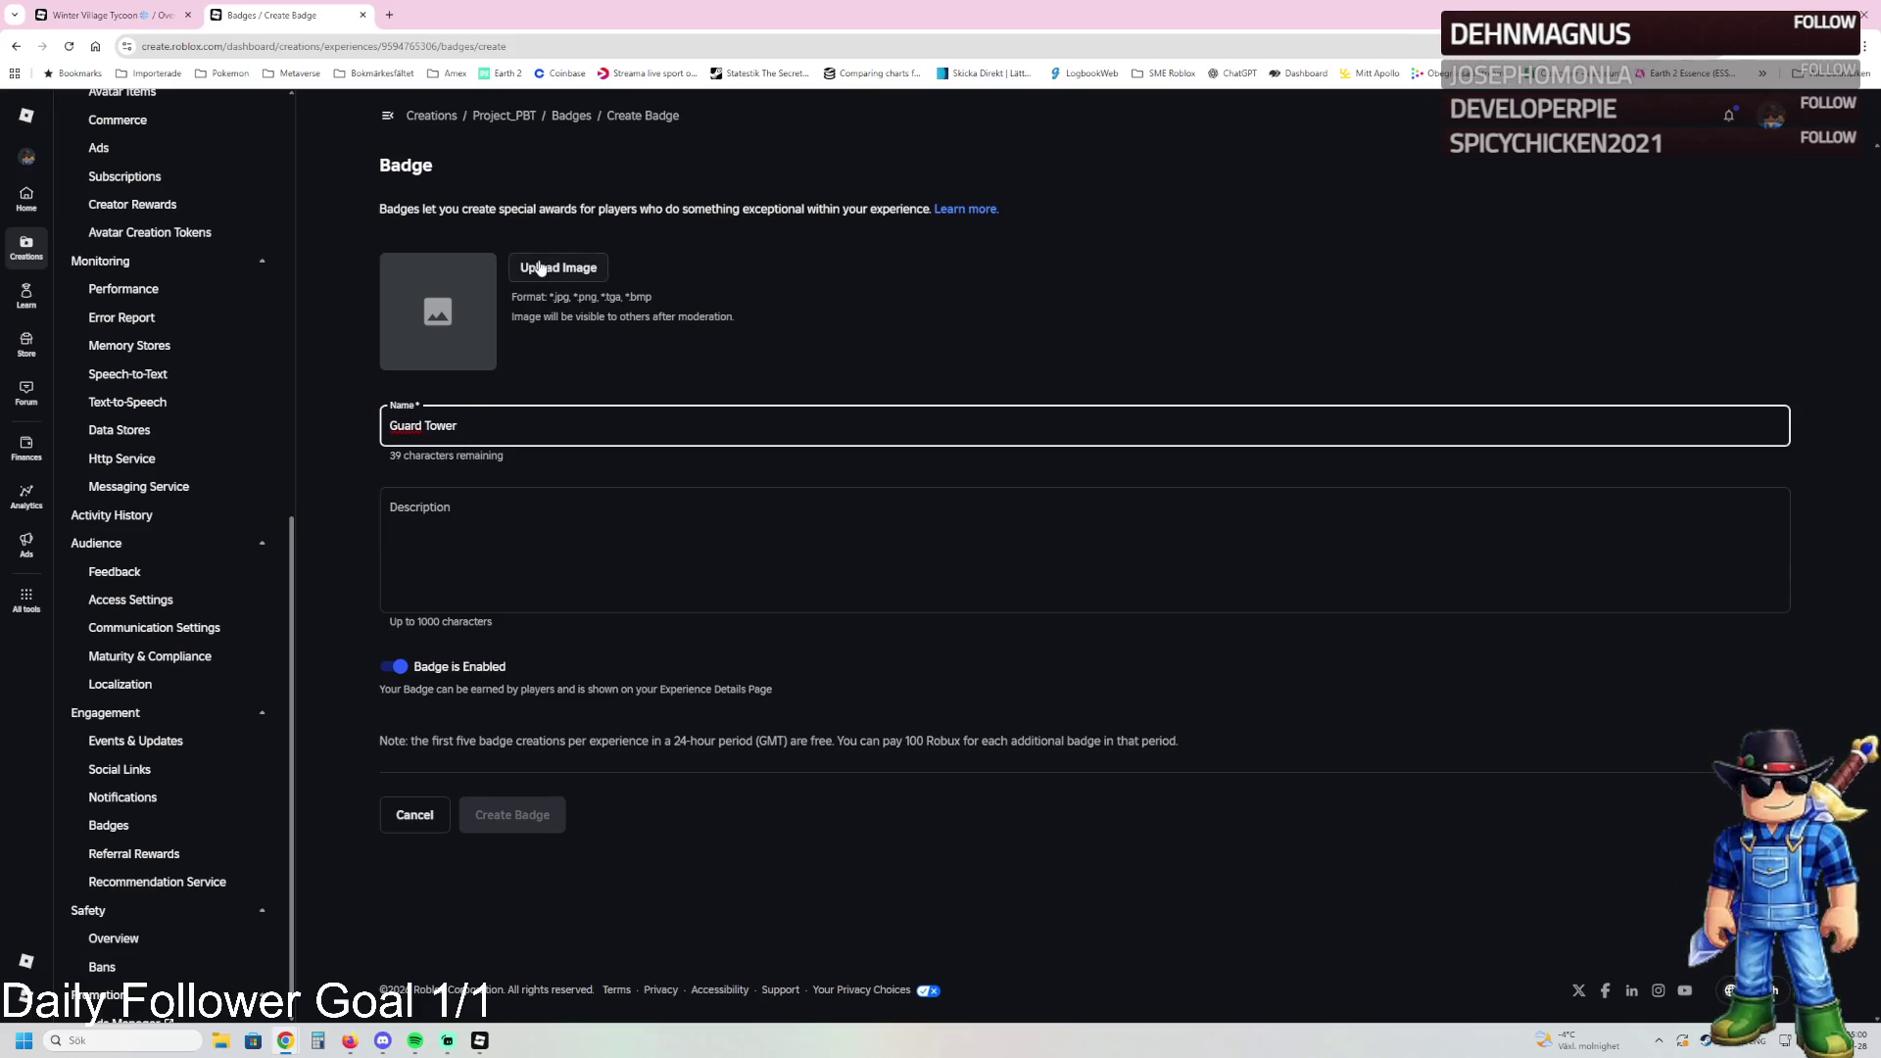
Step: Give it the third image as icon, description 'You built the guard tower', and create it
left_click(538, 266)
left_click(288, 149)
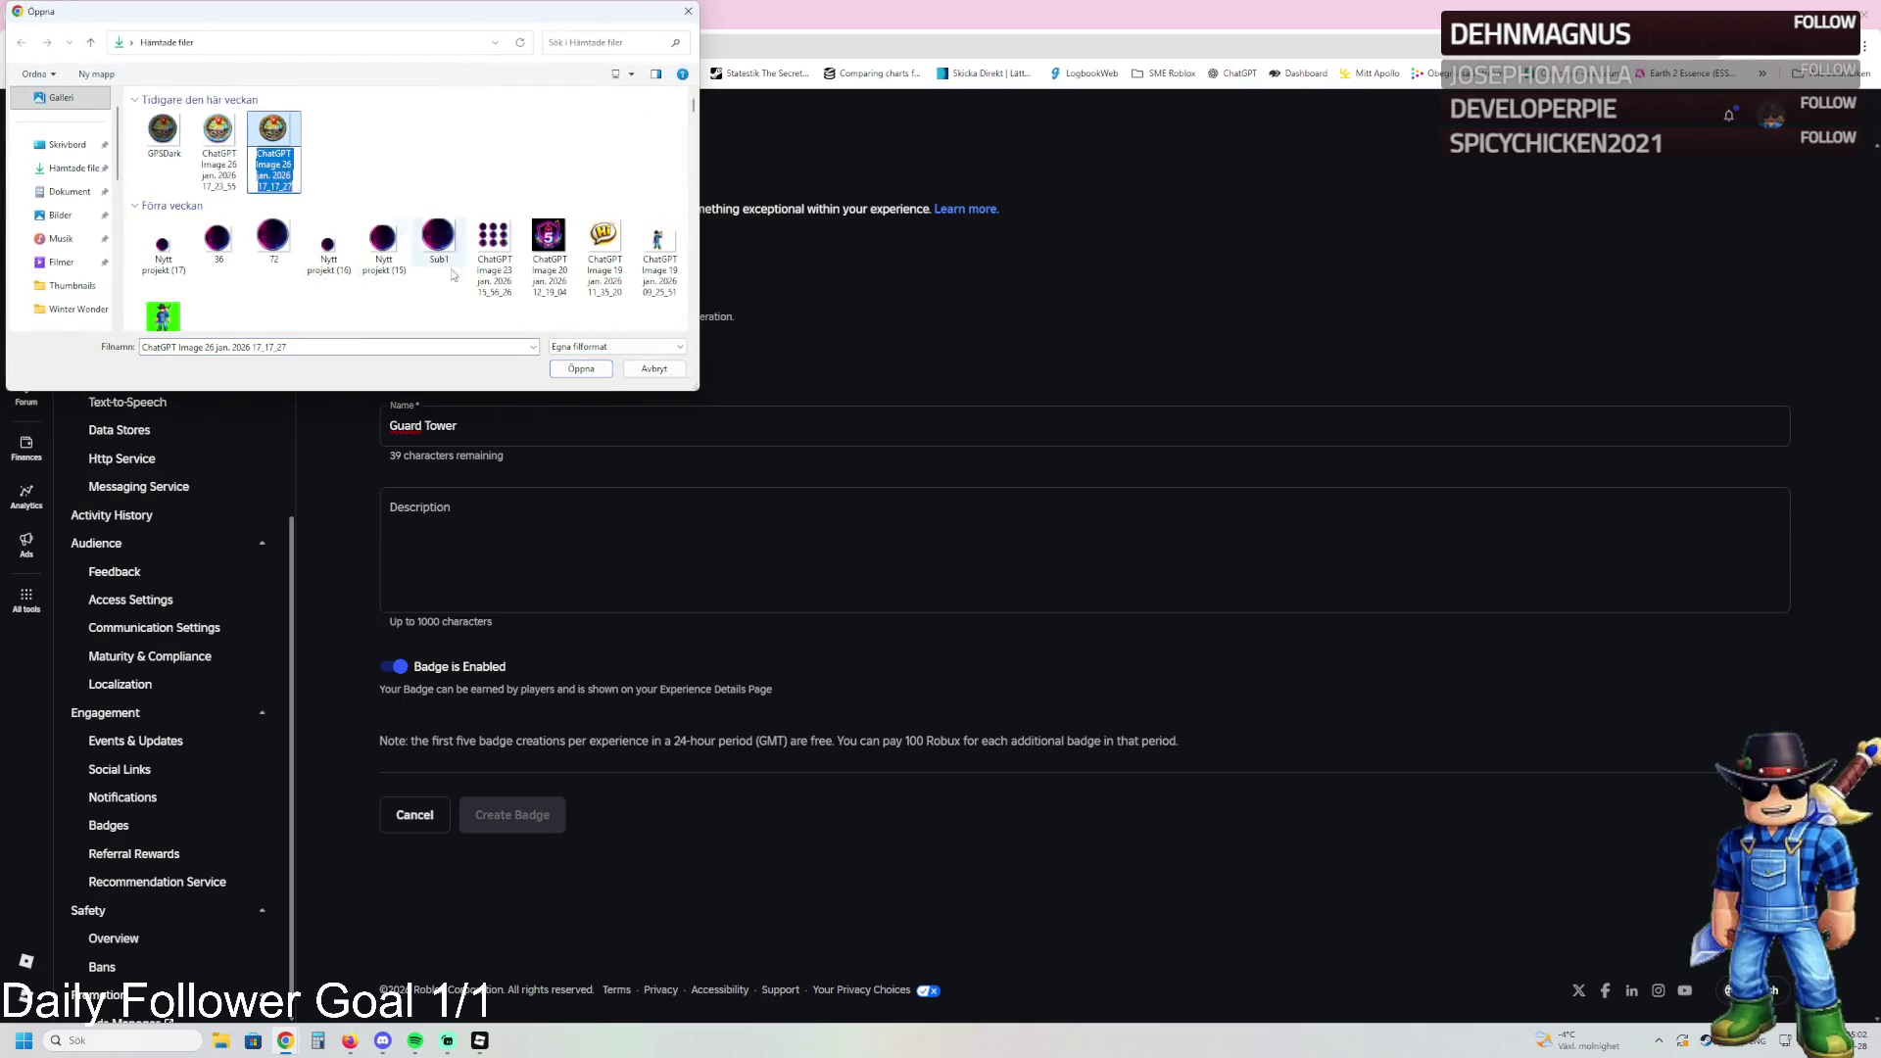
left_click(578, 370)
left_click(460, 523)
type("You built the ")
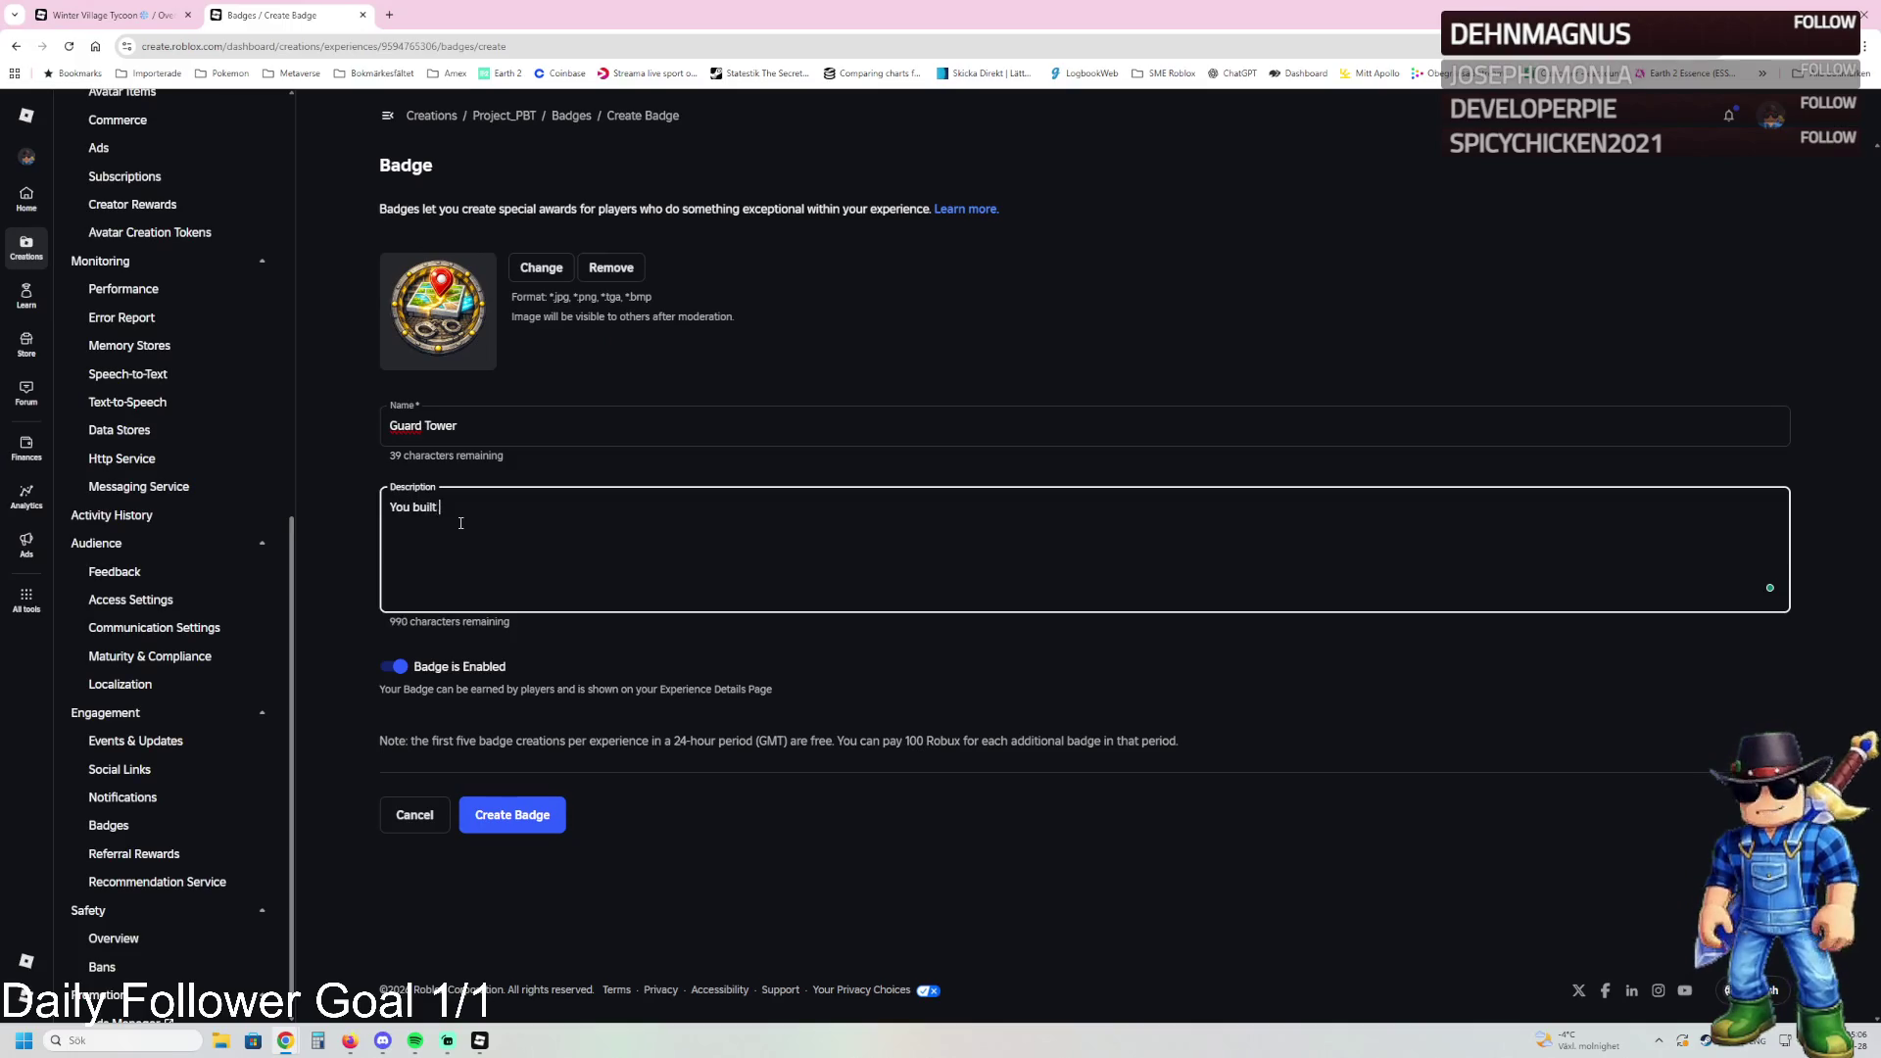
type("guard tower")
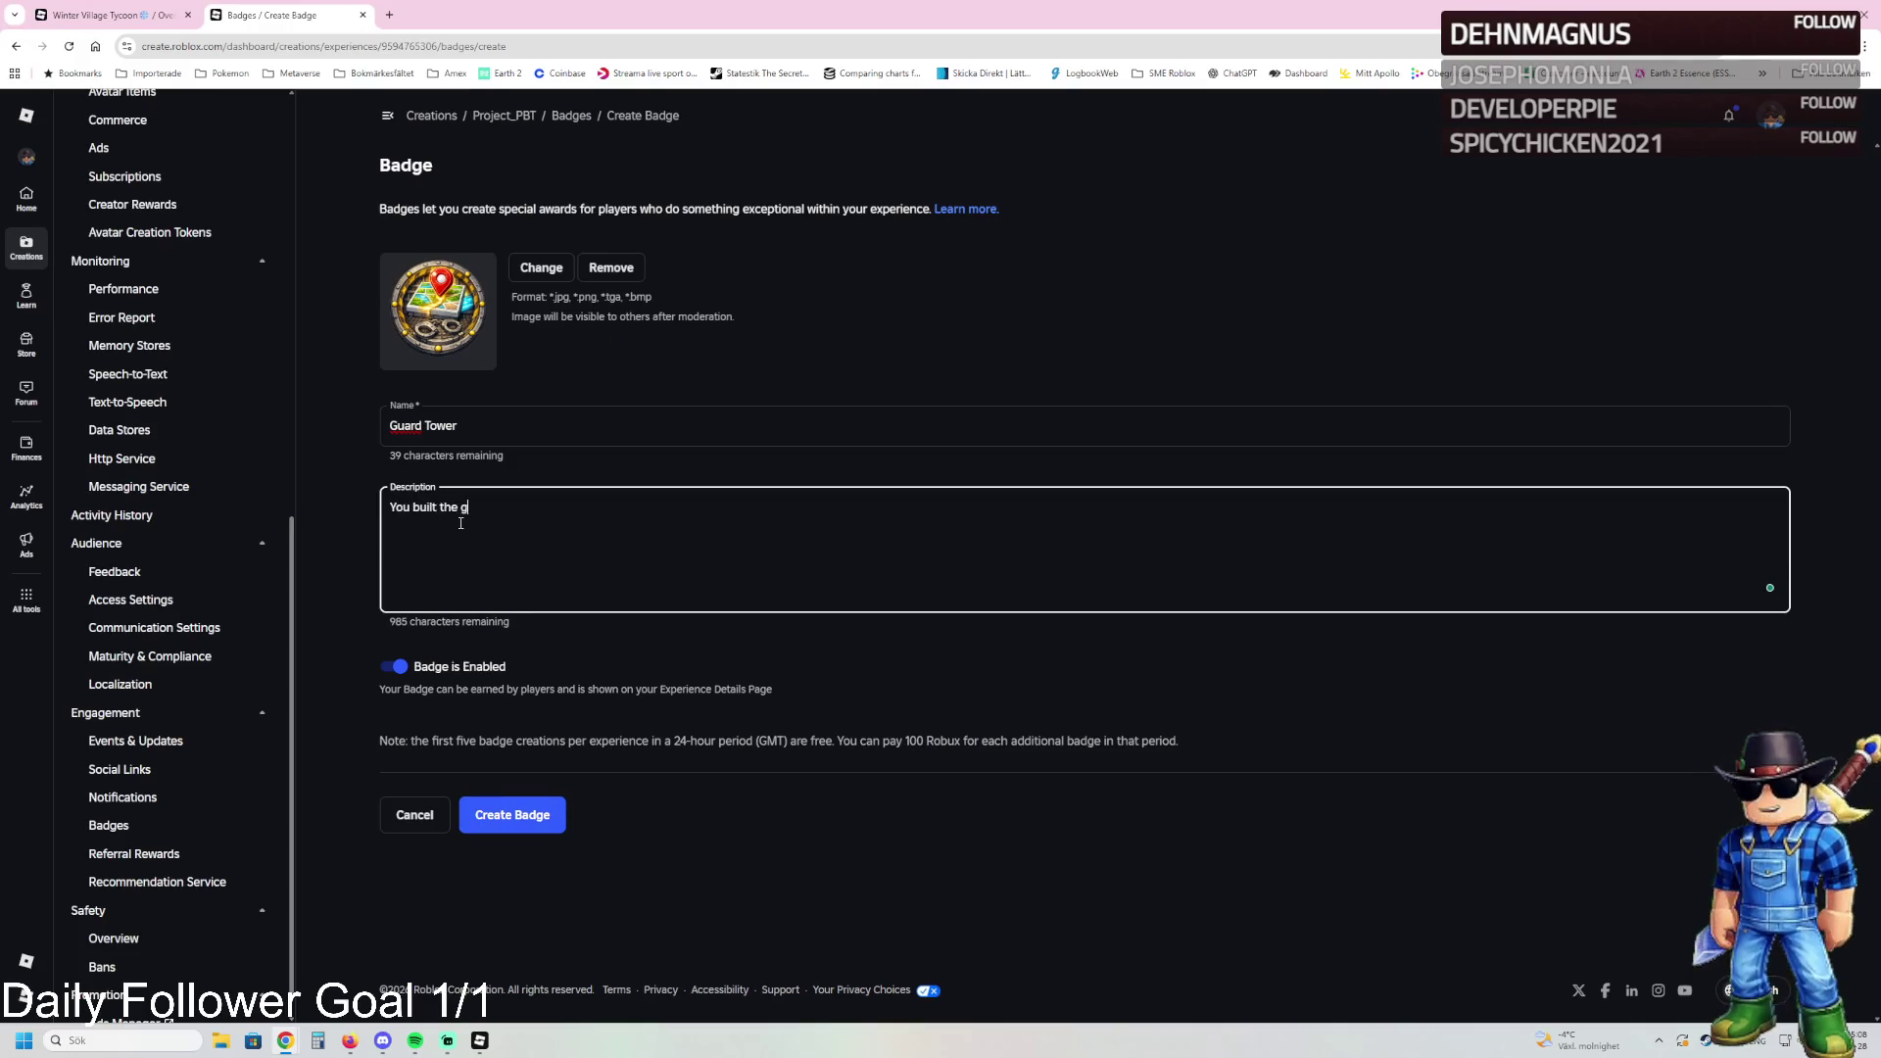
left_click(392, 666)
left_click(519, 813)
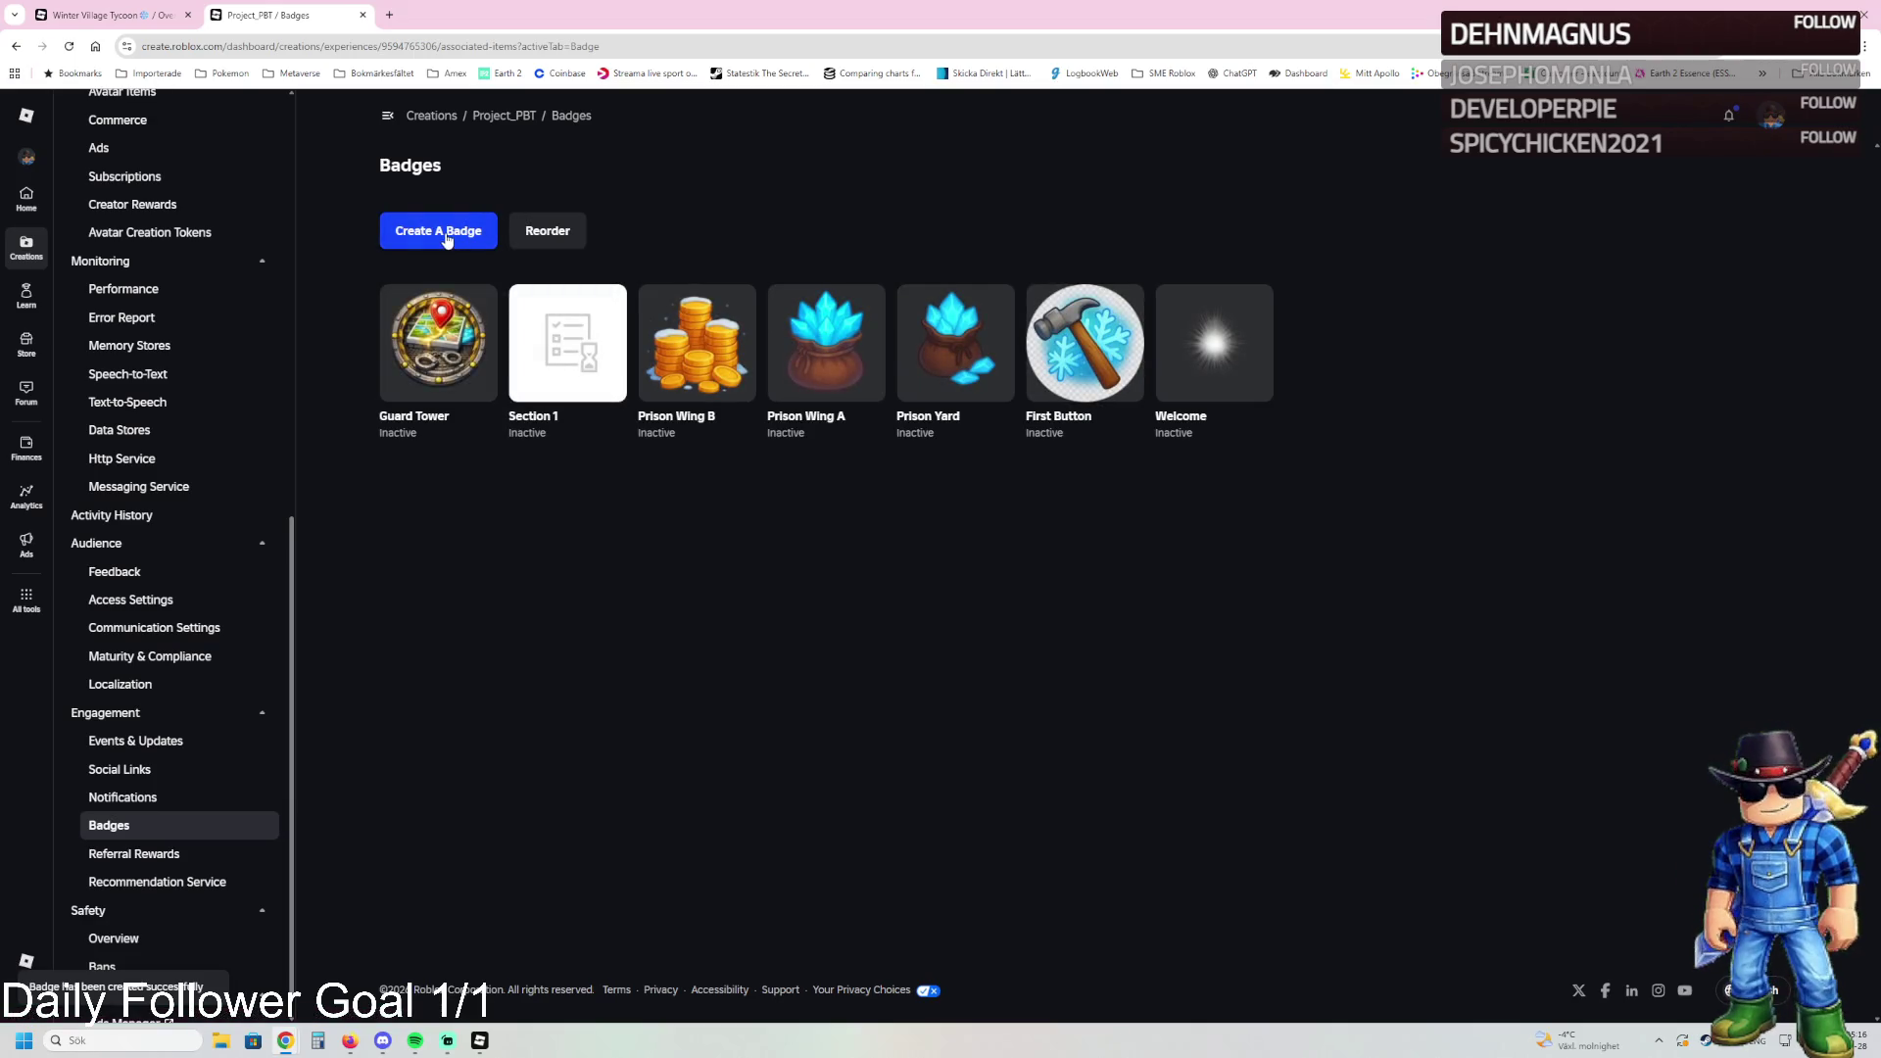
left_click(447, 239)
Step: Name the badge 'Supporter Badge' with a description thanking players for supporting BPT with a donation
left_click(456, 421)
type("Supporter Badge")
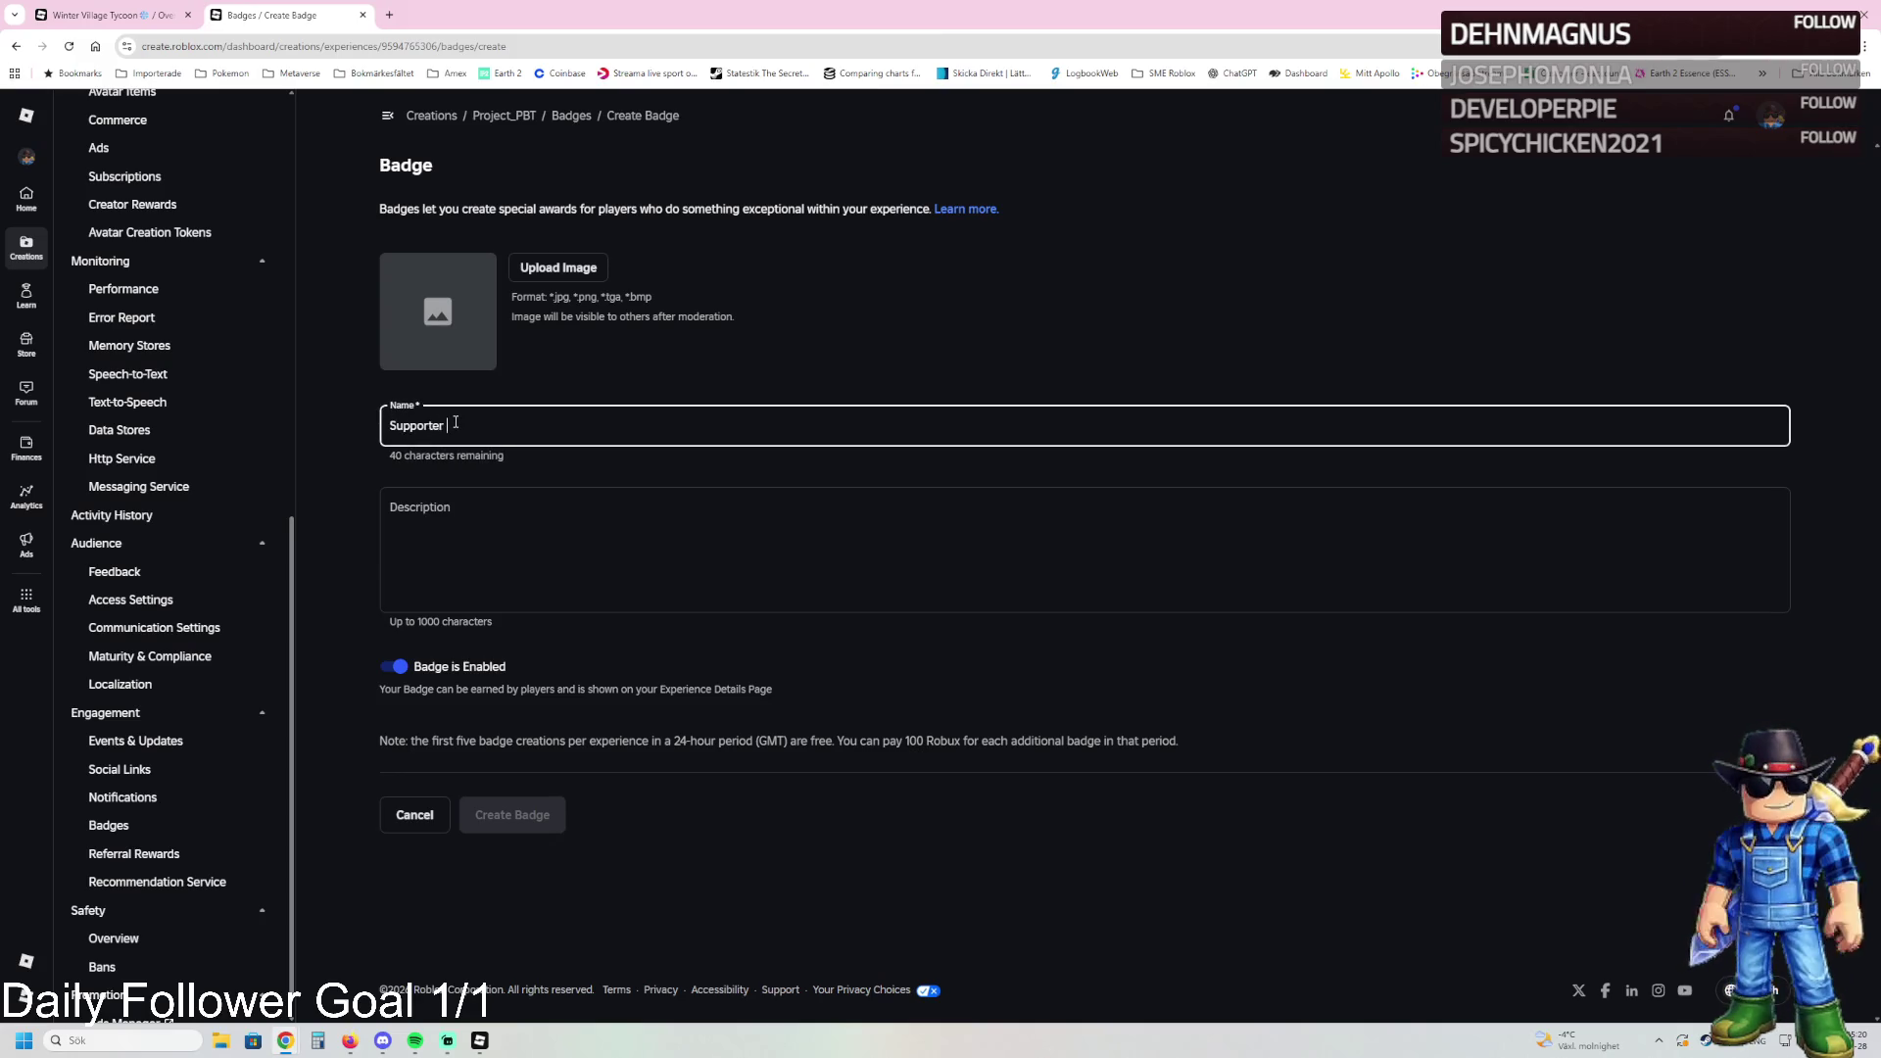
left_click(496, 495)
type("You bought an ")
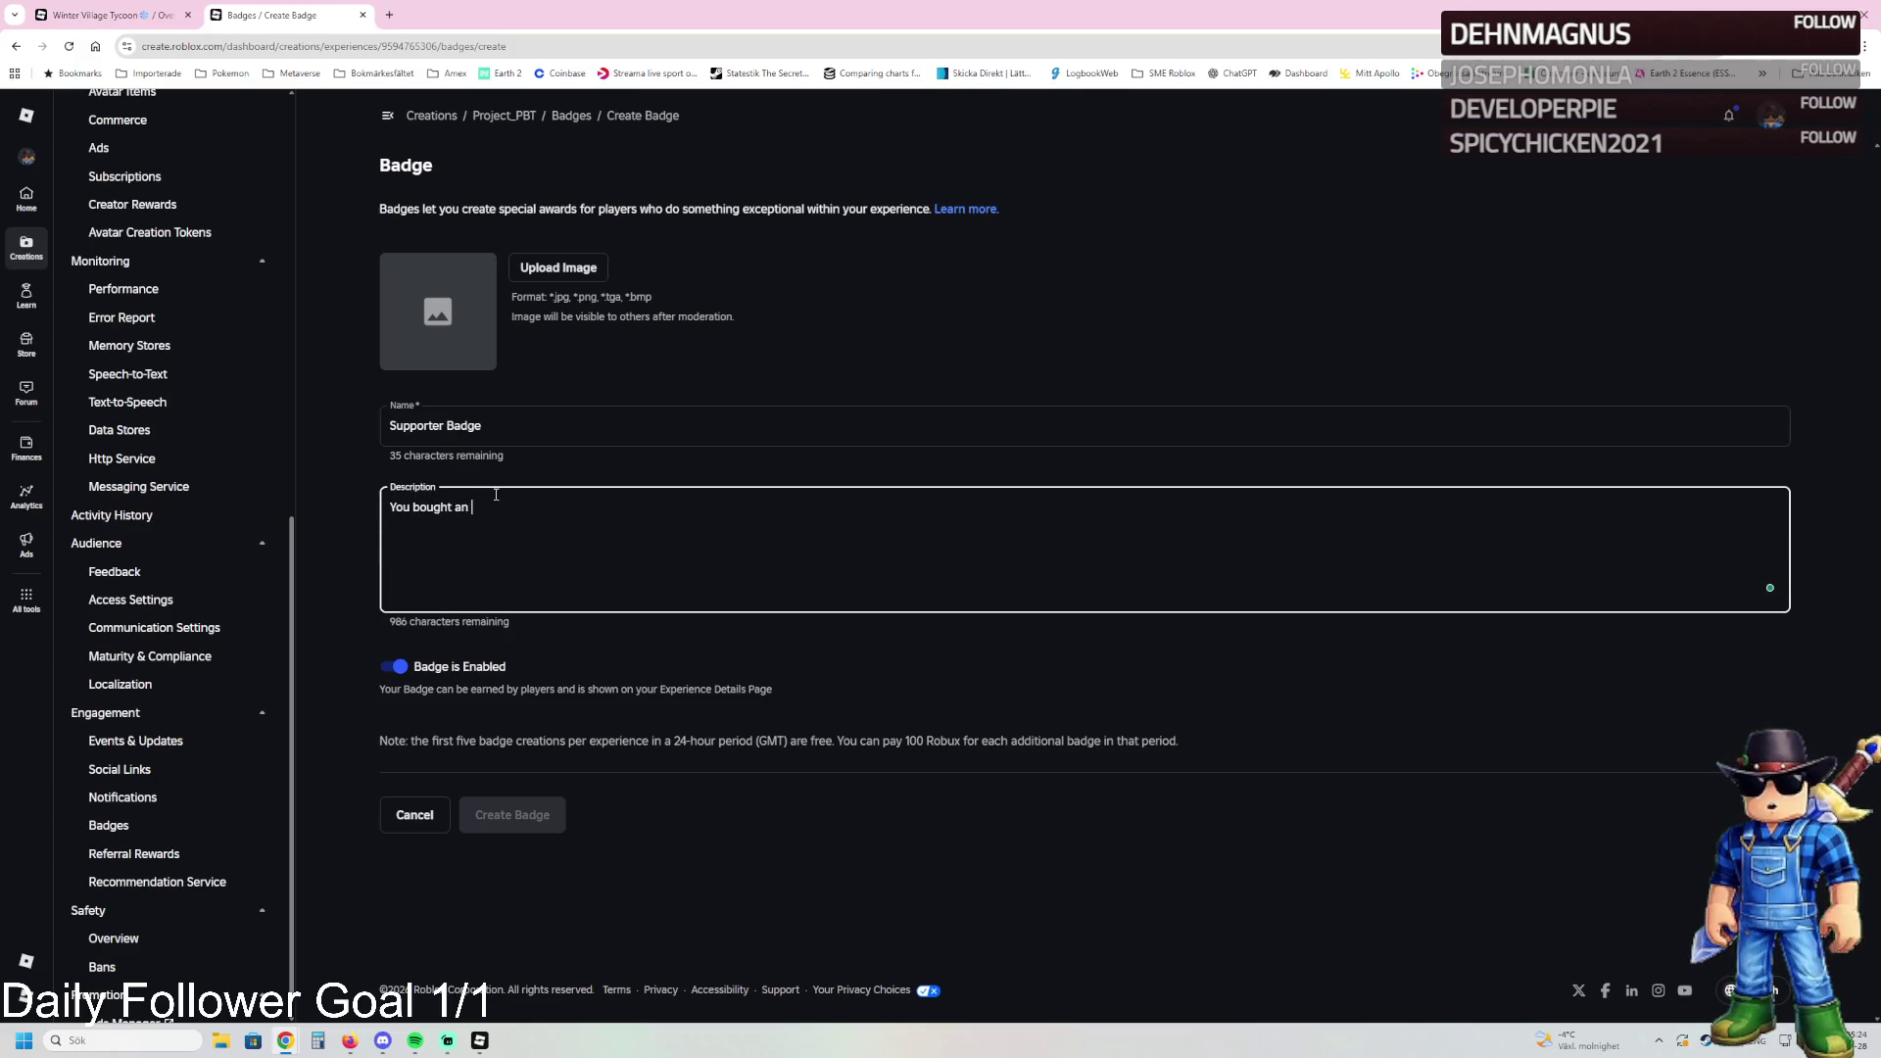
type("nation inB")
type("T")
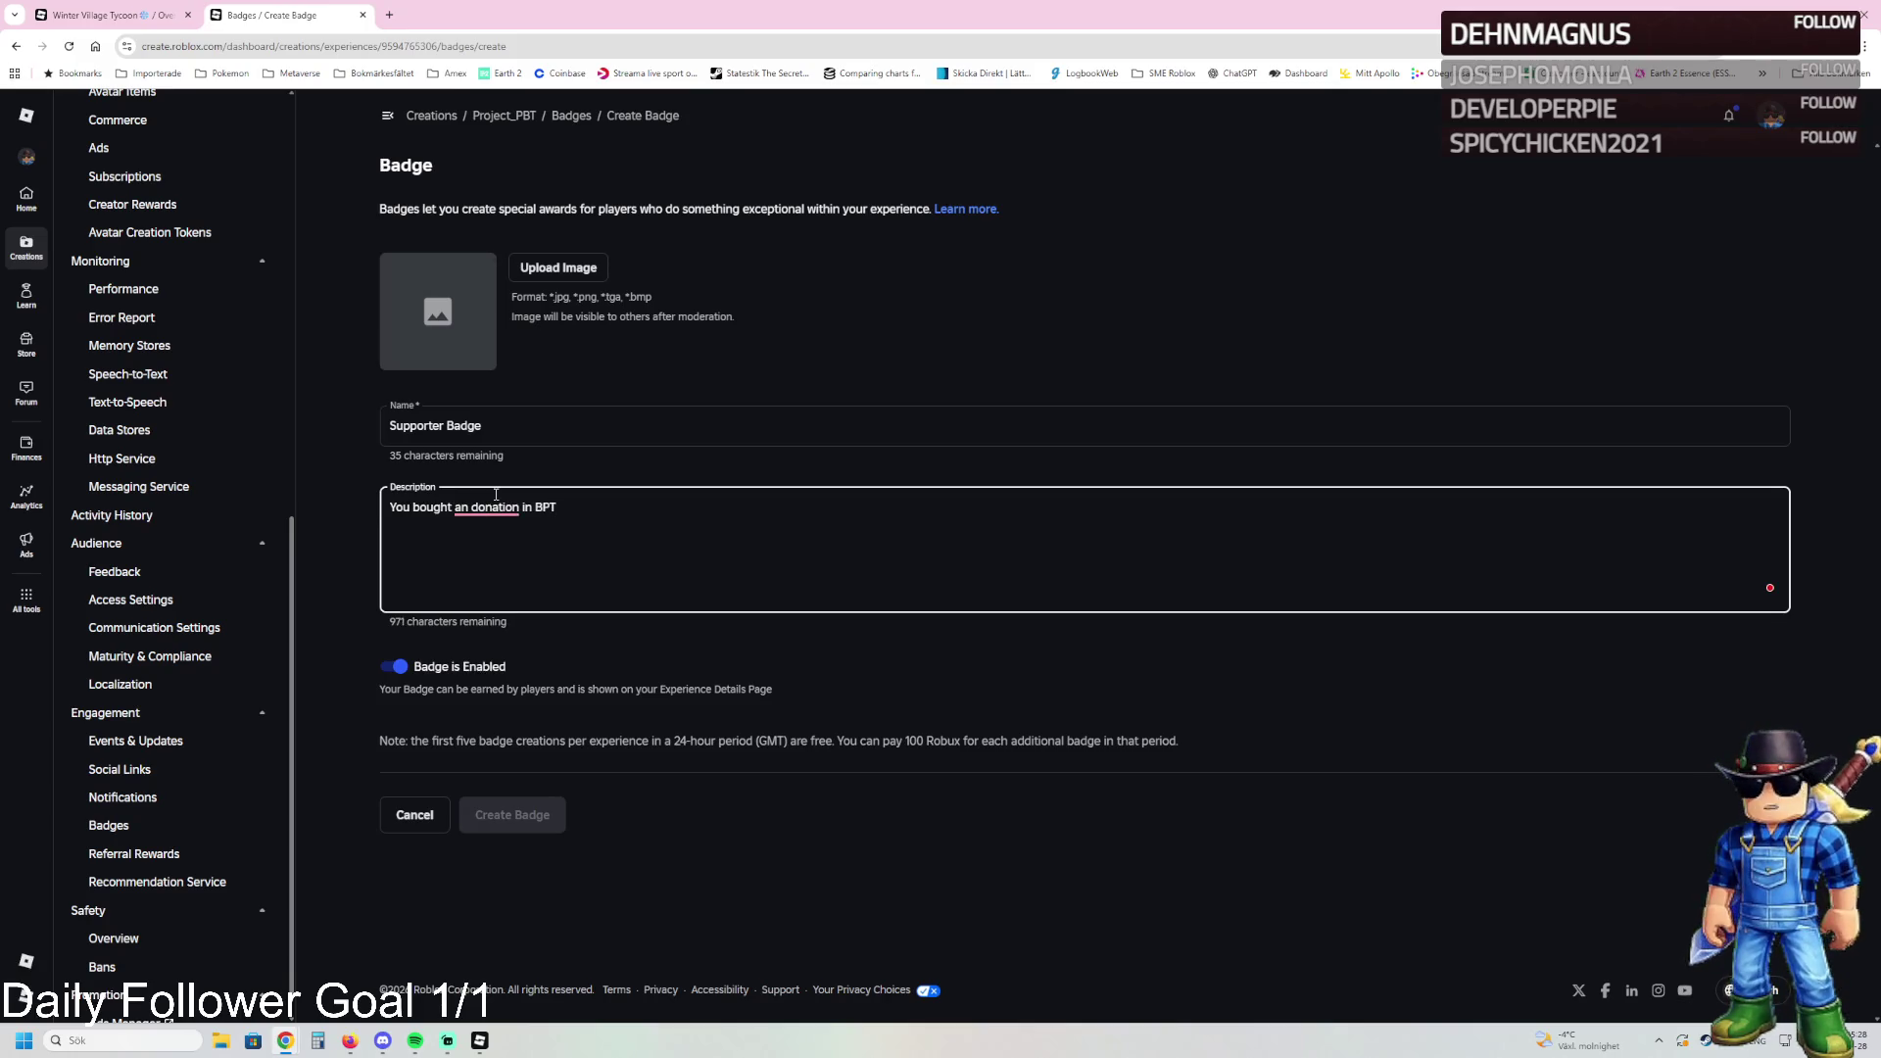
type("Thank you for supporting")
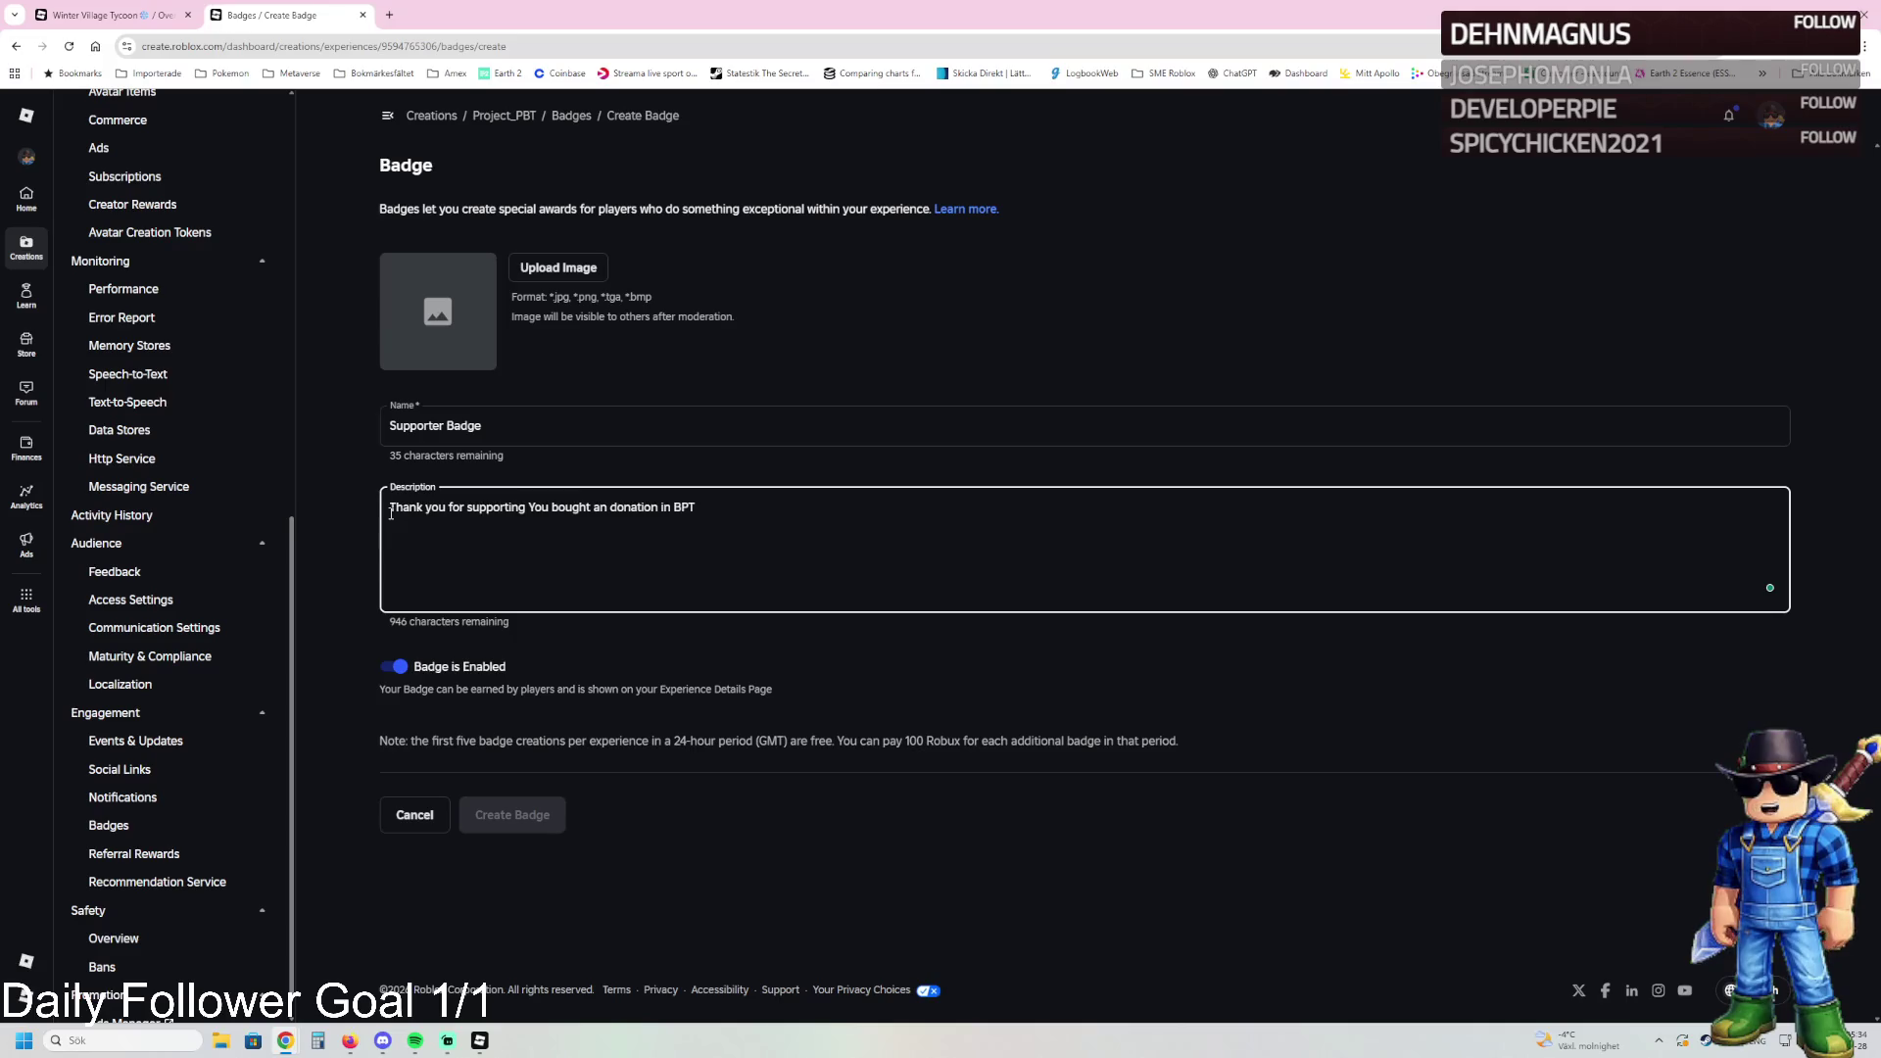
key("ctrl+Delete")
key("ctrl+Delete")
key("ctrl+Delete")
key("ctrl+Delete")
key("ctrl+Delete")
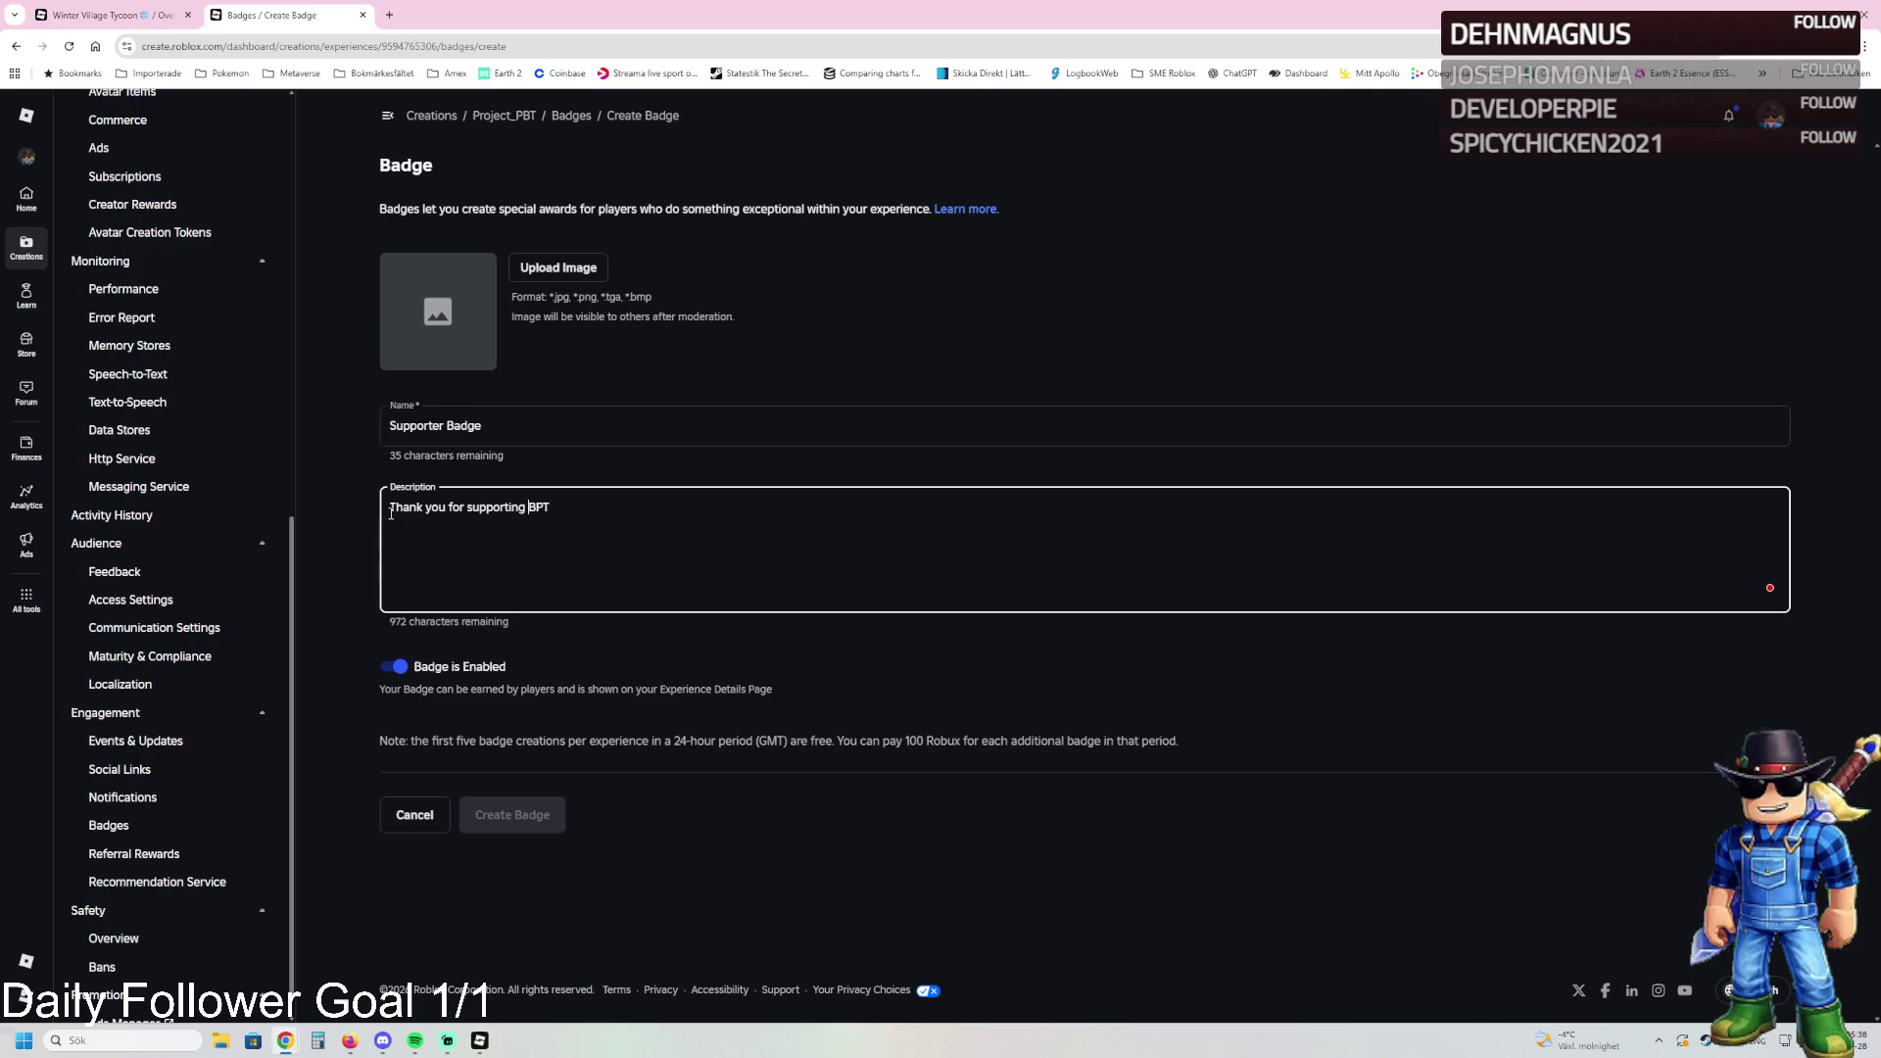
key("End")
type("with an ")
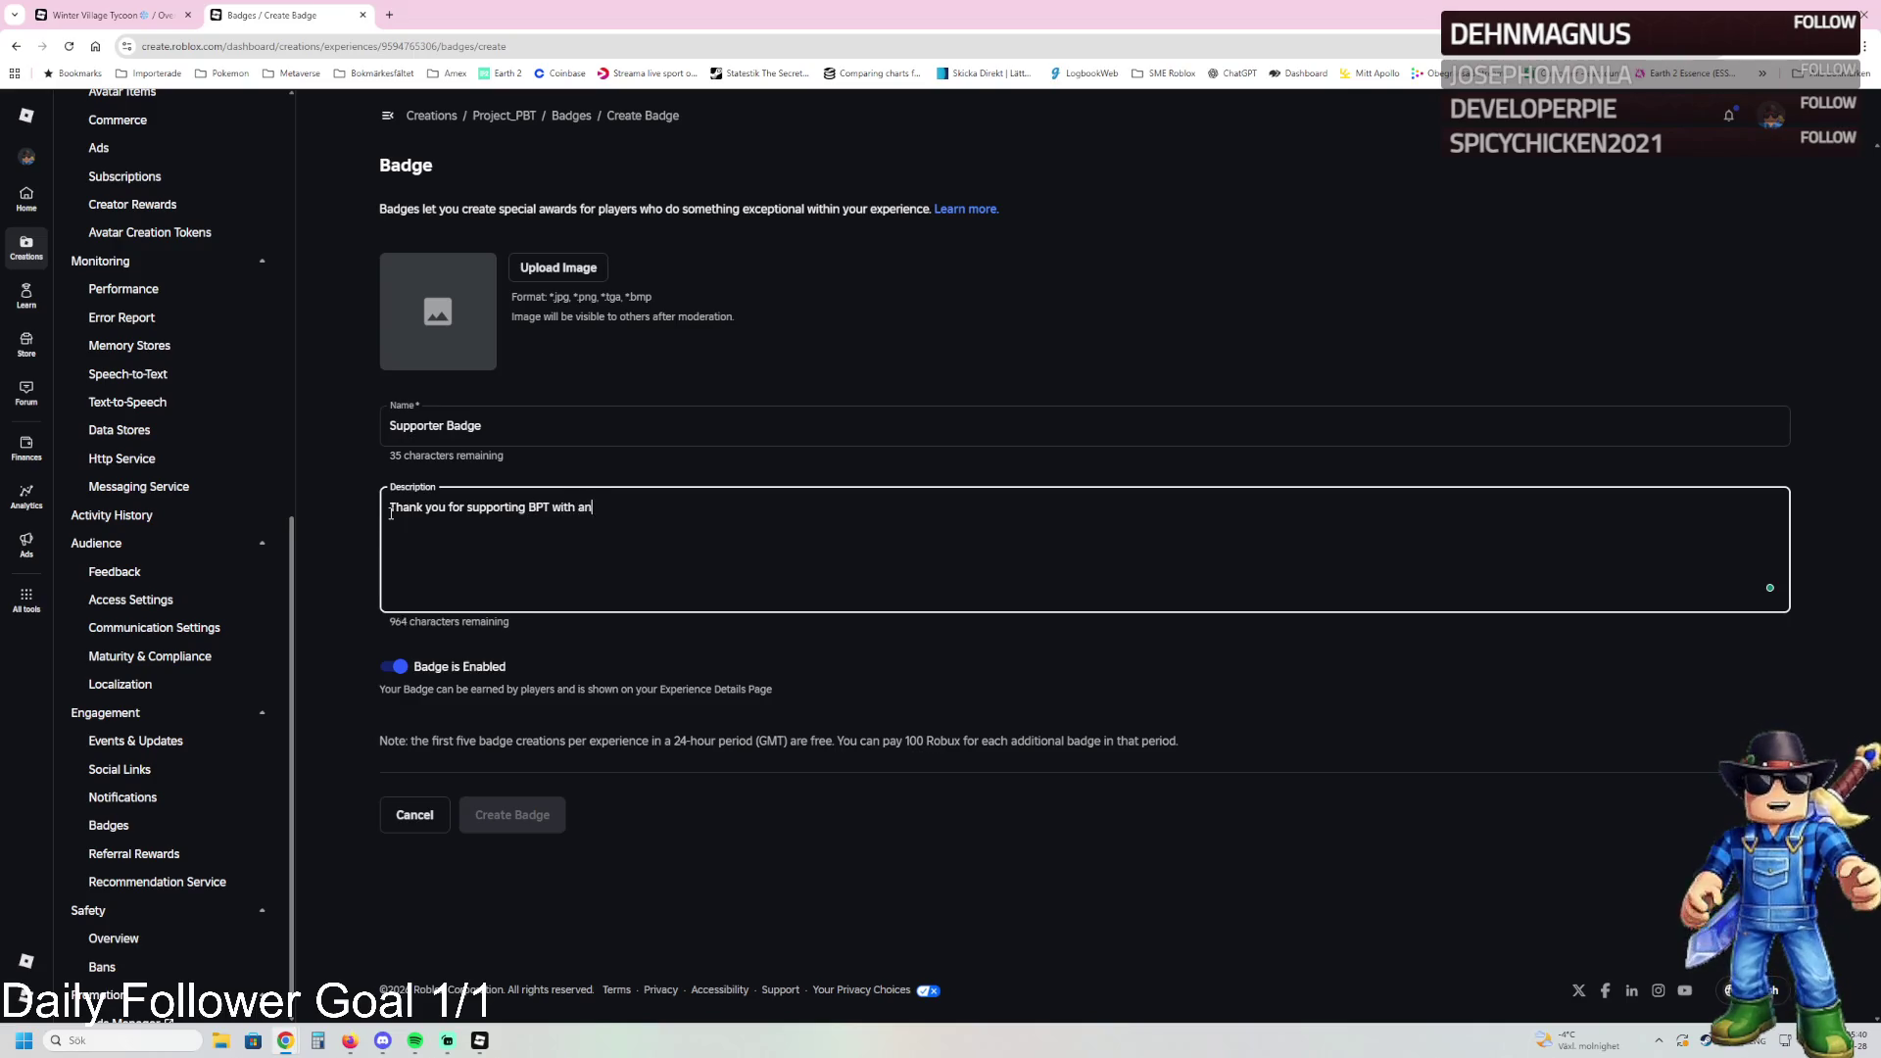
type("donation")
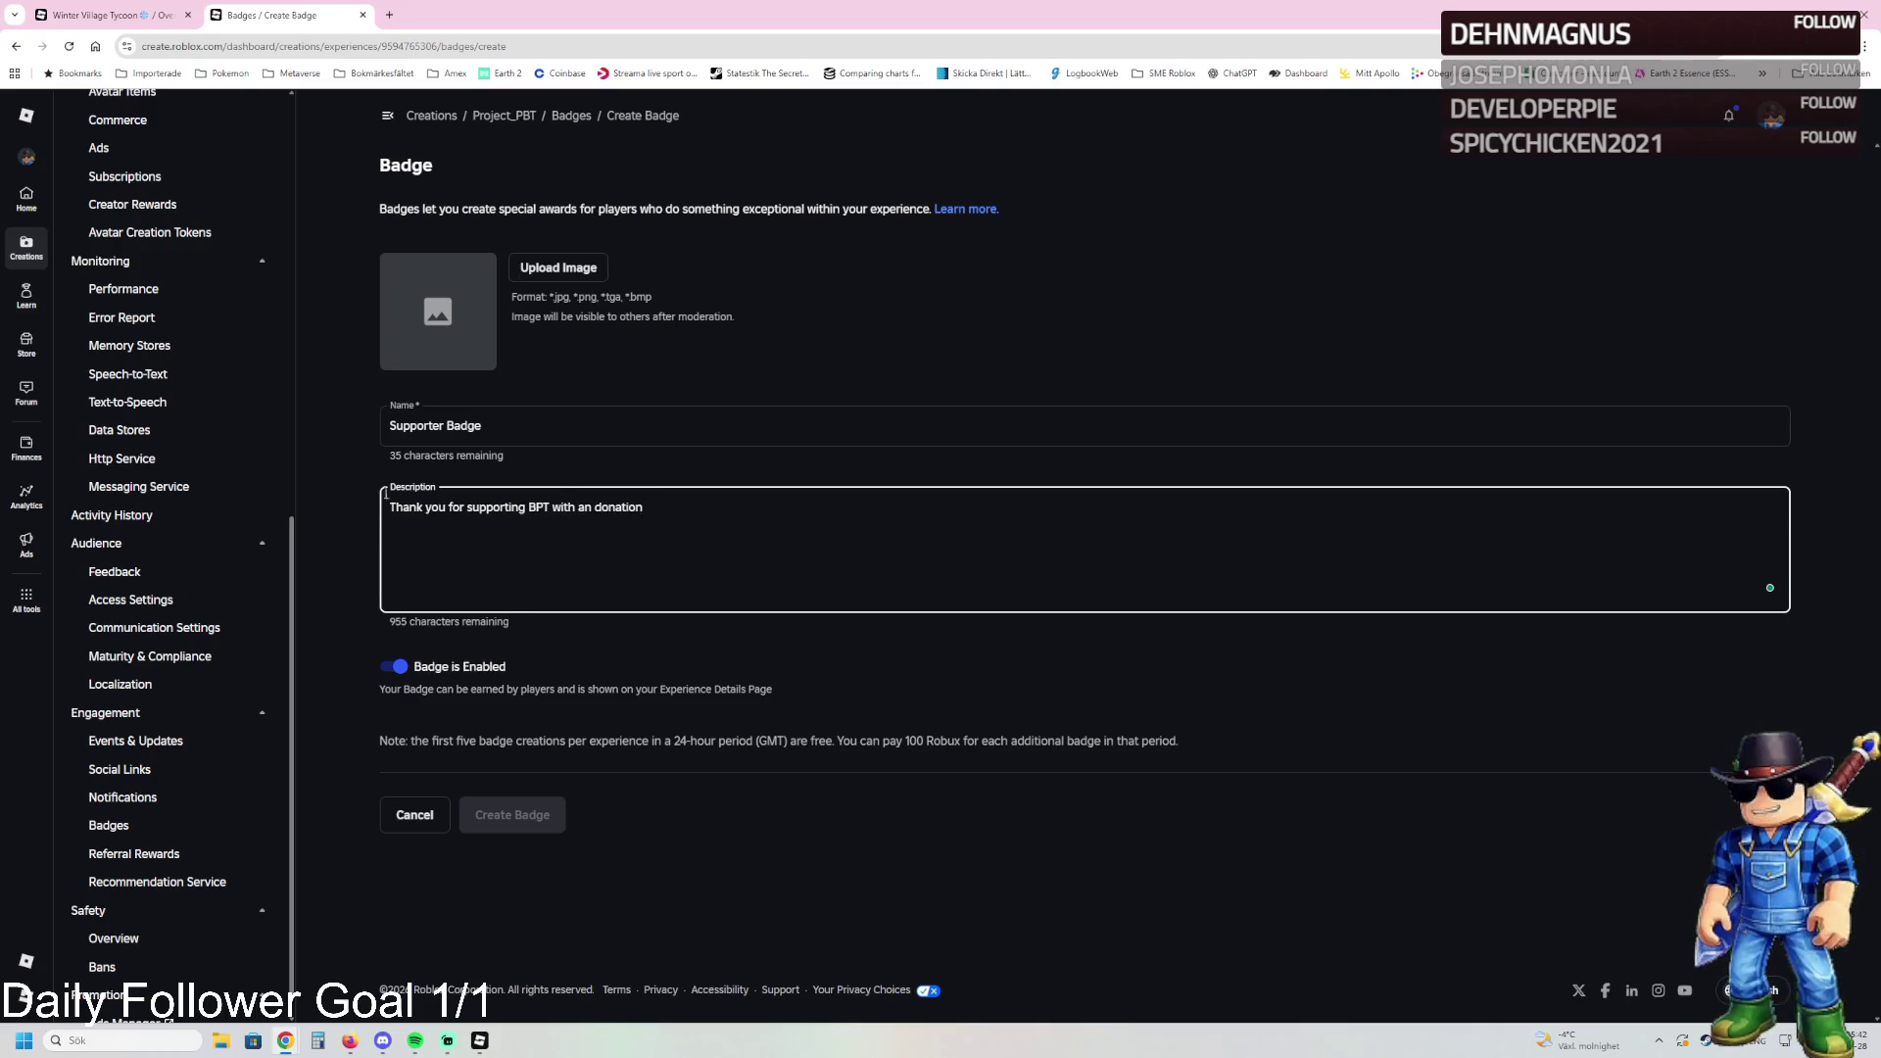
Step: Upload the map-pin image as its icon and create the Supporter Badge
left_click(558, 268)
left_click(274, 151)
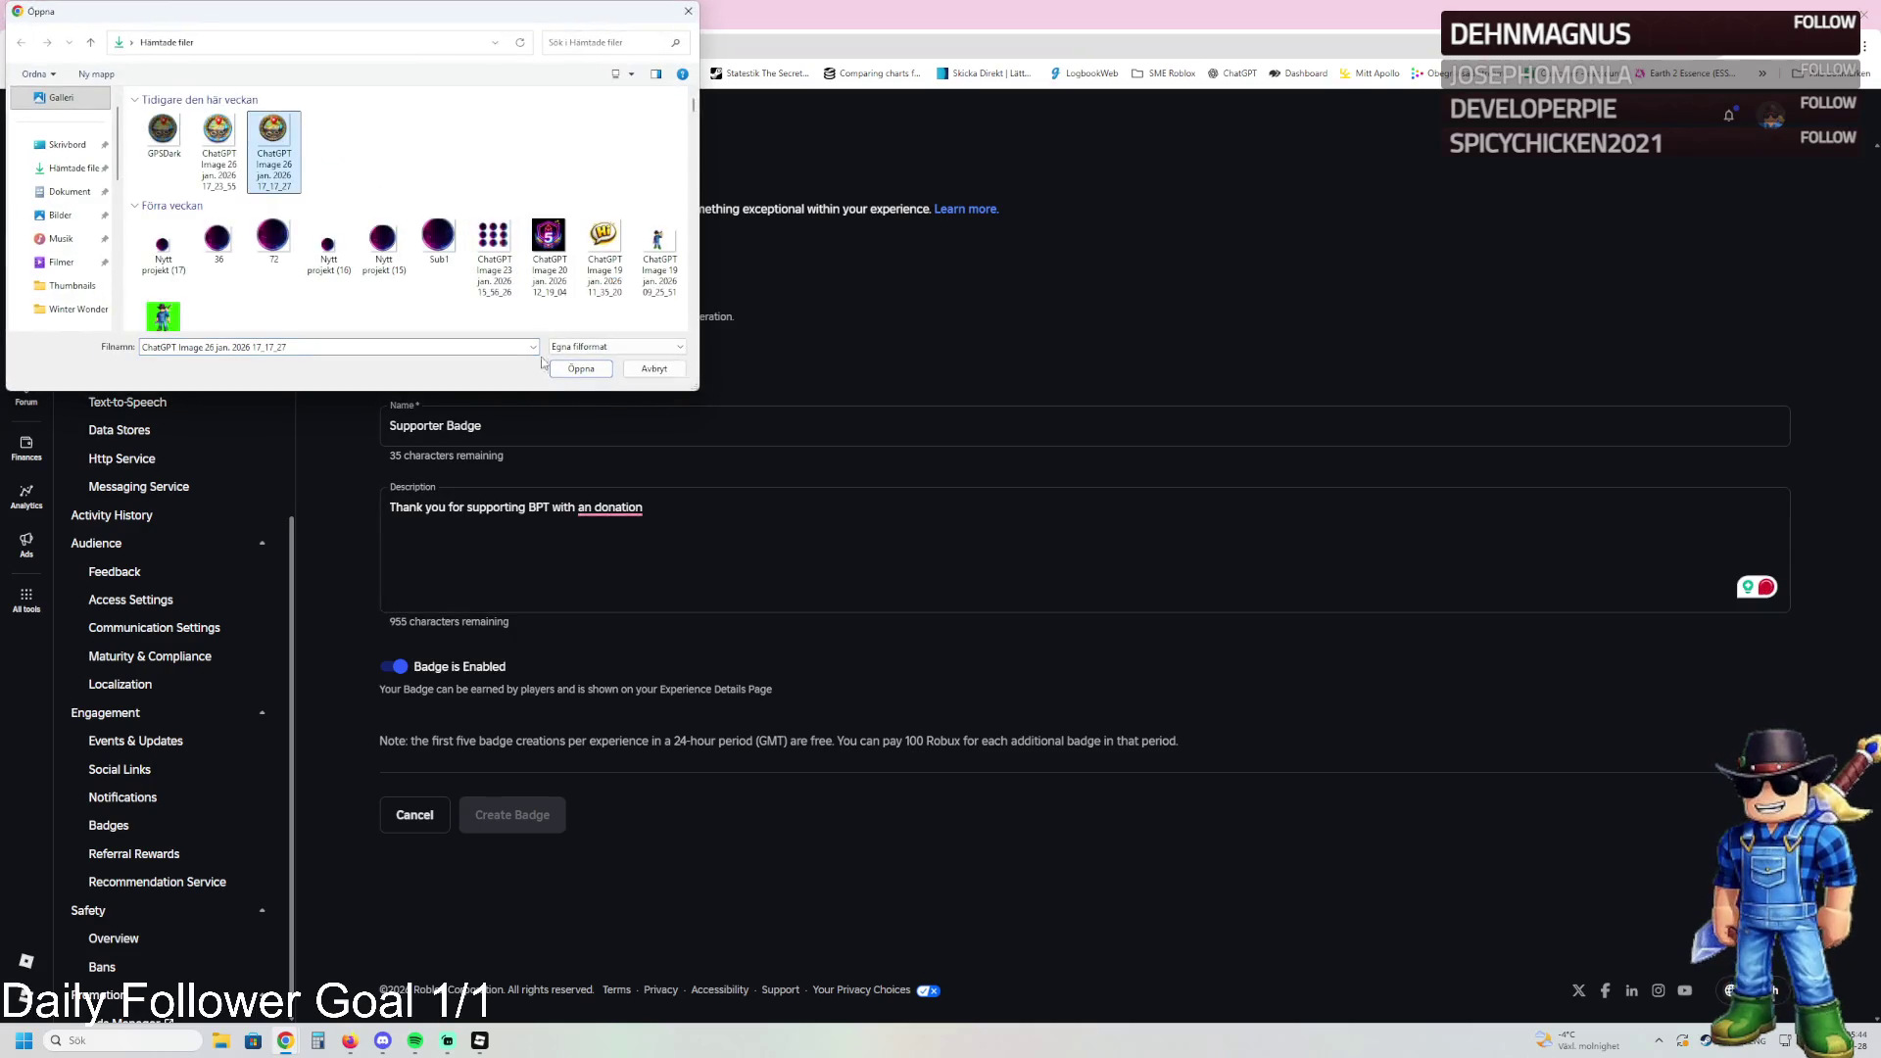
left_click(562, 369)
left_click(395, 667)
left_click(535, 816)
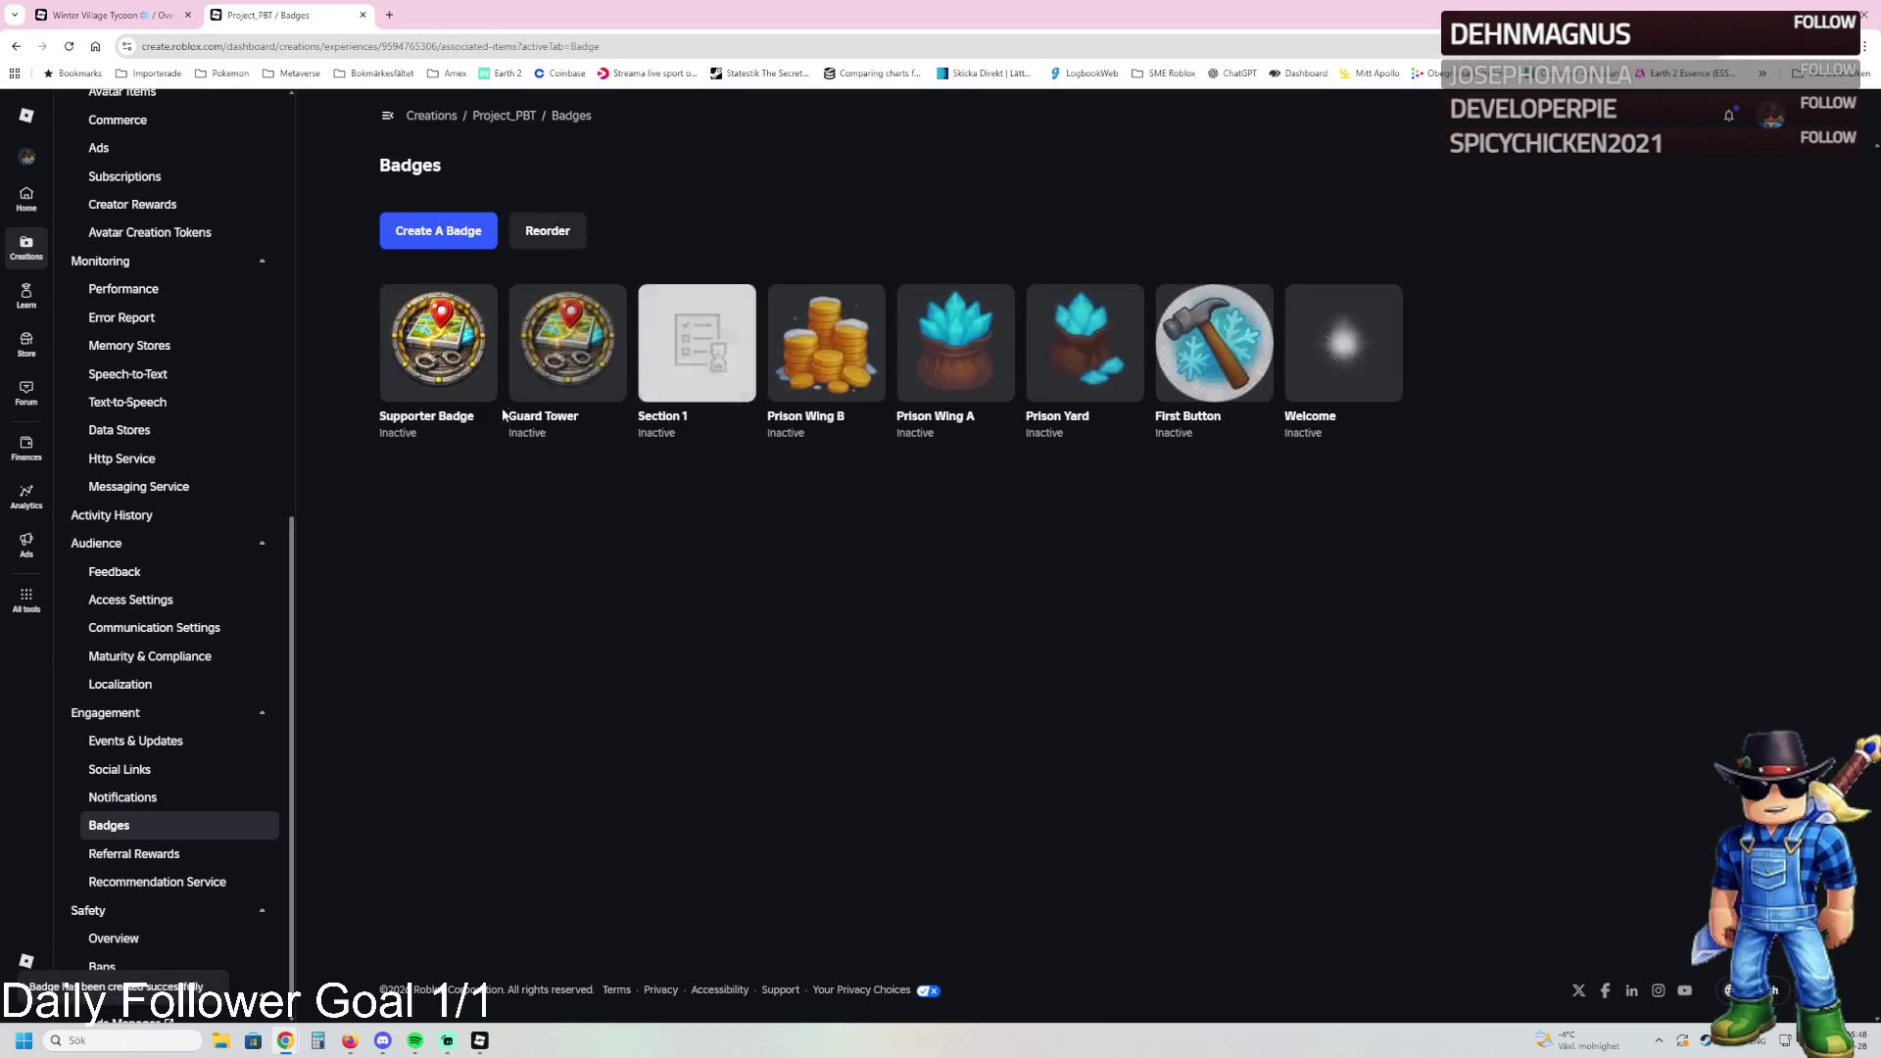
left_click(453, 231)
Step: Name the new badge 'Meet The Developer', replacing the lowercase 'meet'
left_click(461, 431)
type("meet")
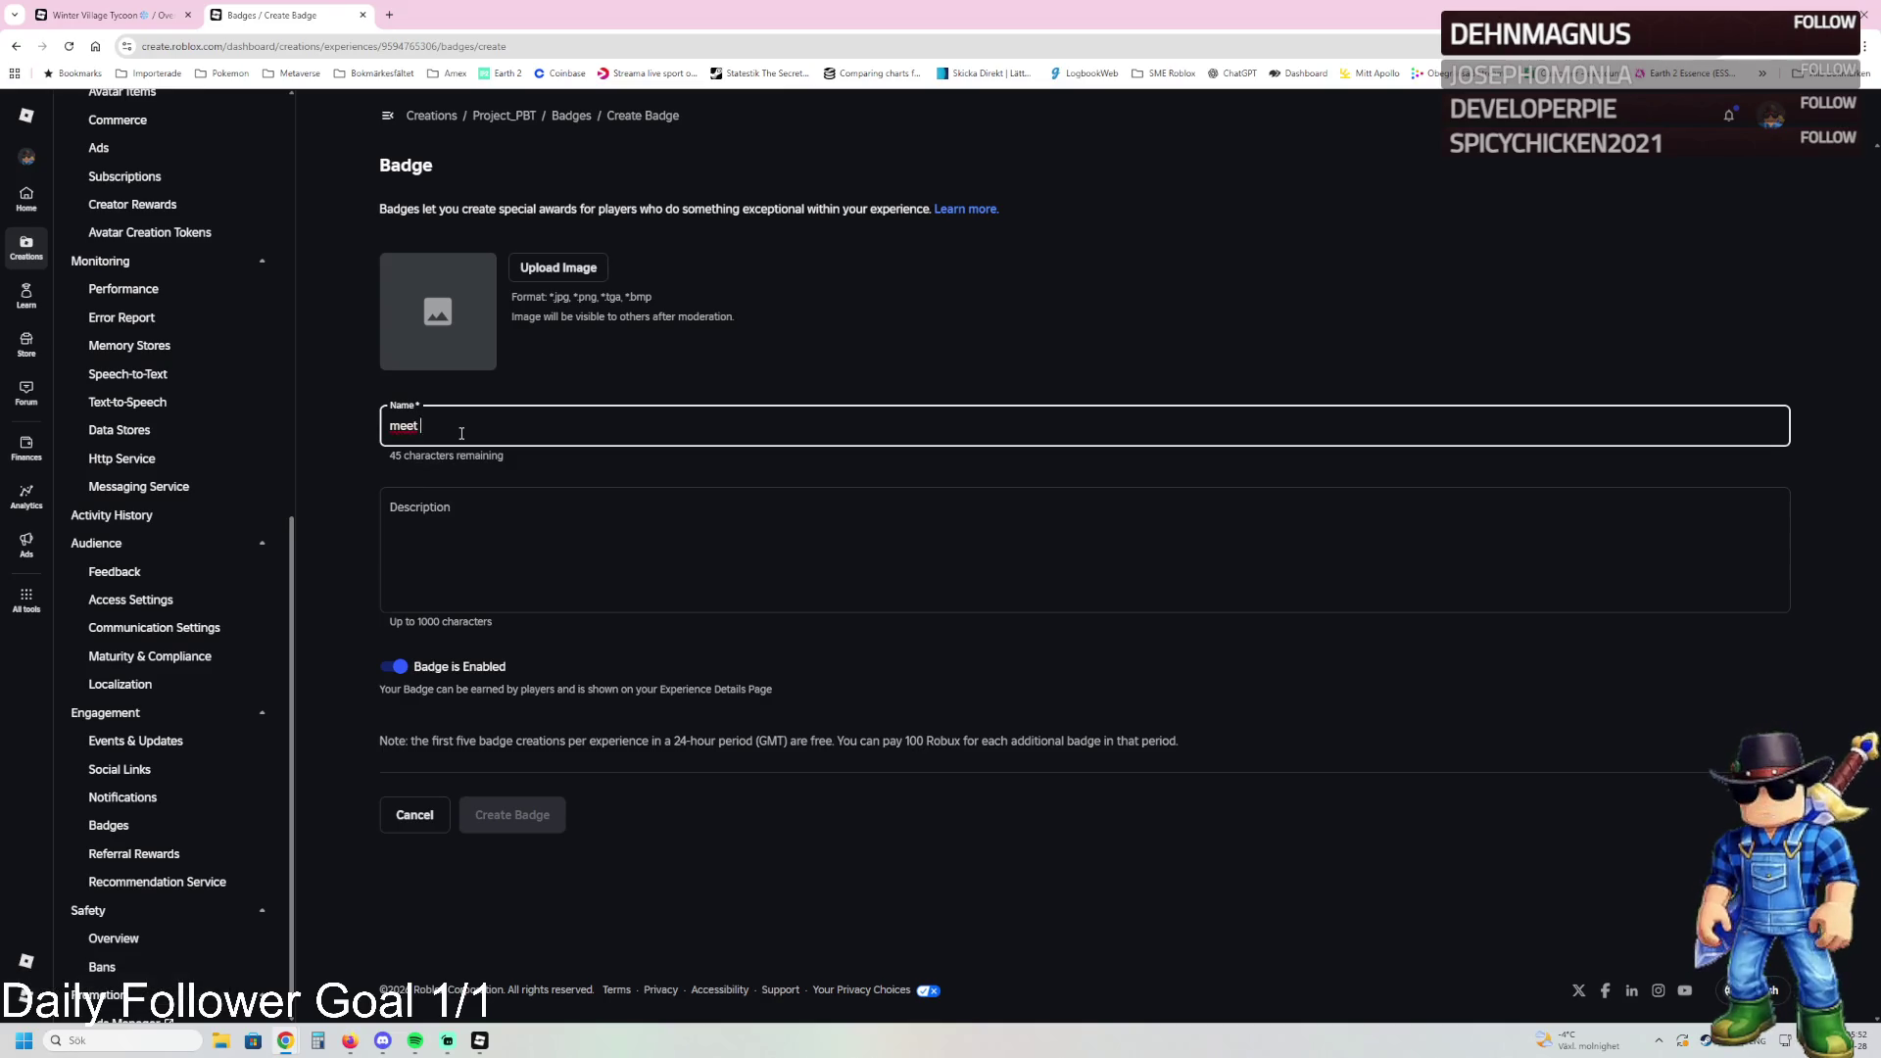
key("ctrl+a")
key("BackSpace")
type("Meet The Developer")
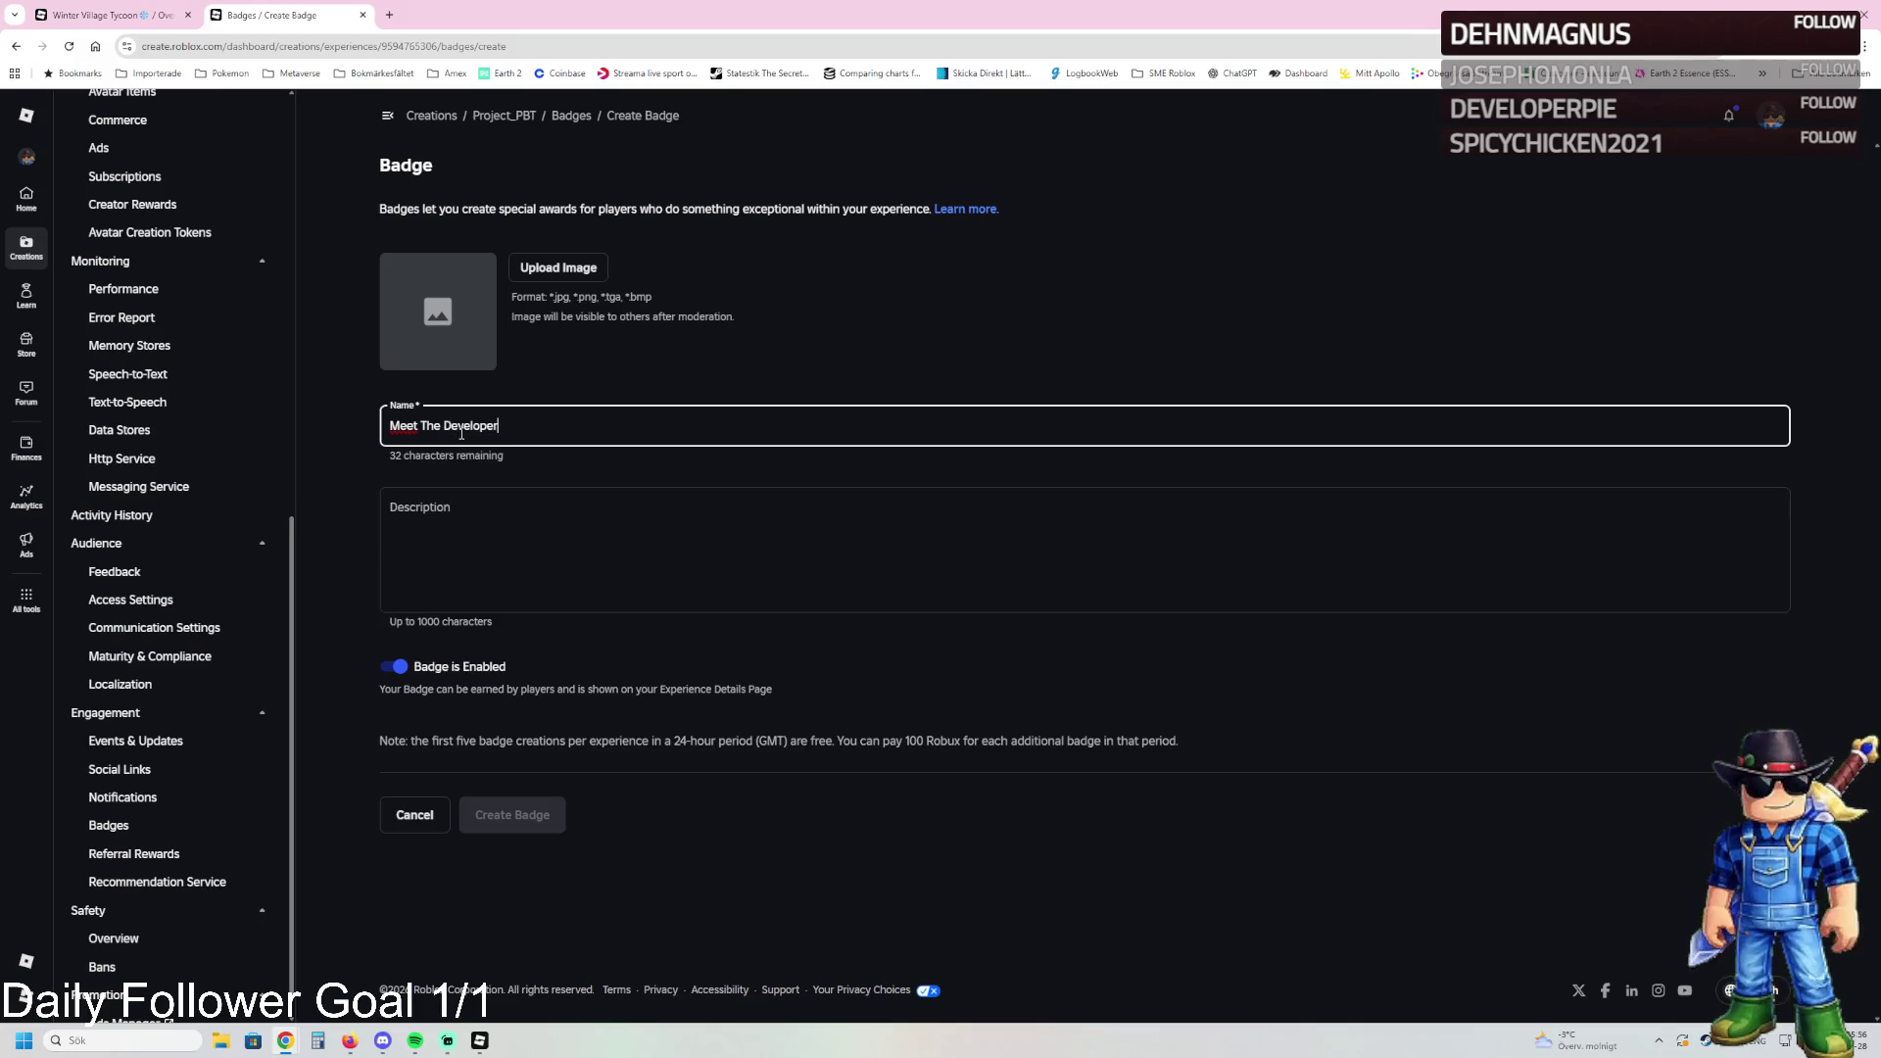
Step: Upload a badge icon, then swap it for the green character image
left_click(555, 269)
scroll(372, 281, "down", 1)
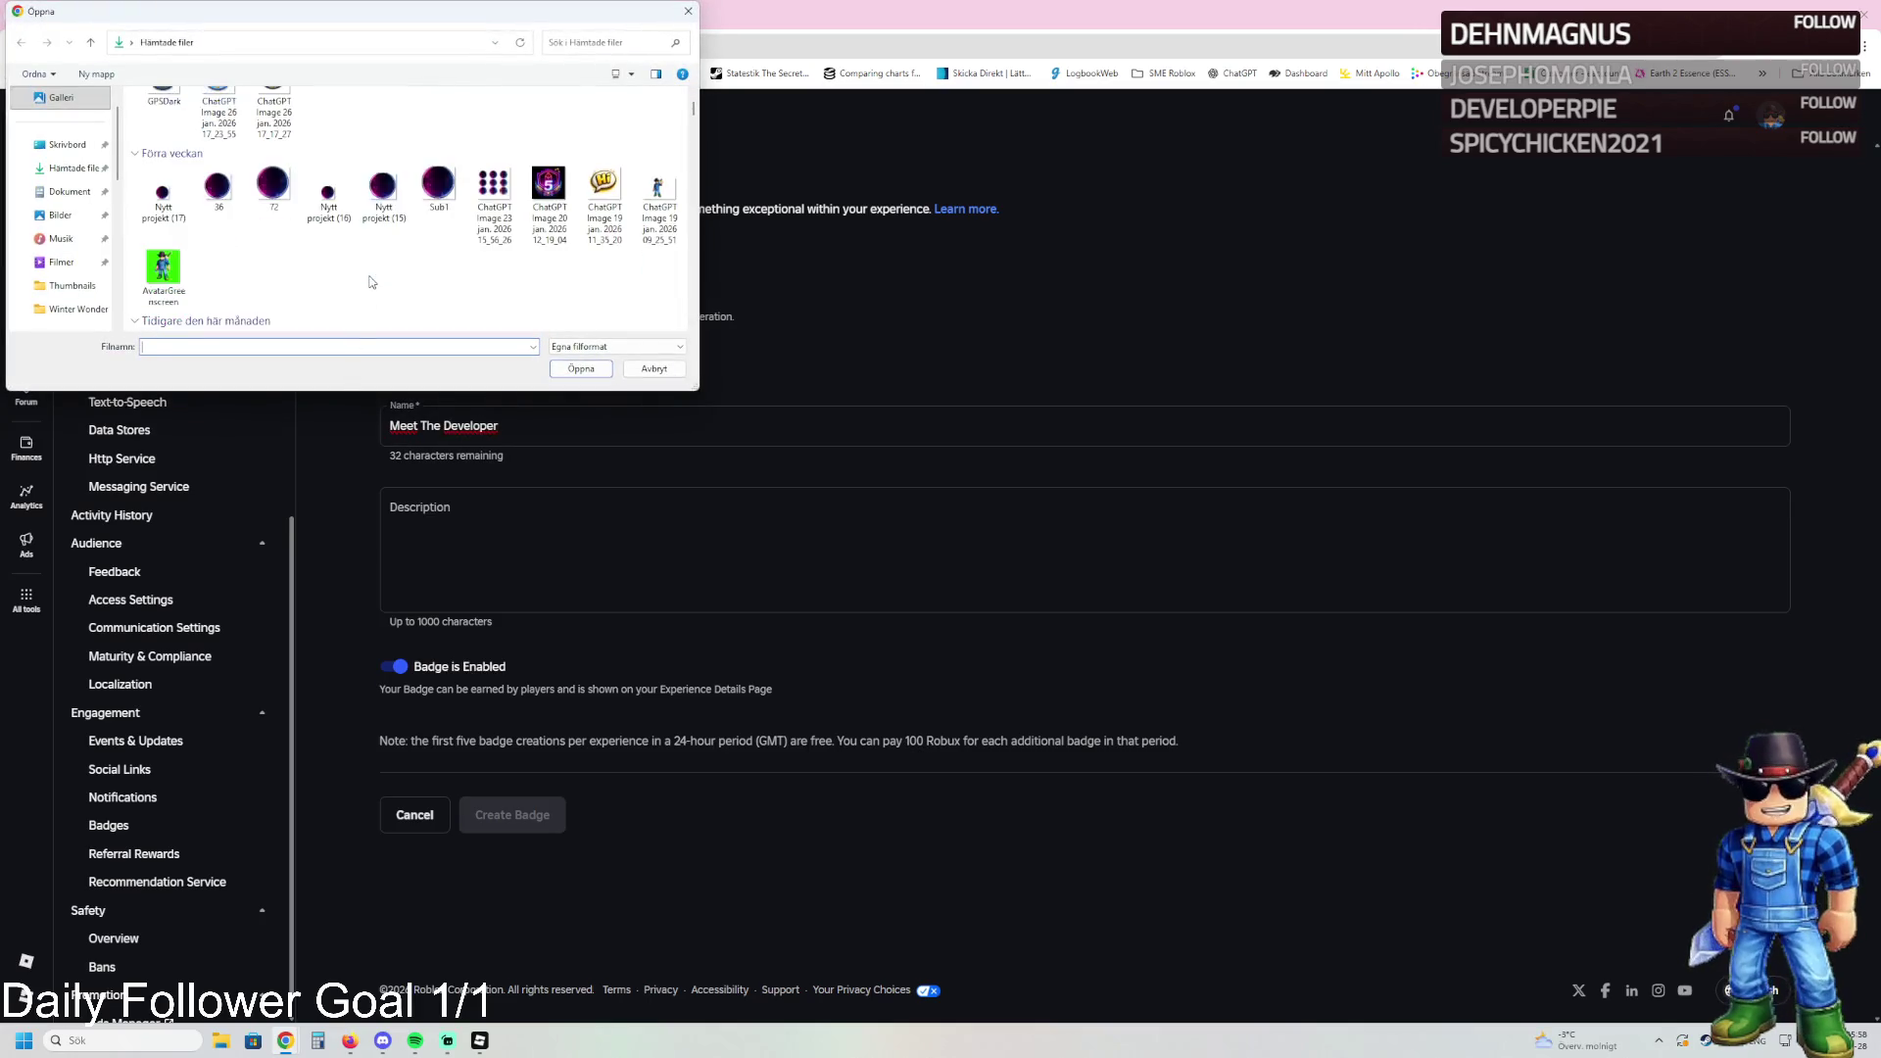
left_click(659, 196)
left_click(581, 370)
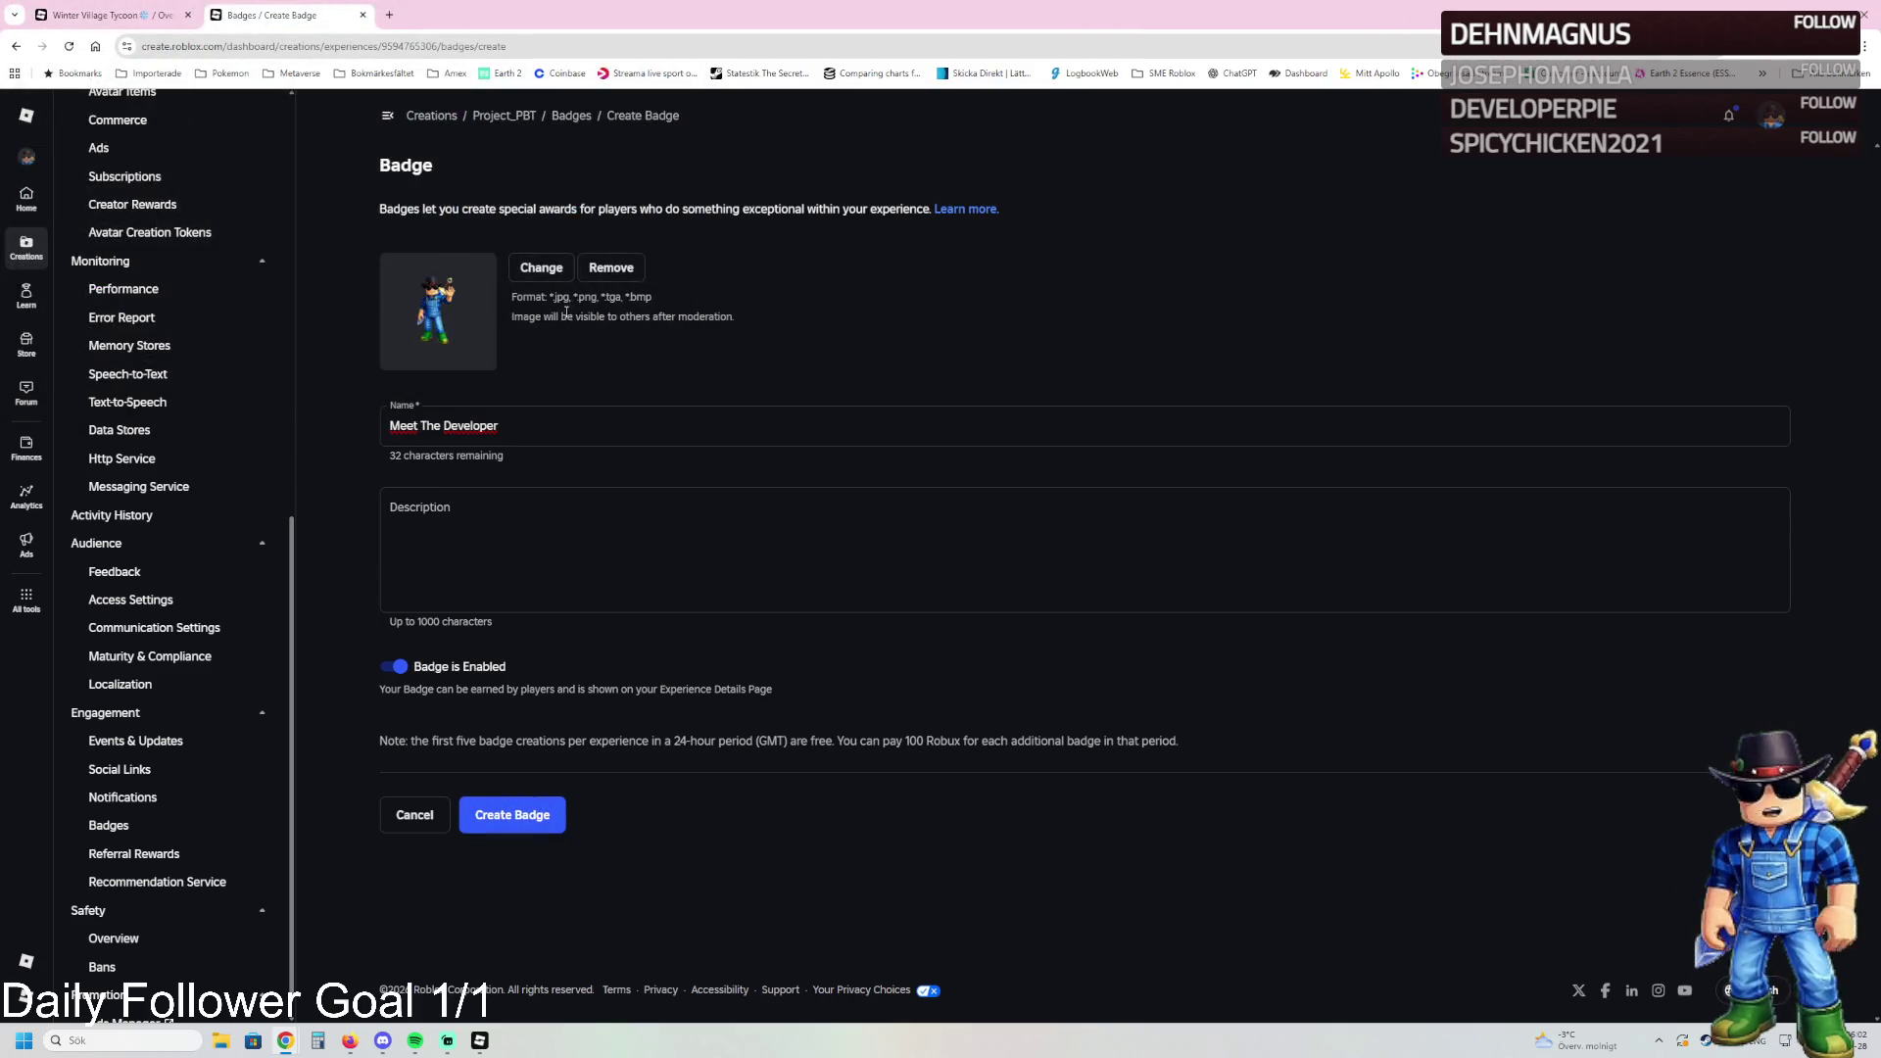
left_click(541, 268)
scroll(166, 321, "down", 1)
double_click(165, 289)
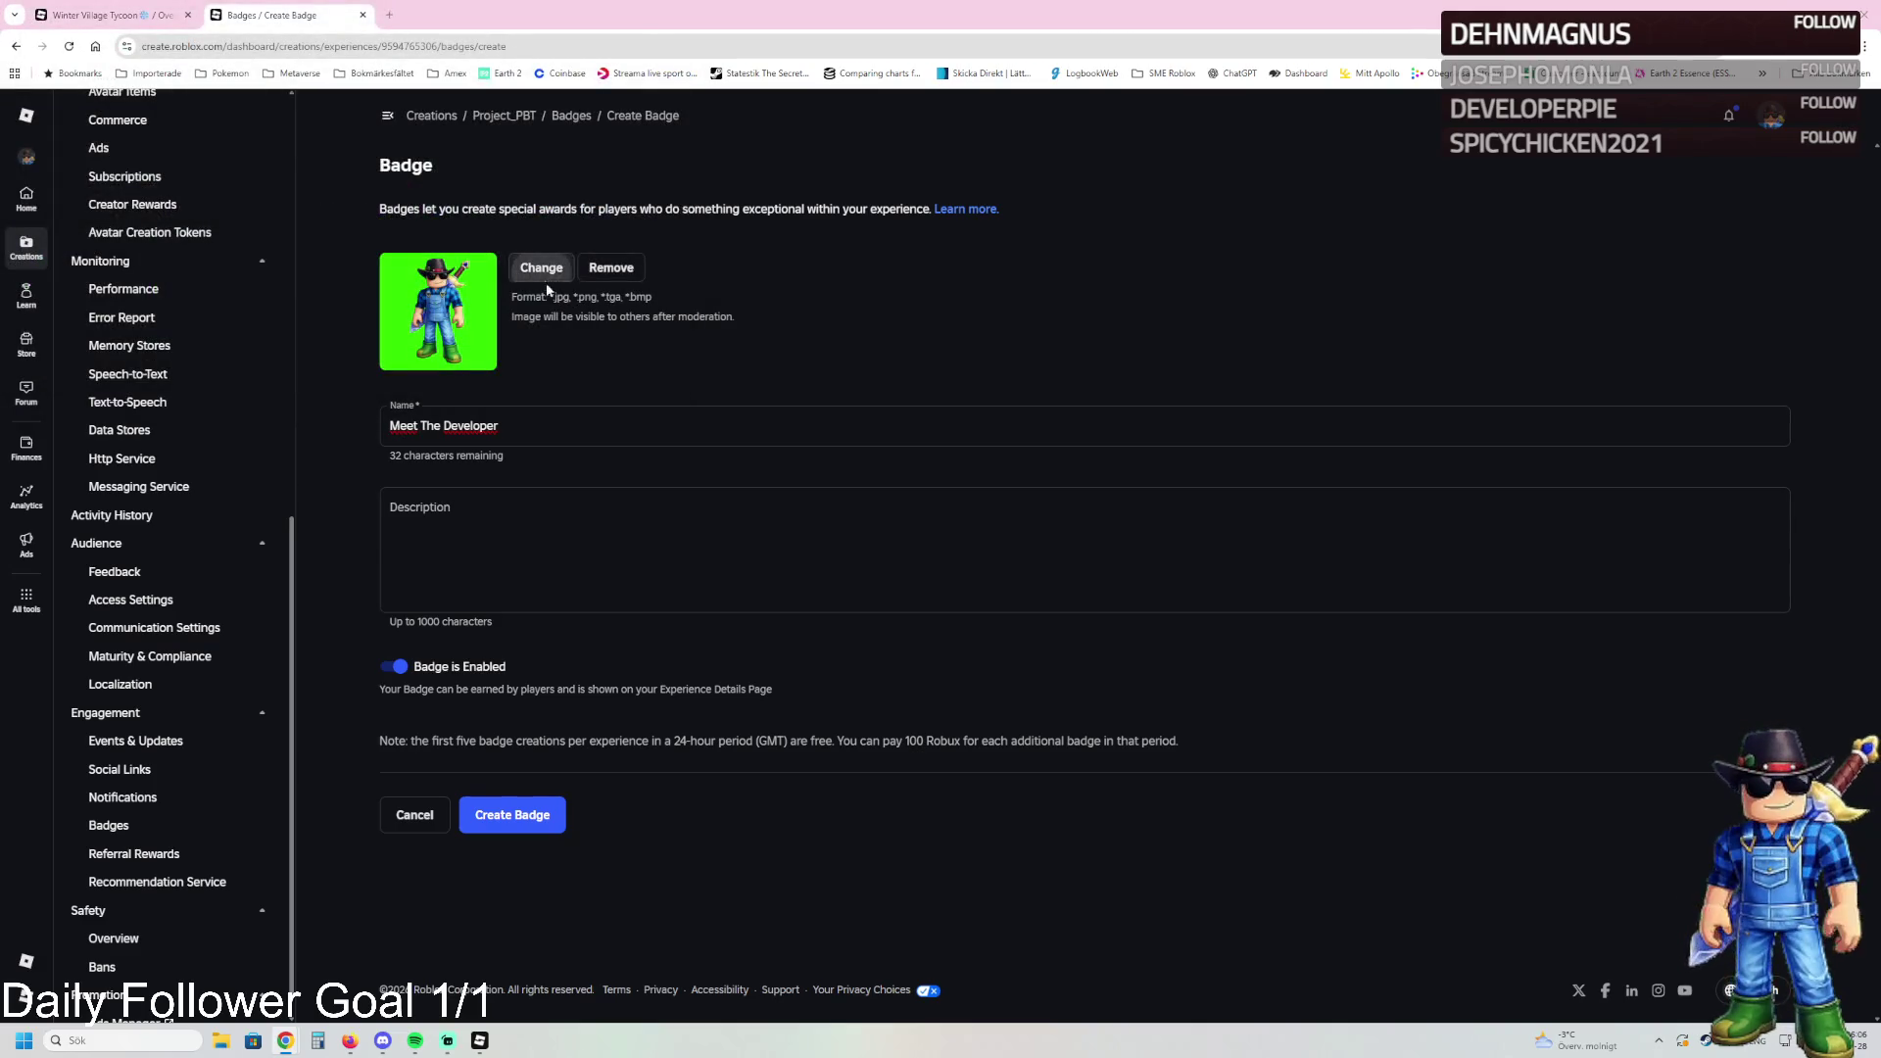
Step: Swap in a different character image and create the Meet The Developer badge
left_click(547, 278)
scroll(535, 292, "down", 1)
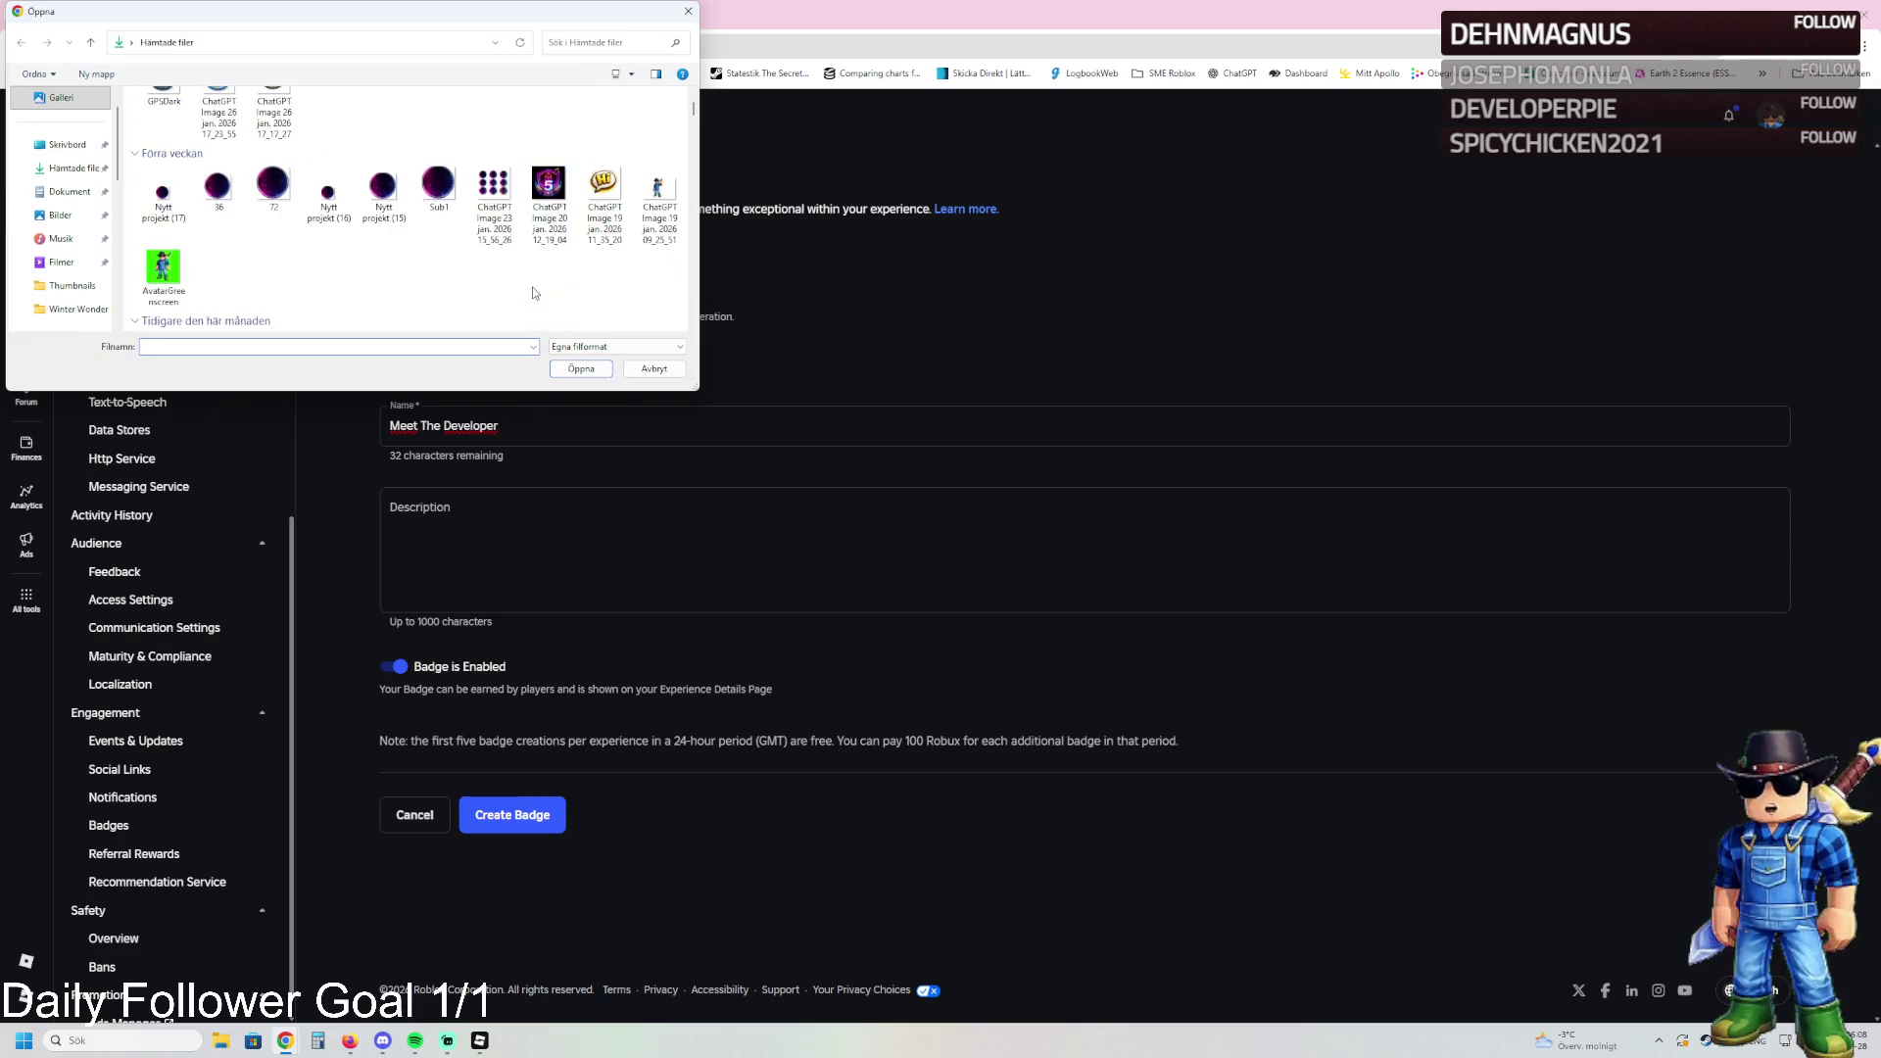
scroll(535, 293, "down", 3)
scroll(553, 259, "up", 2)
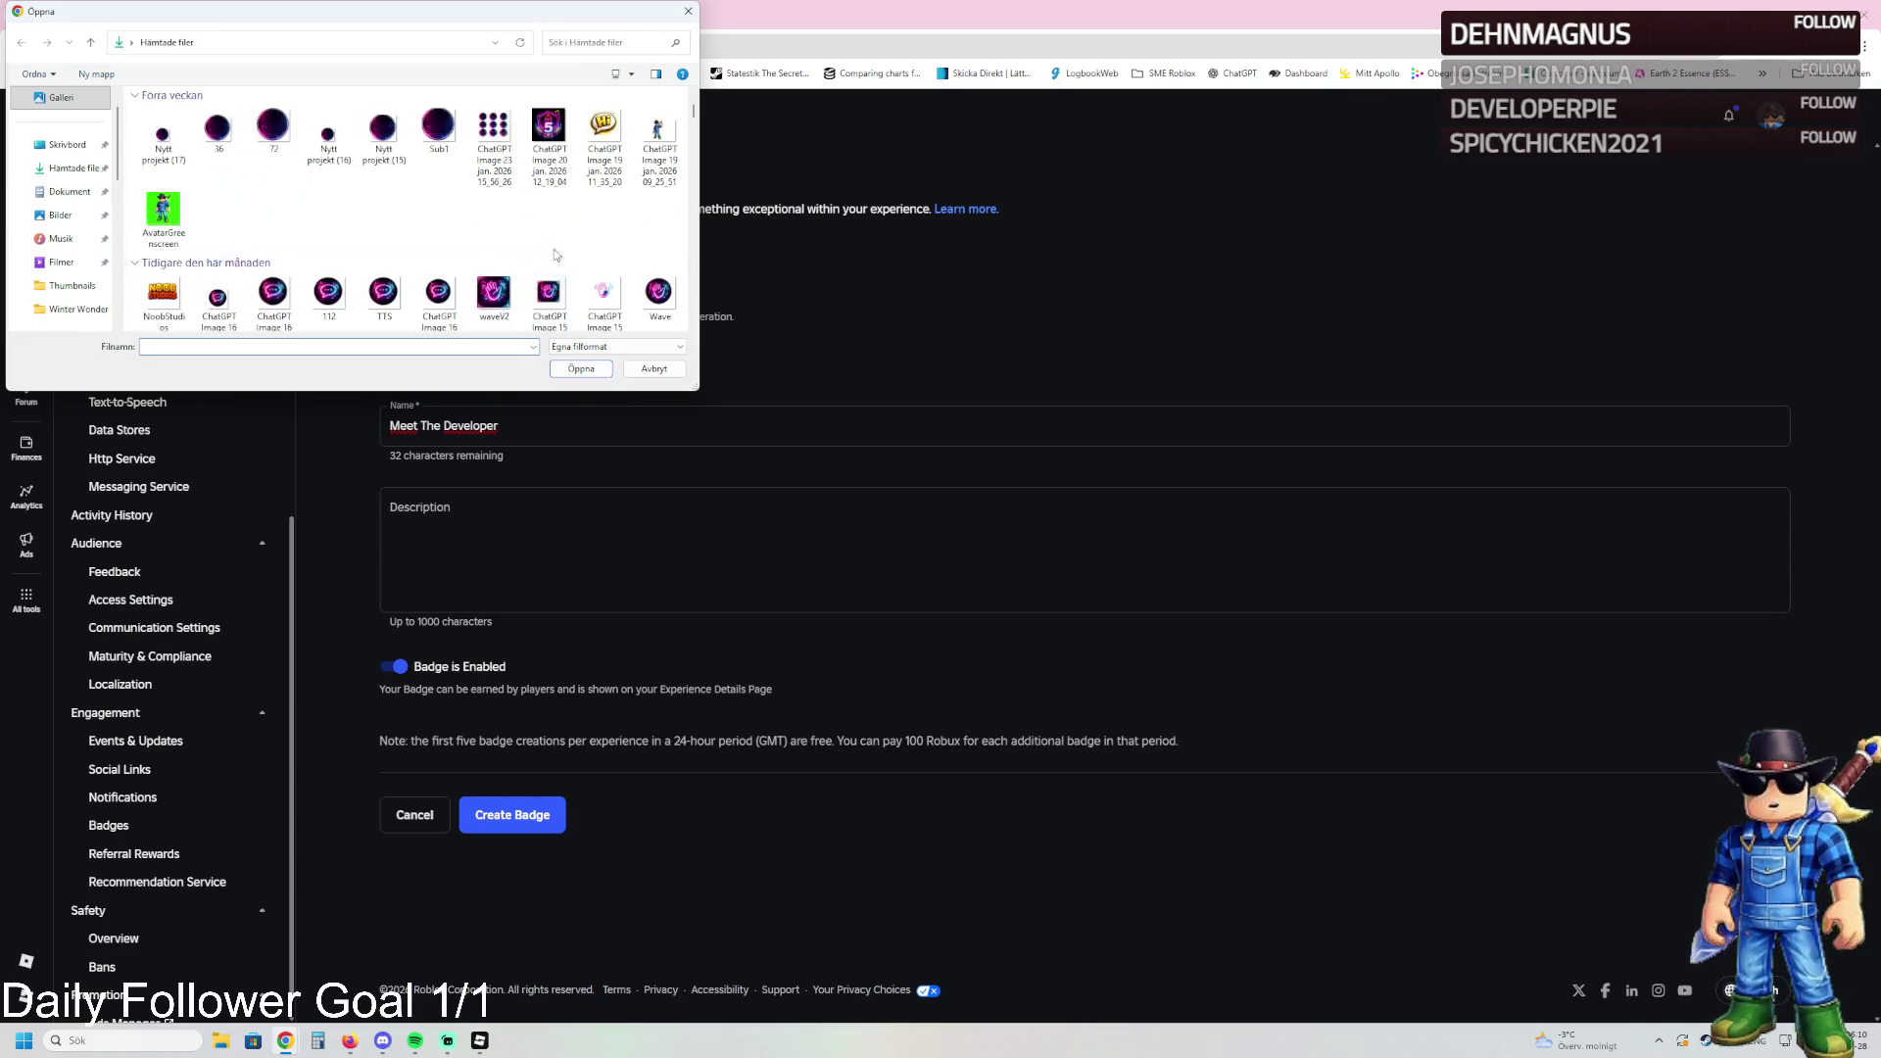
left_click(658, 142)
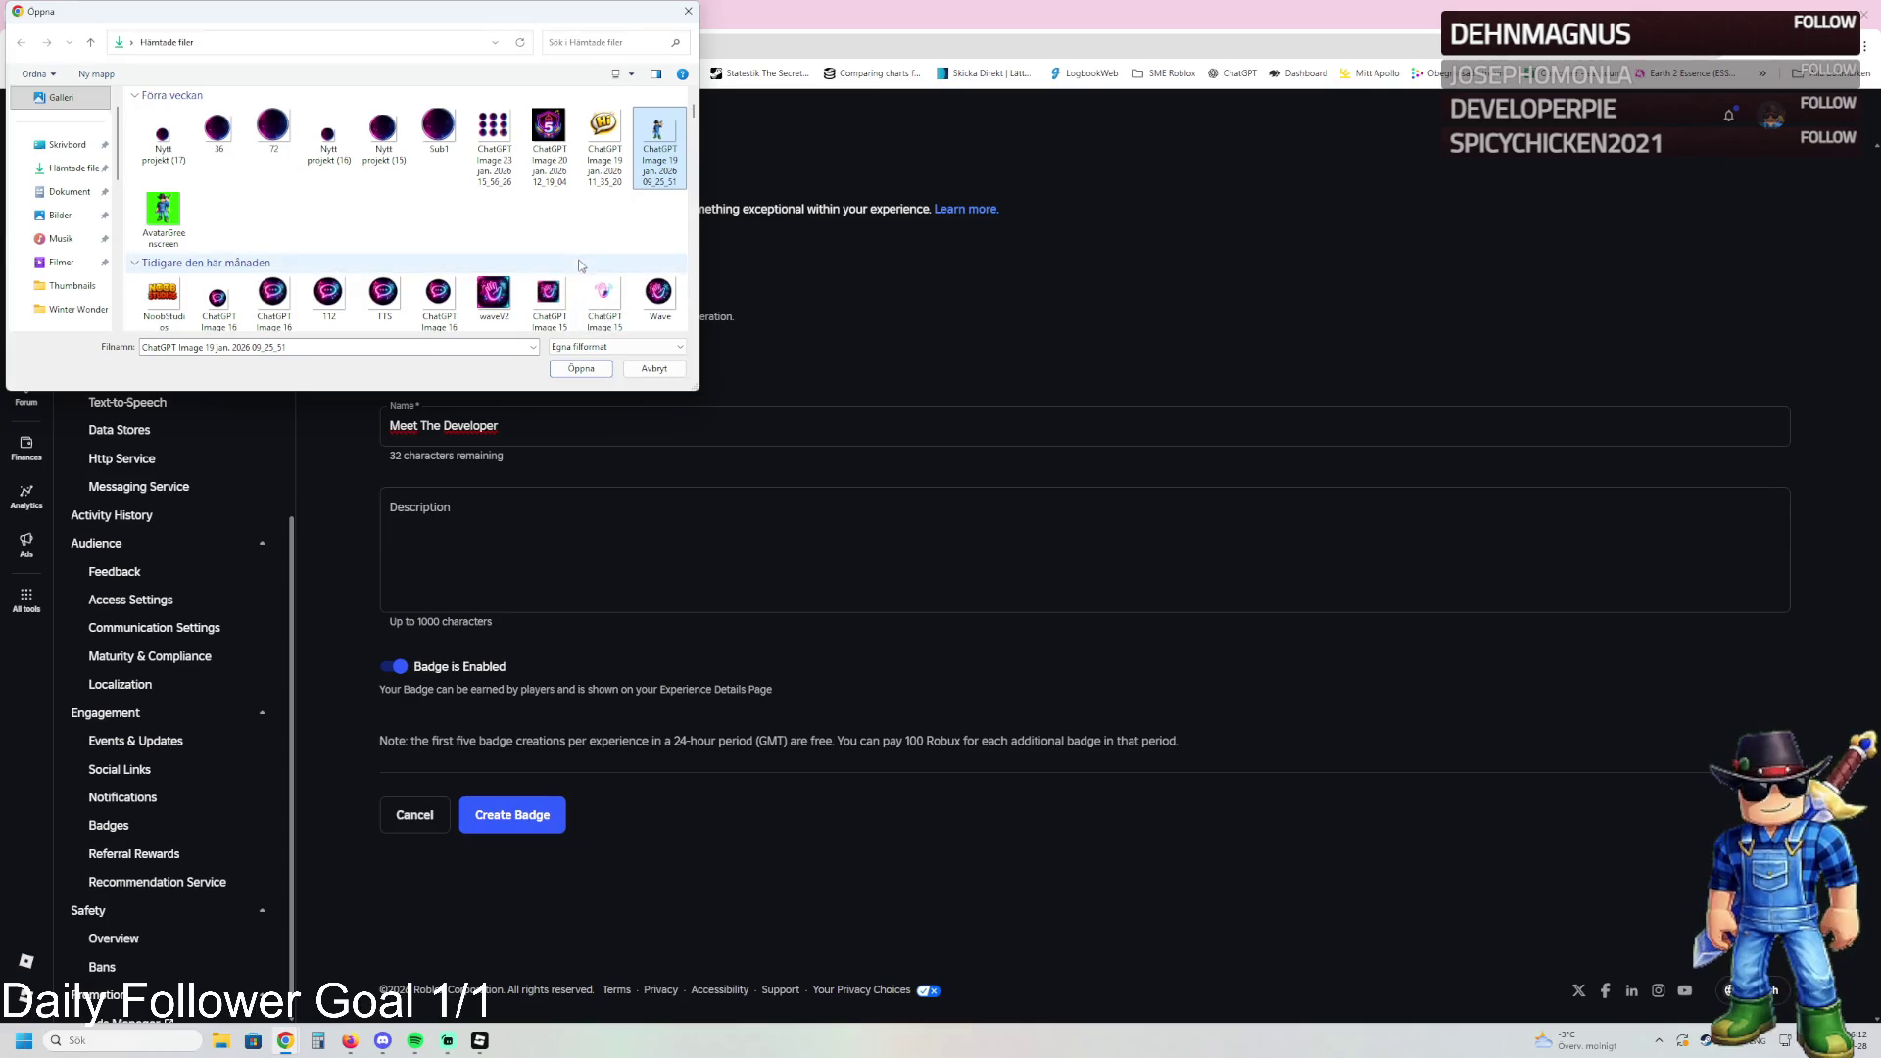
scroll(580, 265, "up", 1)
double_click(164, 231)
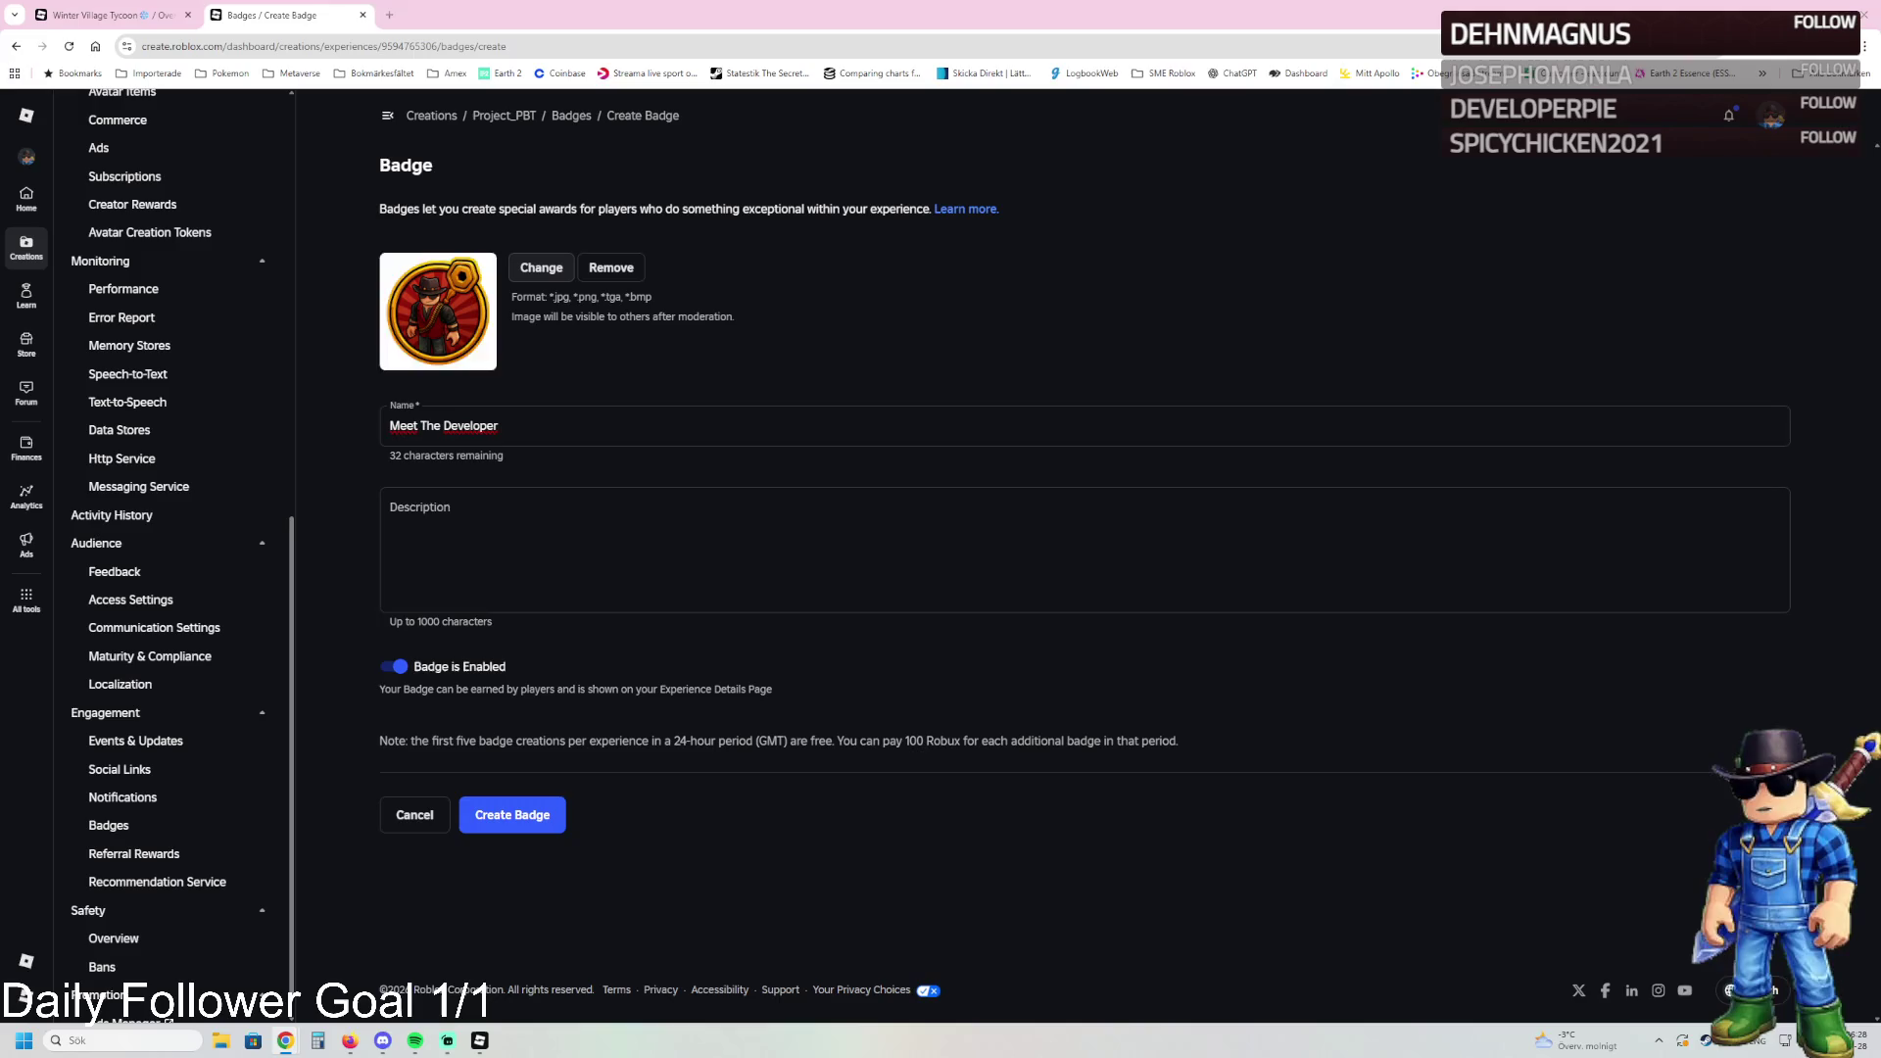
left_click(392, 666)
left_click(511, 815)
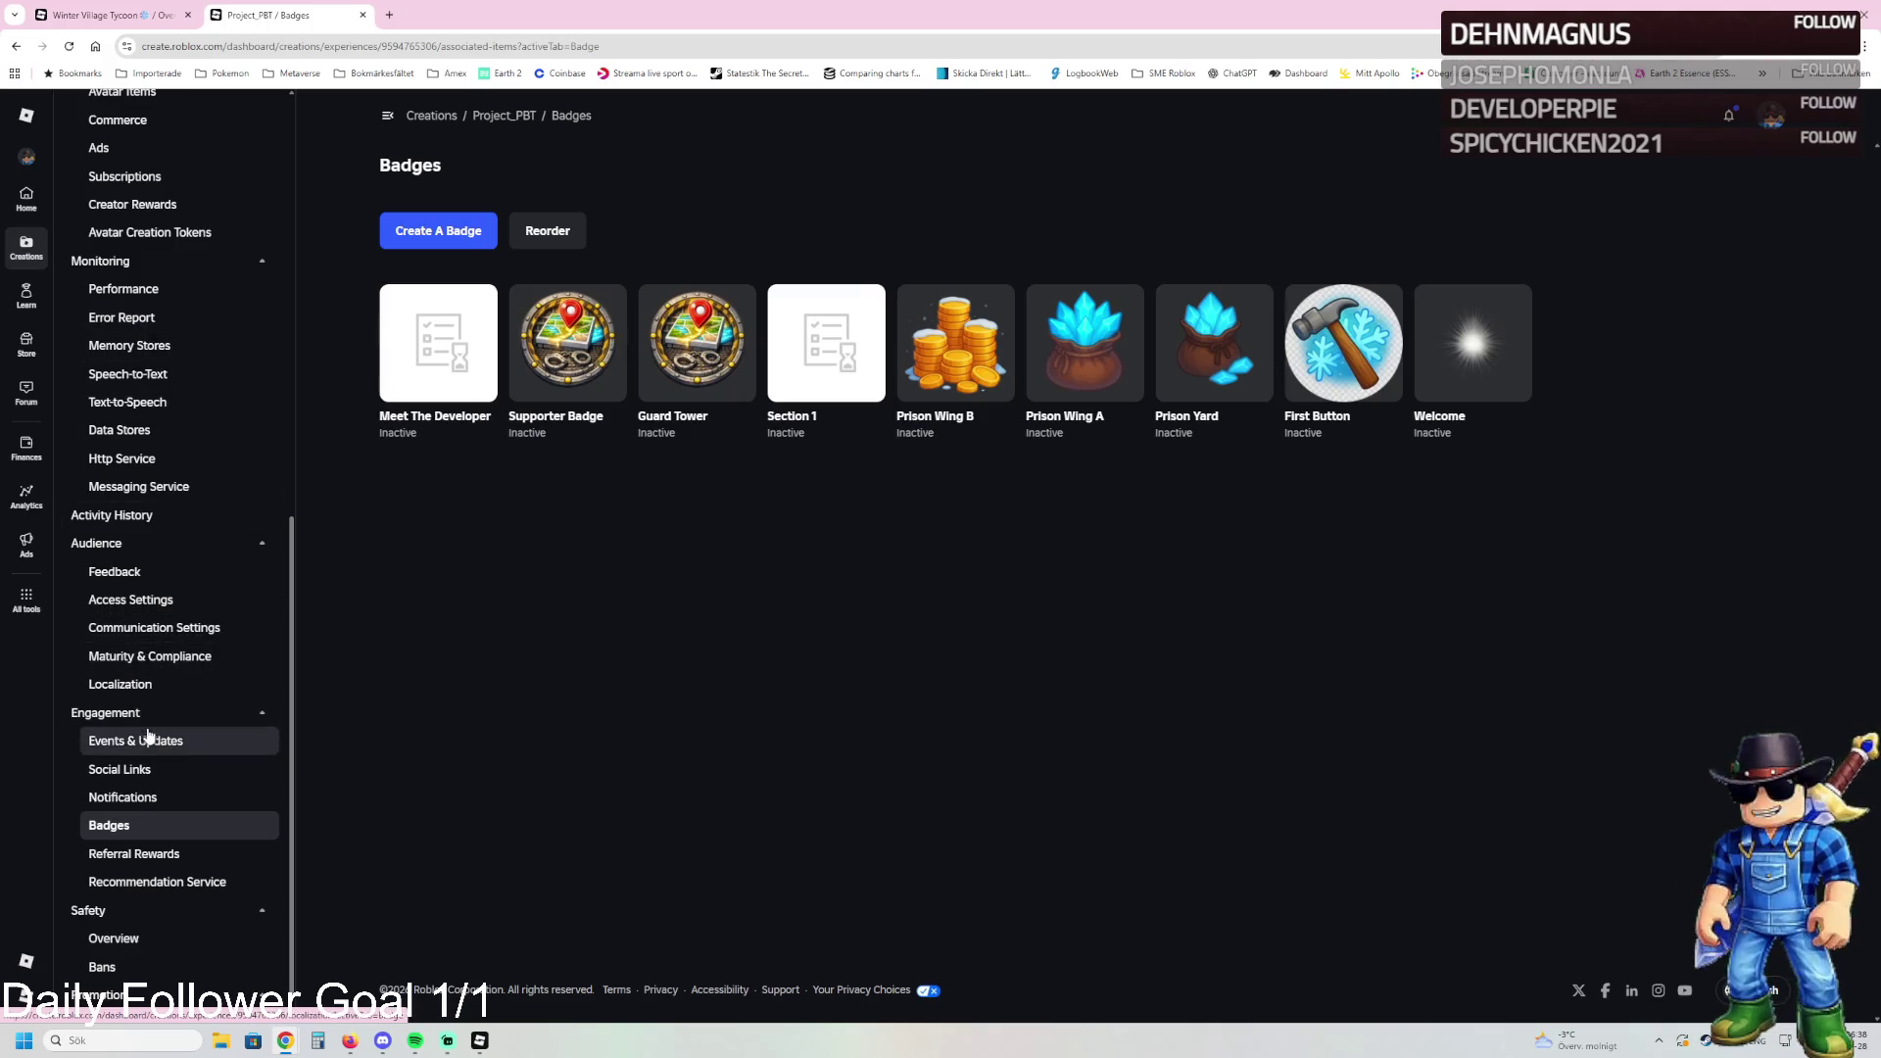
scroll(164, 347, "up", 5)
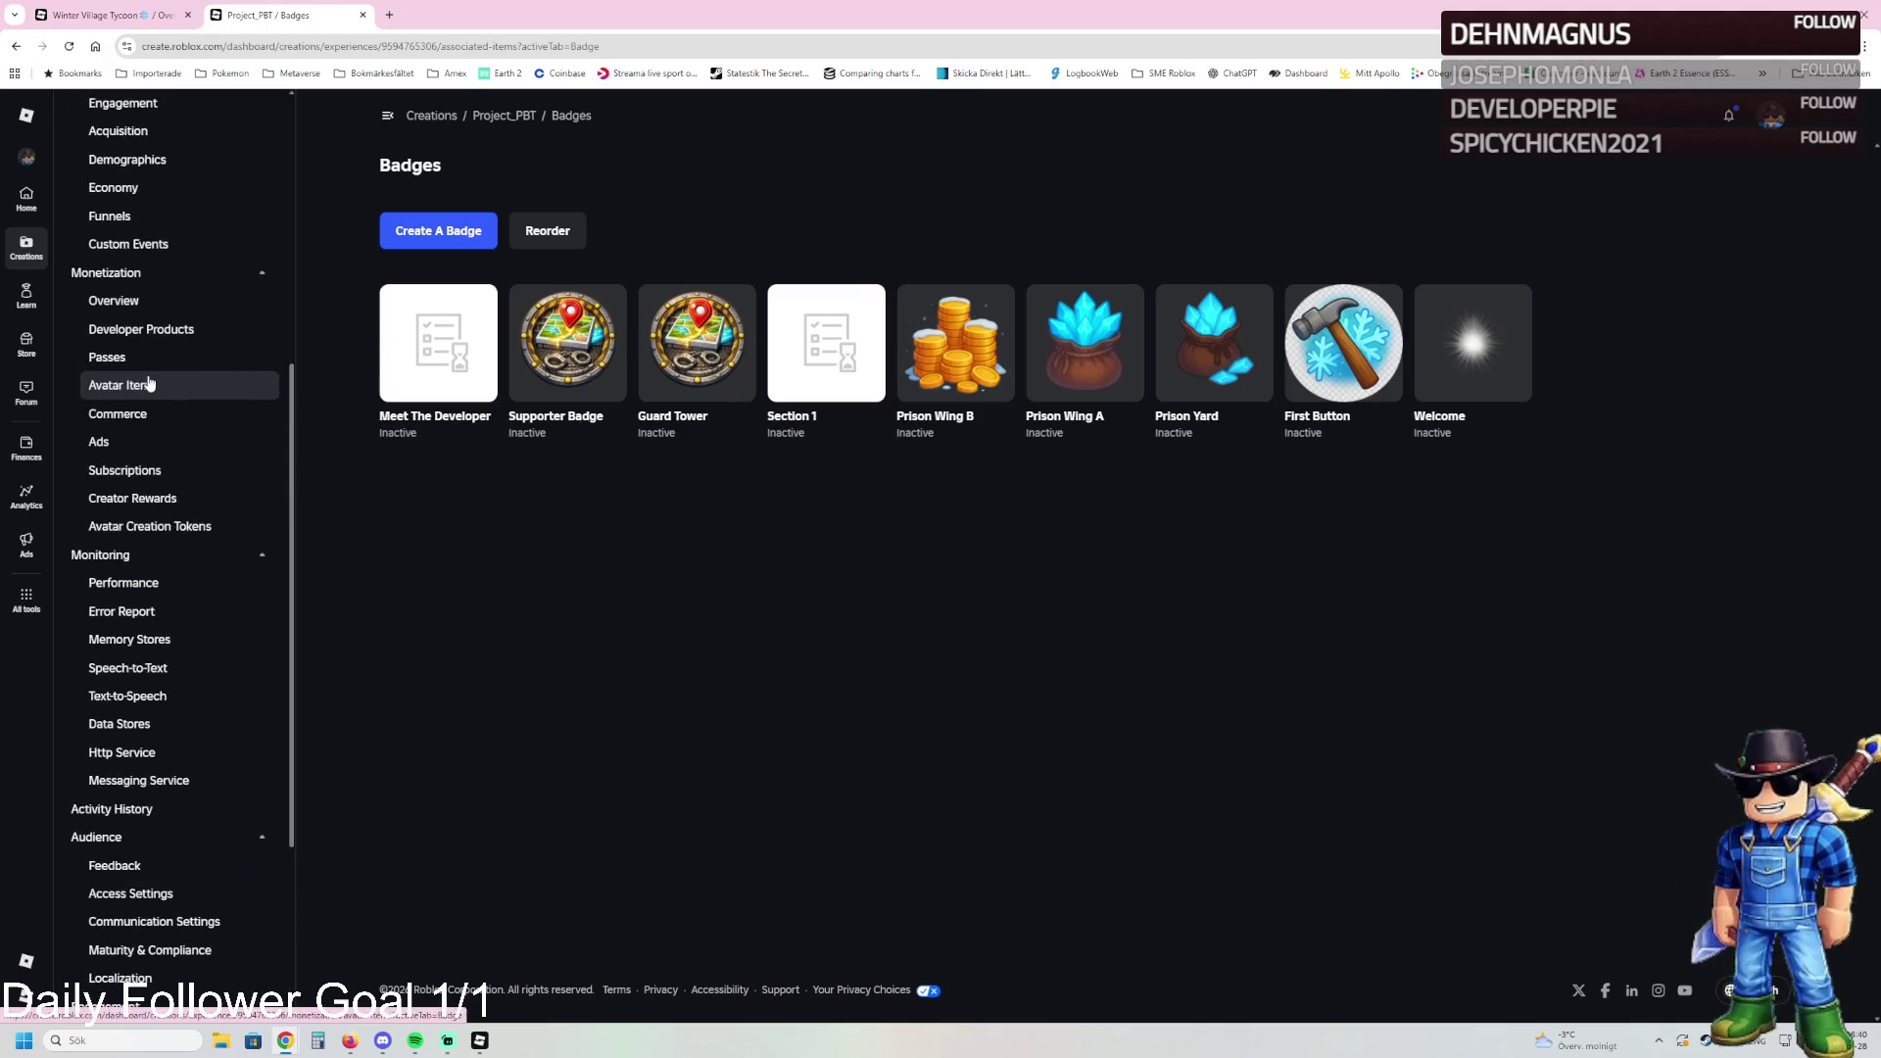
Step: Create a developer product 'Small cooin Pack' with description '000 Coin' and price 9
left_click(140, 477)
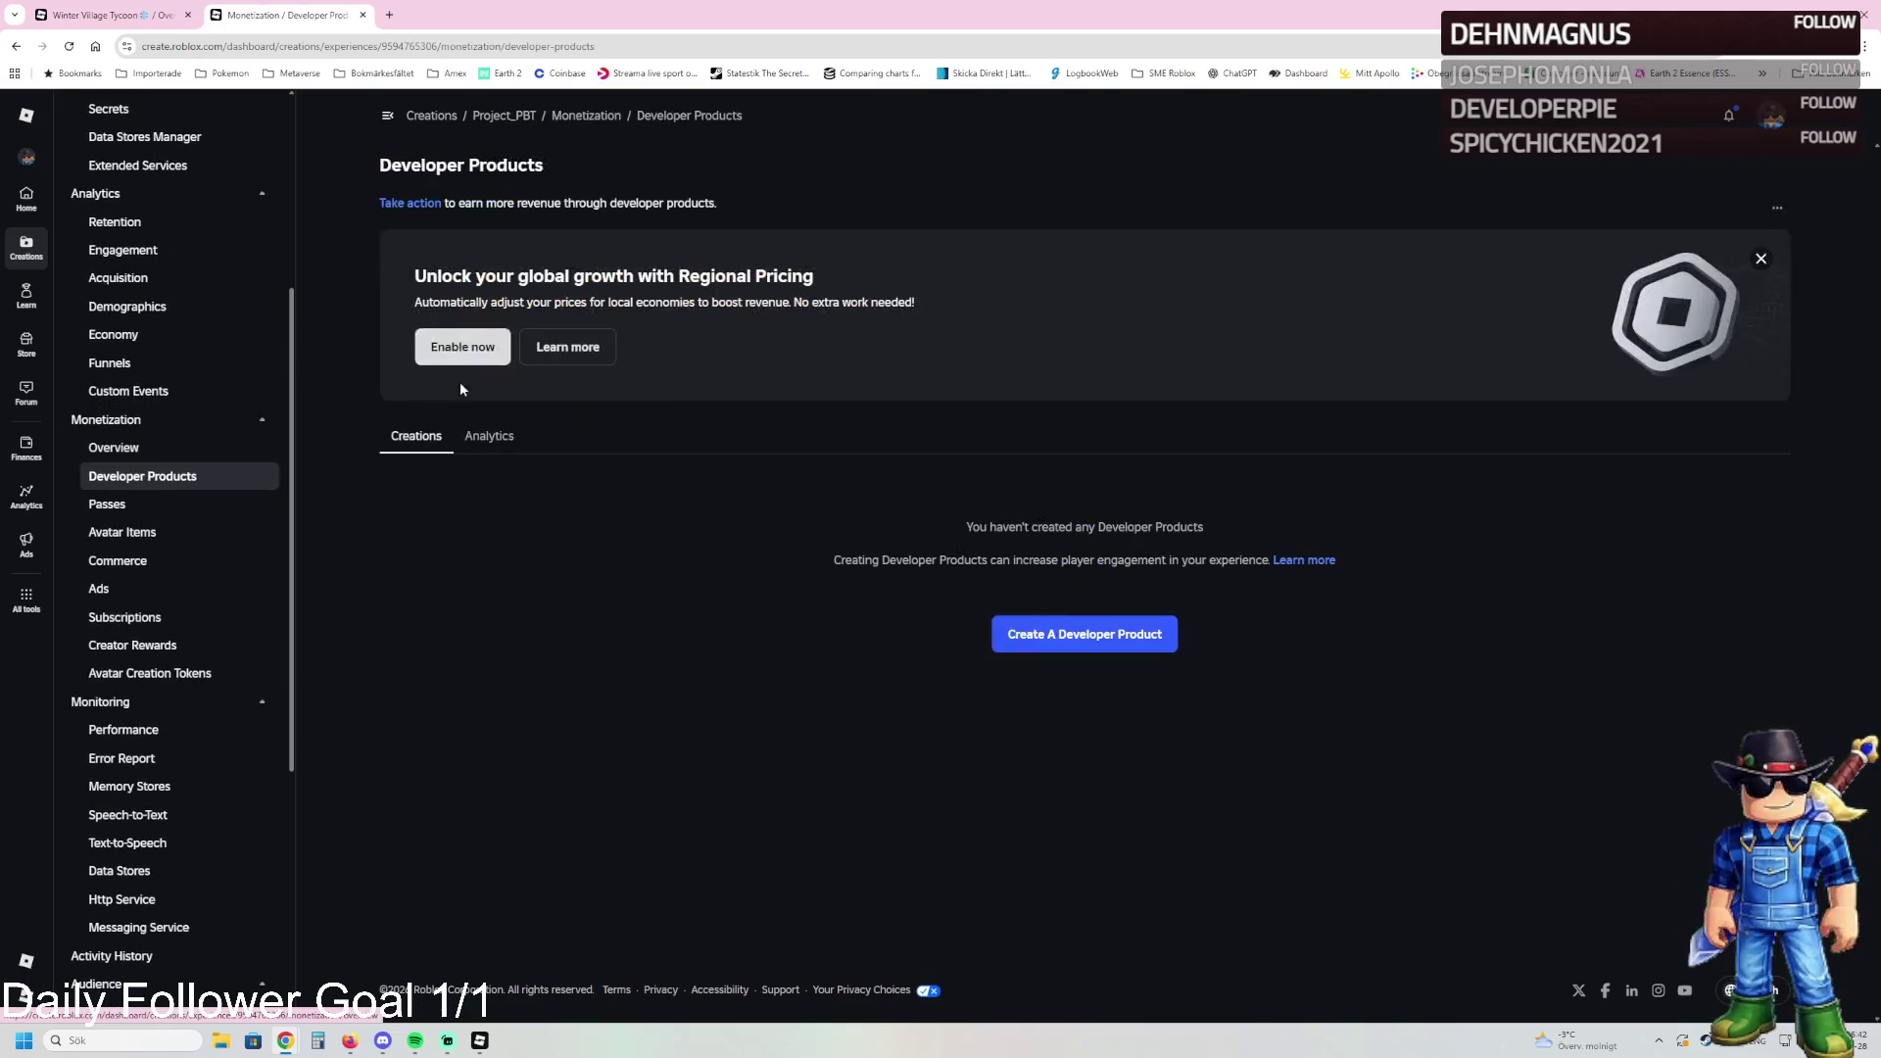
left_click(1084, 635)
left_click(488, 529)
type("Small co")
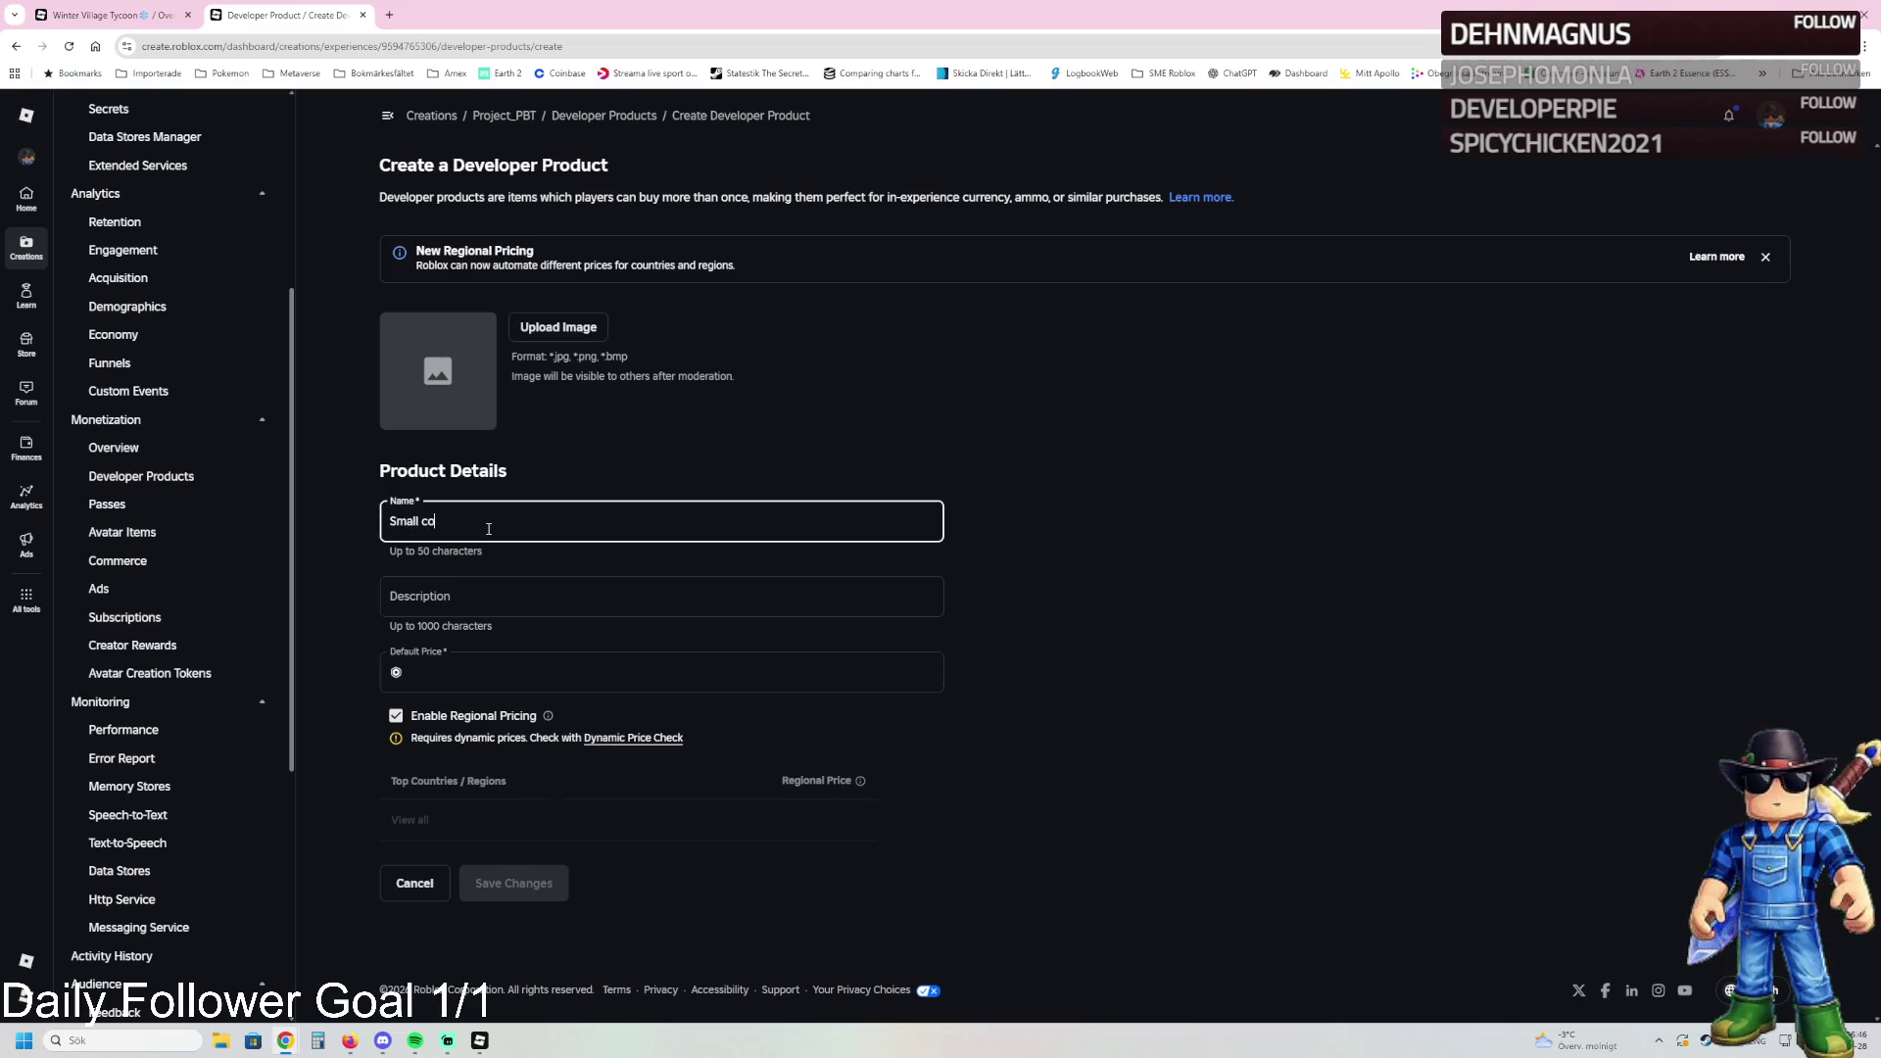
type("oin Pack")
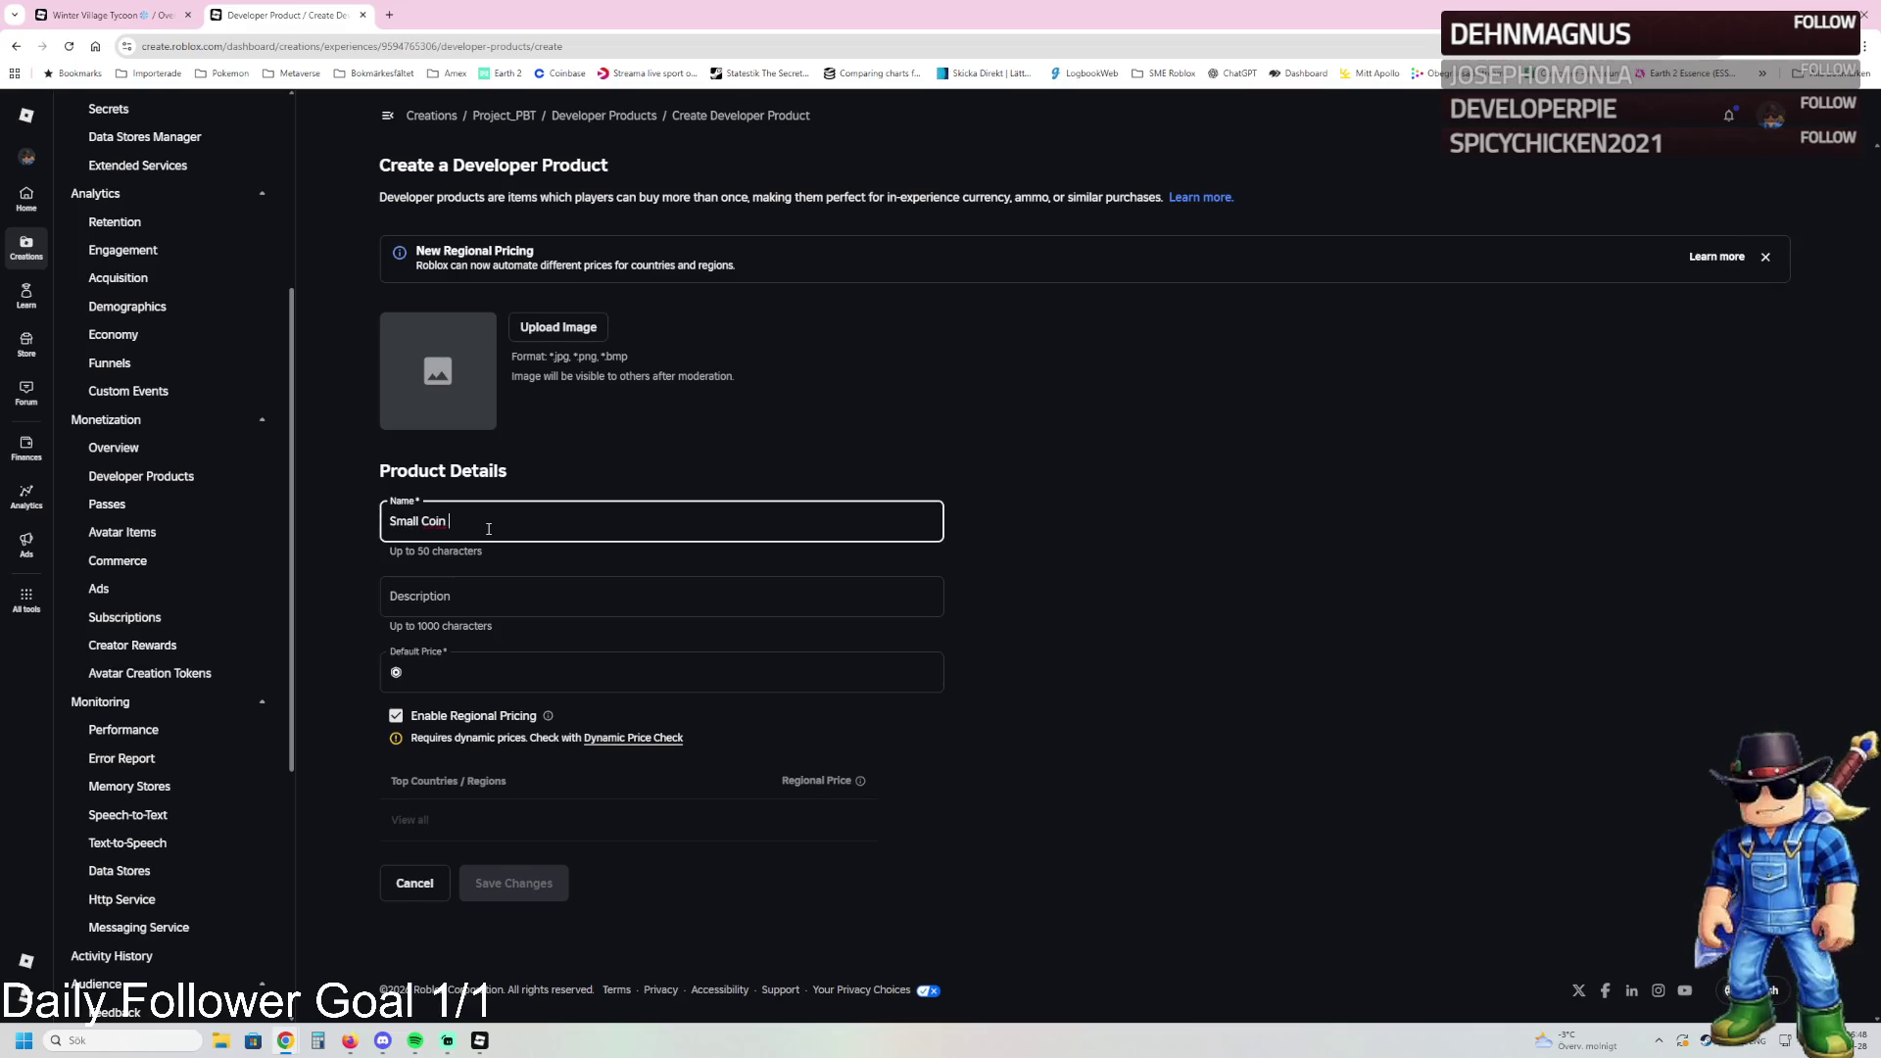
left_click(466, 594)
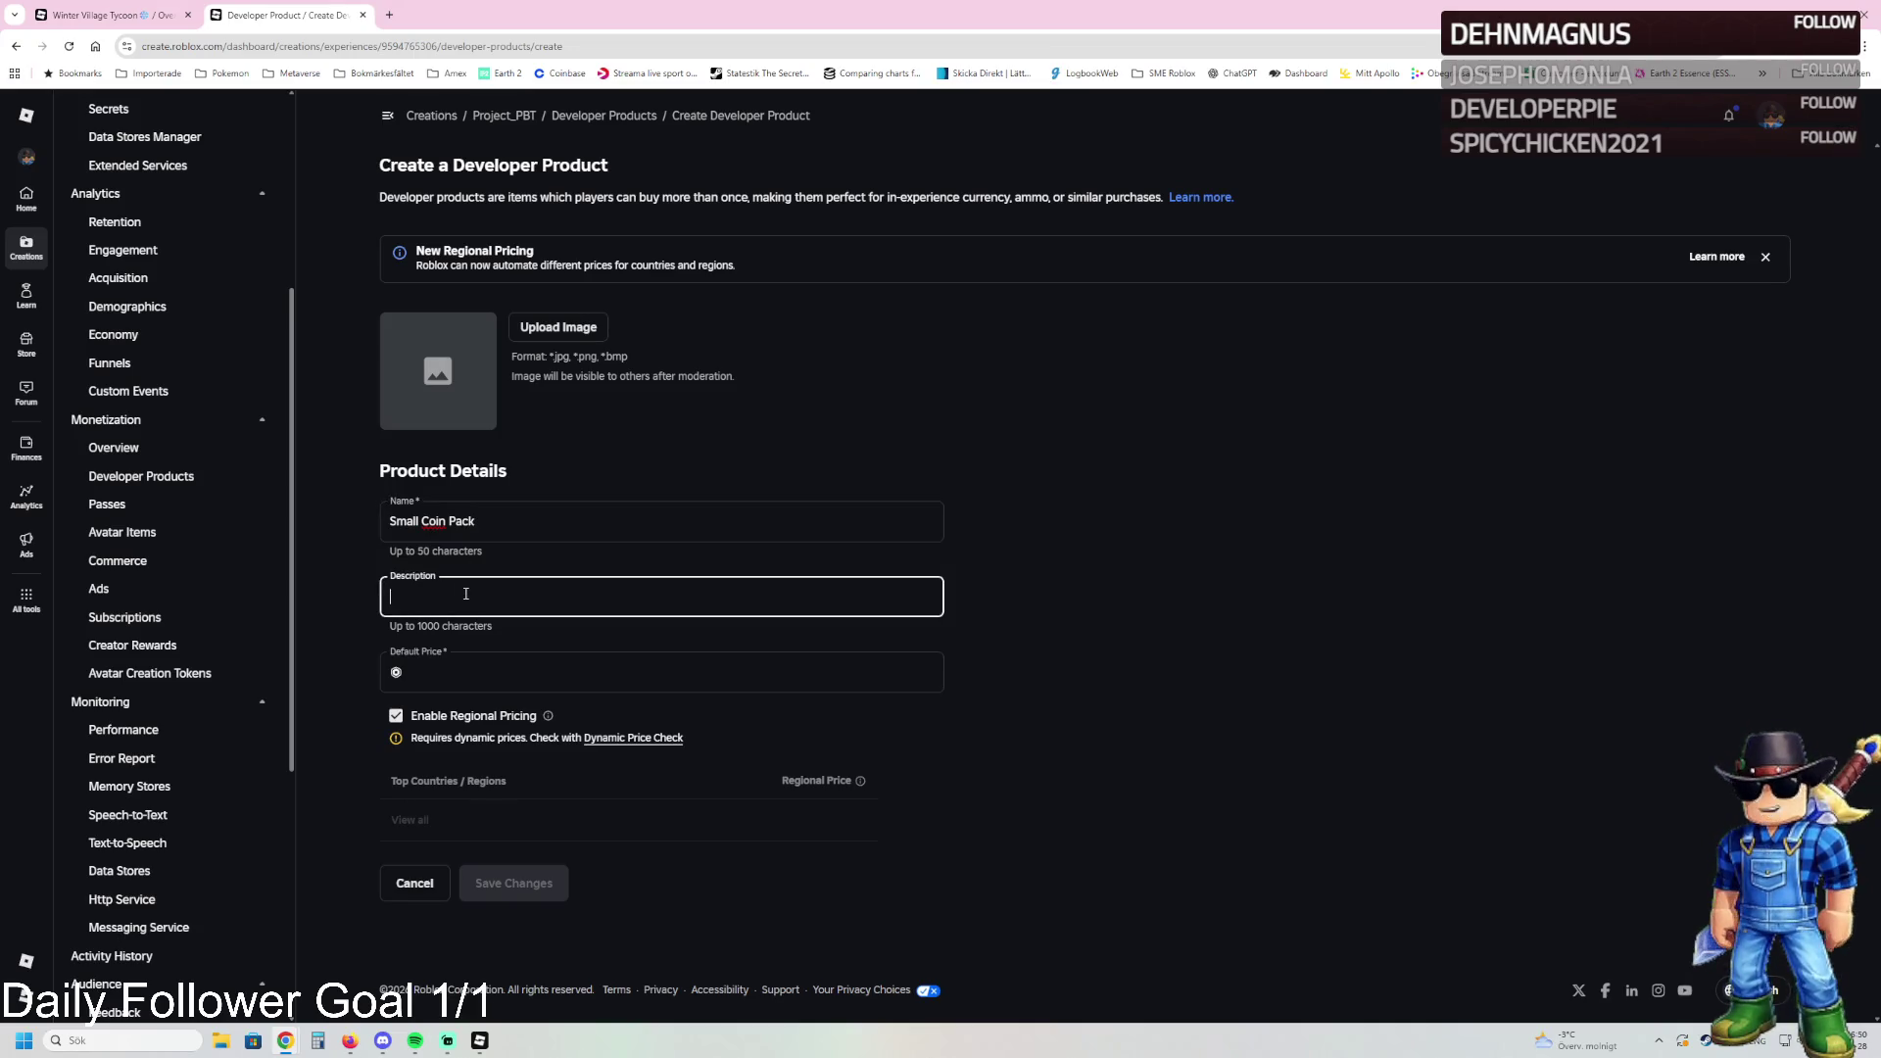
type("1000 Coins")
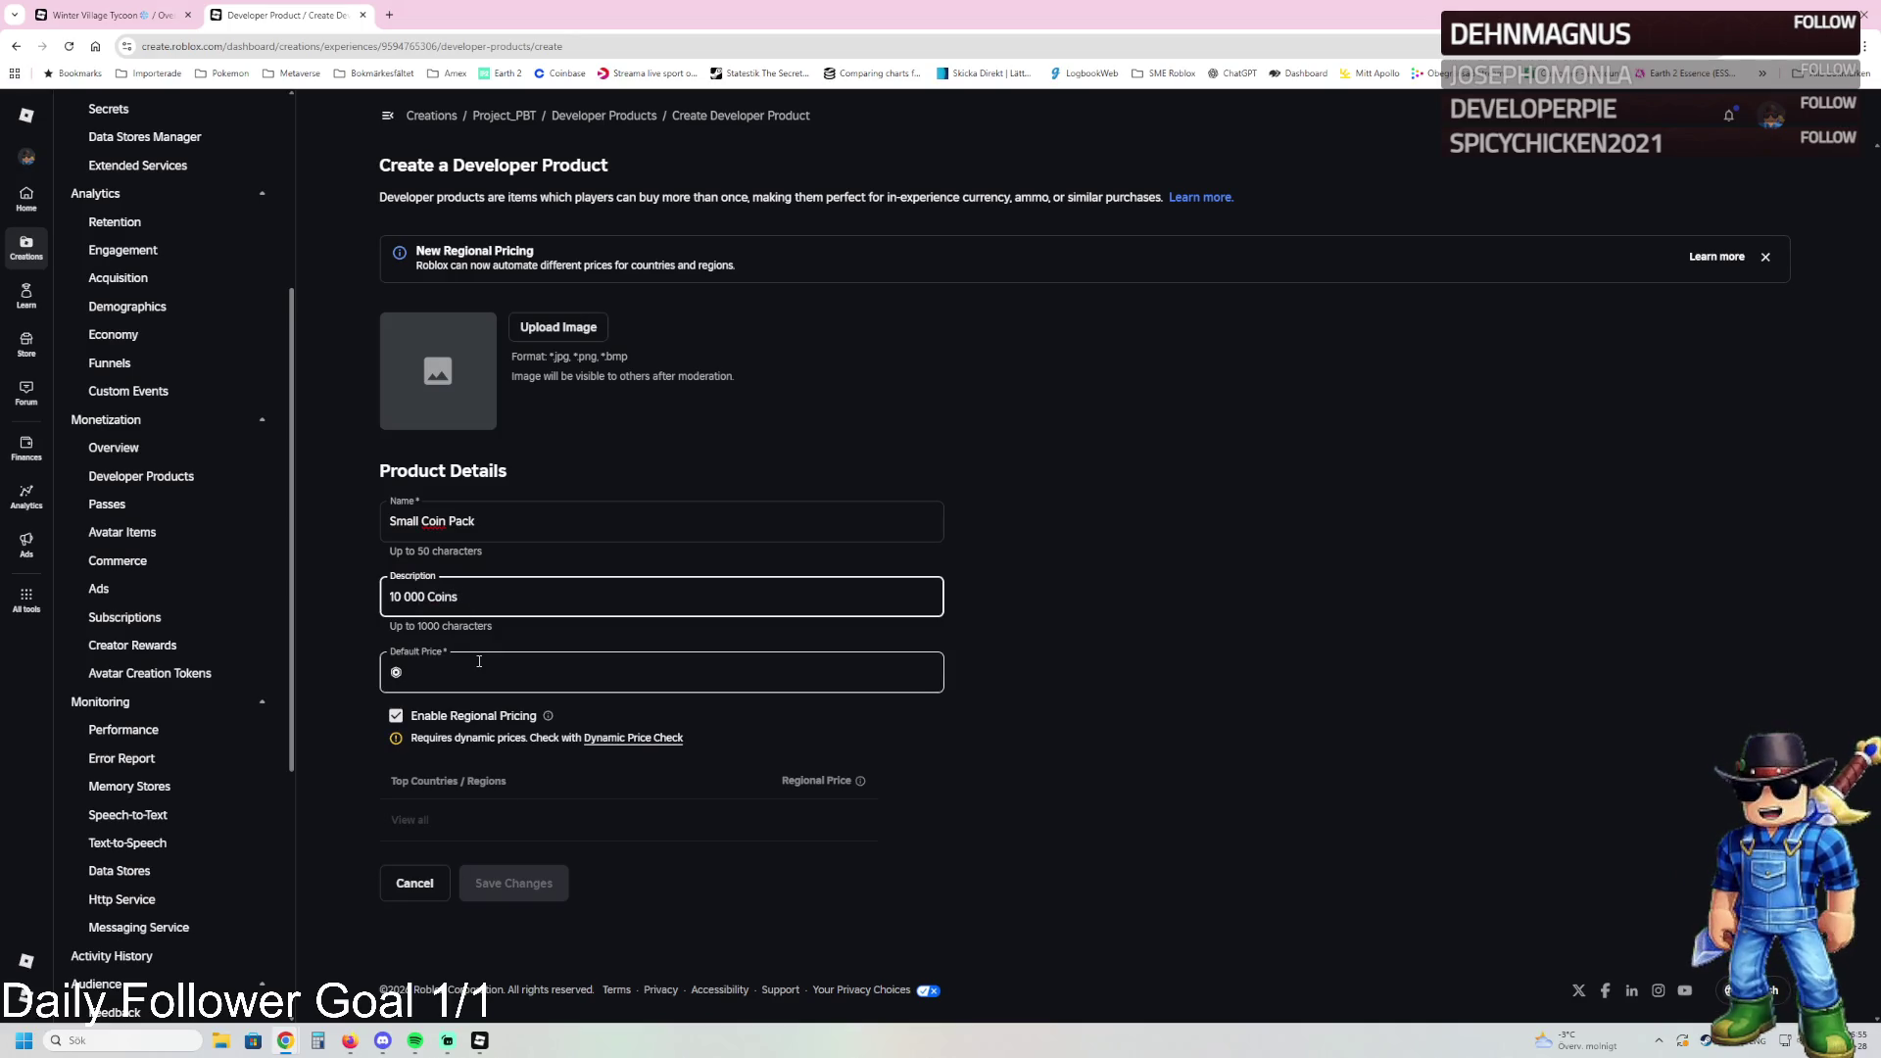
left_click(475, 672)
type("9")
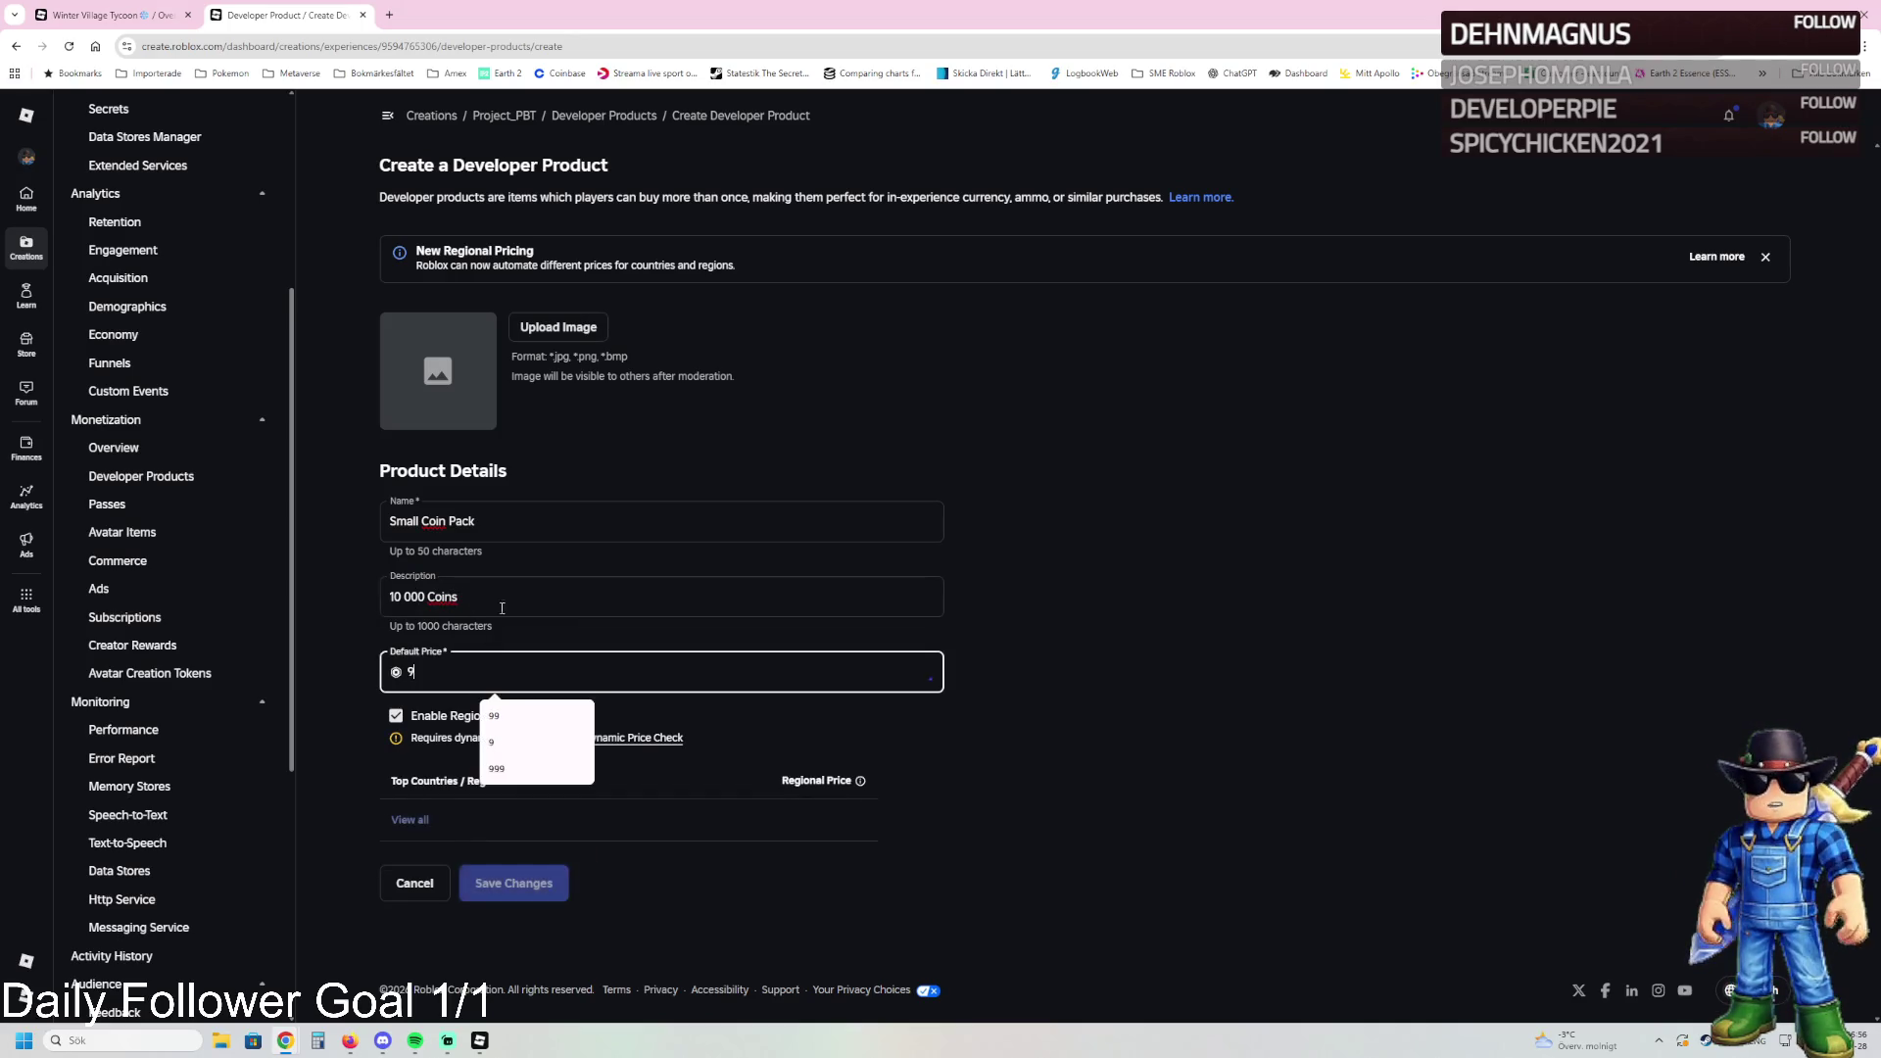
left_click(532, 335)
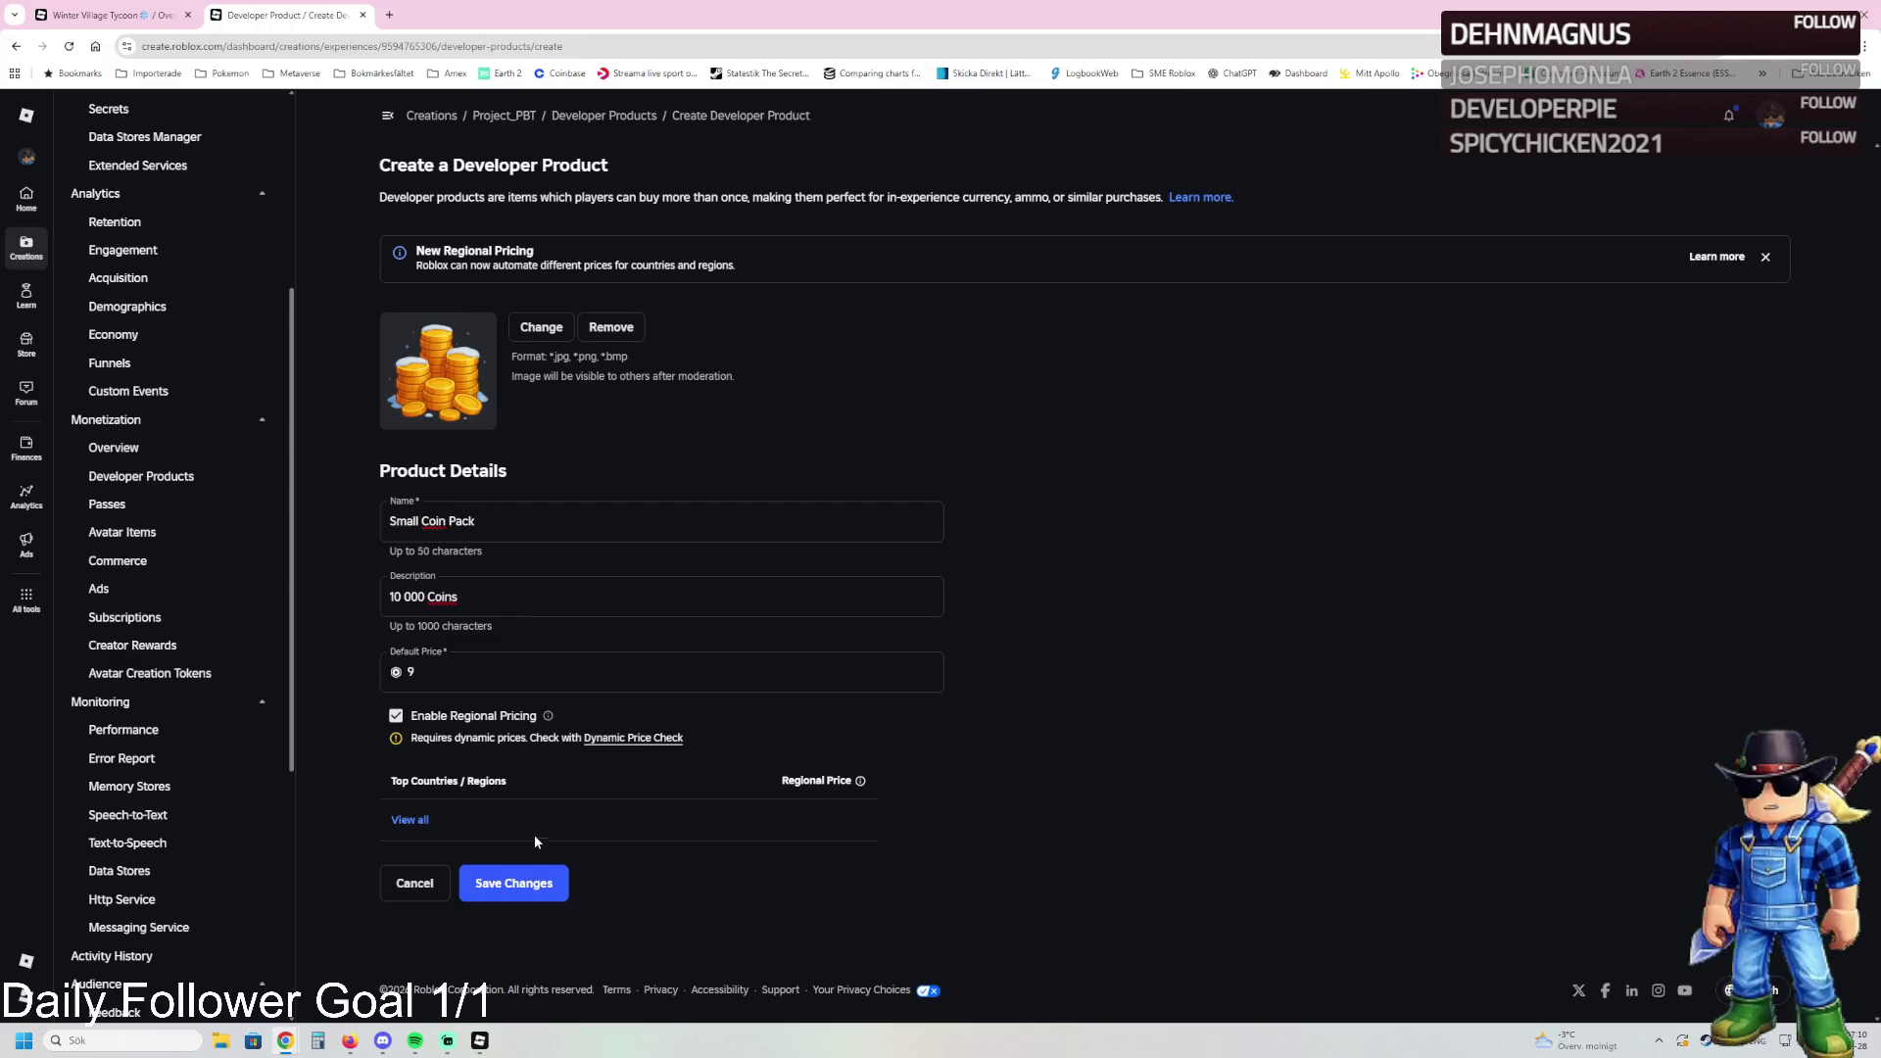
Step: Save the product with regional pricing turned off, then begin another developer product
left_click(527, 881)
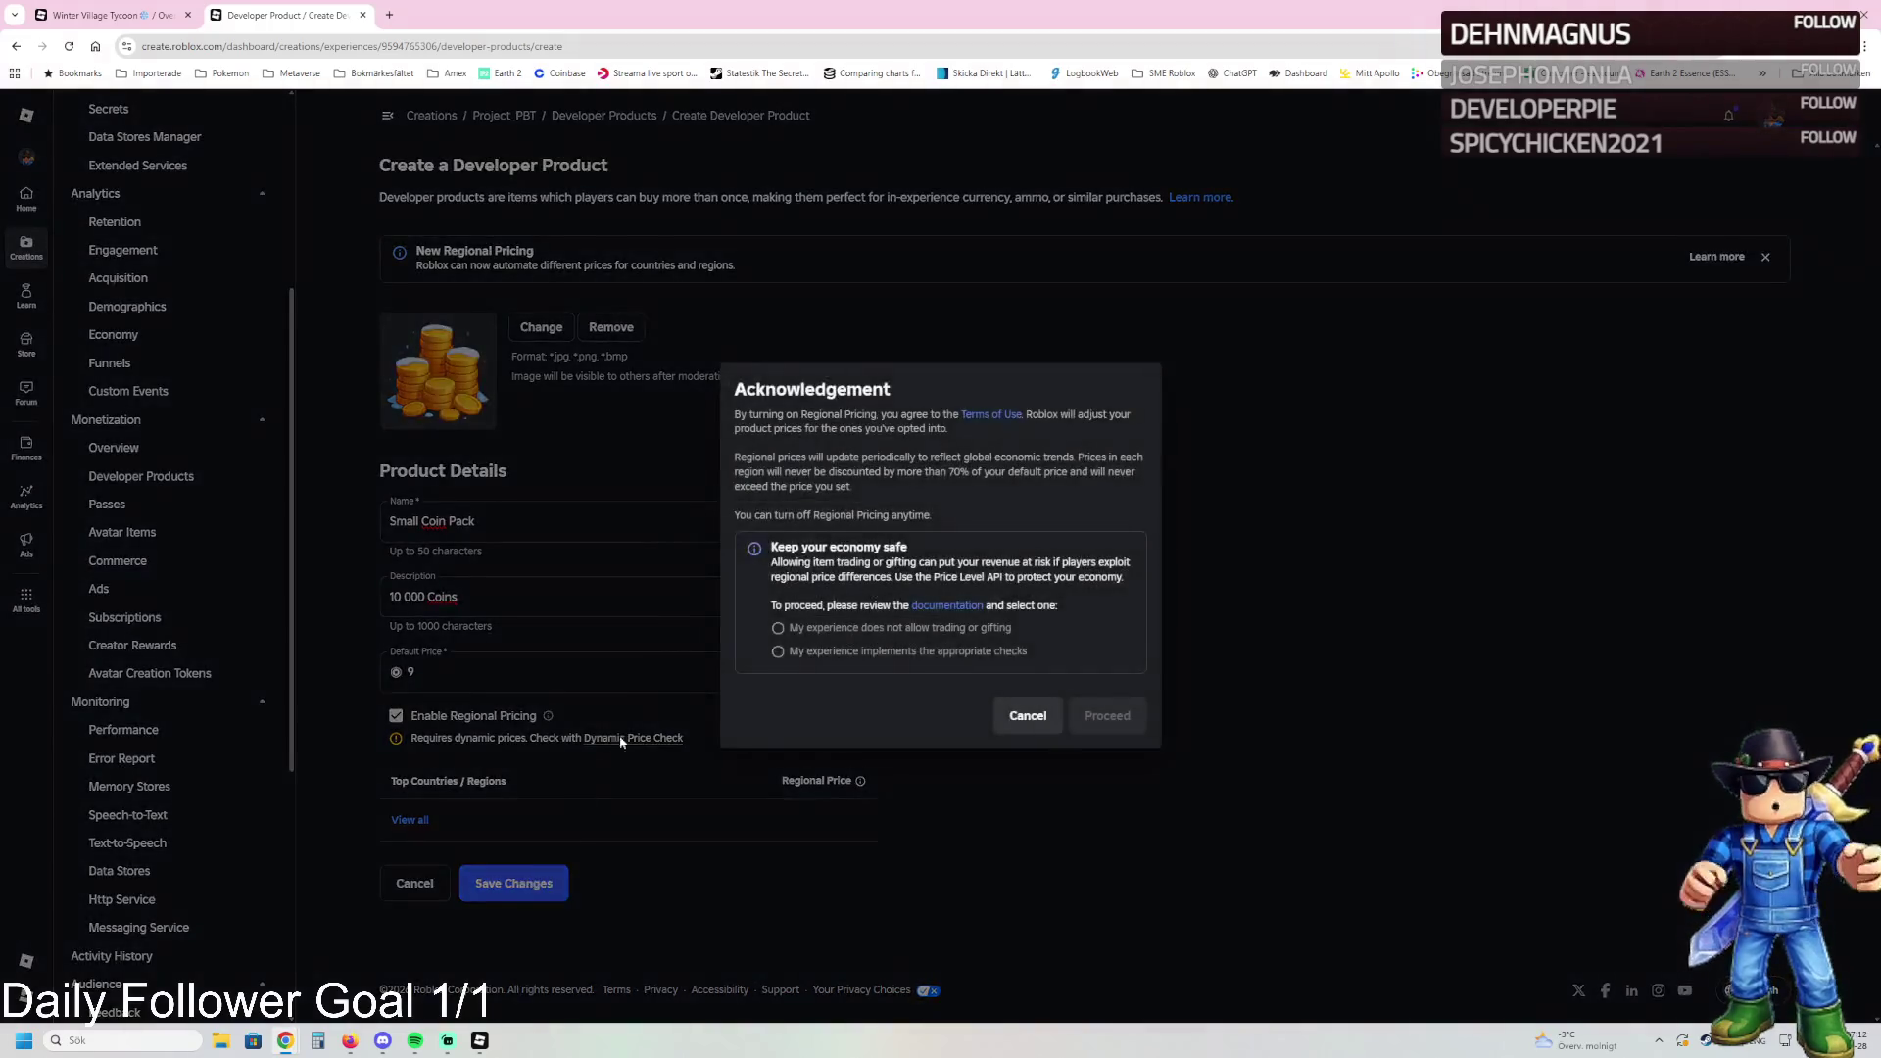
left_click(1001, 713)
left_click(500, 803)
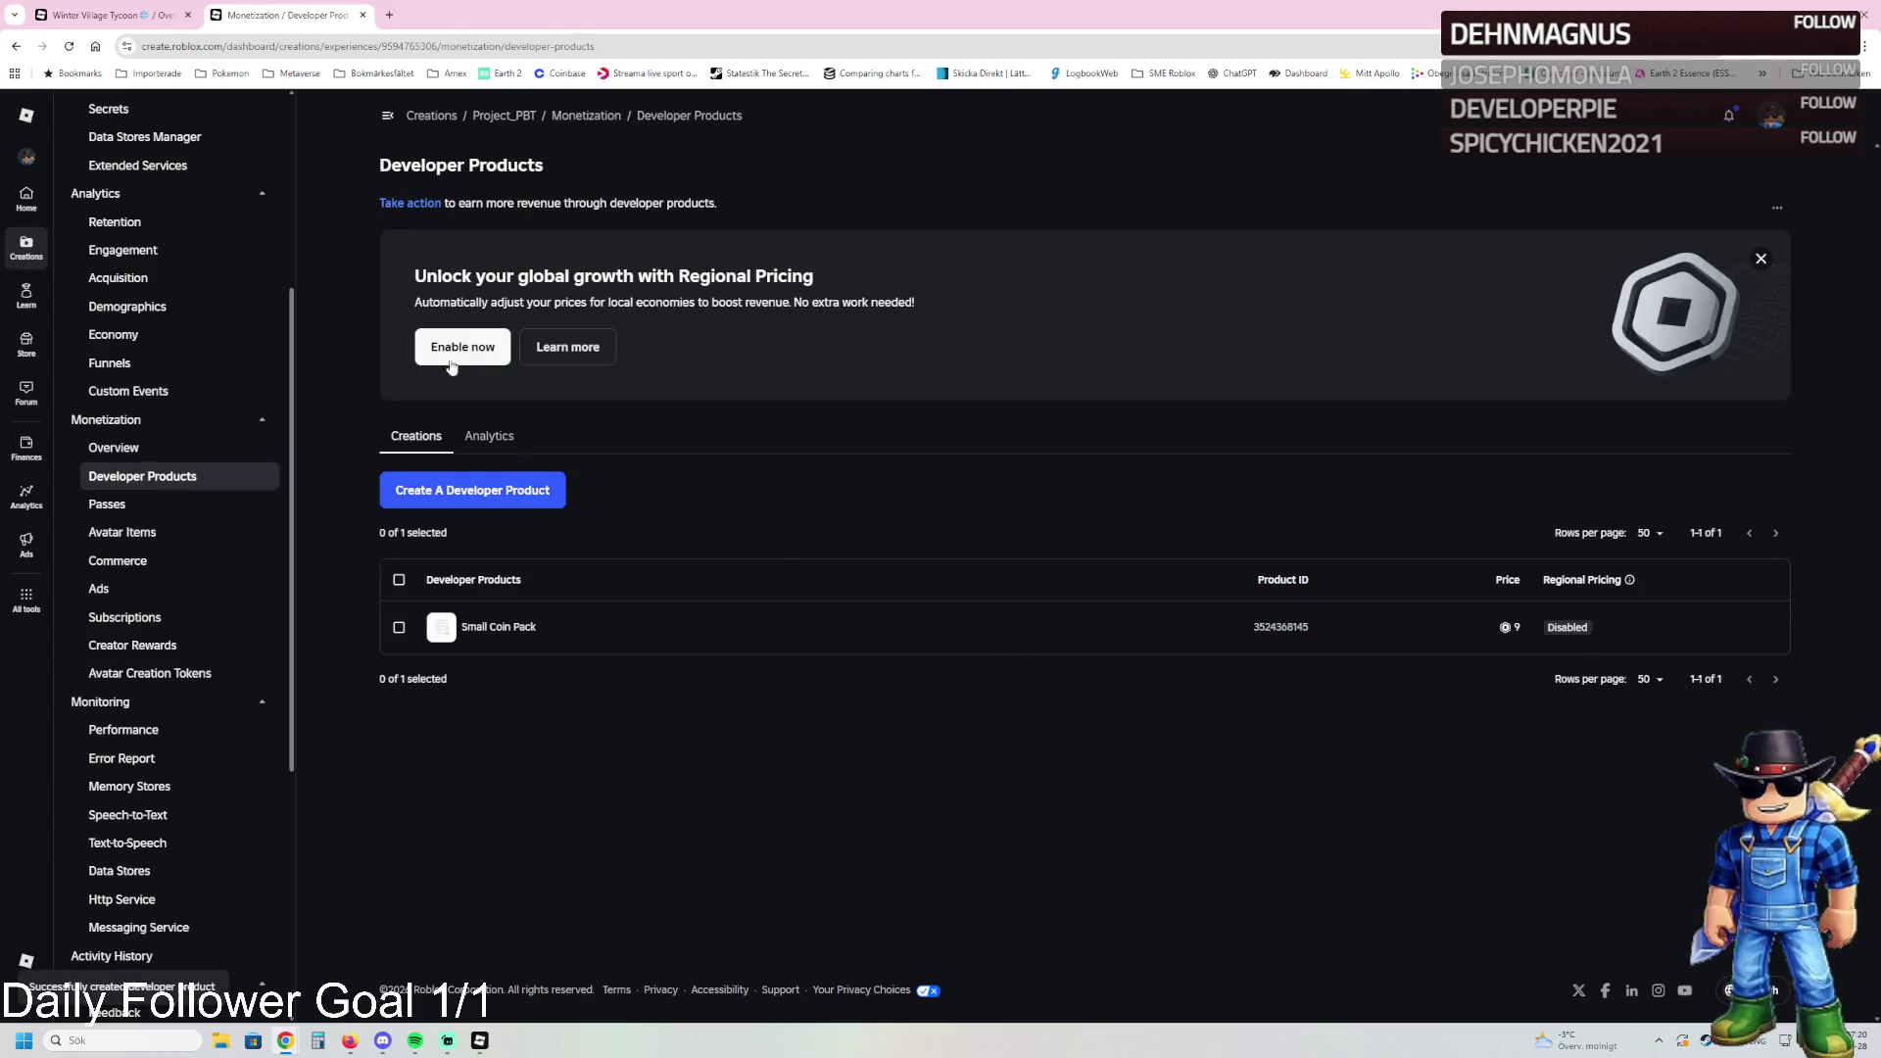
left_click(462, 489)
Step: Name the new developer product '100 000 Coins'
left_click(454, 520)
type("Medium Coin Pack")
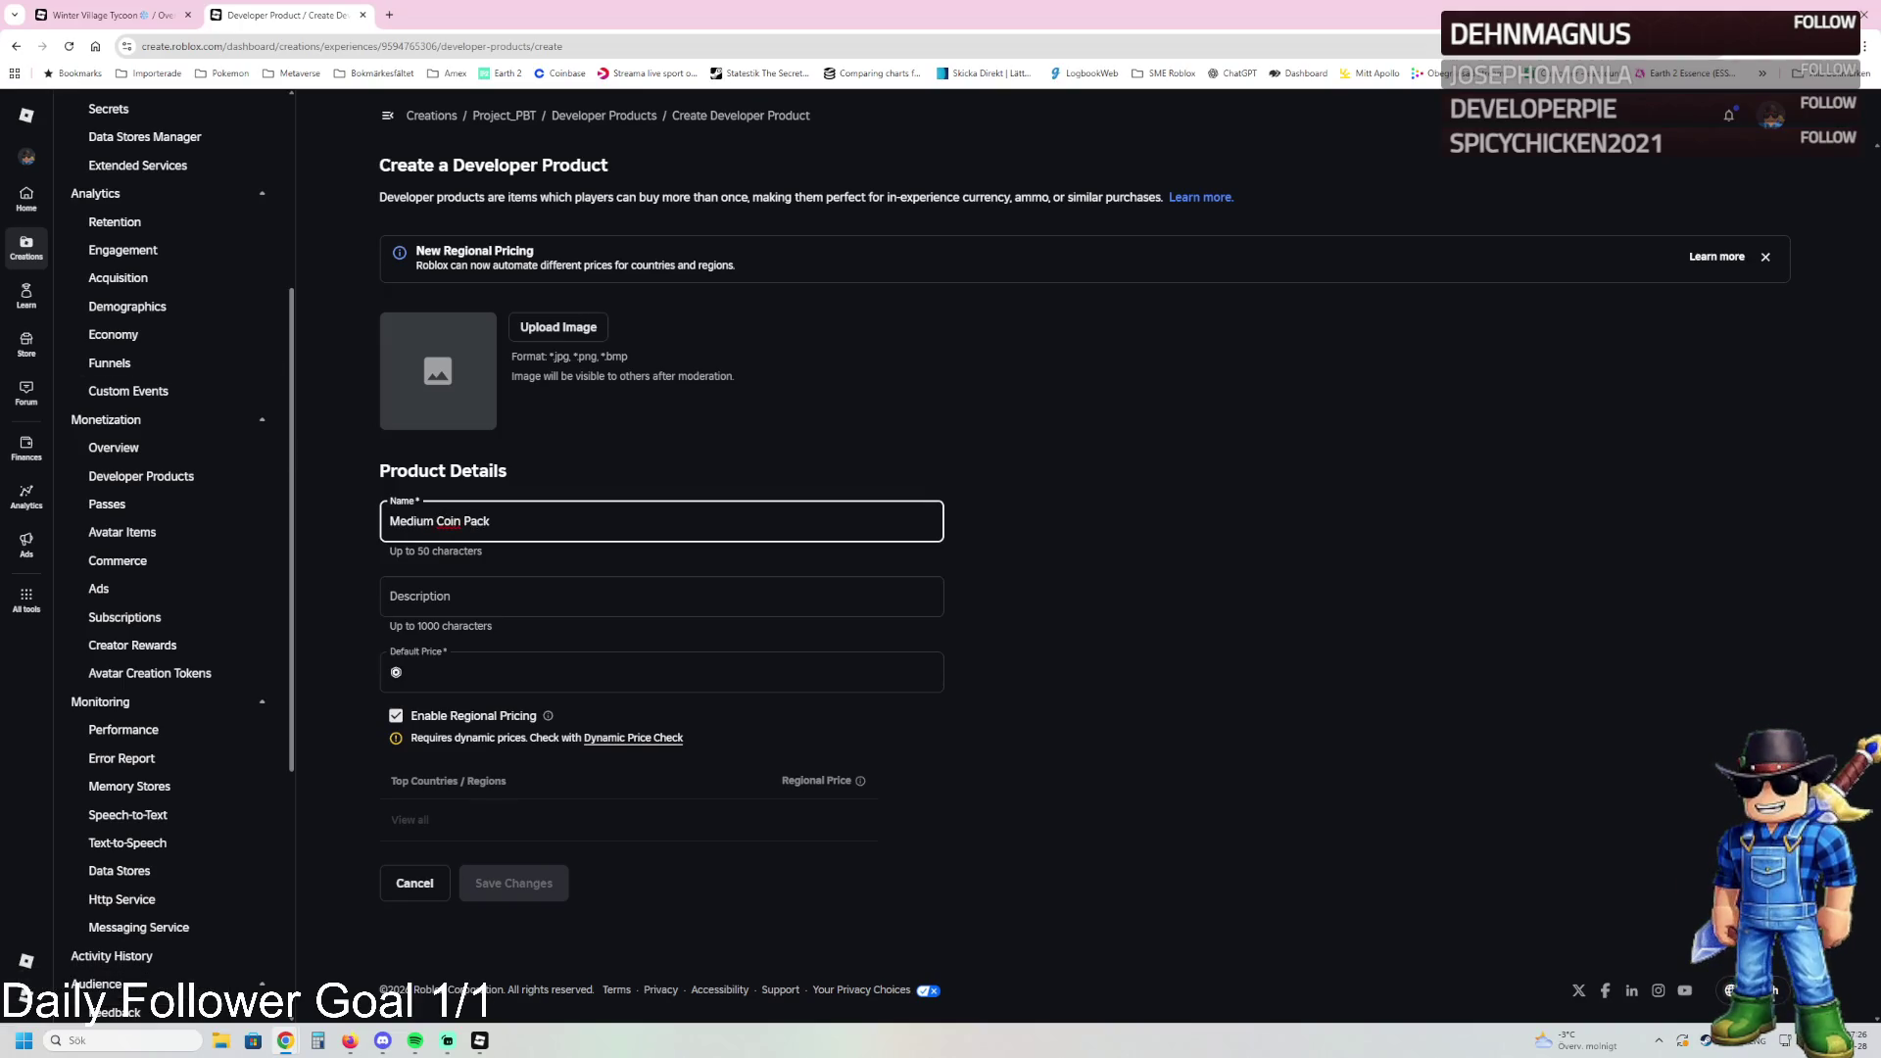
left_click(512, 519)
key("ctrl+a")
key("BackSpace")
type("100 ")
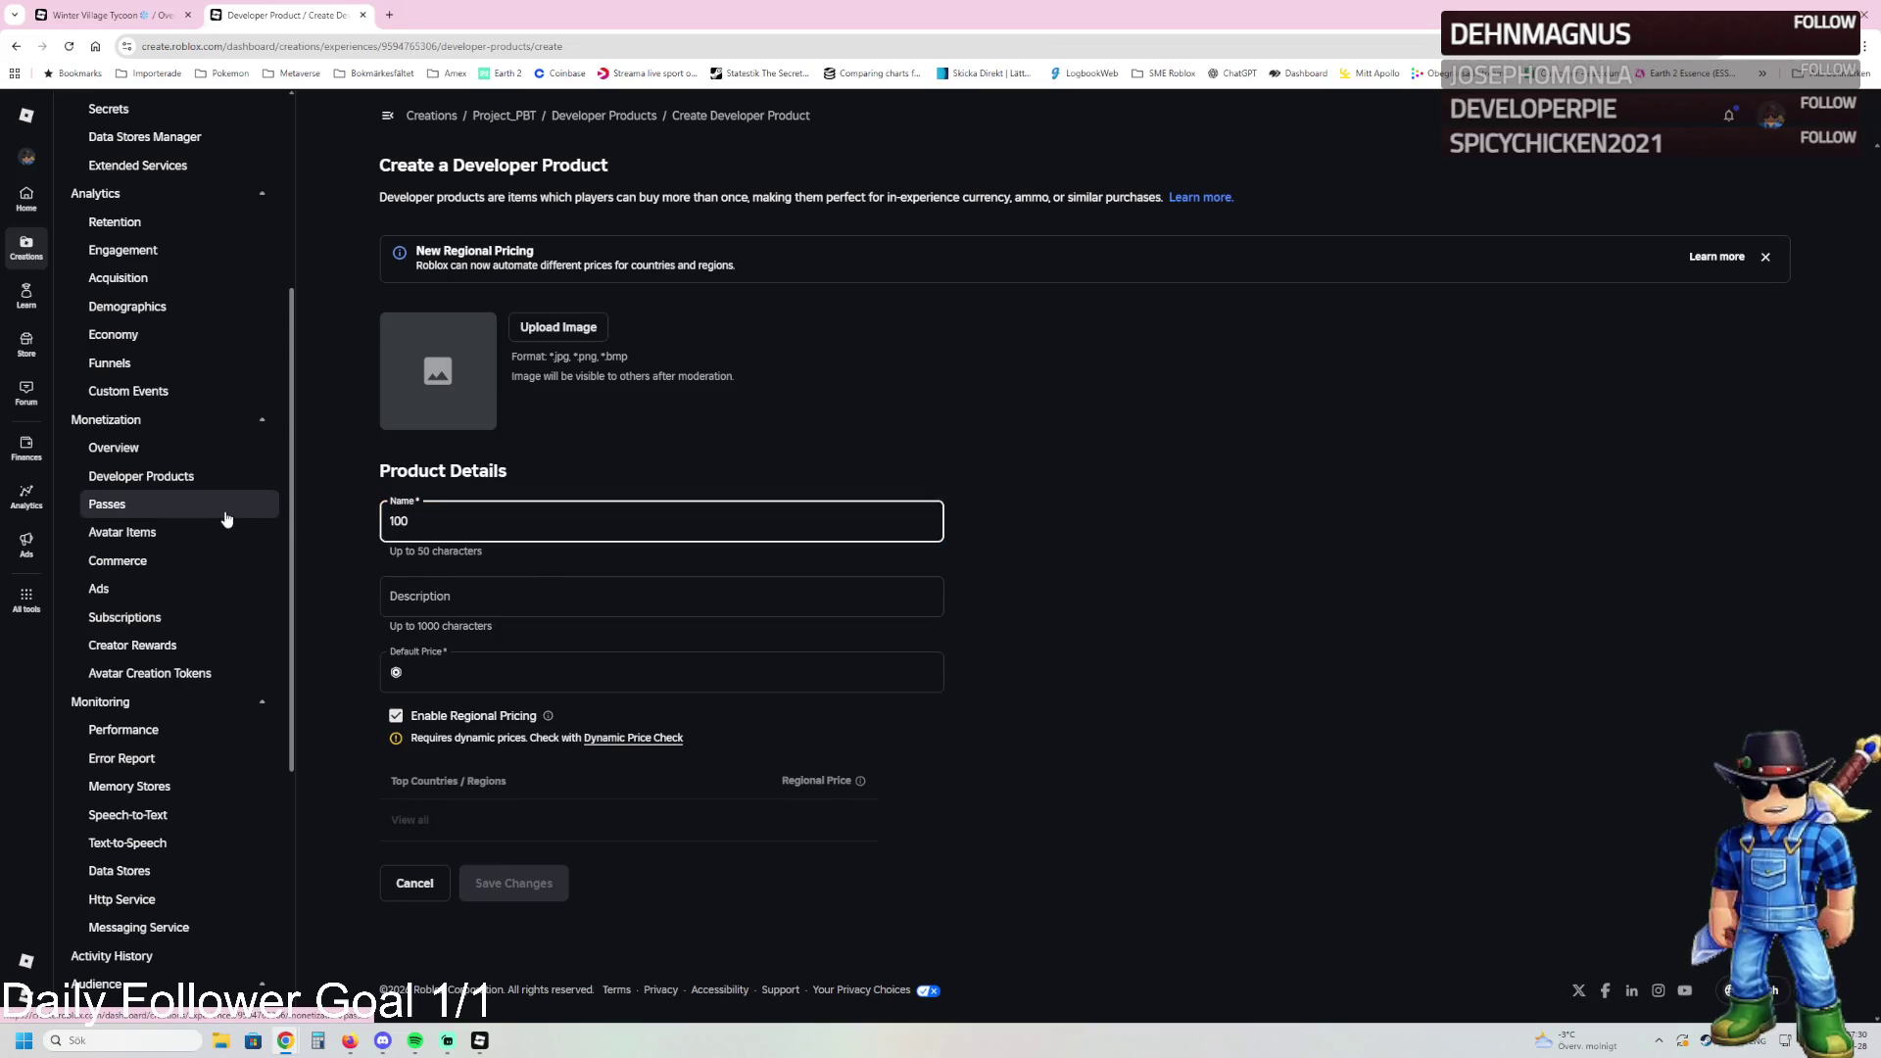
type("000 Coins")
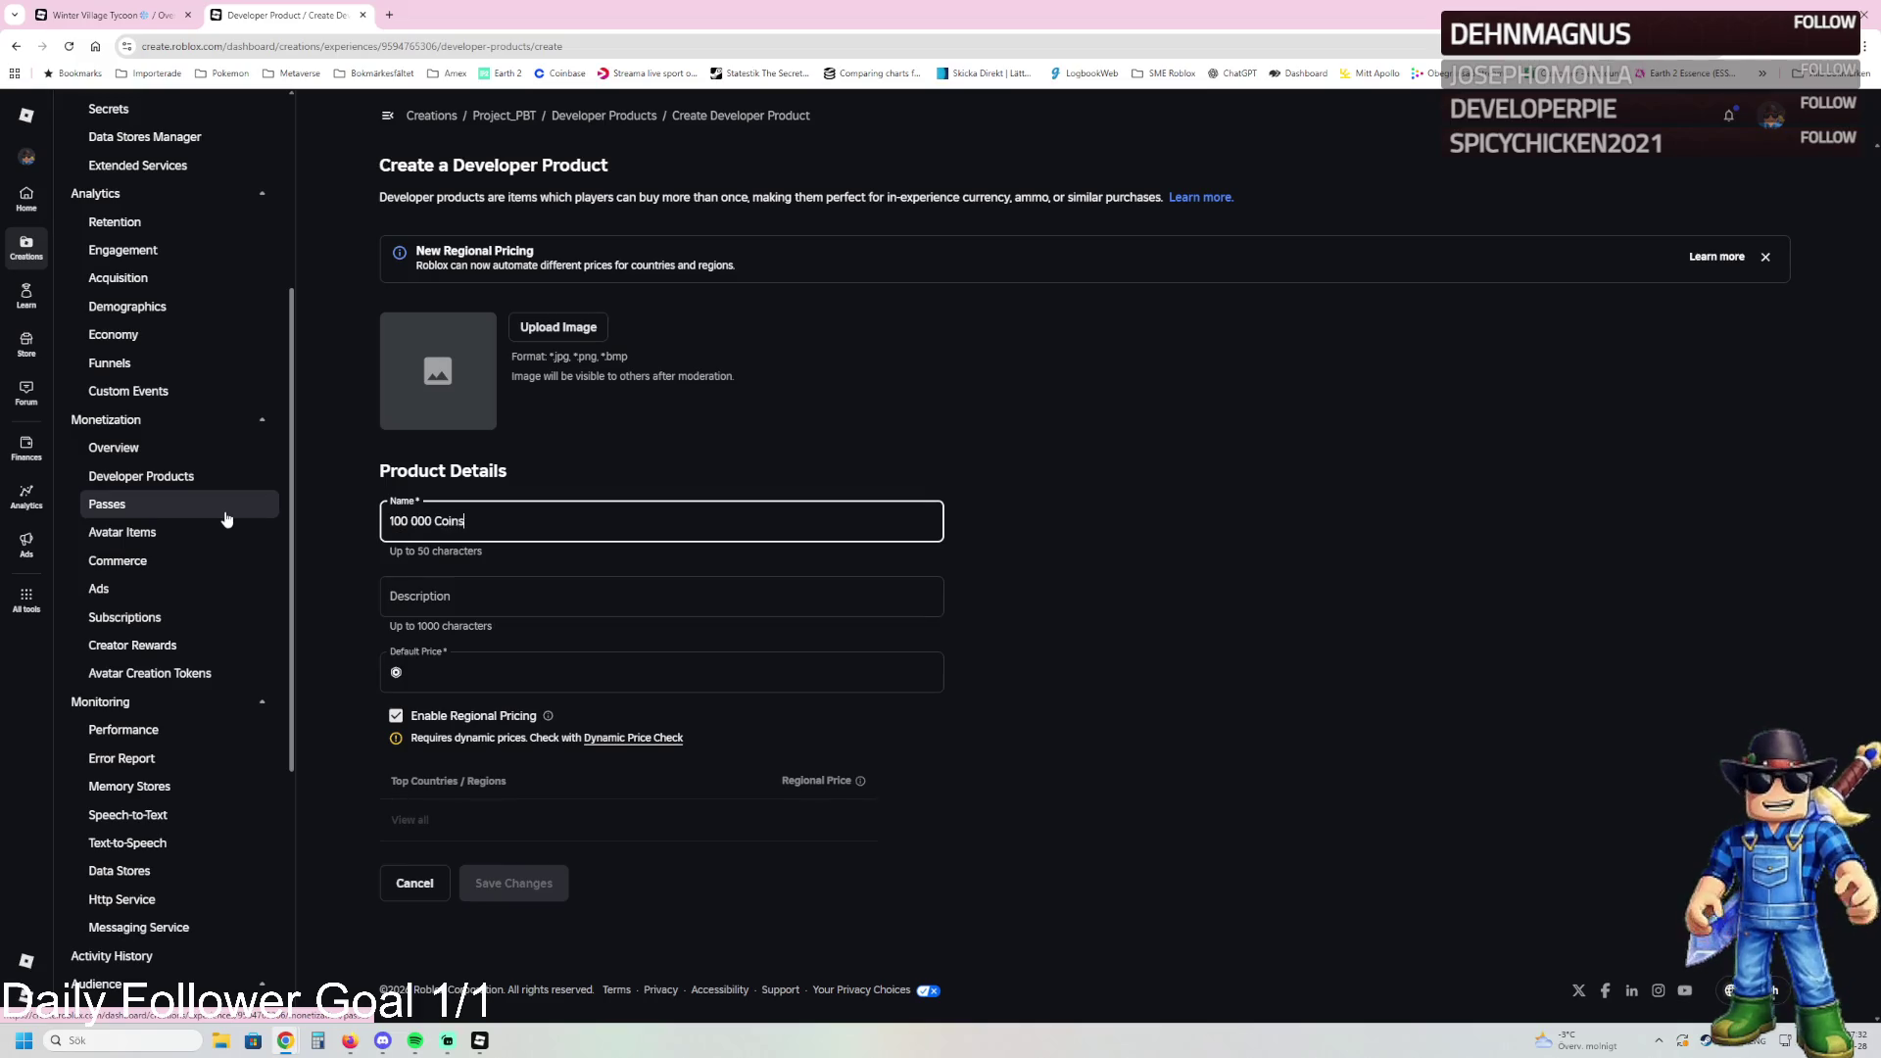
Step: Correct the product name and enter the description 'You bought 100k Coins'
left_click(414, 600)
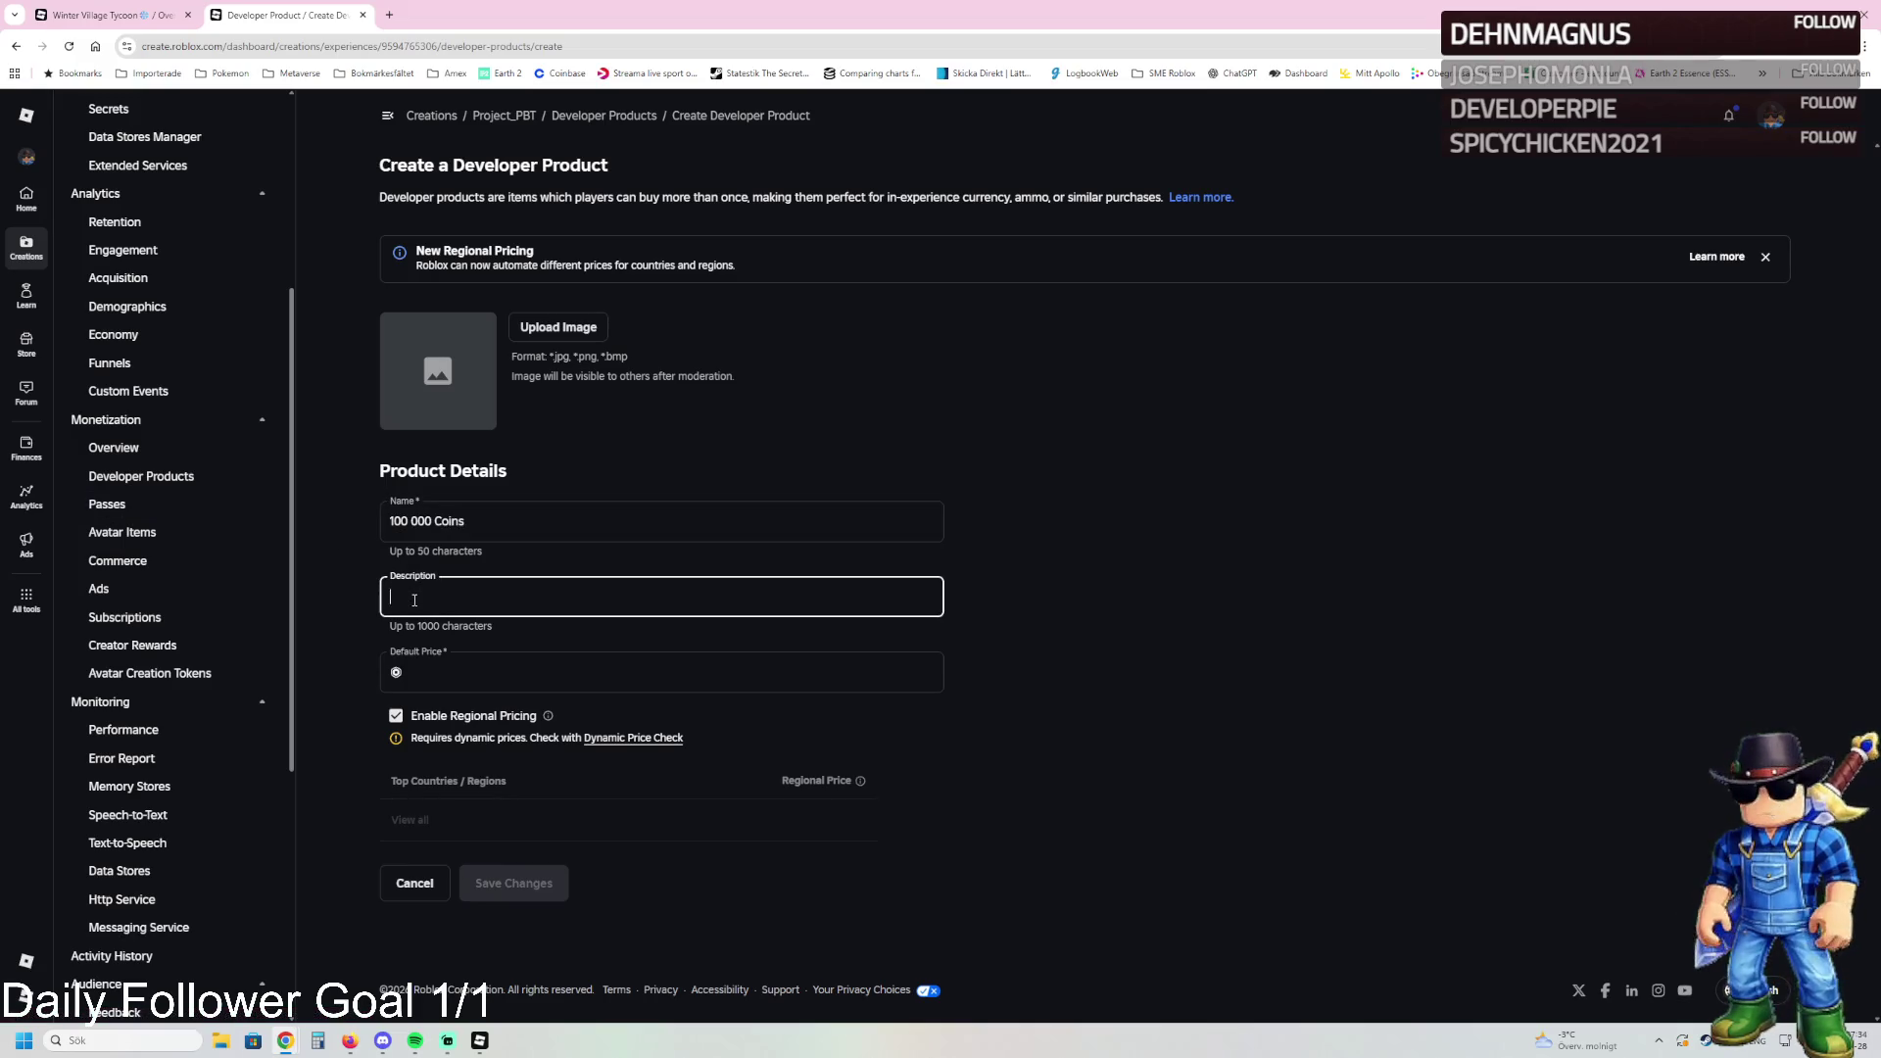
type("You")
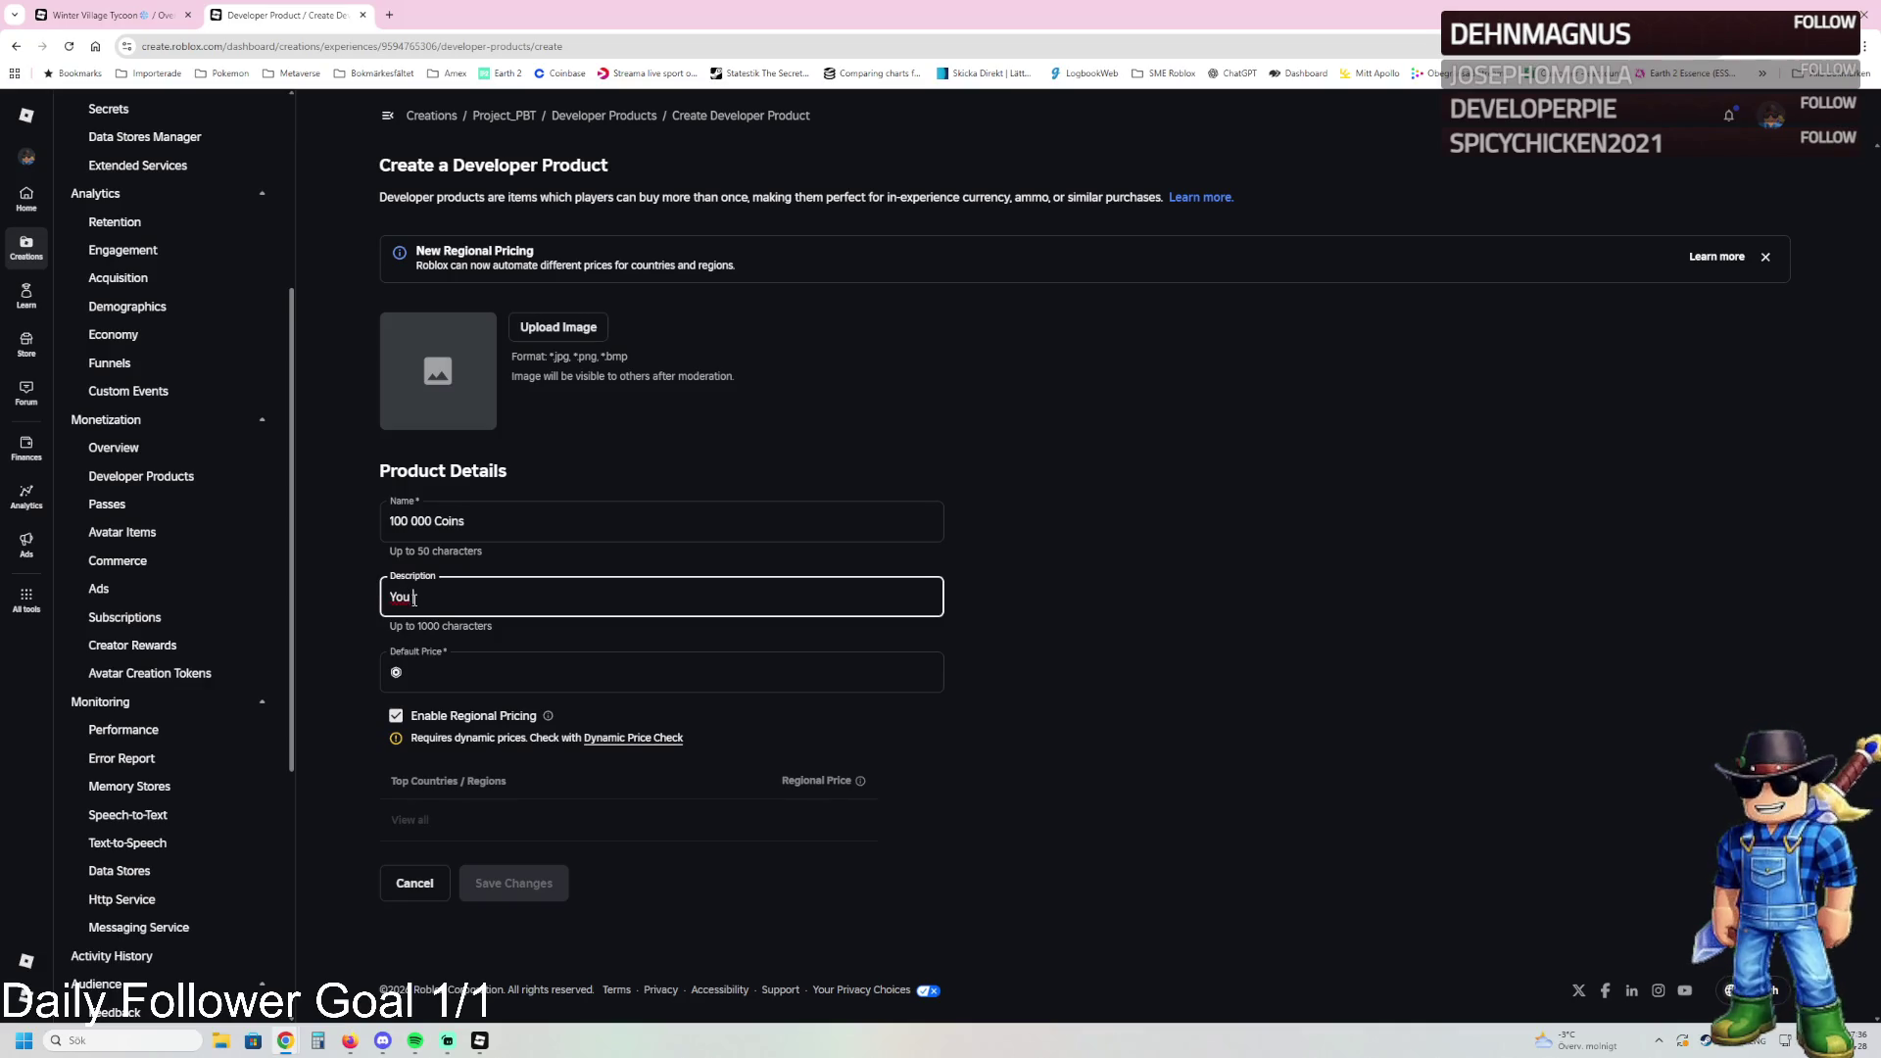
key("BackSpace")
key("BackSpace")
key("BackSpace")
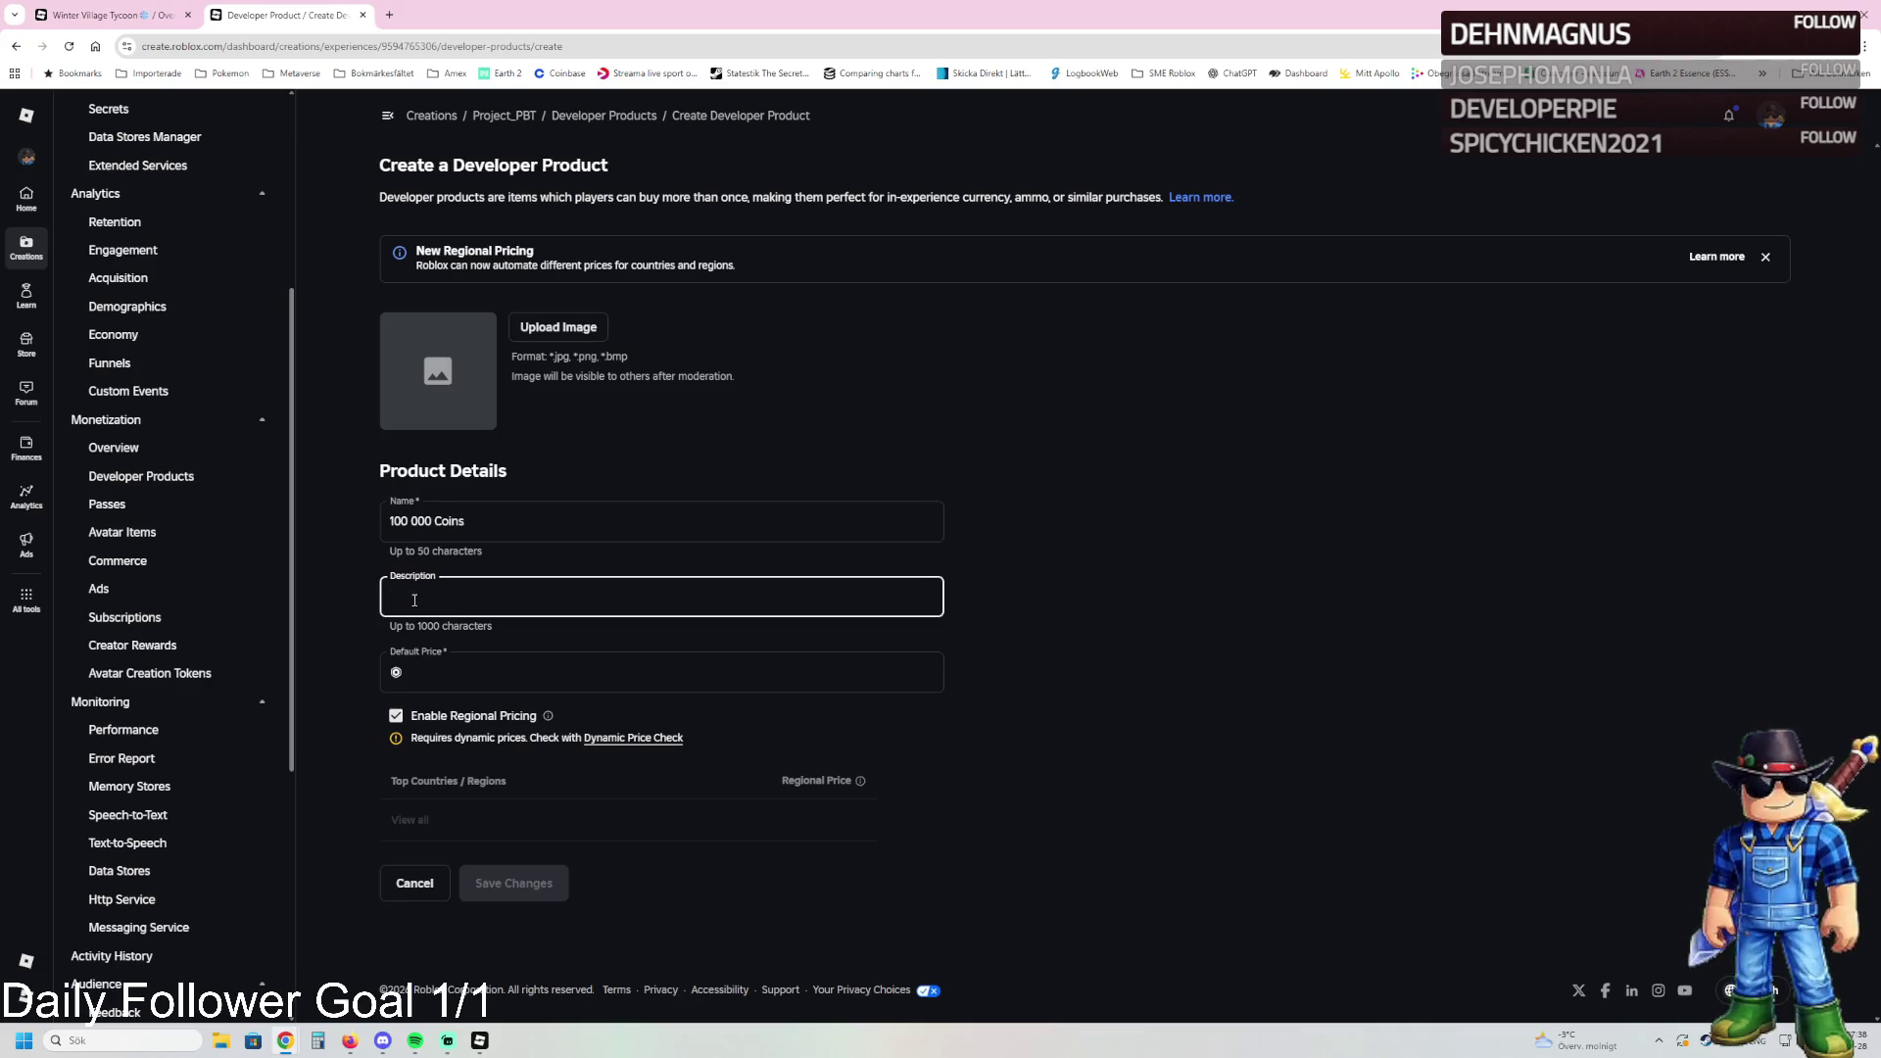
type("10 0")
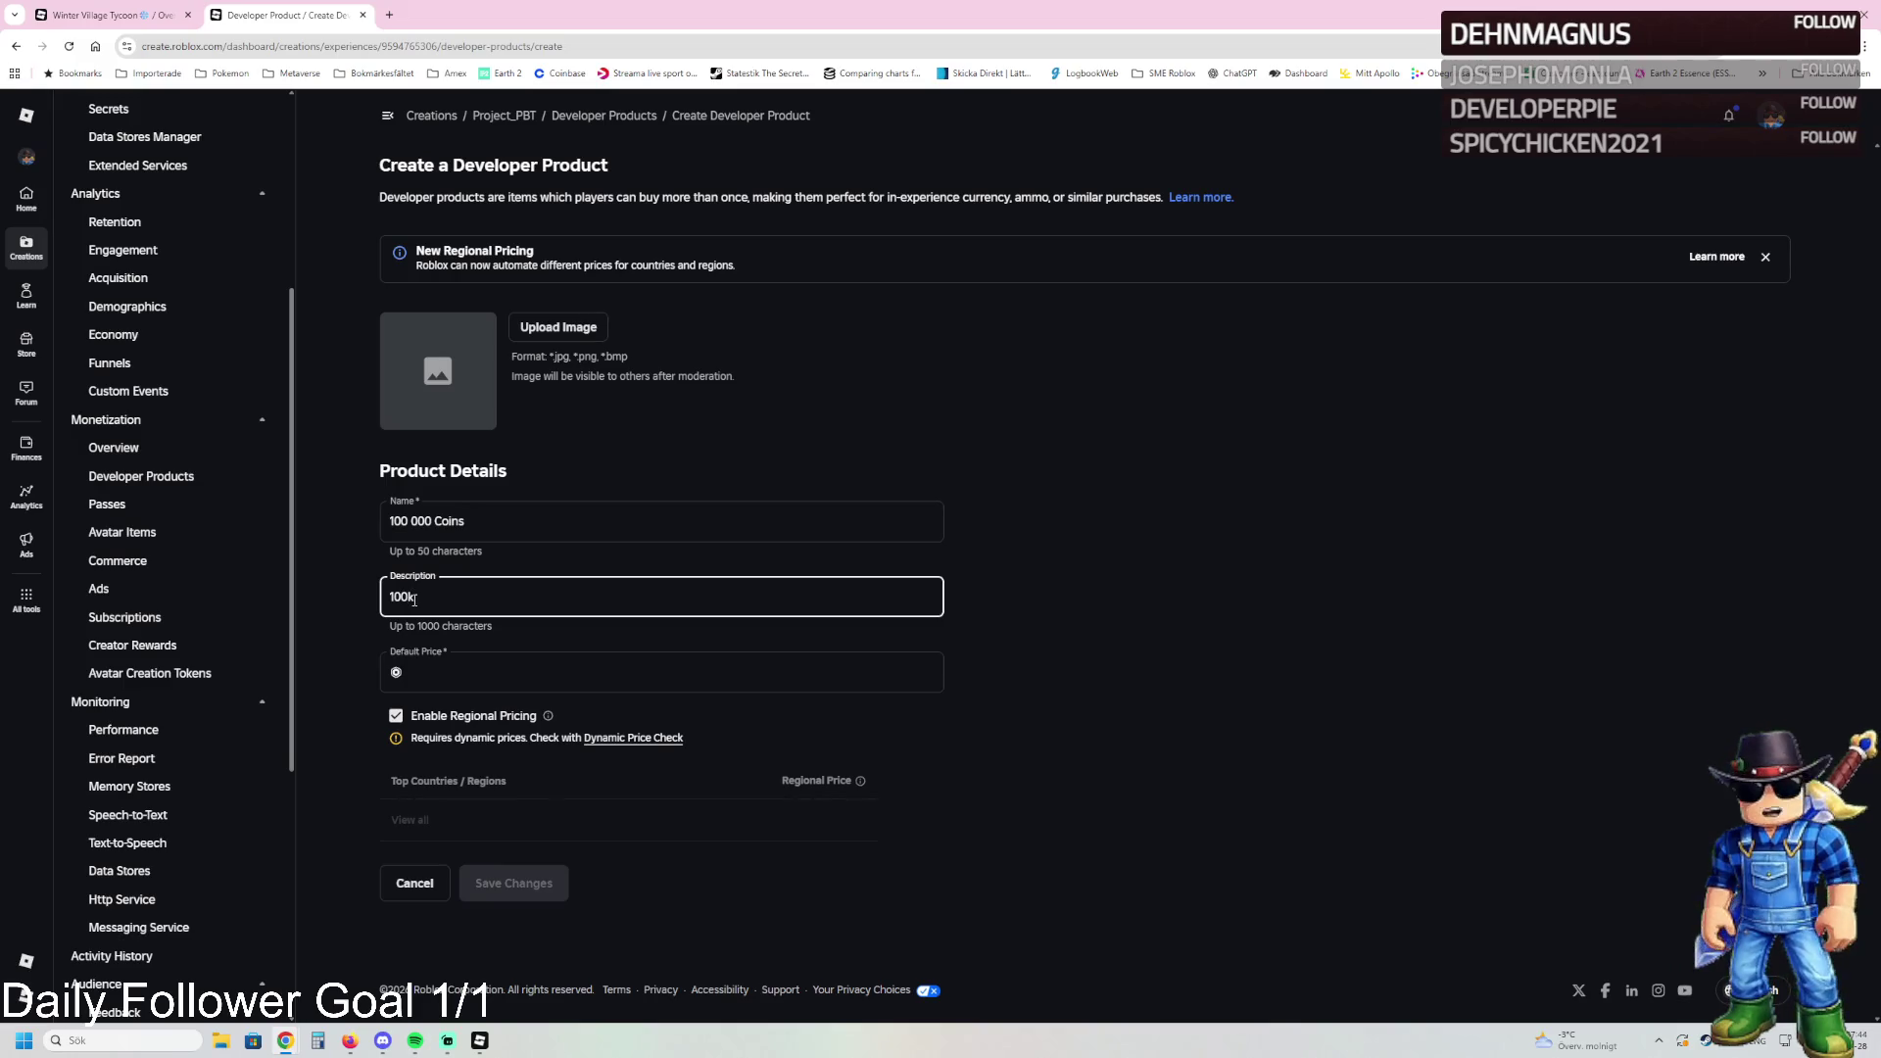
left_click(434, 522)
key("BackSpace")
key("BackSpace")
key("BackSpace")
type("k")
key("BackSpace")
type("000")
key("Tab")
type("Yo")
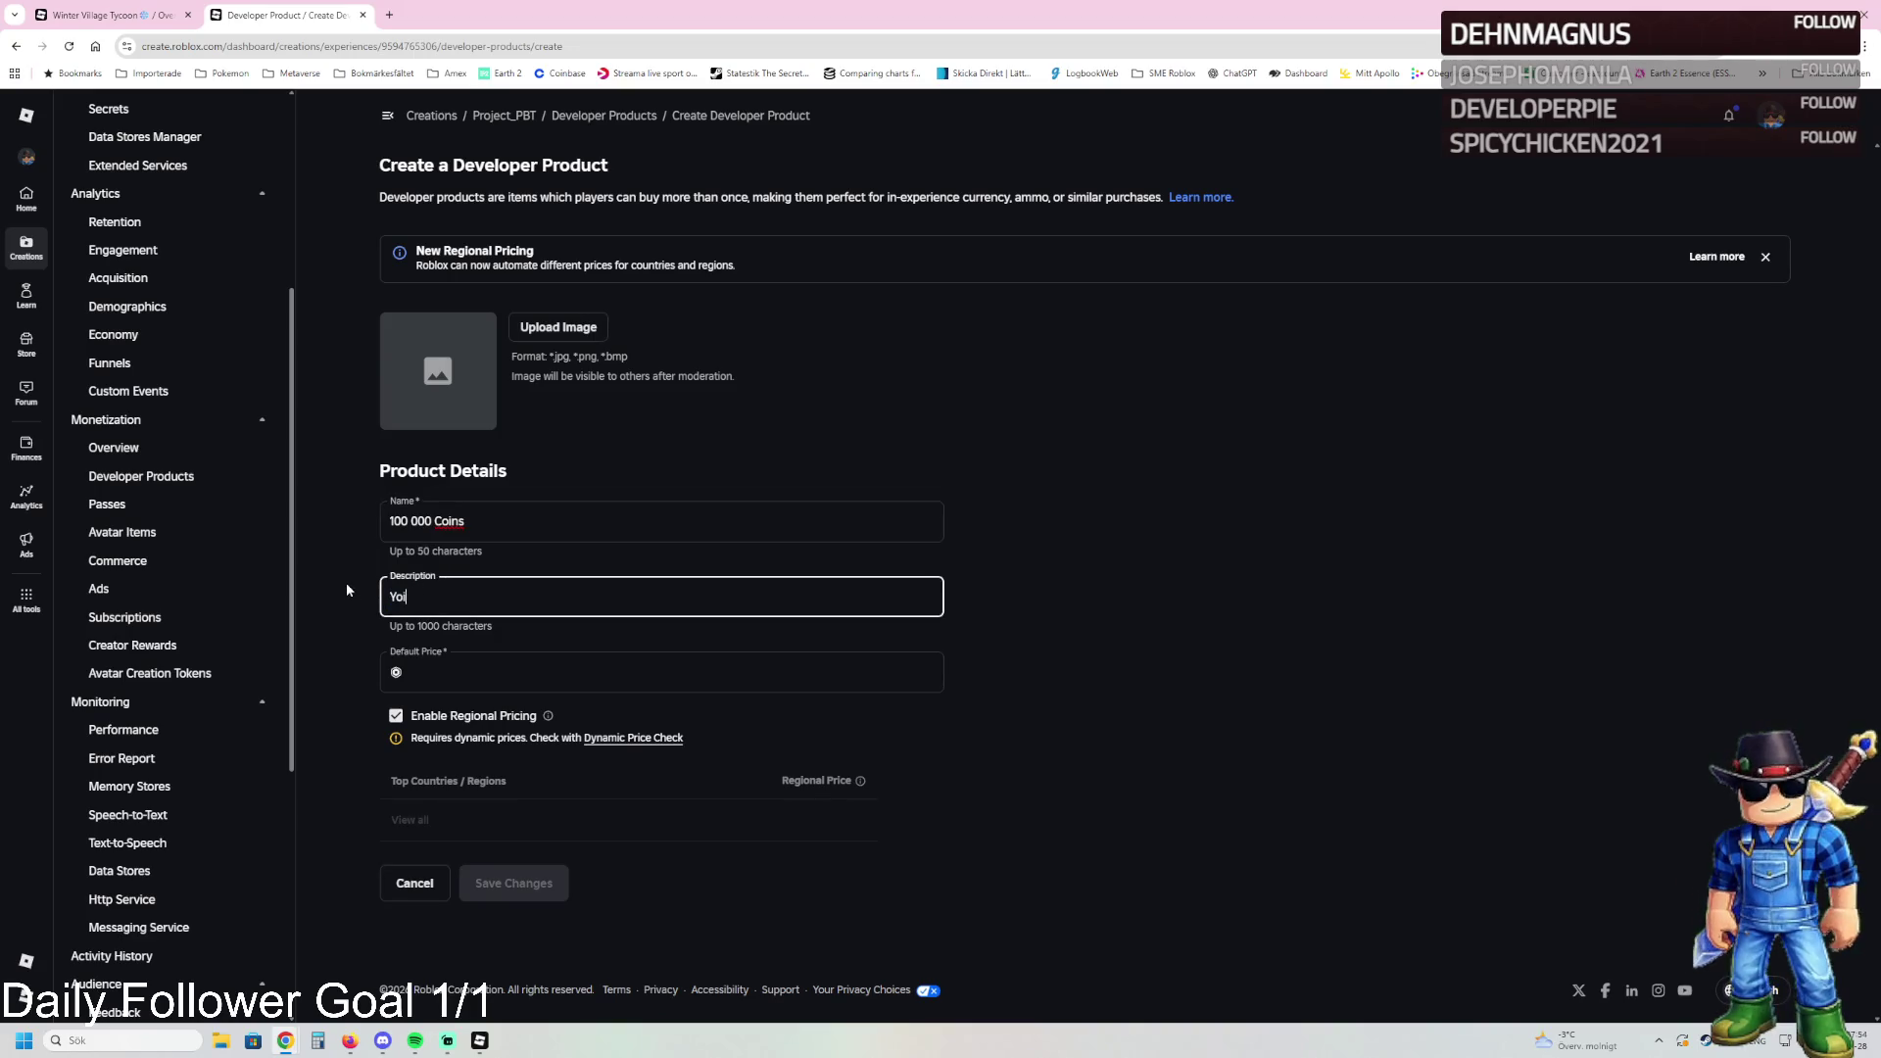
key("BackSpace")
type("u boug")
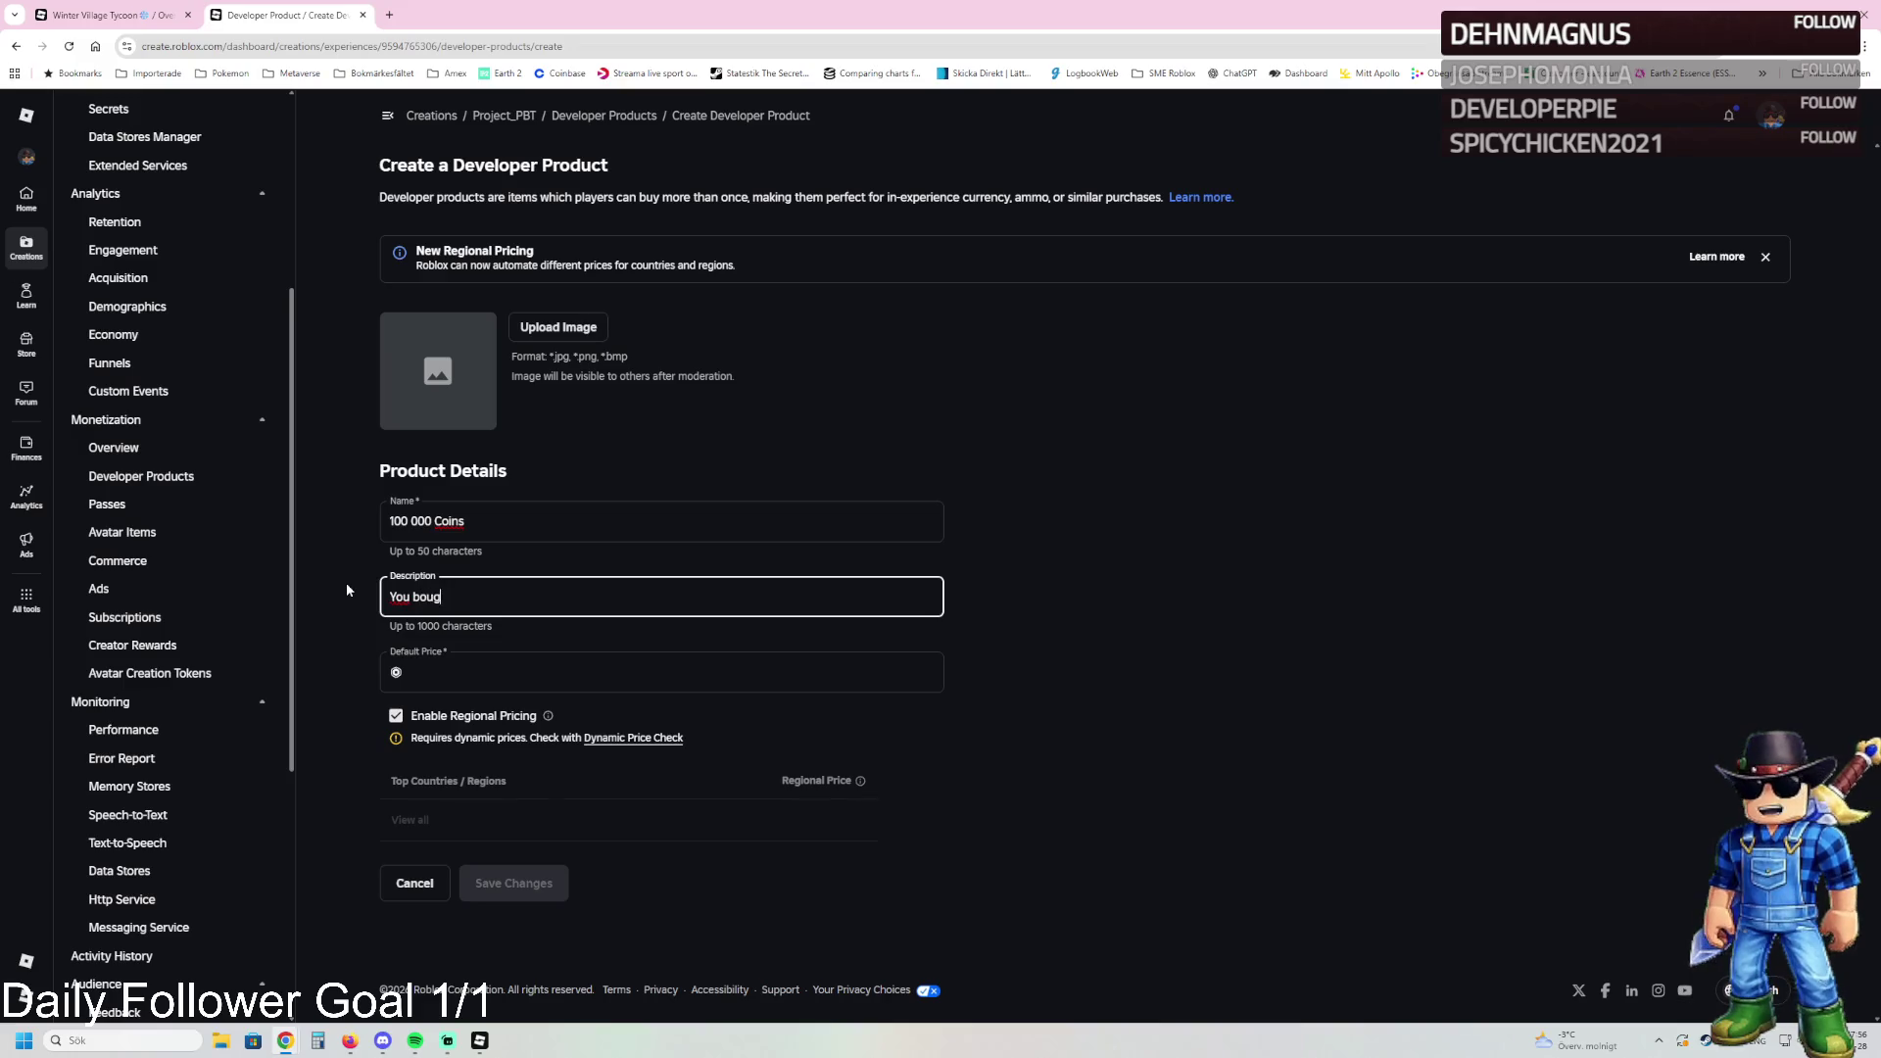
type("ht 100k Coins")
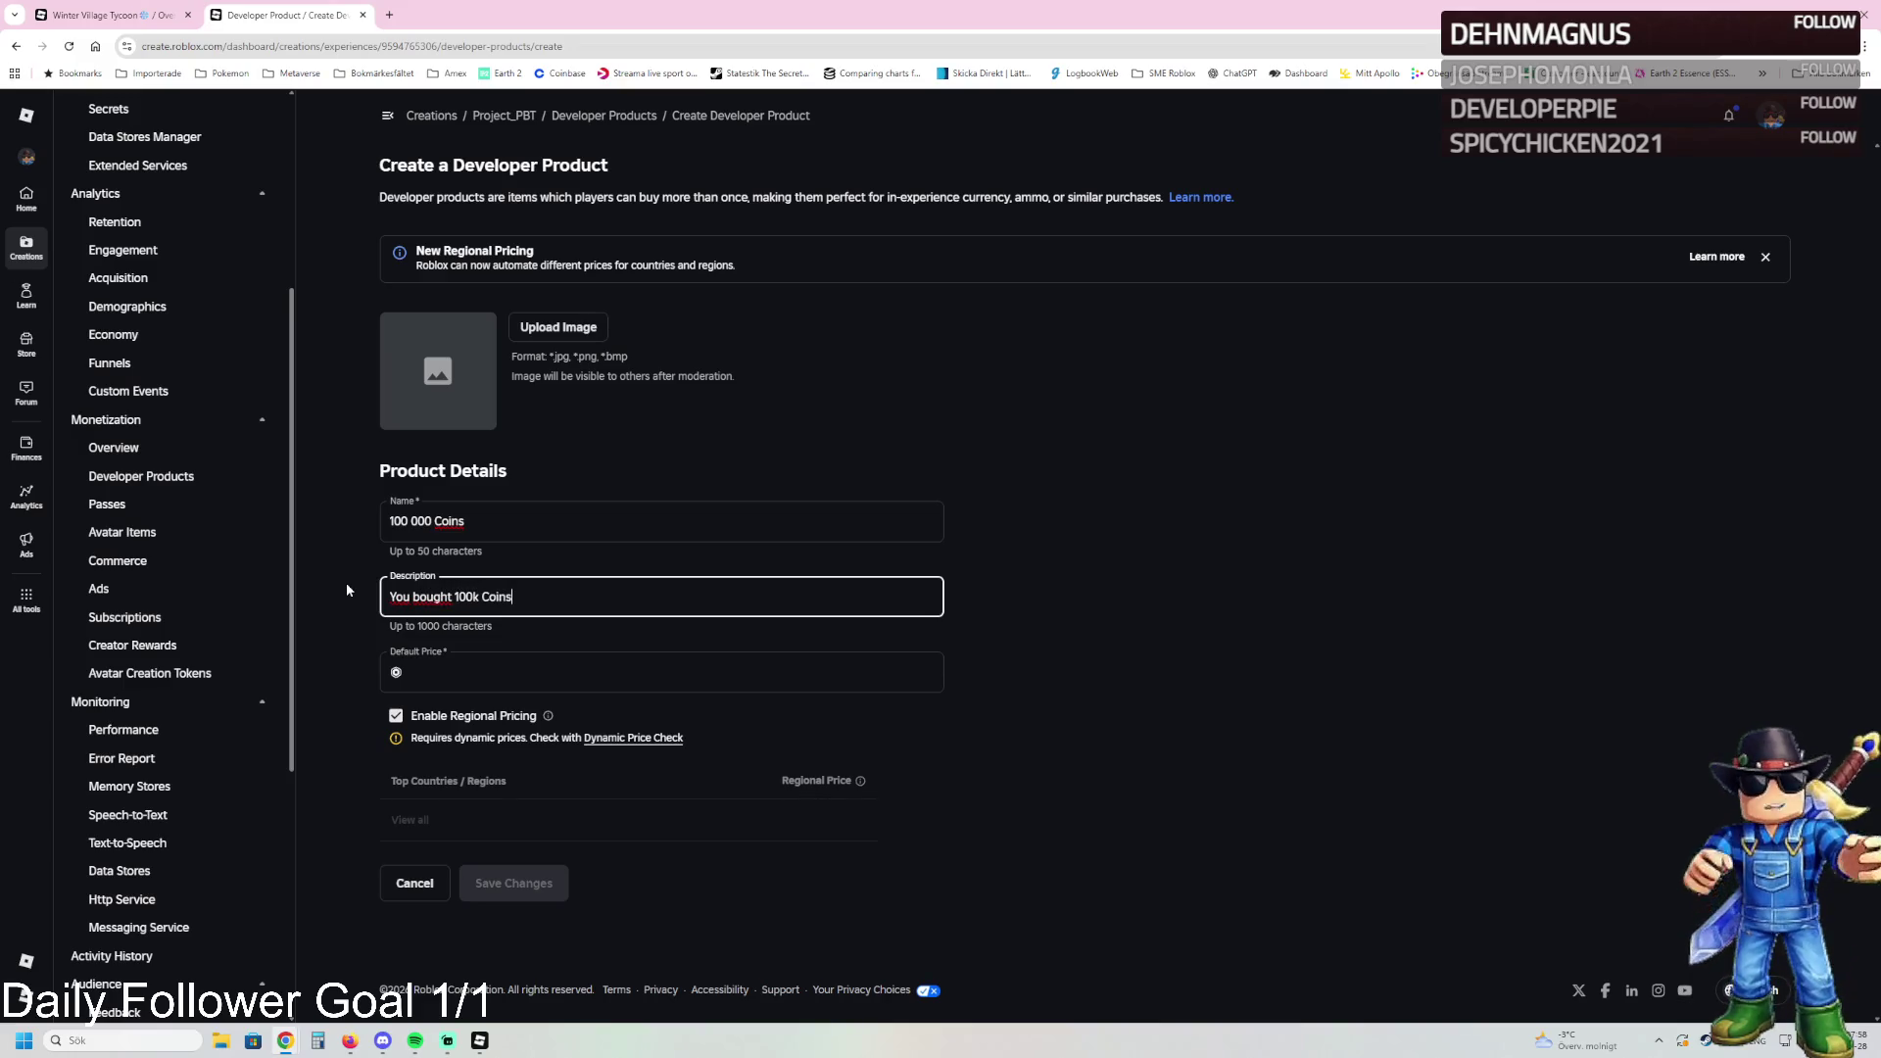
Step: Set the price to 49, disable regional pricing, and save the product
left_click(467, 672)
type("49")
left_click(1188, 747)
left_click(396, 715)
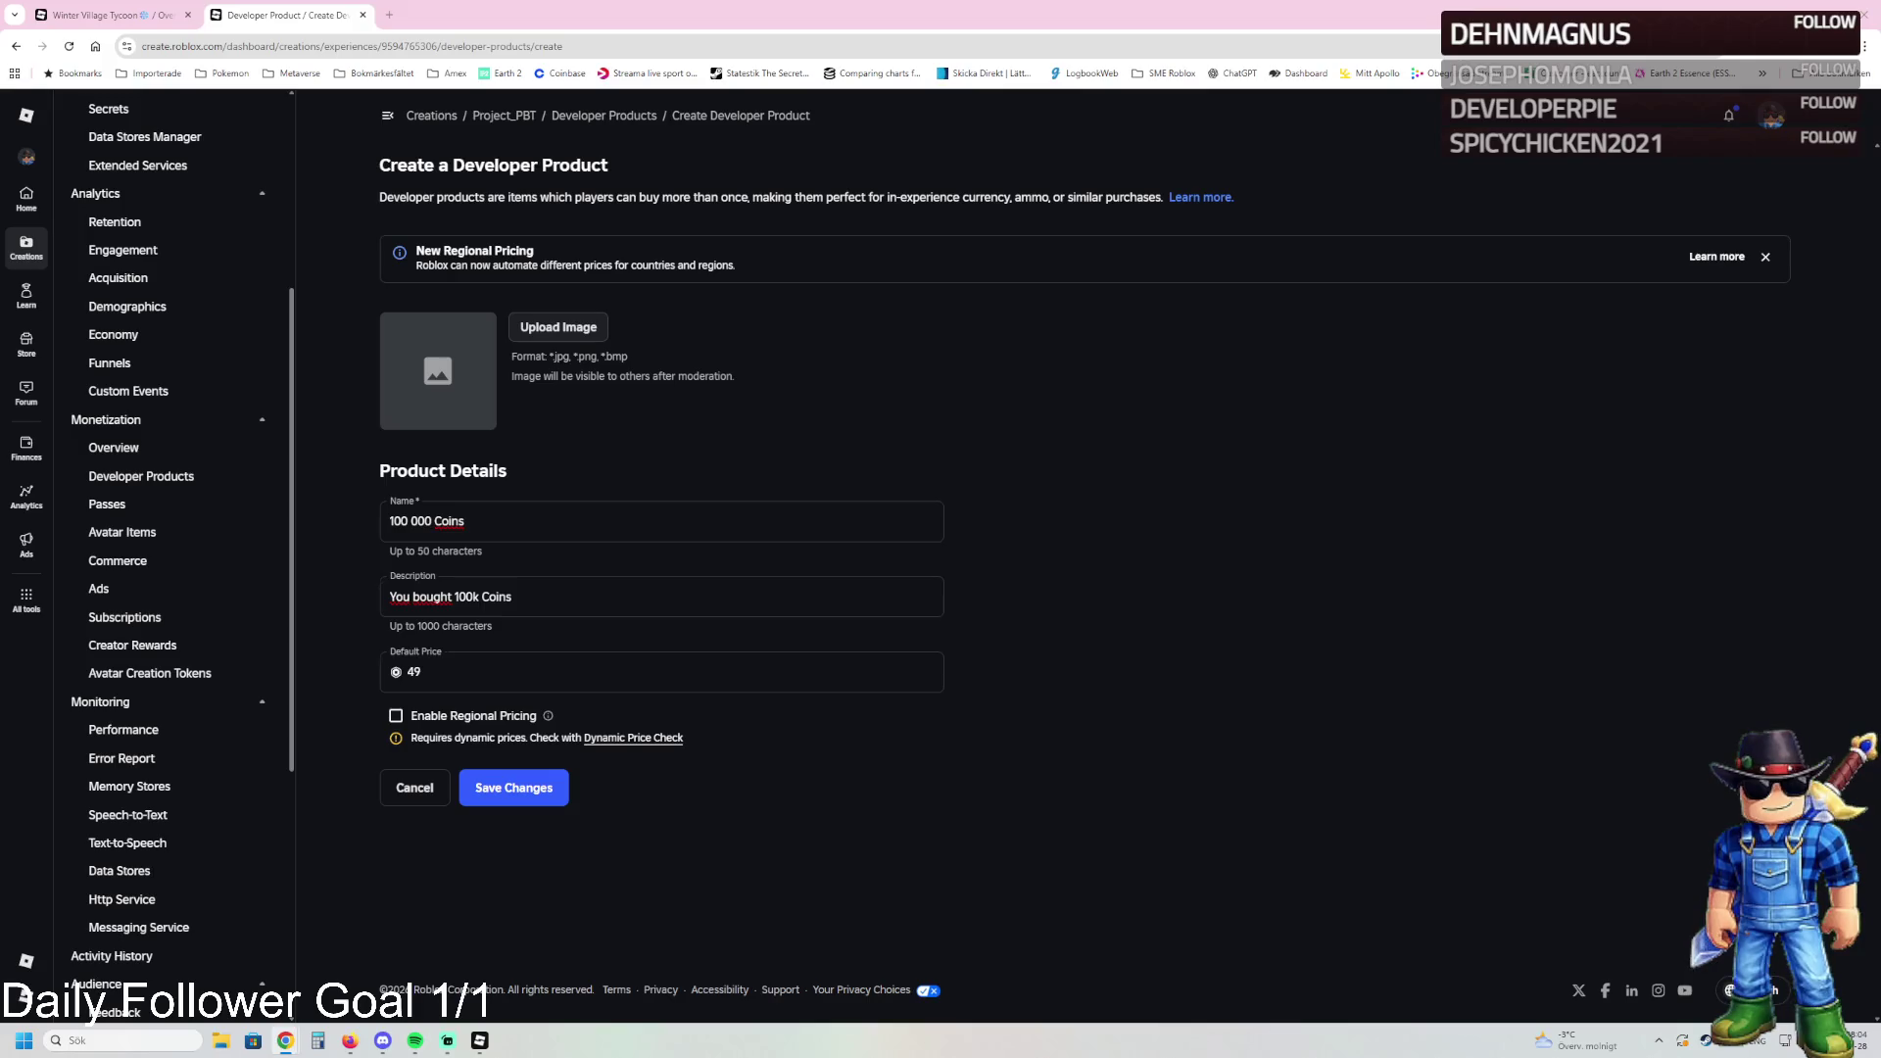
left_click(530, 790)
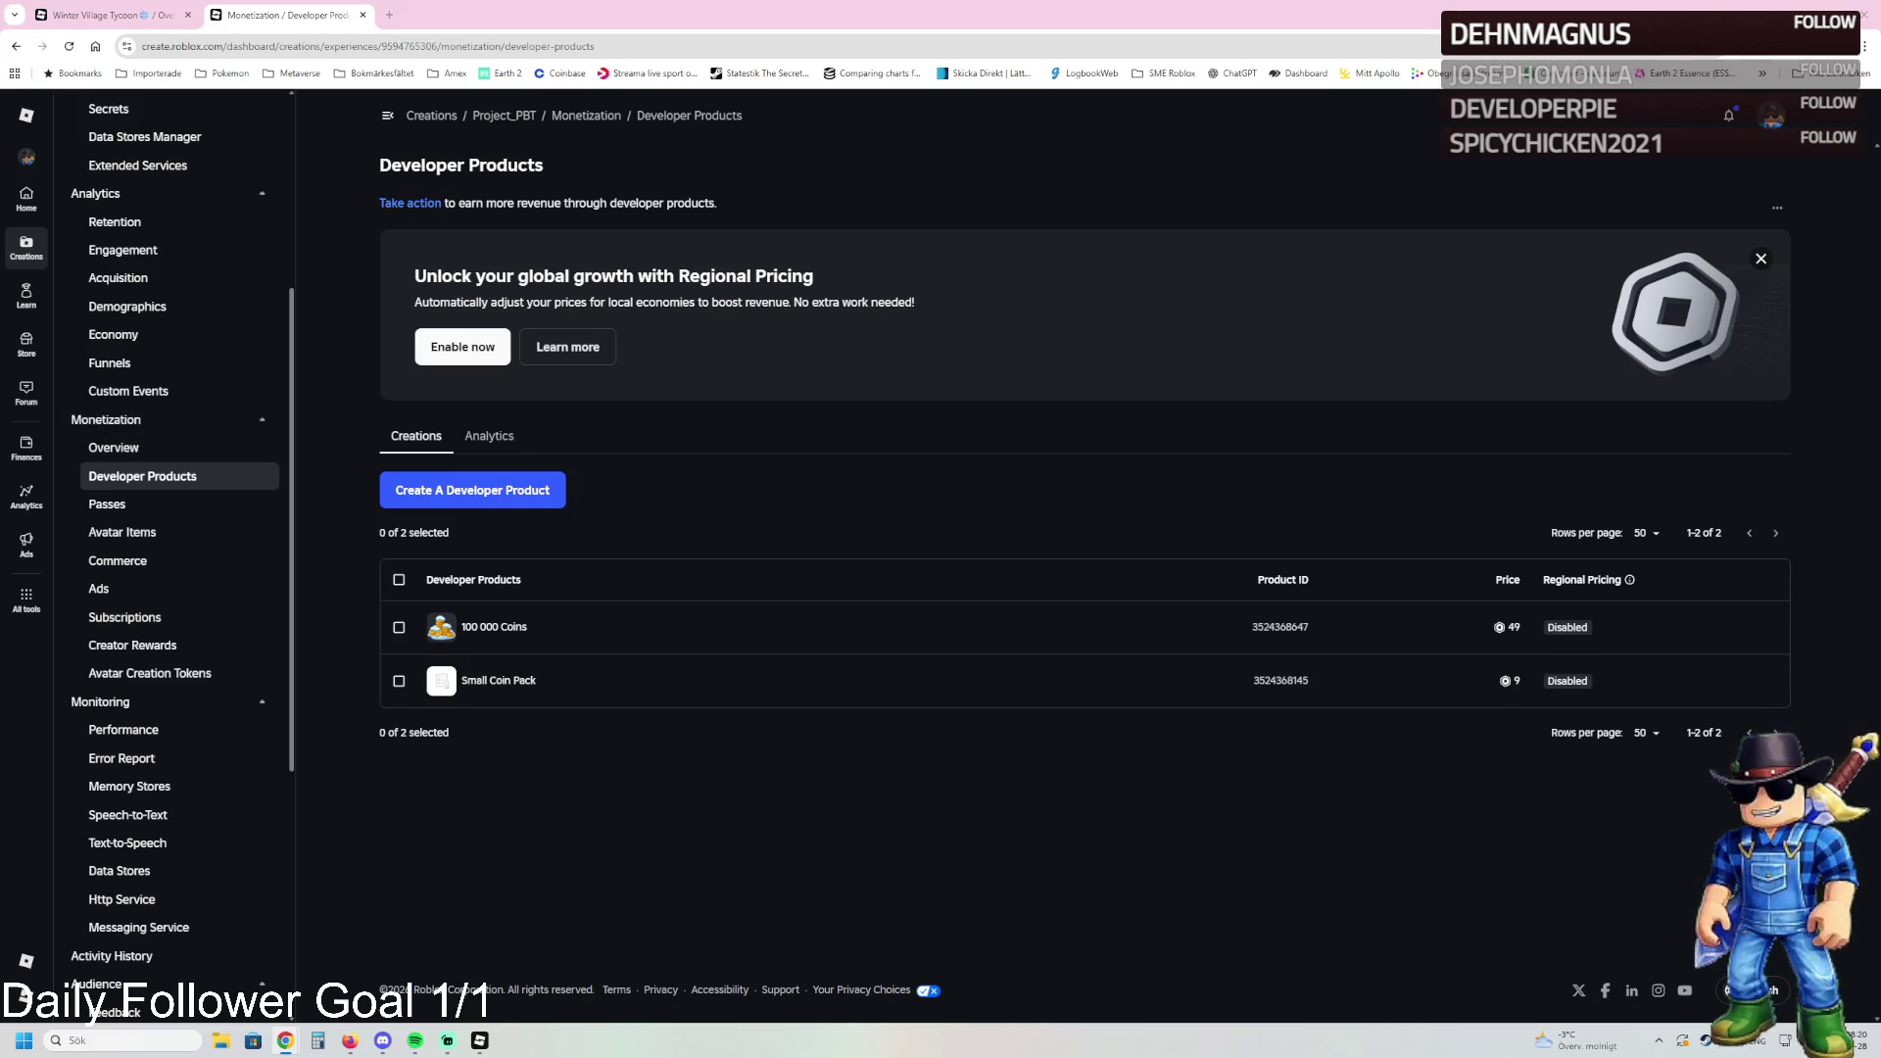
Step: Rename the 100 000 Coins product to '100k Coins' and save
middle_click(493, 627)
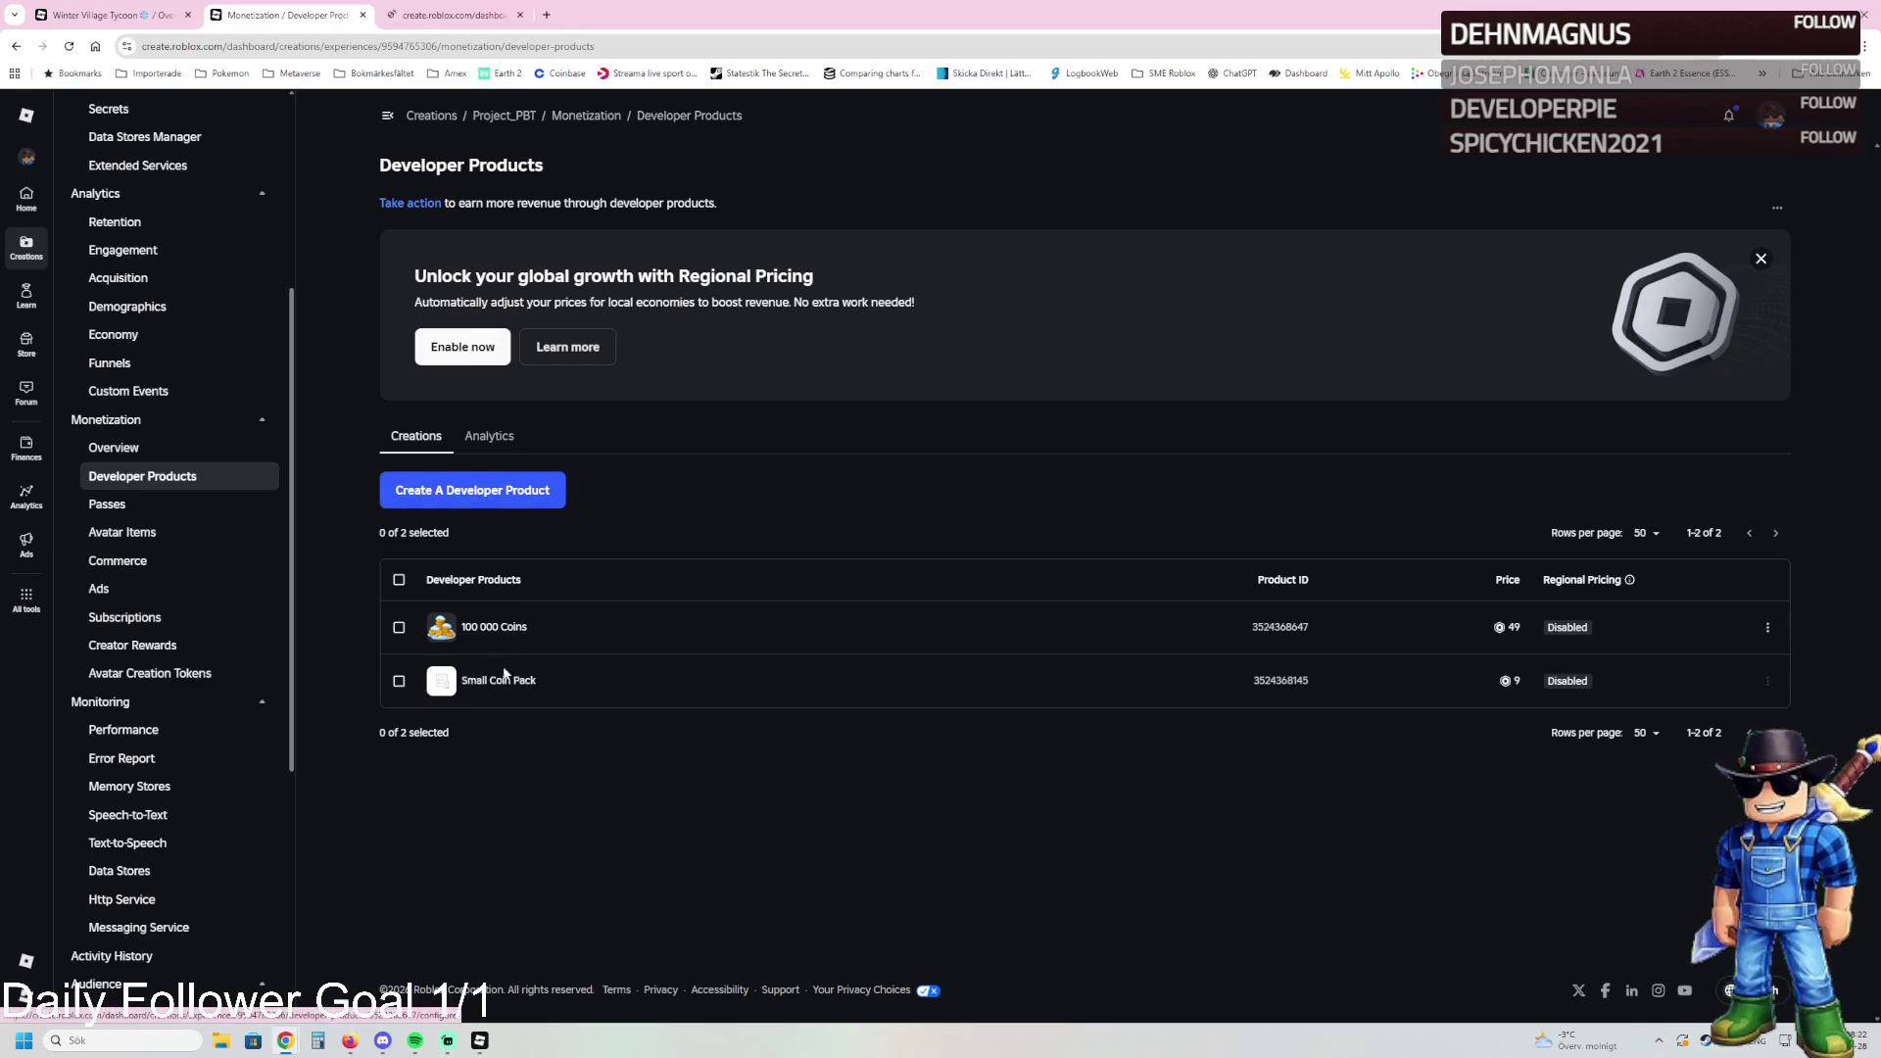
middle_click(504, 679)
key("ctrl+Tab")
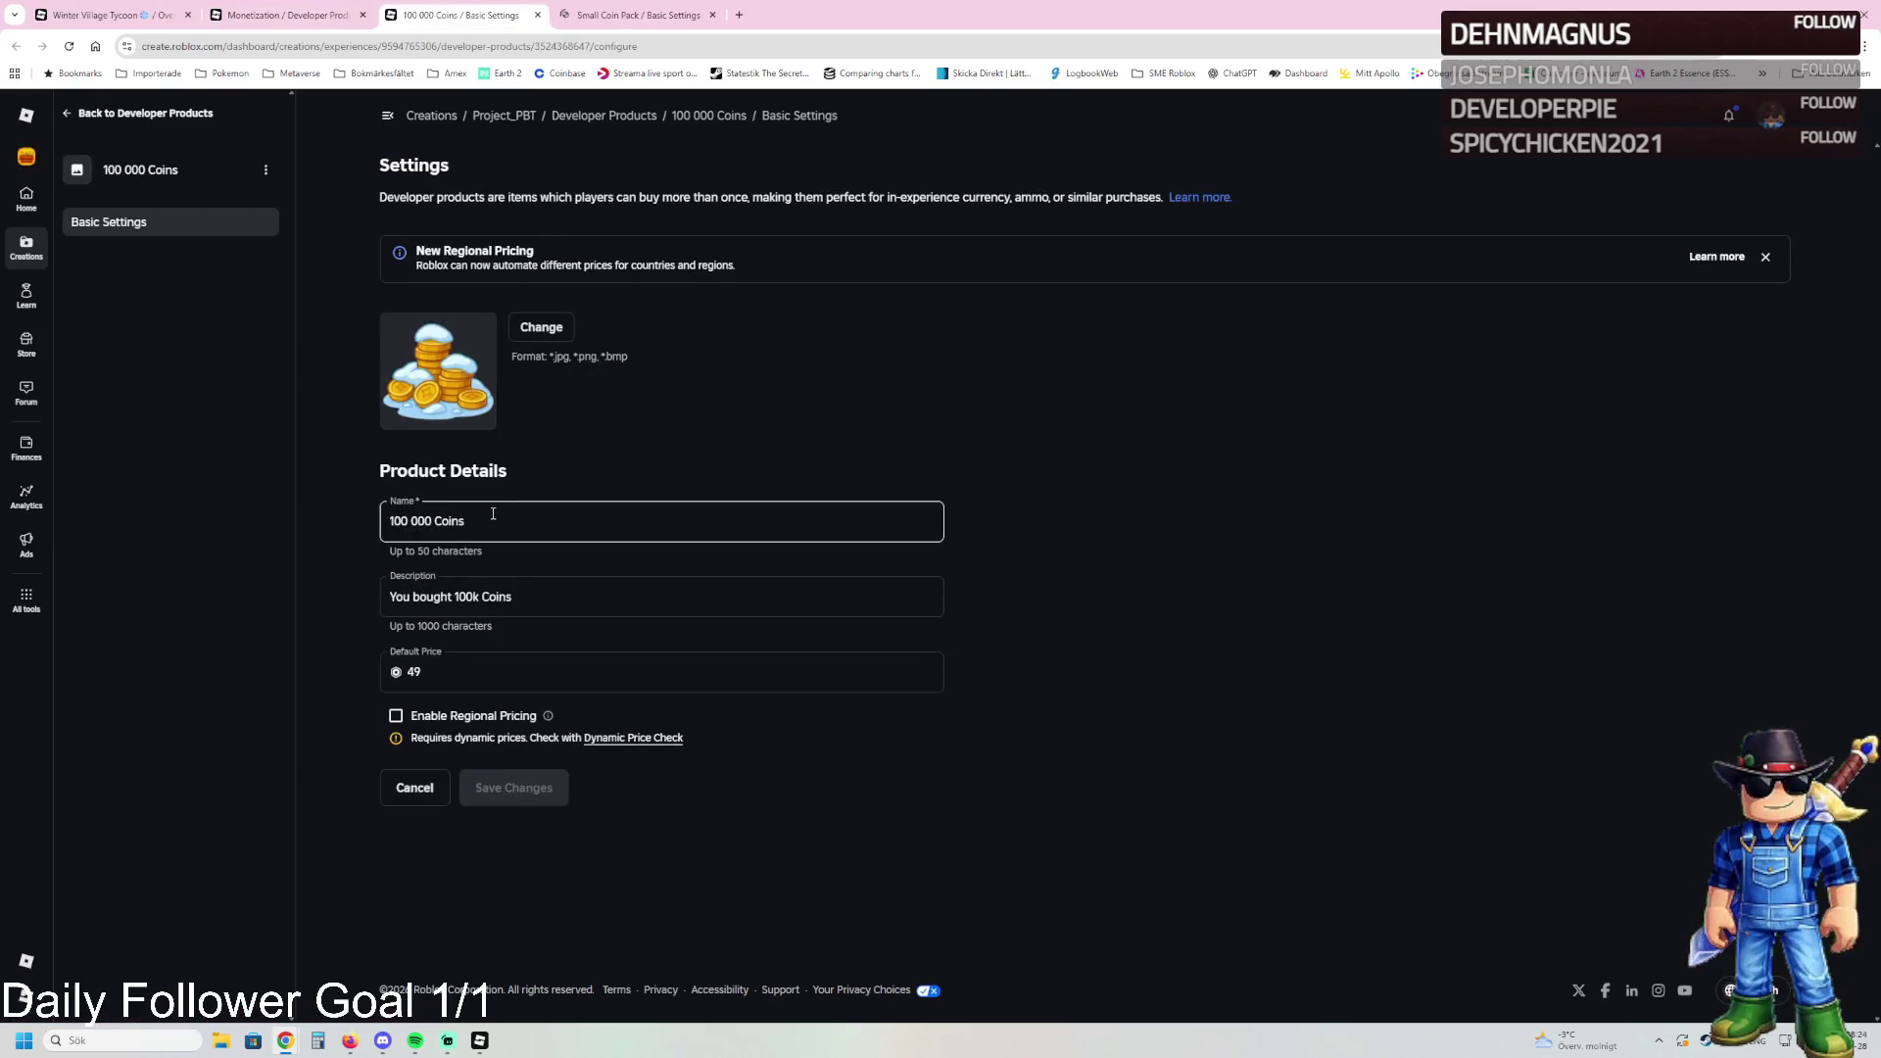
left_click_drag(493, 514, 294, 512)
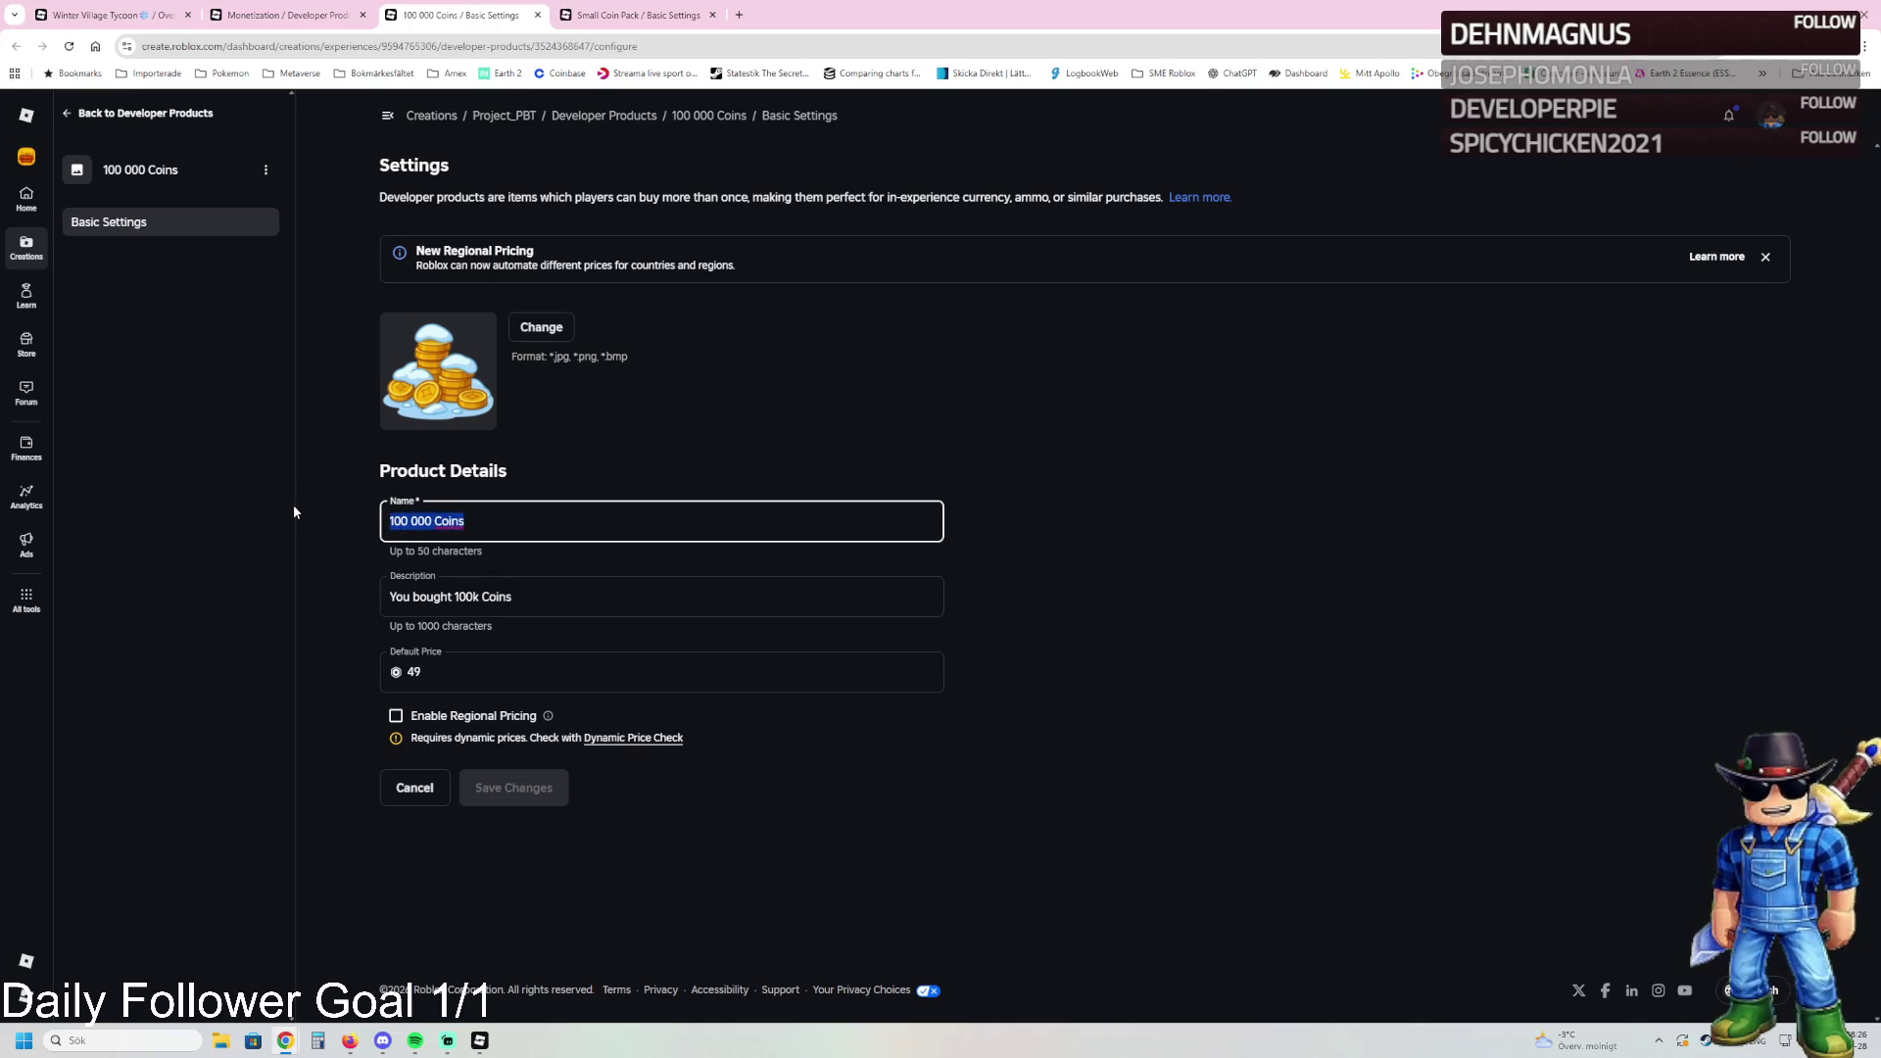
type("100k ")
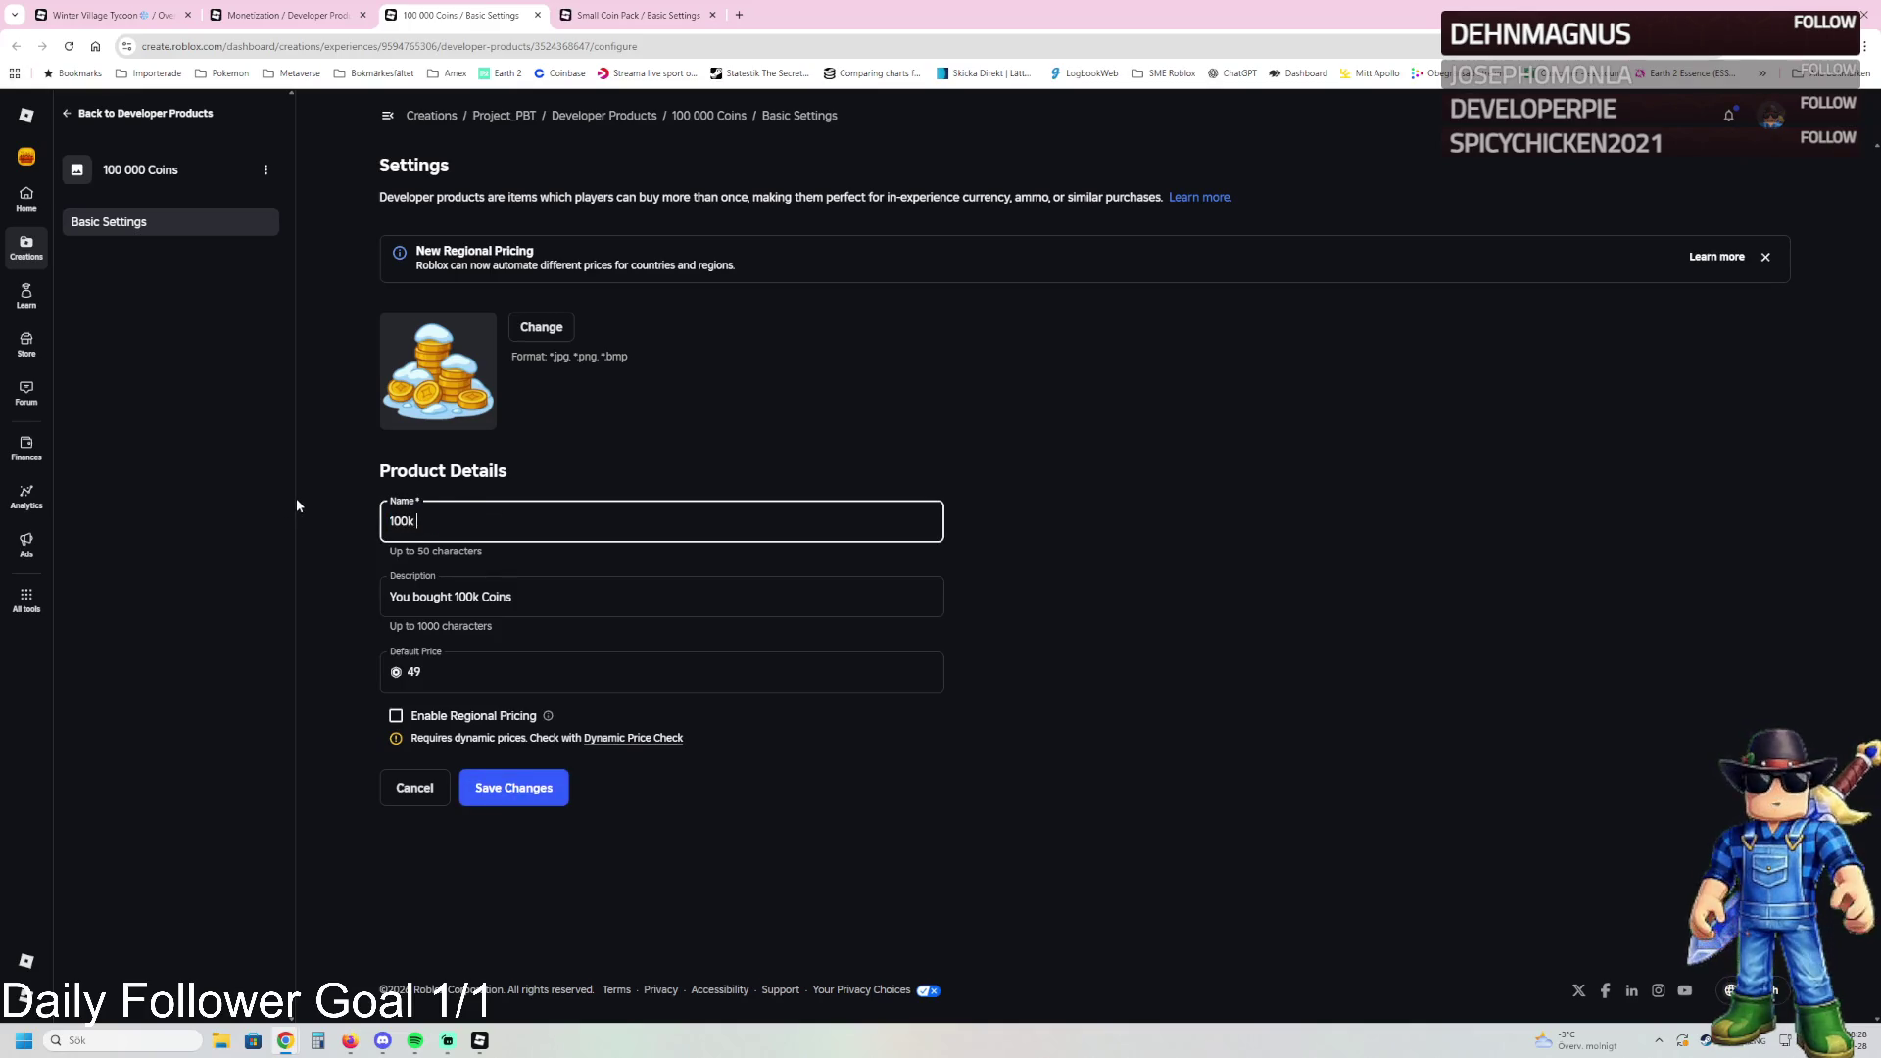
type("Coins")
left_click(519, 788)
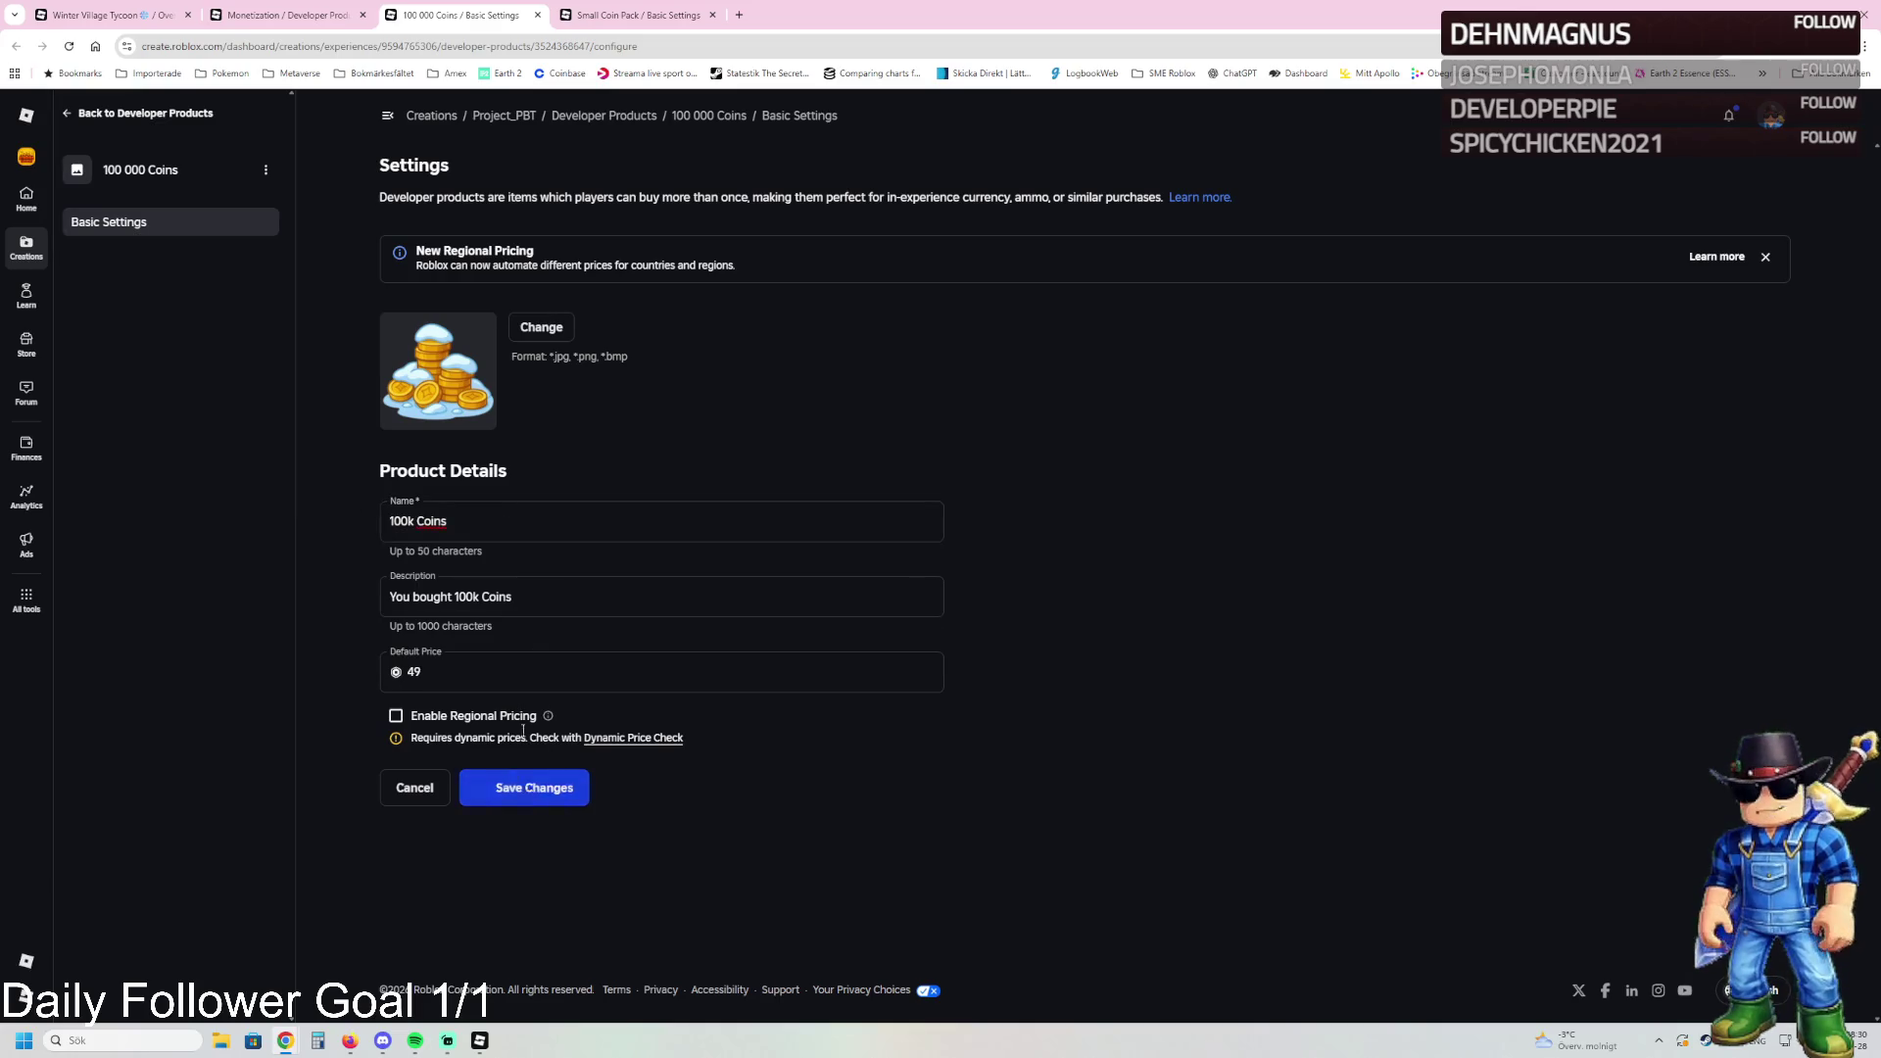
Step: Rename Small Coin Pack to '10k Coins', save, and start a new developer product
left_click(617, 12)
left_click_drag(485, 521, 282, 524)
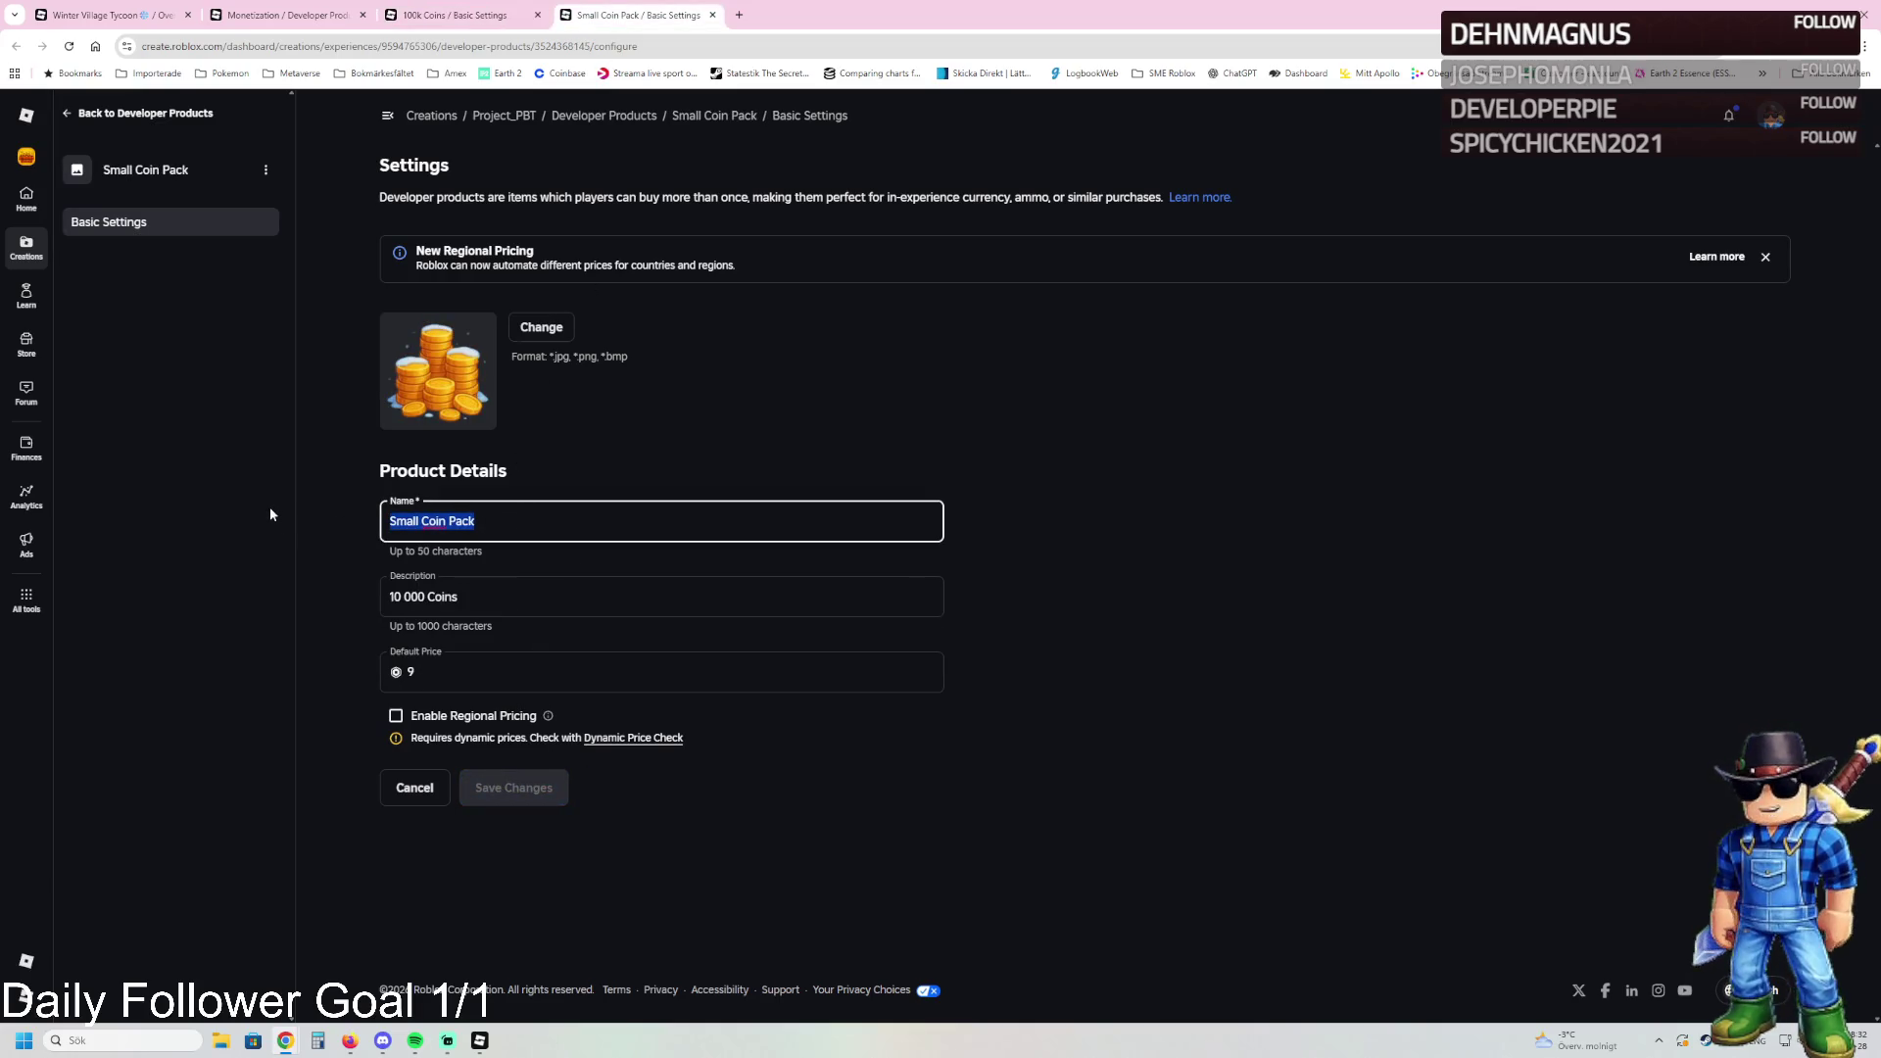
type("10k Coins")
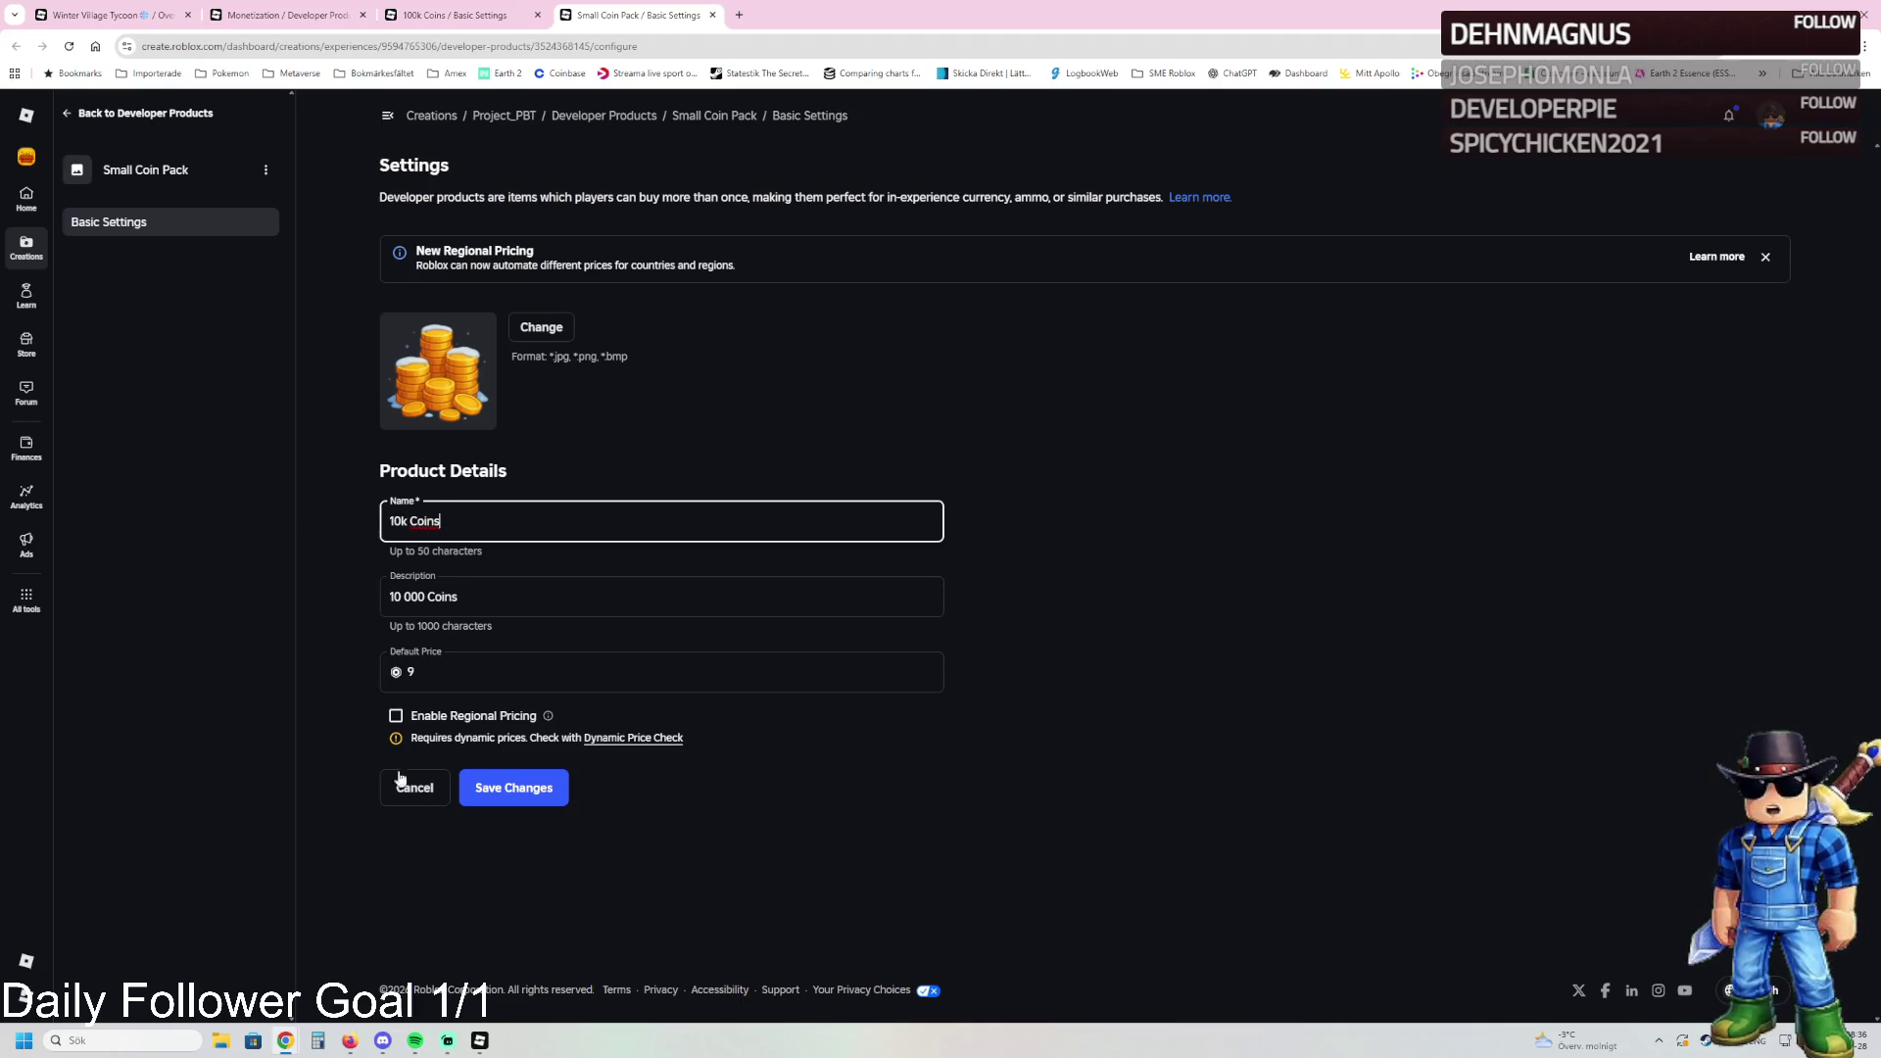
left_click(510, 796)
left_click(284, 15)
left_click(519, 489)
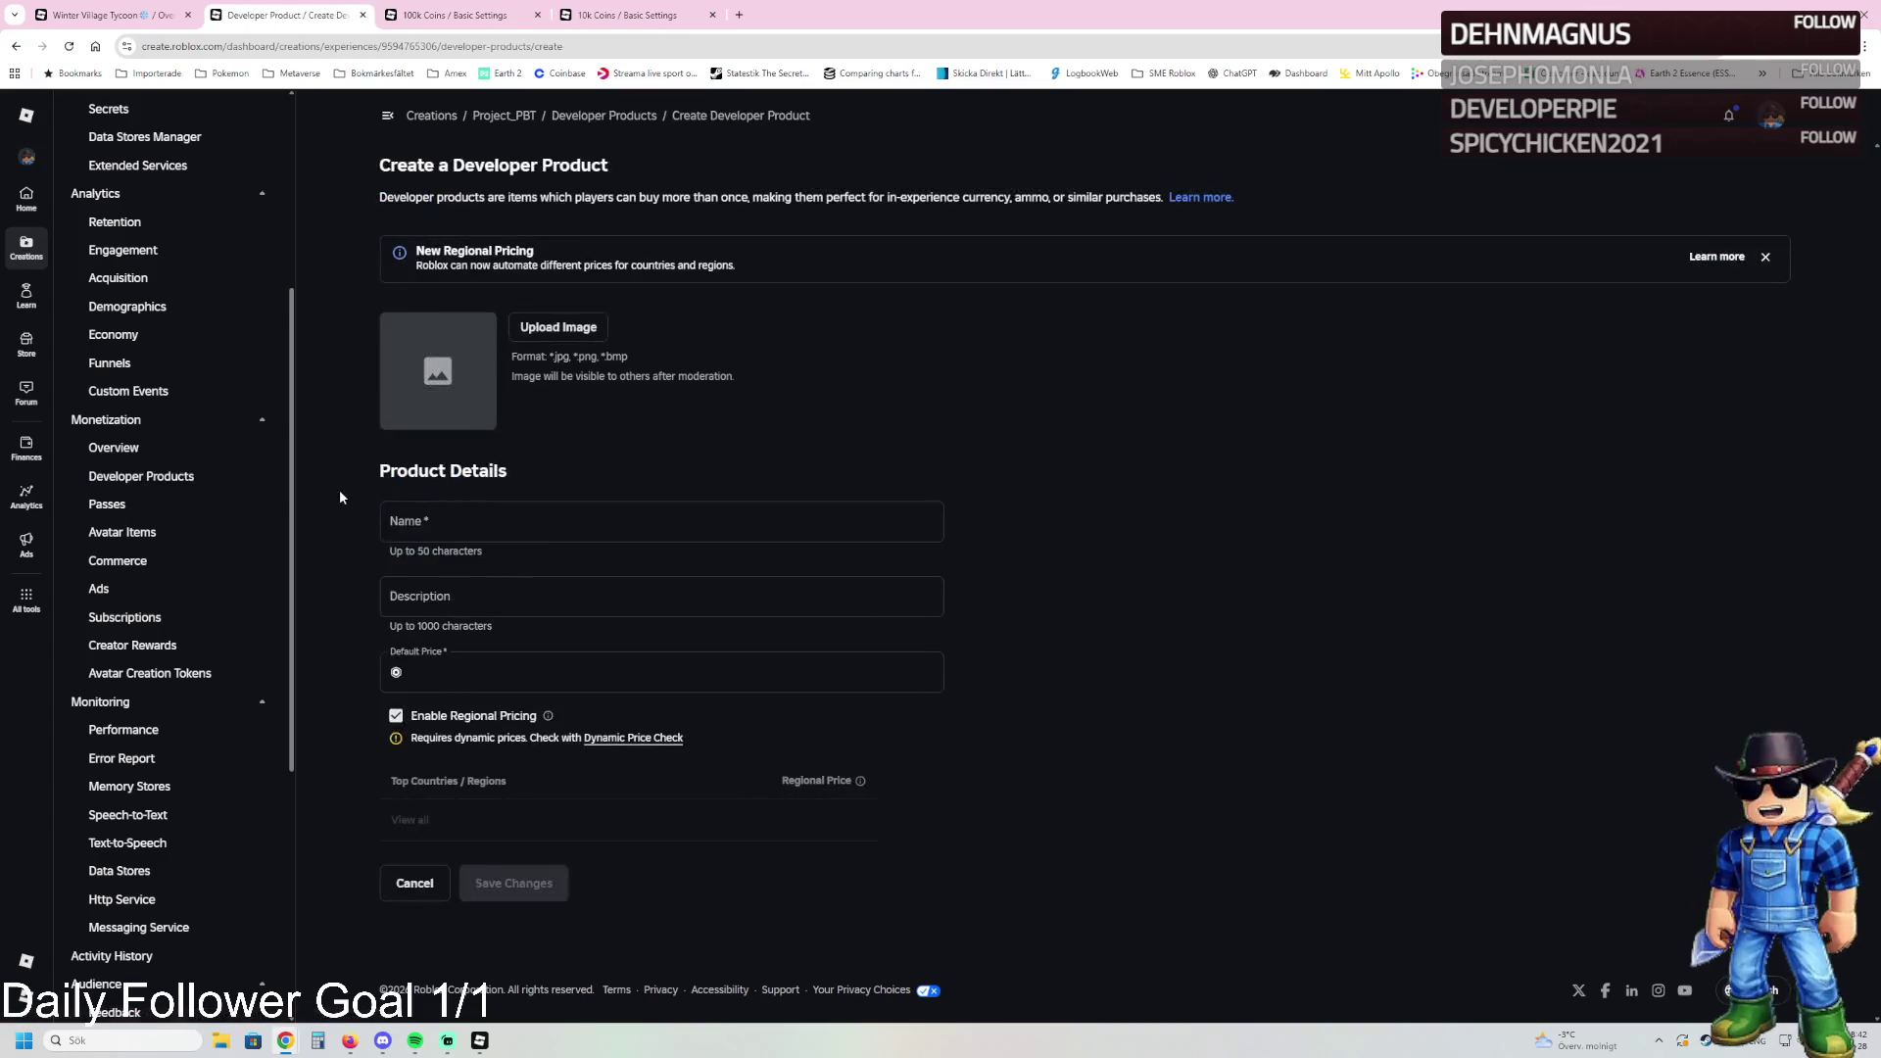
Step: Name the new developer product '25 Million Coins'
left_click(705, 525)
type("25 Mill")
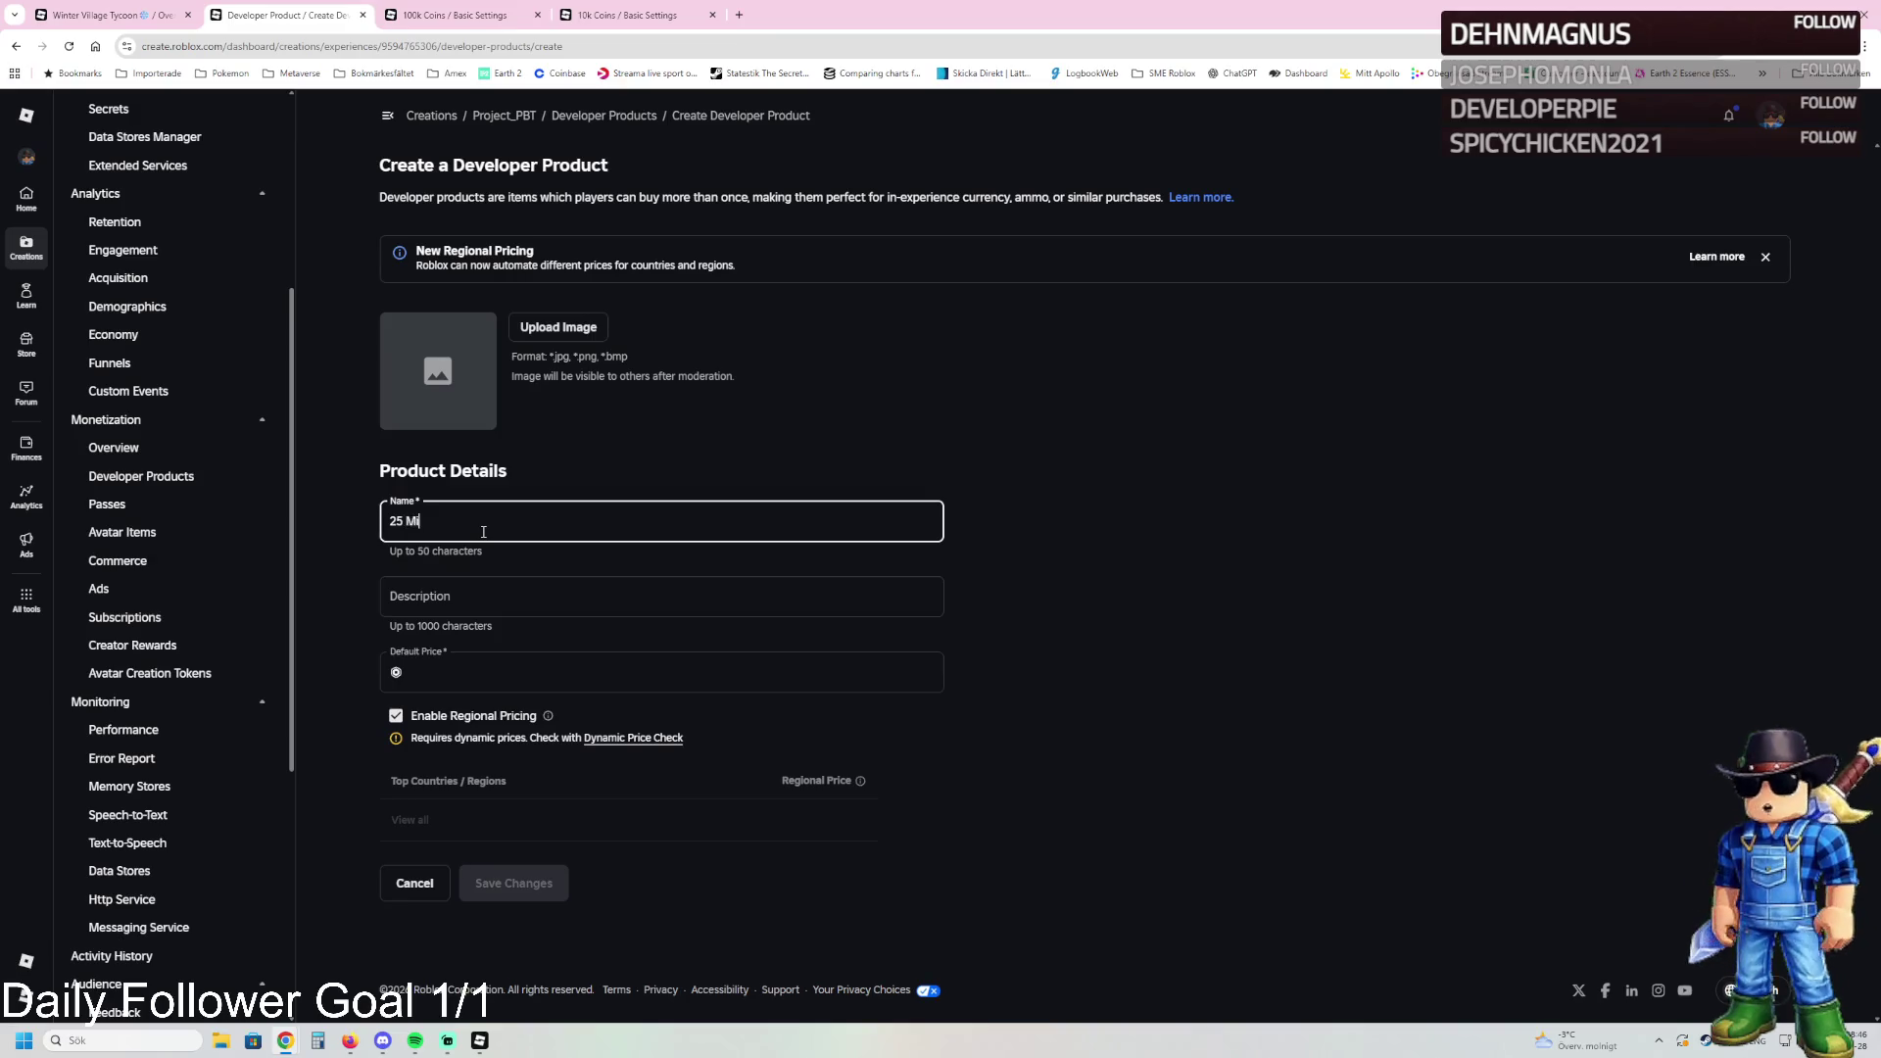
type("ion Coins")
left_click(496, 587)
left_click(492, 594)
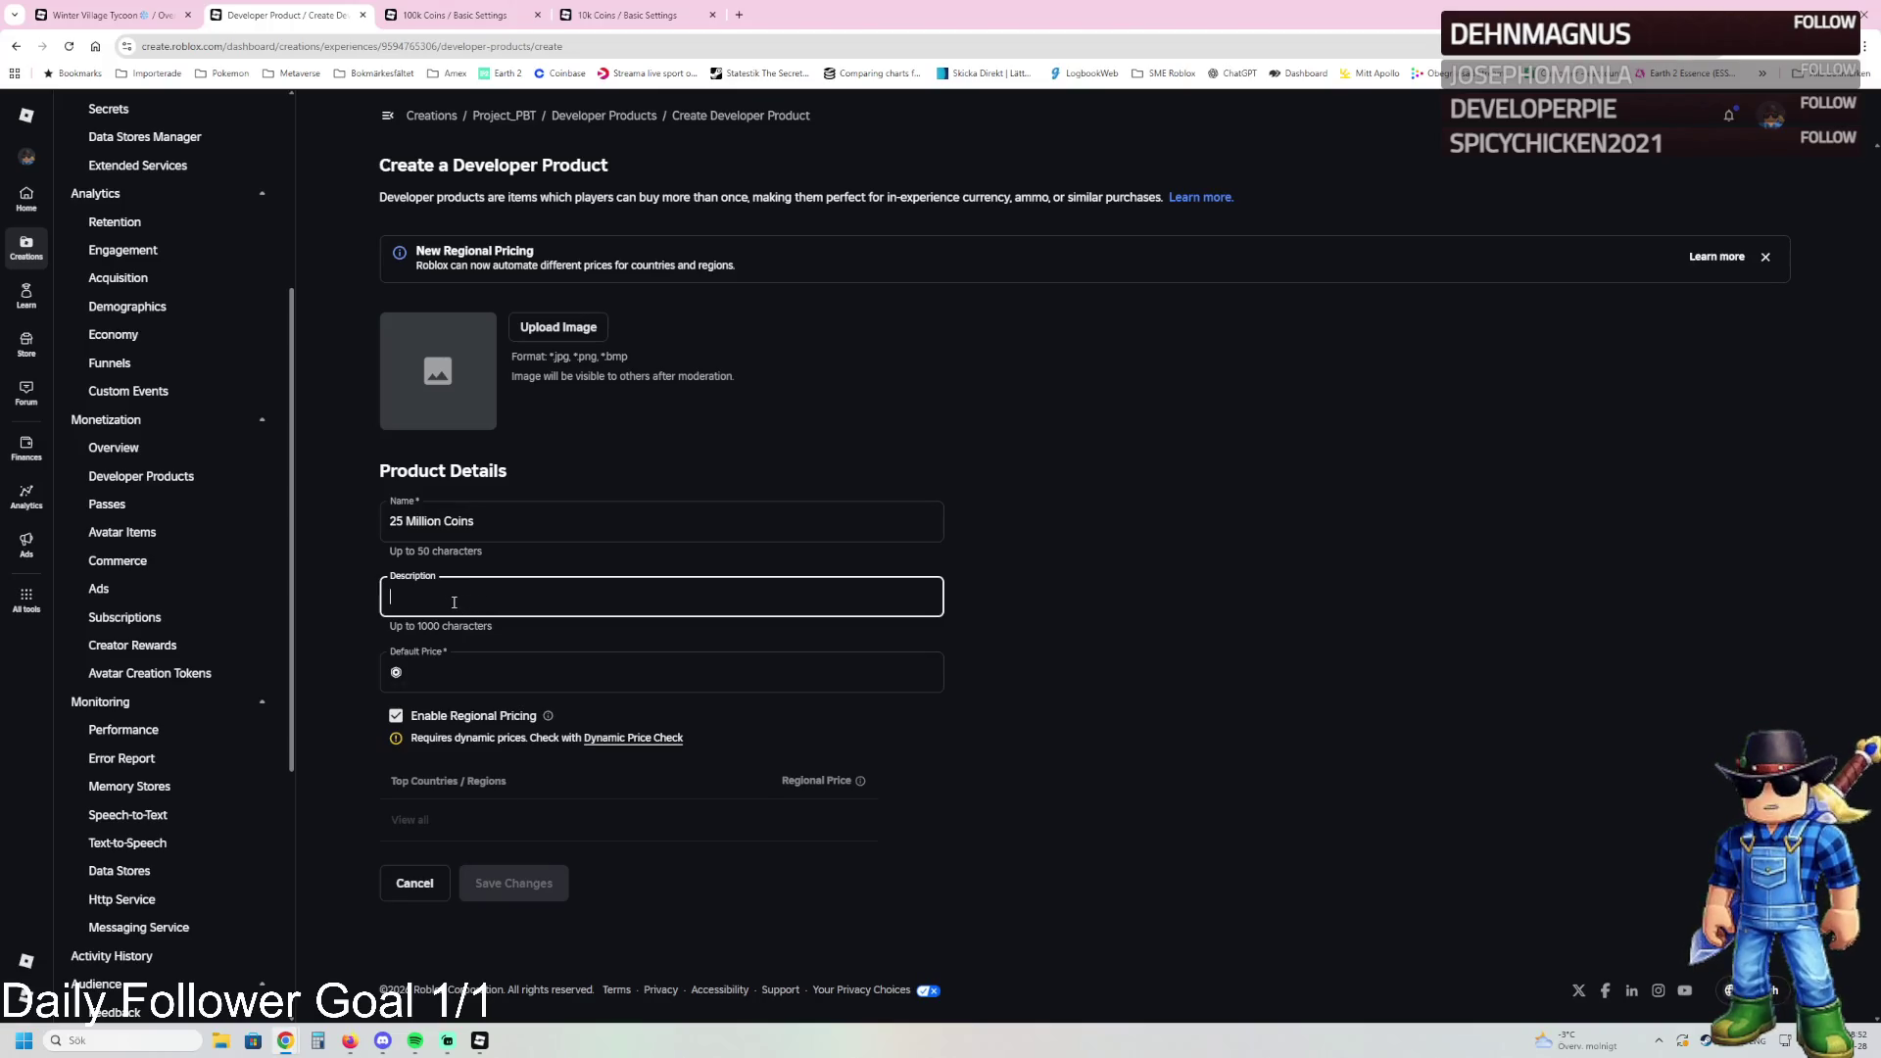
key("alt+Tab")
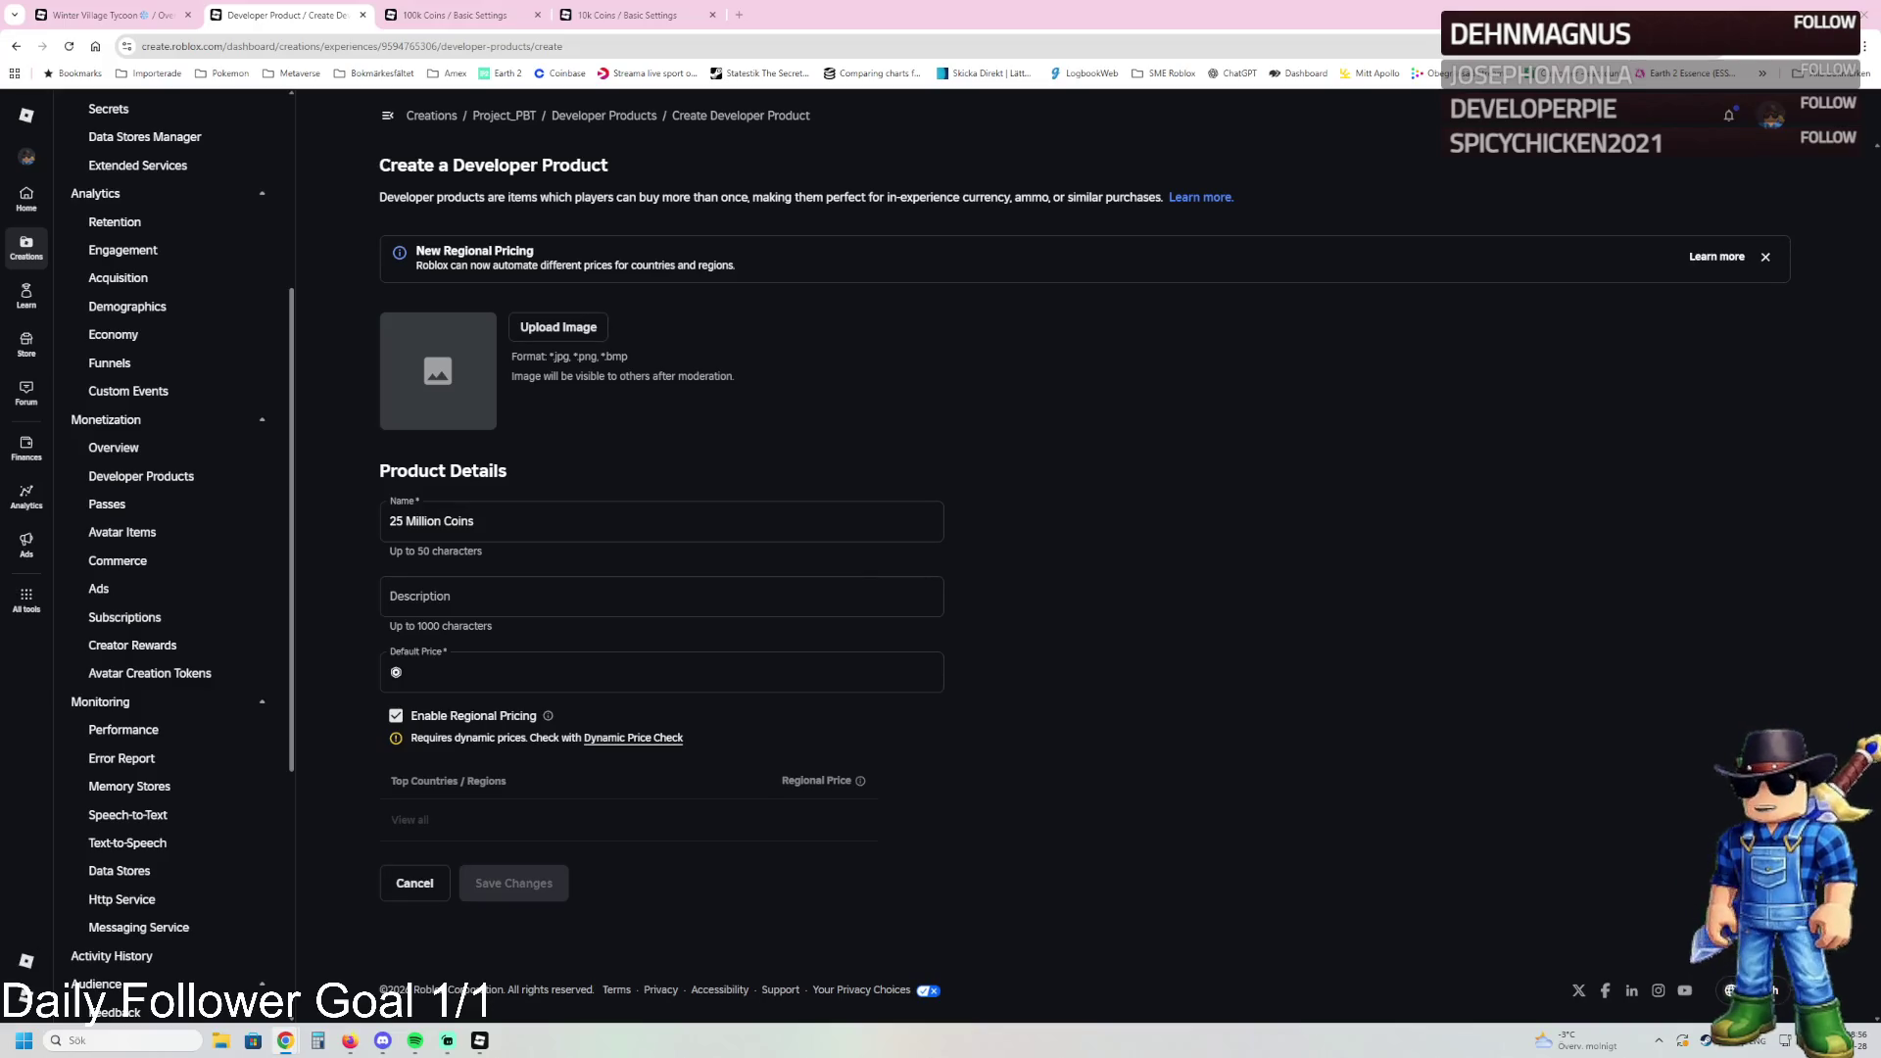
Step: Paste the description and correct its coin amount to 25,000,000
left_click(470, 586)
type("You buy 250,000,000 Coins")
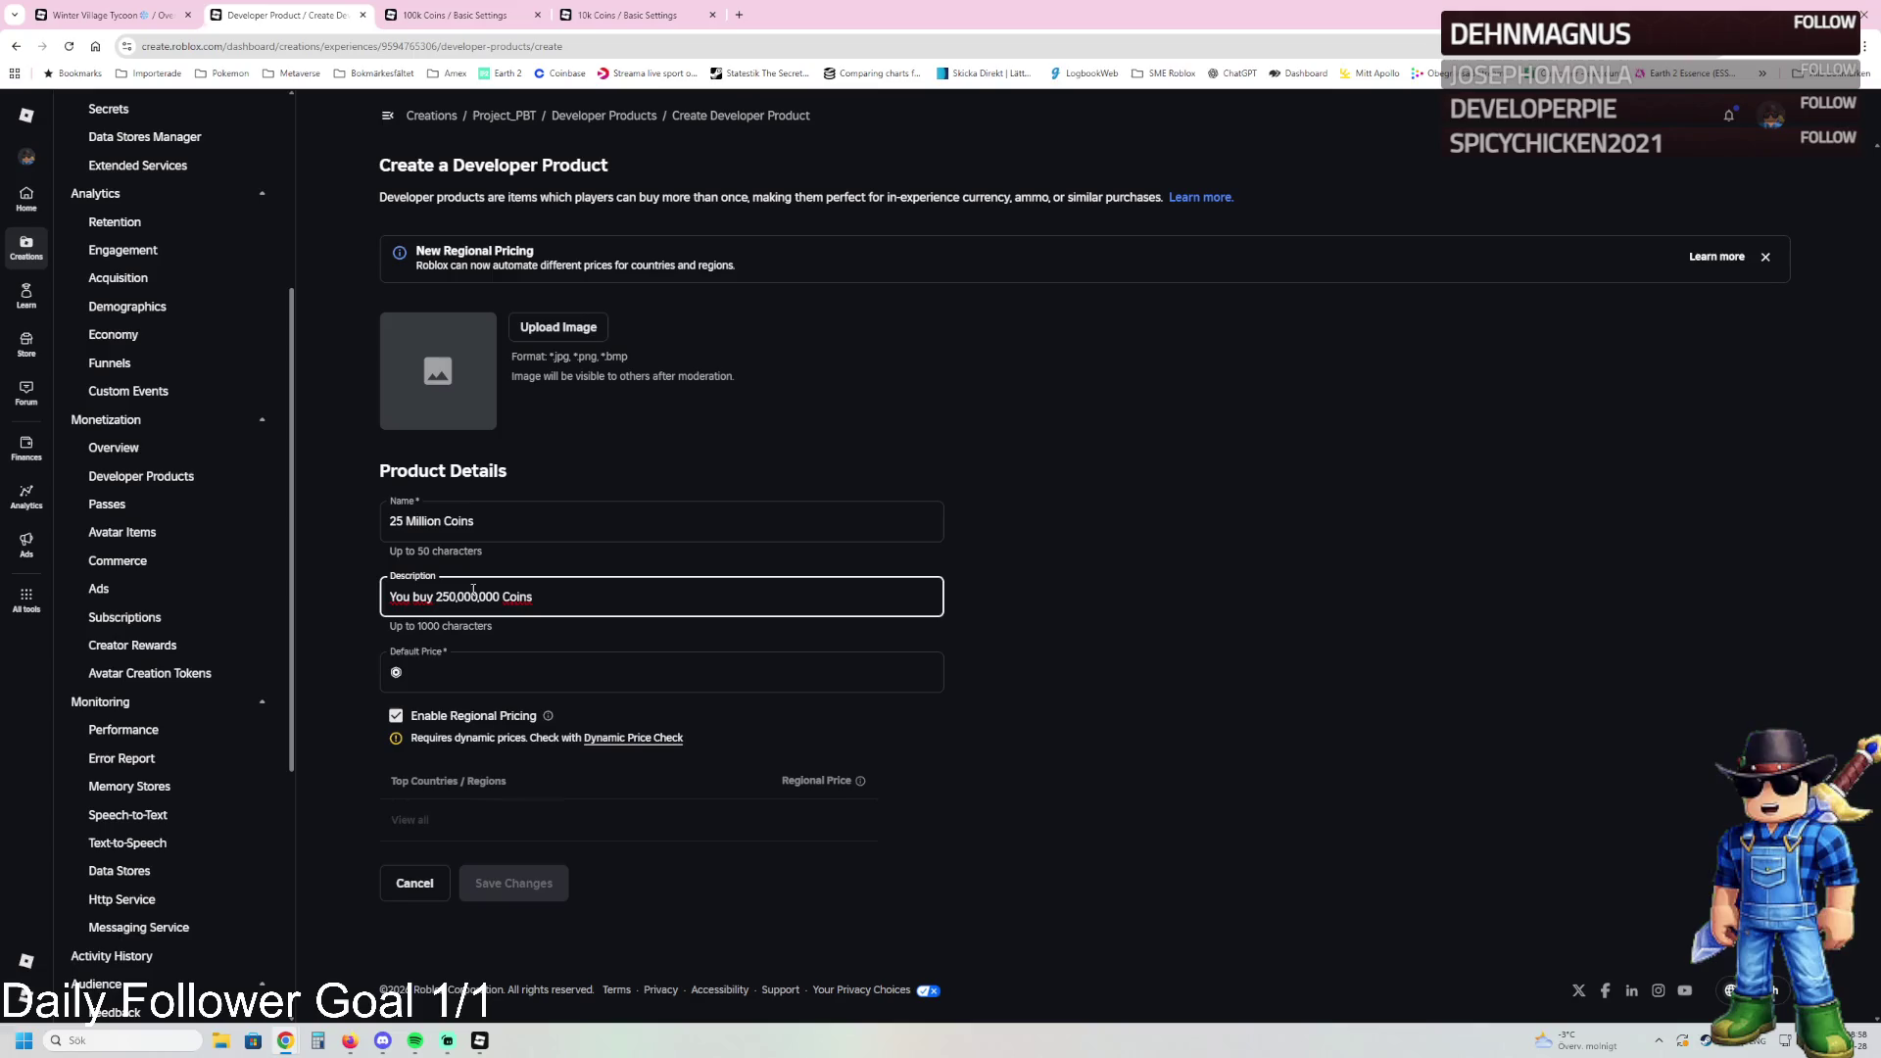
left_click(457, 597)
key("BackSpace")
key("BackSpace")
type(",000,")
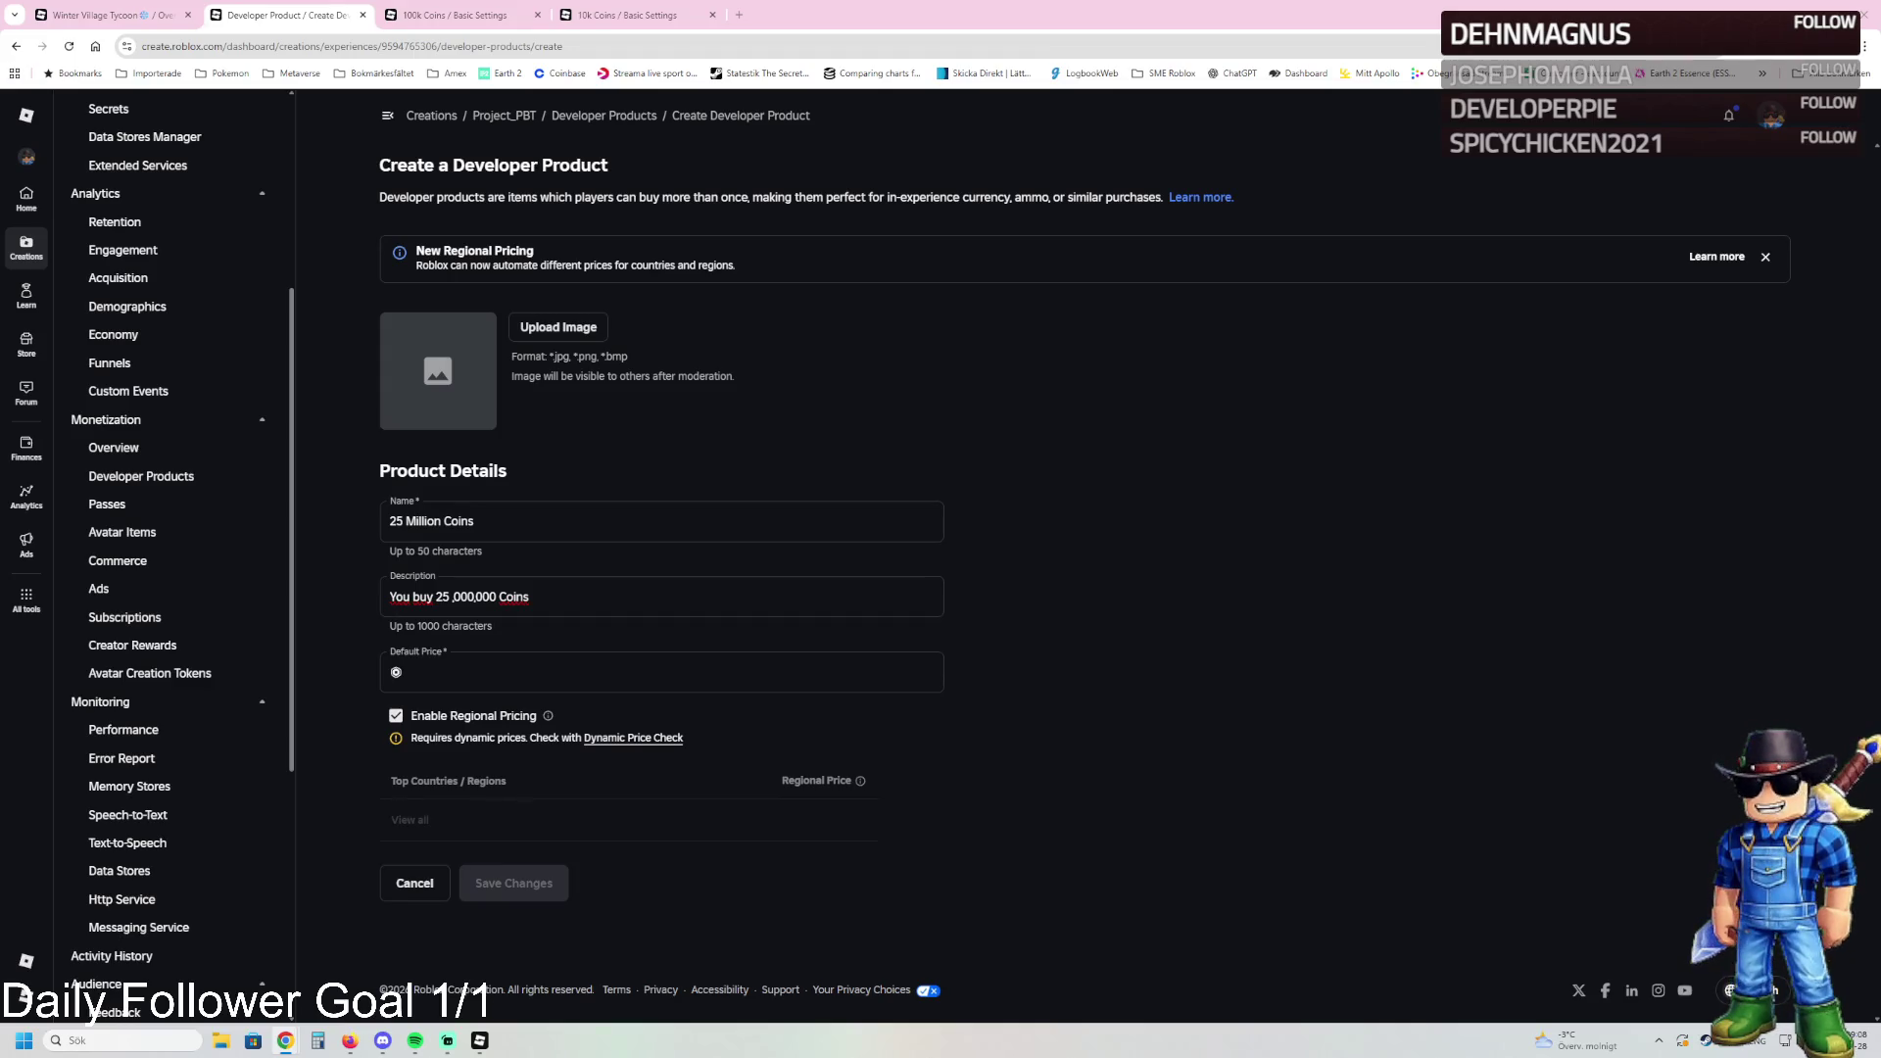
left_click(591, 609)
key("BackSpace")
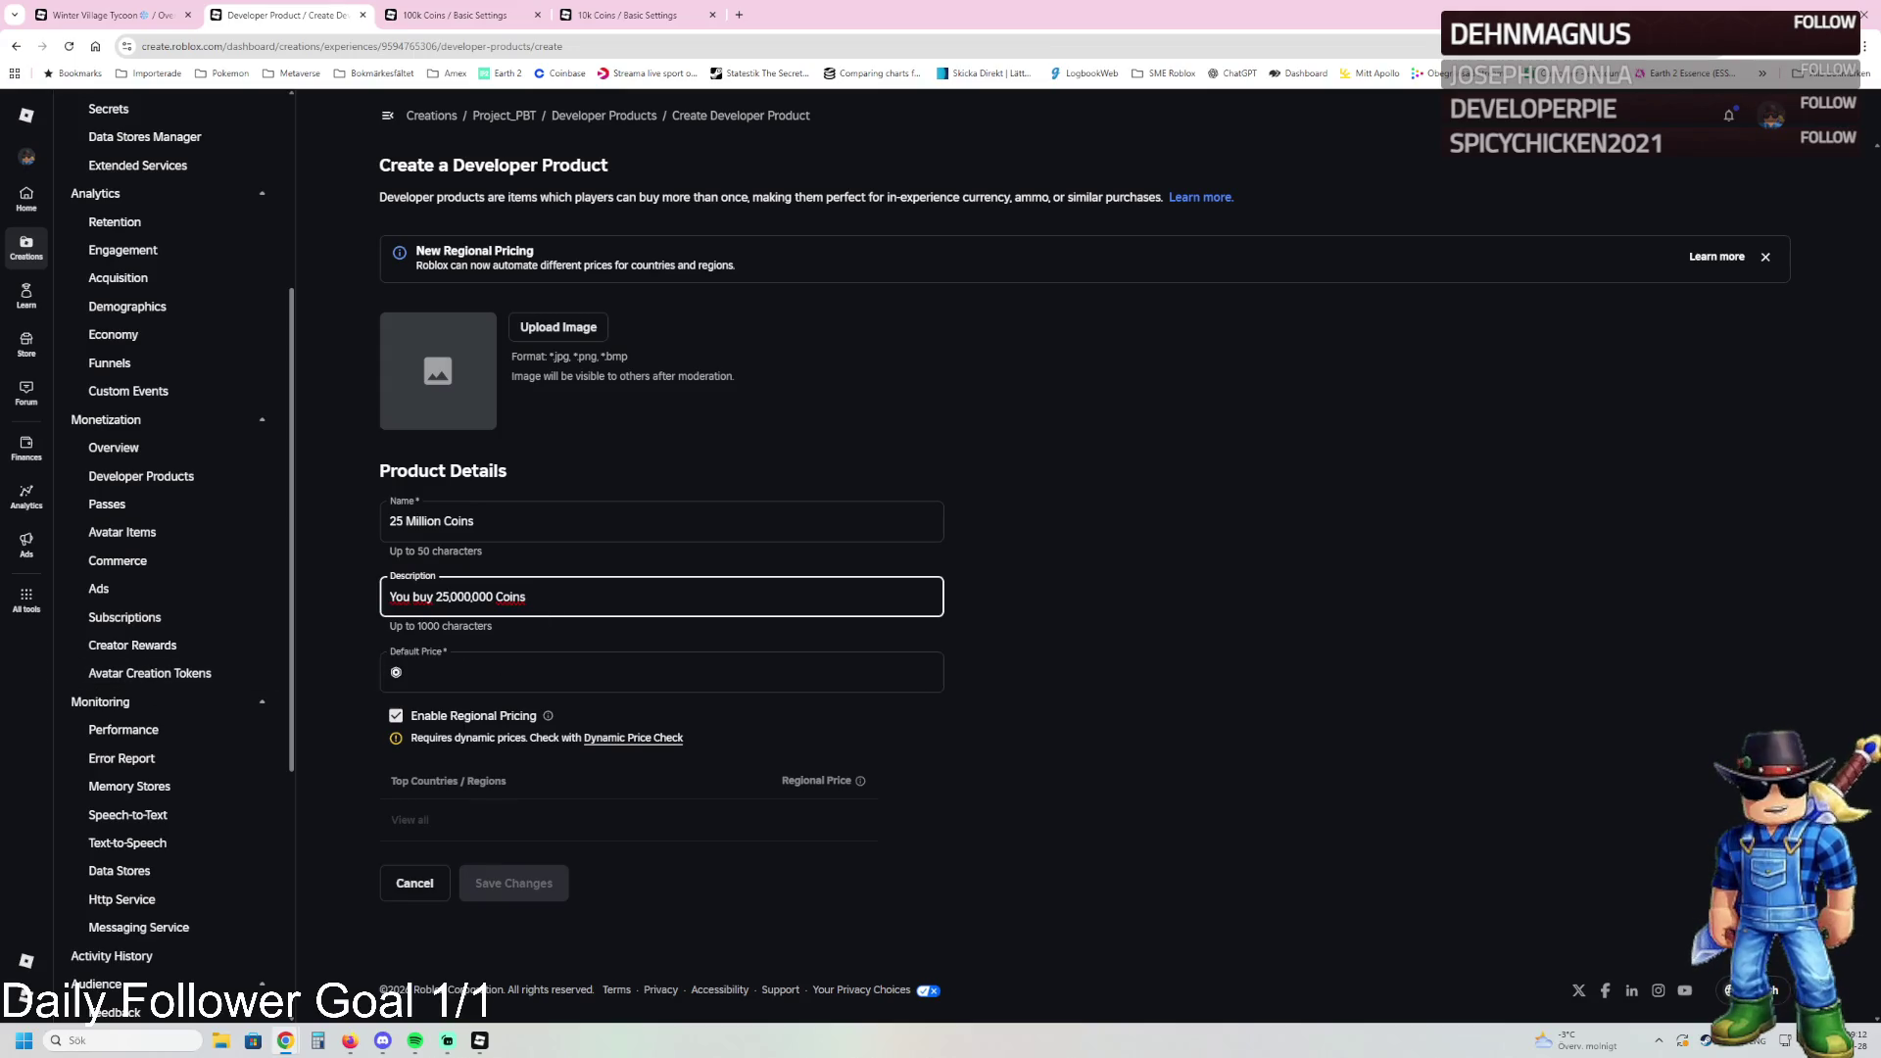
Step: Set price 199, add a coin image, disable regional pricing, and save
left_click(508, 672)
type("199")
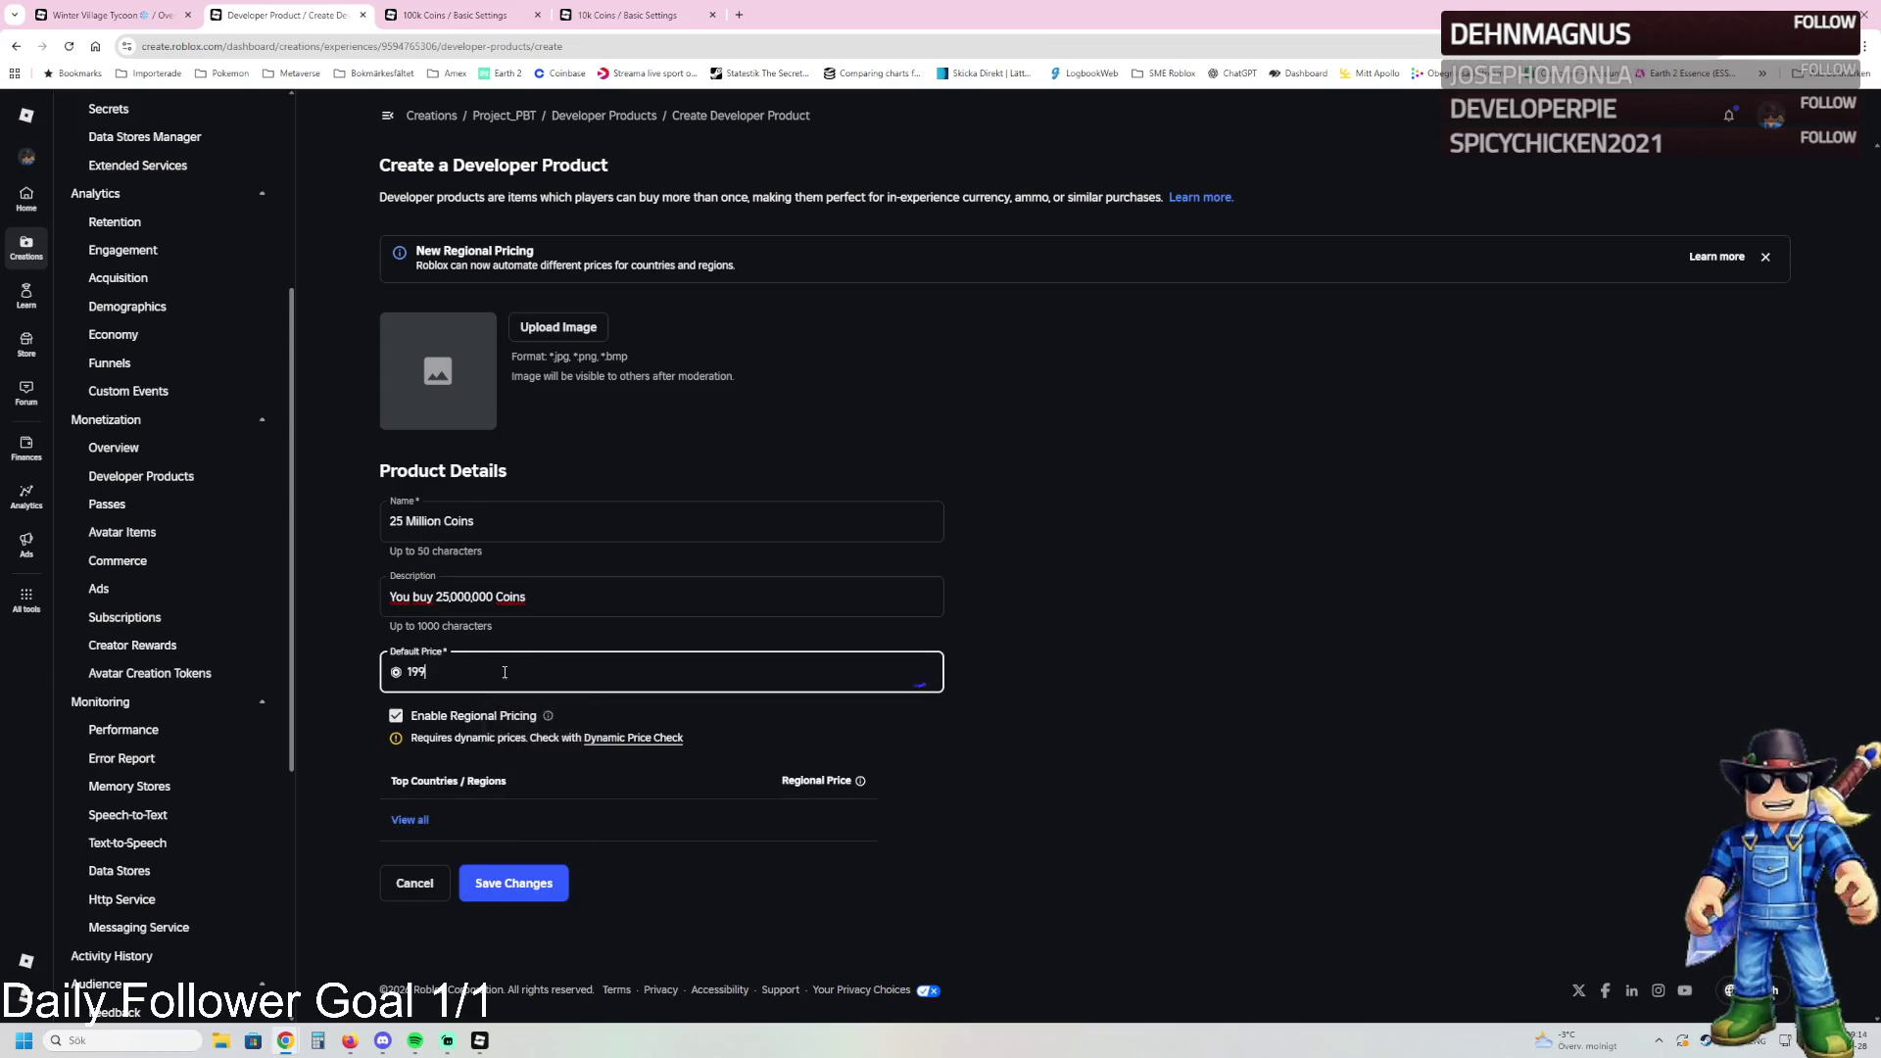
left_click(574, 331)
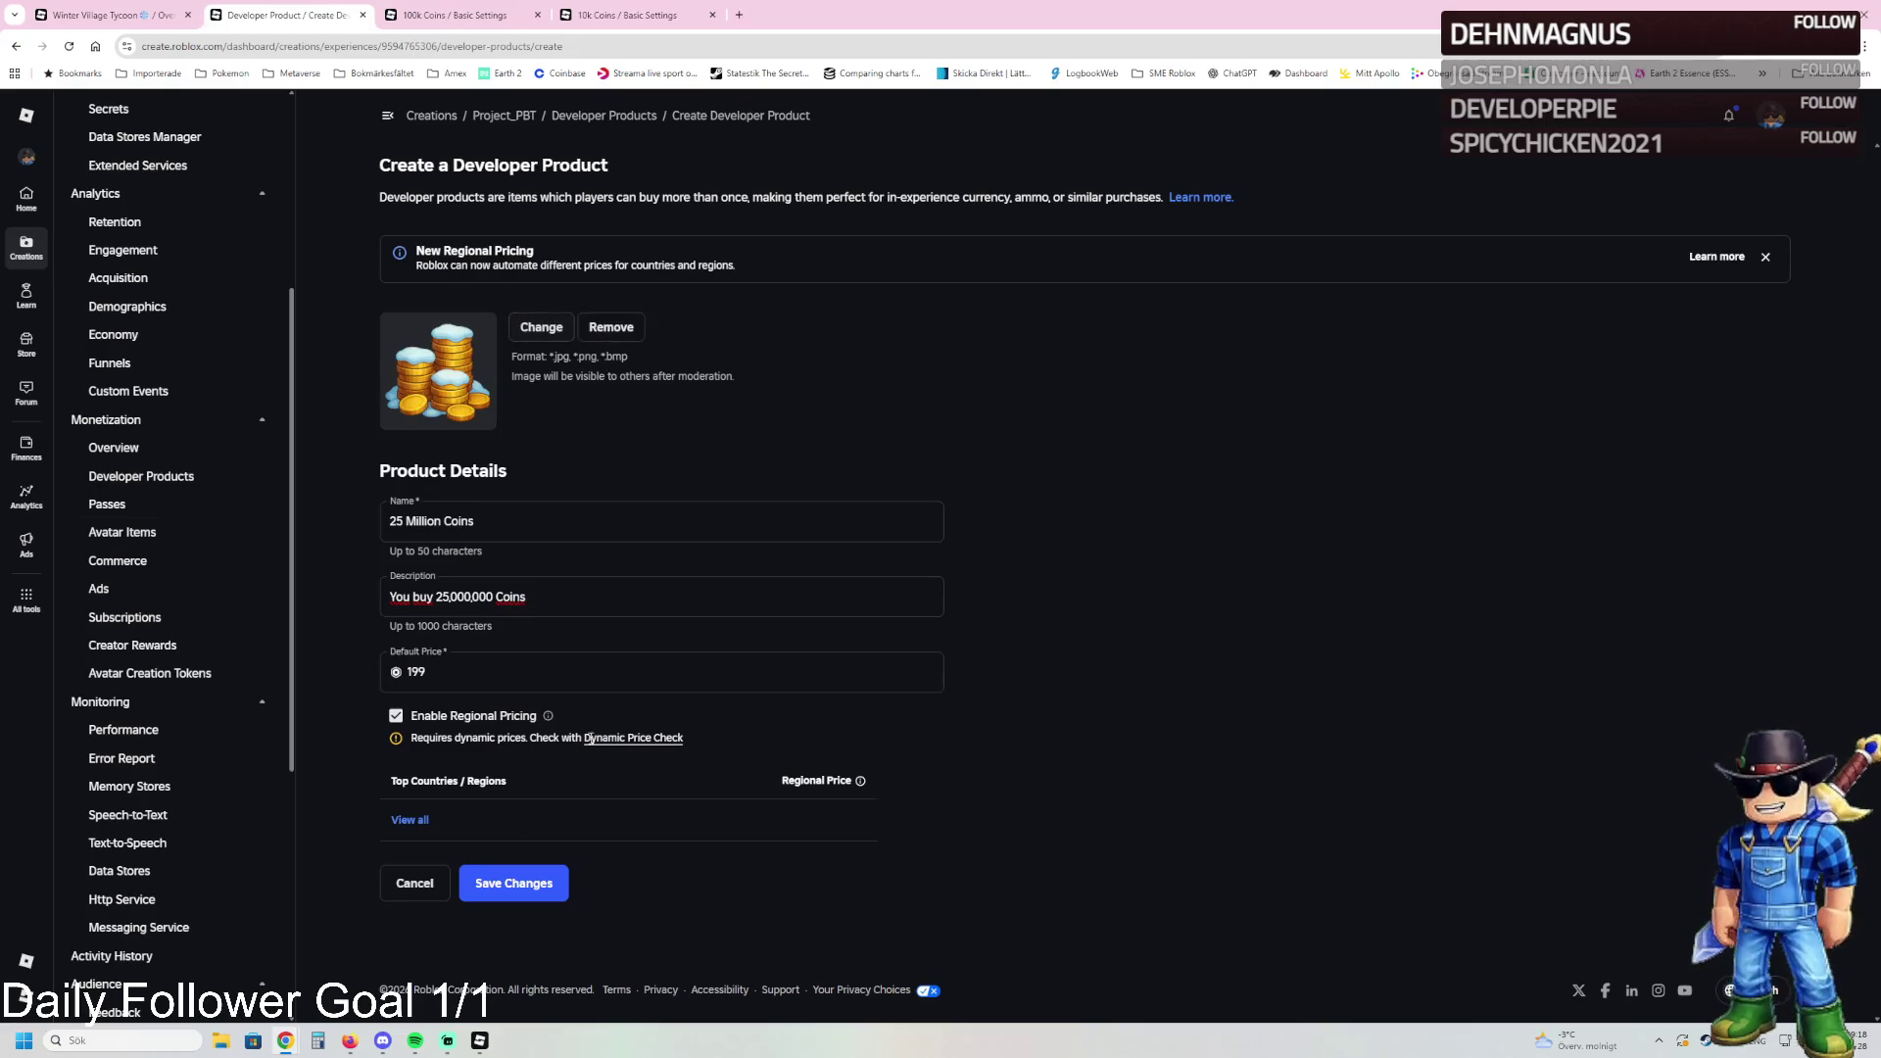
left_click(396, 716)
left_click(517, 800)
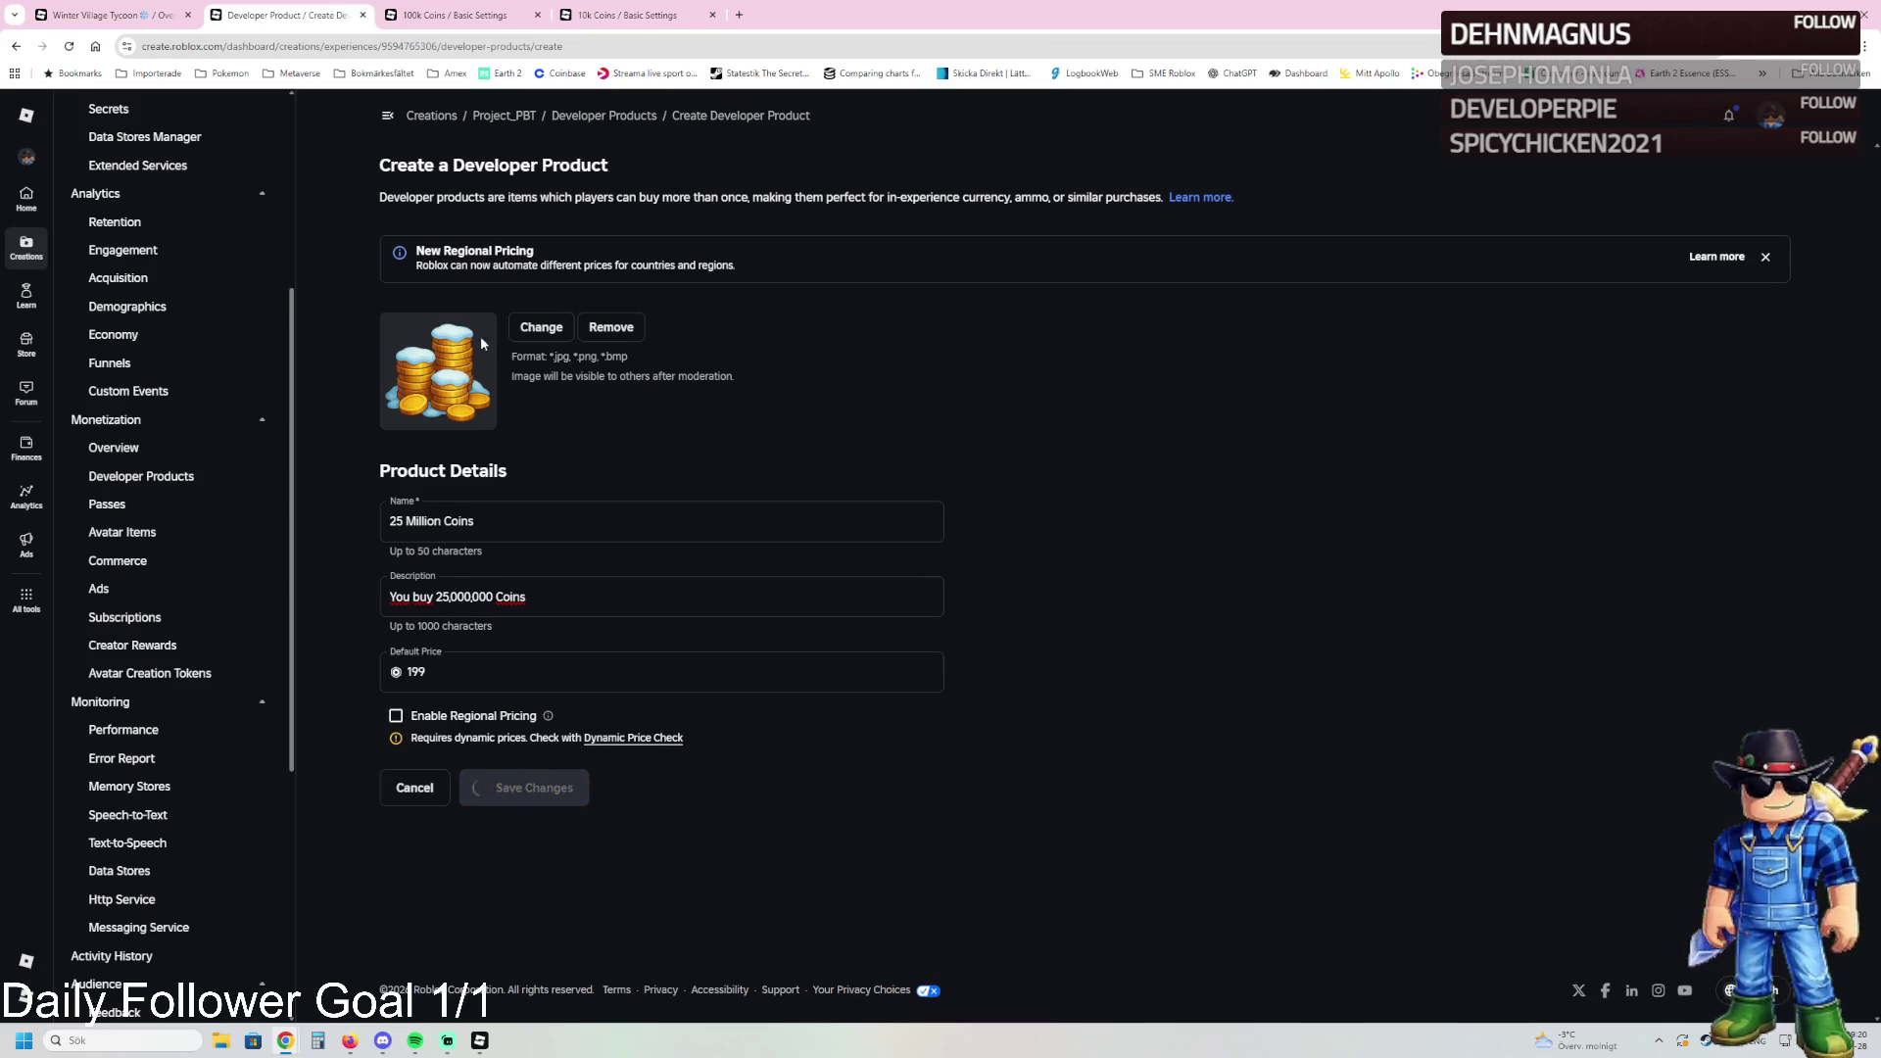
key("ctrl+Tab")
key("ctrl+a")
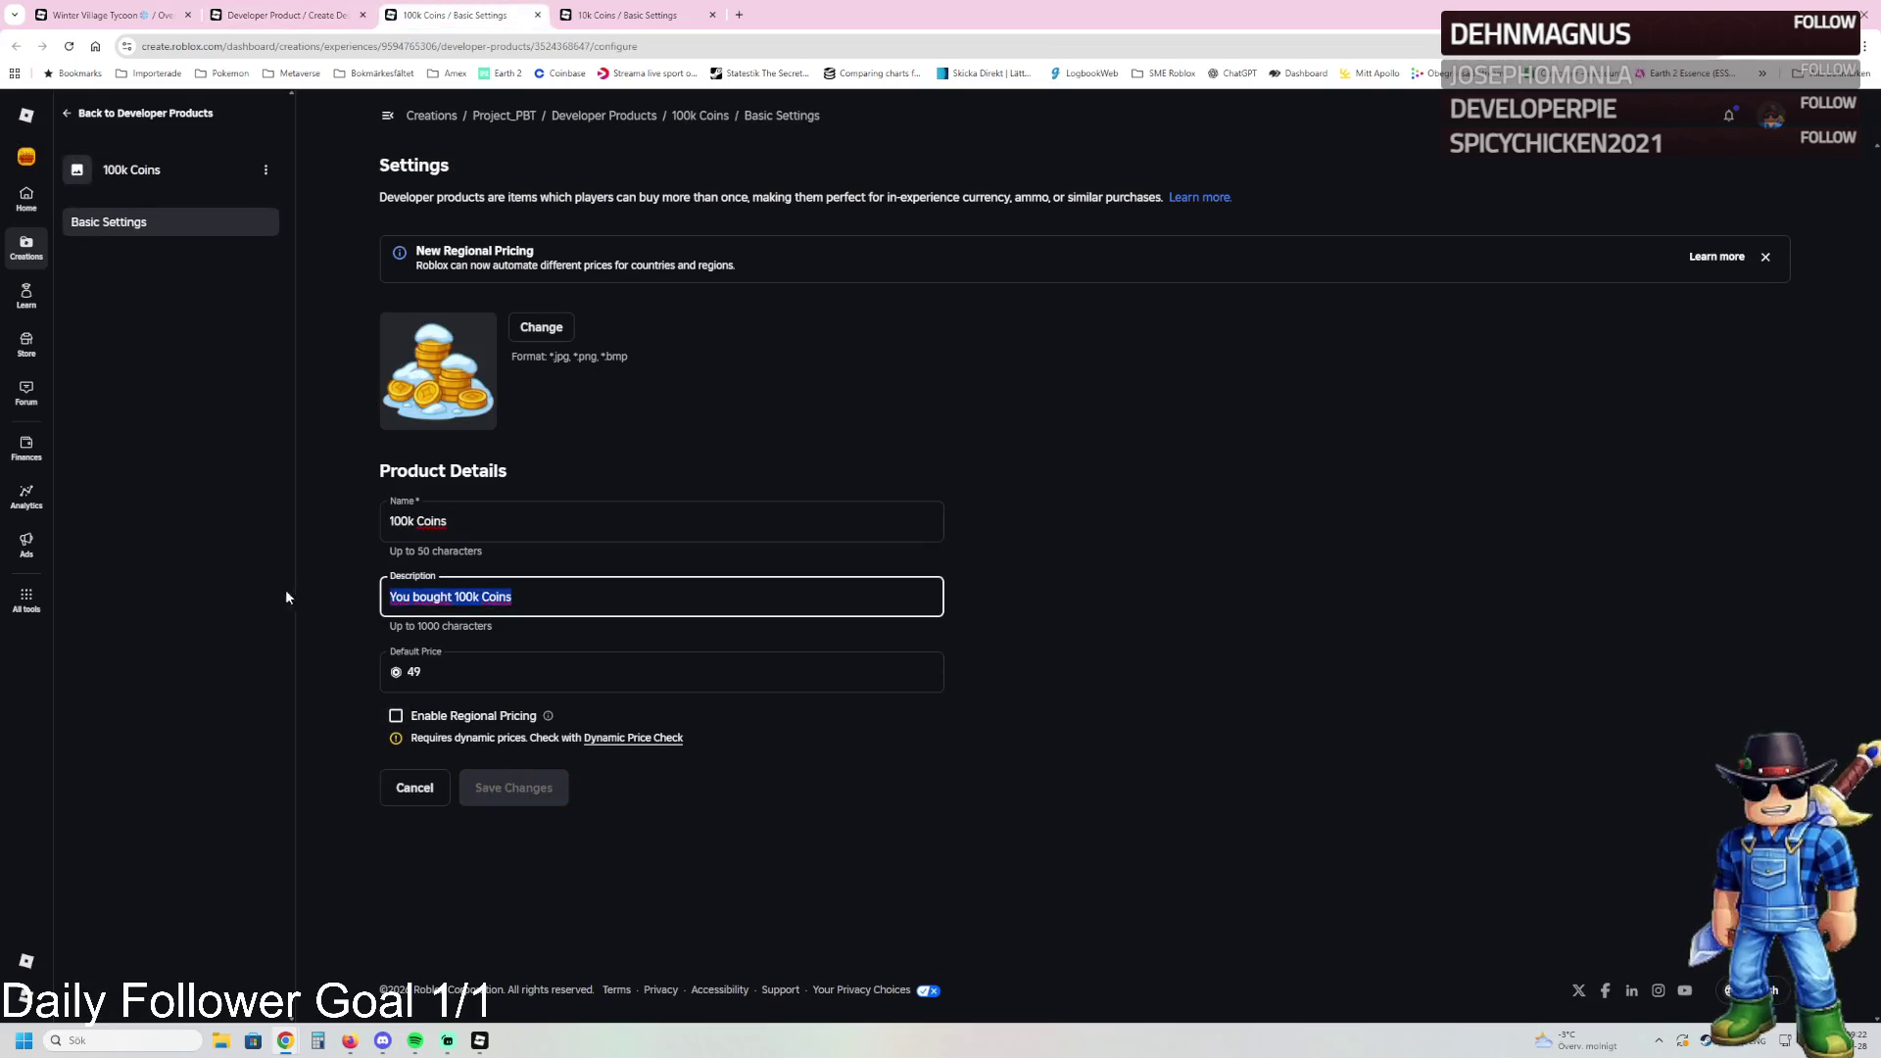
Step: Rewrite the 100k Coins description to 'Buy 100,000 Coins'
type("You buy 250,000,000 Coins")
double_click(467, 597)
key("alt+Tab")
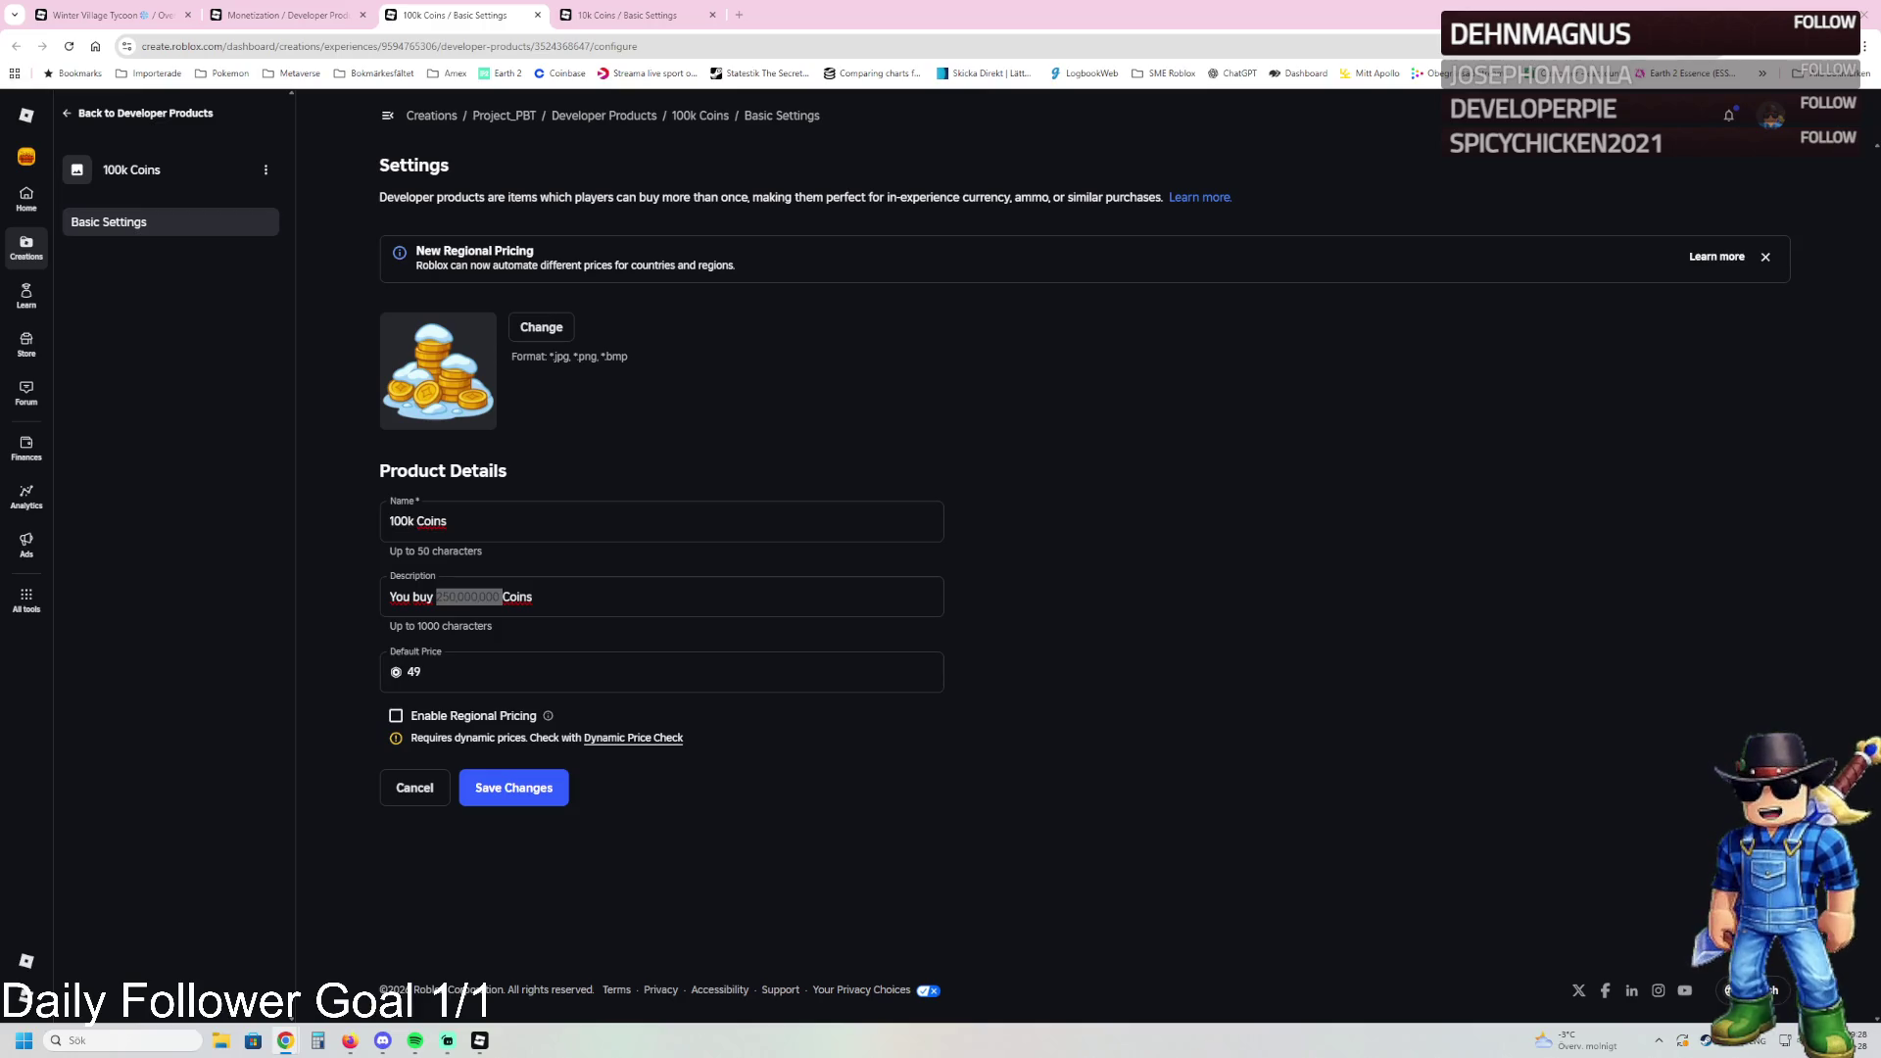
left_click(539, 597)
key("ctrl+a")
type("Buy 25,000 Coins")
left_click(414, 596)
type("100")
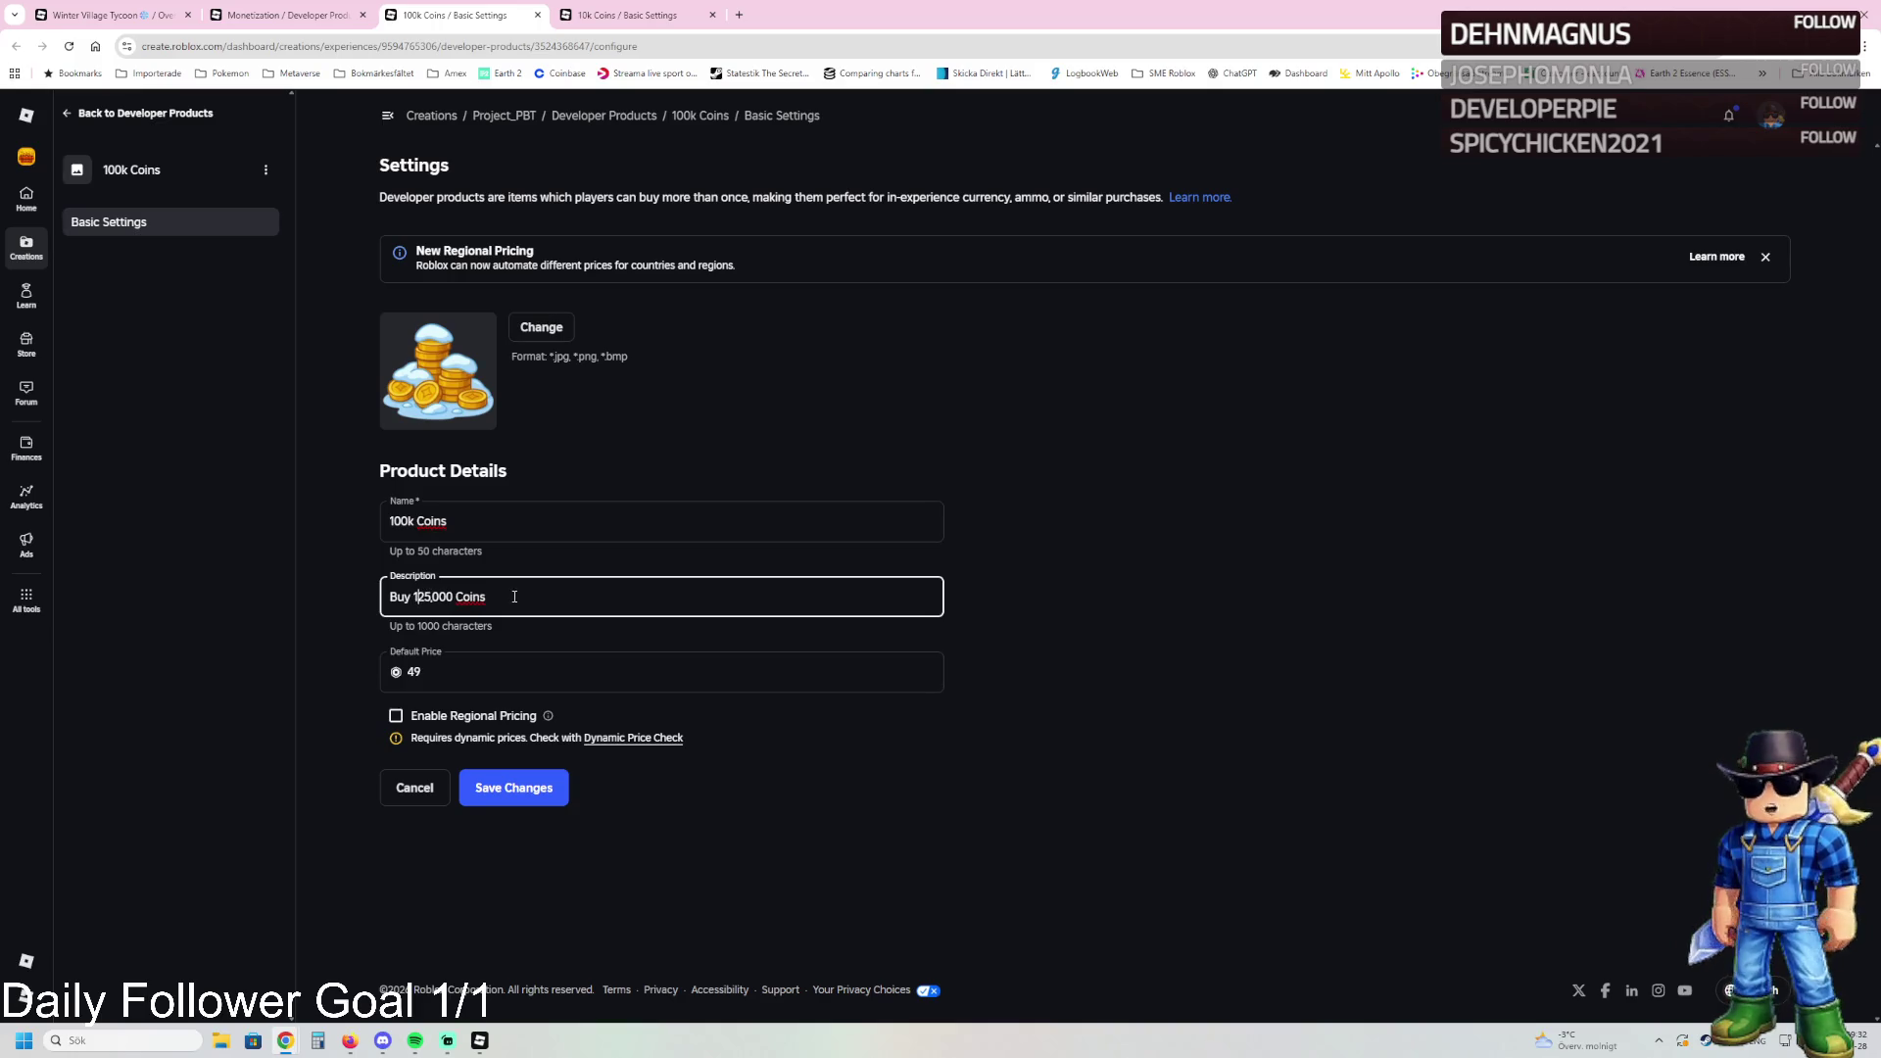
key("Delete")
key("Delete")
key("Delete")
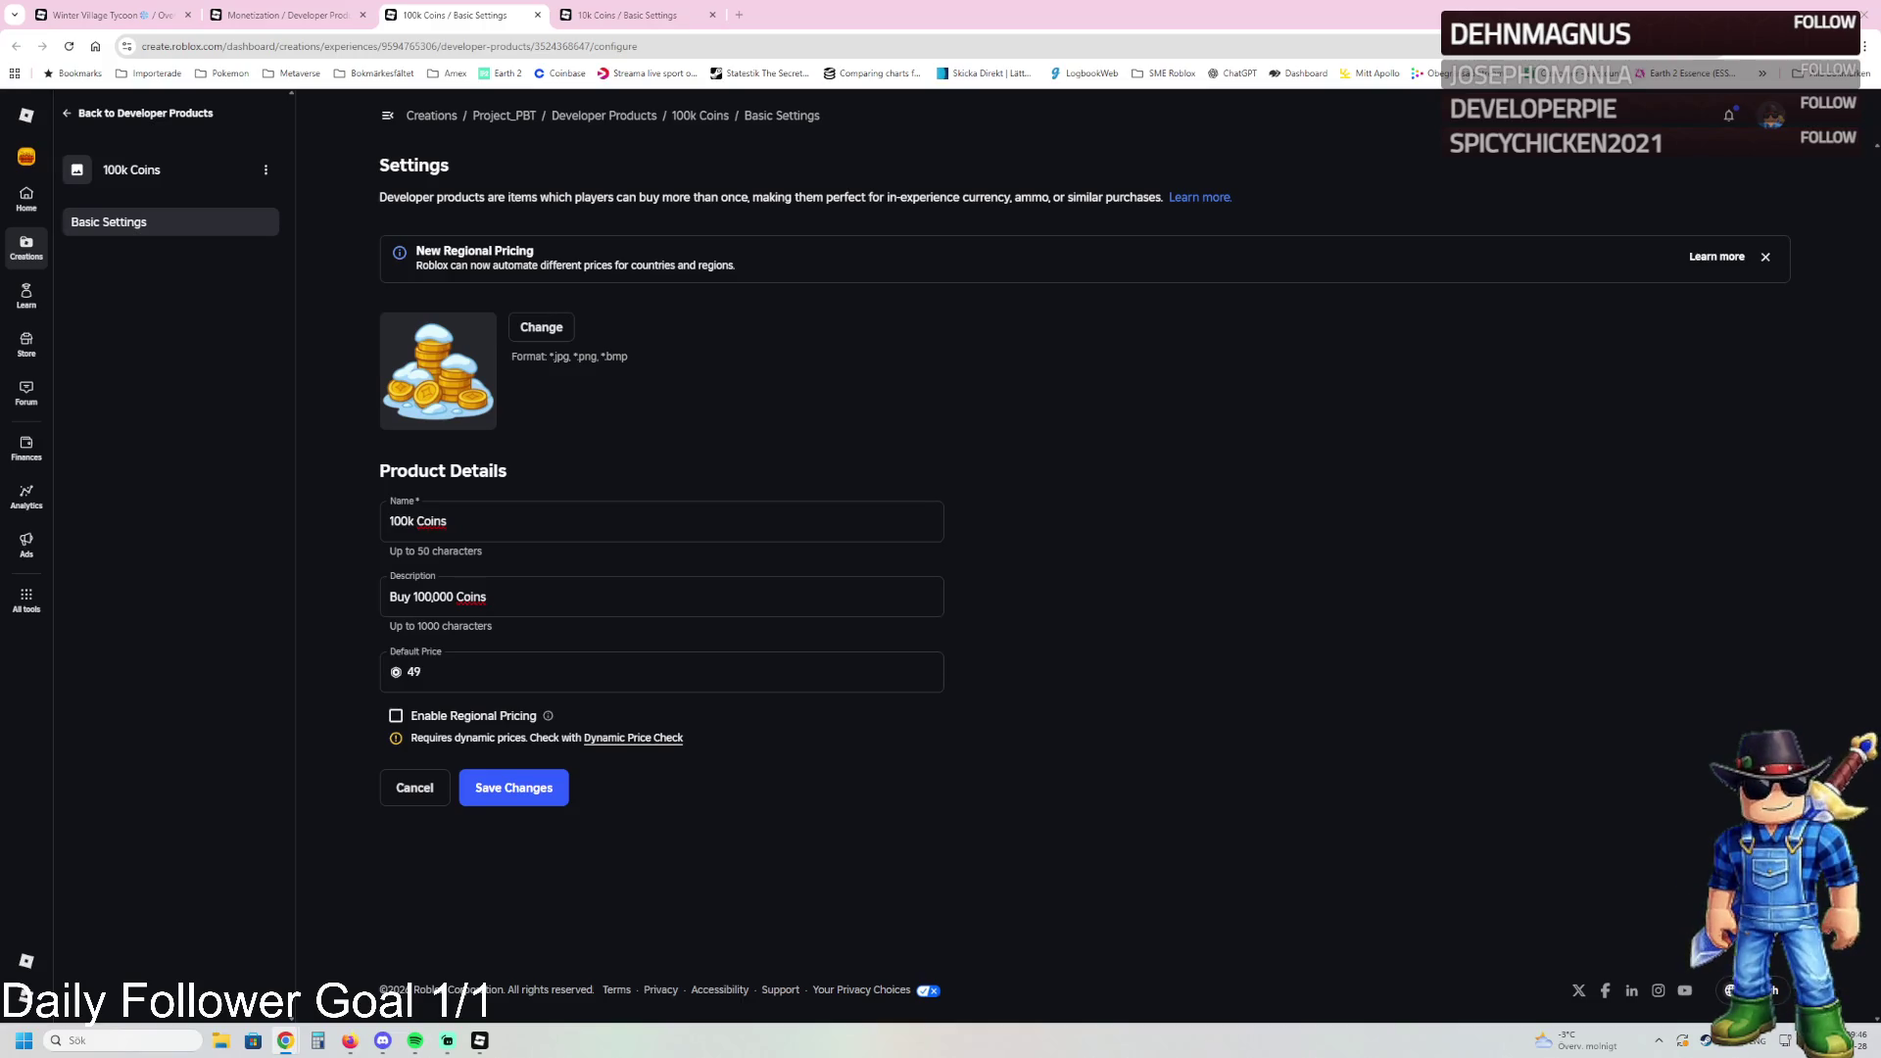
Step: Change the 100k Coins price from 49 to 59 and save
double_click(414, 672)
key("BackSpace")
type("59")
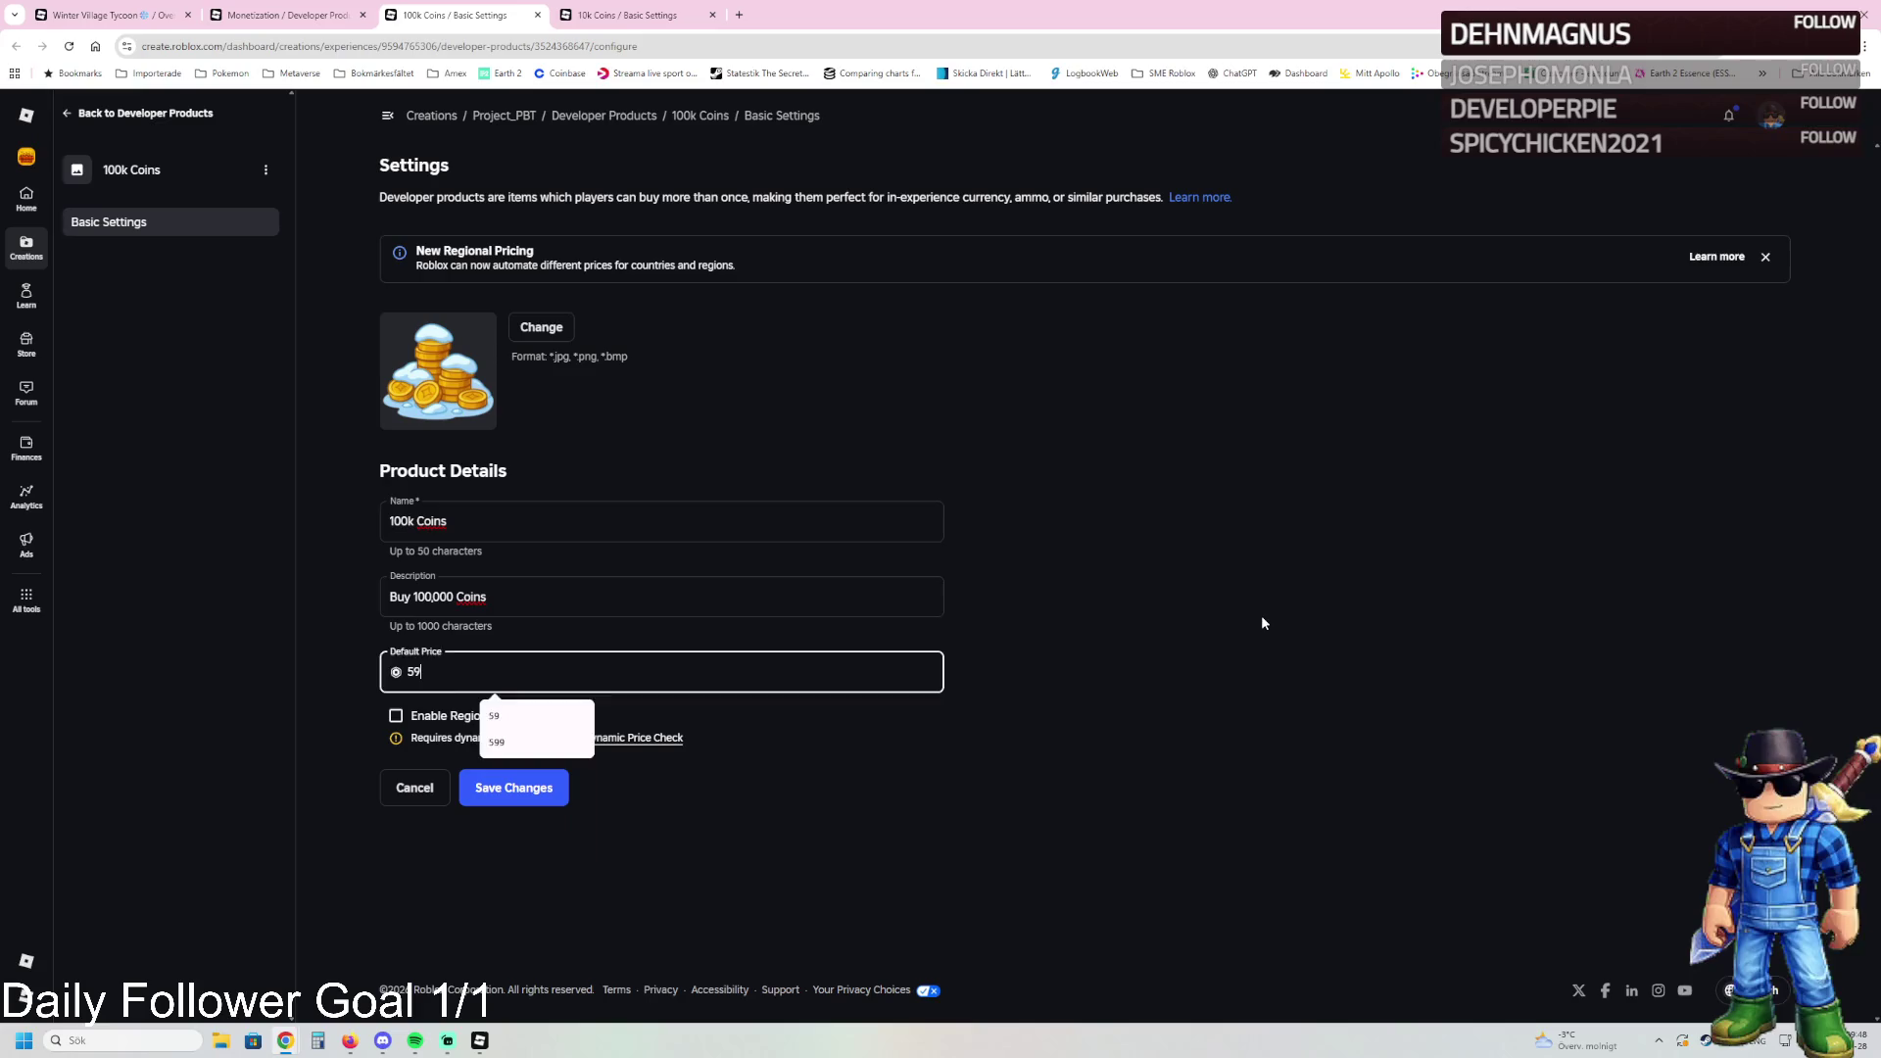
left_click(1262, 621)
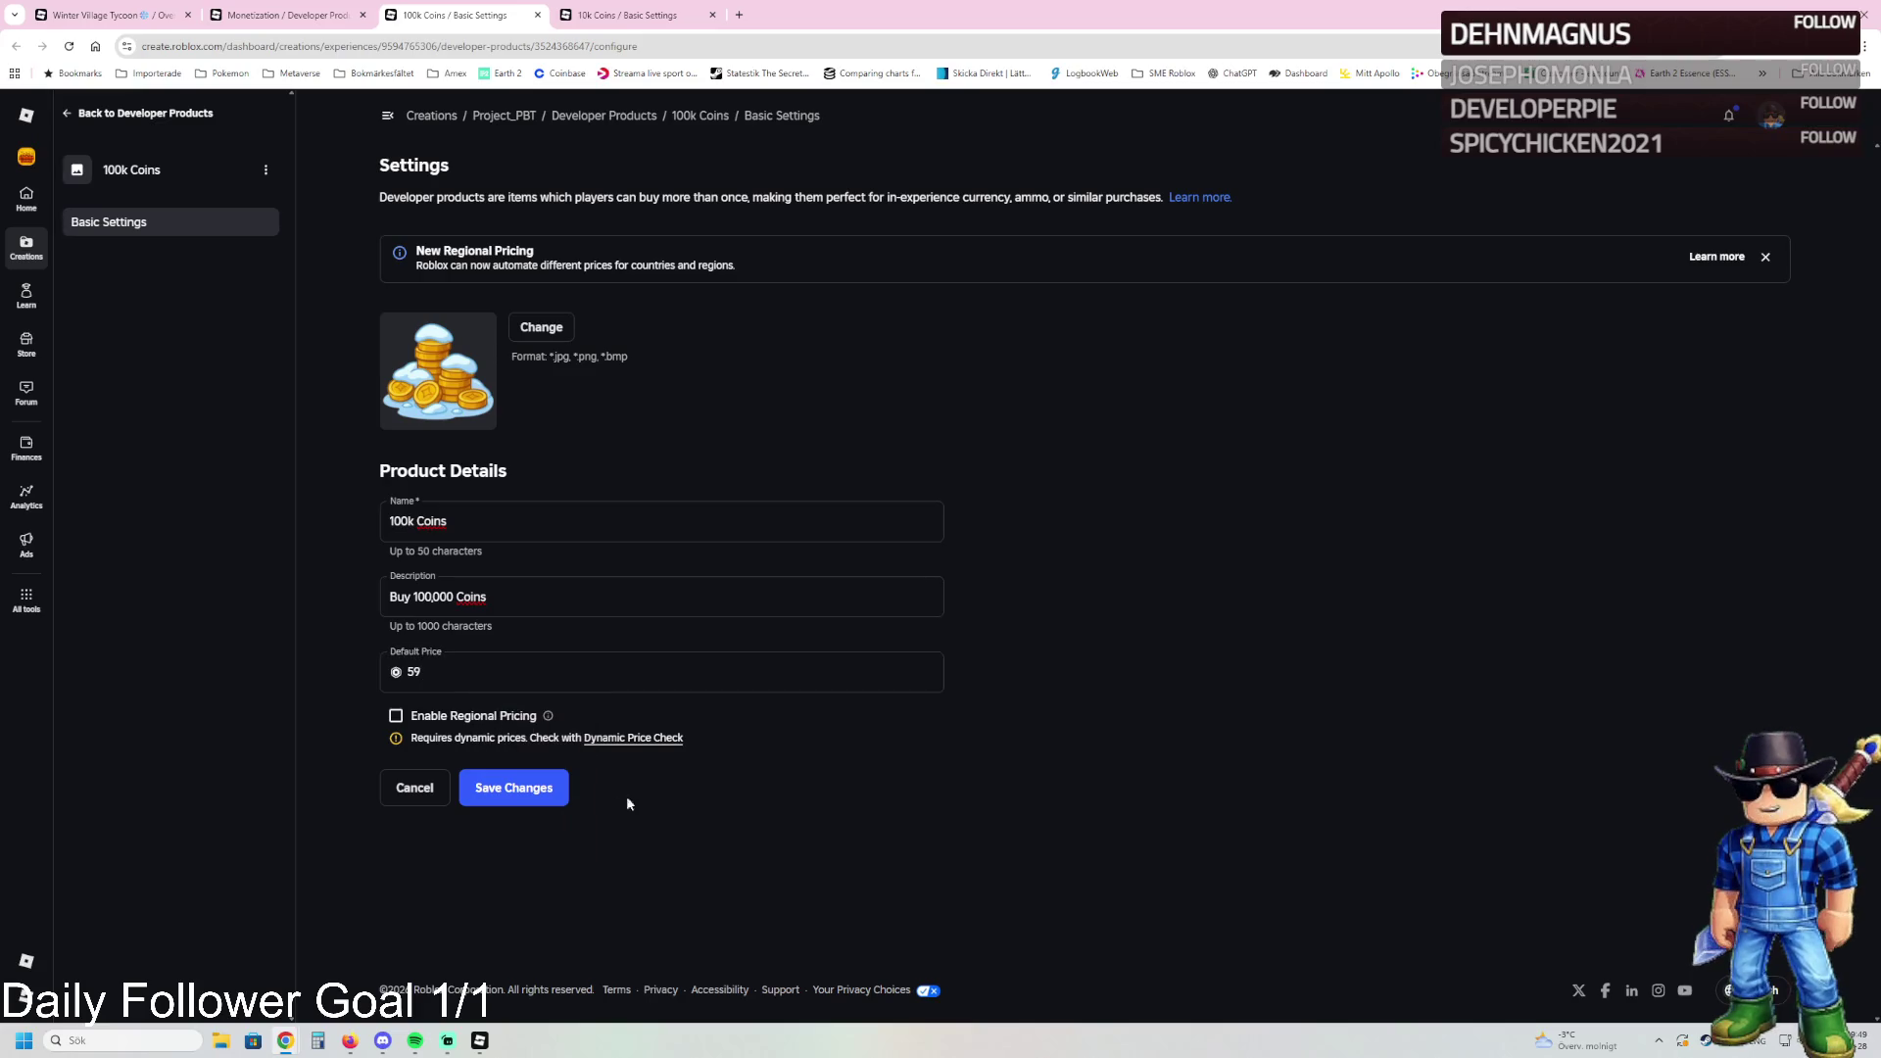
left_click(514, 790)
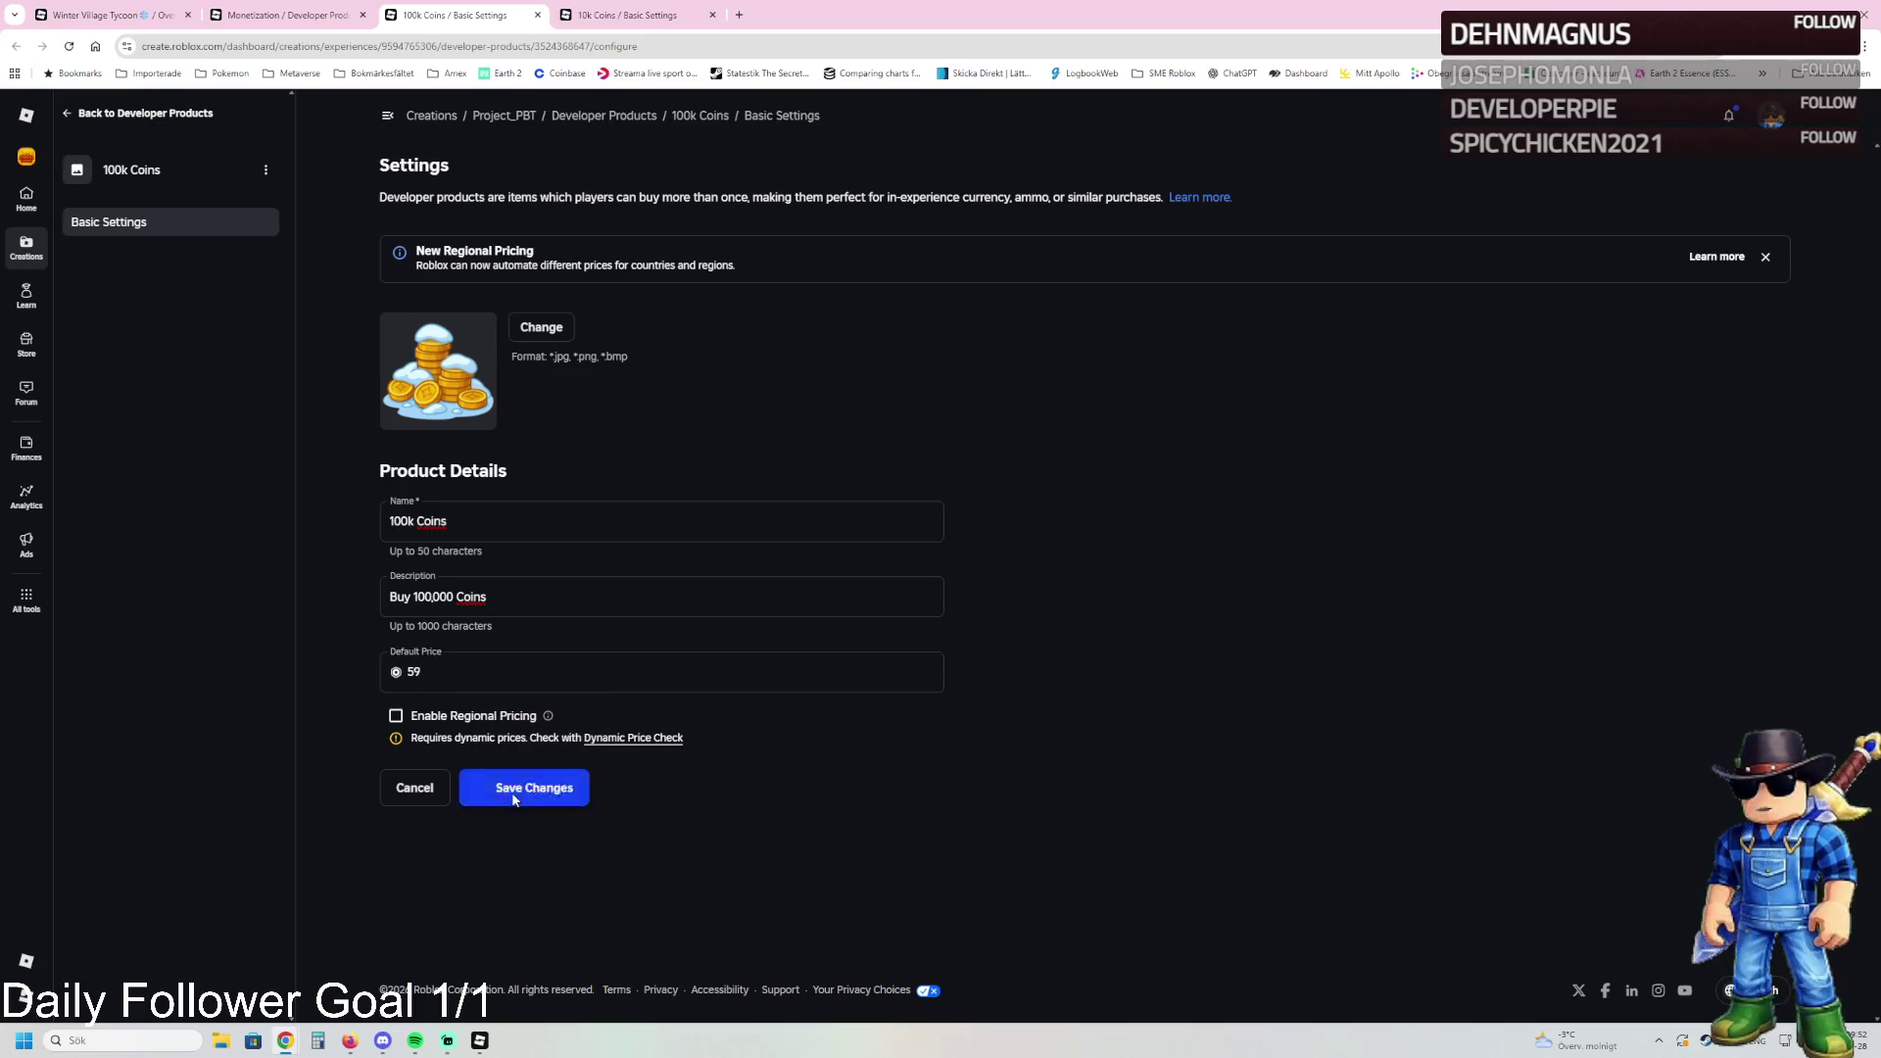
Step: Change the 10k Coins description to 'Buy 10,000 Coins' and save
left_click(627, 15)
left_click_drag(480, 594, 336, 596)
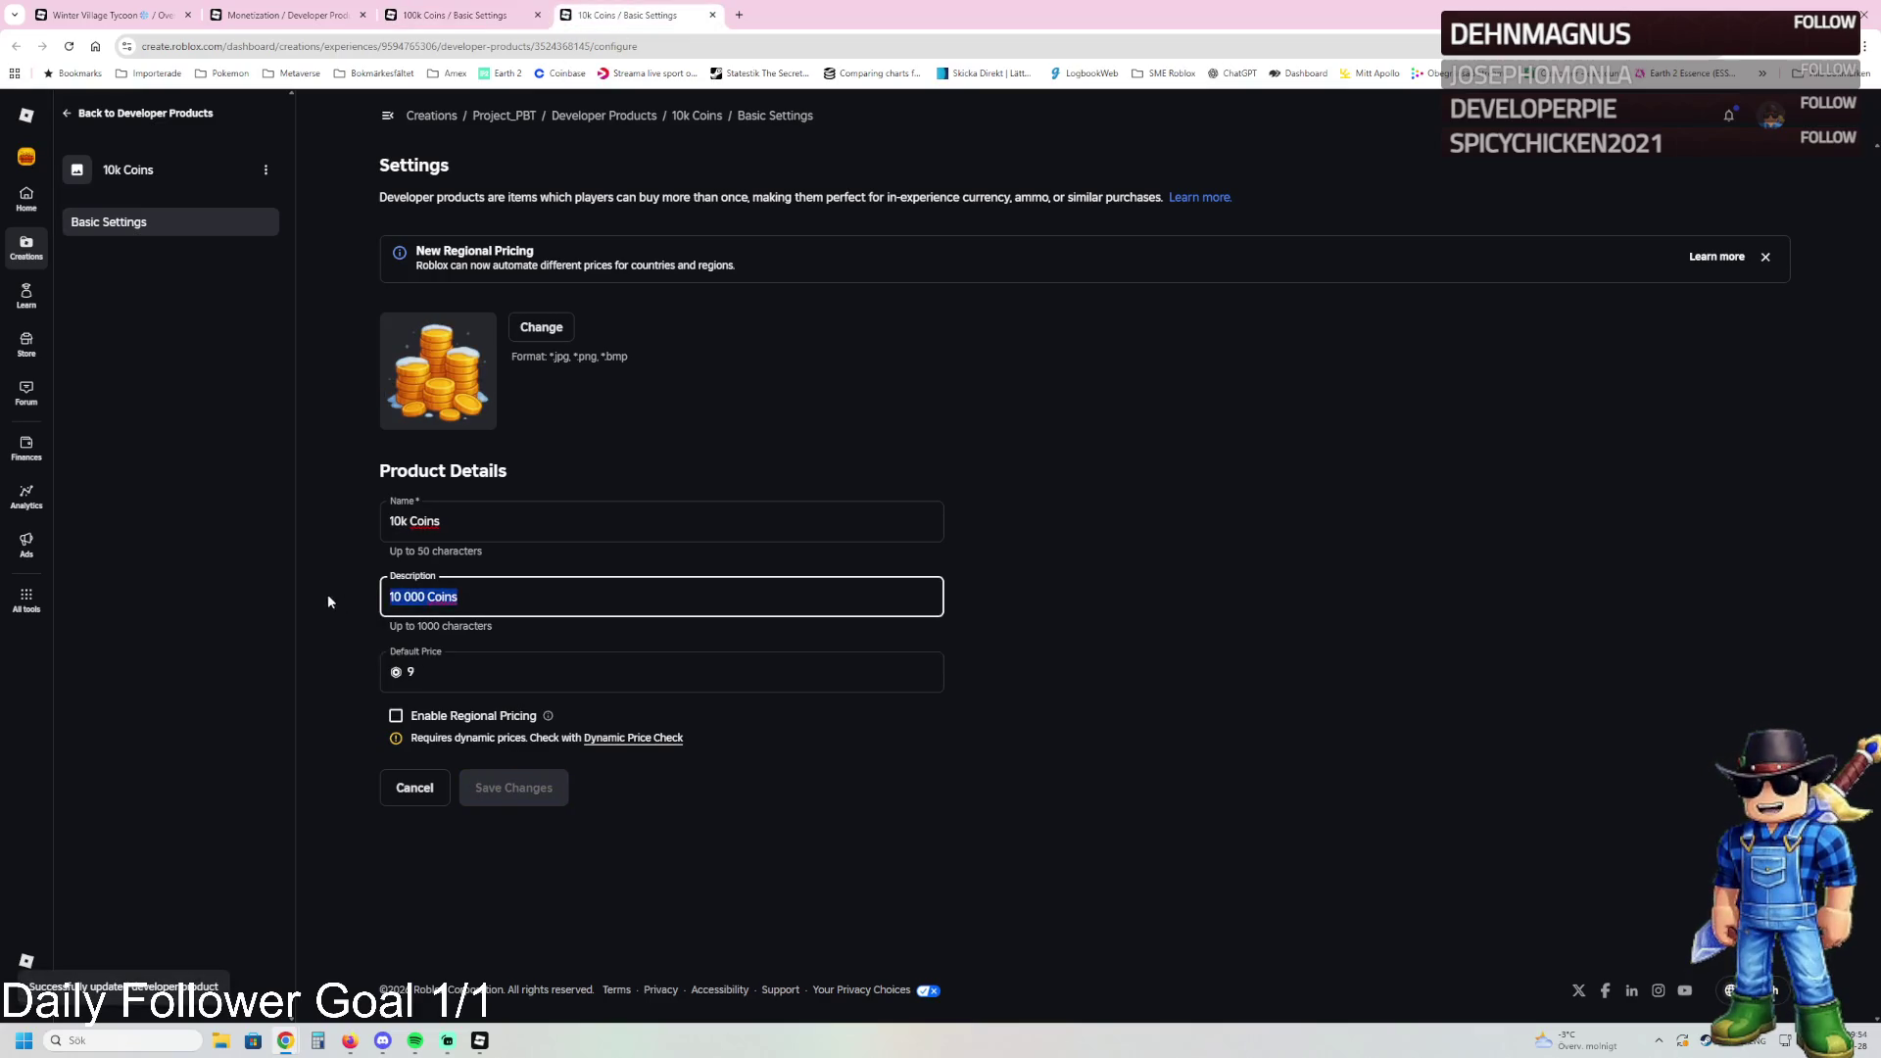
type("Buy 25,000 Coins")
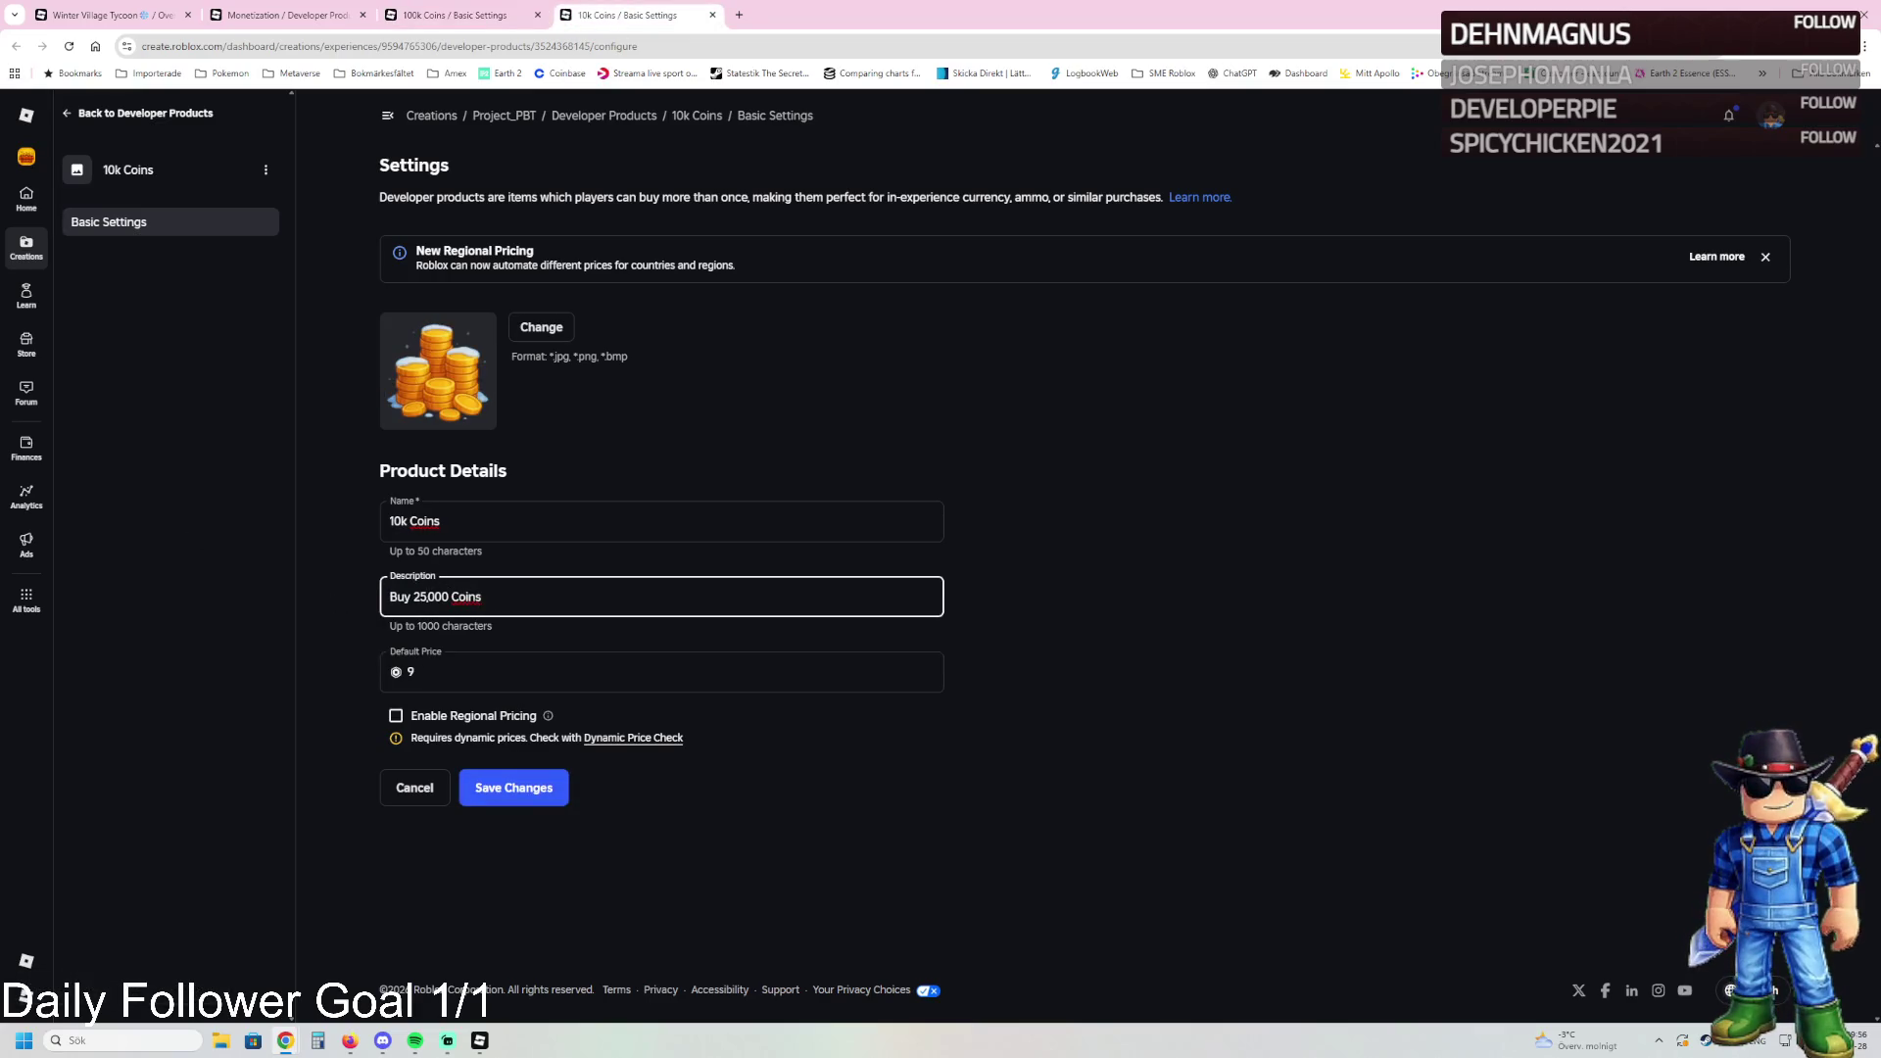
left_click_drag(412, 597, 450, 596)
type("1")
key("ctrl+z")
left_click(431, 597)
double_click(428, 597)
left_click(428, 594)
key("BackSpace")
key("BackSpace")
type("10")
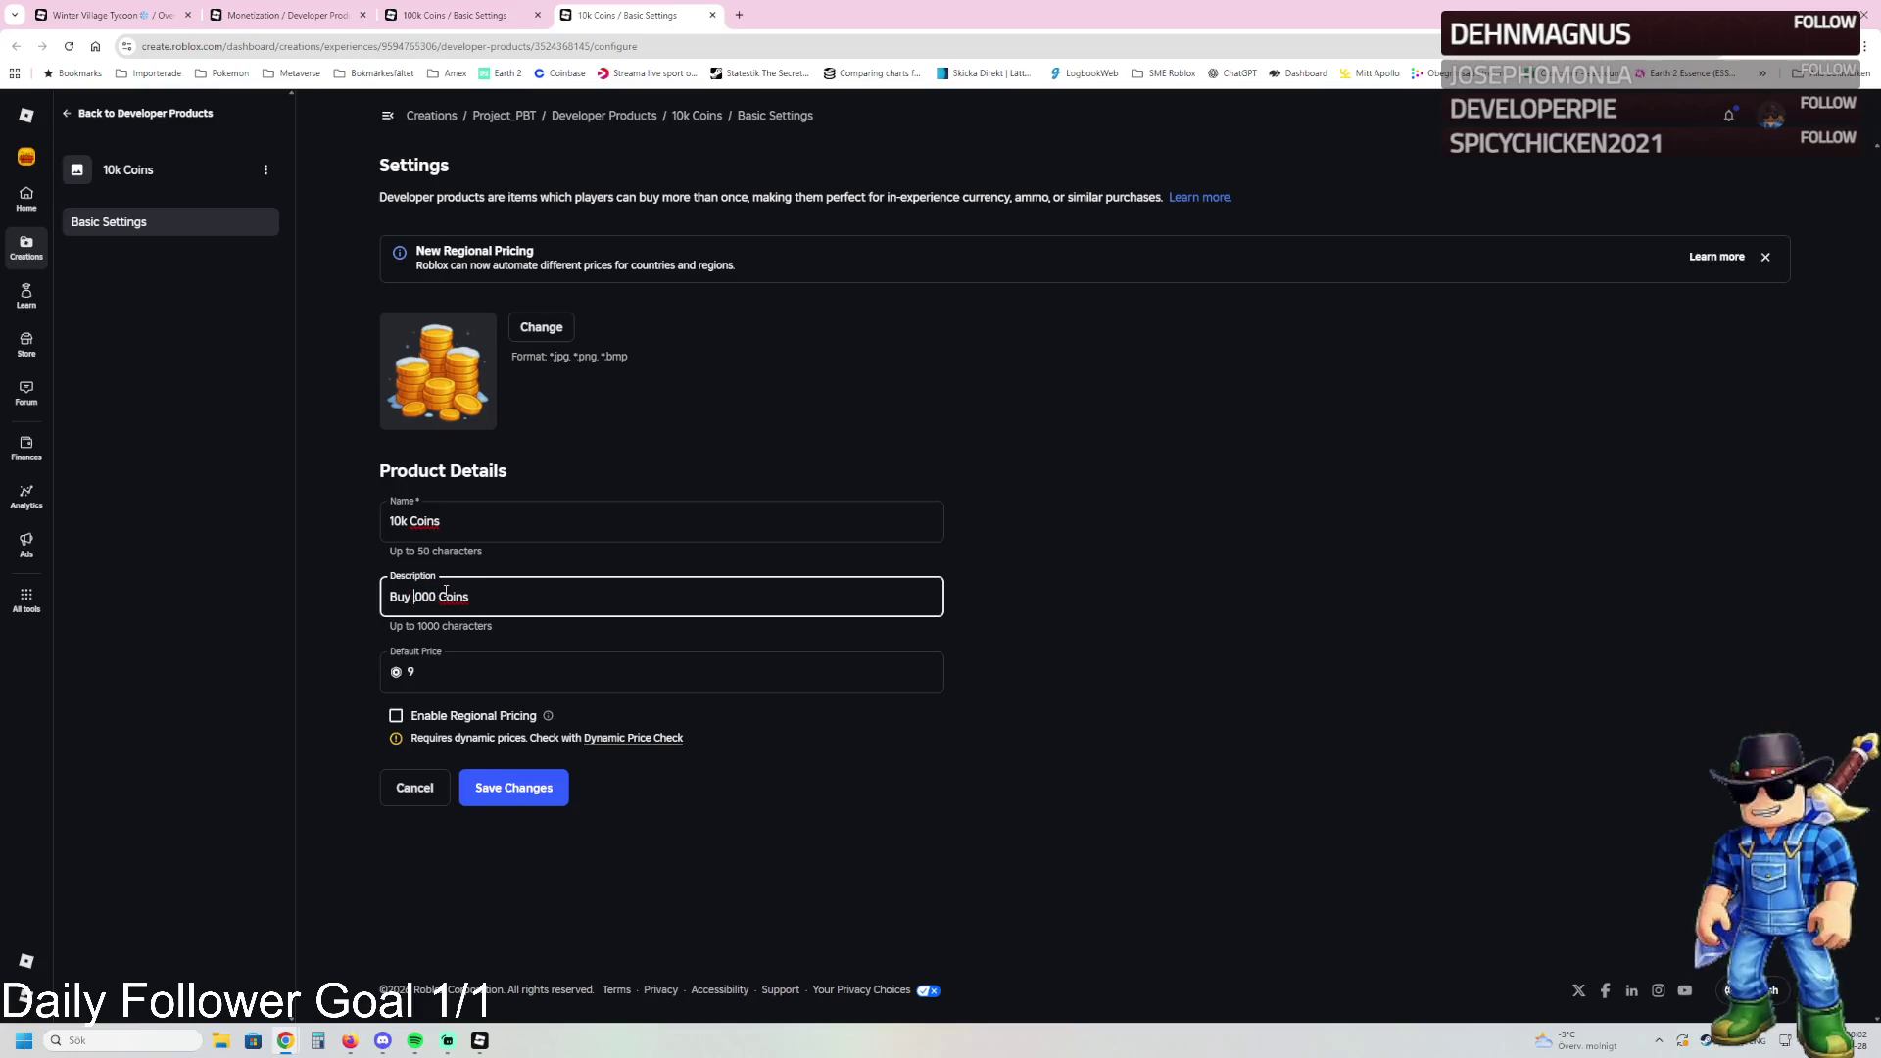
left_click(512, 788)
left_click(338, 7)
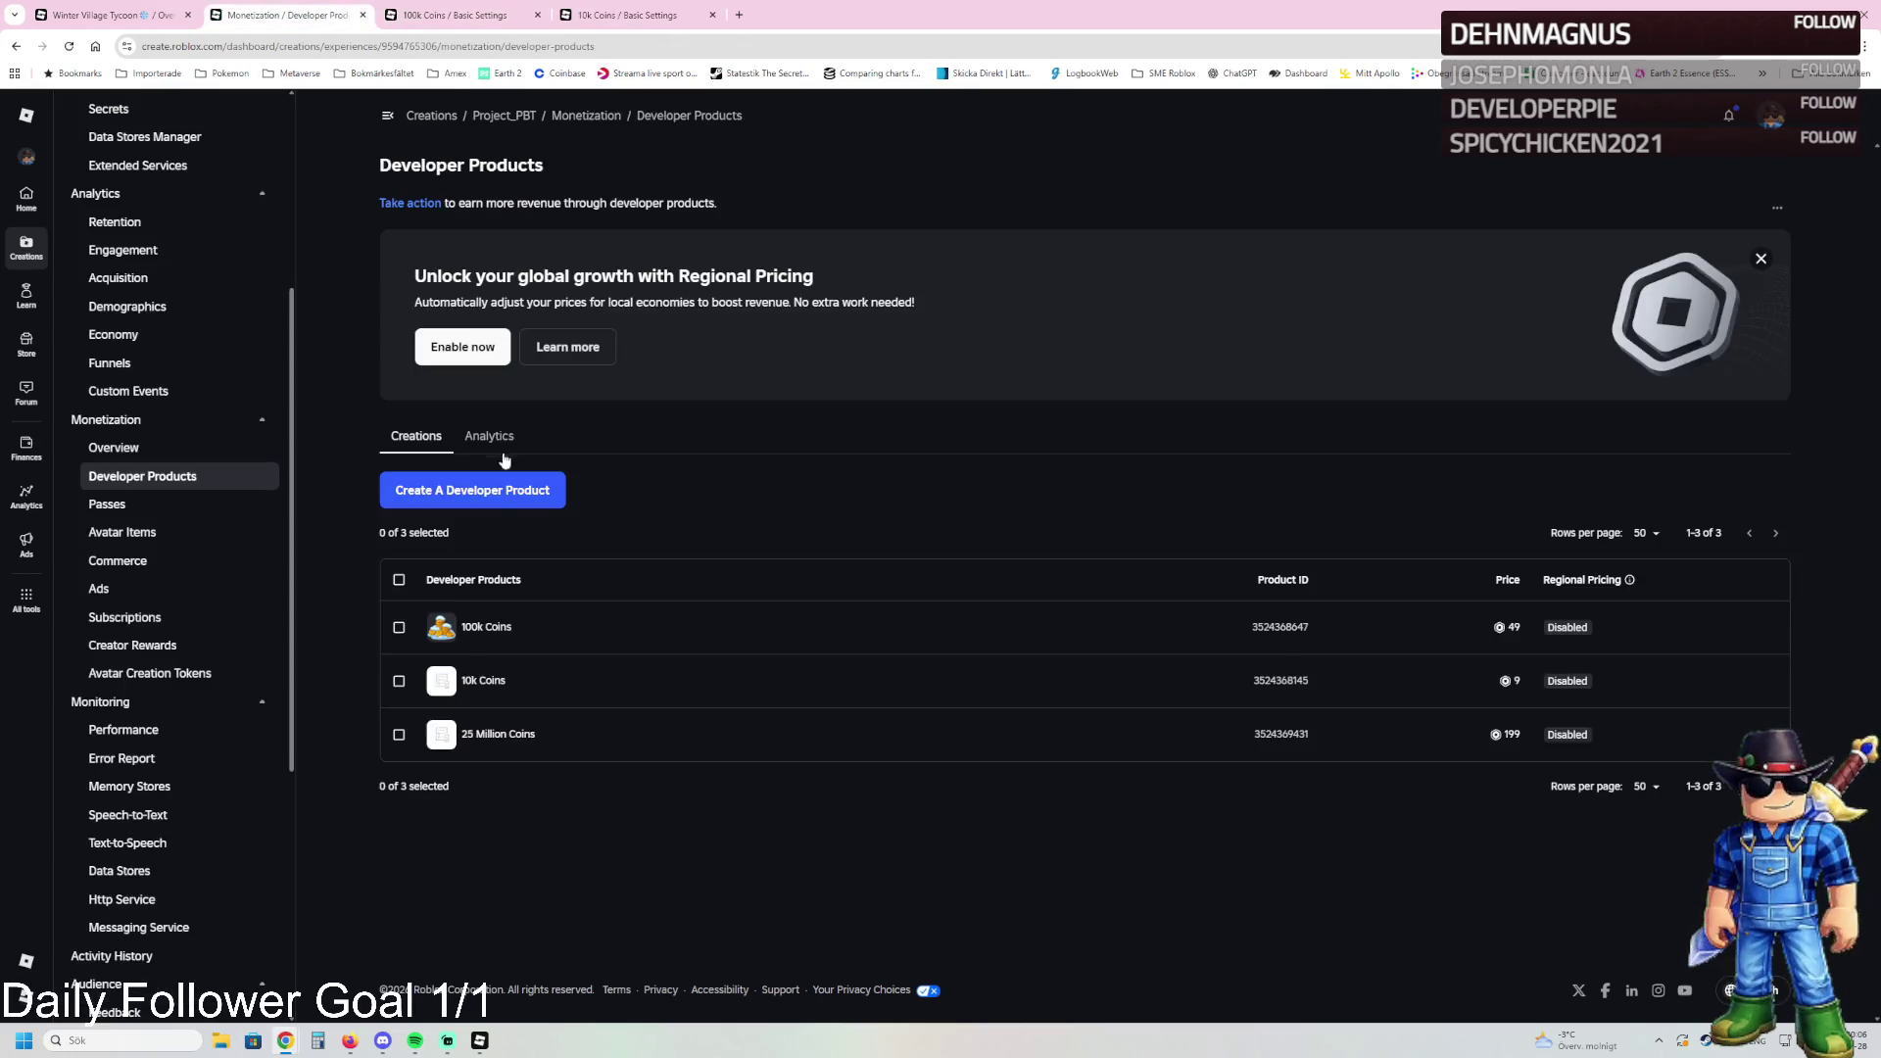
Step: Start a new product and paste a description edited to 100,000 Coins
left_click(485, 488)
left_click(461, 593)
type("Buy 25,000 Coins")
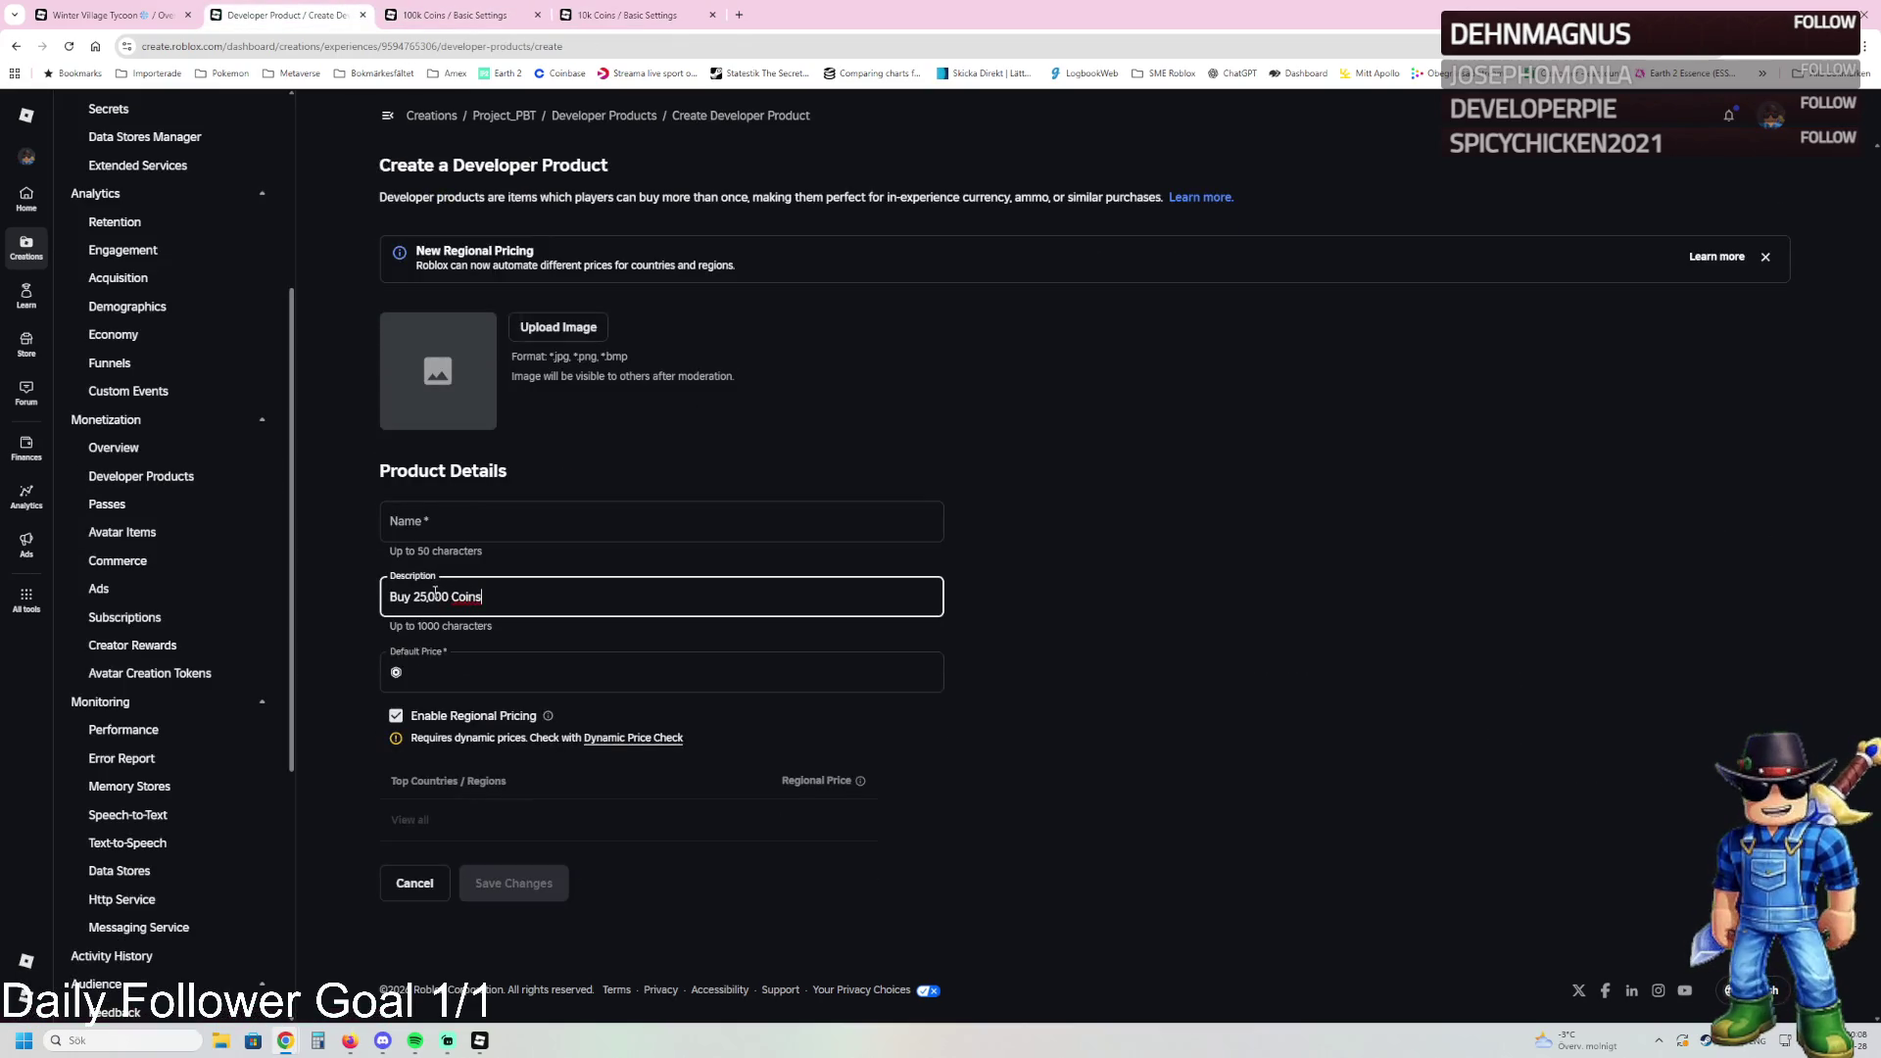
key("Left")
key("Left")
key("Left")
key("BackSpace")
key("BackSpace")
key("BackSpace")
type("100")
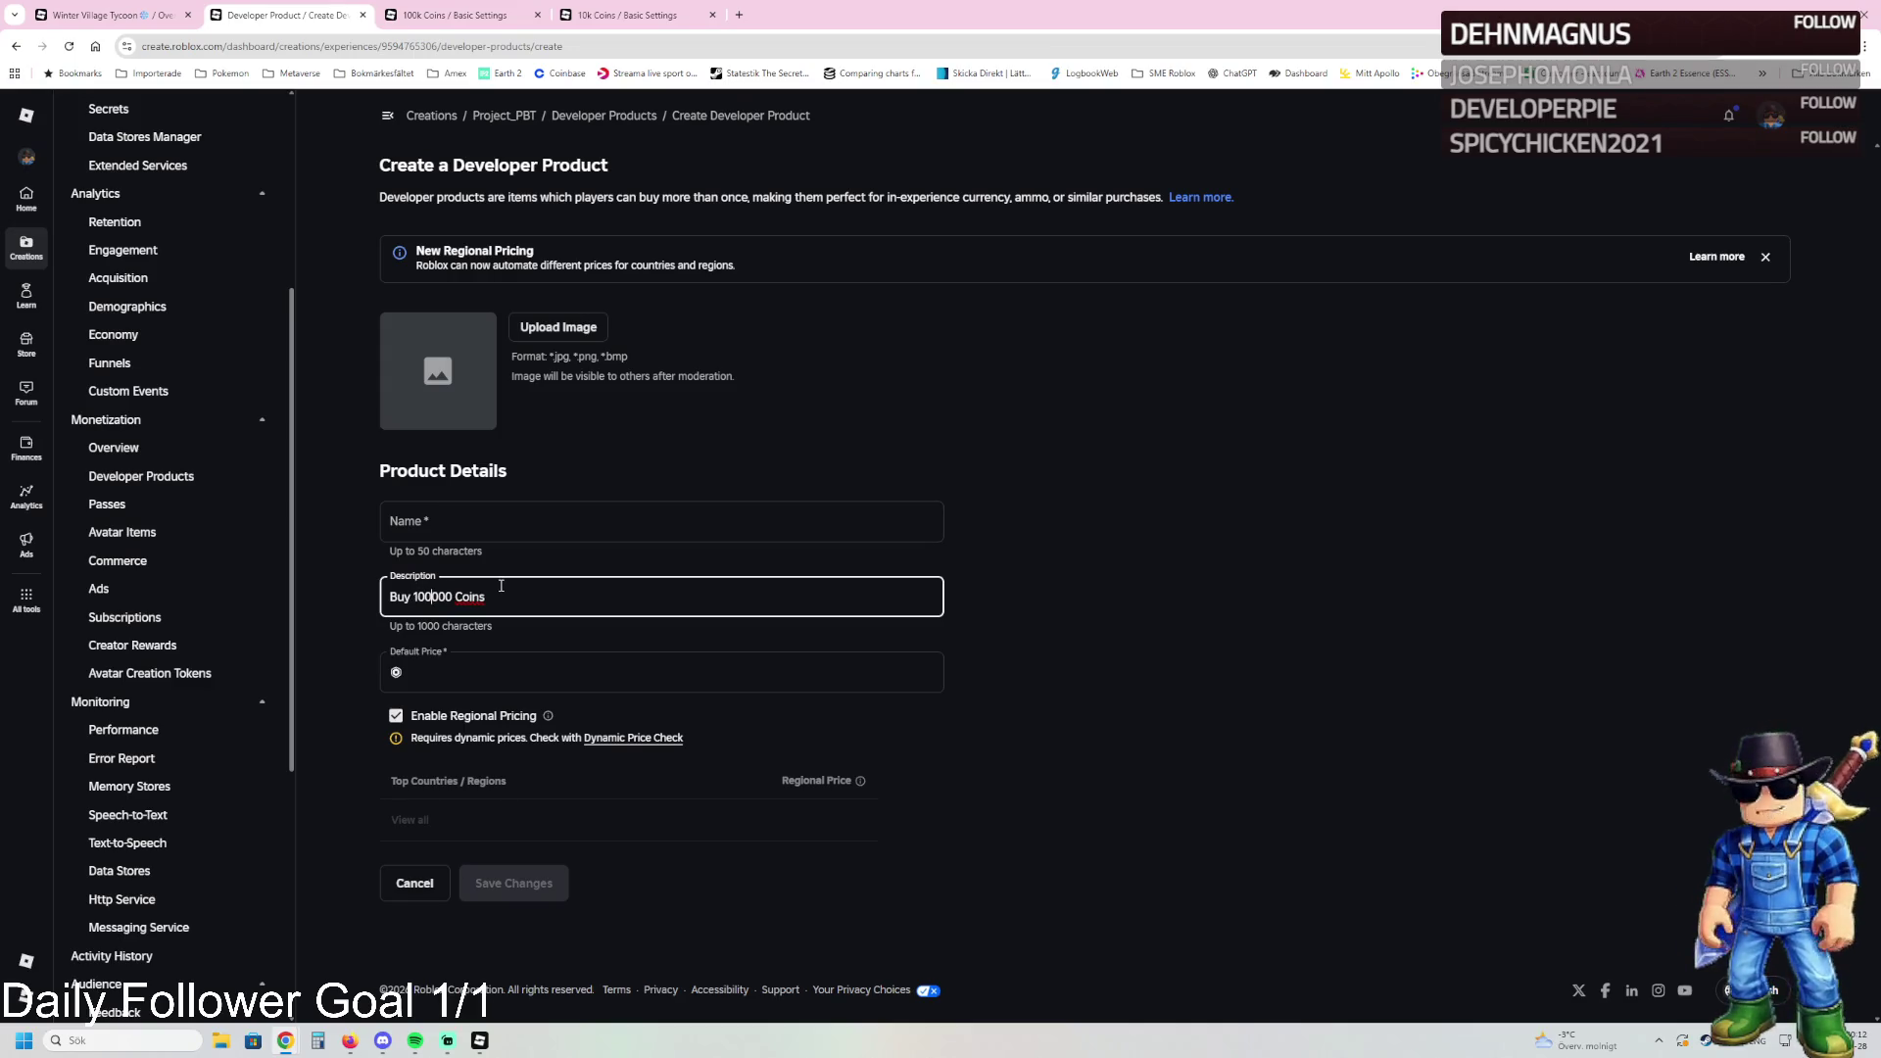
type(",00,")
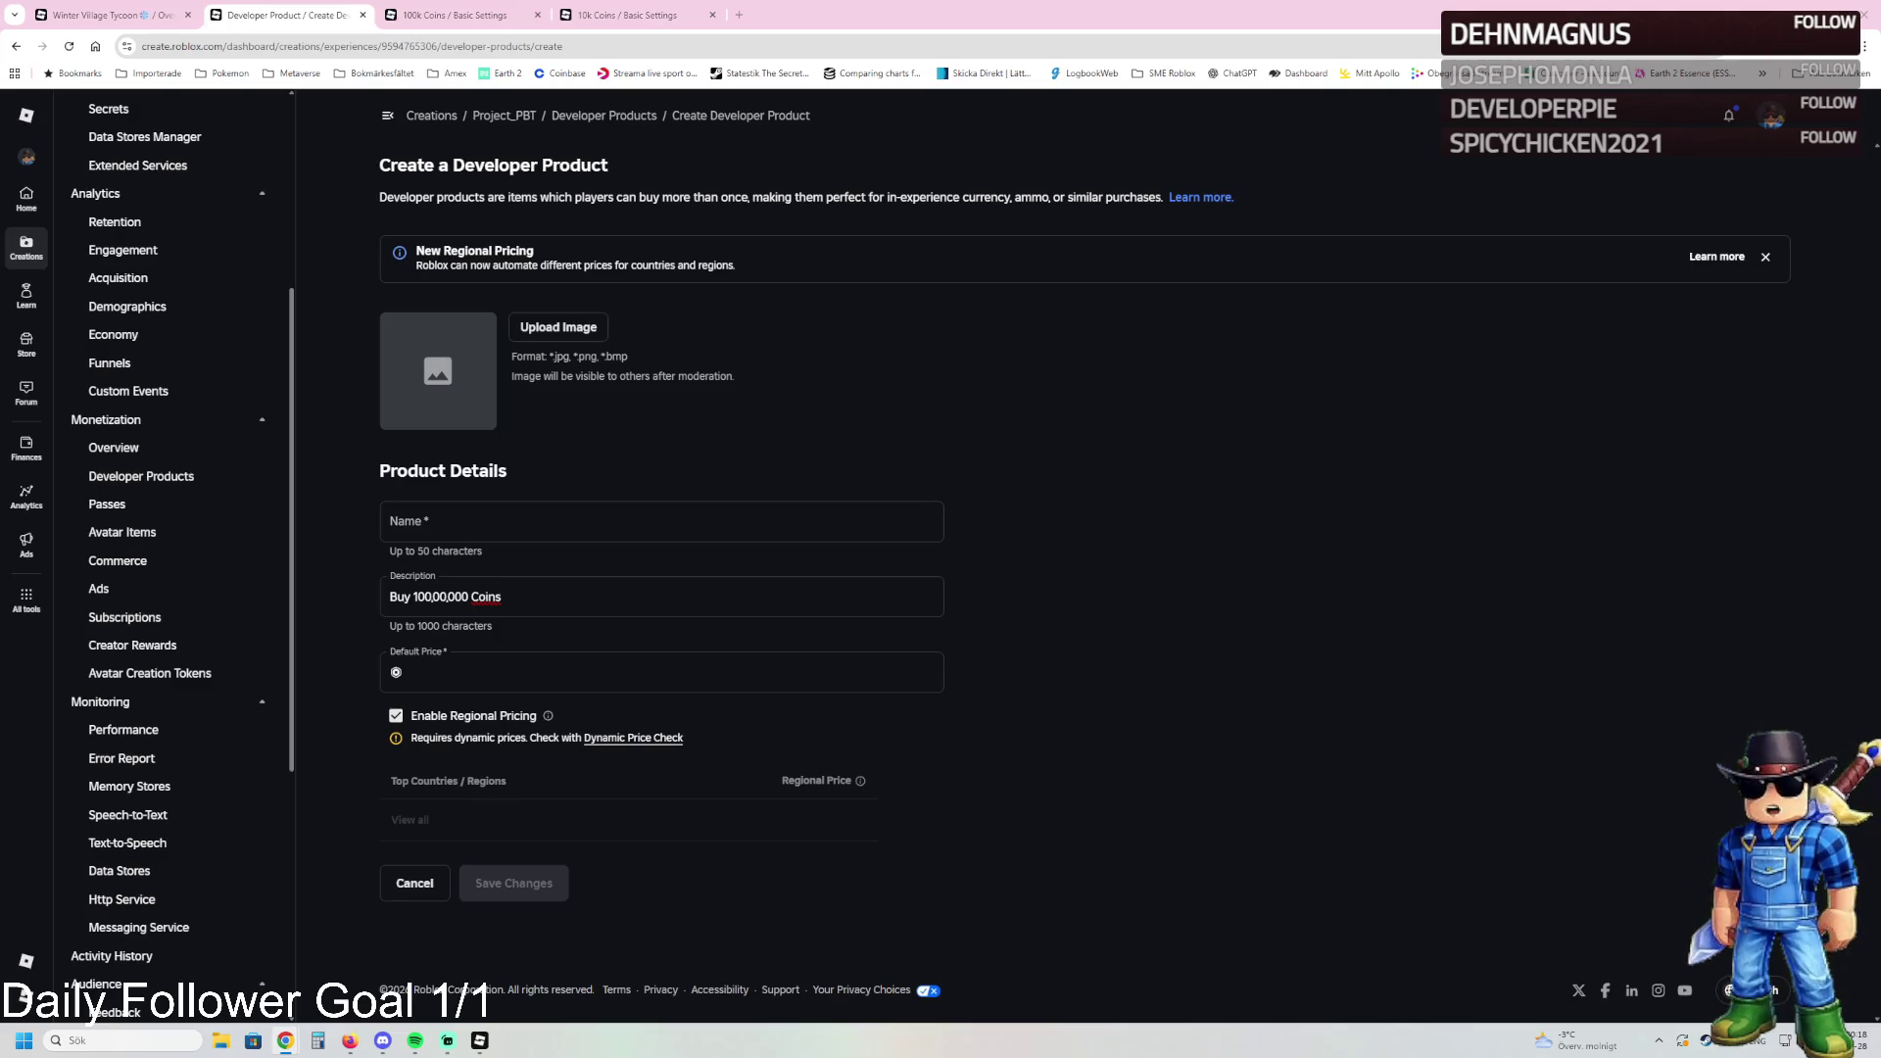
left_click(615, 602)
Step: Upload a coin image, set price 499, disable regional pricing, and save
left_click(566, 329)
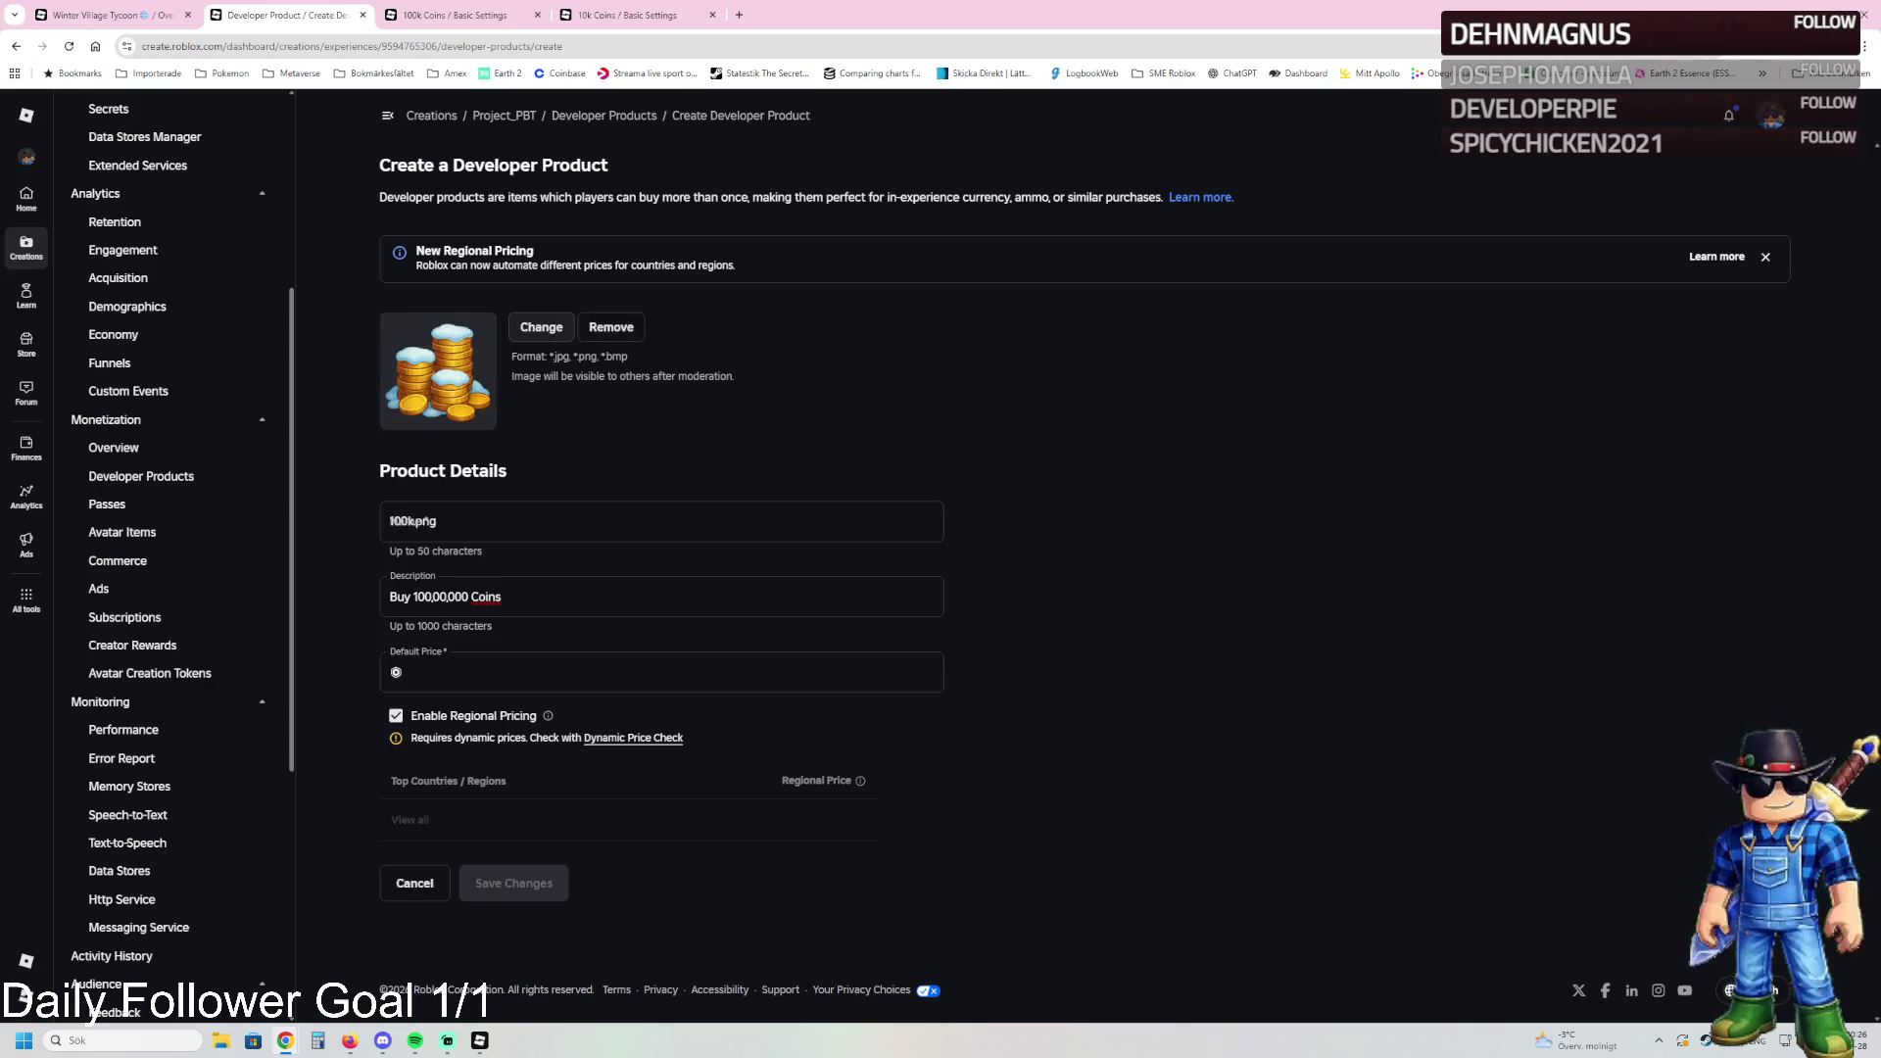
left_click(493, 676)
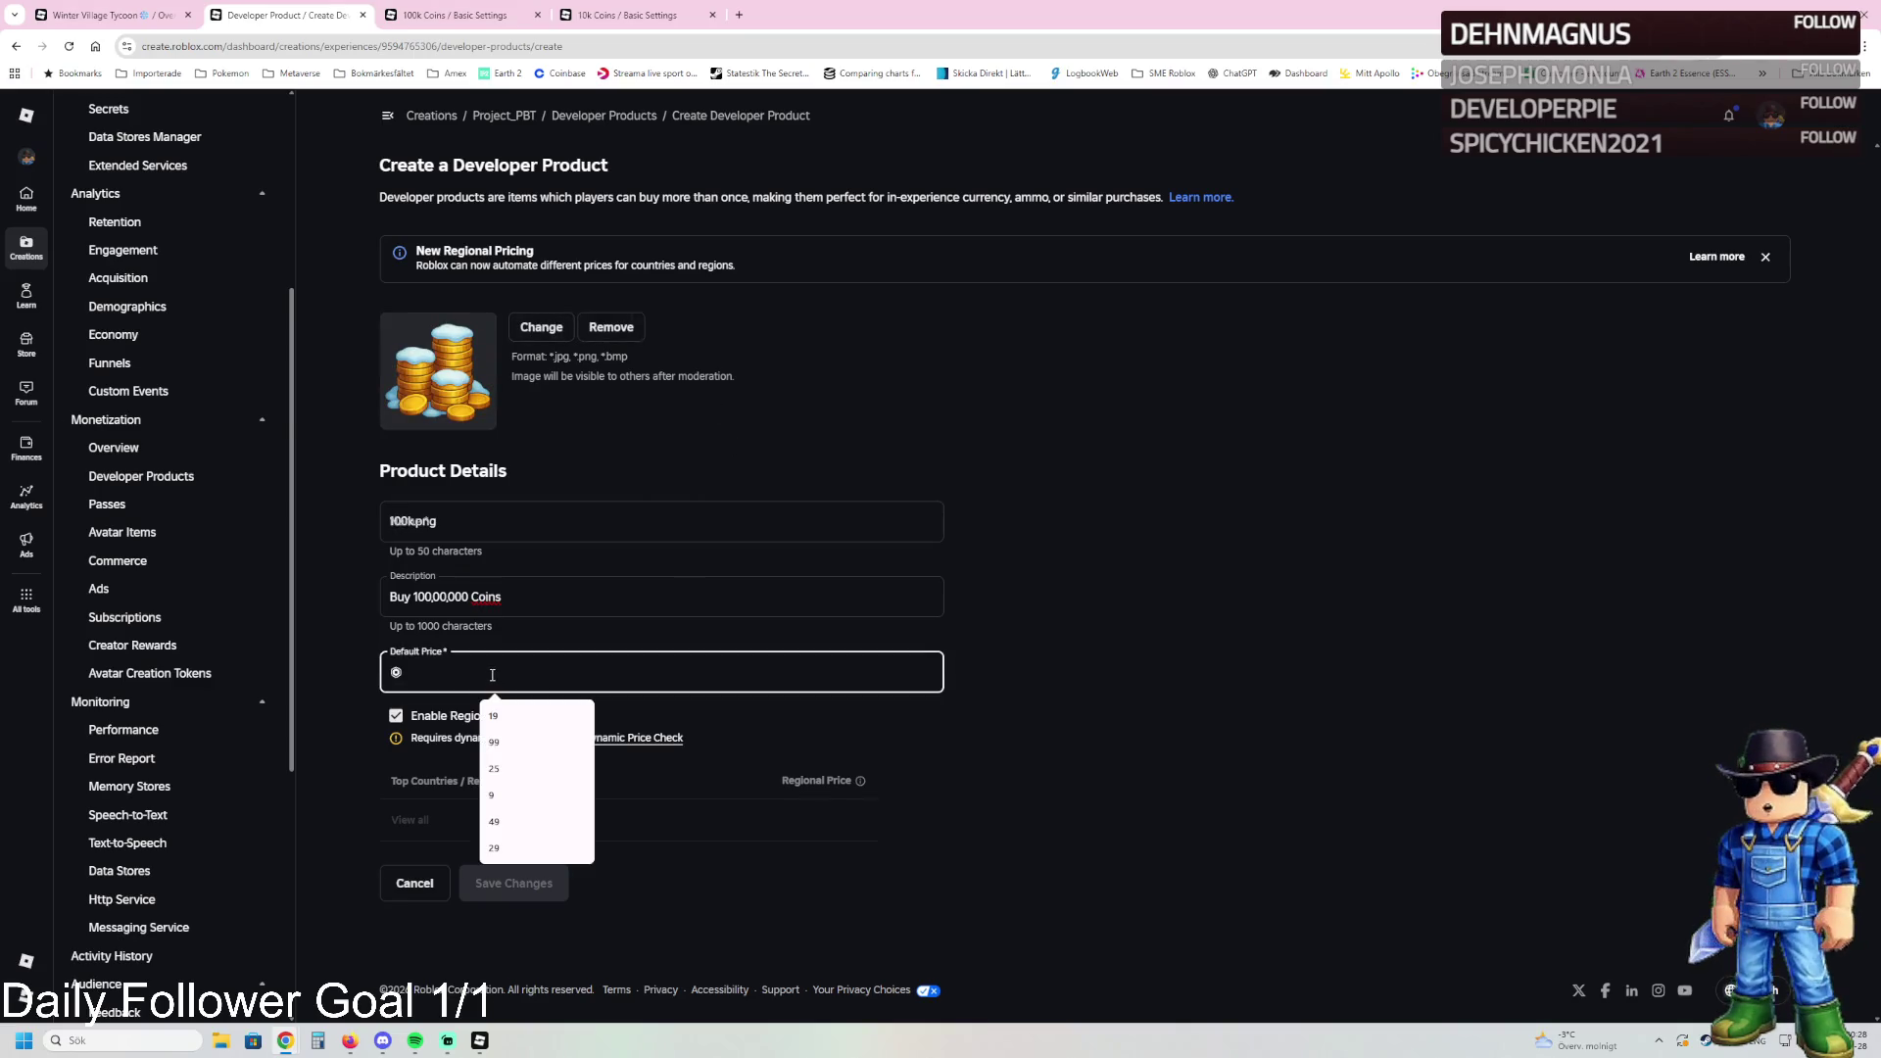
type("499")
left_click(894, 713)
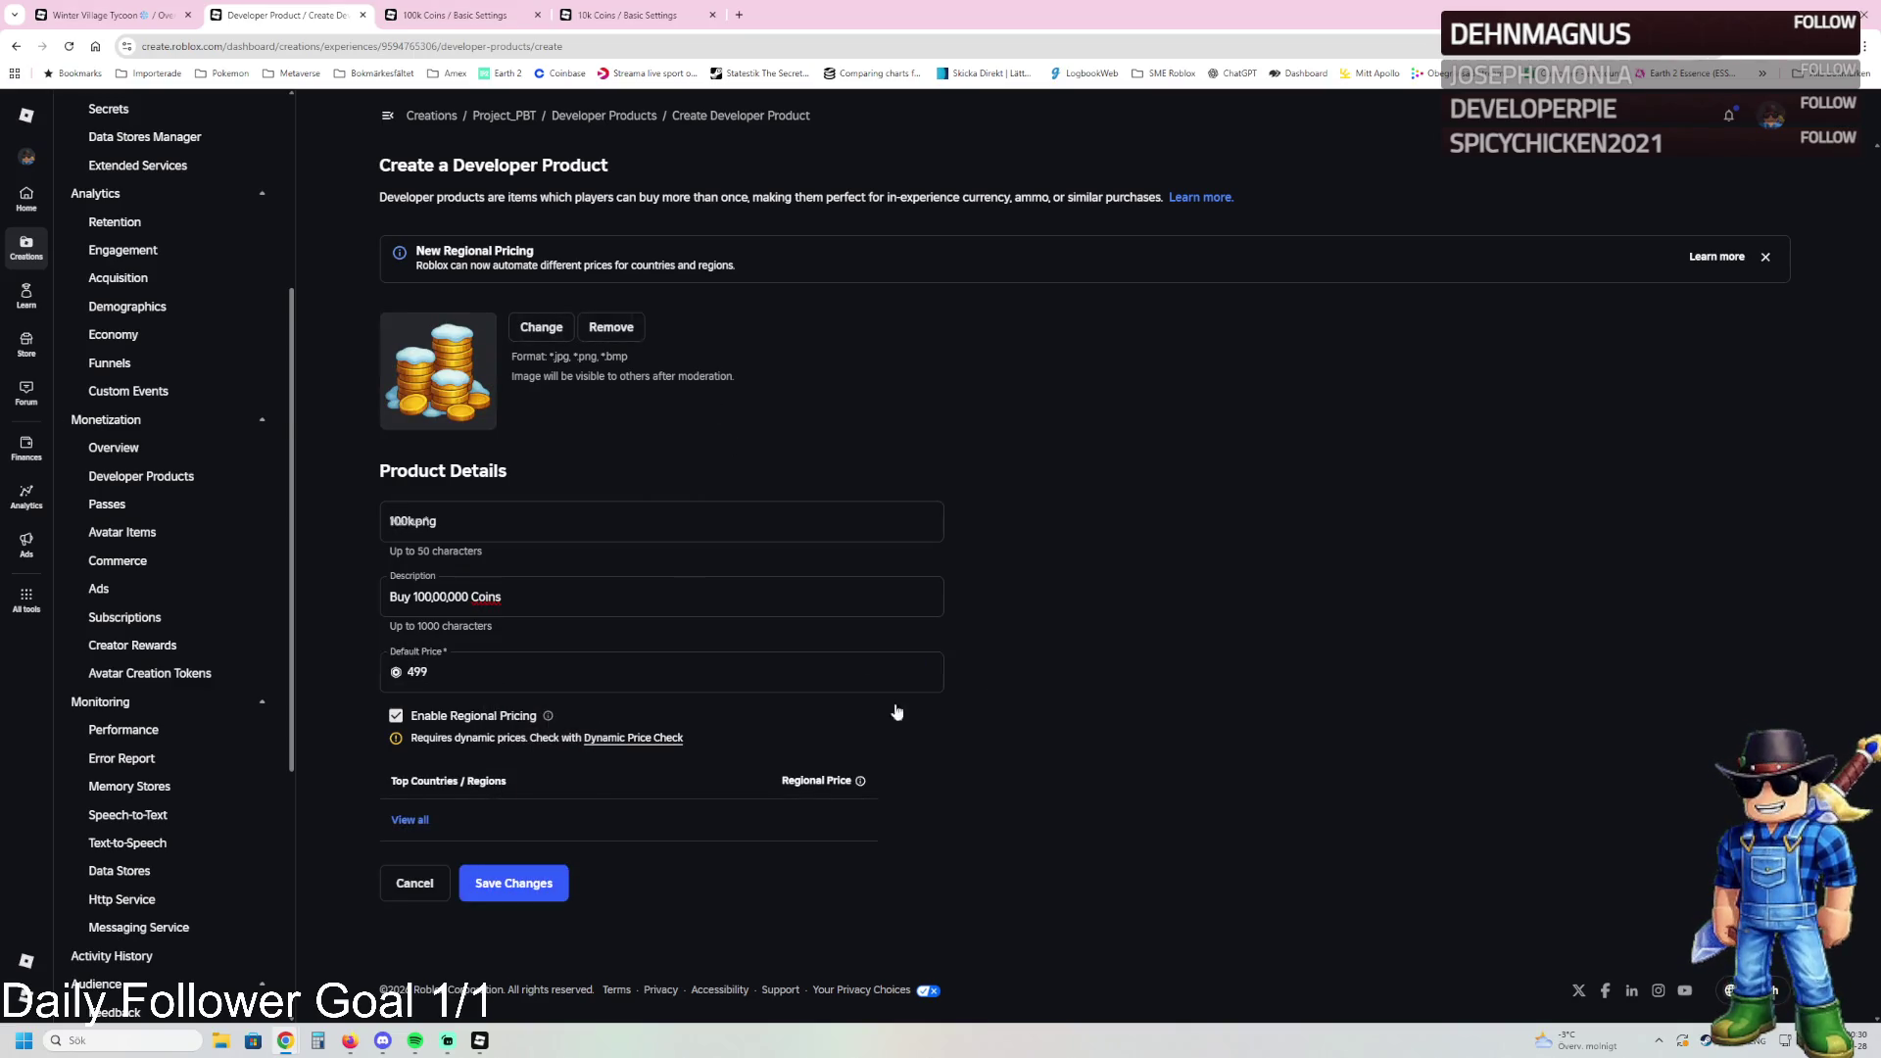
left_click(395, 716)
left_click(519, 789)
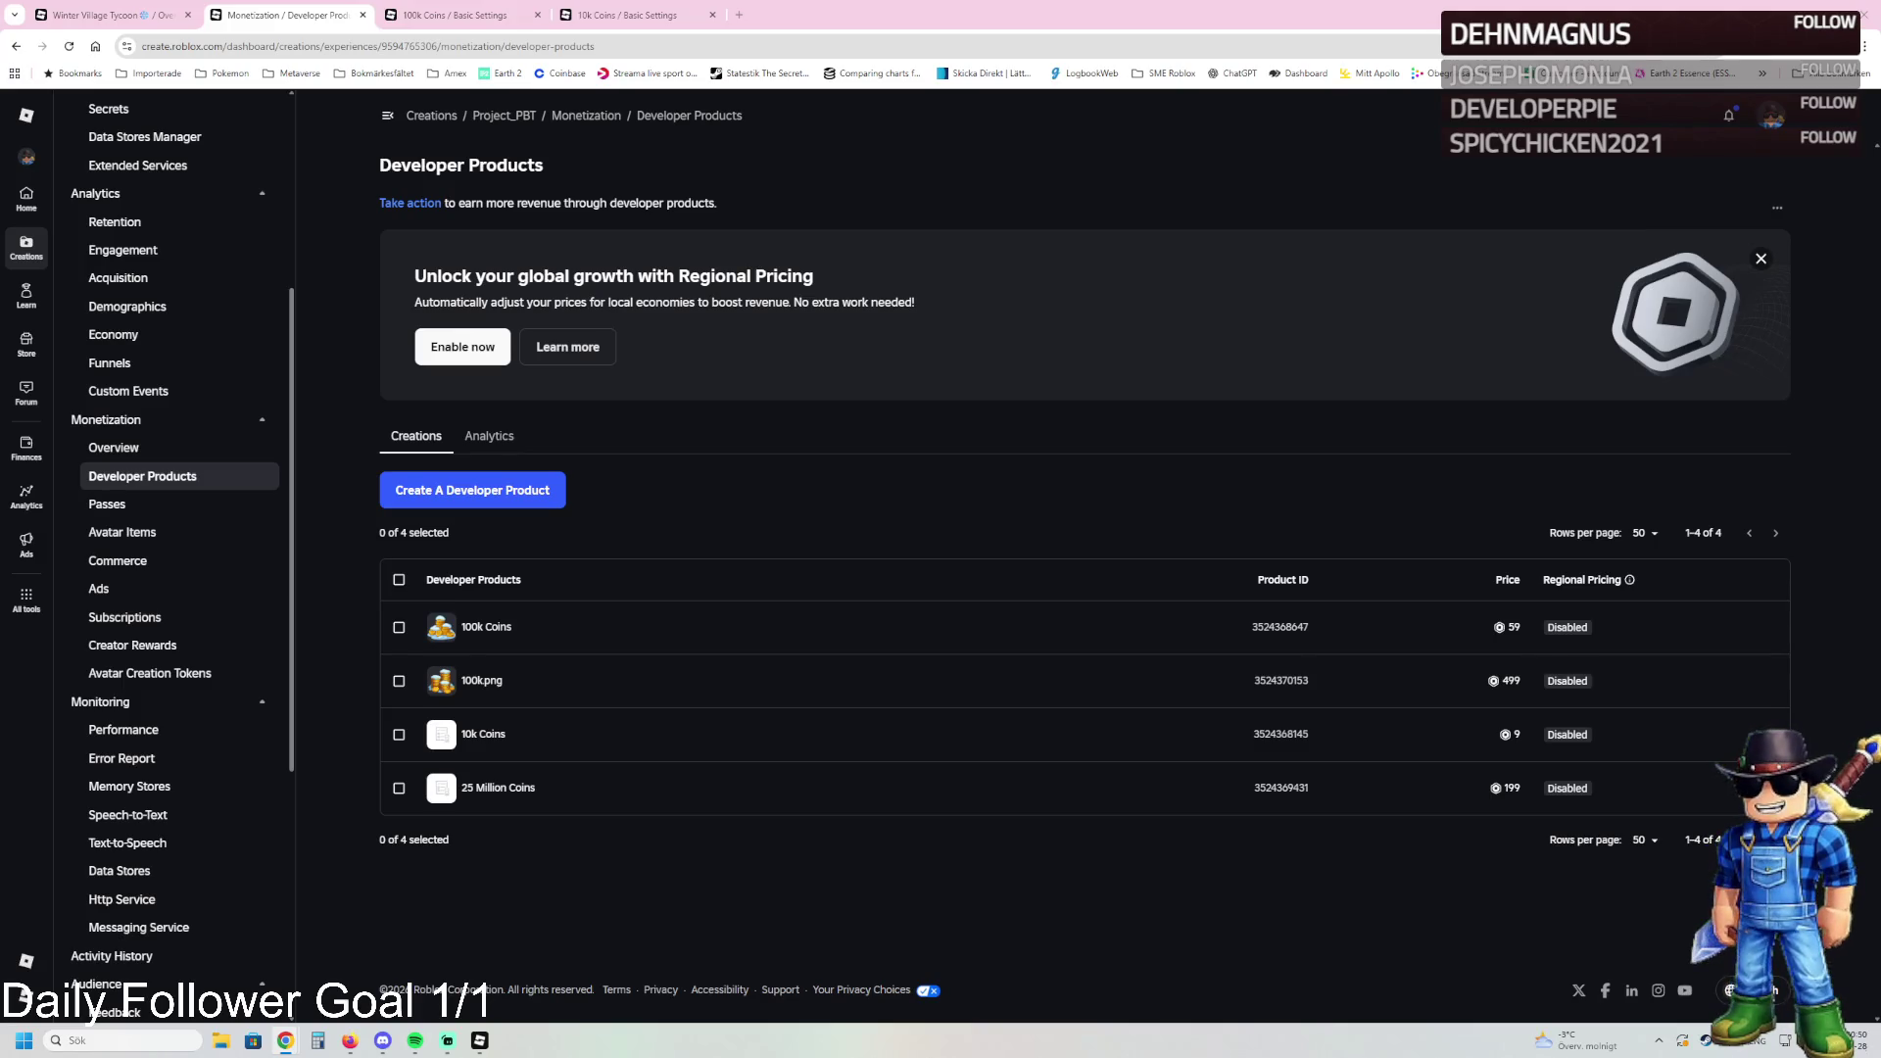
Step: Create 'Donate 100 Robux' described 'You will Donate 100 Robux', priced 100, no regional pricing
left_click(456, 502)
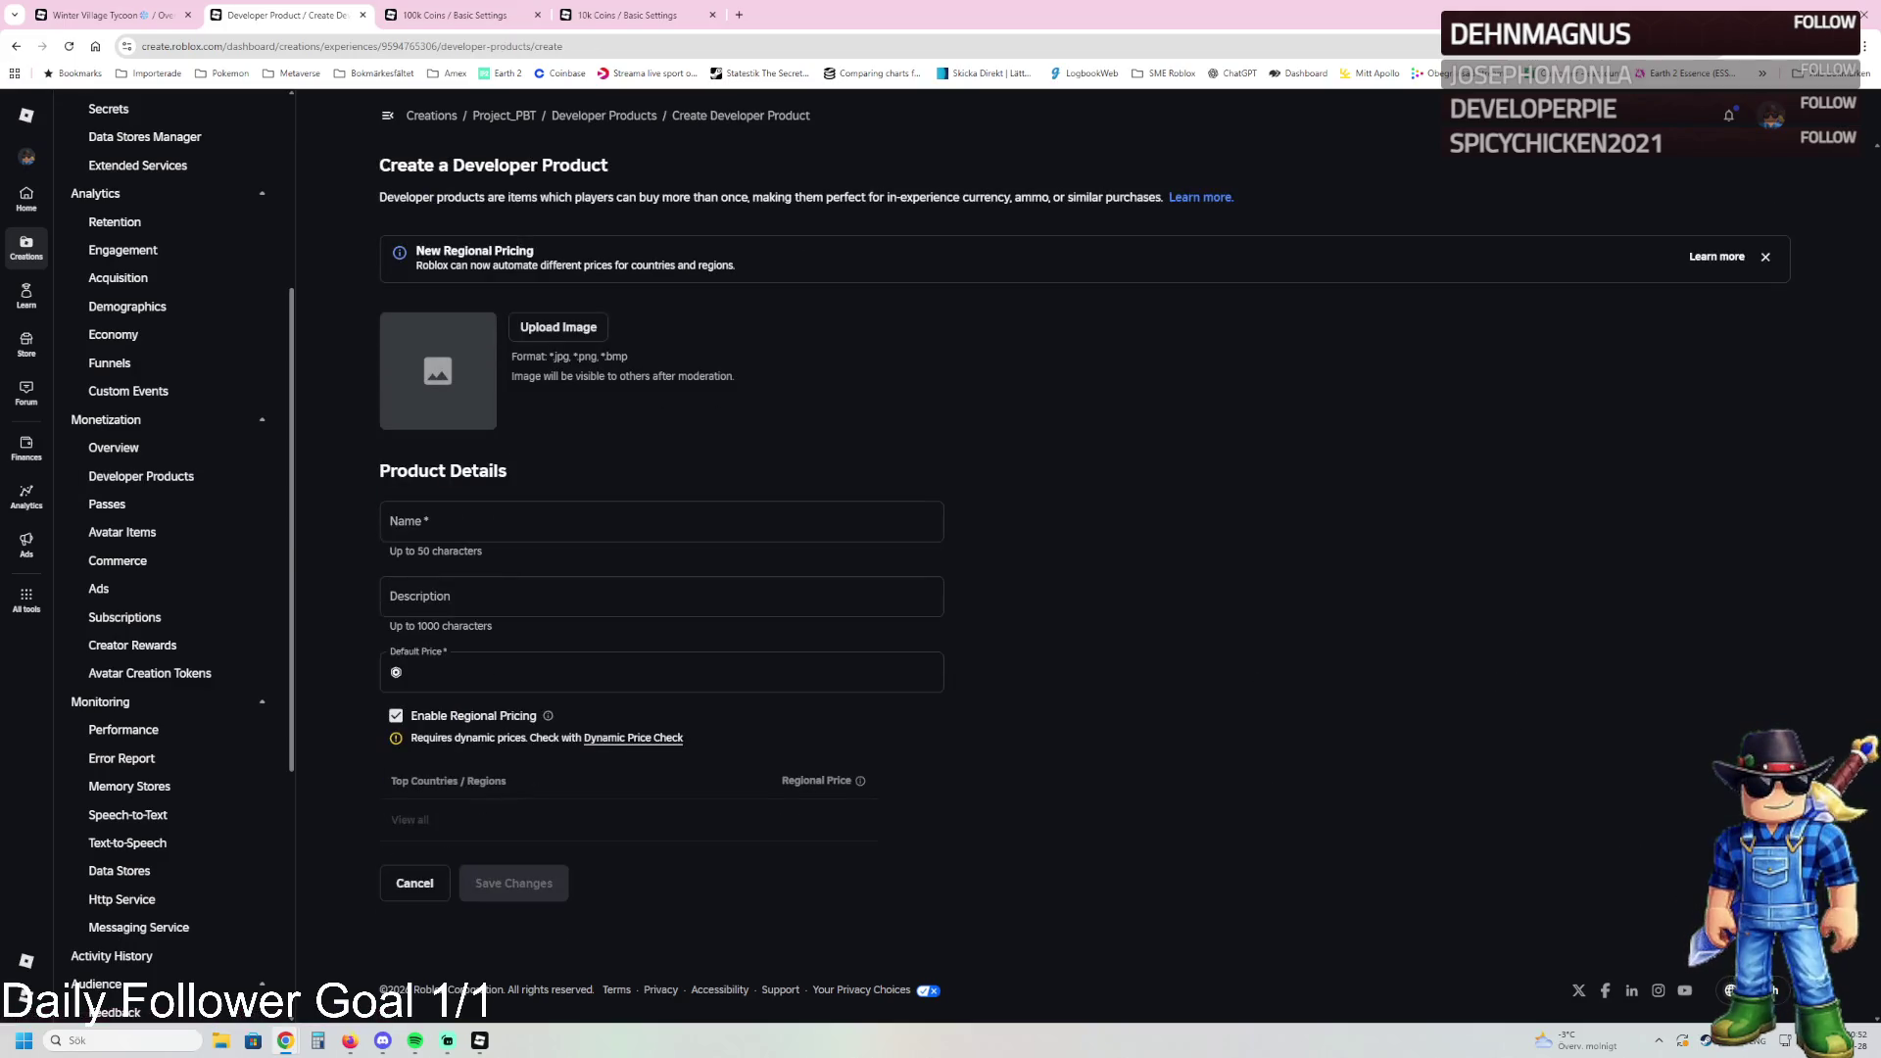
left_click(460, 521)
type("Donate 100 Robux")
left_click(464, 593)
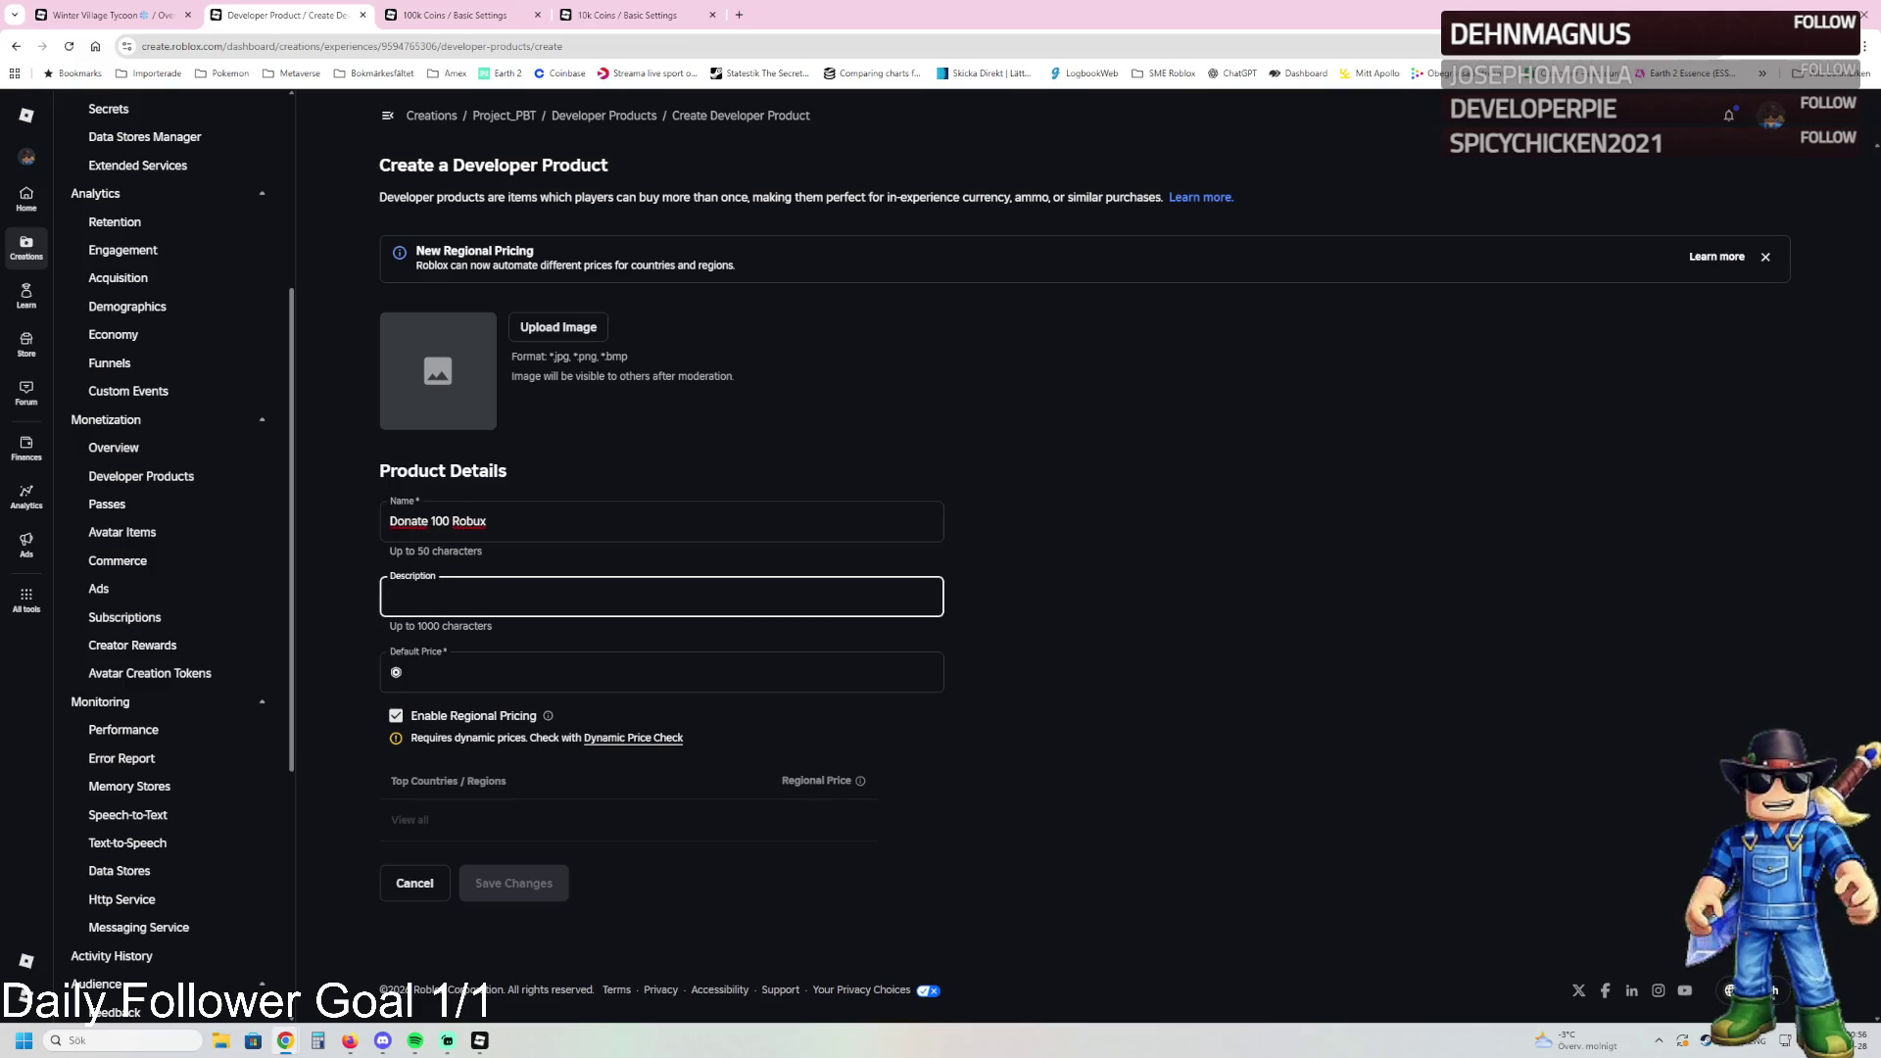
left_click(516, 591)
type("You will Donate 100 Robux")
left_click(432, 670)
type("100")
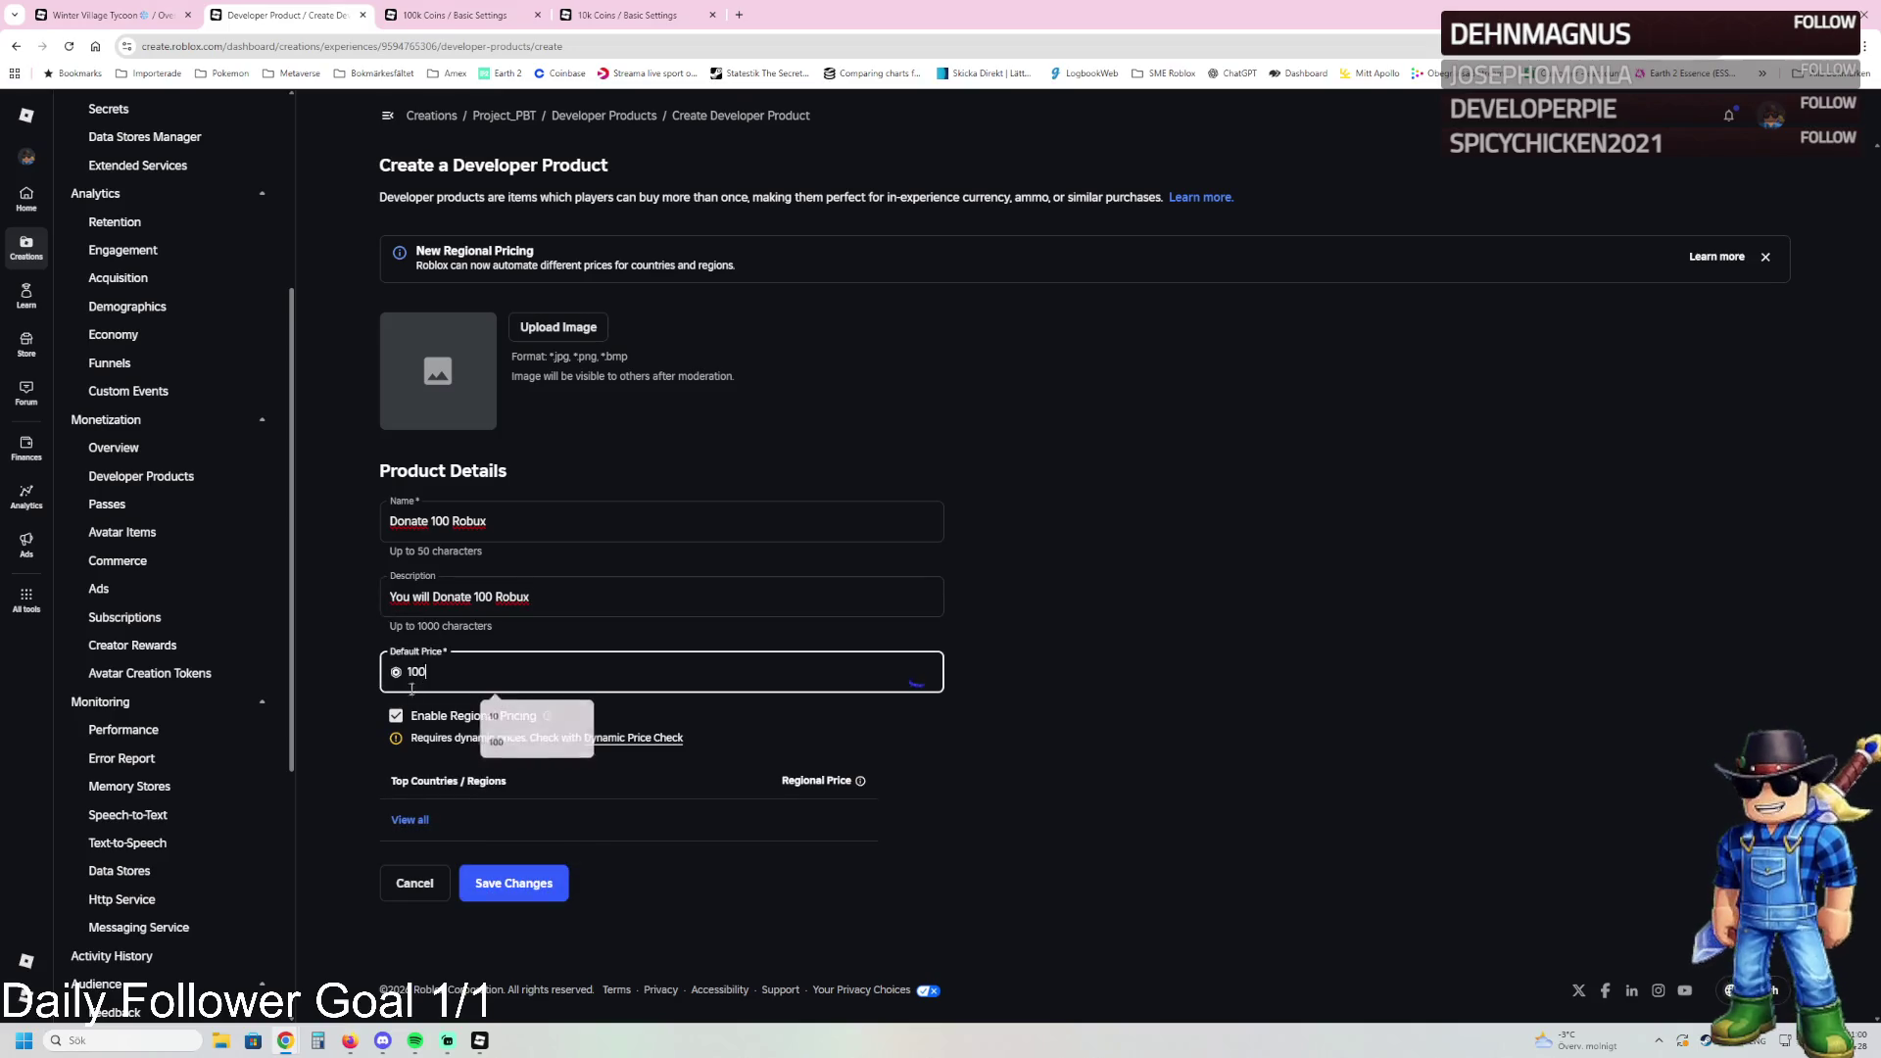
left_click(396, 715)
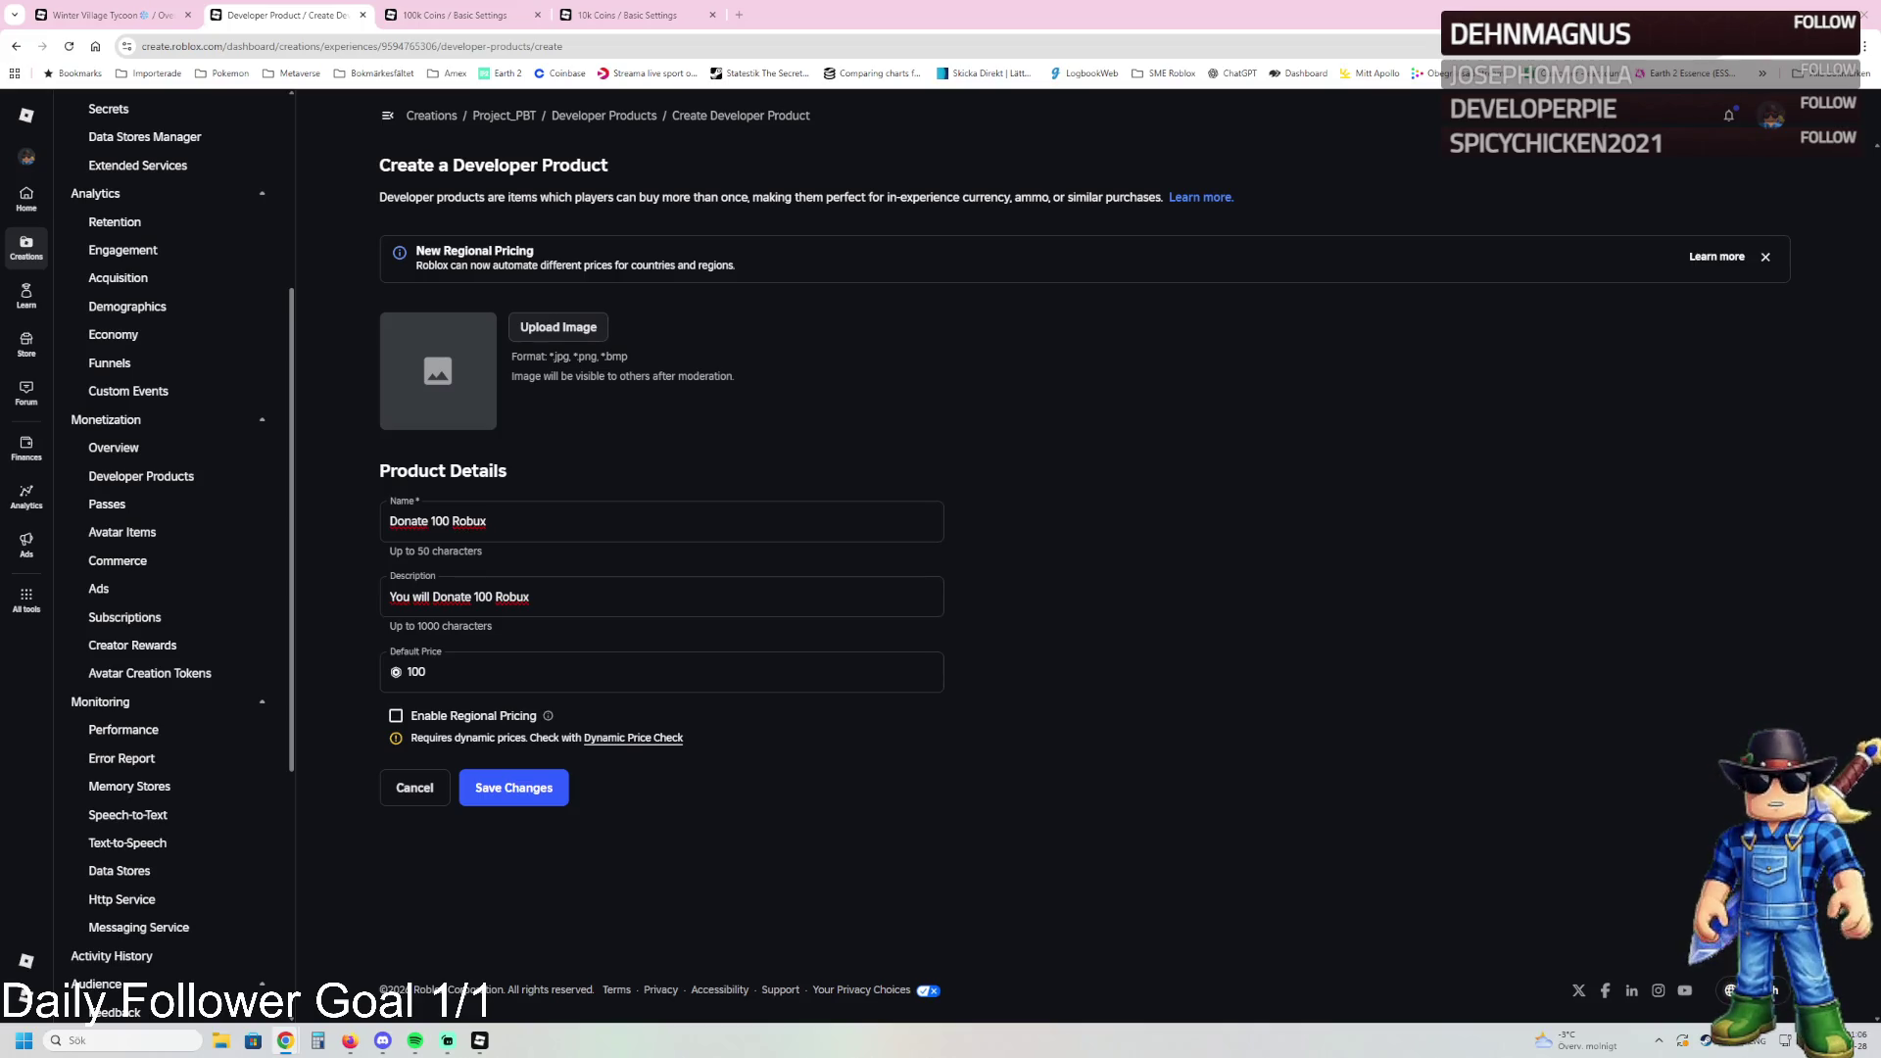
left_click(510, 787)
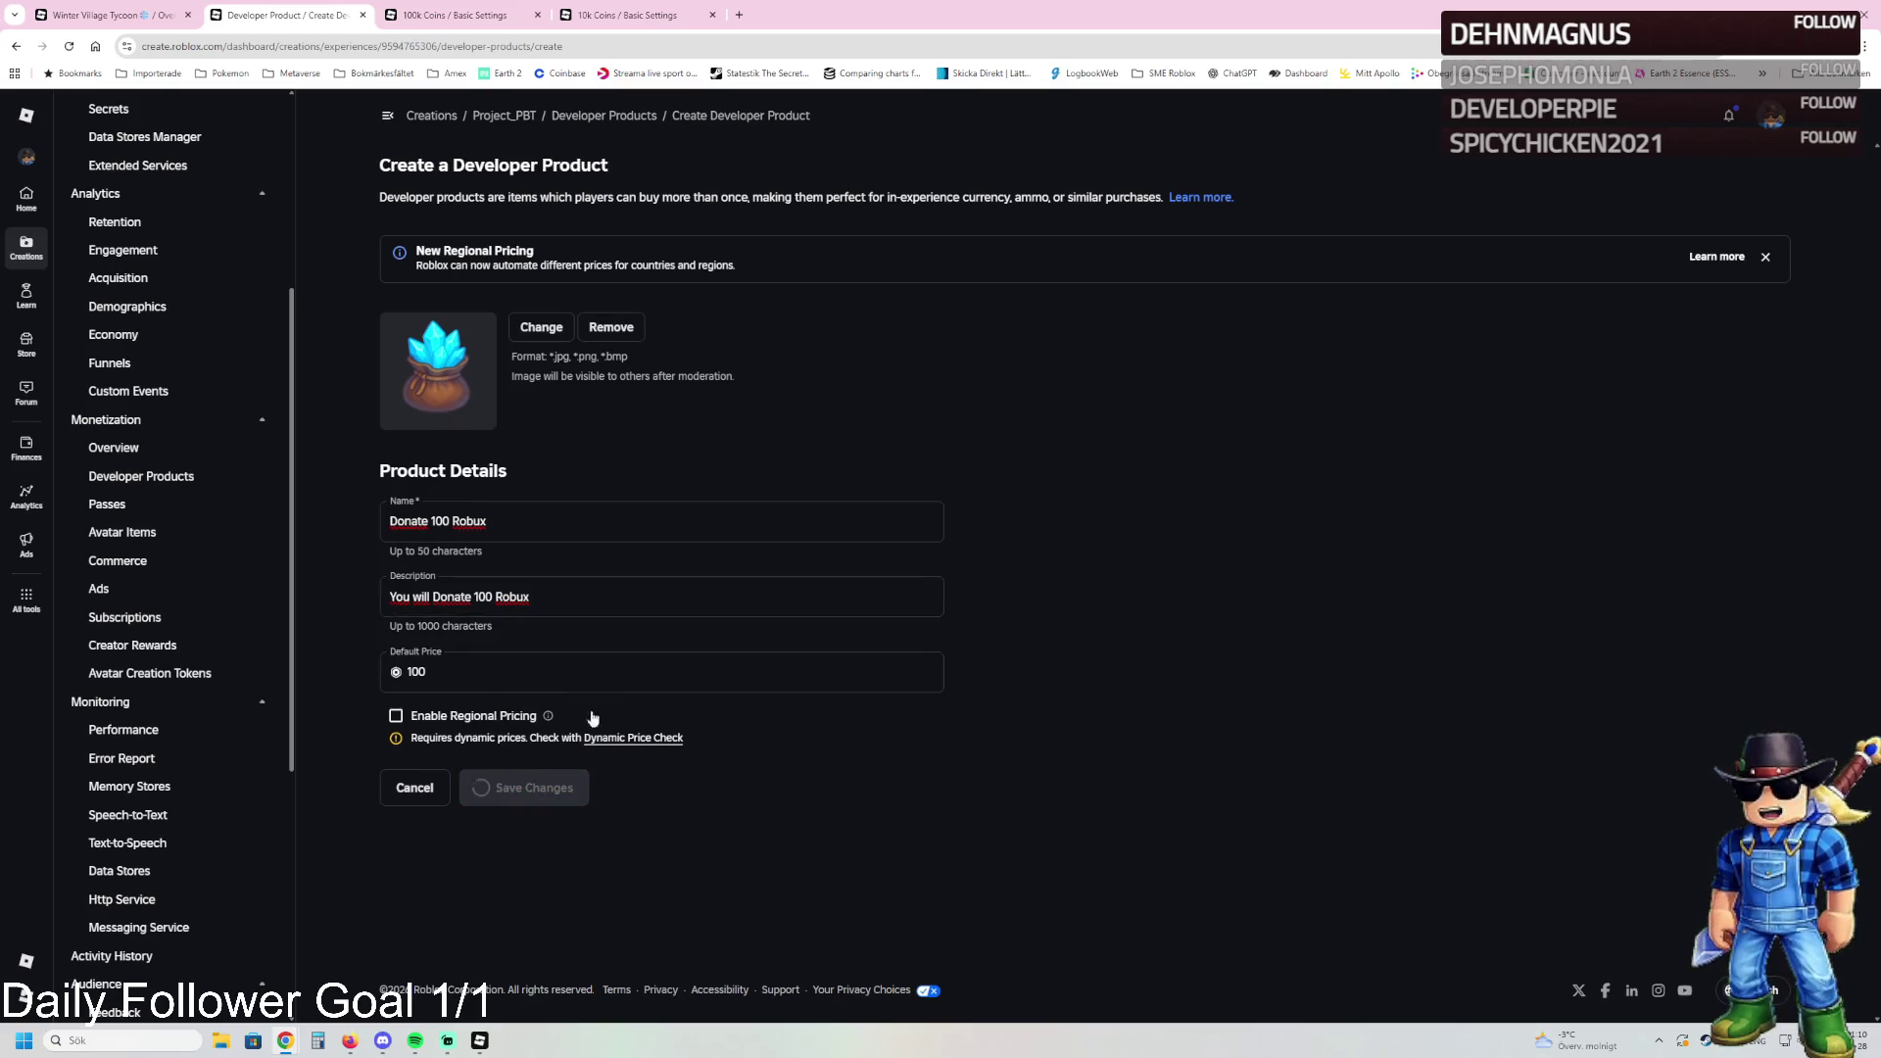
Step: Create 'Donate 25 Robux' described 'You will Donate 25 Robux', priced 25, no regional pricing
left_click(495, 490)
left_click(461, 528)
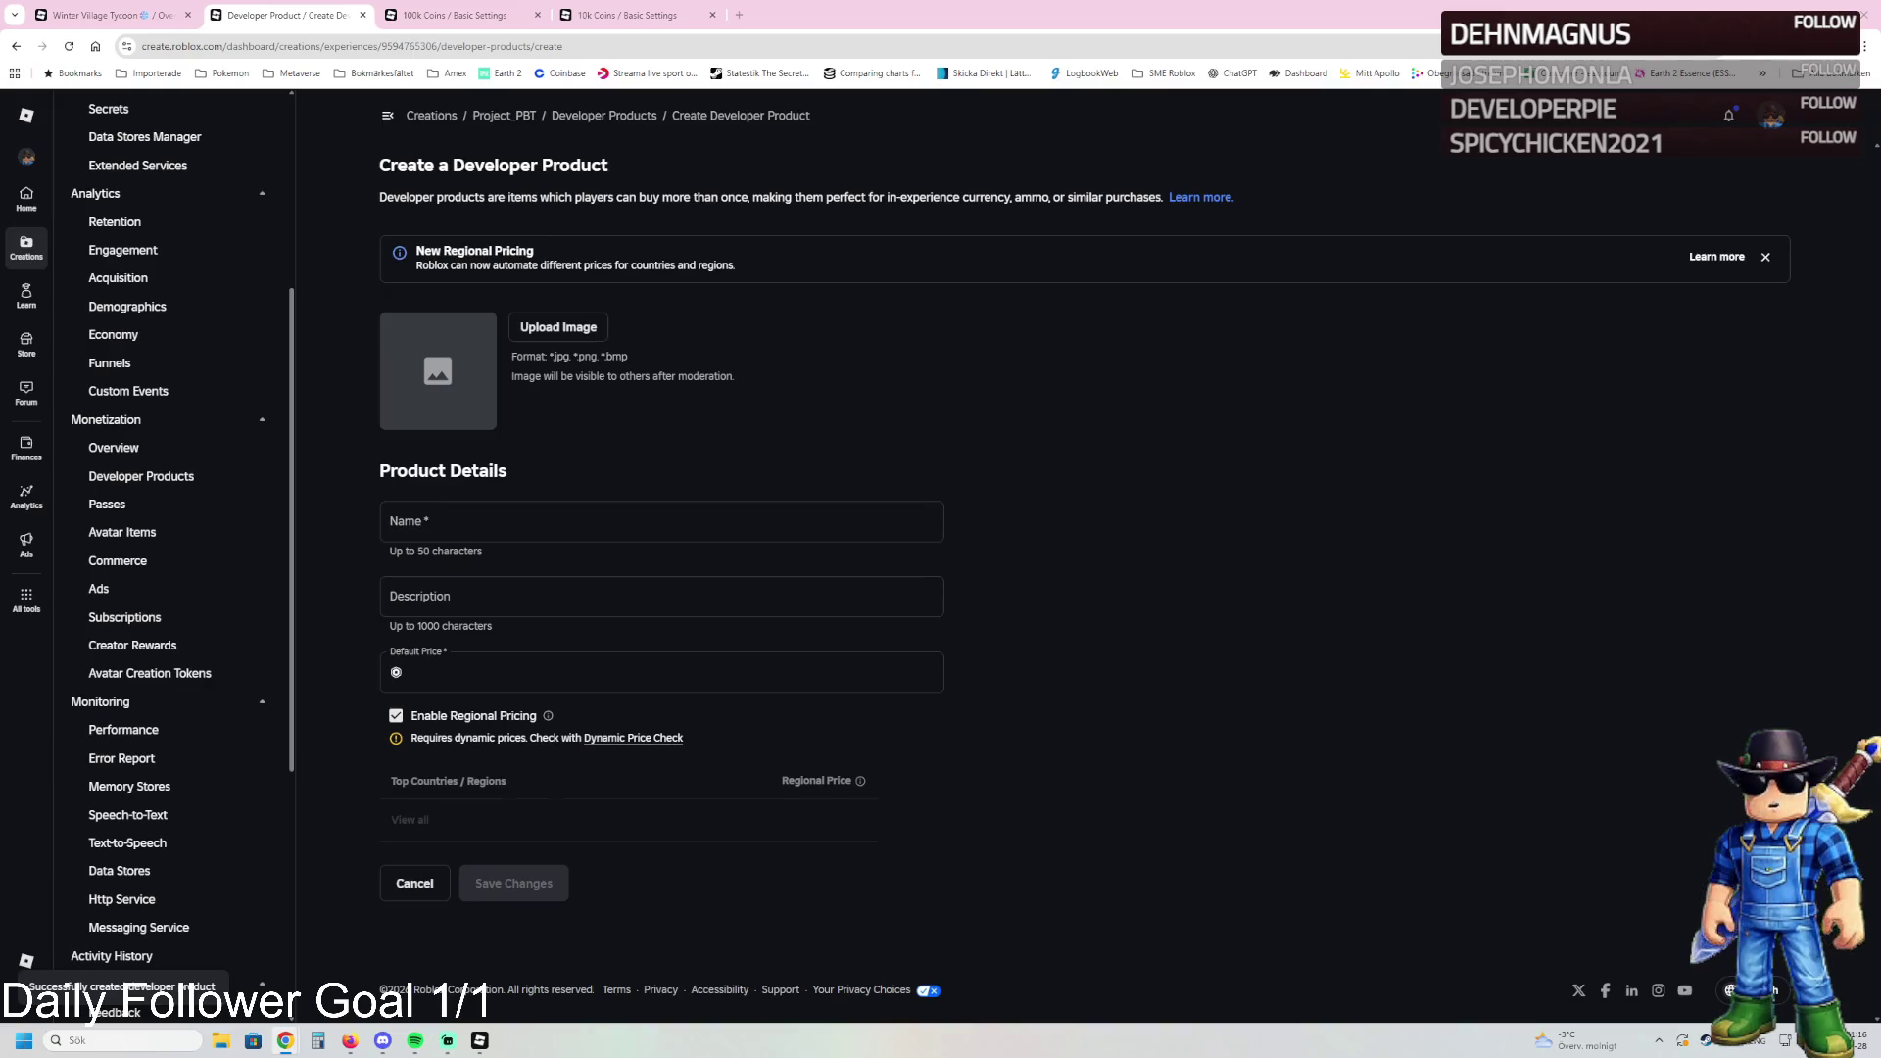
left_click(460, 521)
type("Donate 25 Robux")
left_click(454, 594)
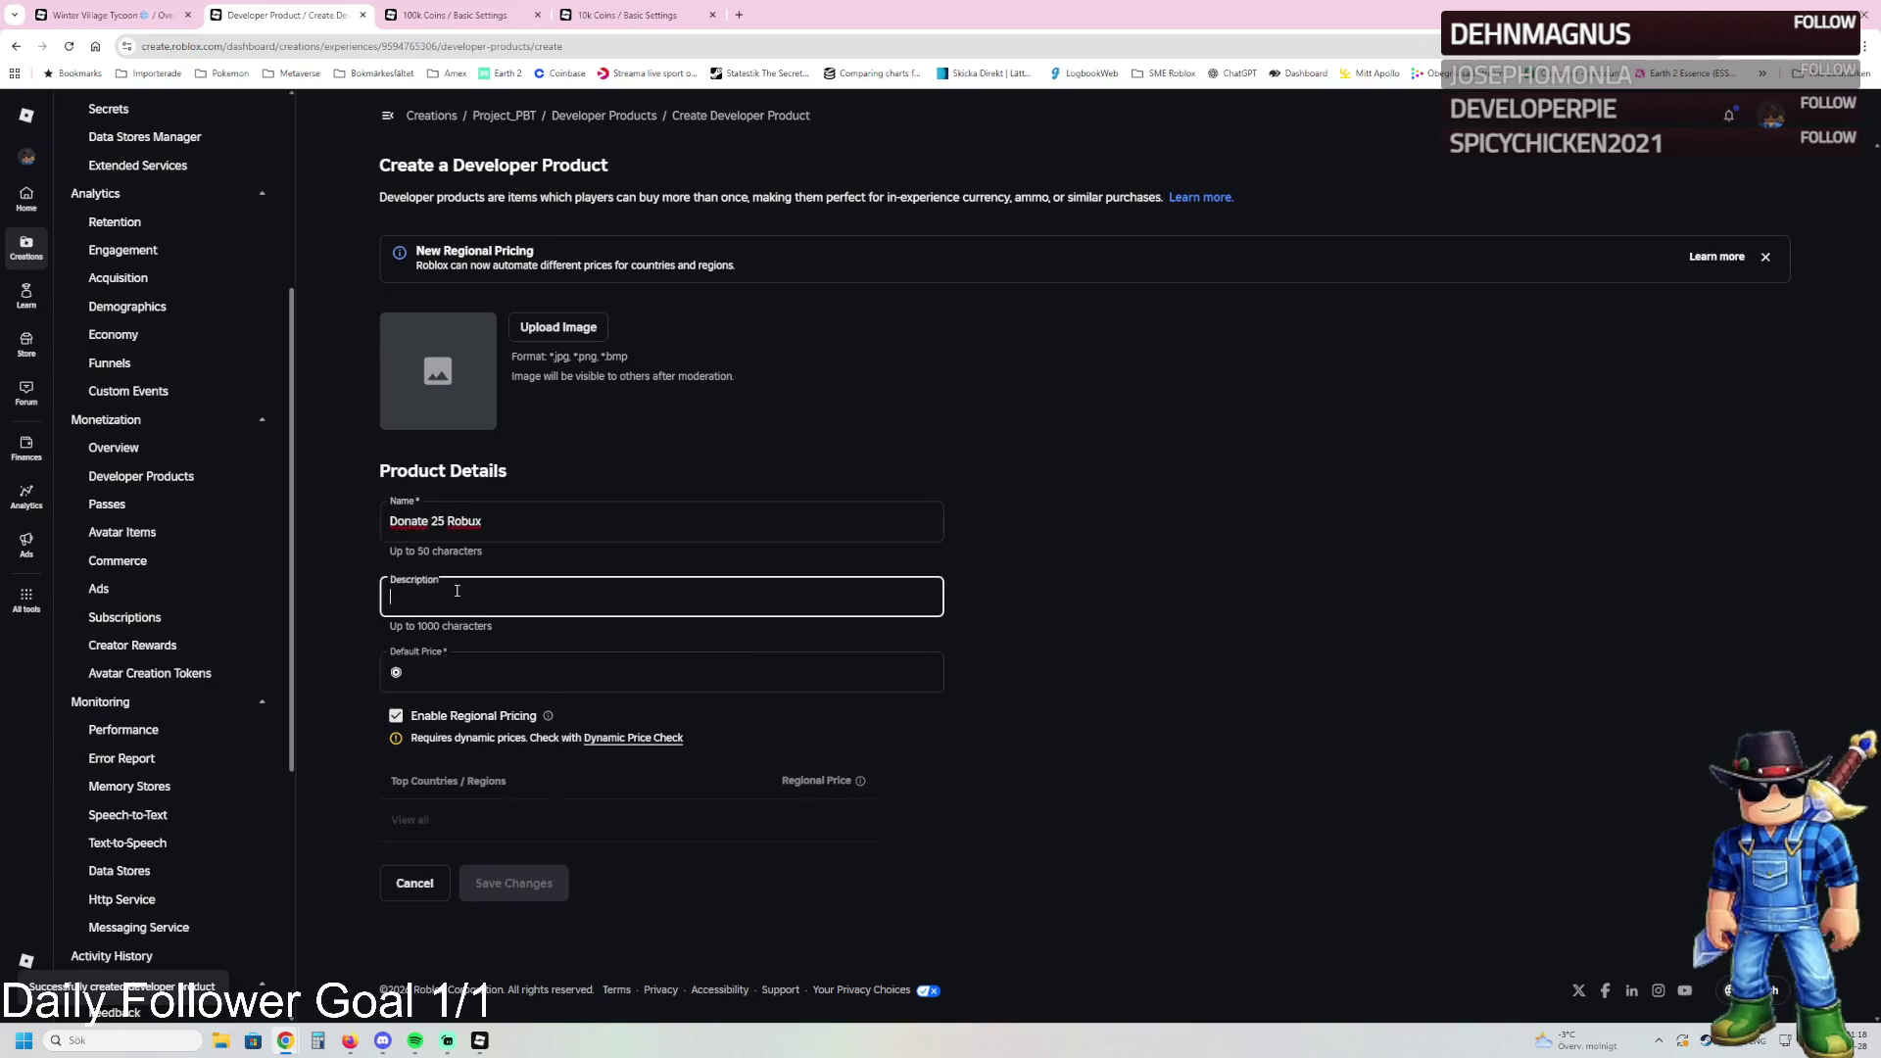
left_click(391, 598)
type("You will Donate 25 Robux")
left_click(402, 672)
type("25")
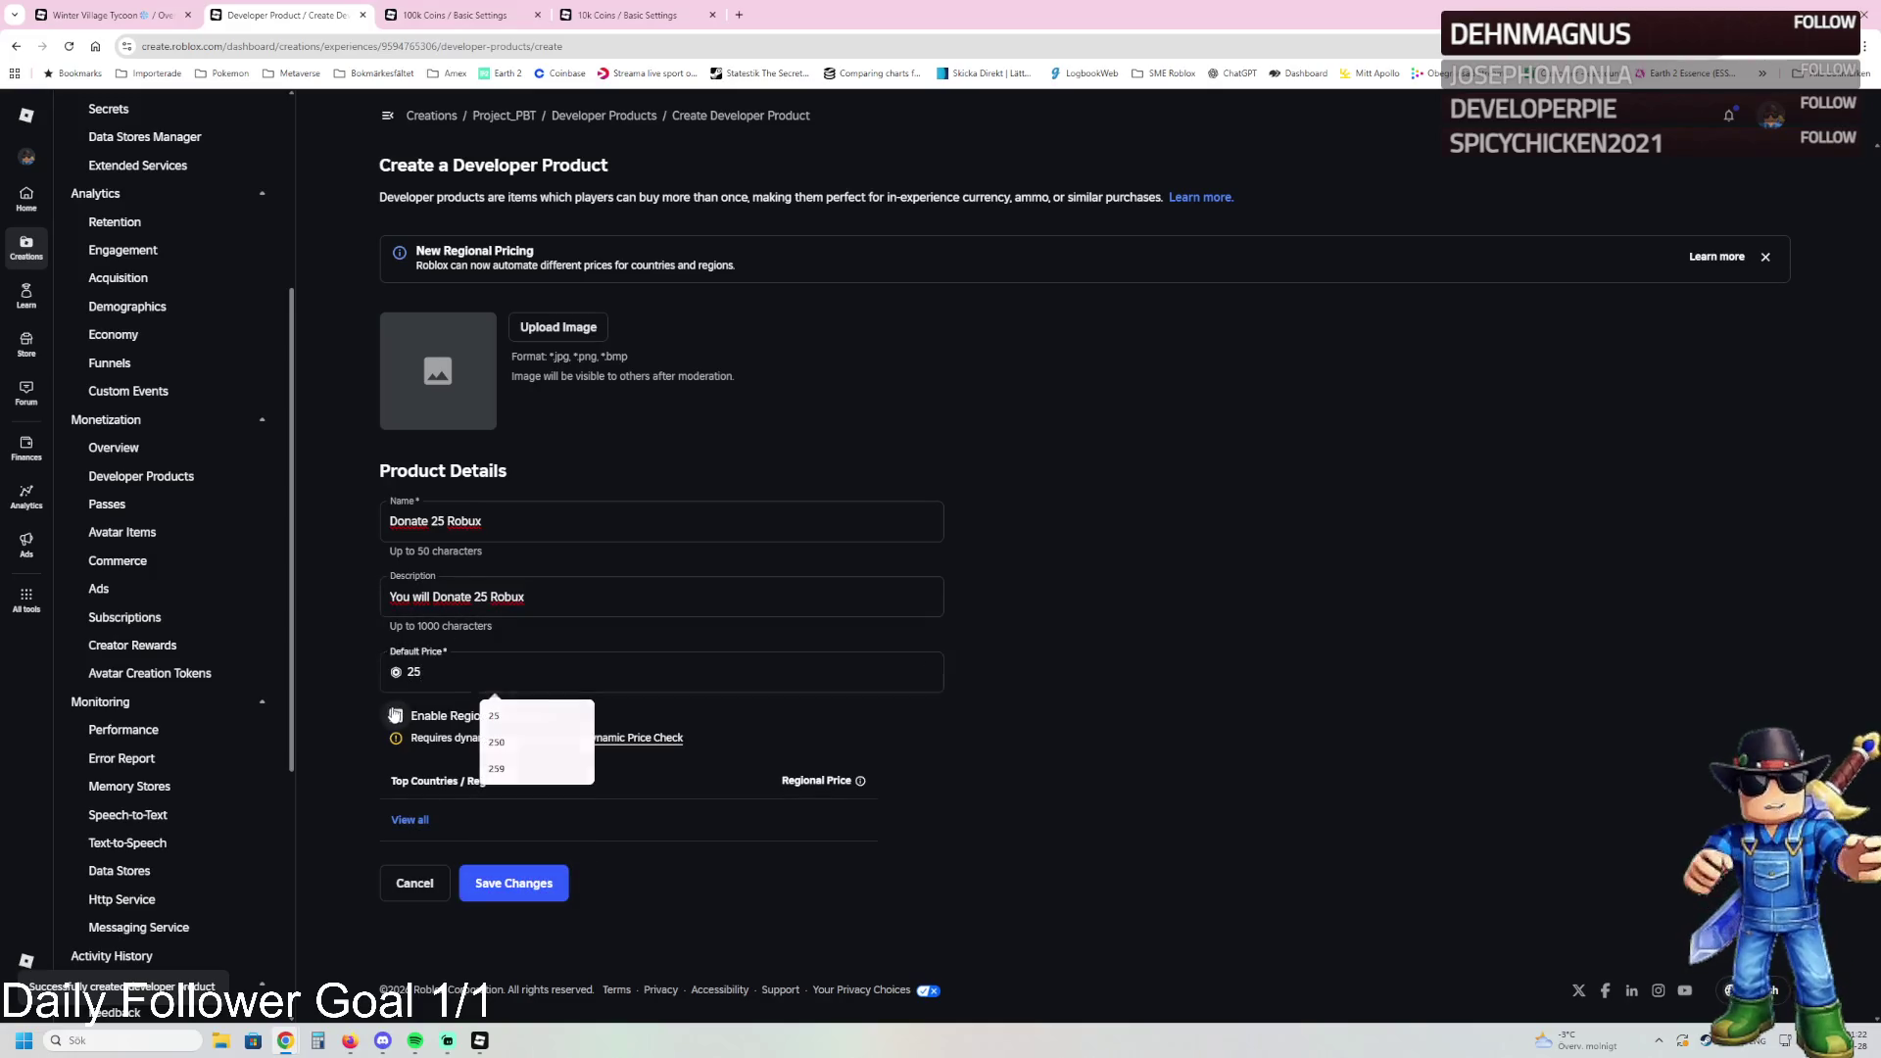
left_click(395, 715)
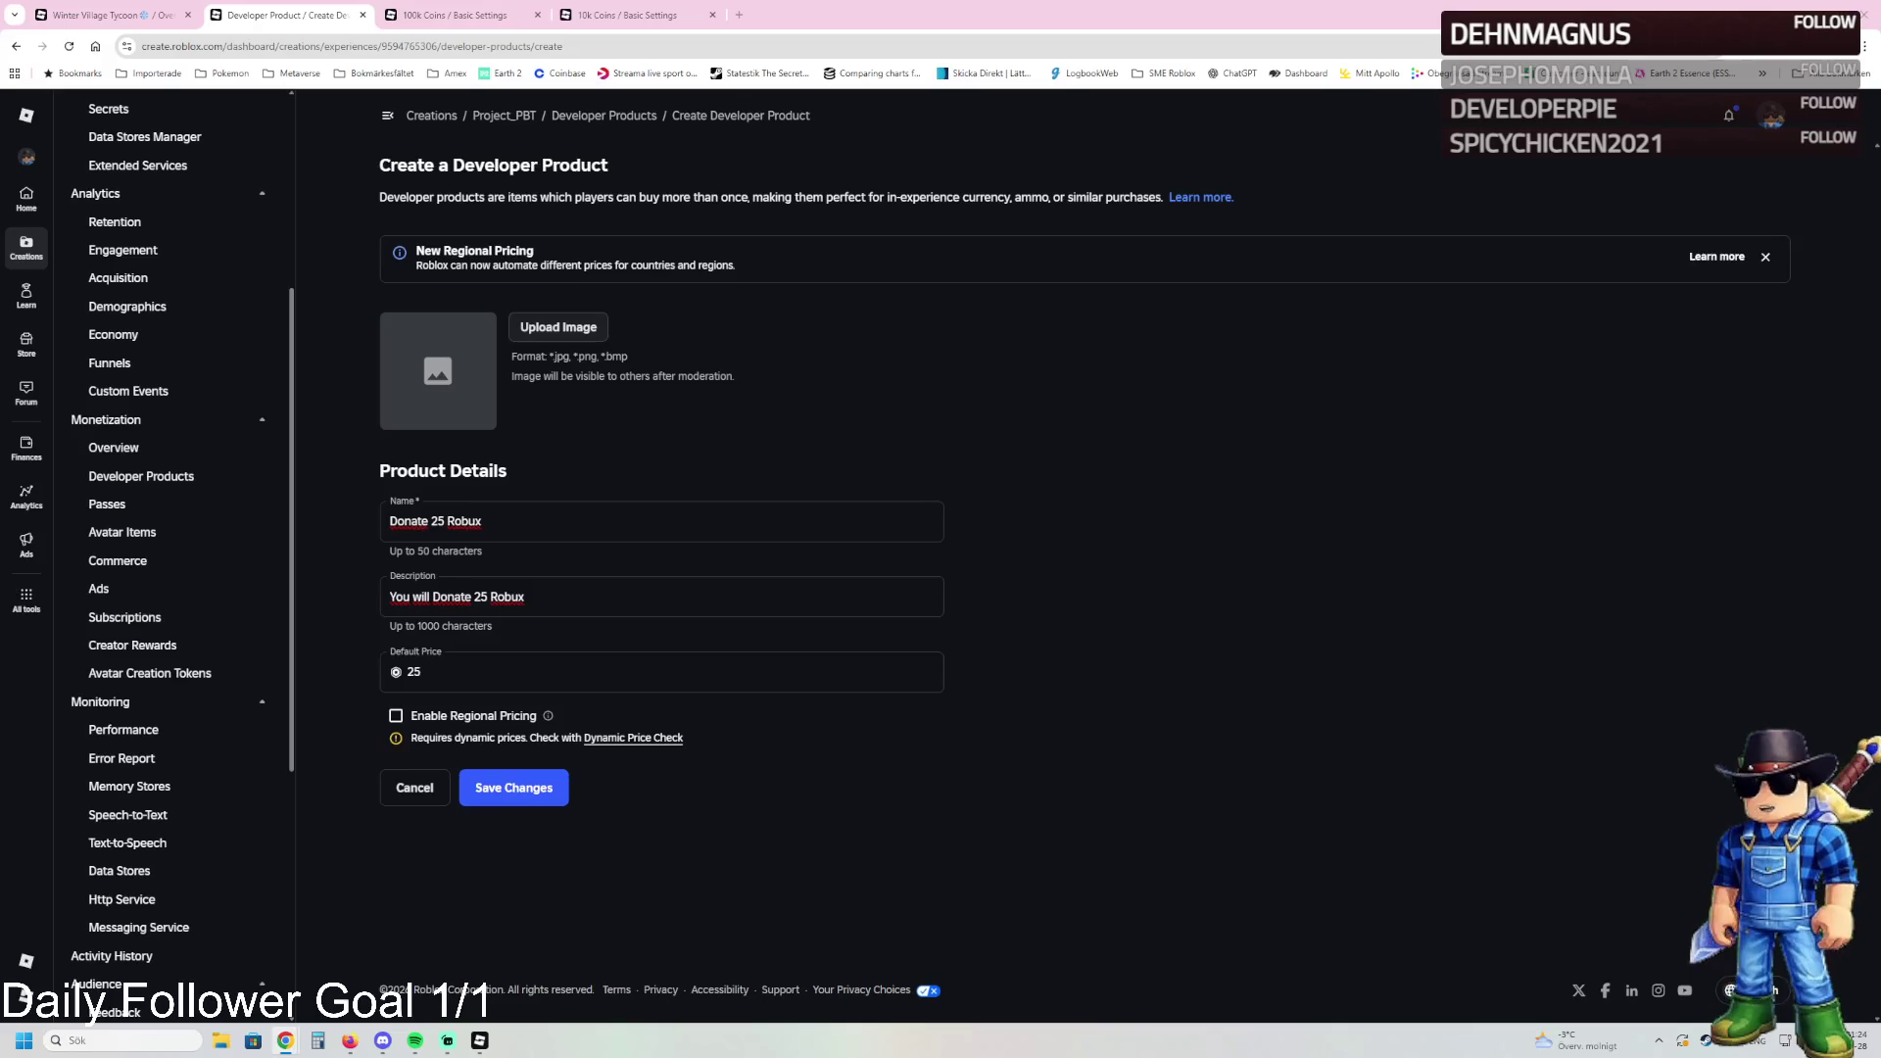
left_click(513, 787)
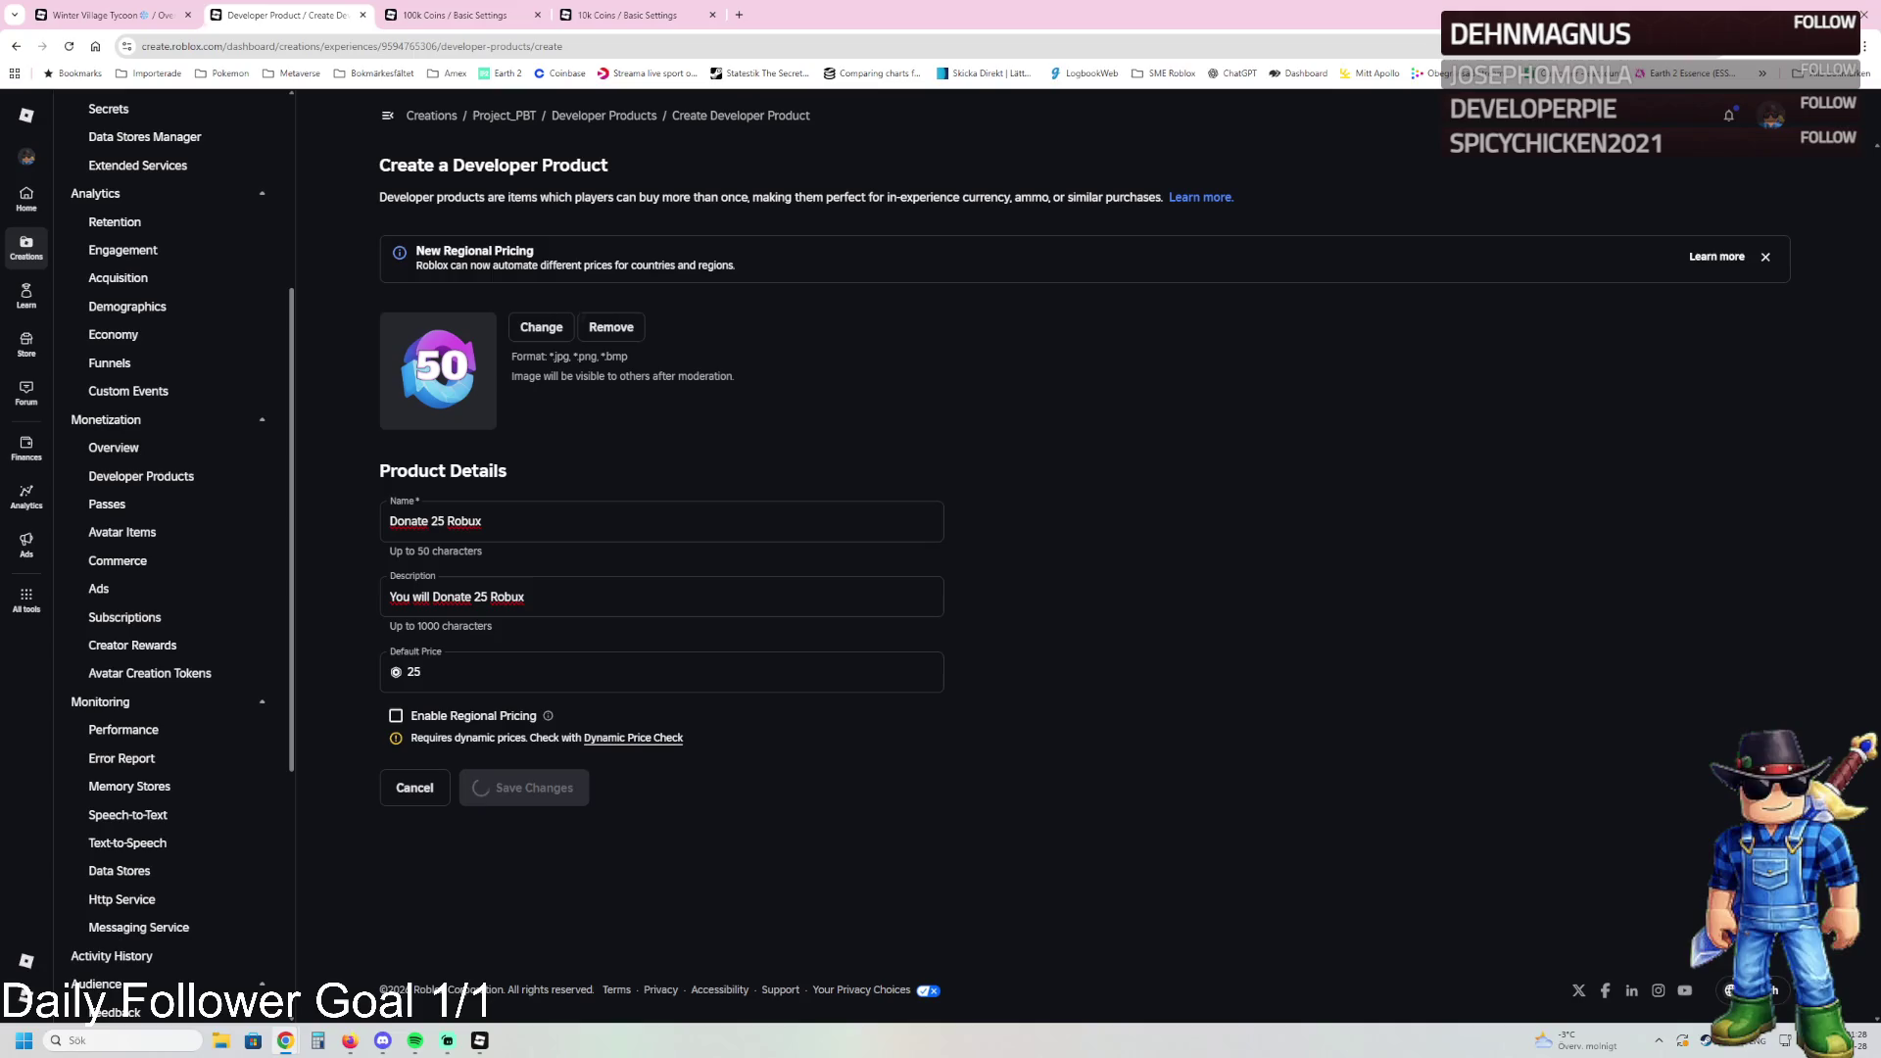
left_click(514, 490)
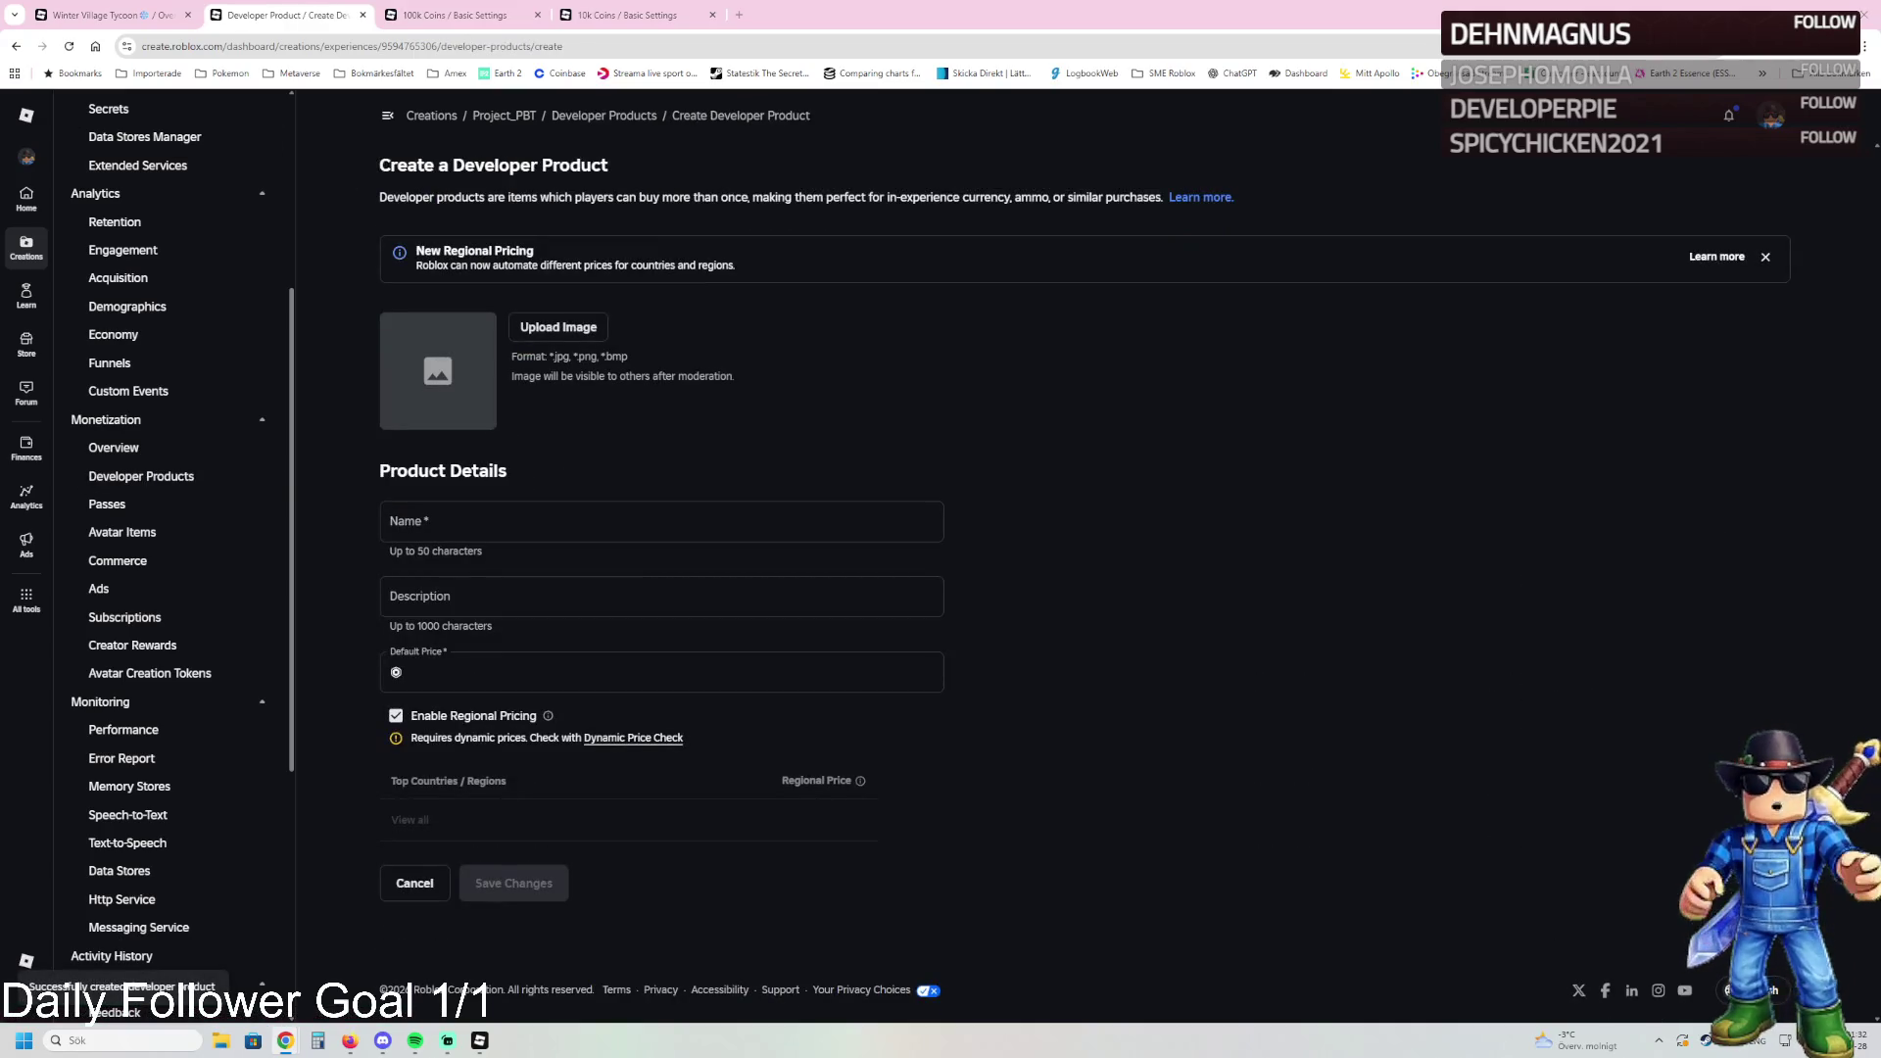
Step: Create 'Donate 250 Robux' described 'You will Donate 250 Robux', priced 250, no regional pricing
left_click(441, 521)
type("Donate 250 Robux")
key("Tab")
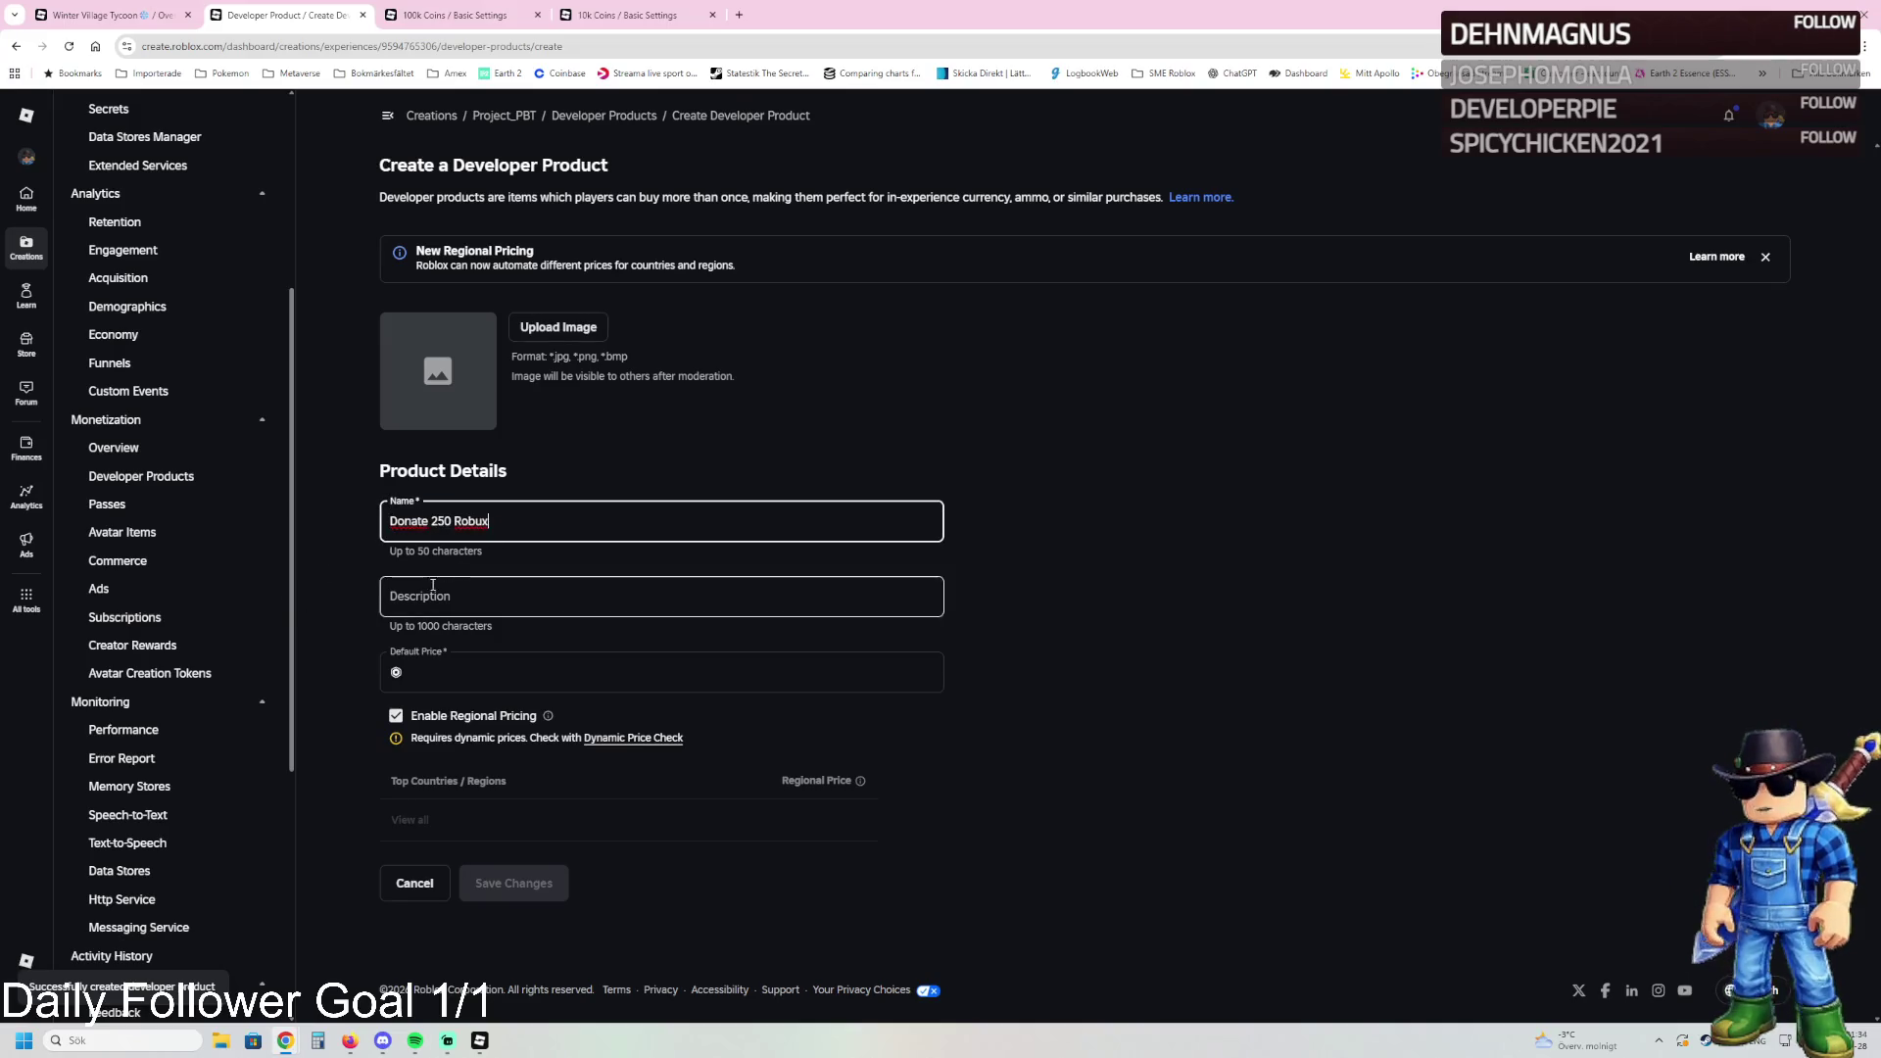
key("Tab")
left_click(451, 595)
type("You will Donate 250 Robux")
left_click(456, 667)
type("25")
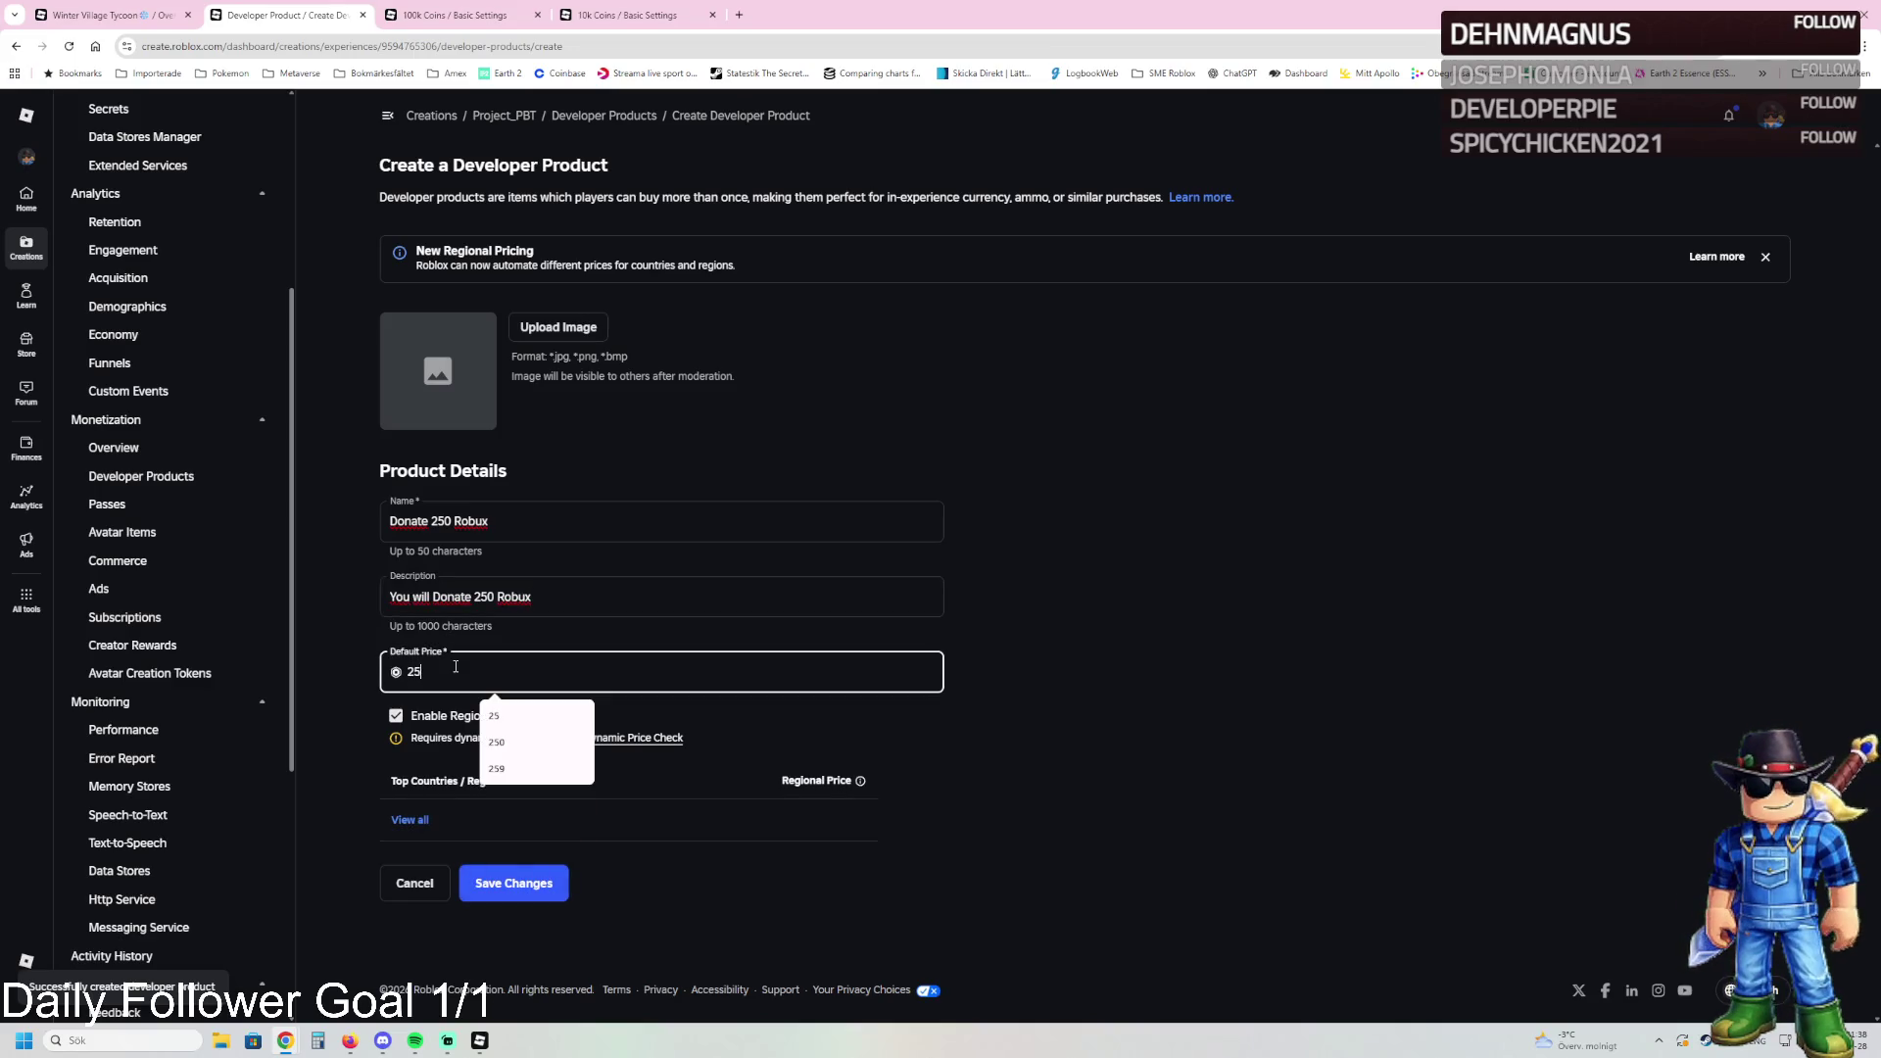
type("0")
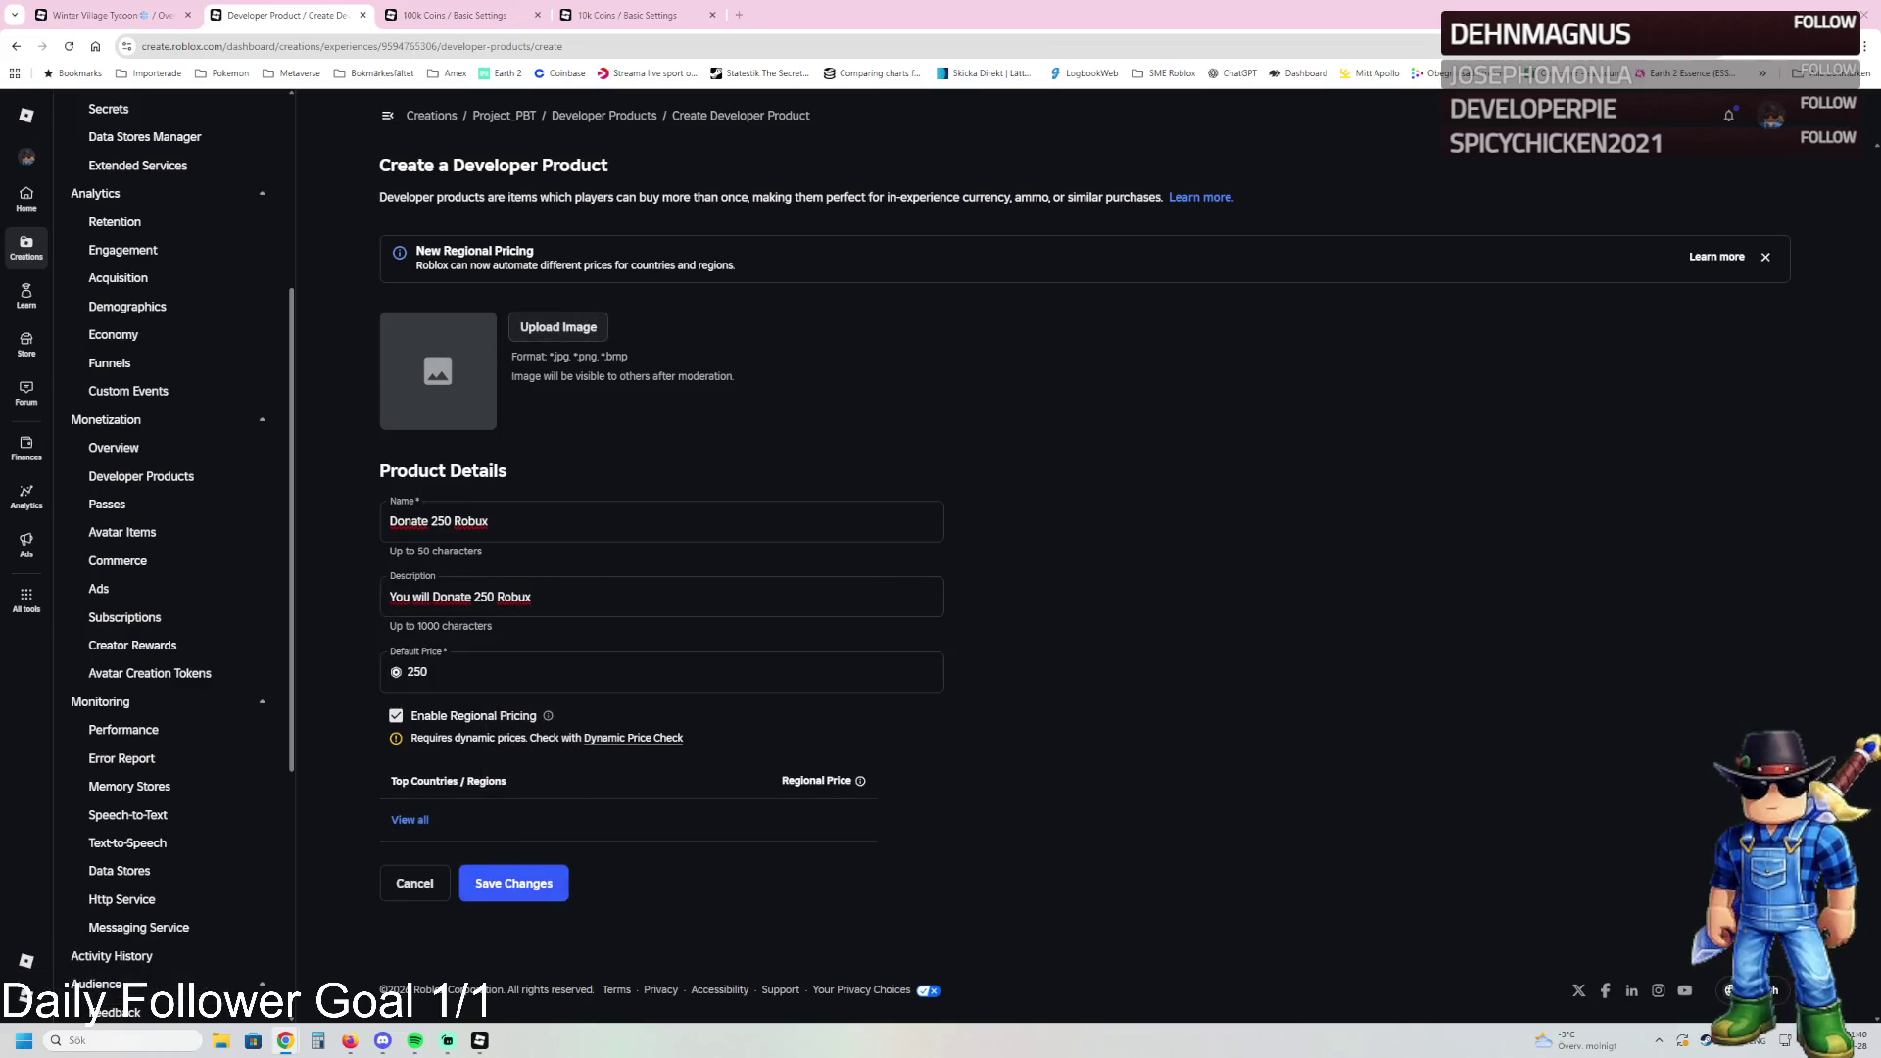
left_click(395, 715)
left_click(519, 787)
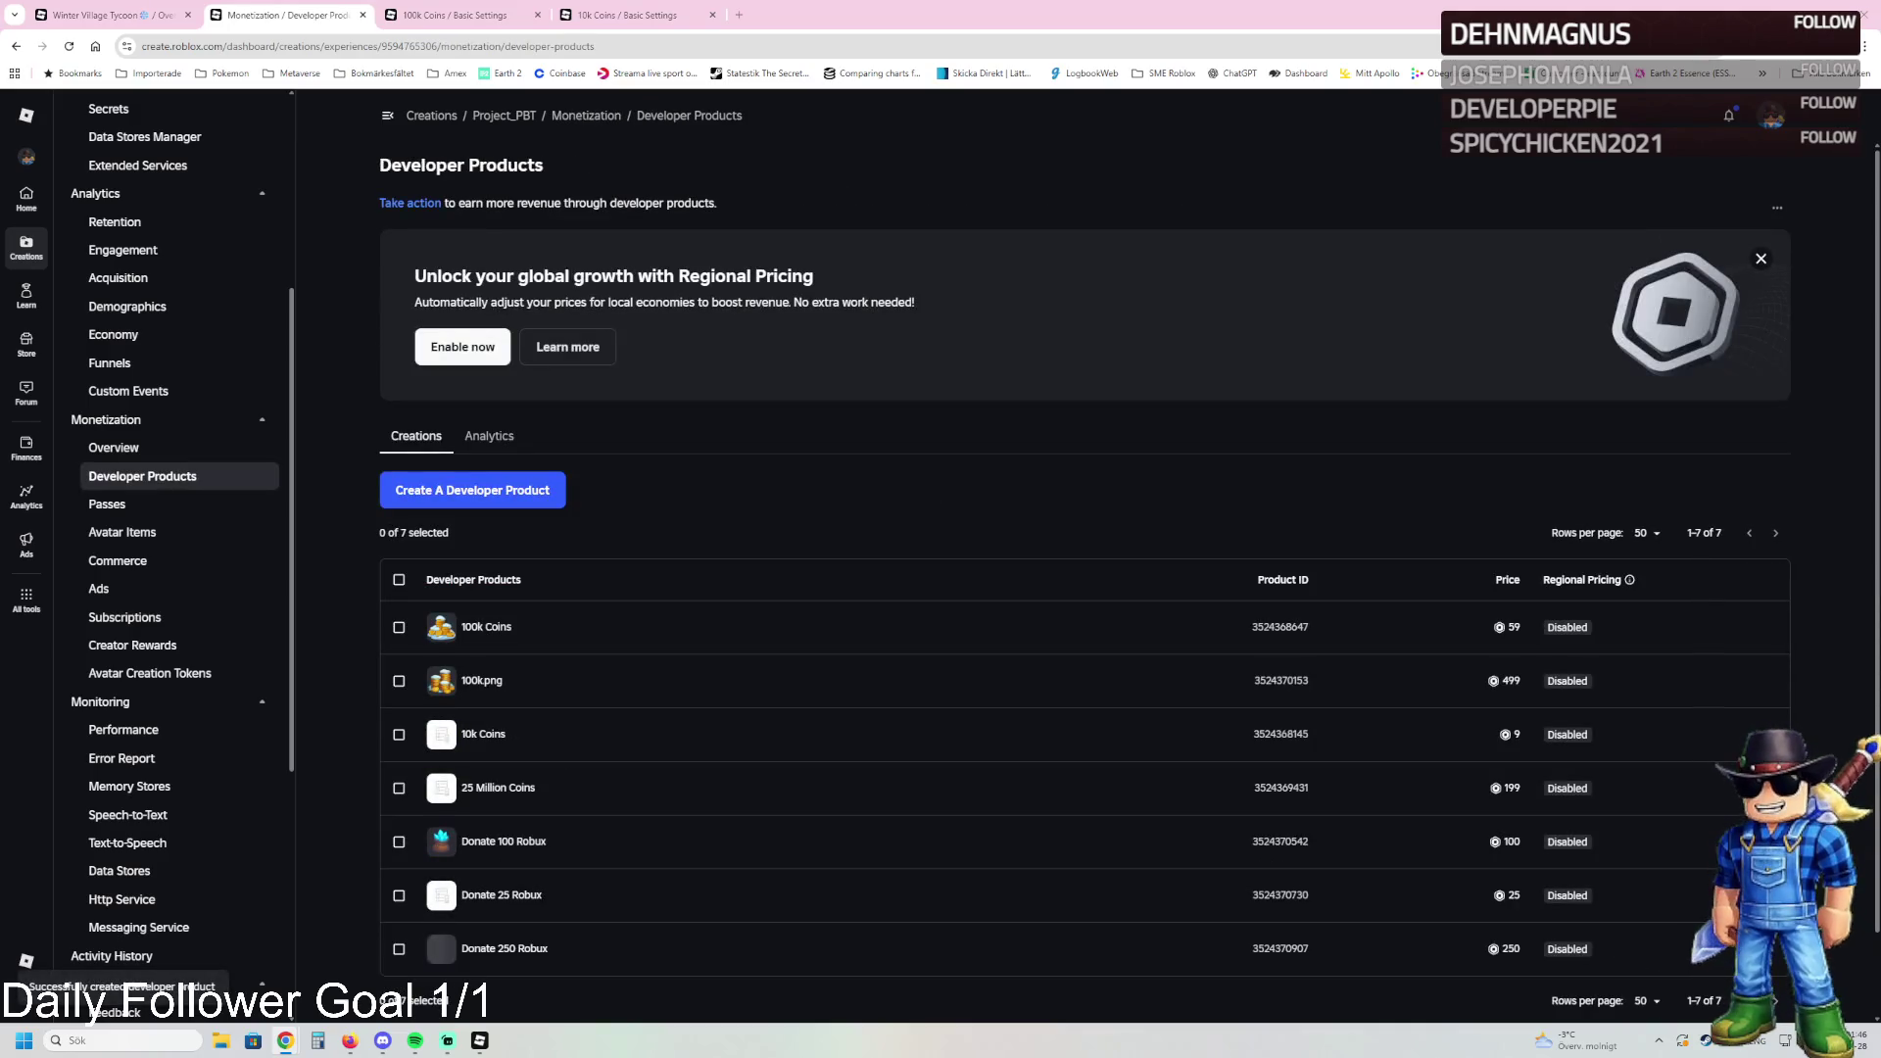
Step: Create 'Donate 50 Robux' described 'You will Donate 50 Robux', priced 50, no regional pricing
left_click(450, 490)
left_click(449, 515)
type("Donate 50 Robux")
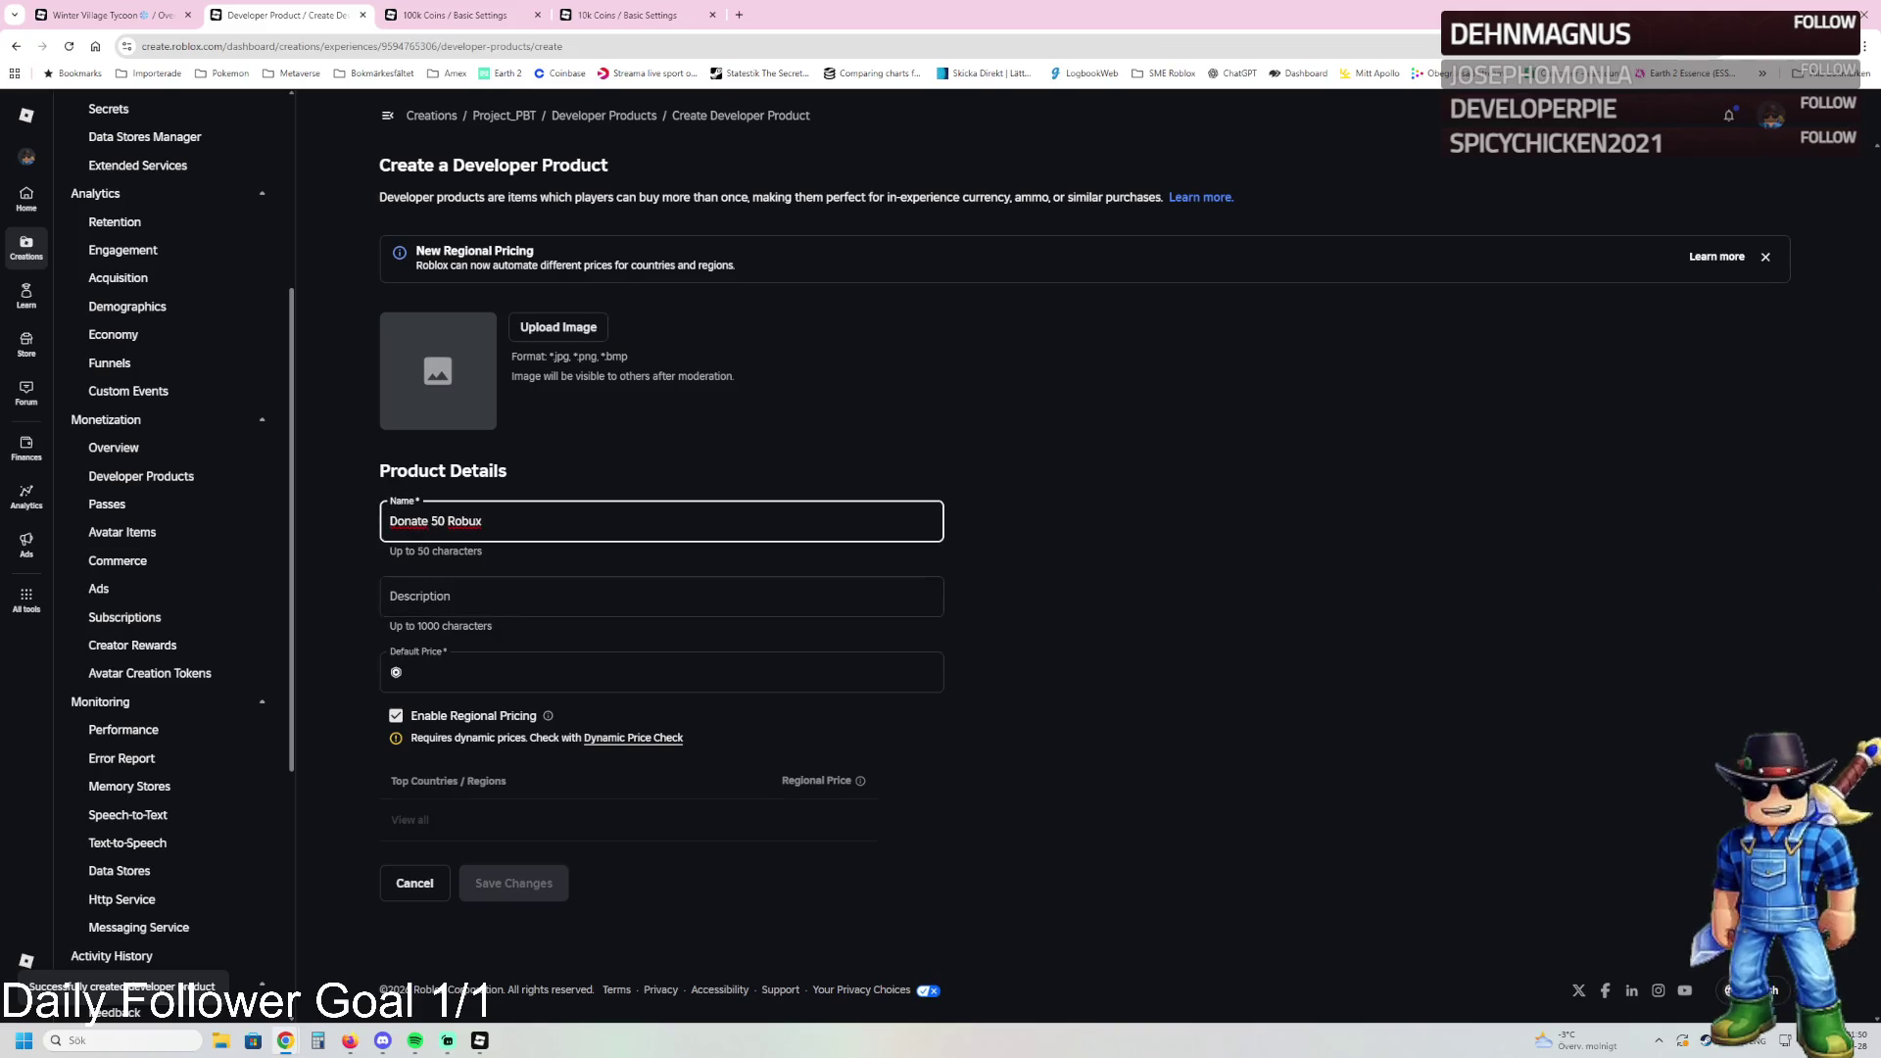
left_click(451, 596)
type("You will Donate 50 Robux")
left_click(451, 666)
type("5")
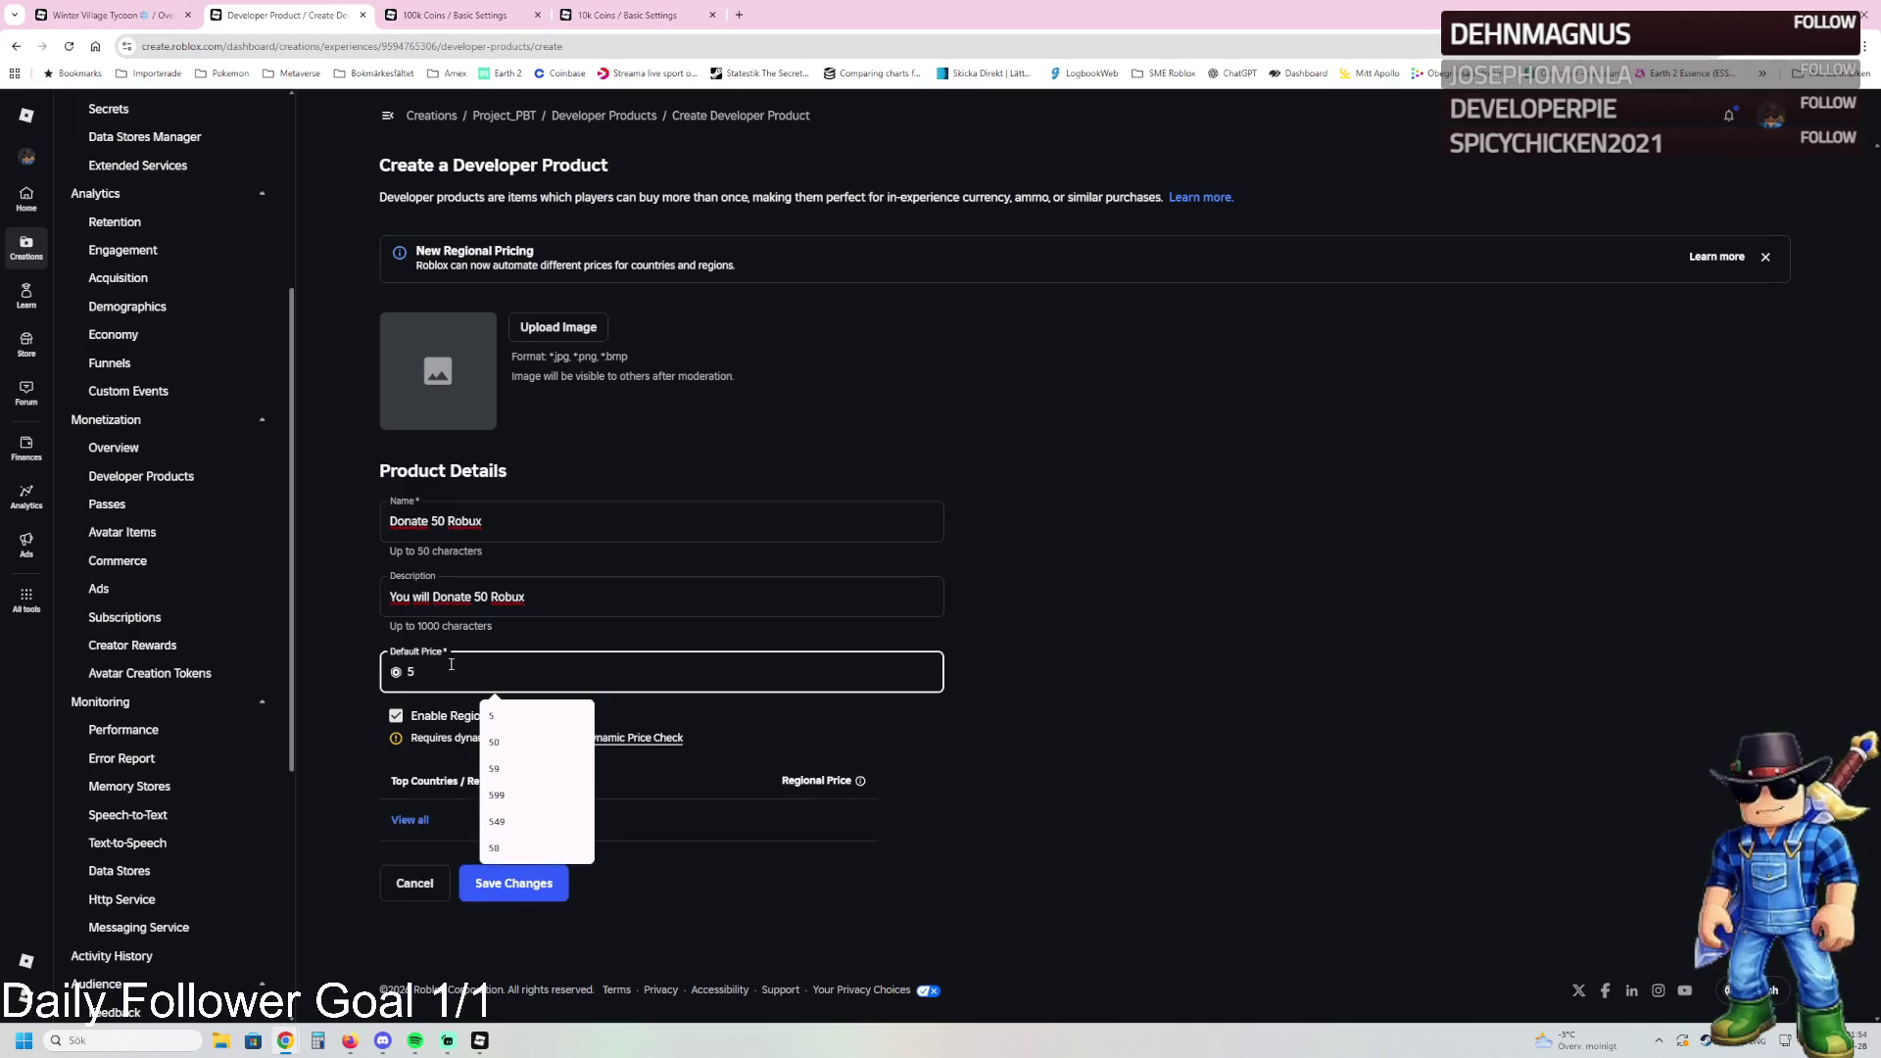
type("0")
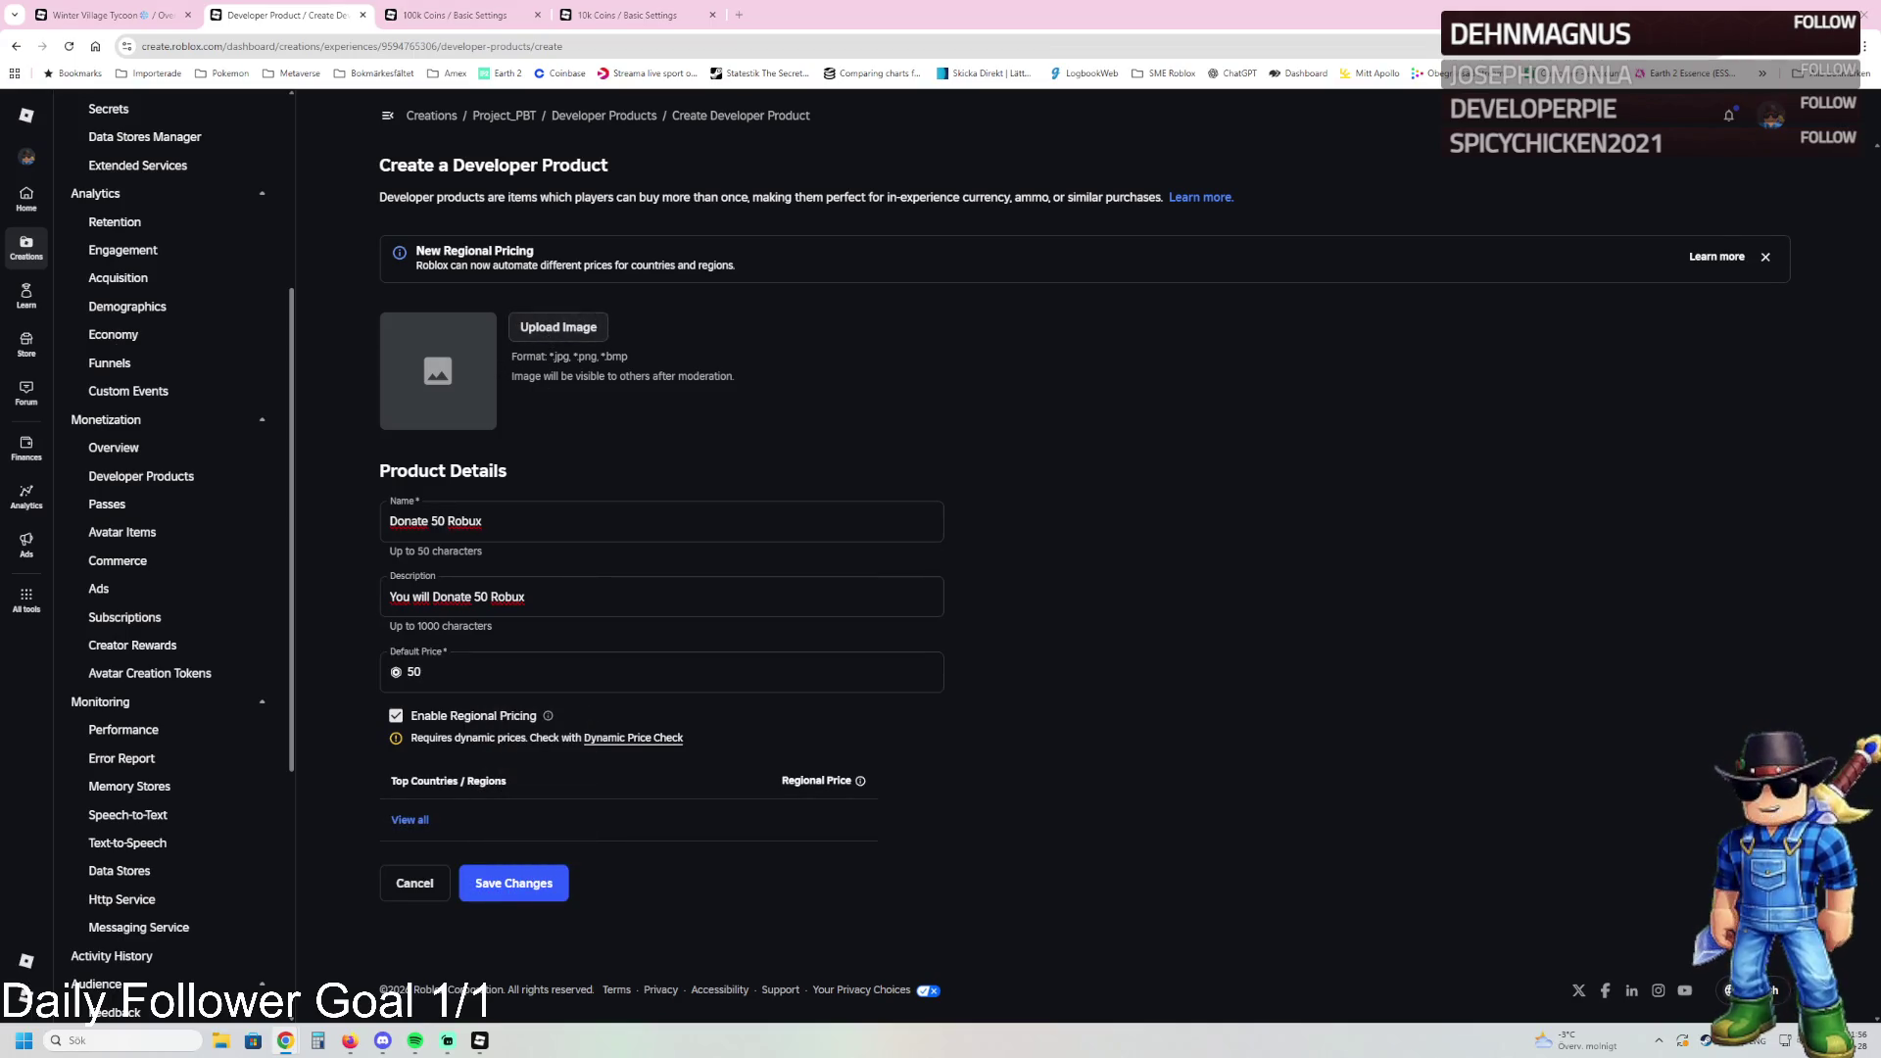
left_click(396, 715)
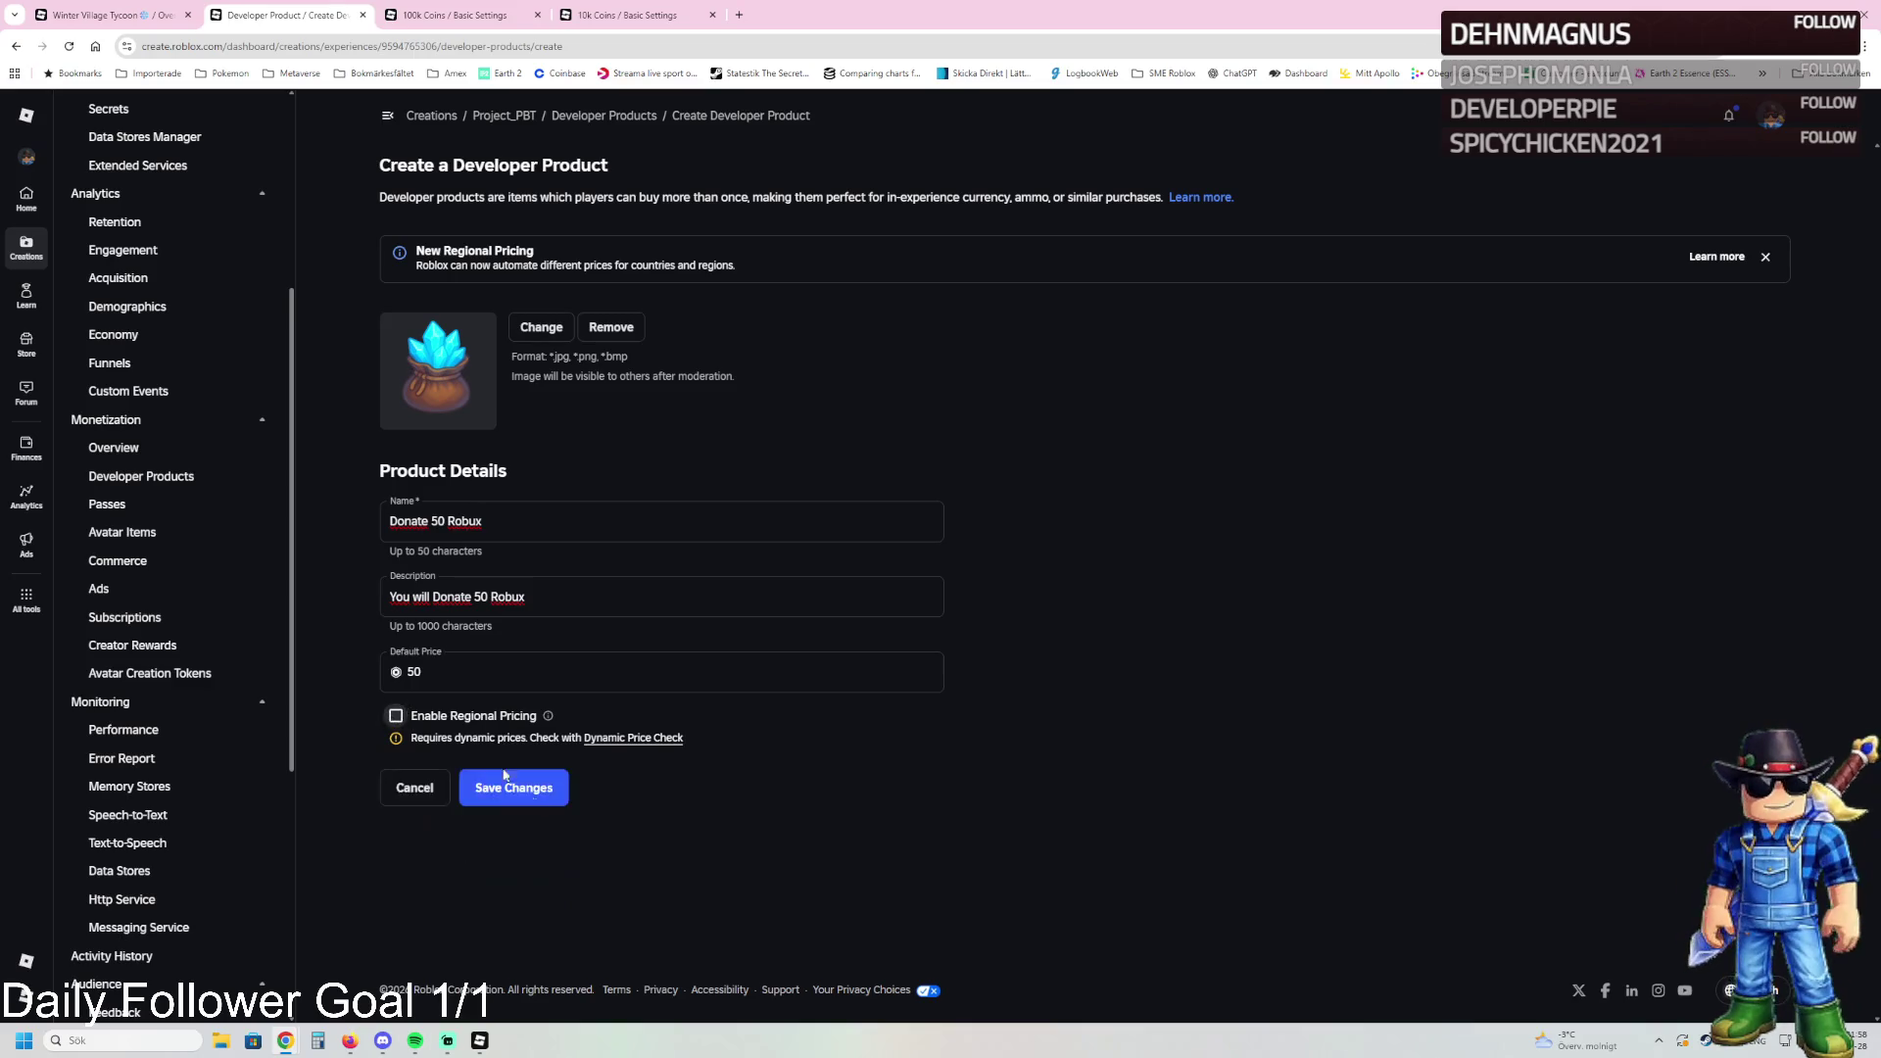
left_click(524, 795)
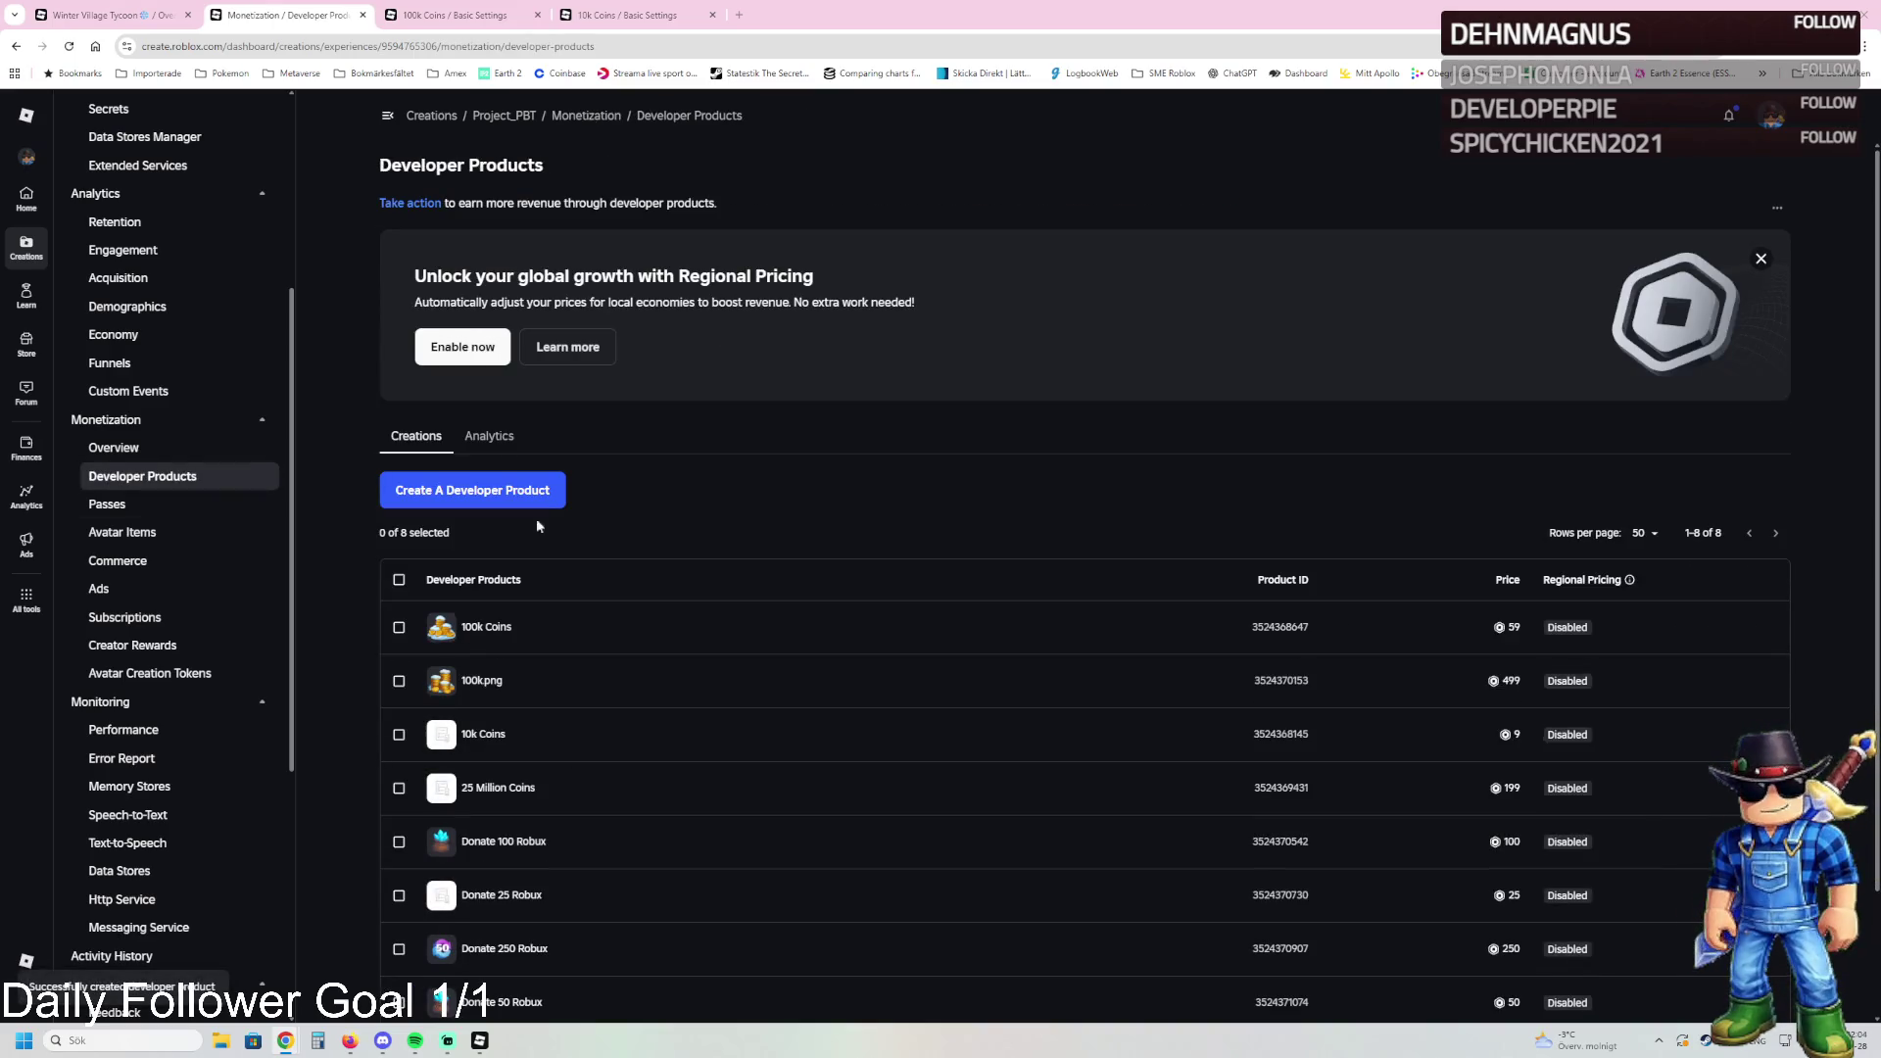
left_click(478, 500)
Step: Create the 'Donate 10 Robux' product, described 'You will donate 10 robux', priced 10, with regional pricing off
left_click(436, 521)
type("Donate 10 Robux")
left_click(428, 584)
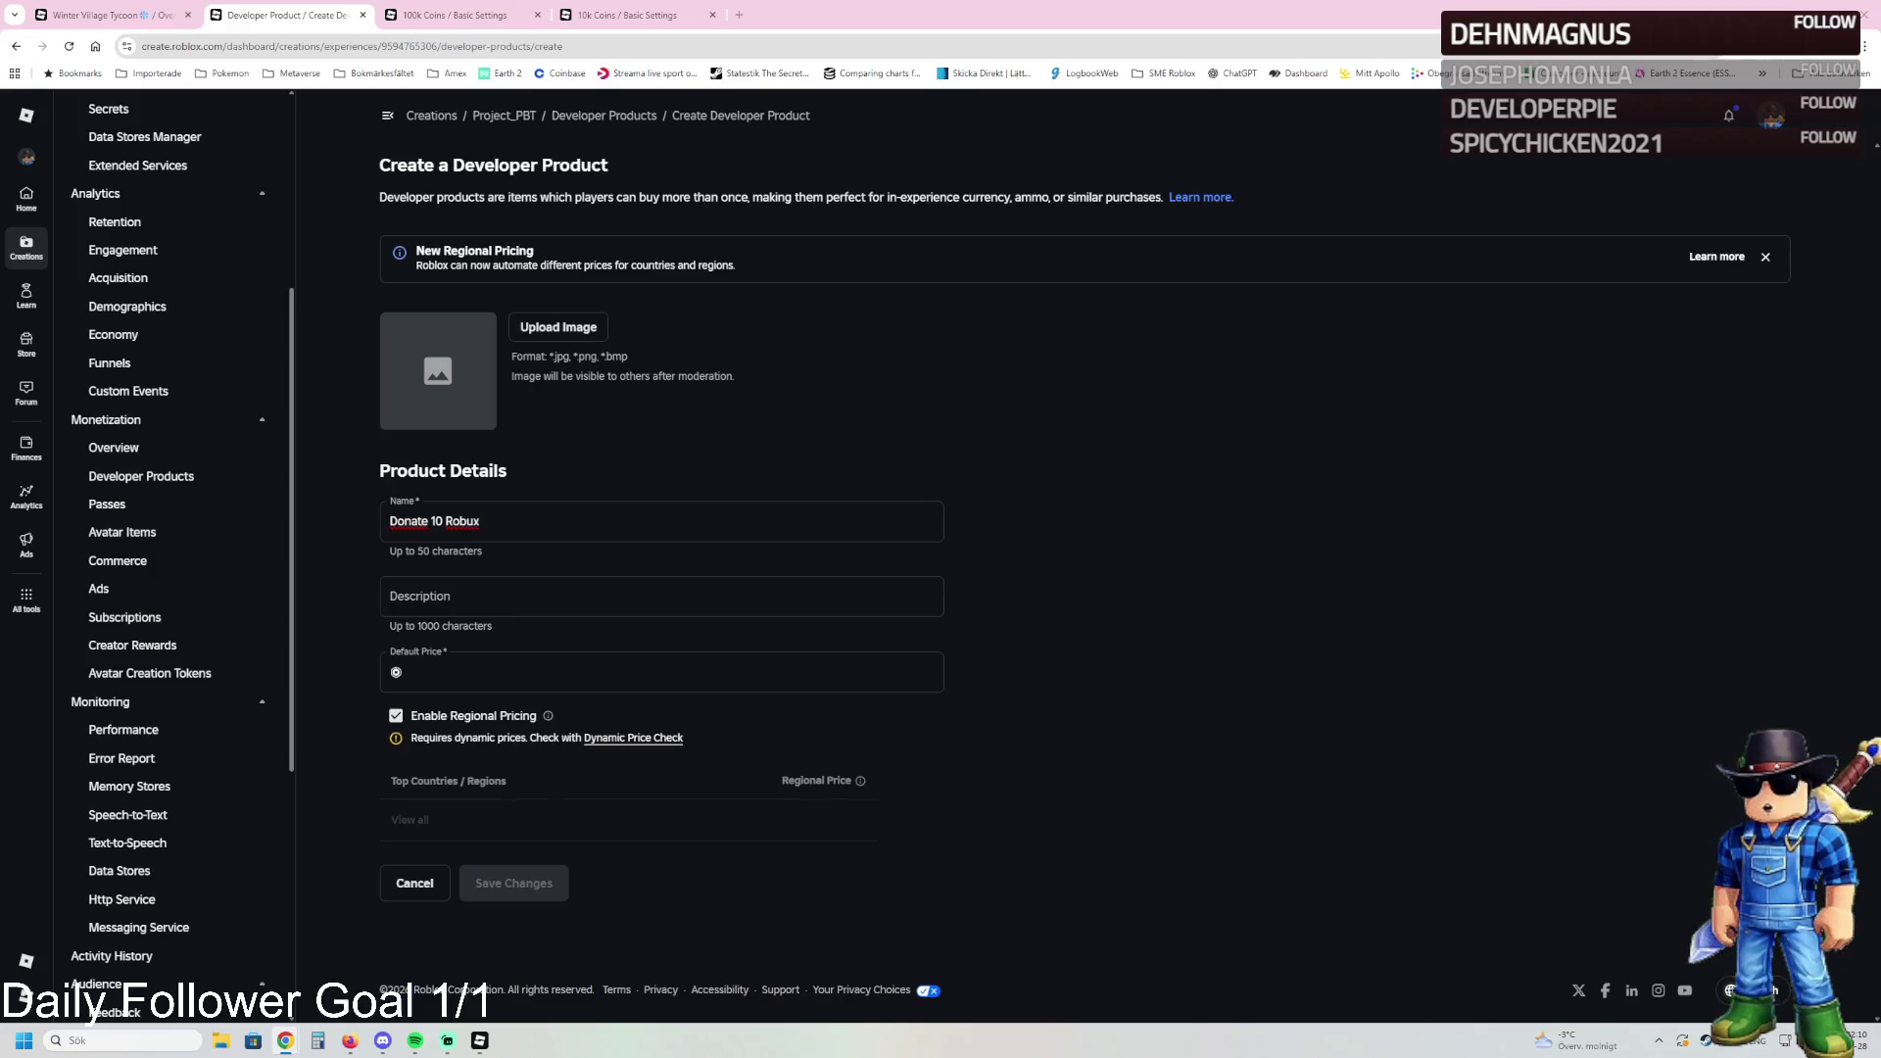
left_click(453, 592)
type("You will donate 10 robux")
left_click(451, 669)
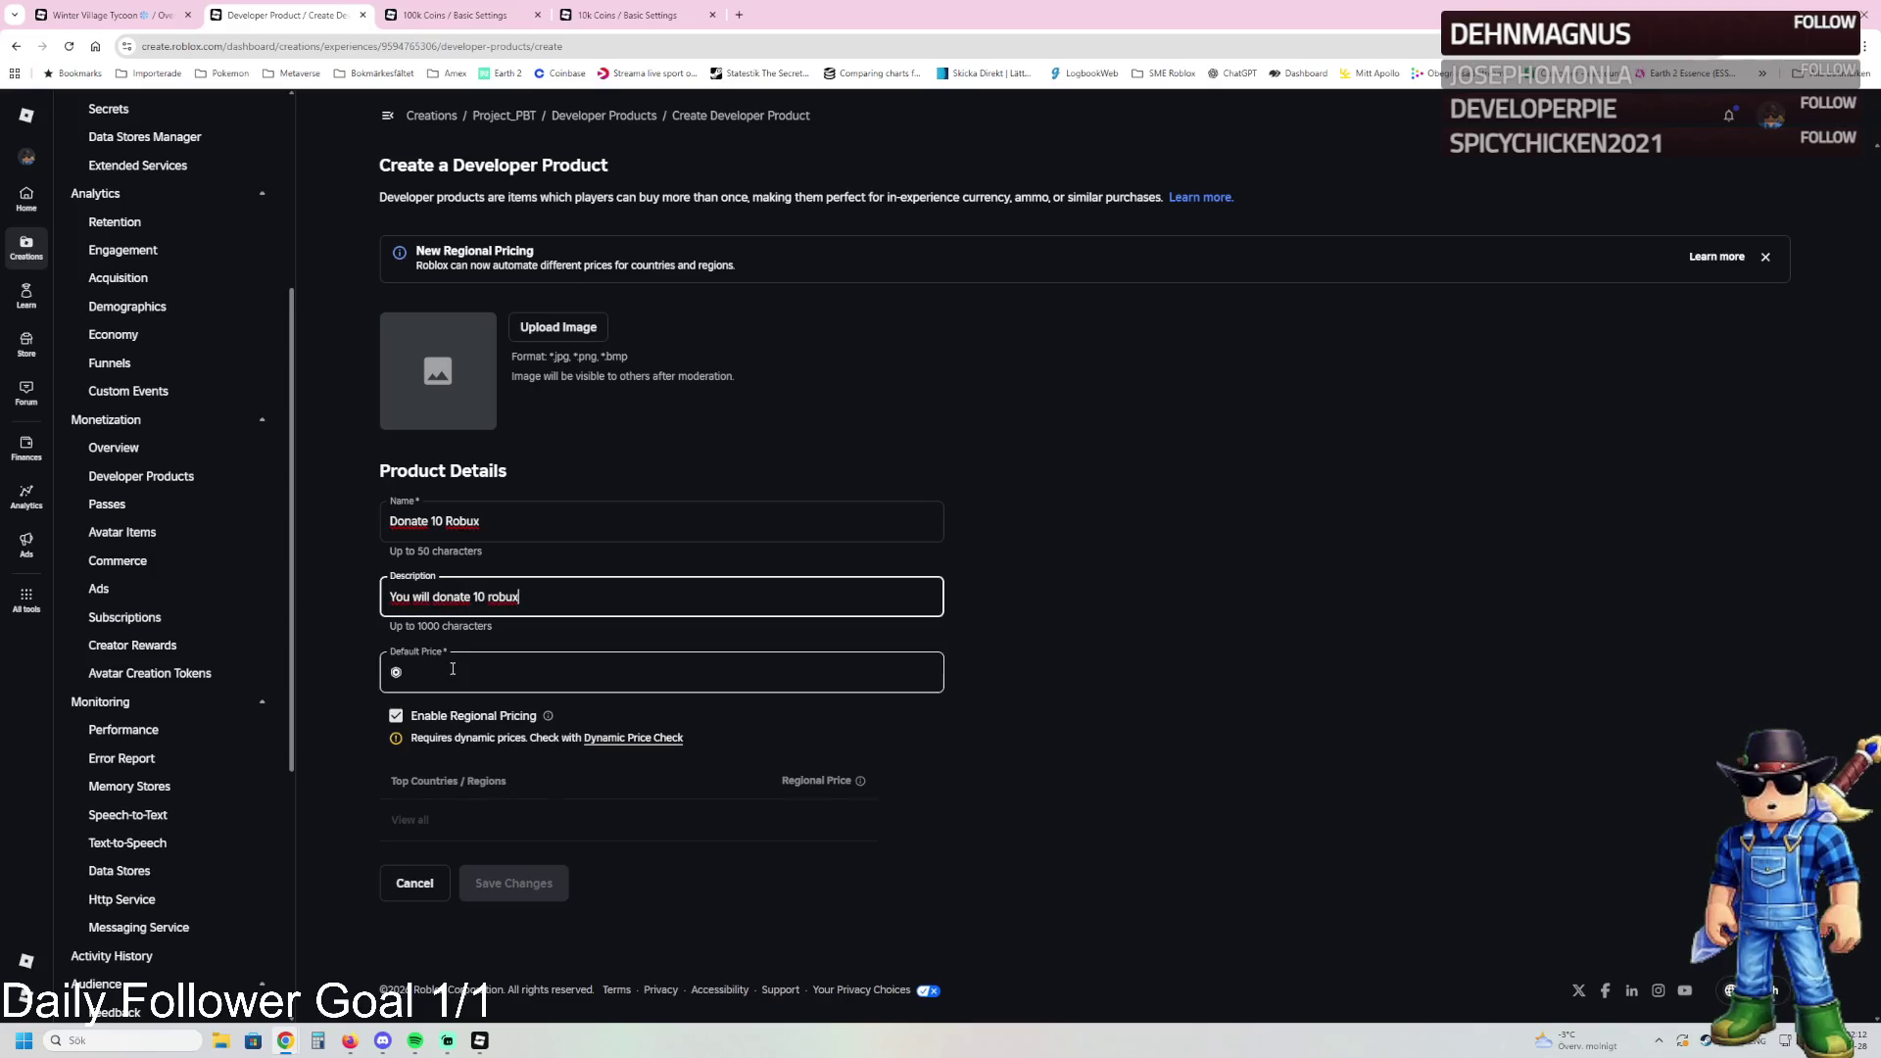
type("10")
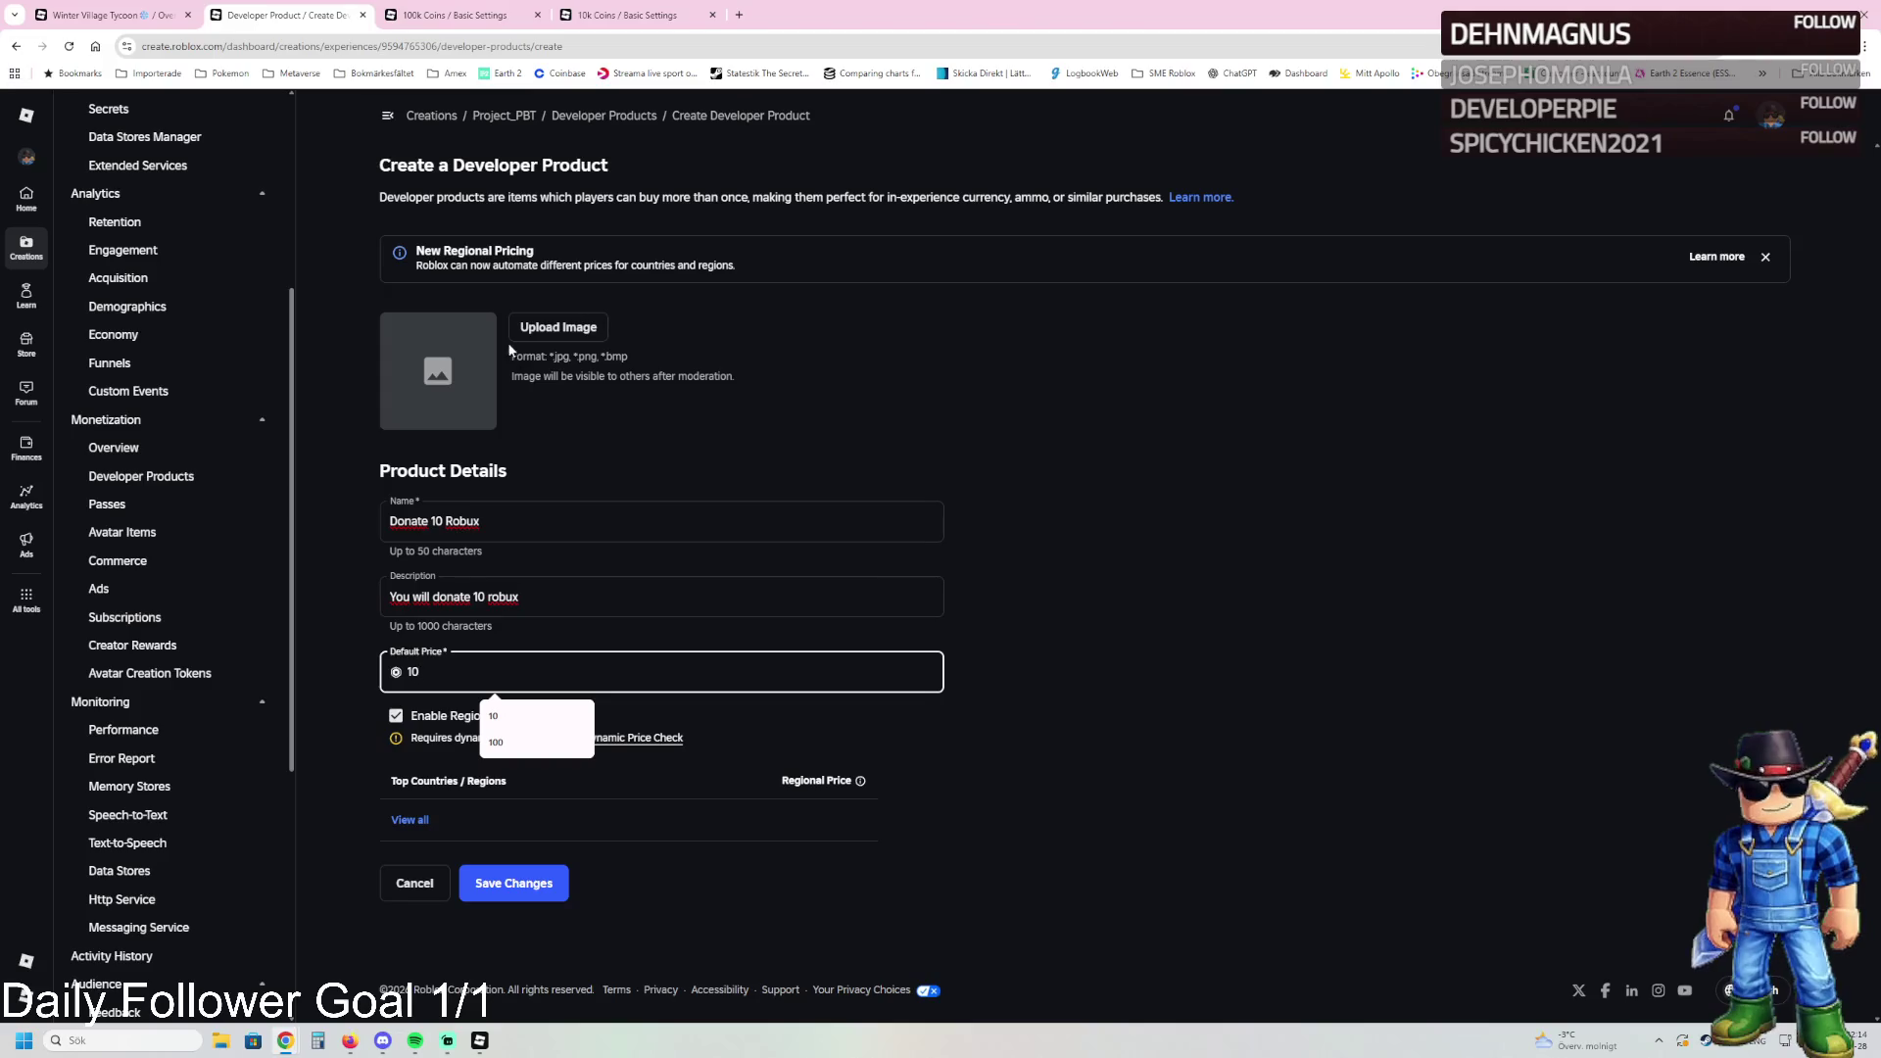
left_click(773, 377)
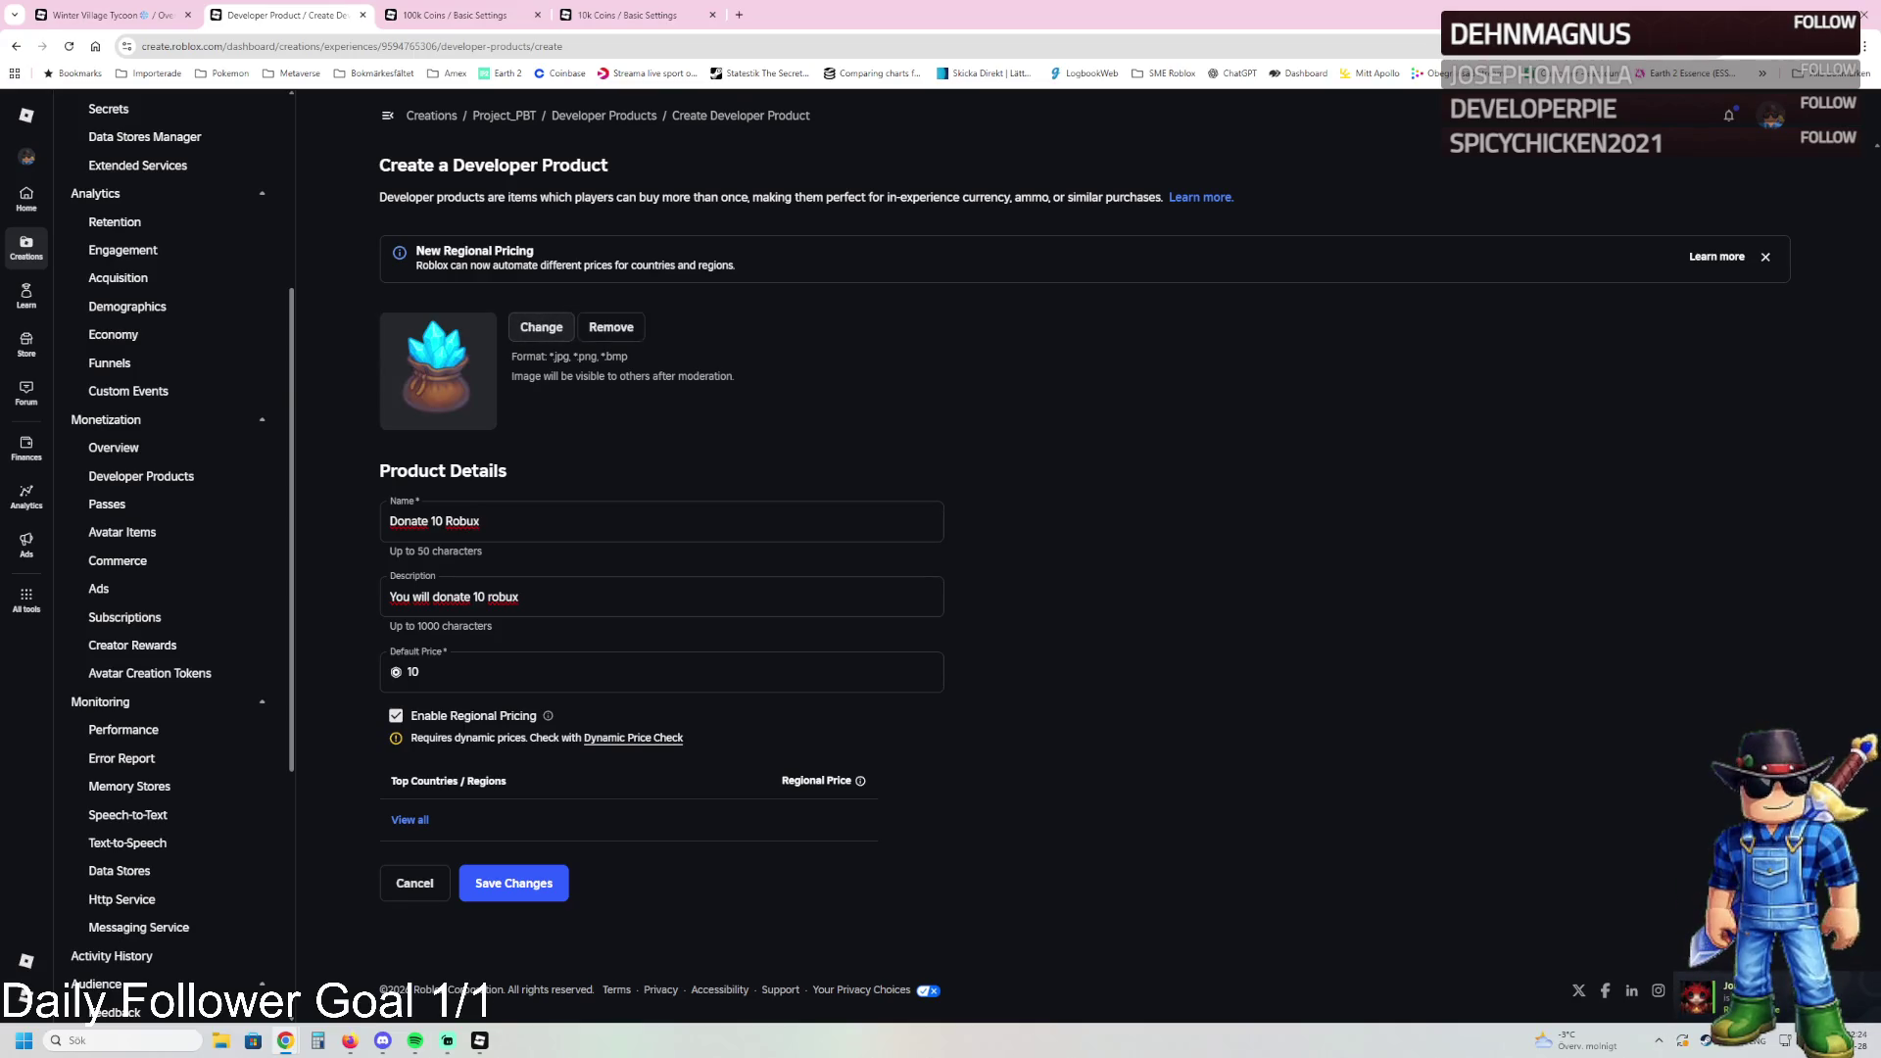
left_click(395, 715)
left_click(513, 788)
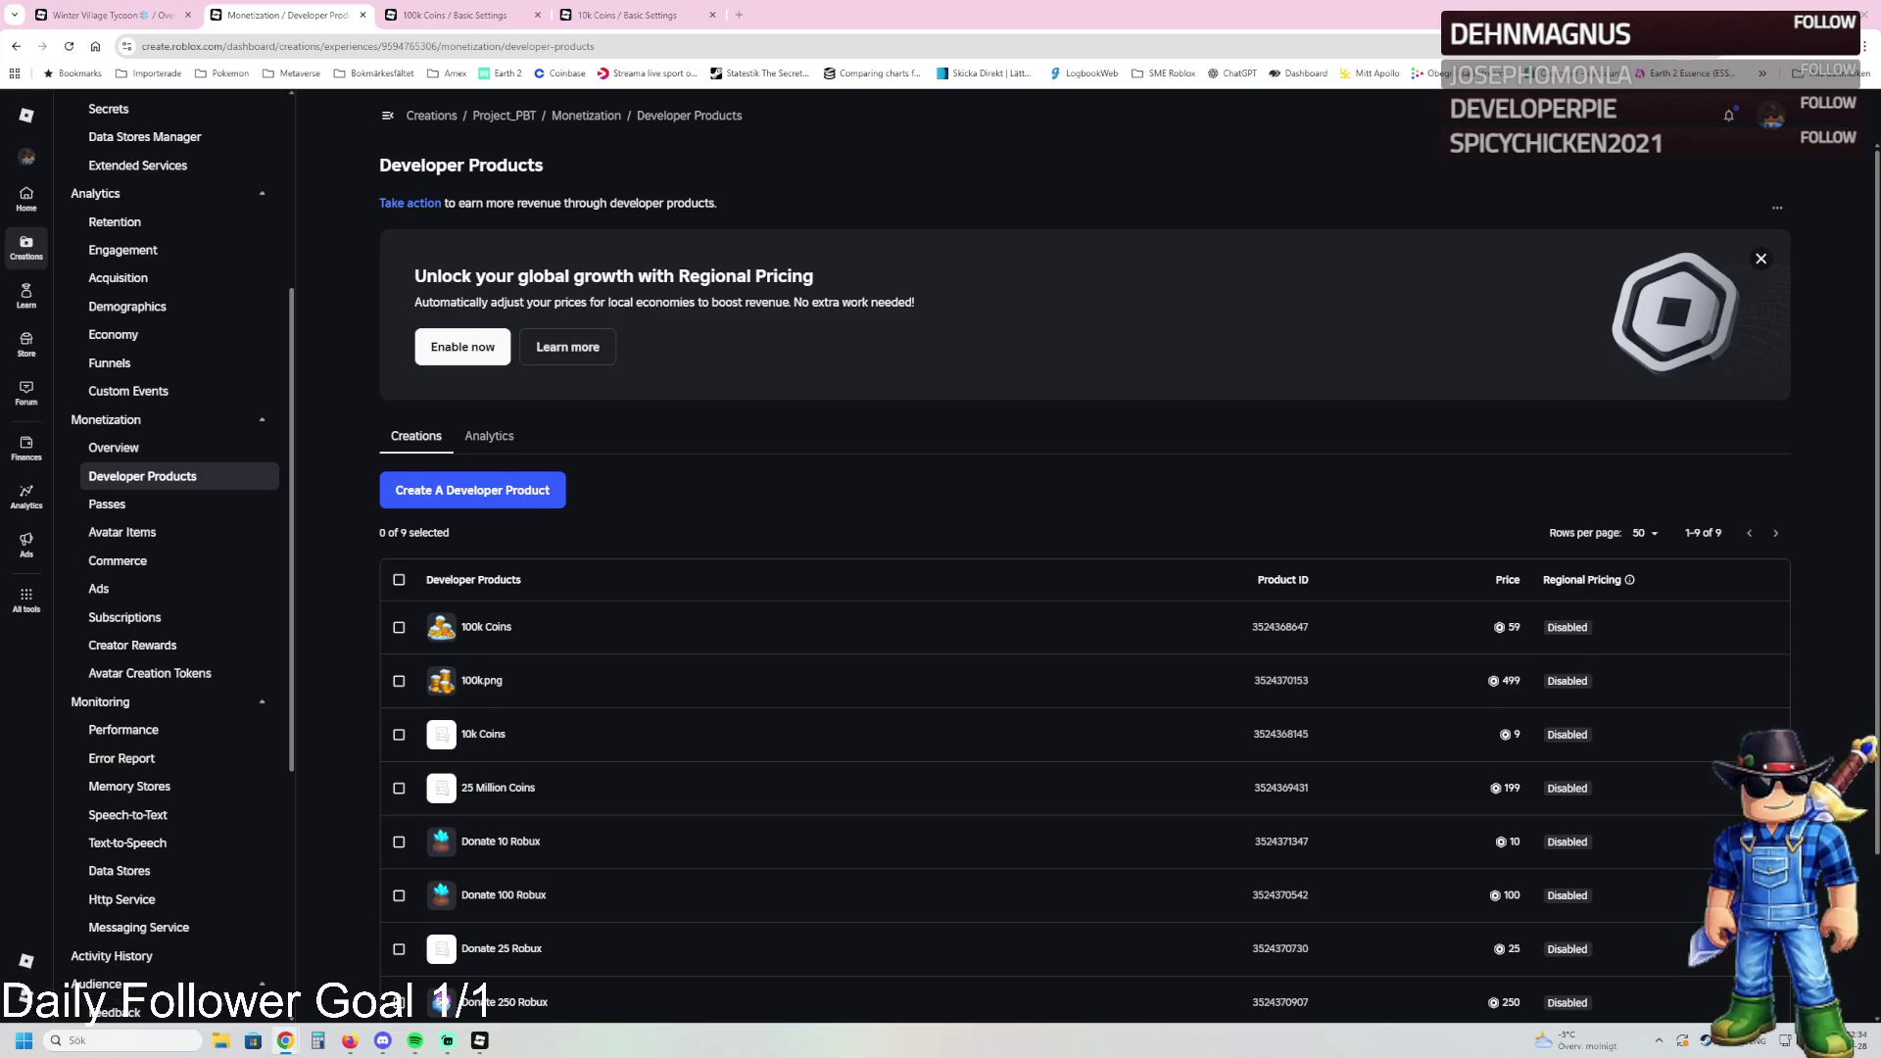
scroll(588, 531, "down", 2)
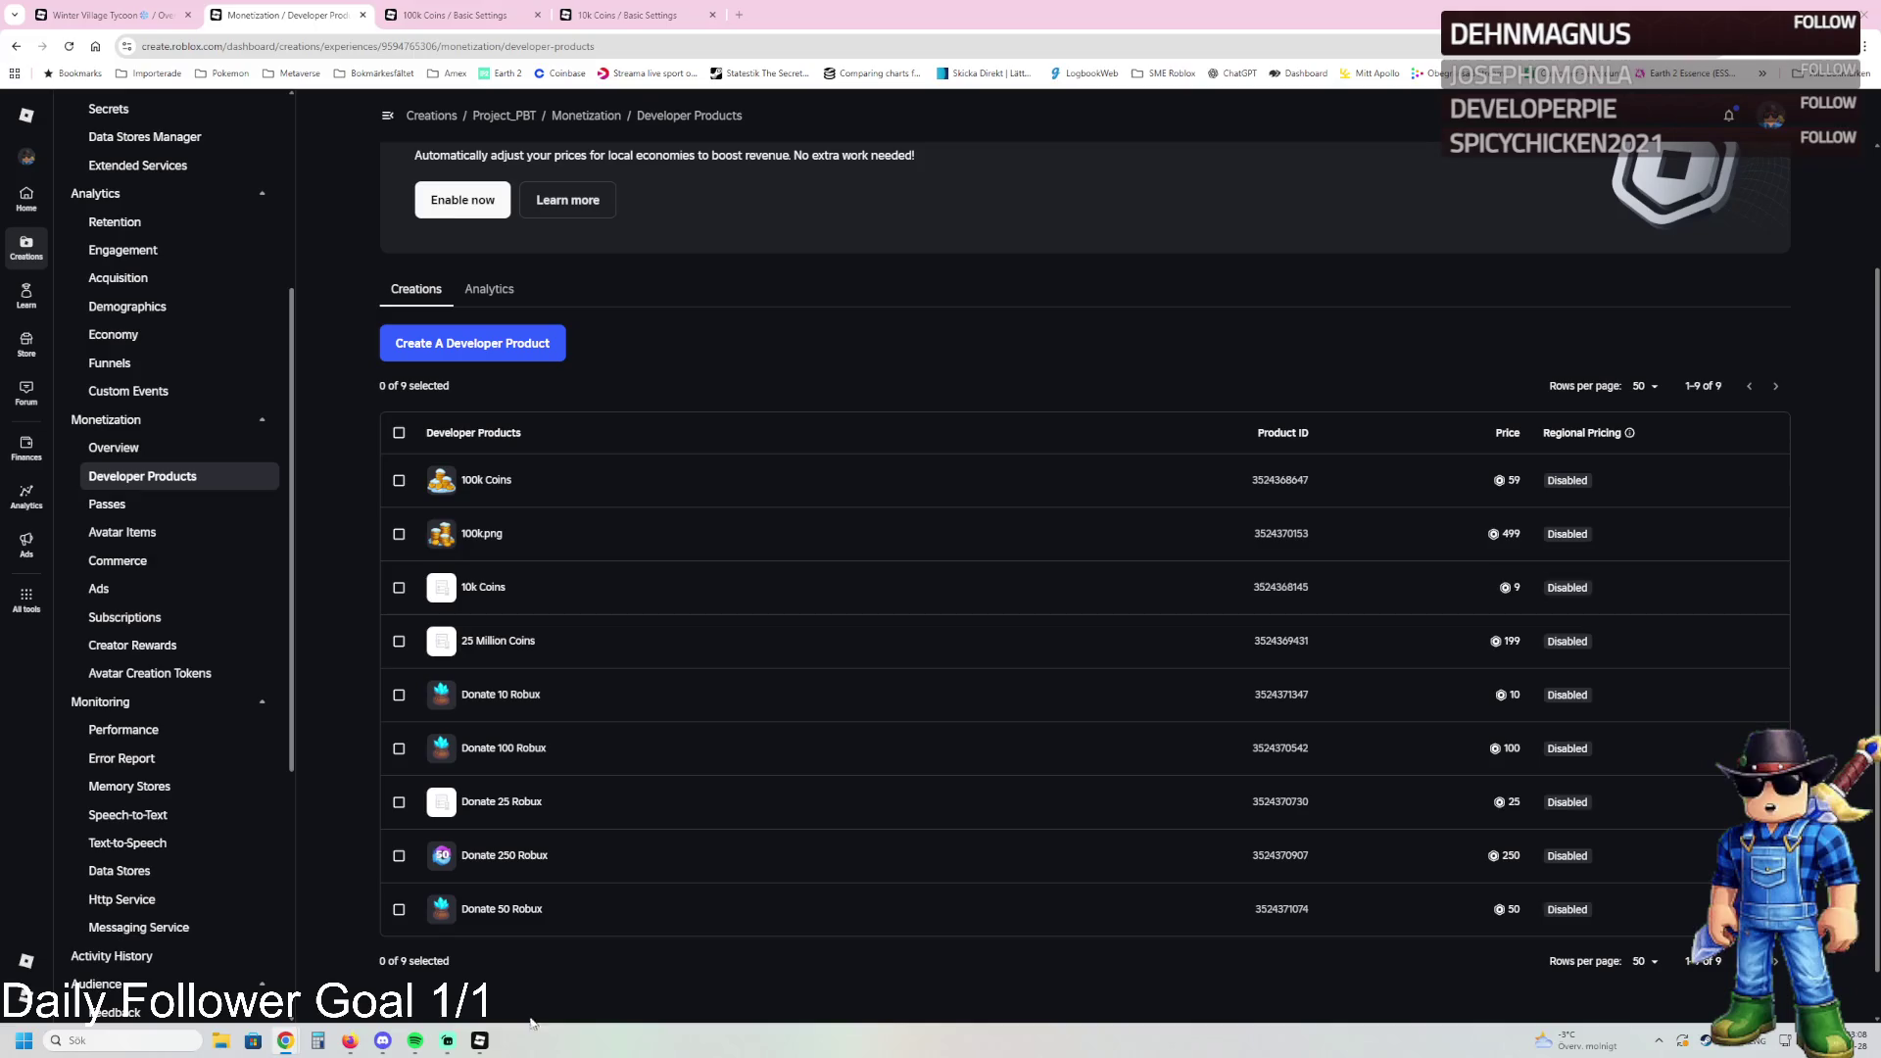
left_click(480, 1040)
Step: Walk the character through the jail and bench rooms holding the red spring, then stop the play-test
key("w")
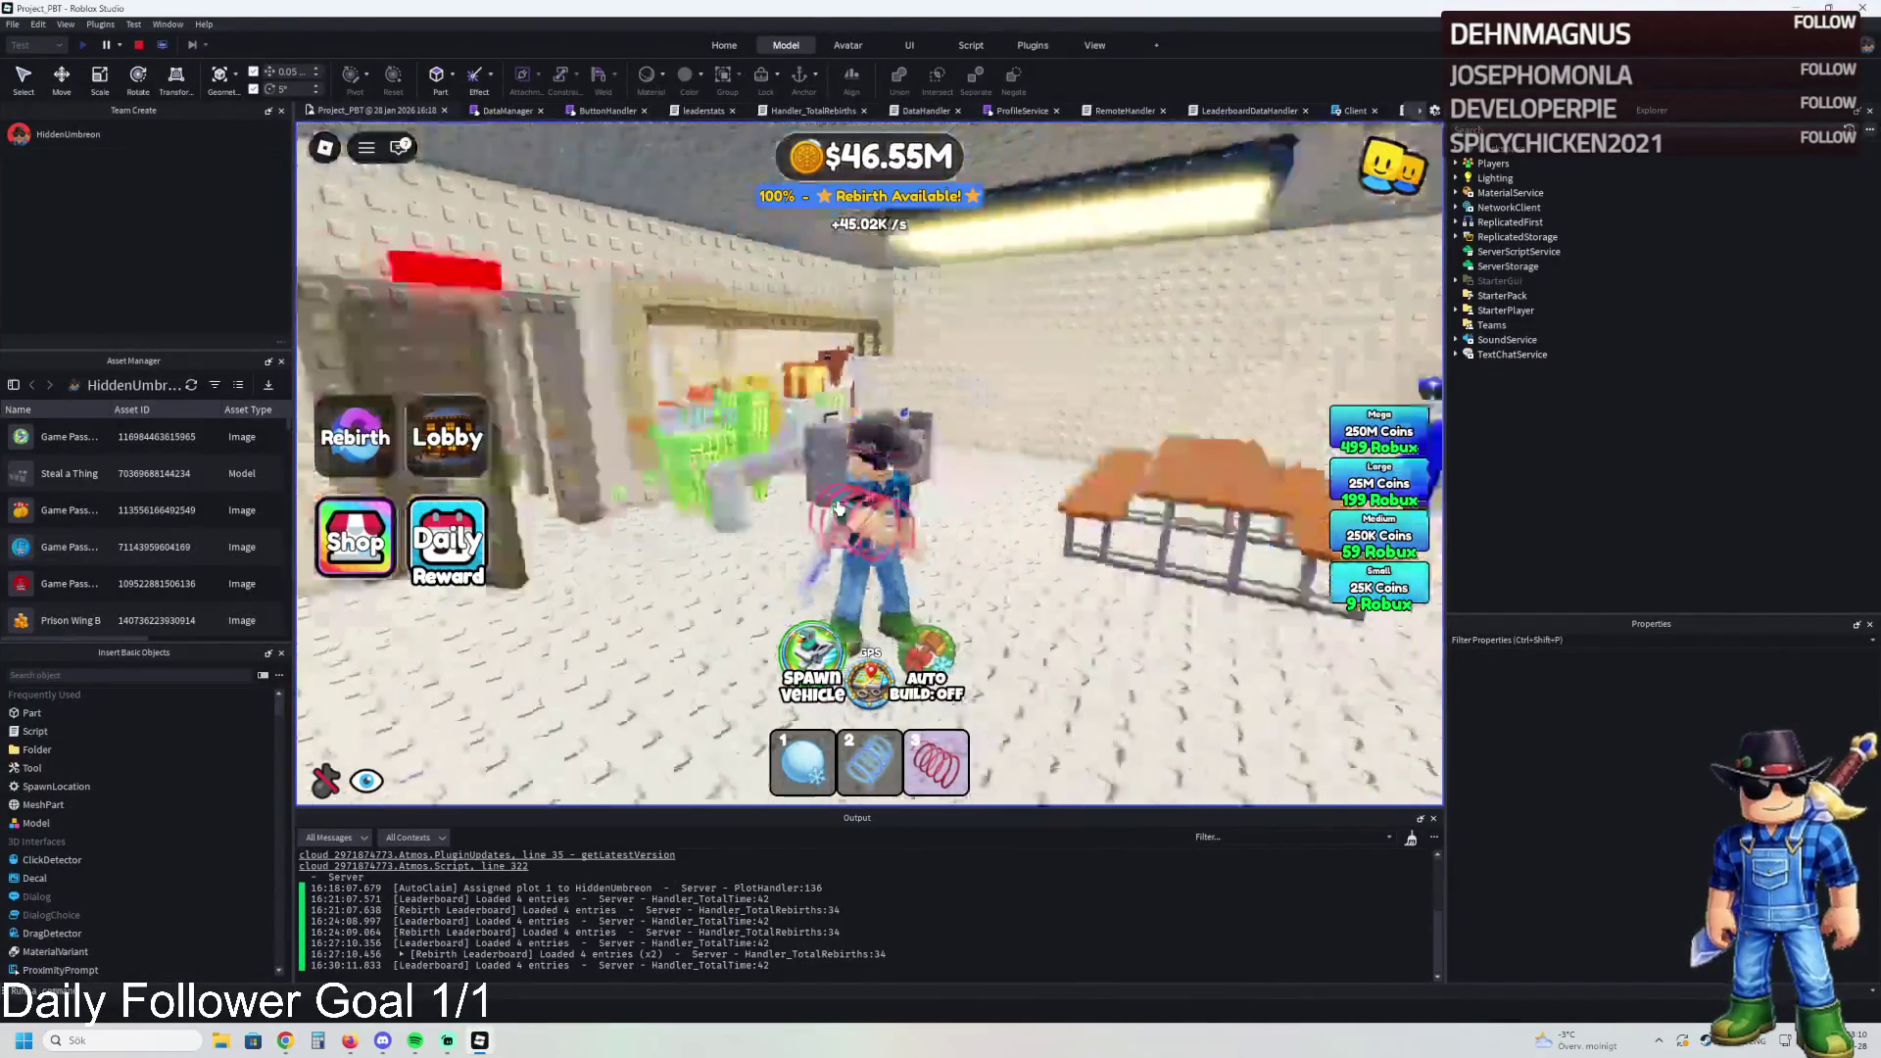
key("w")
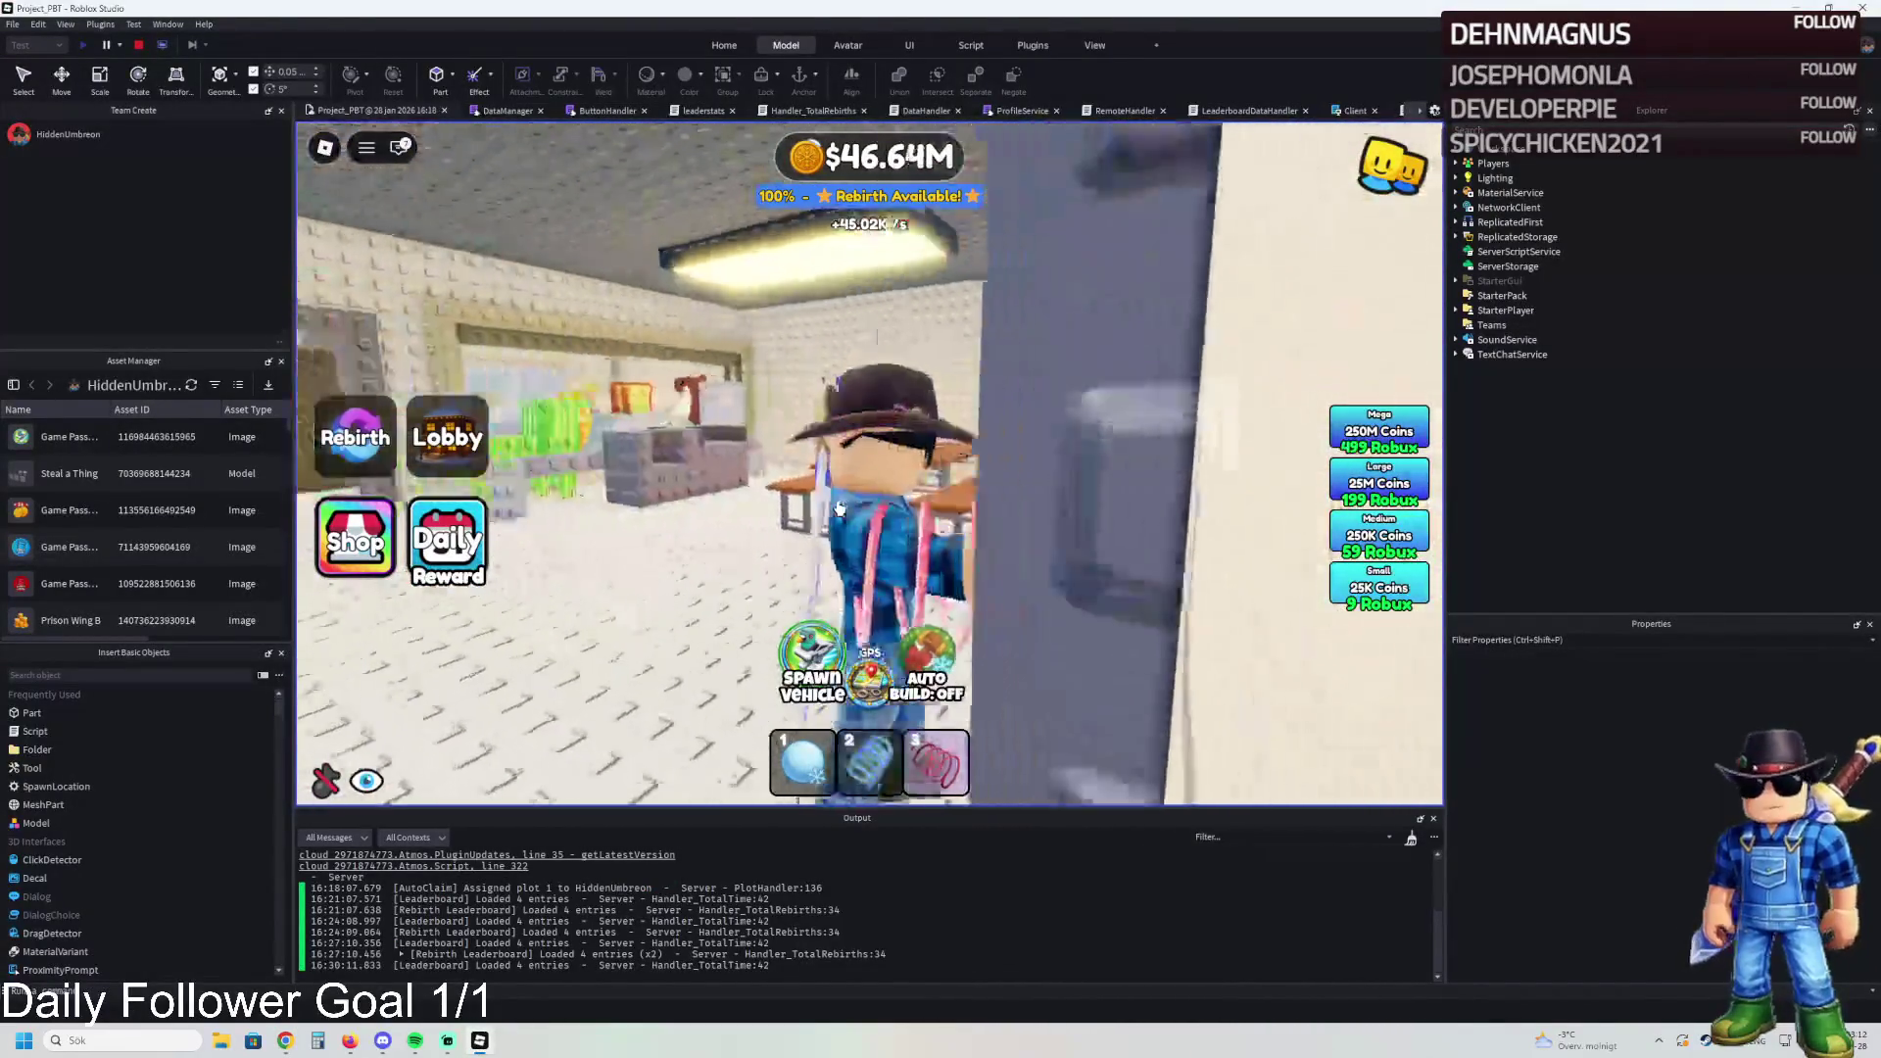
key("w")
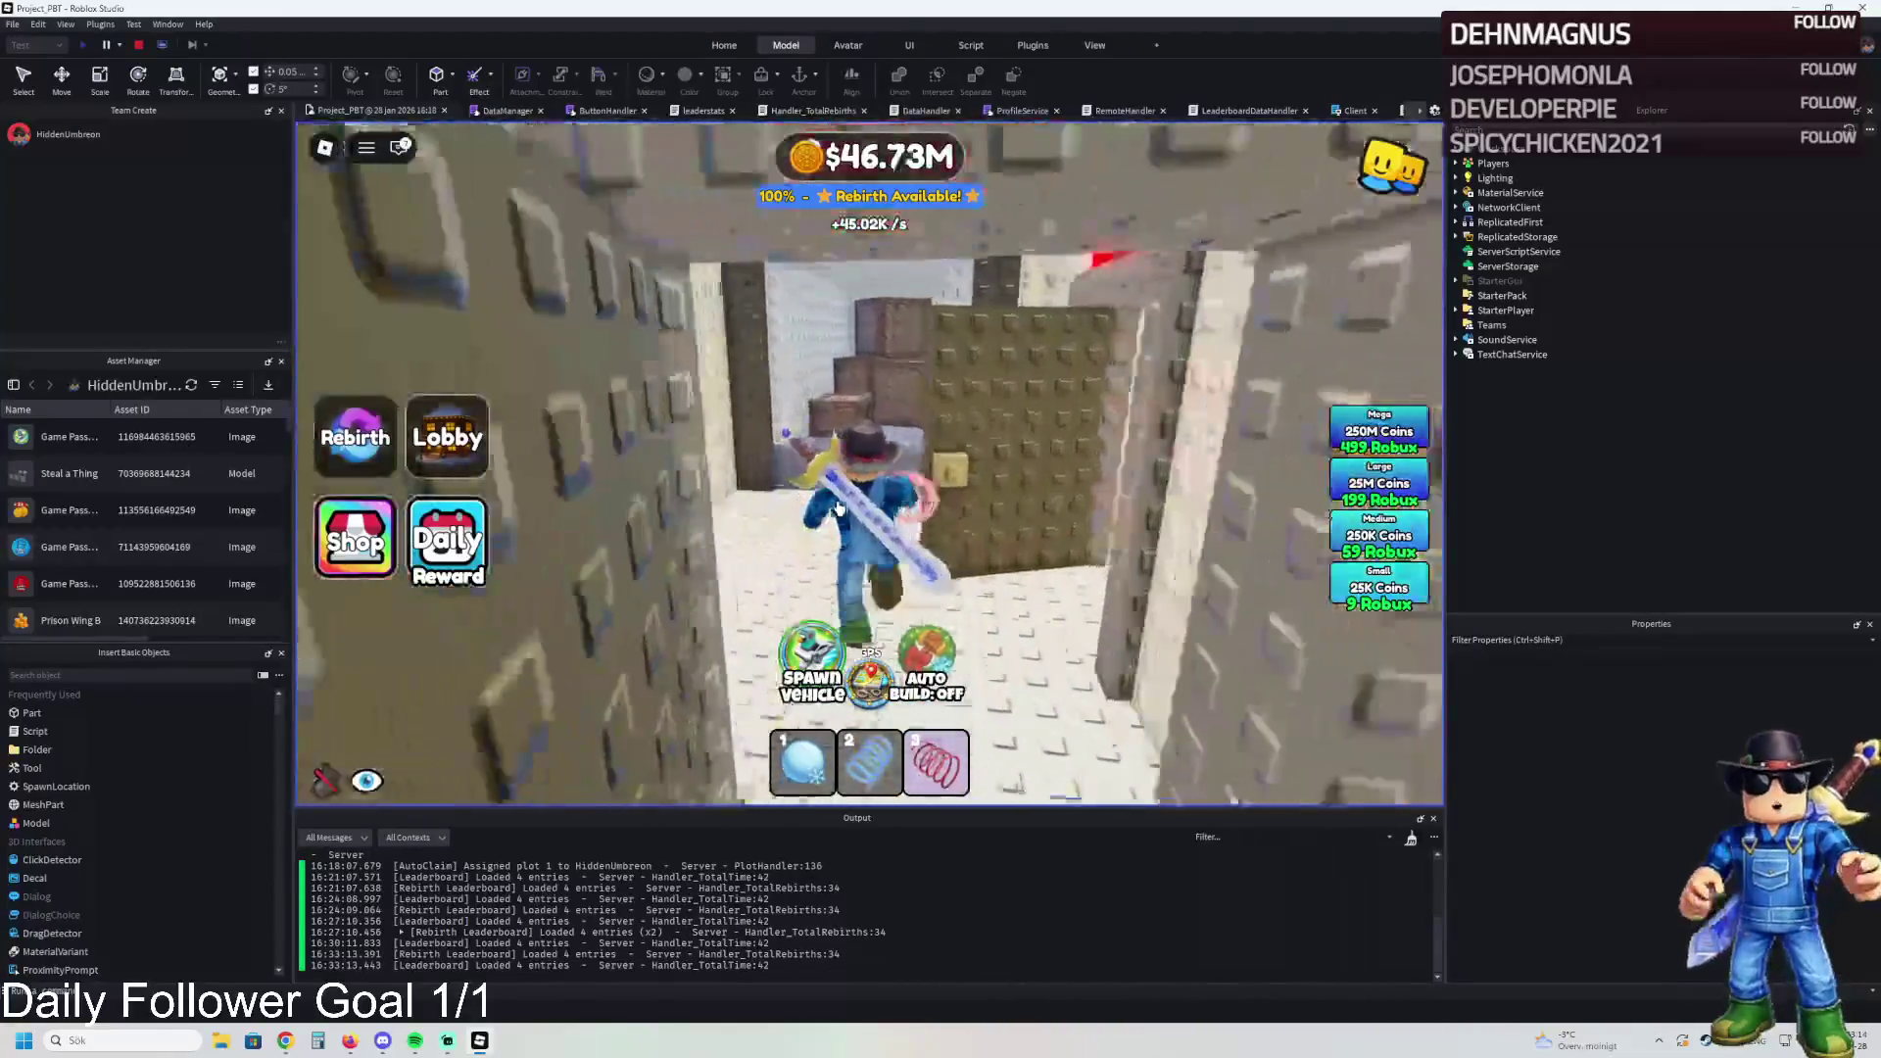
key("3")
key("w")
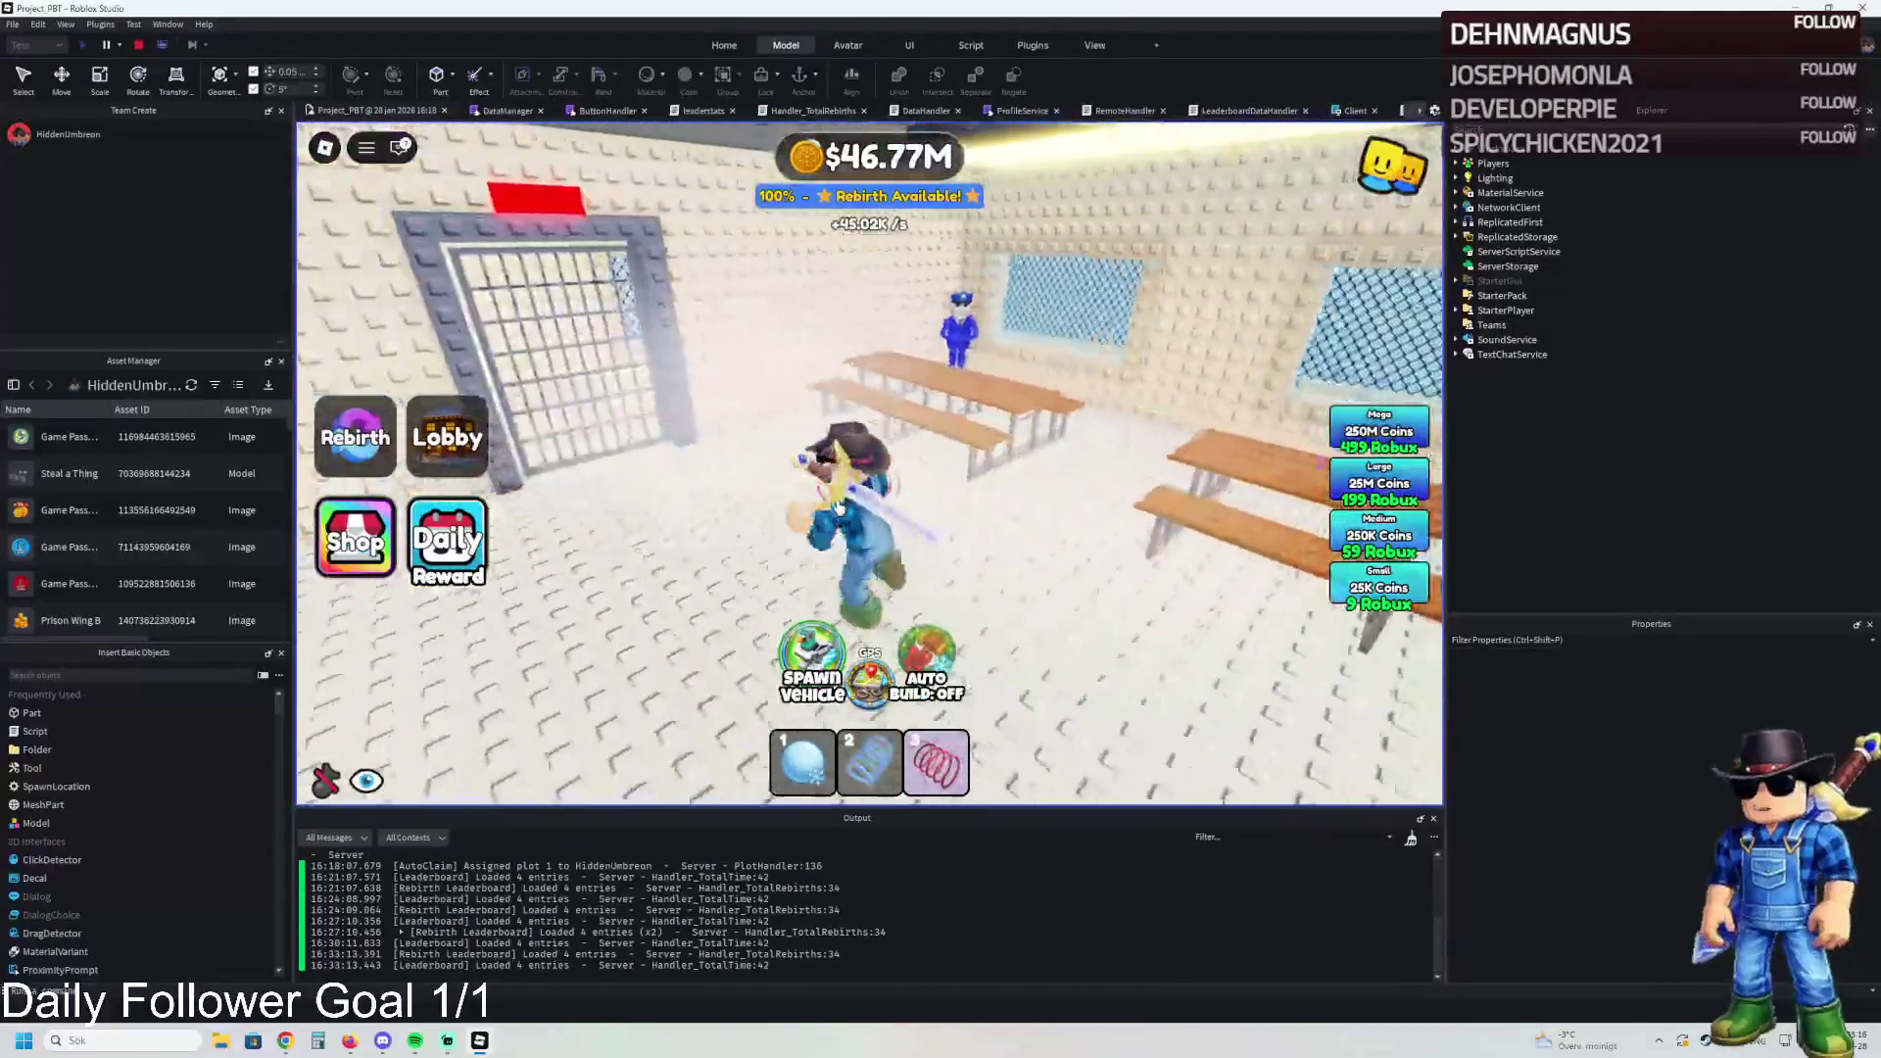
key("w")
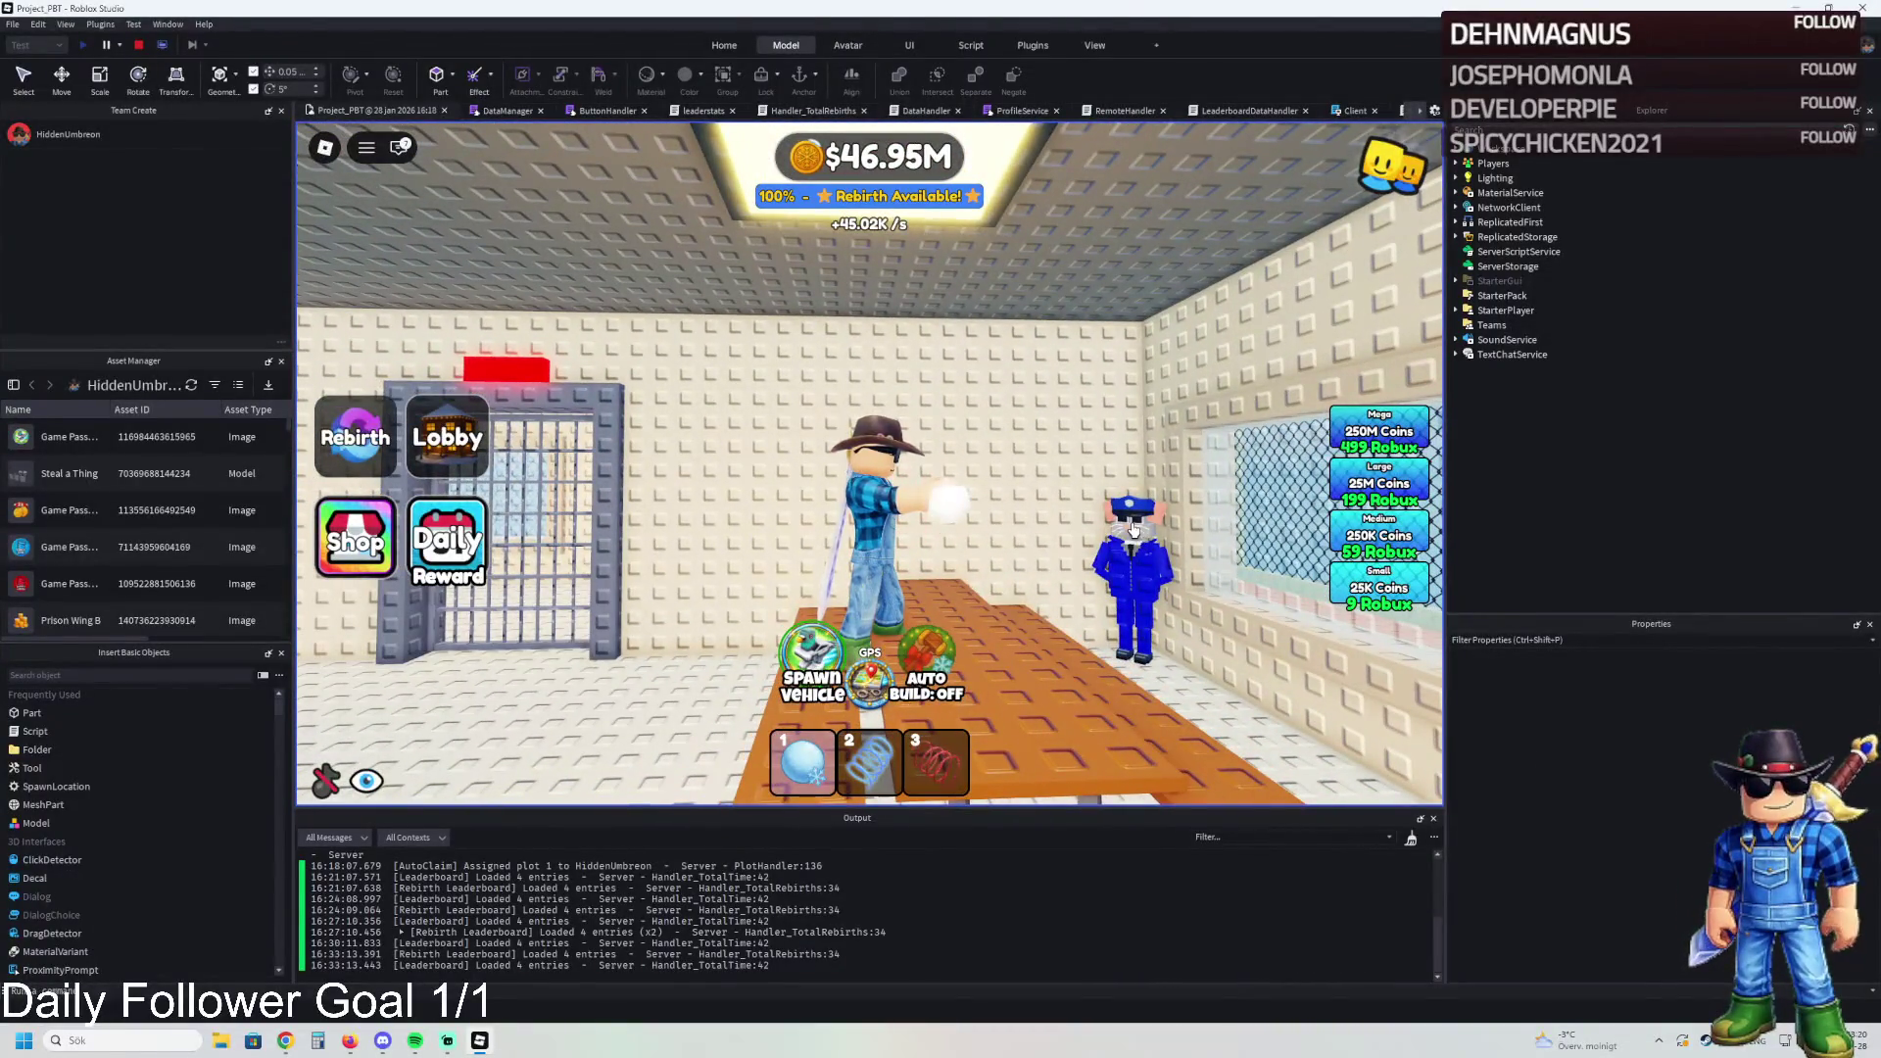
key("w")
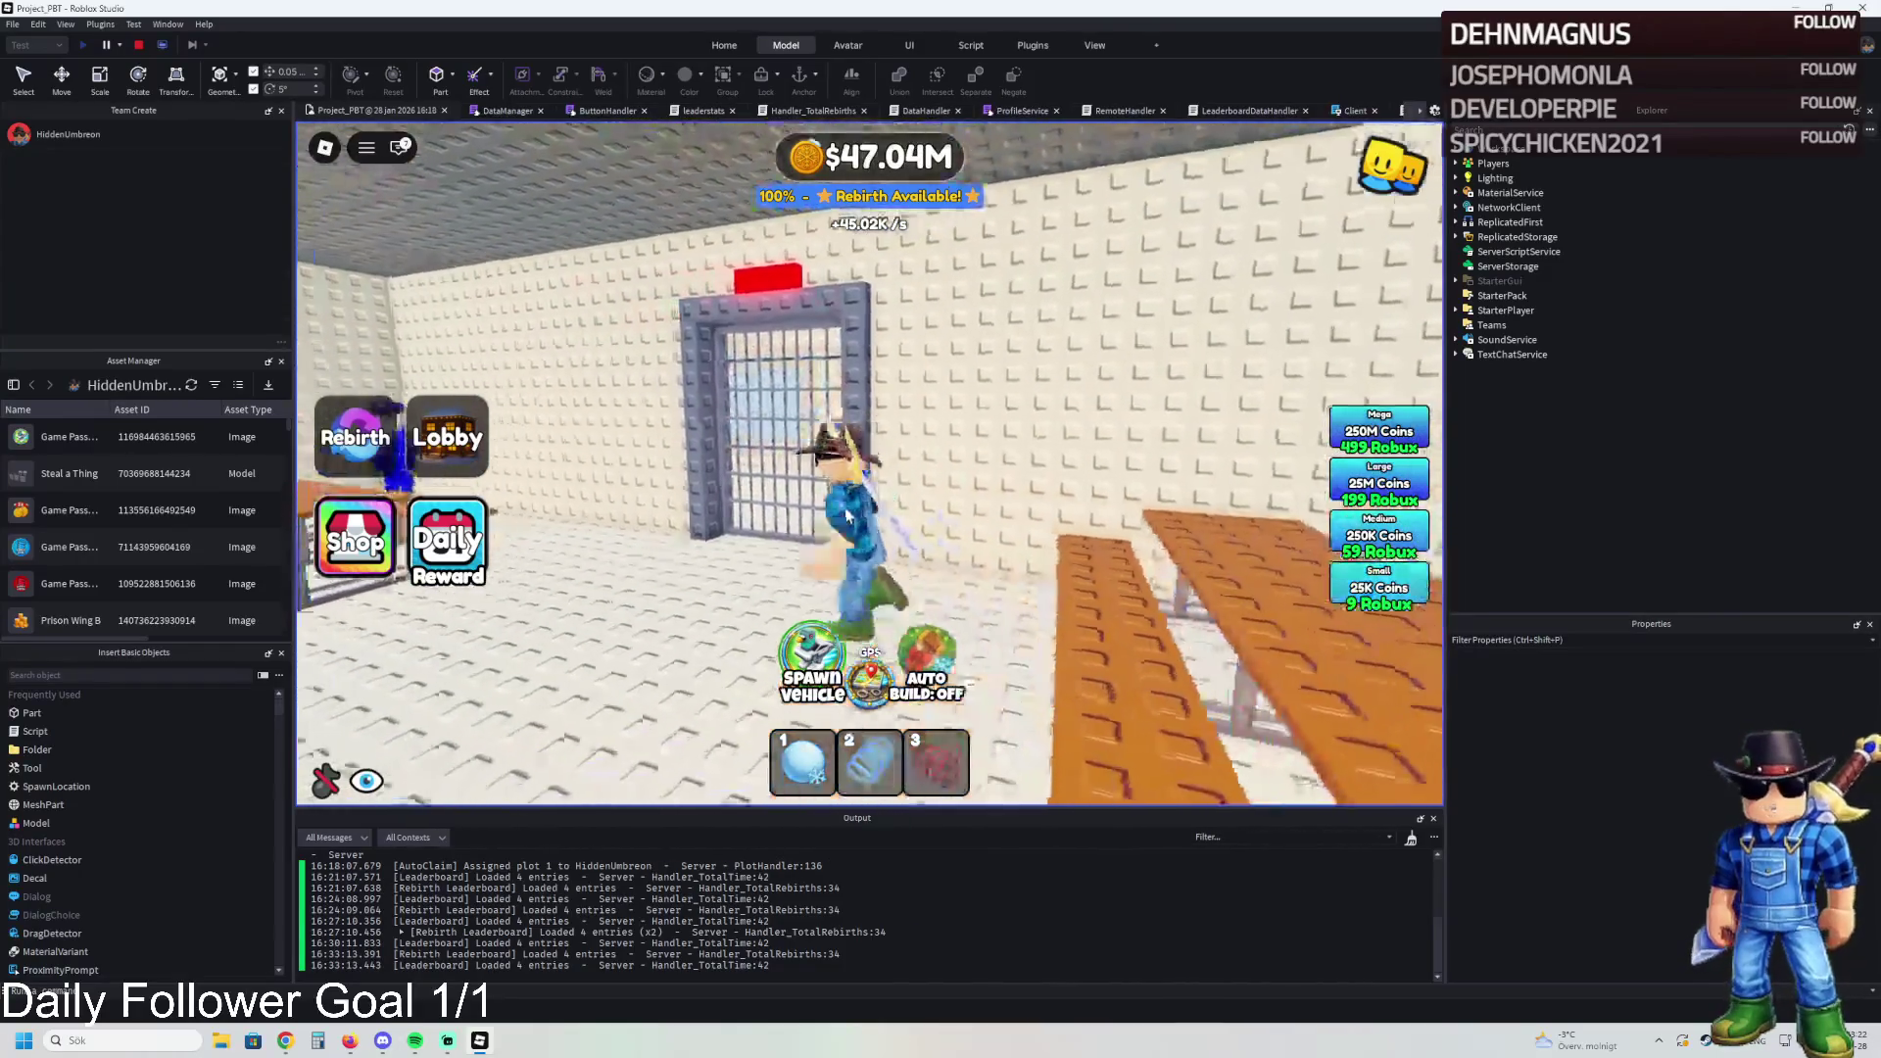
key("w")
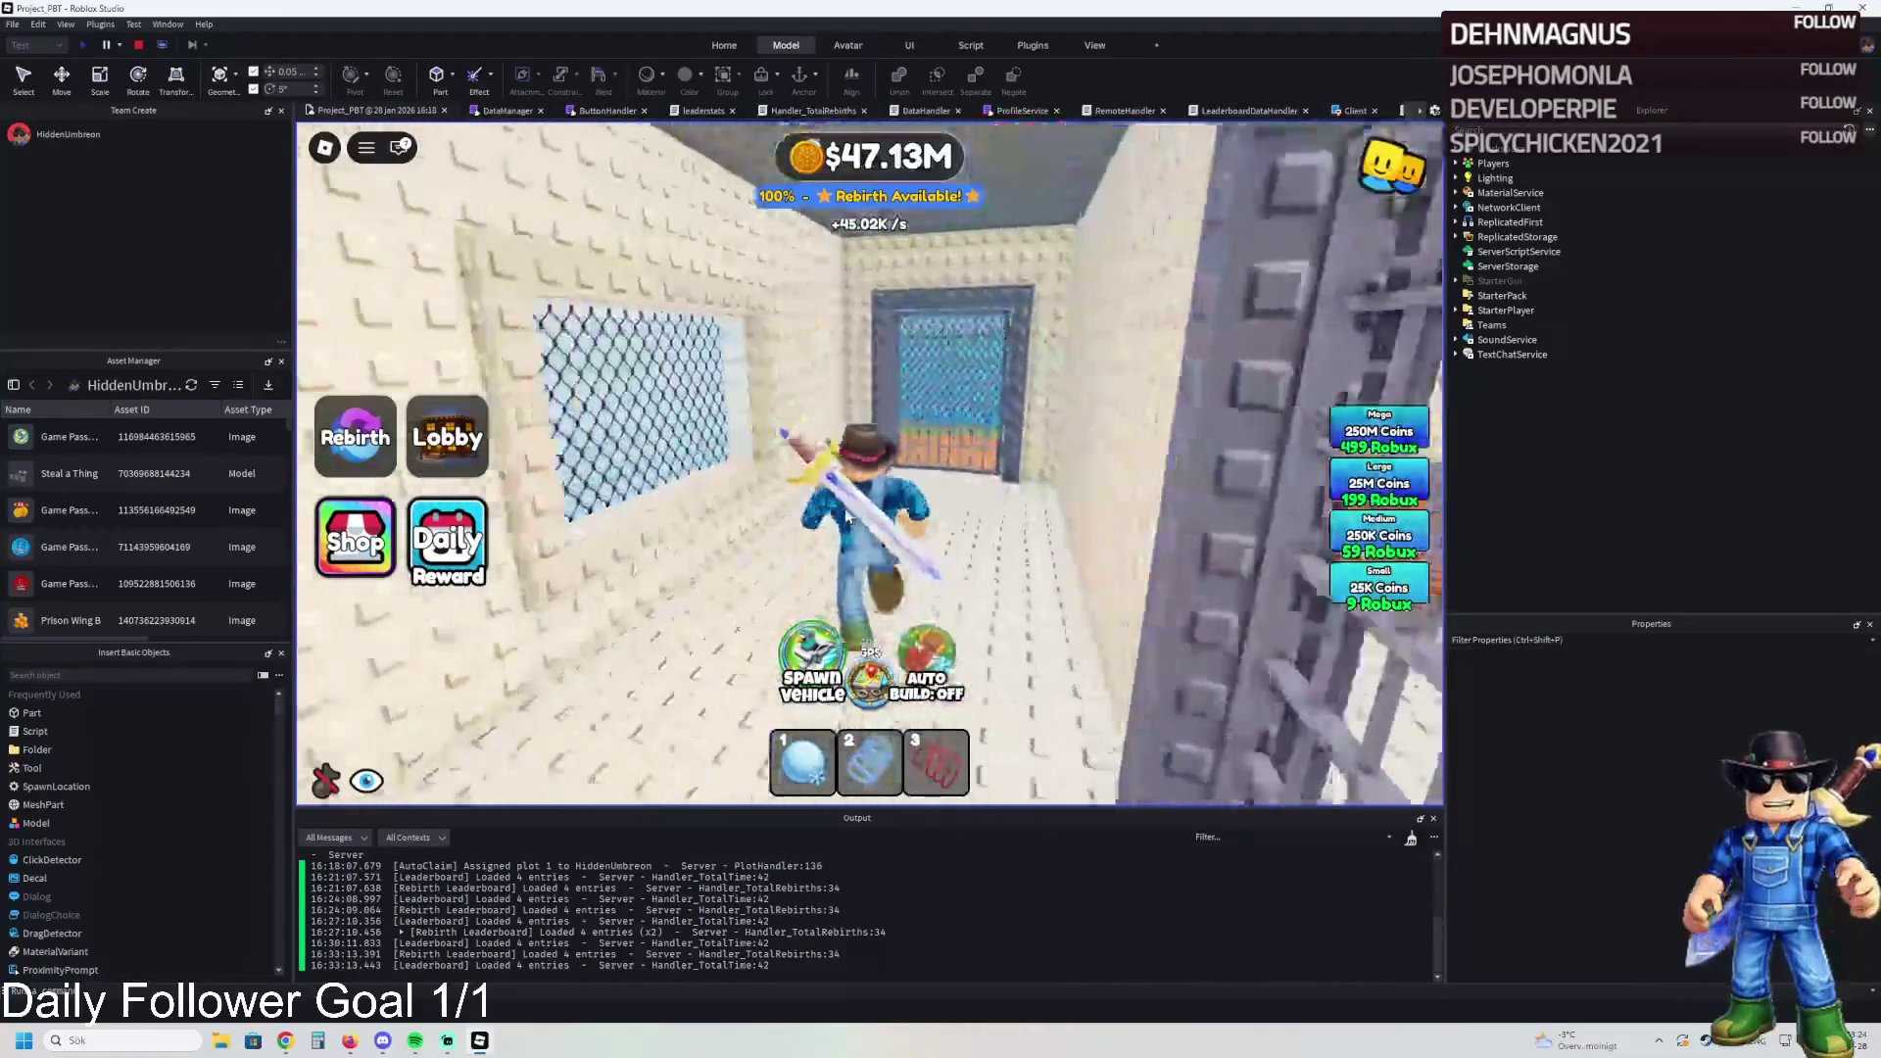
key("w")
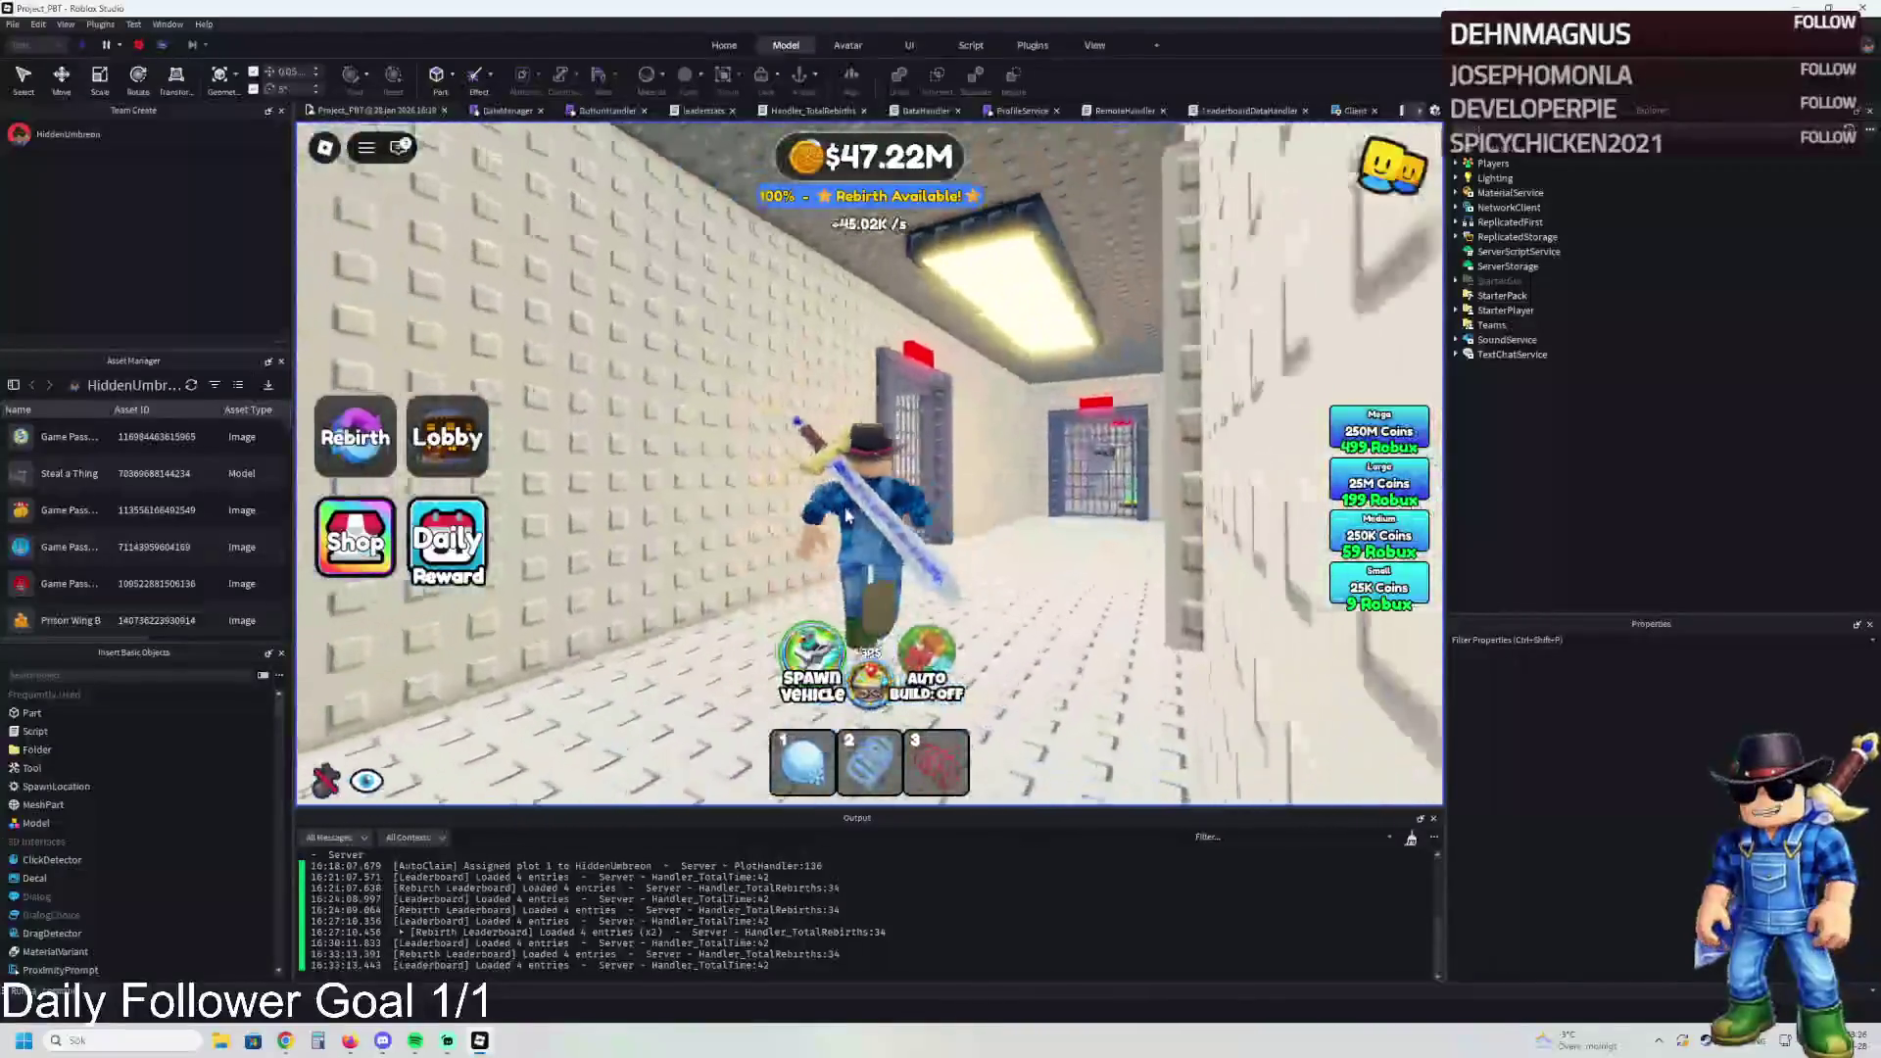
key("w")
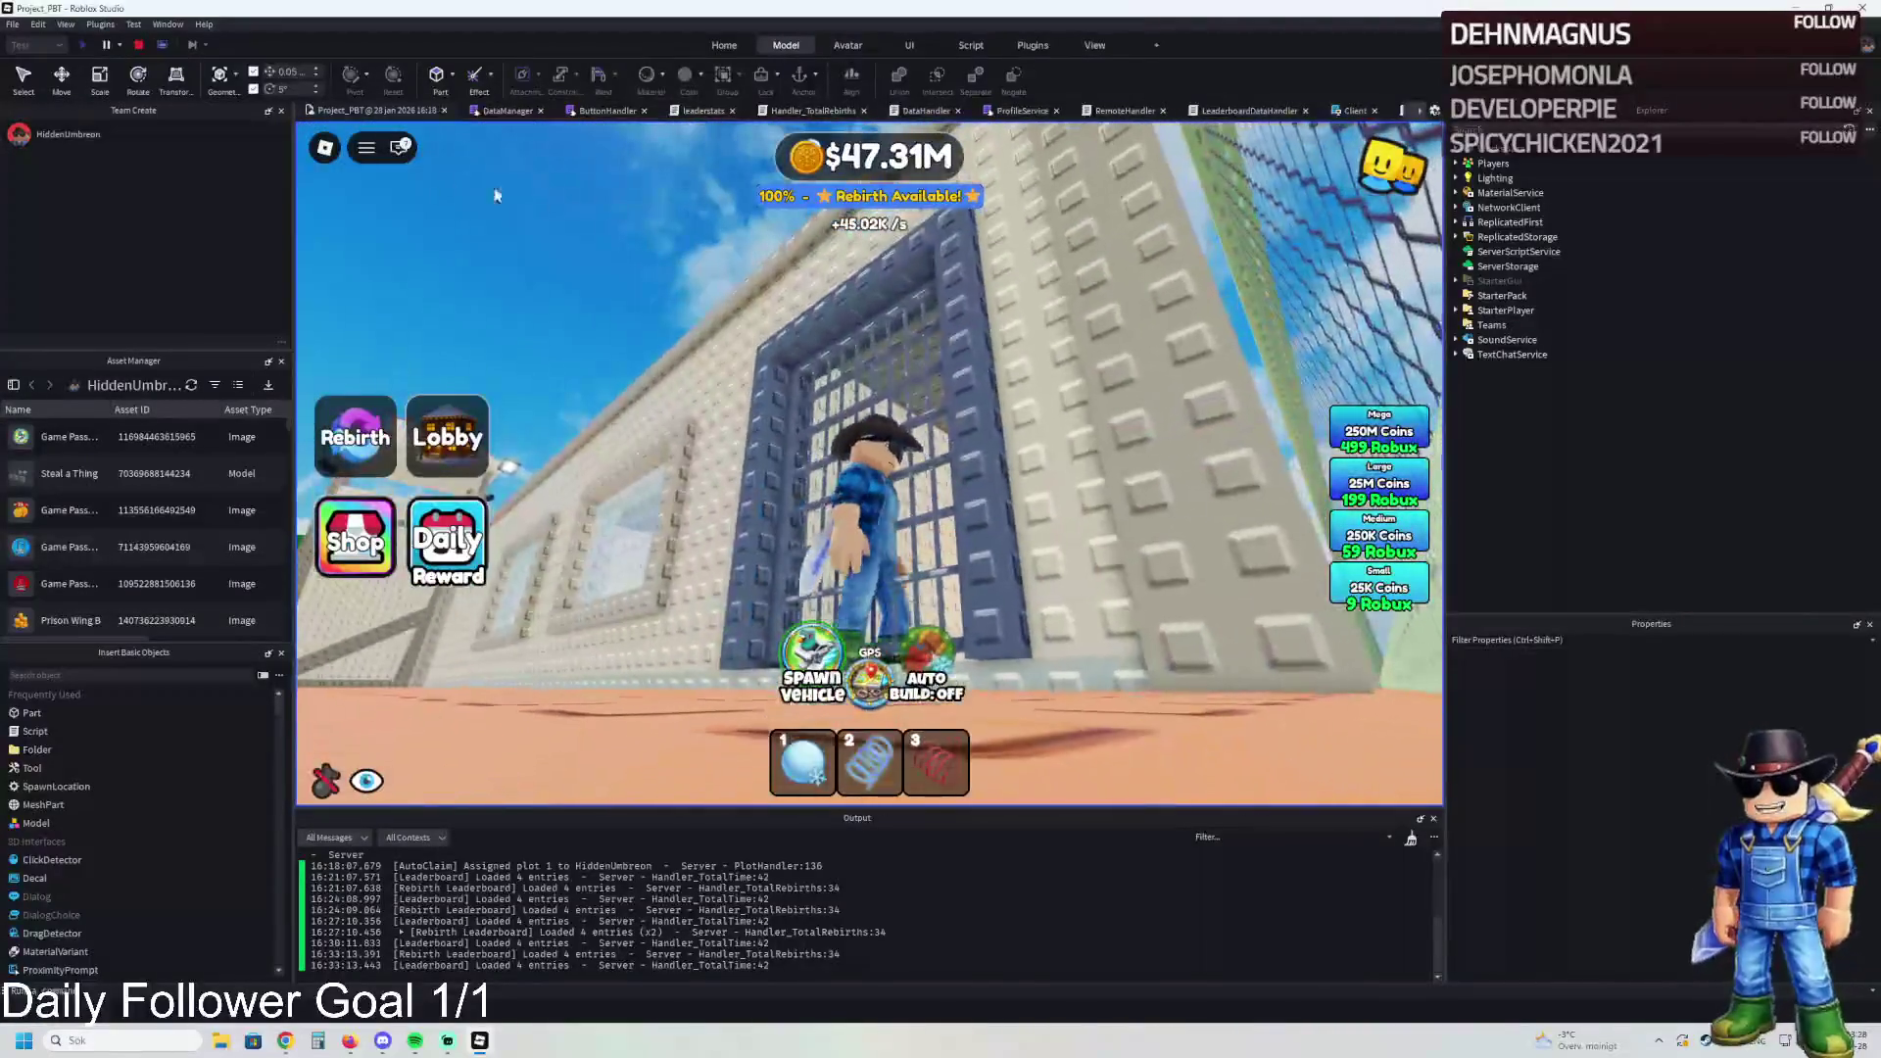
left_click(140, 45)
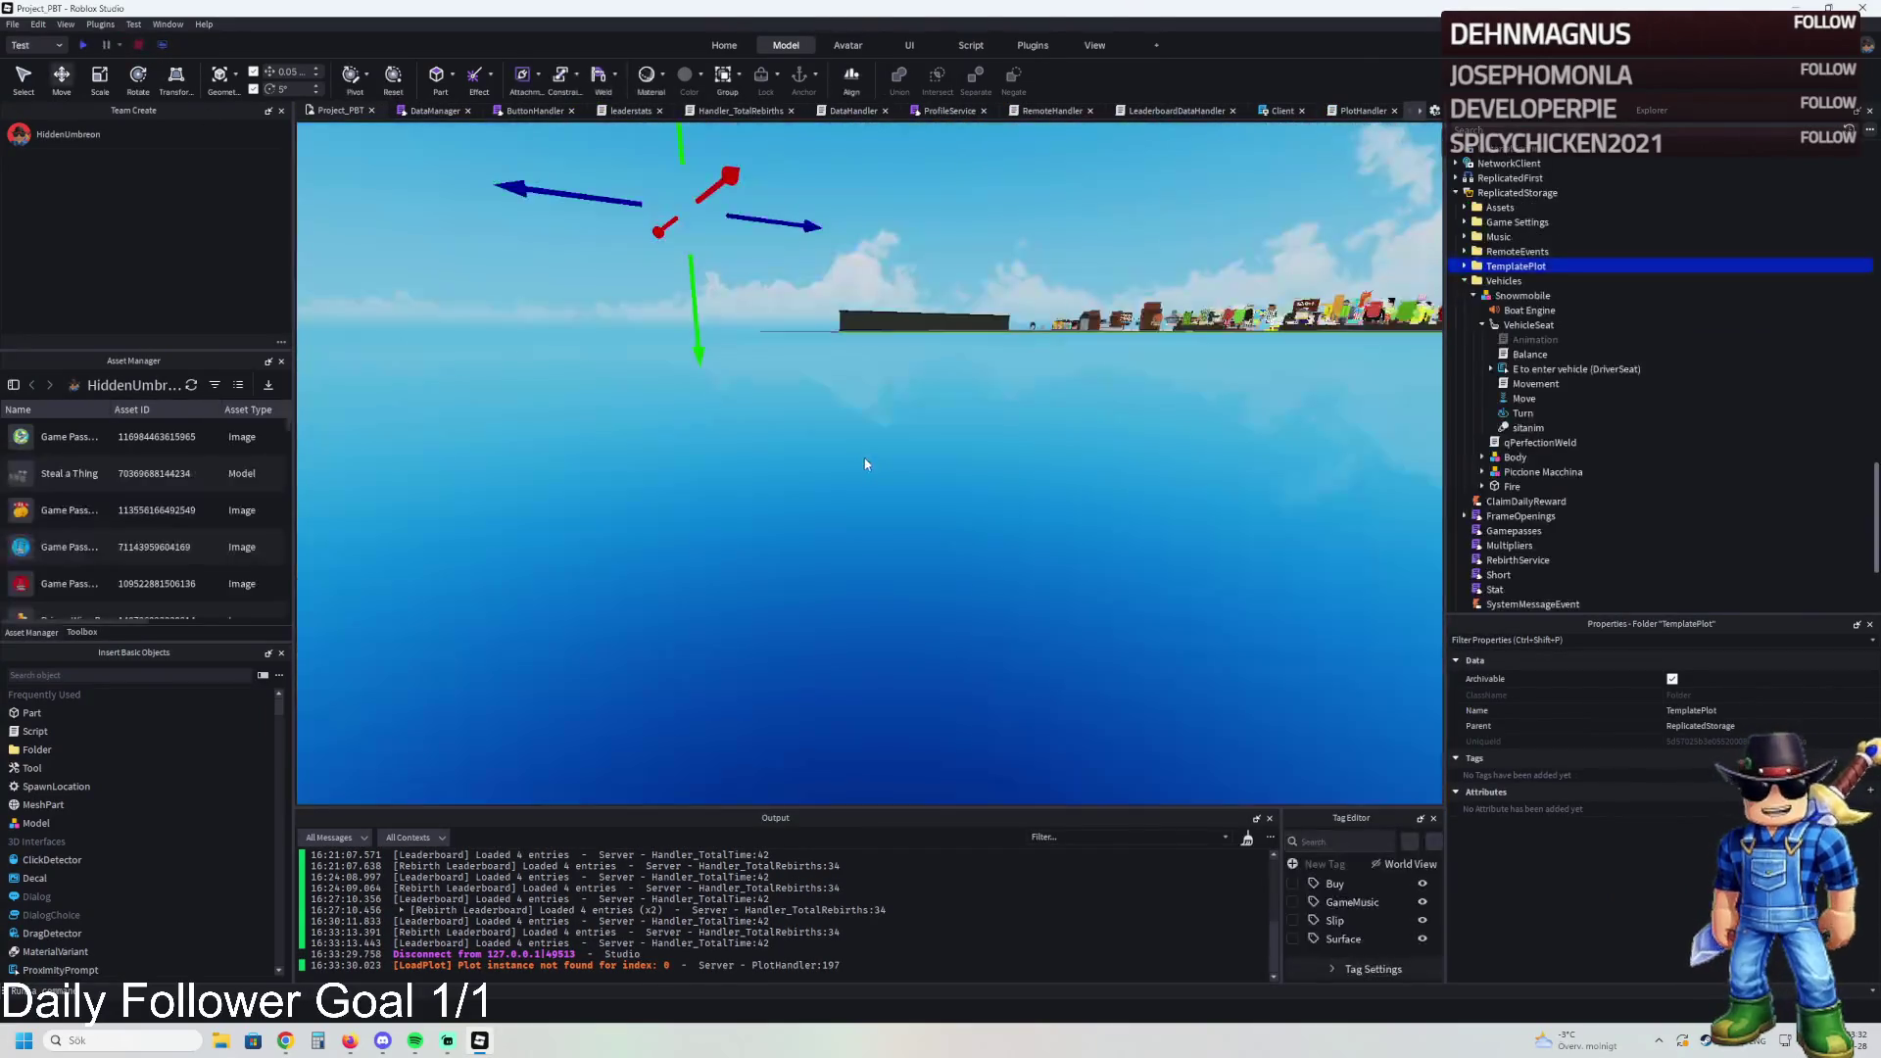
Step: Move TemplatePlot from ReplicatedStorage into Workspace and frame the plot interior
key("ctrl+x")
key("ctrl+v")
key("f")
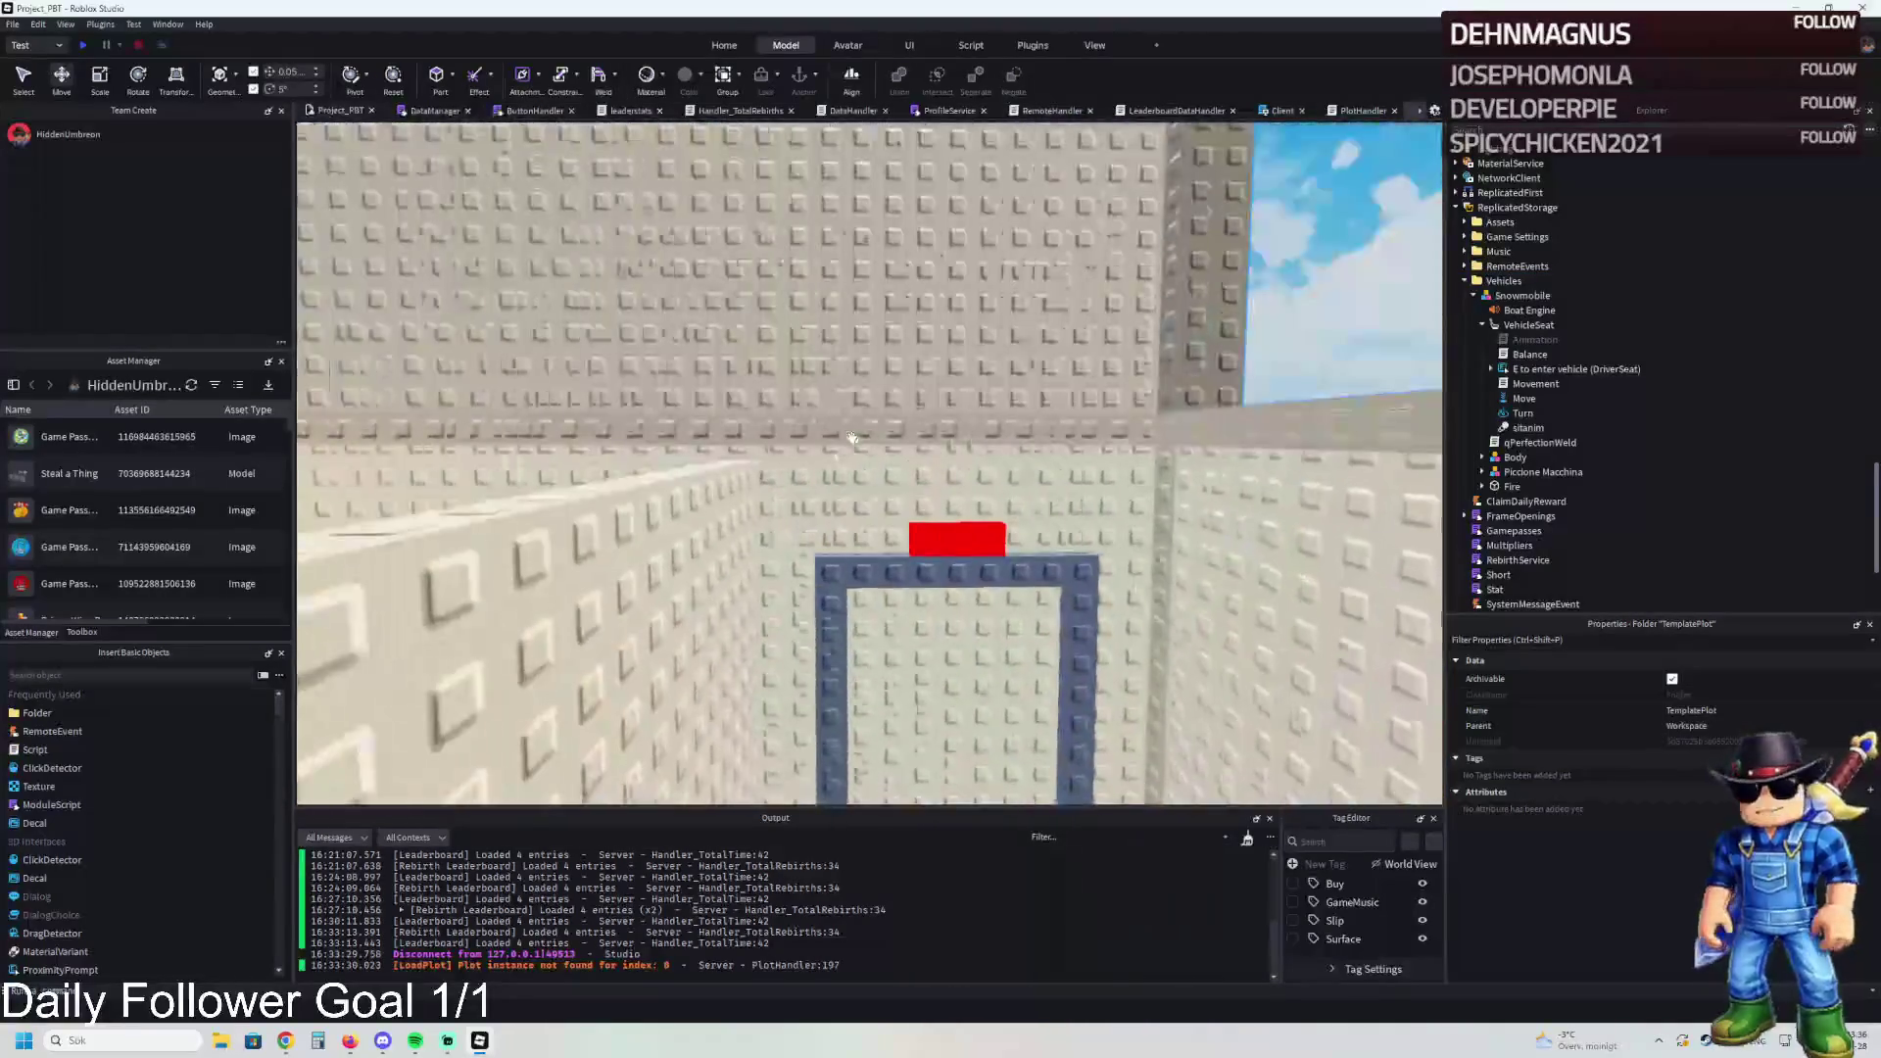
Step: Duplicate the red Warning block above the doorway and slide the copies along the prison wall
left_click(1092, 604)
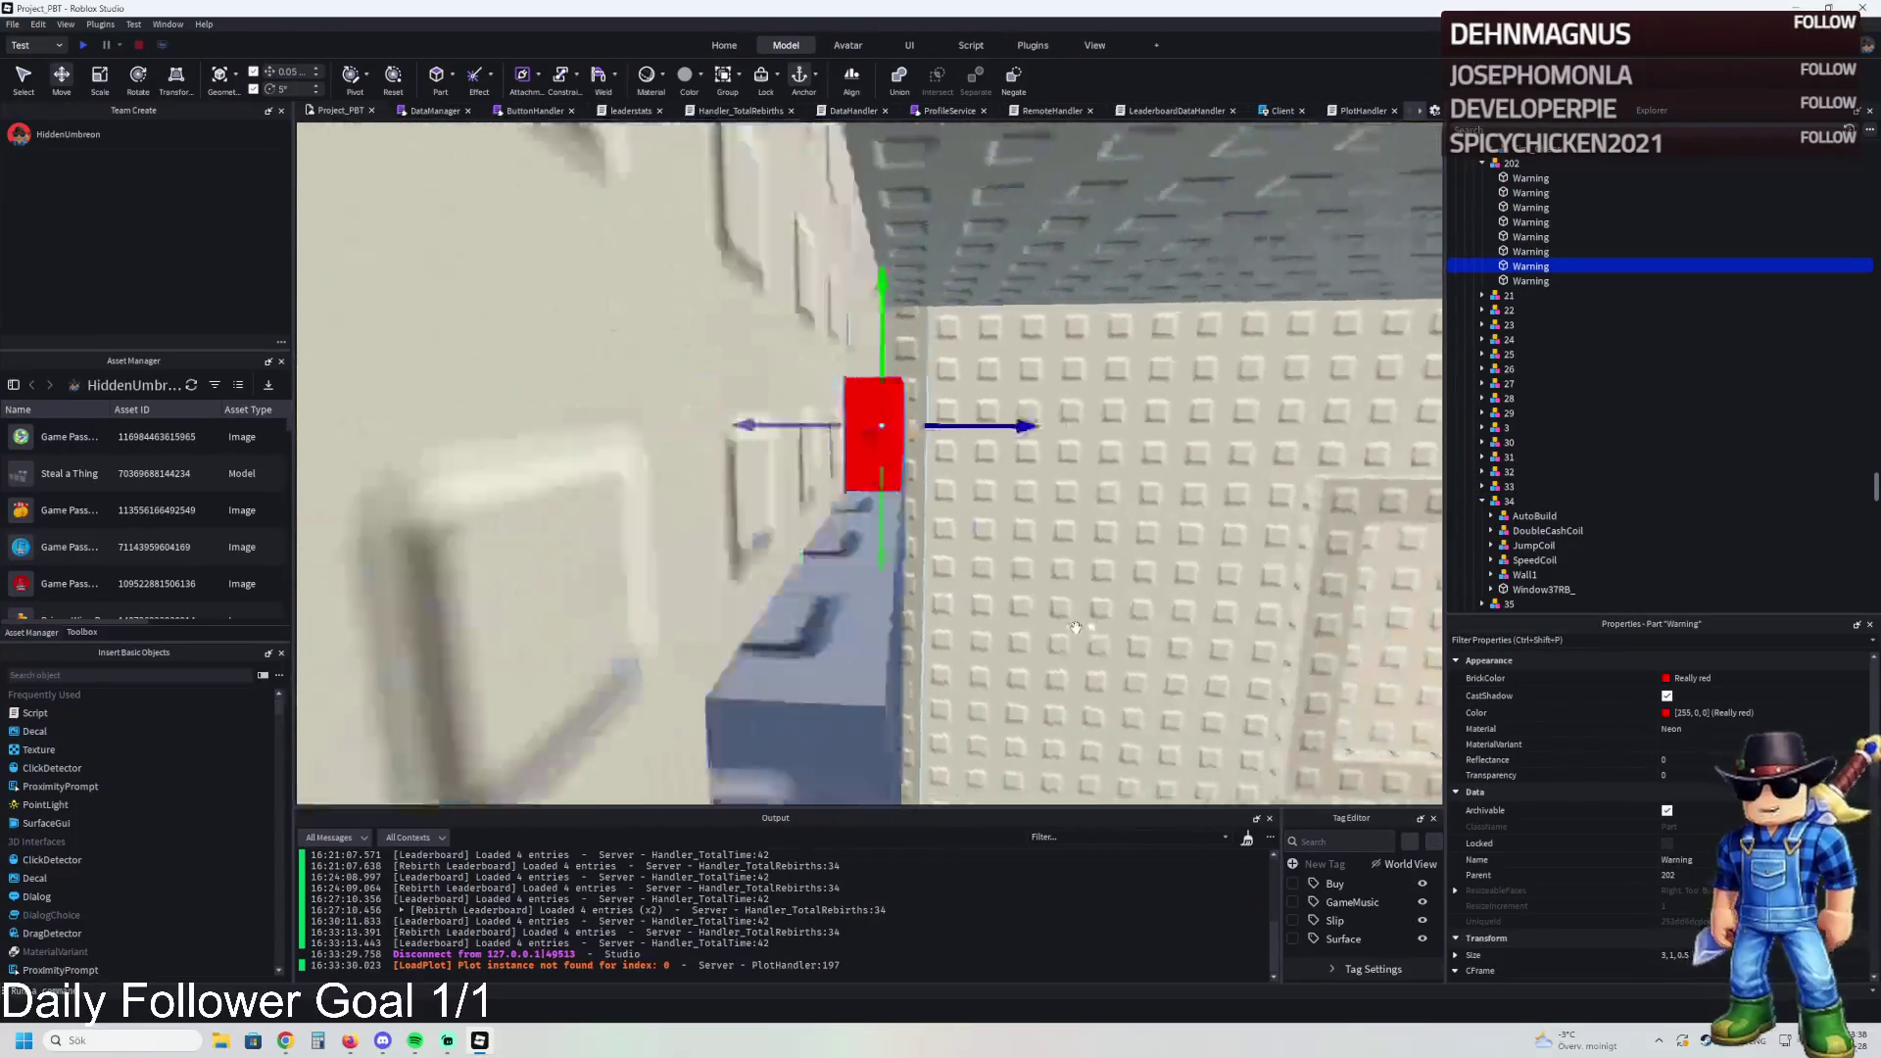
key("ctrl+d")
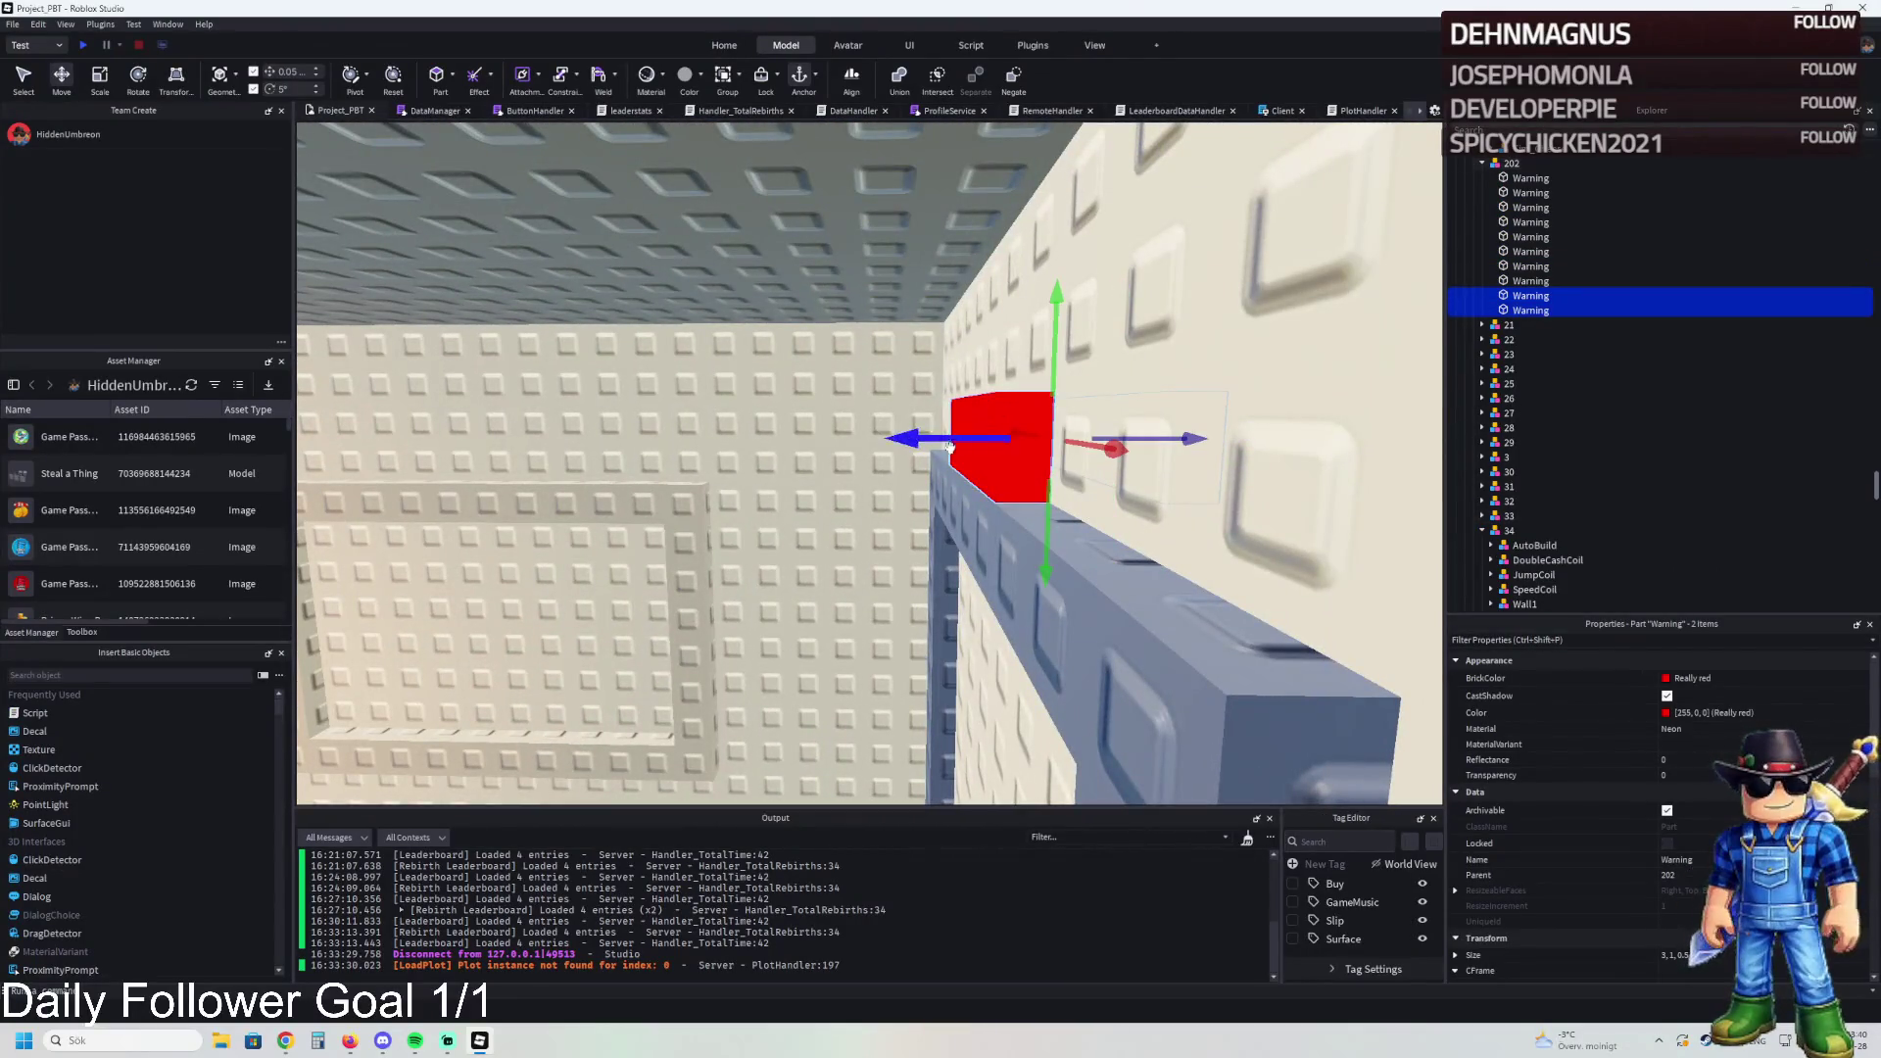
left_click_drag(946, 439, 909, 485)
left_click(911, 485)
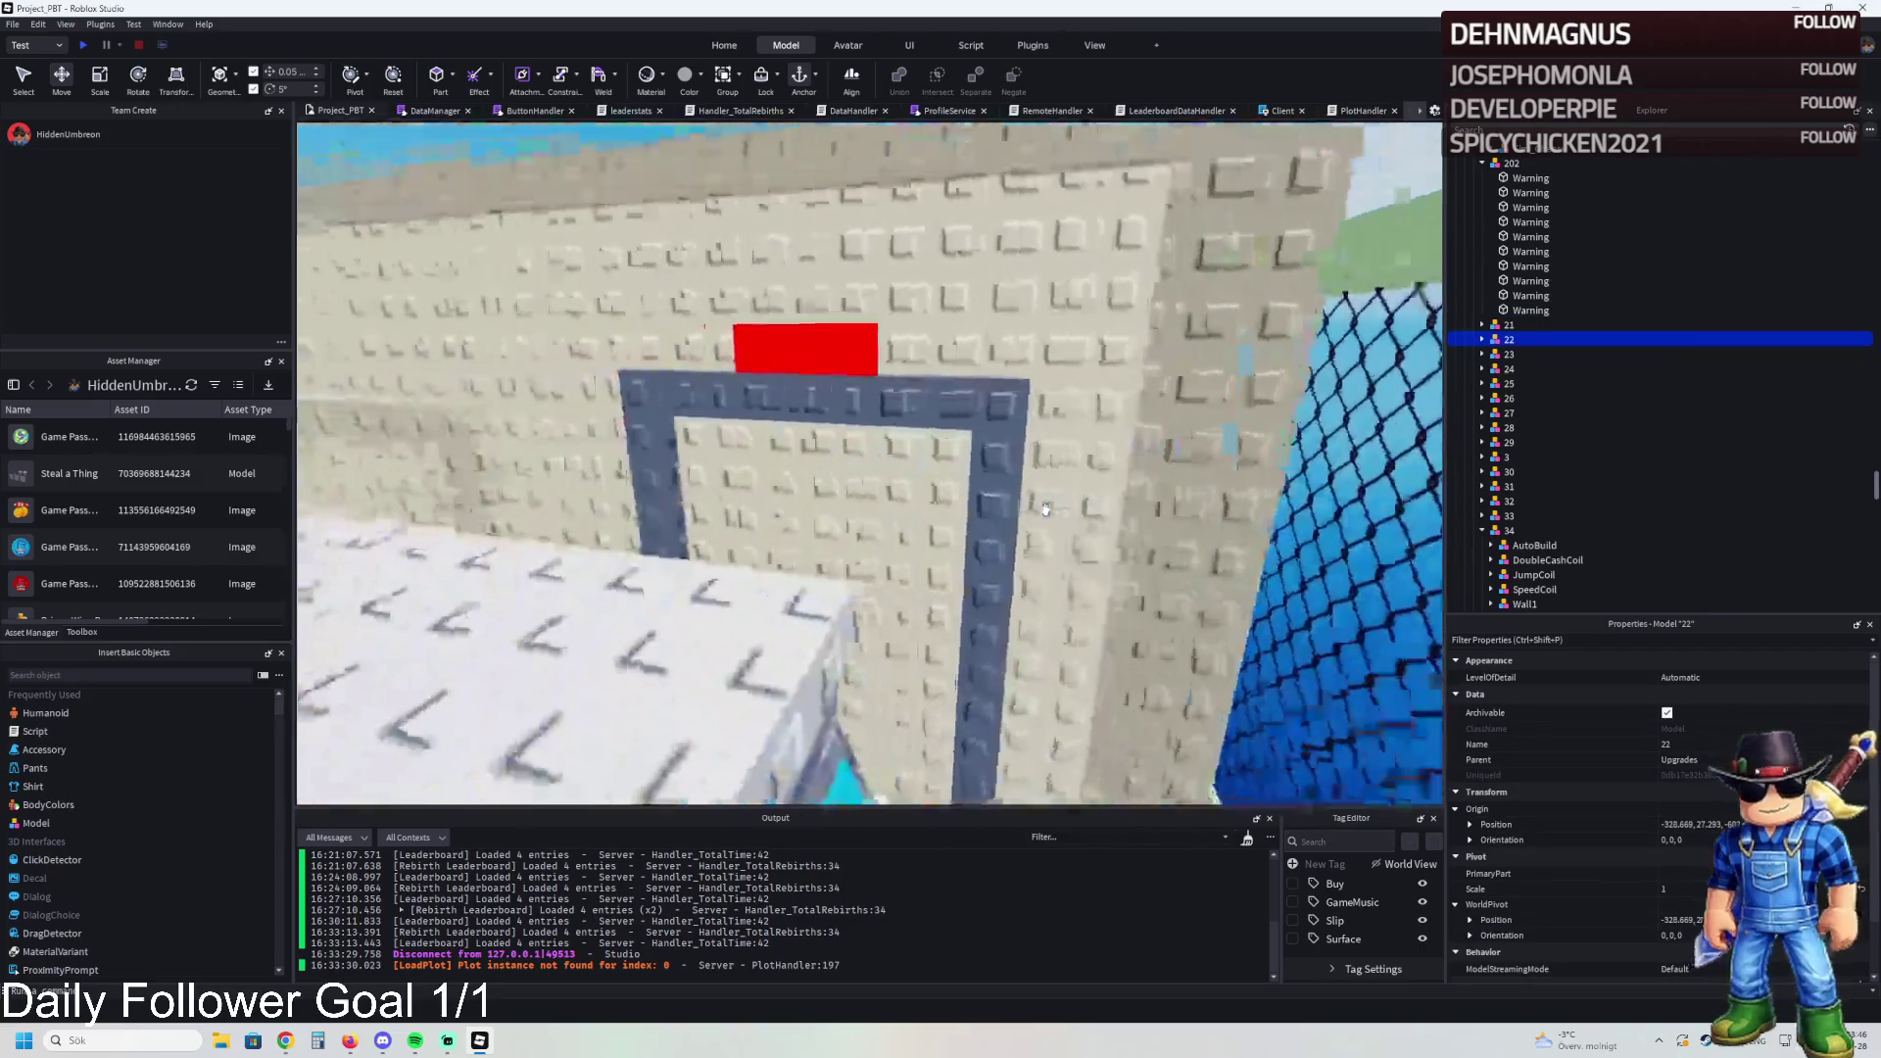
key("w")
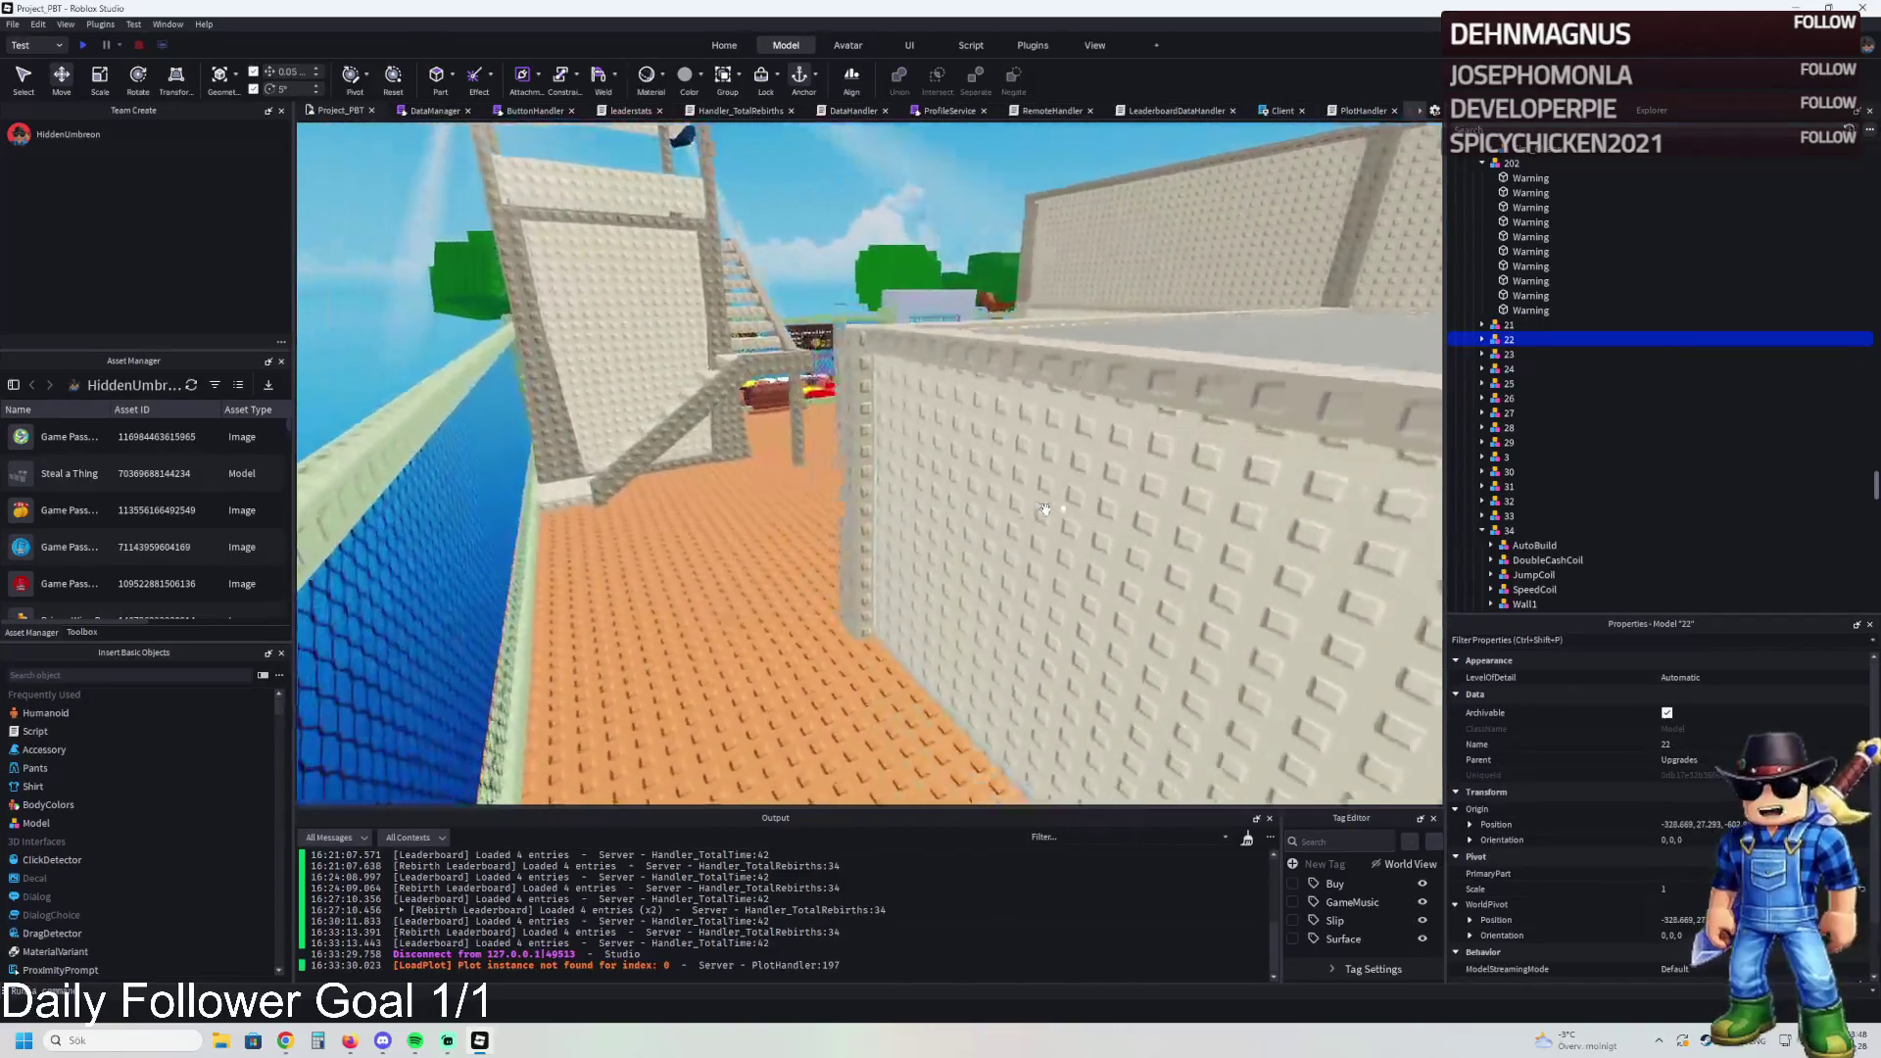
key("w")
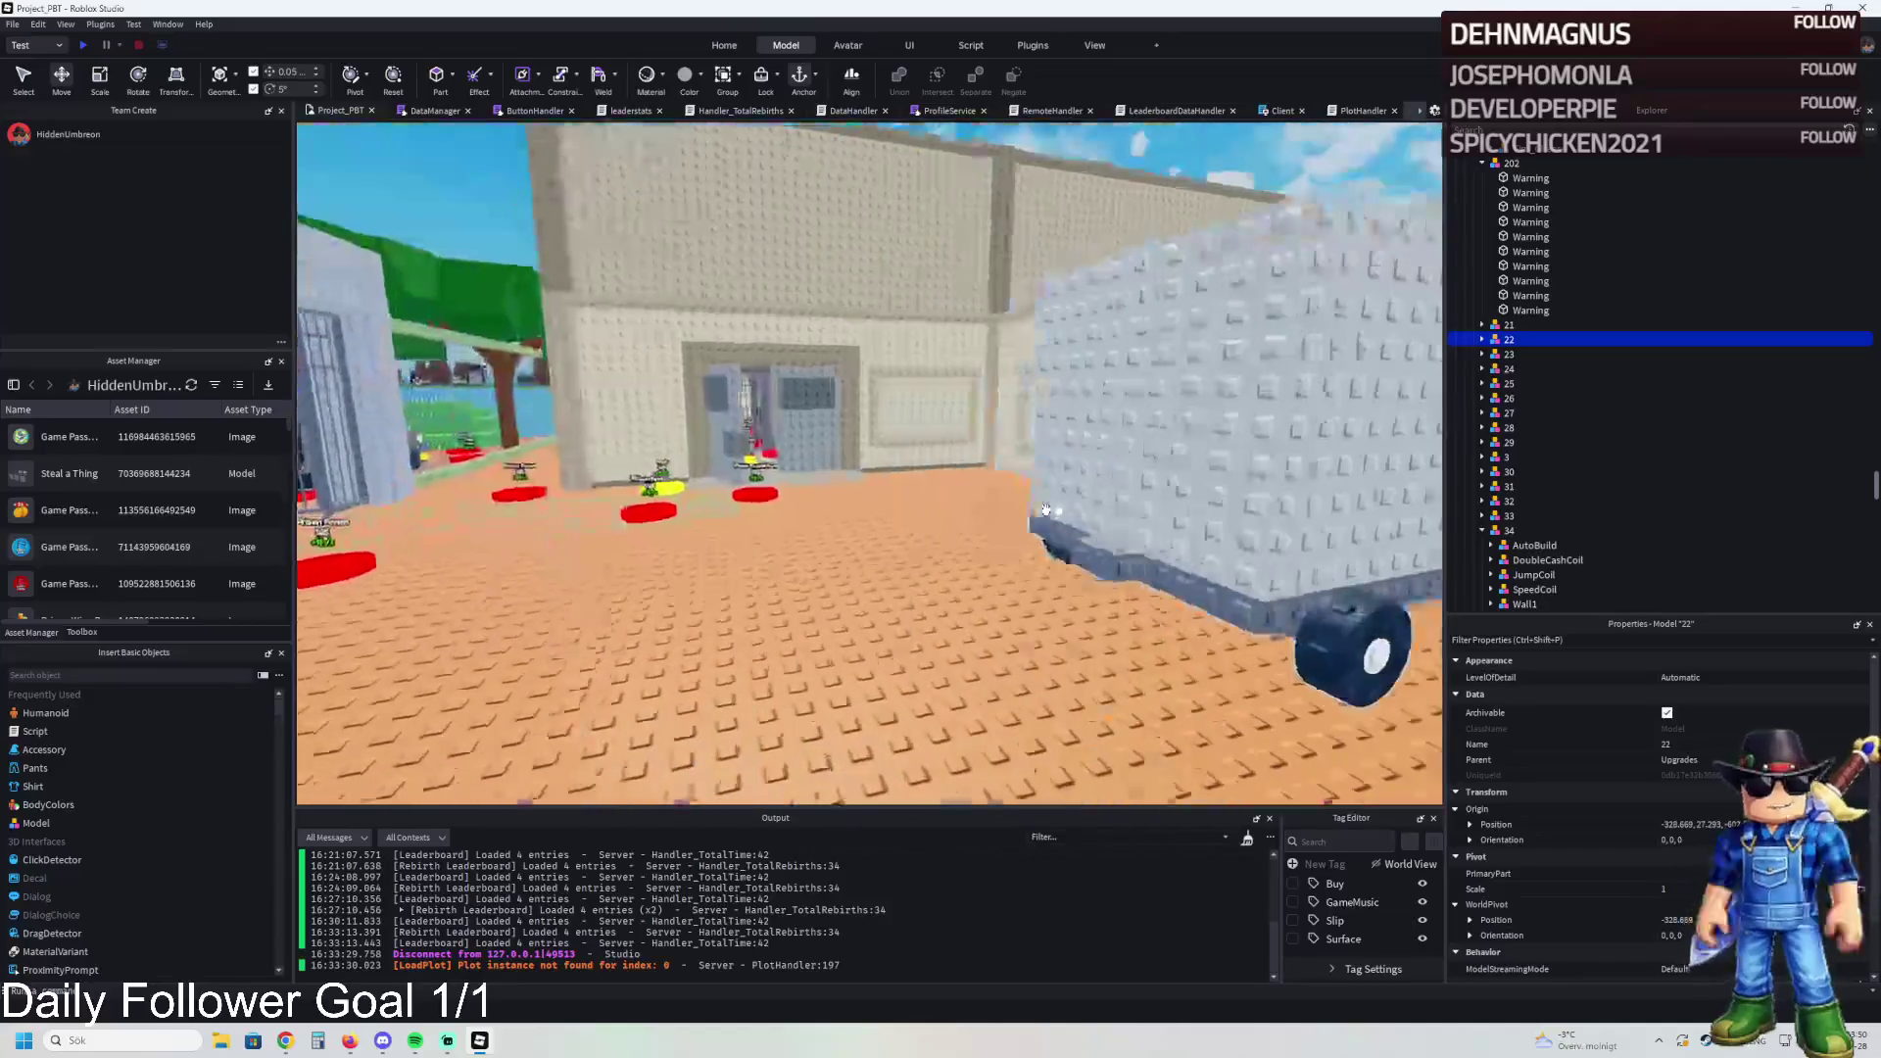
key("w")
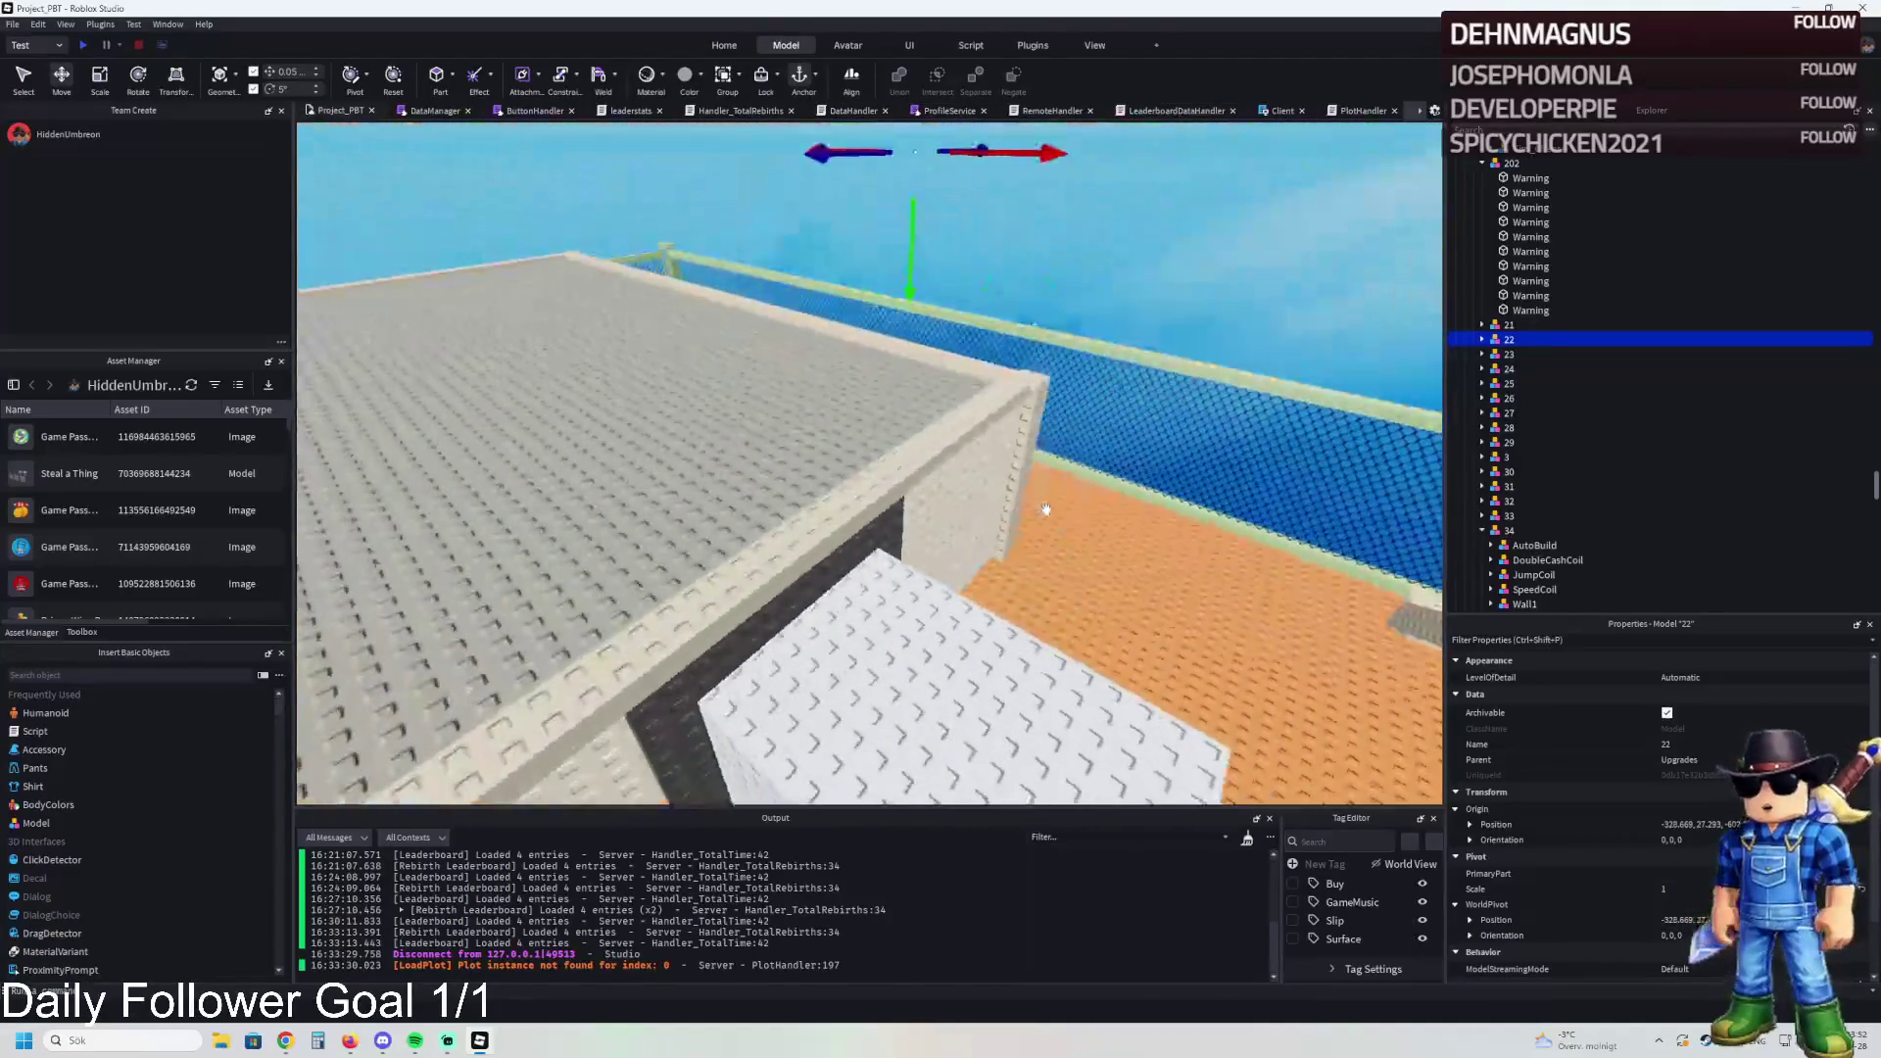
key("w")
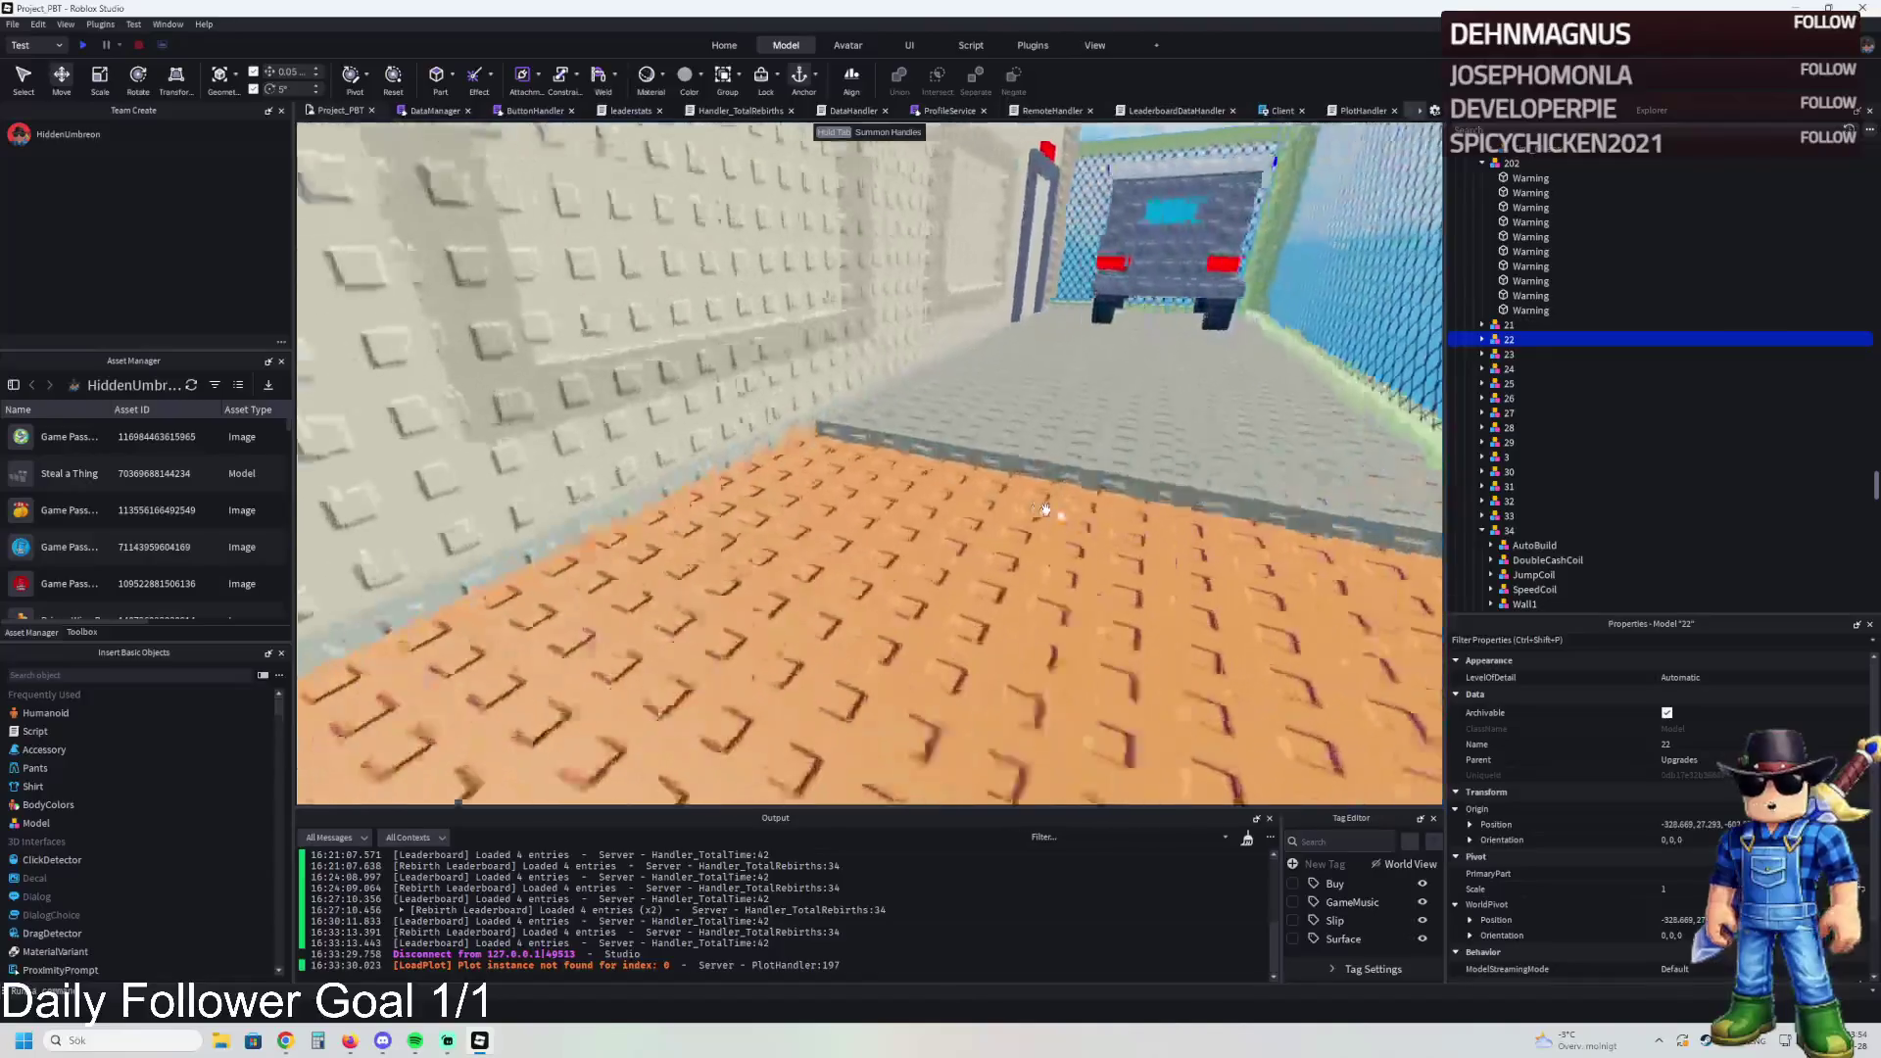
key("w")
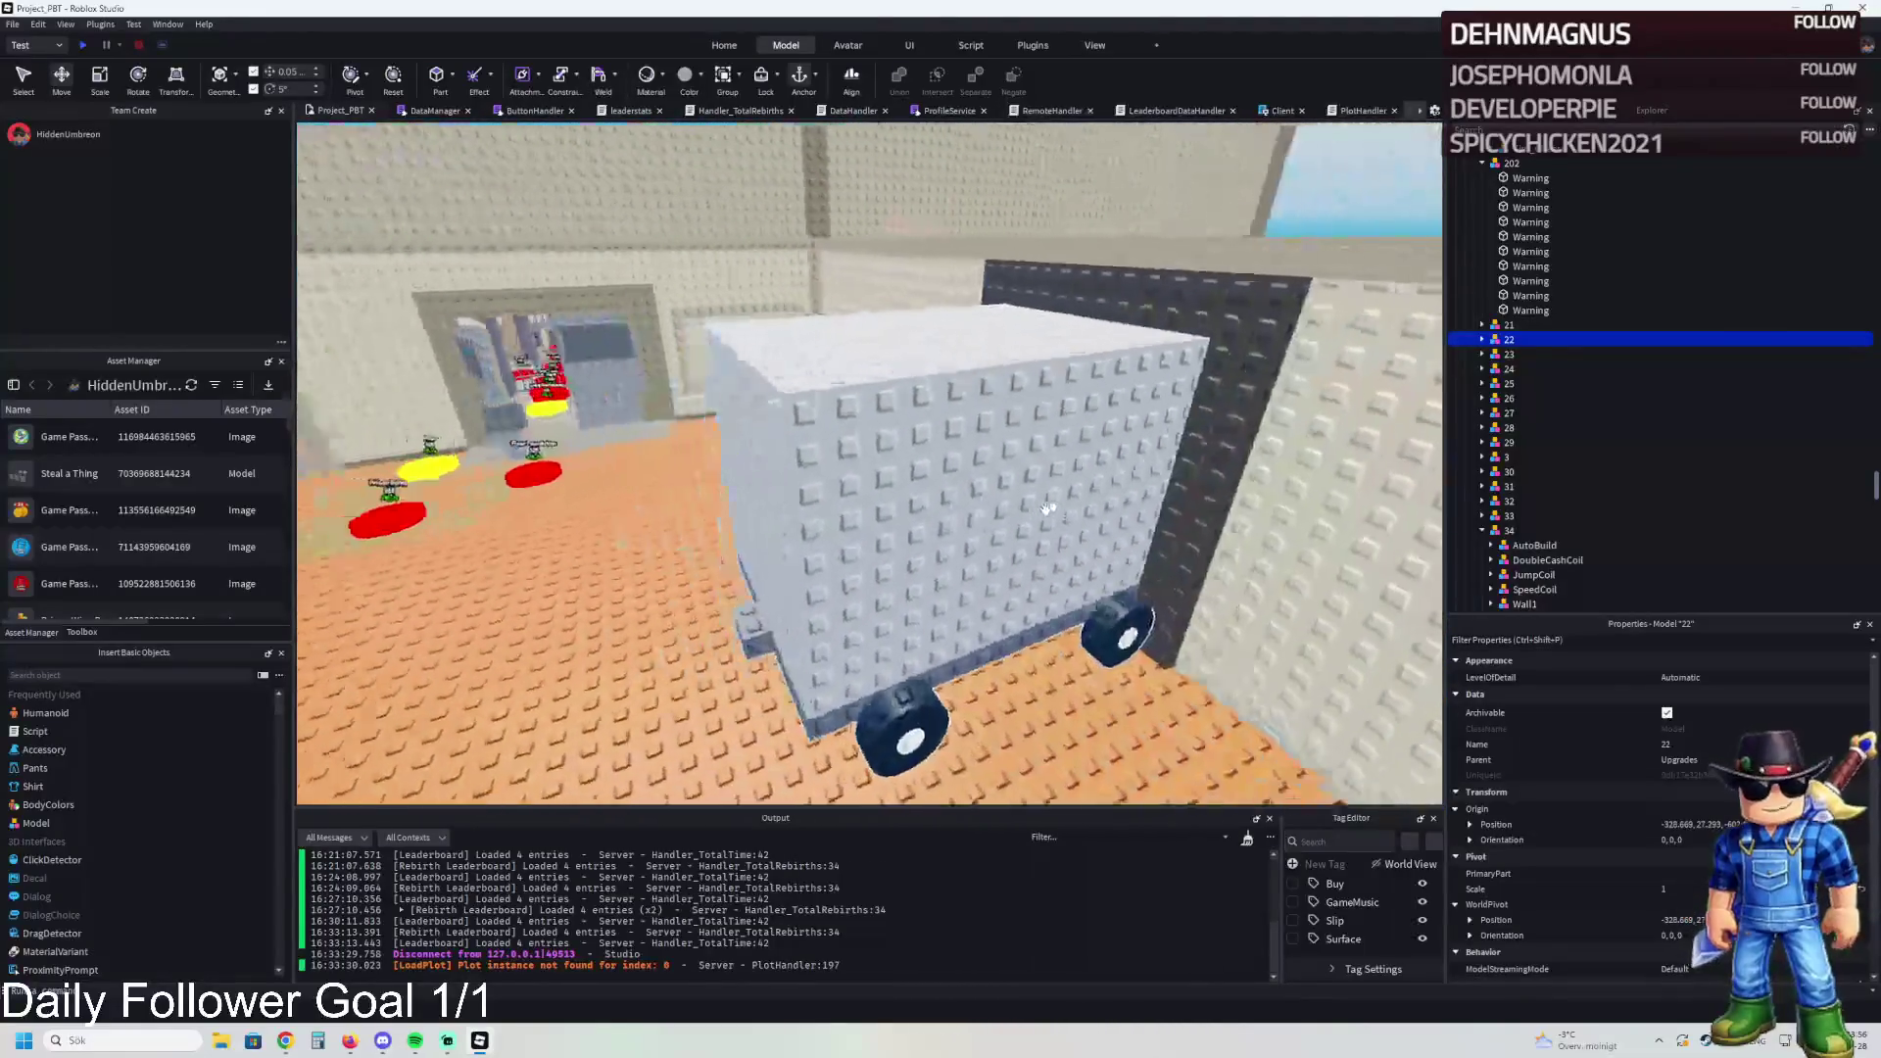
key("w")
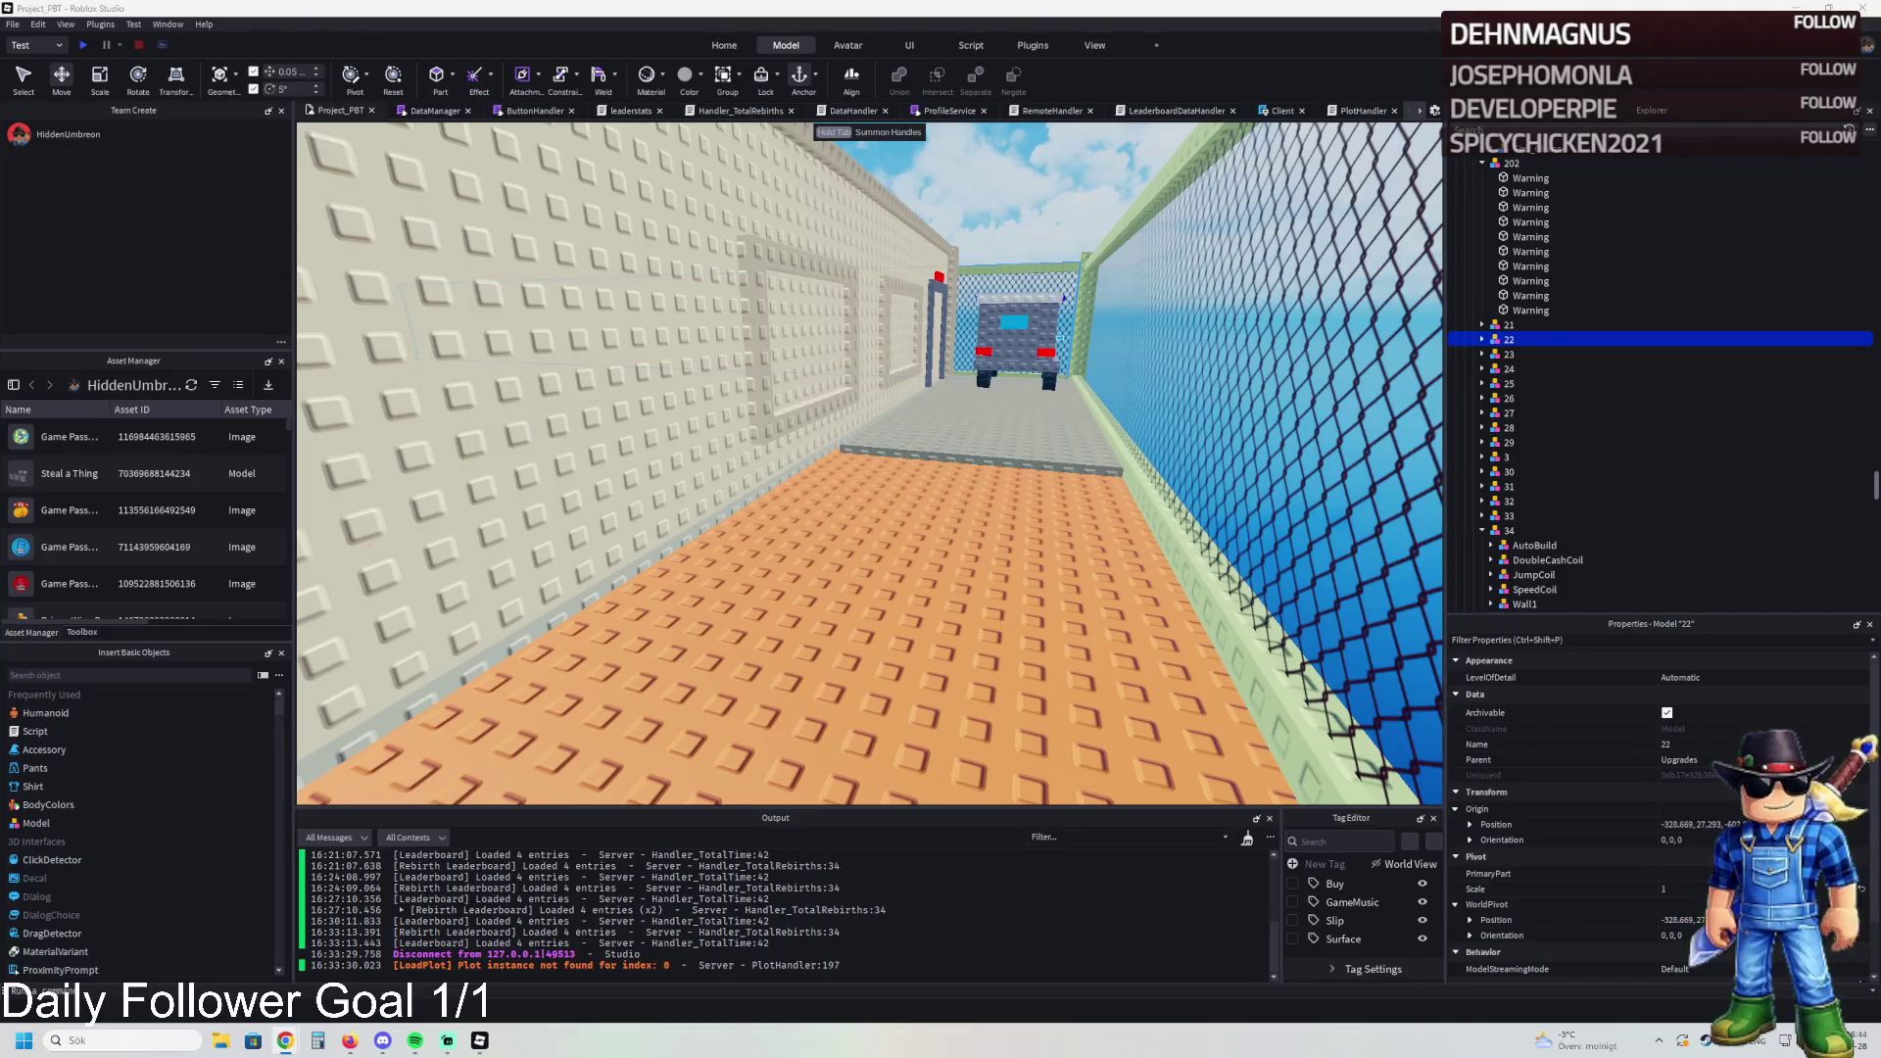
Step: Fly the camera through the jail building and over the water to the brown mouse character
key("w")
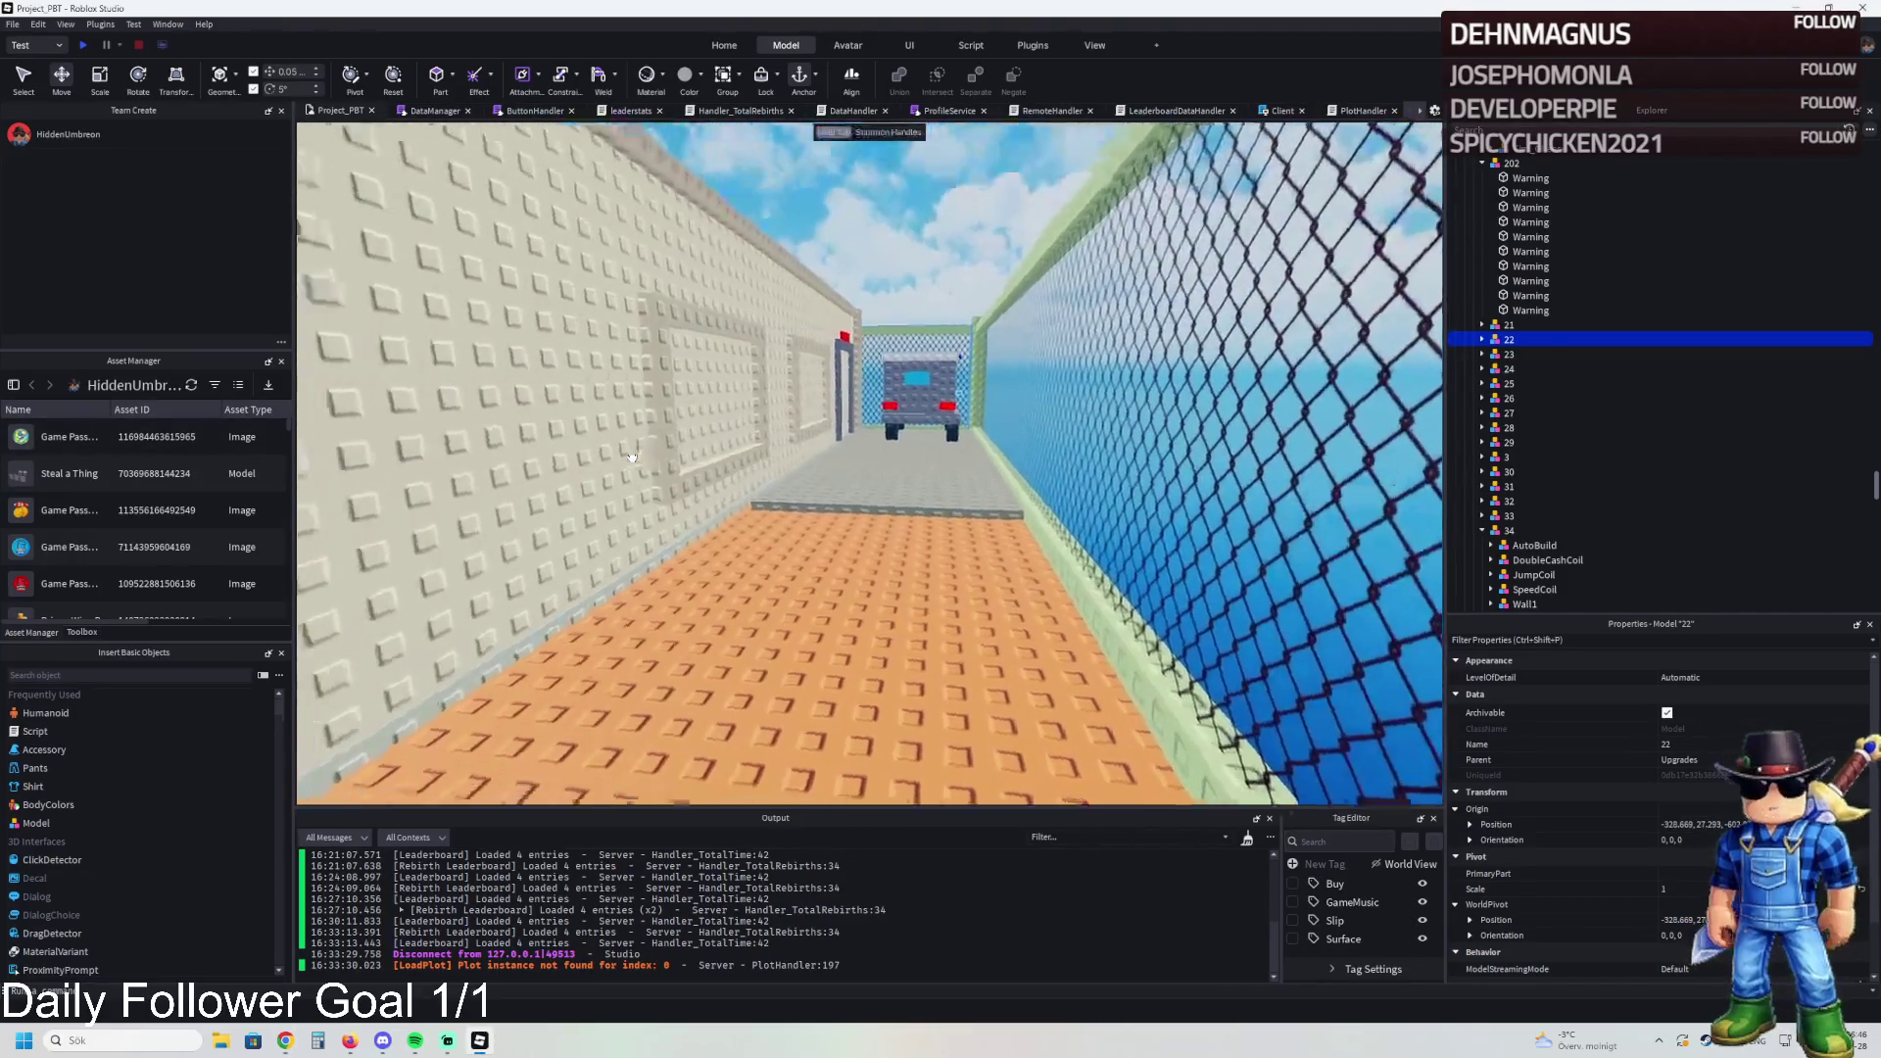
key("w")
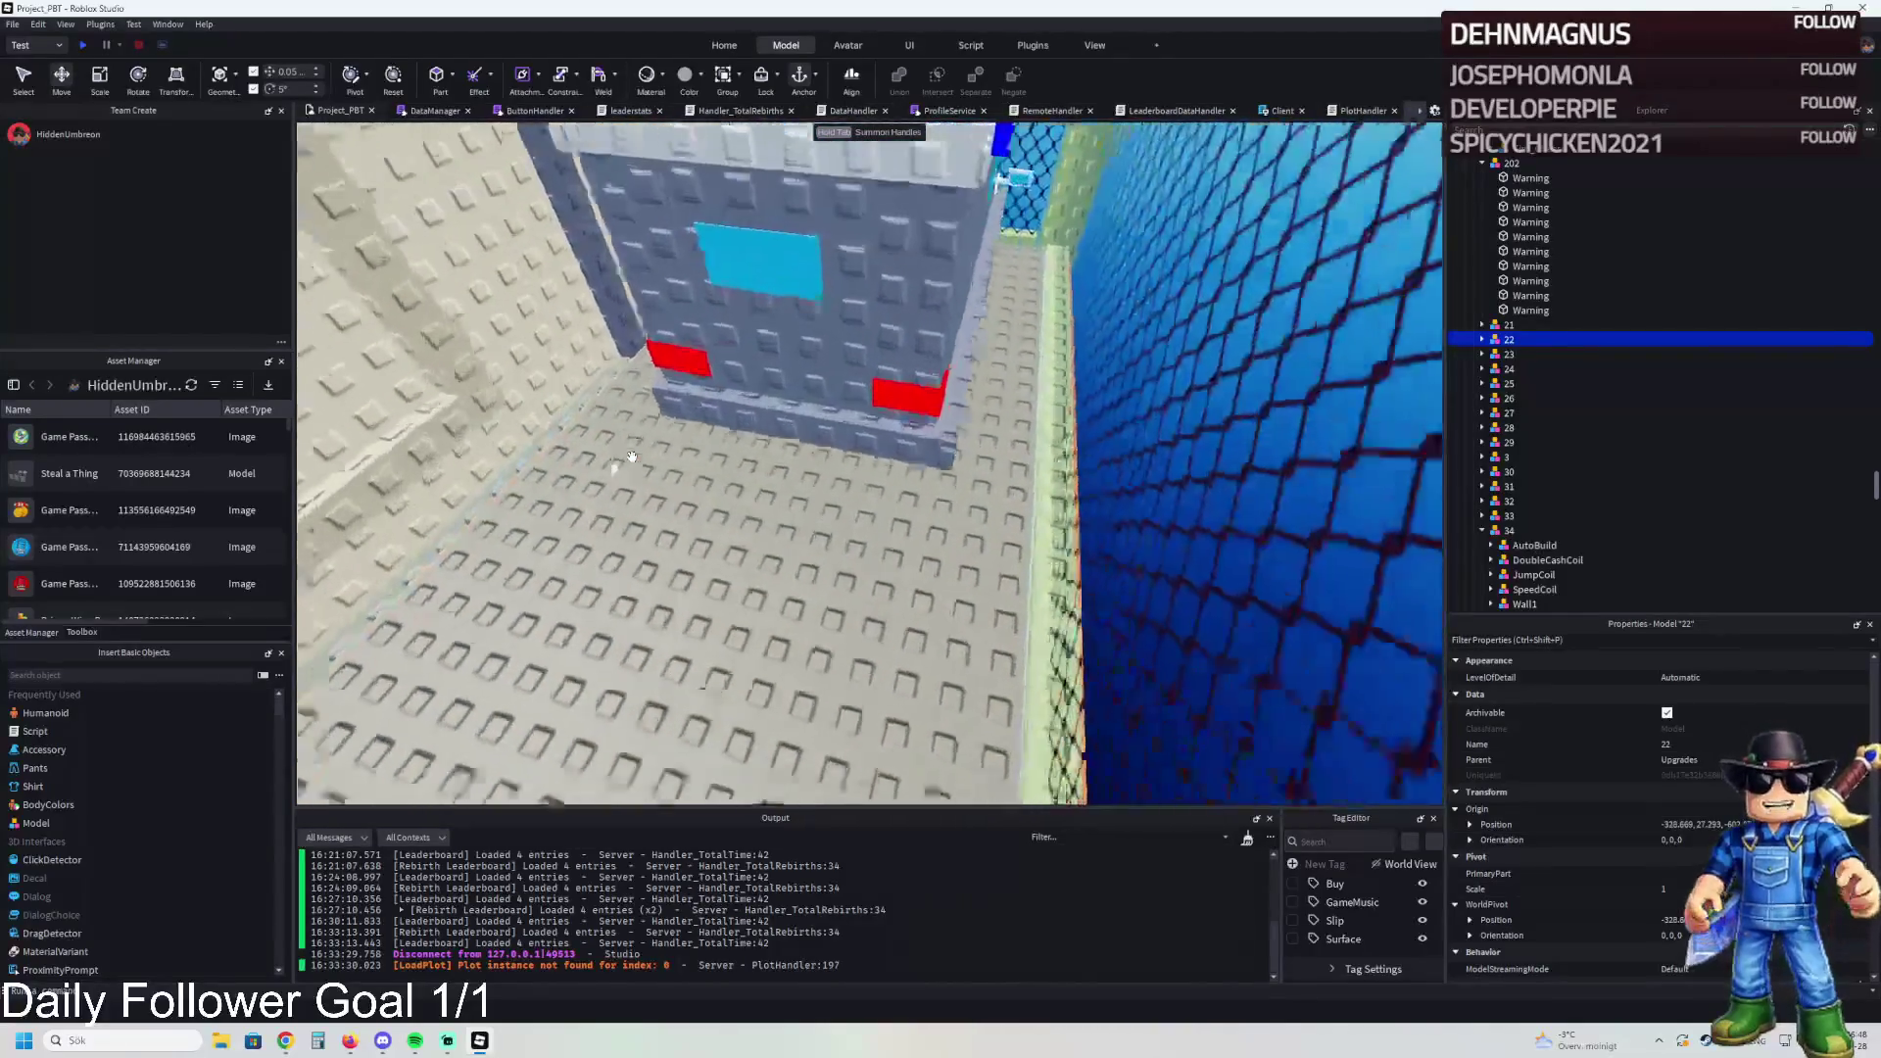
key("a")
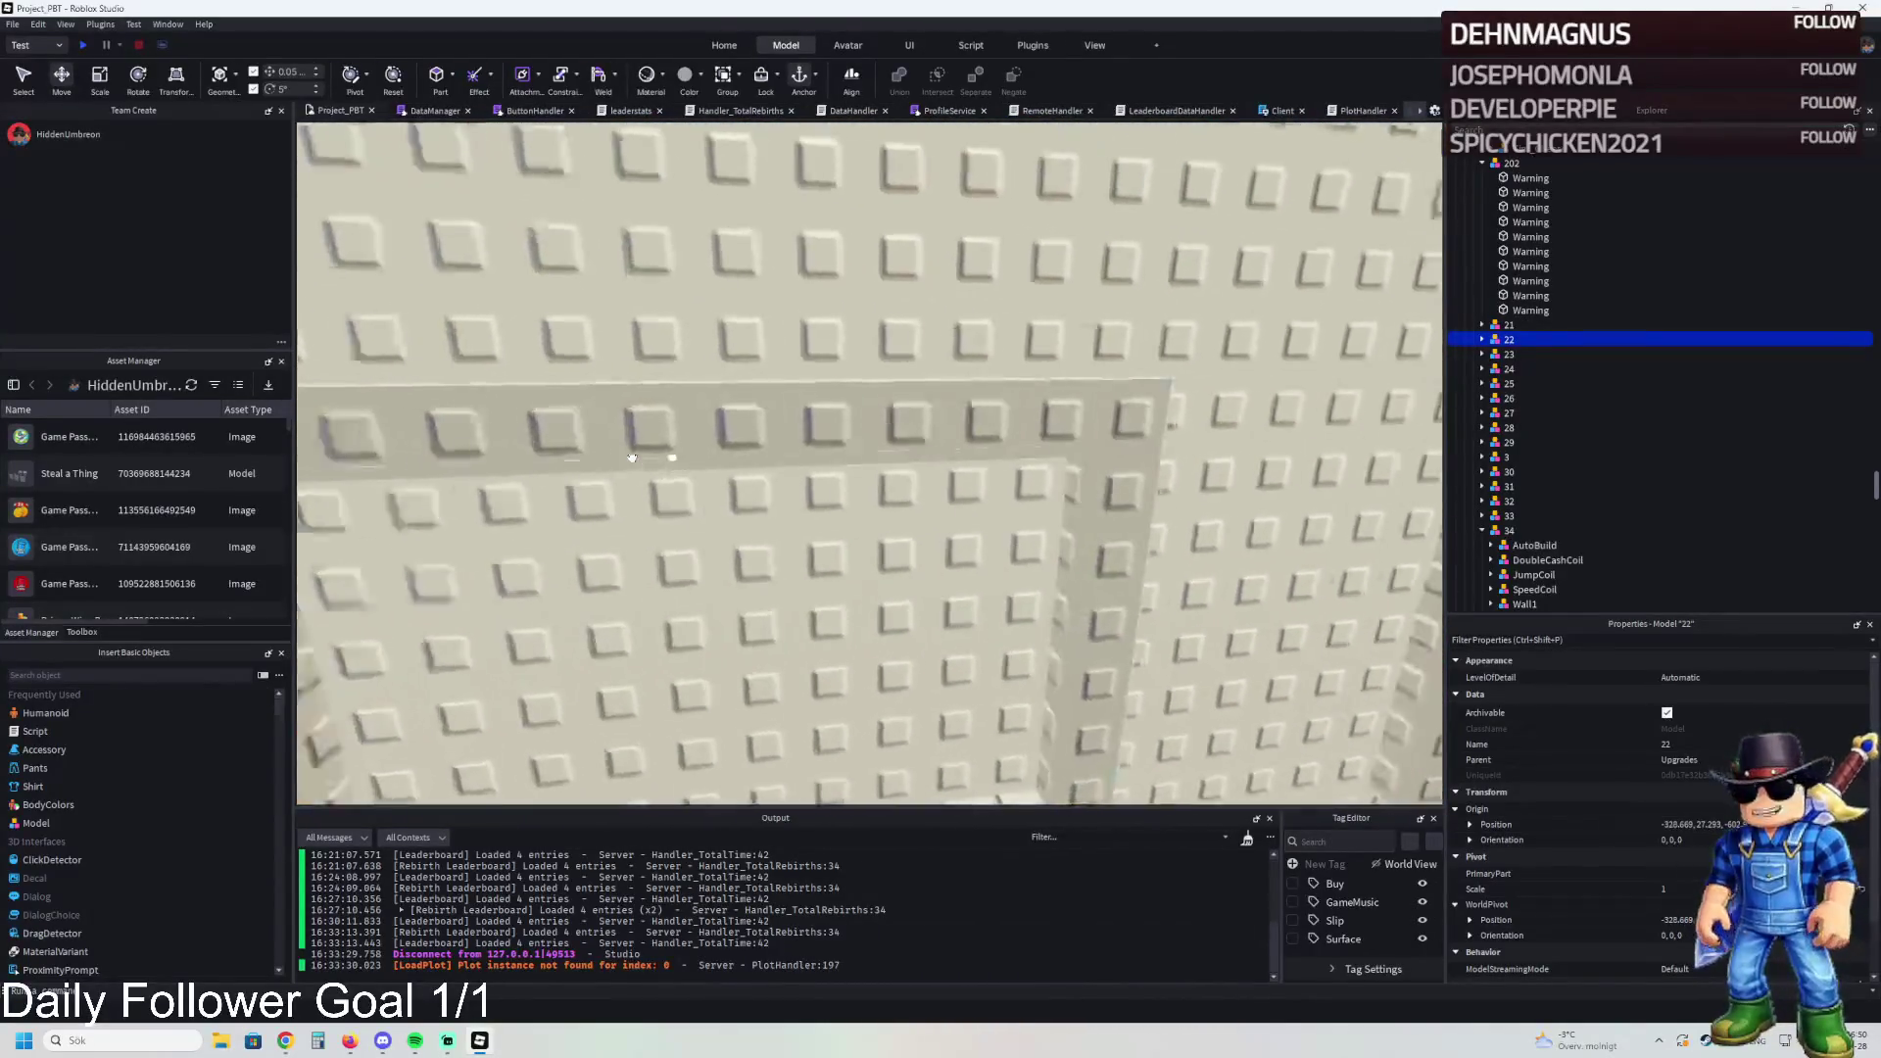
key("a")
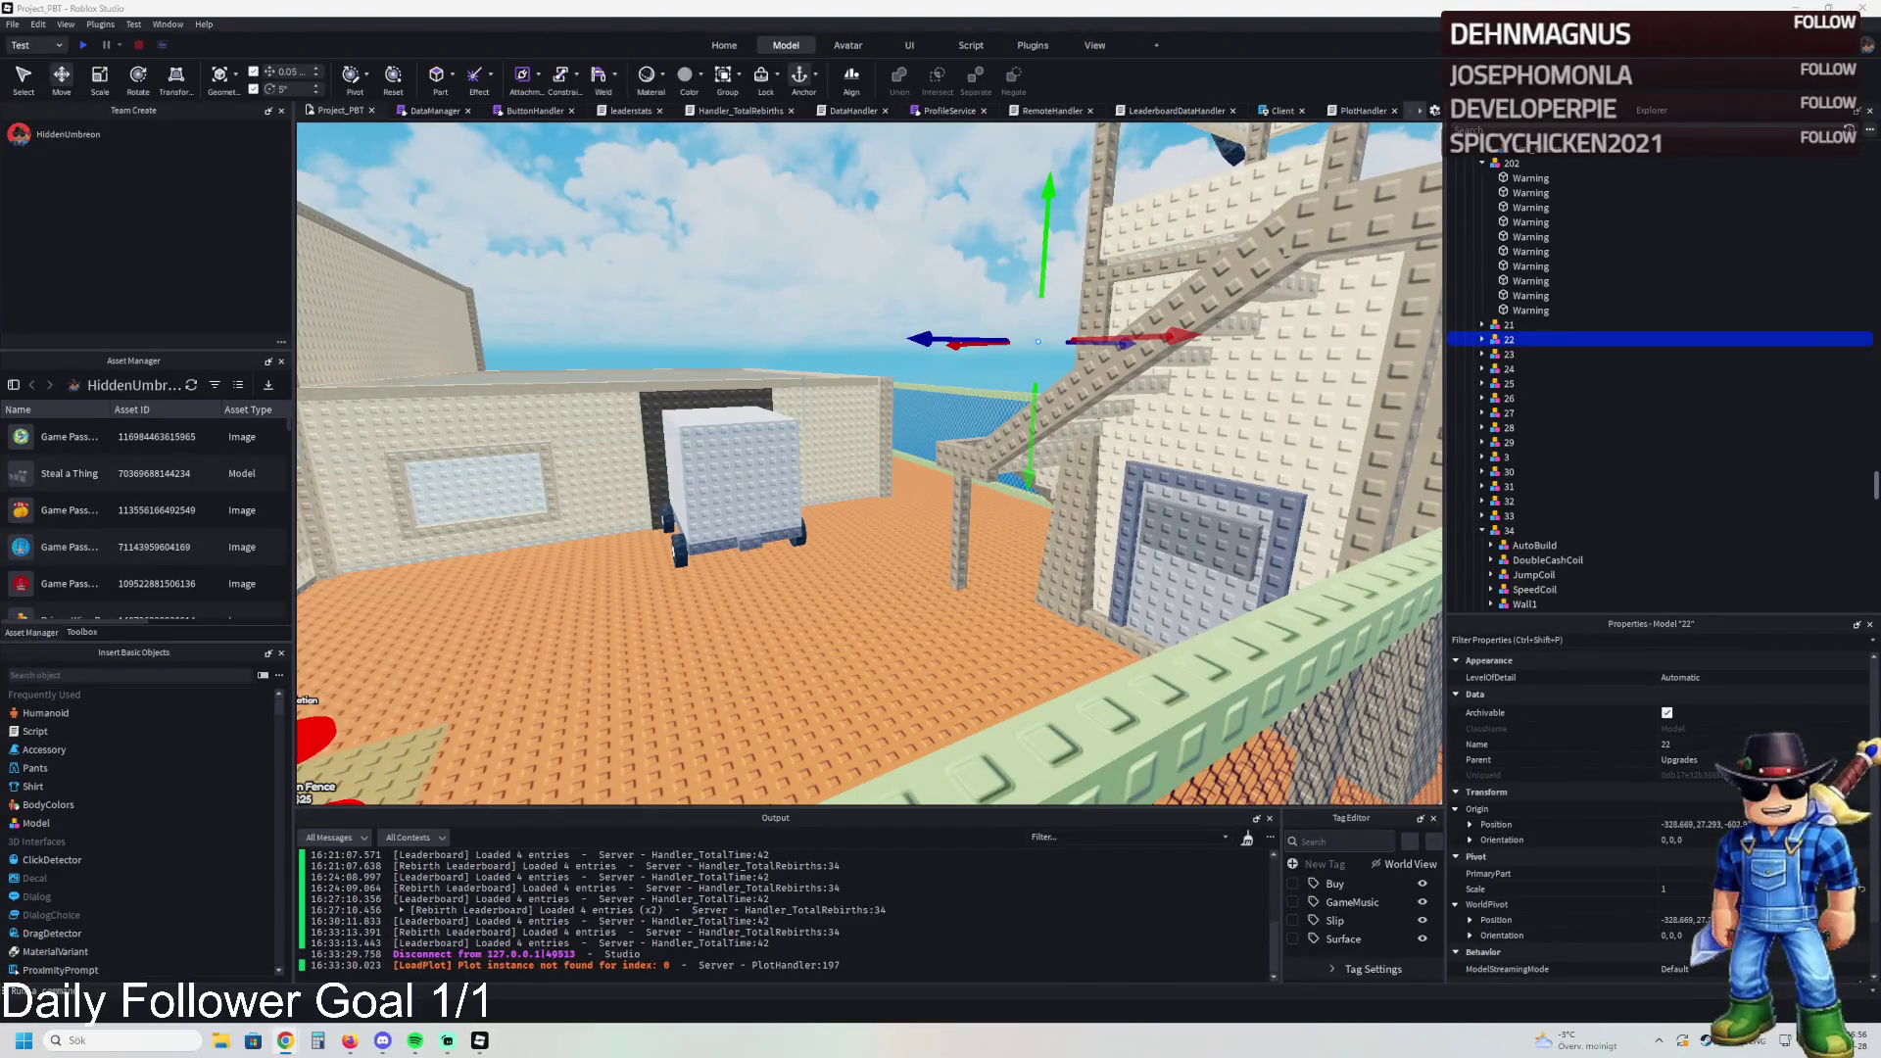
key("w")
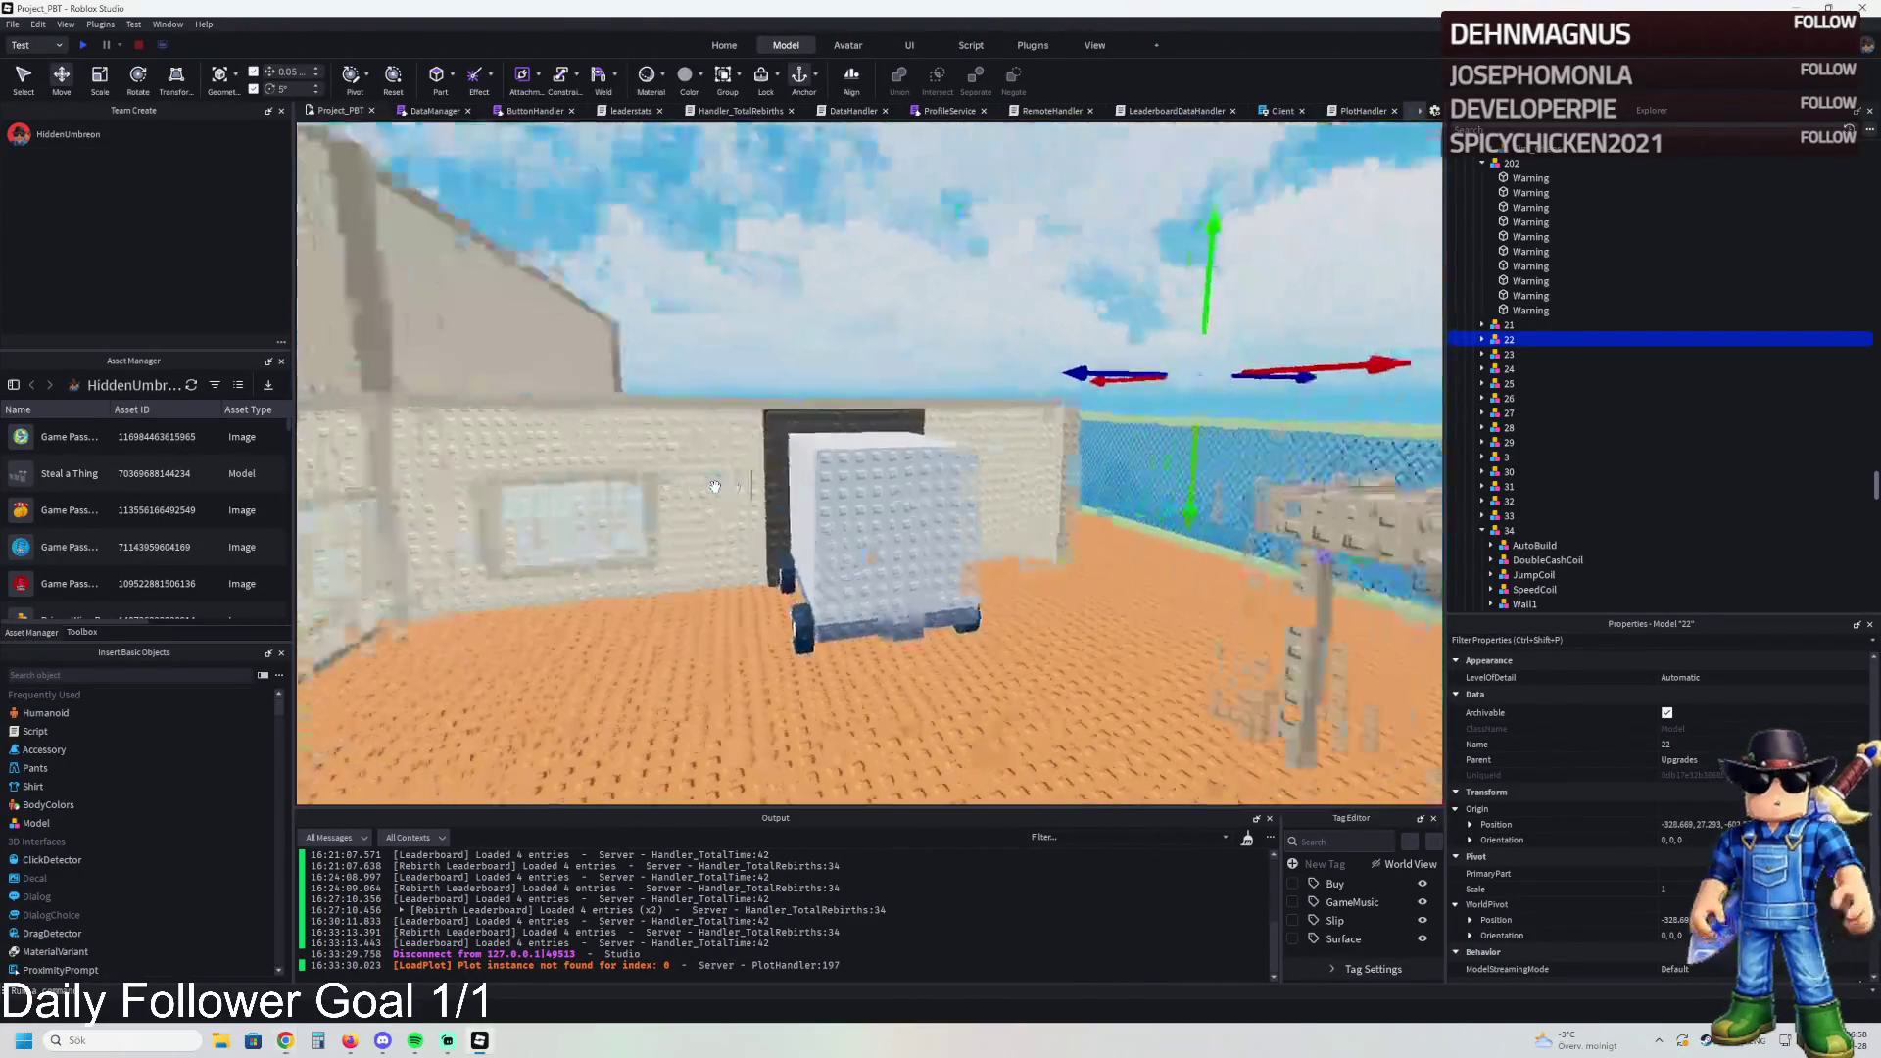
key("w")
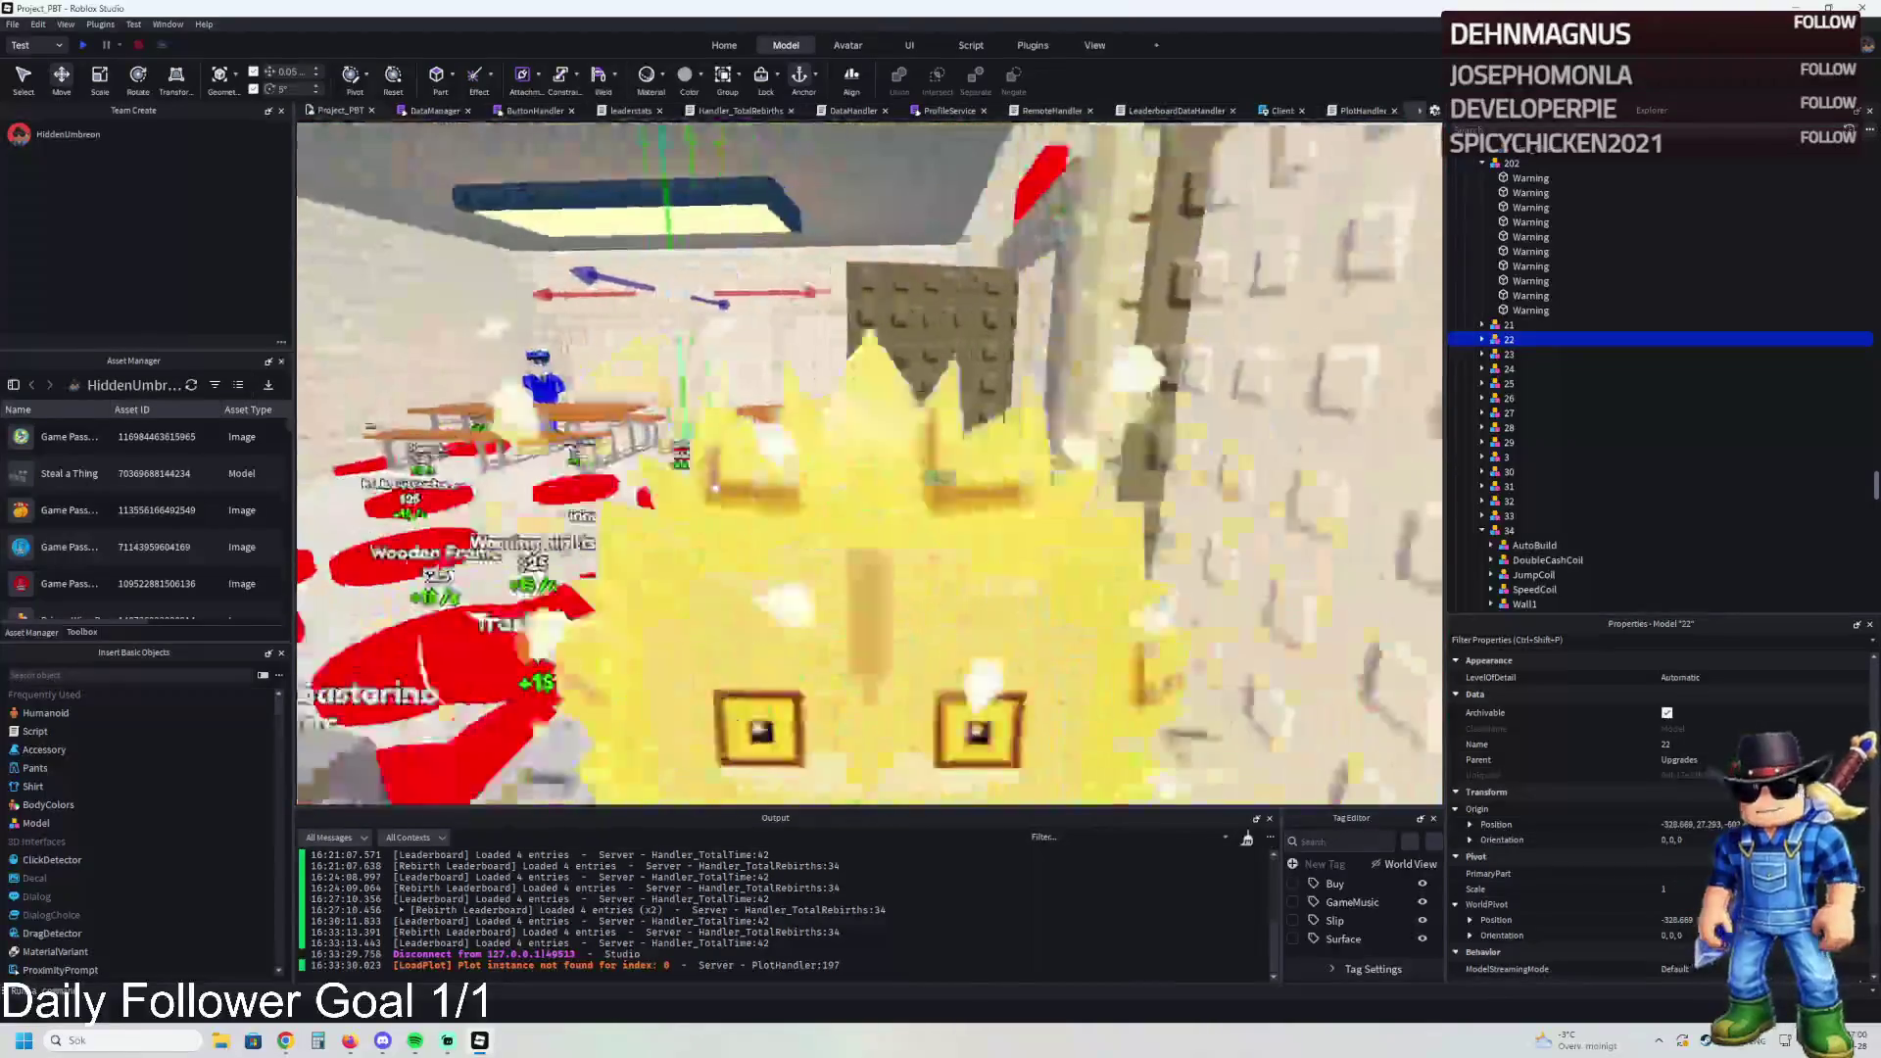
key("w")
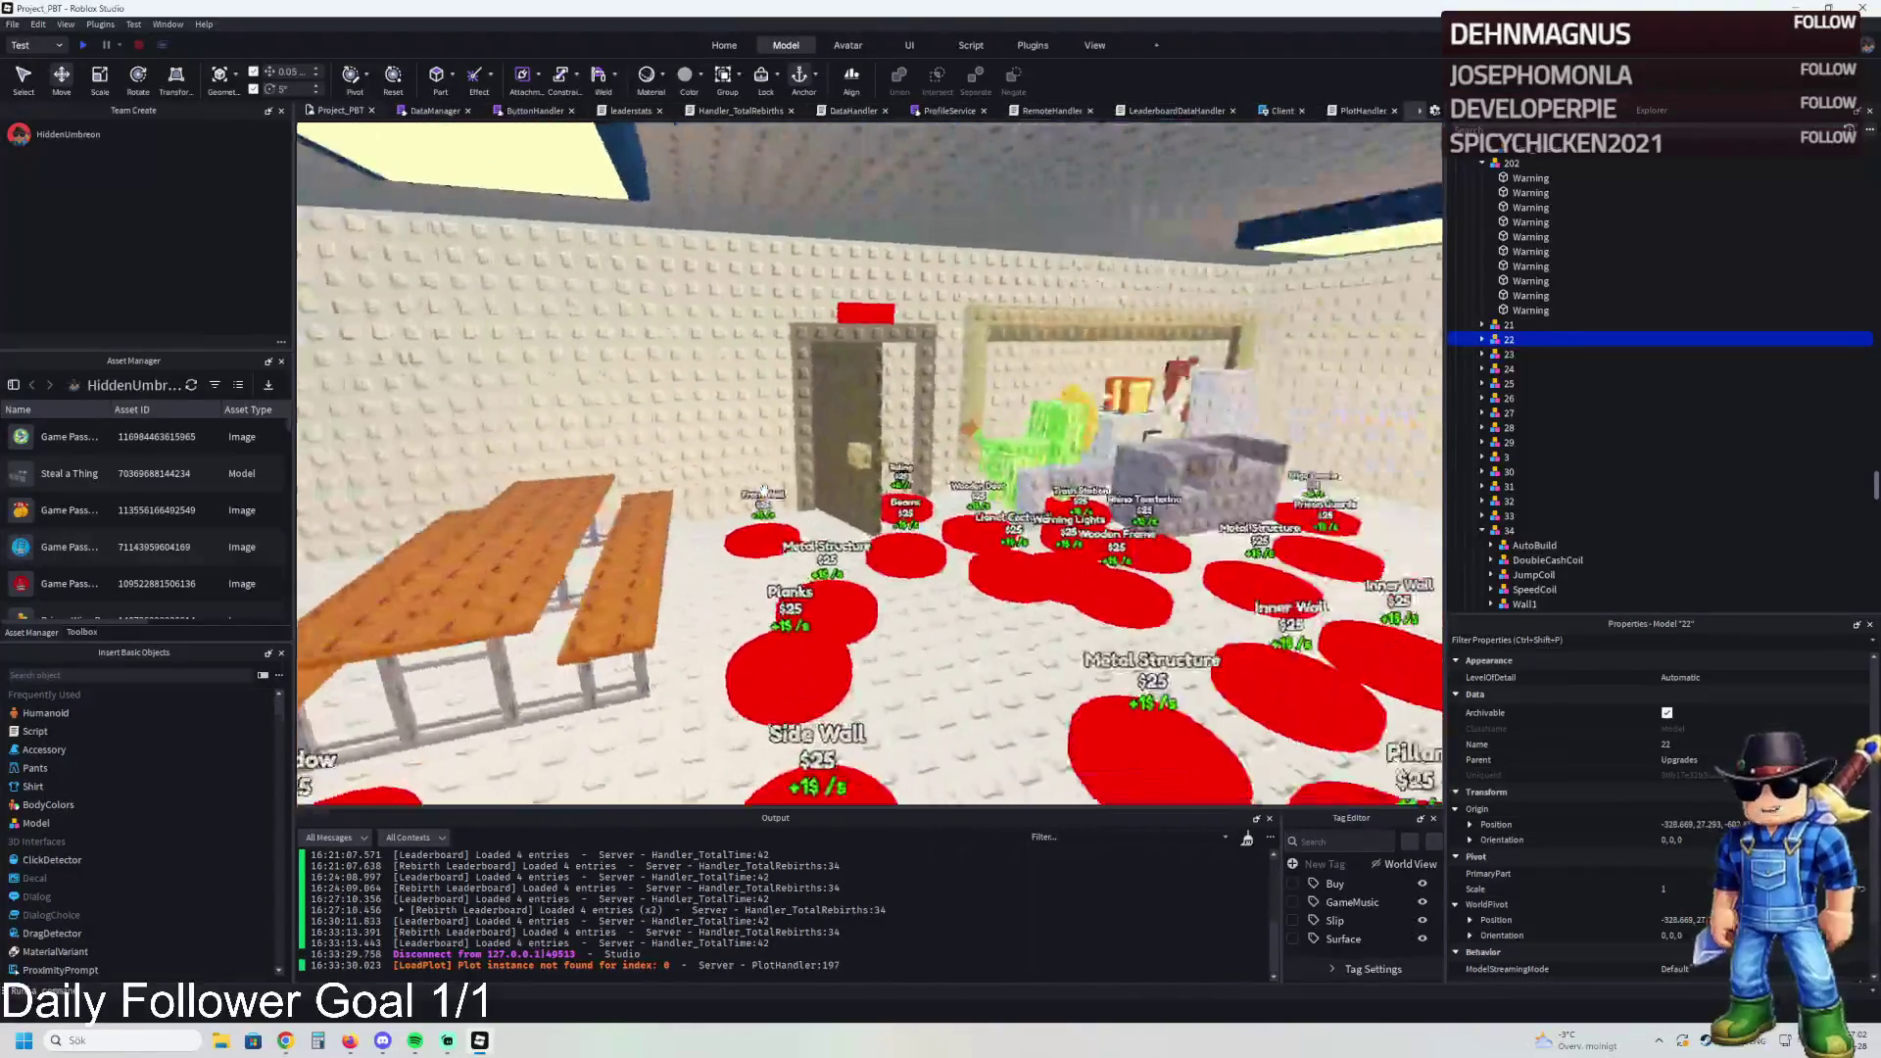
key("w")
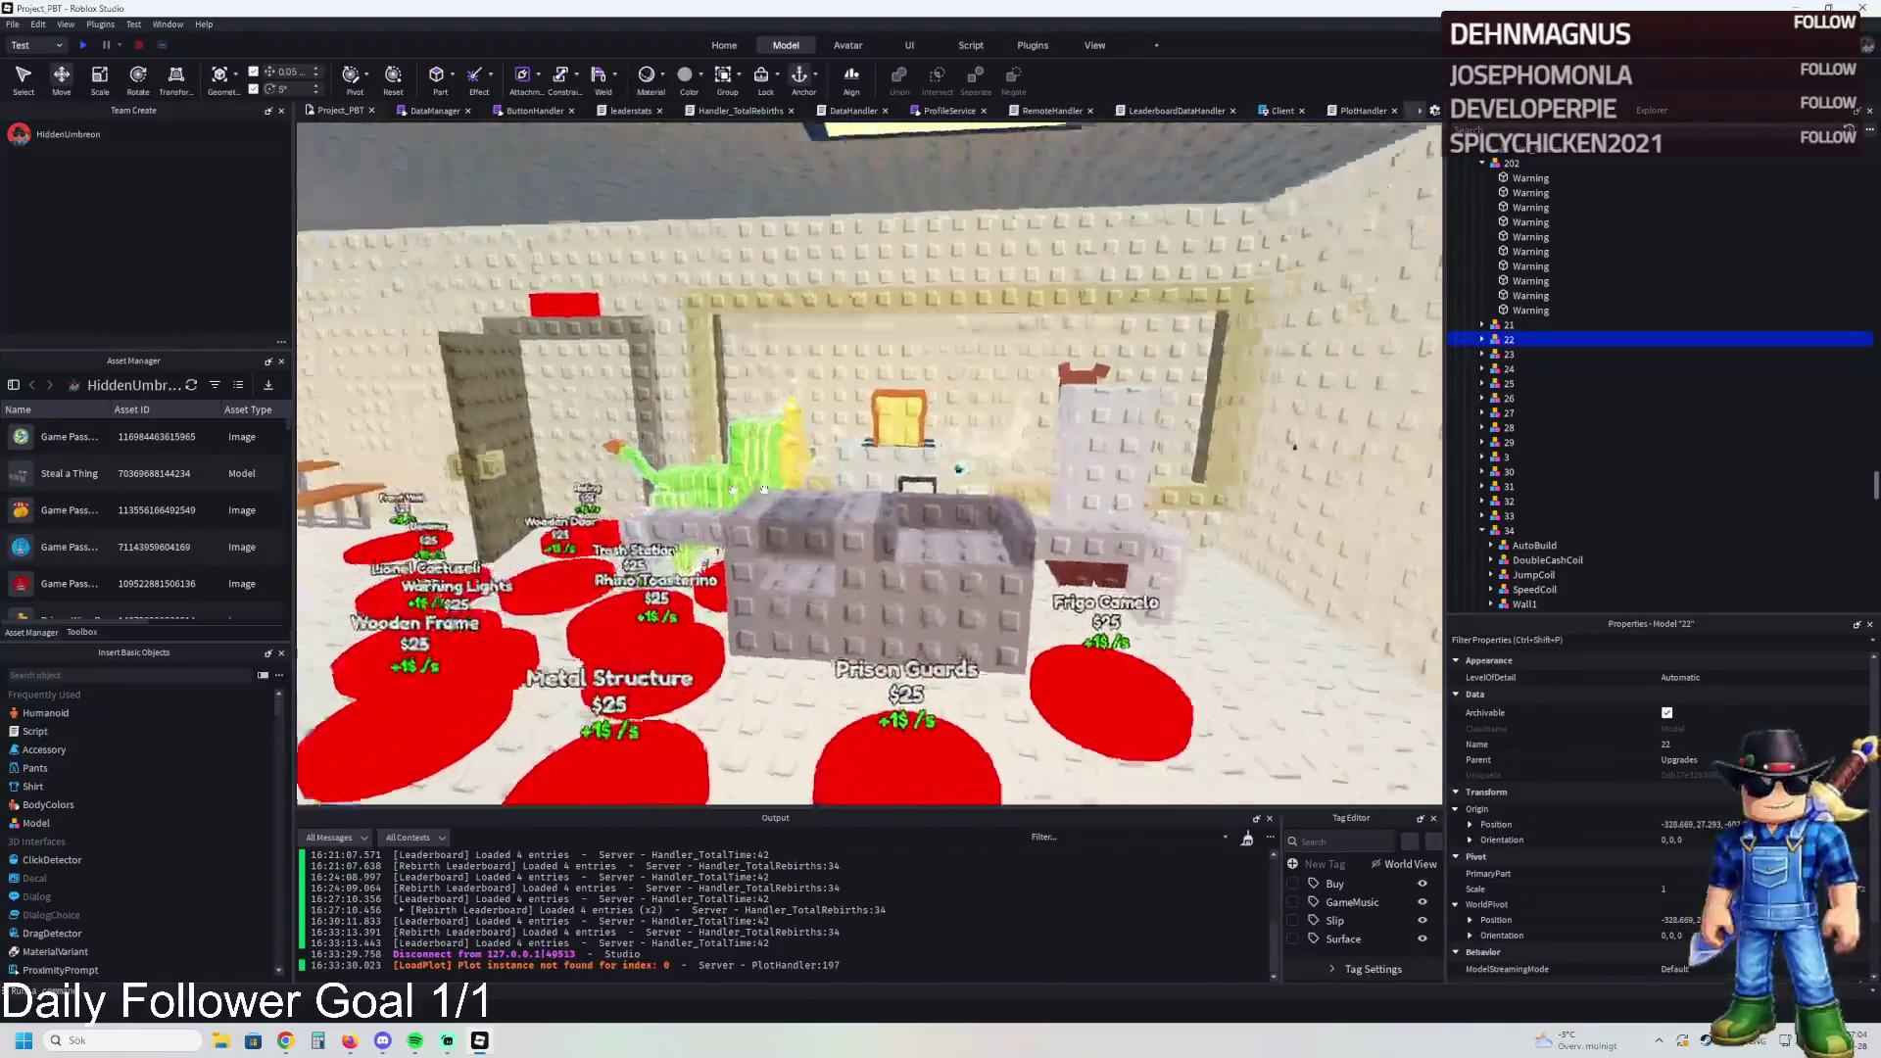
key("w")
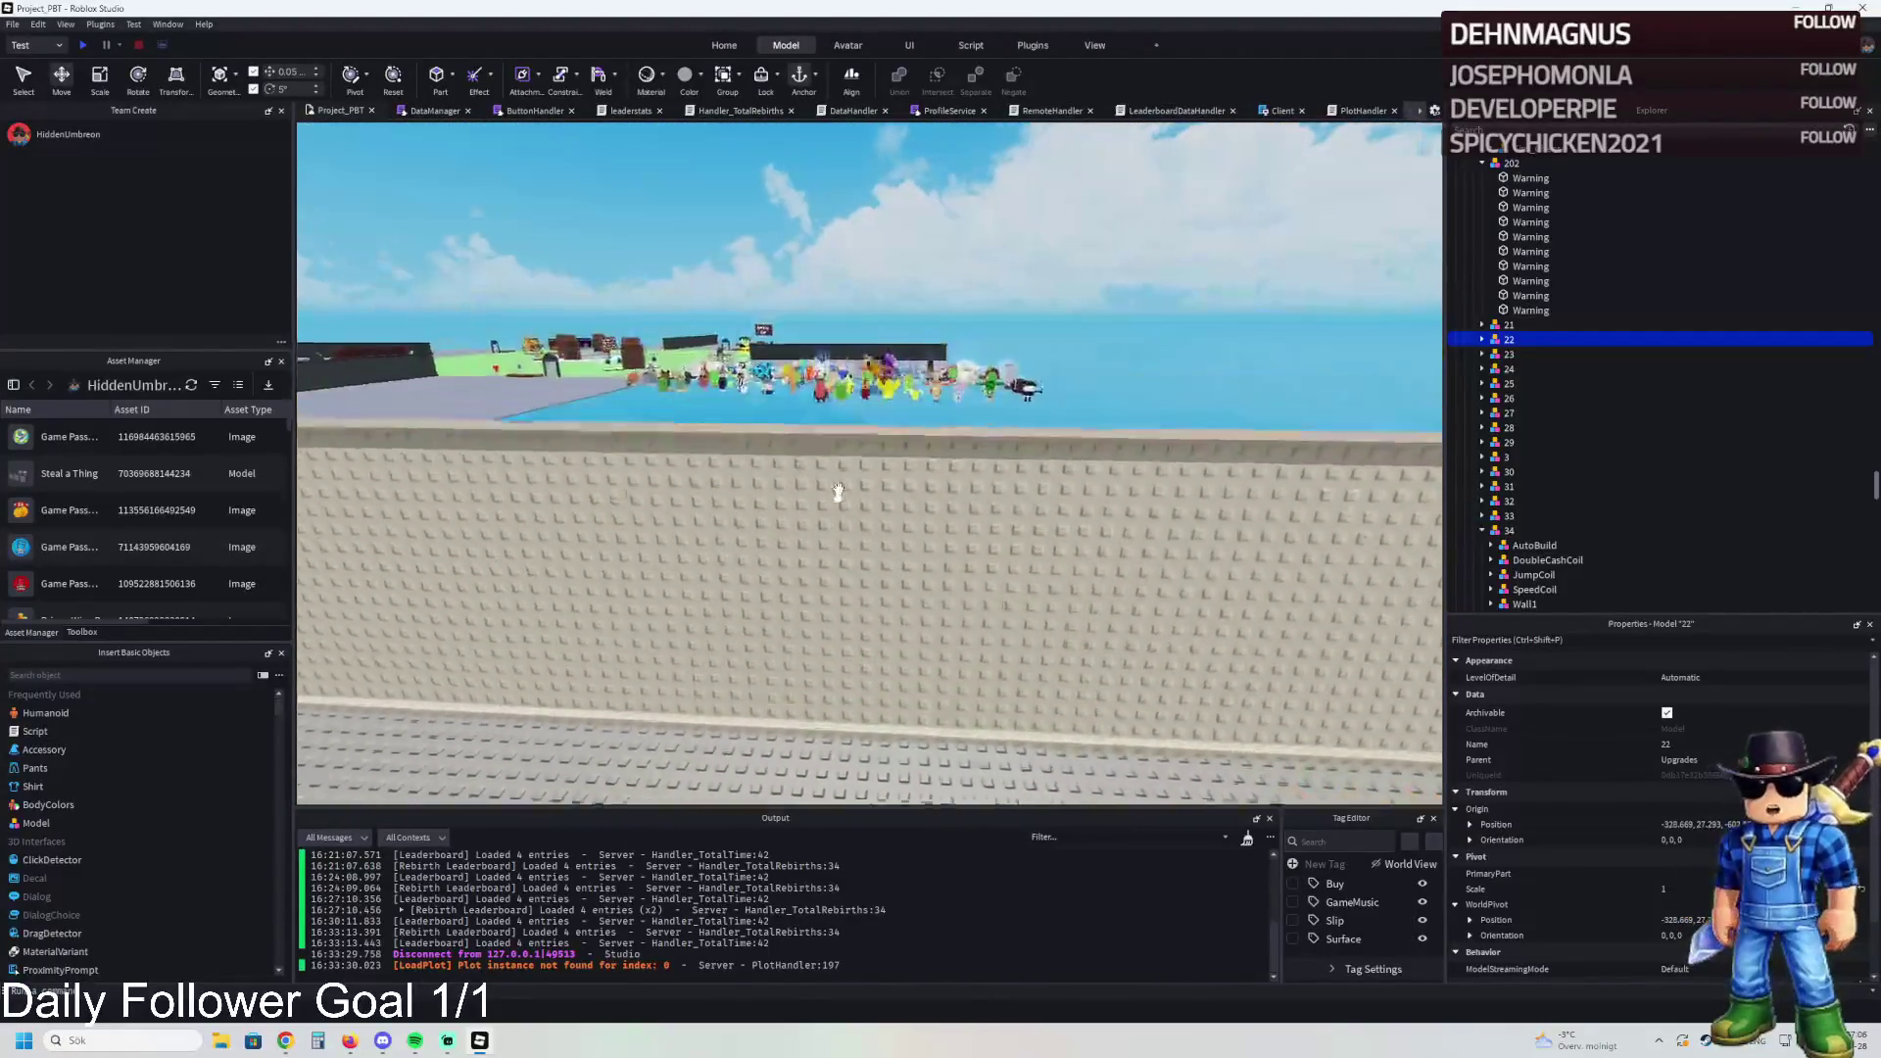
key("w")
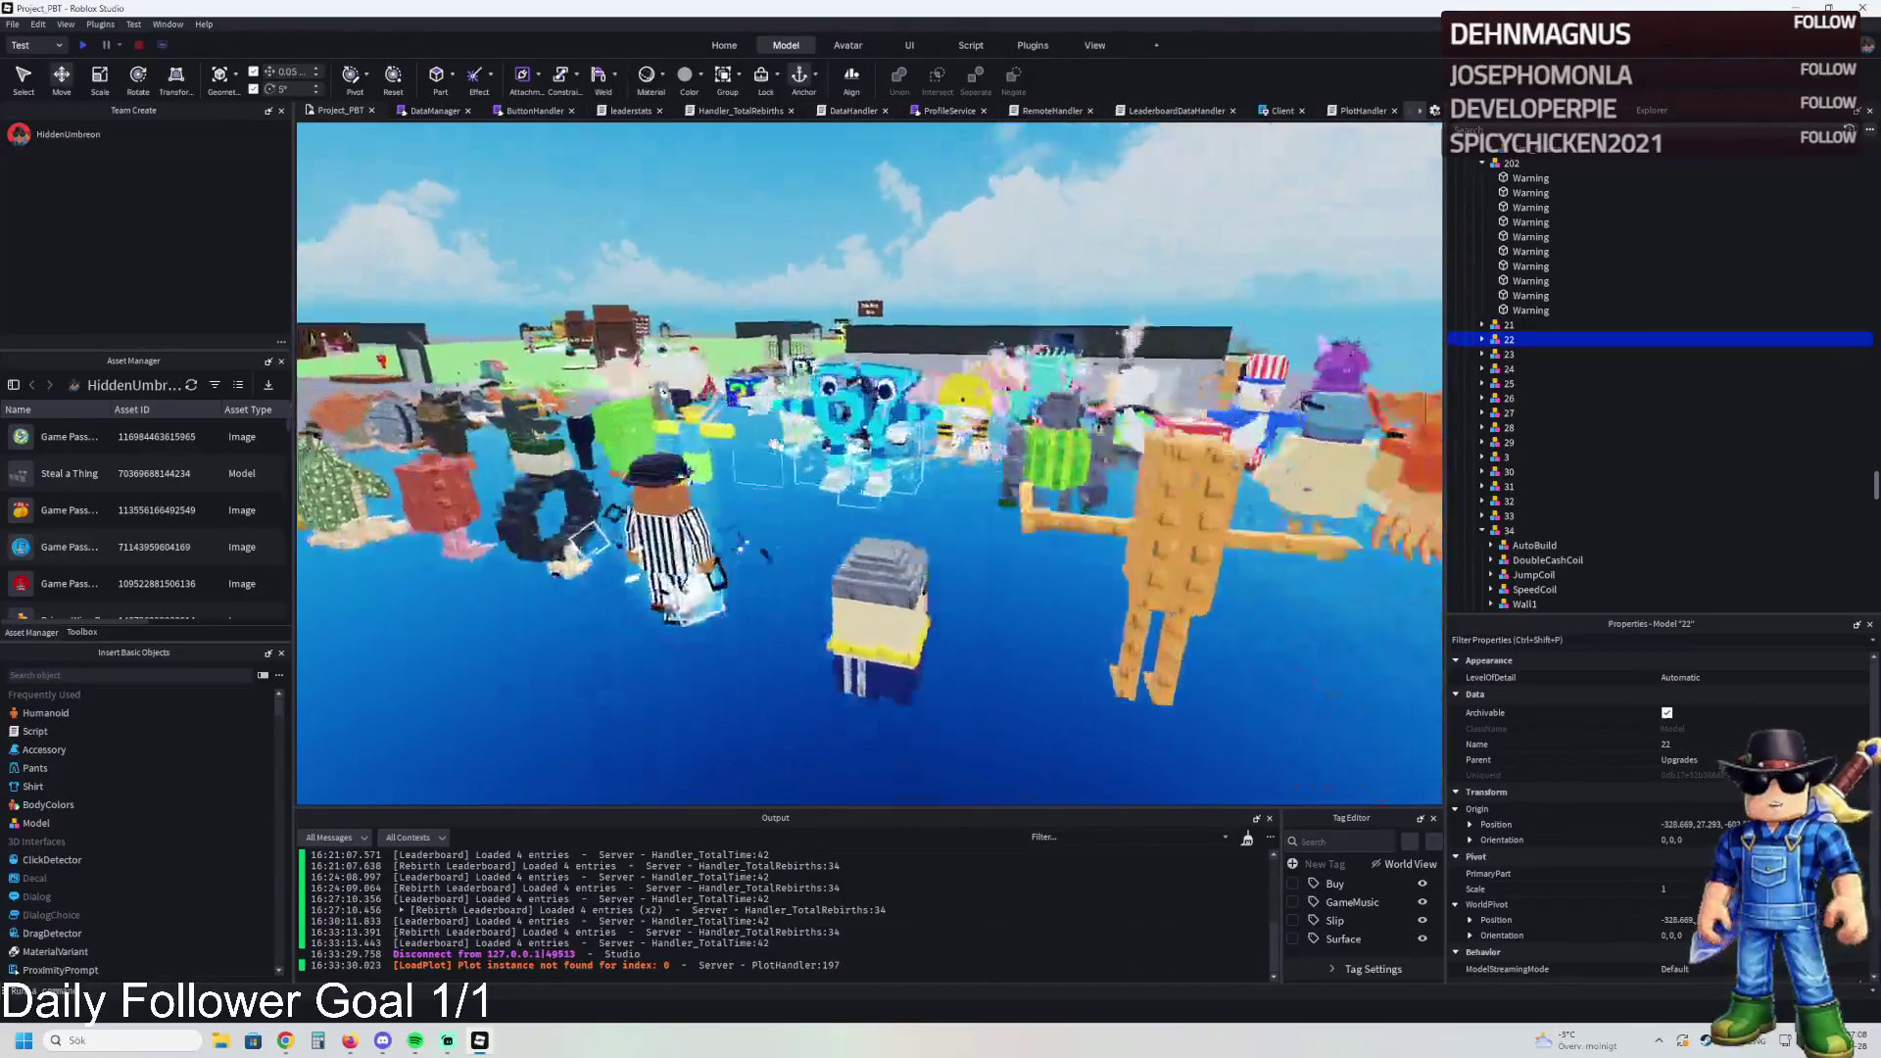
key("f")
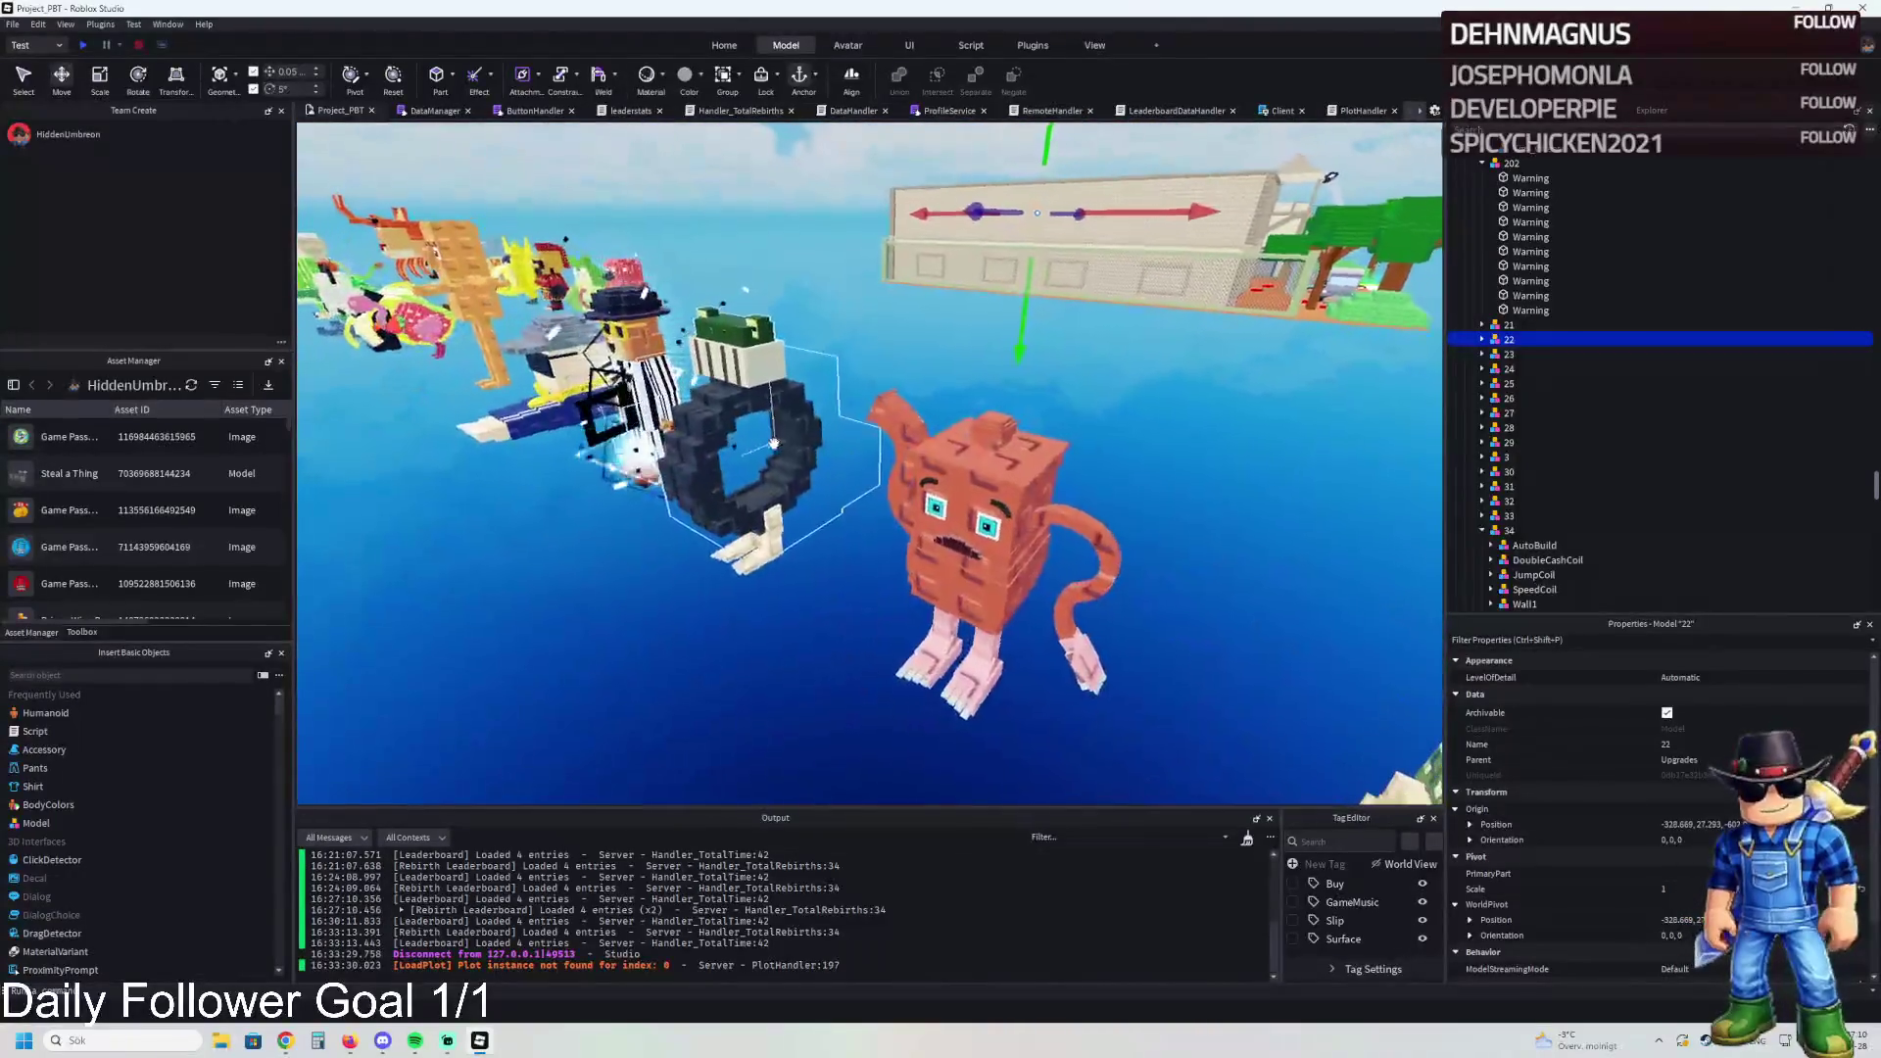
key("w")
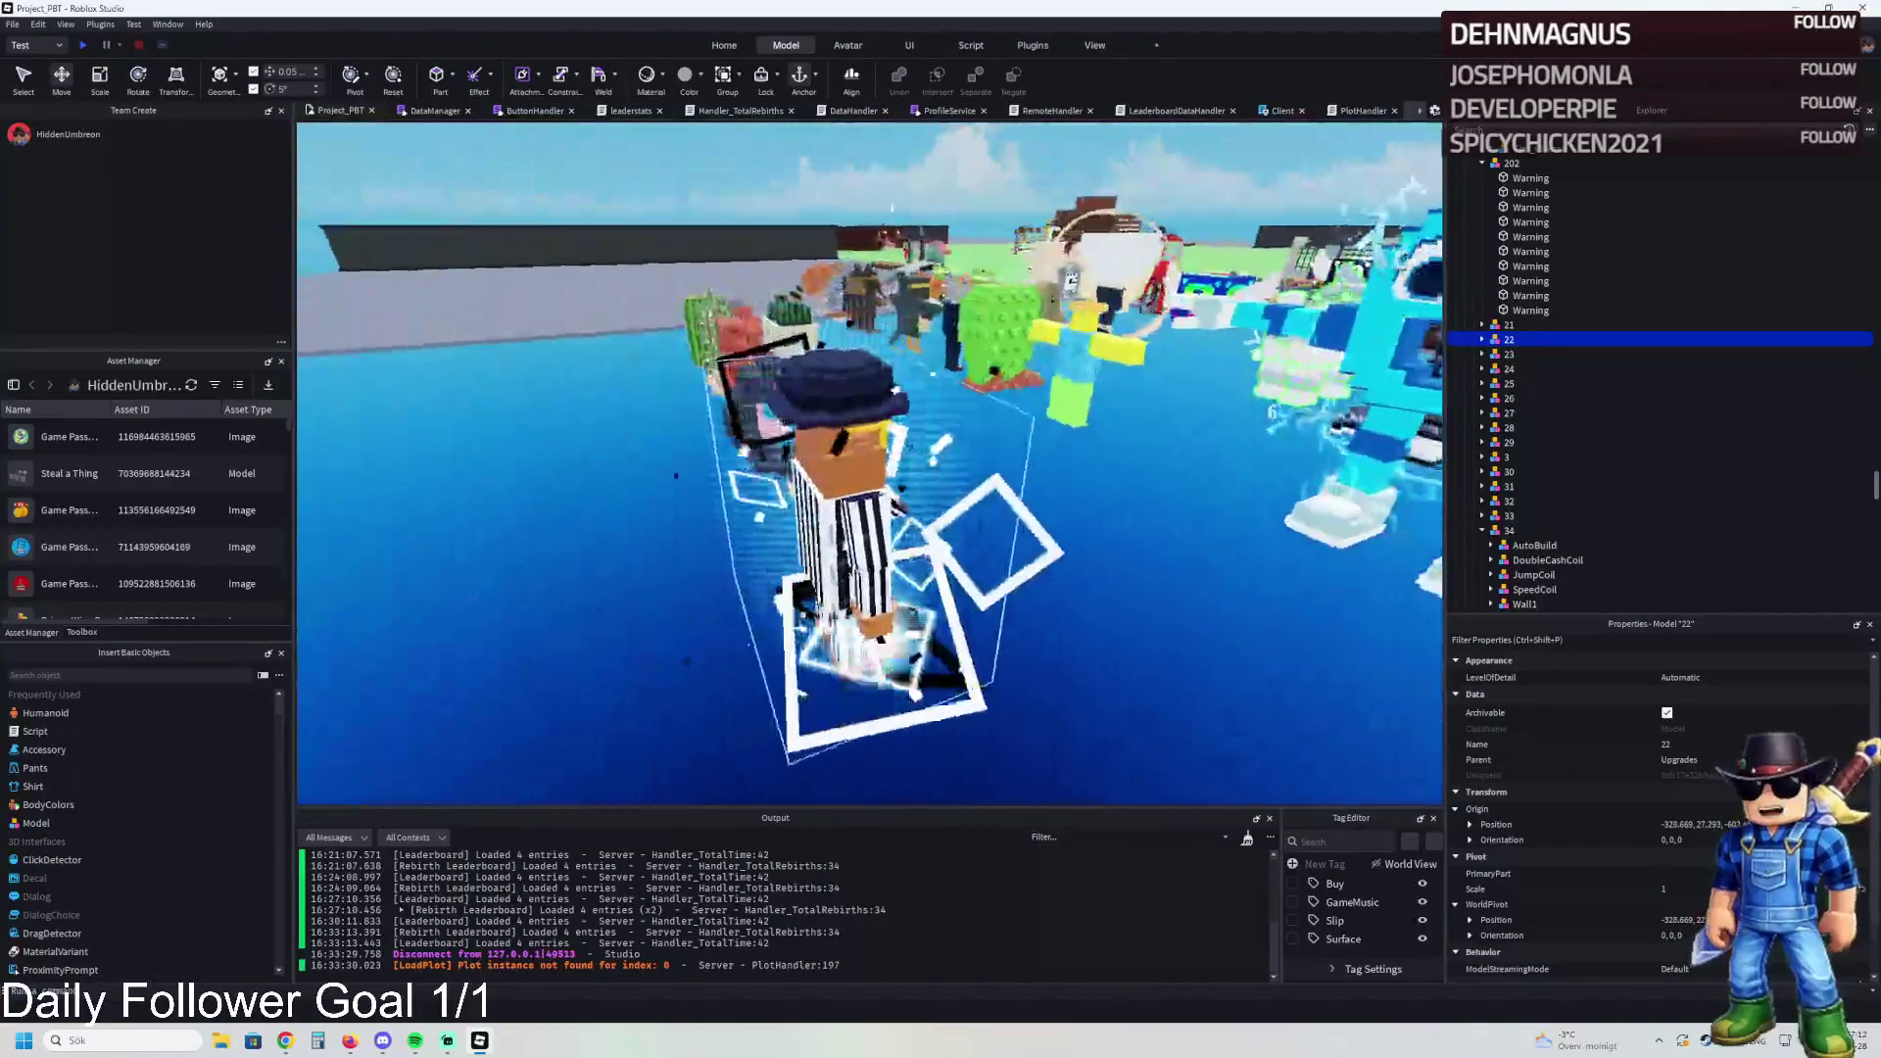
key("w")
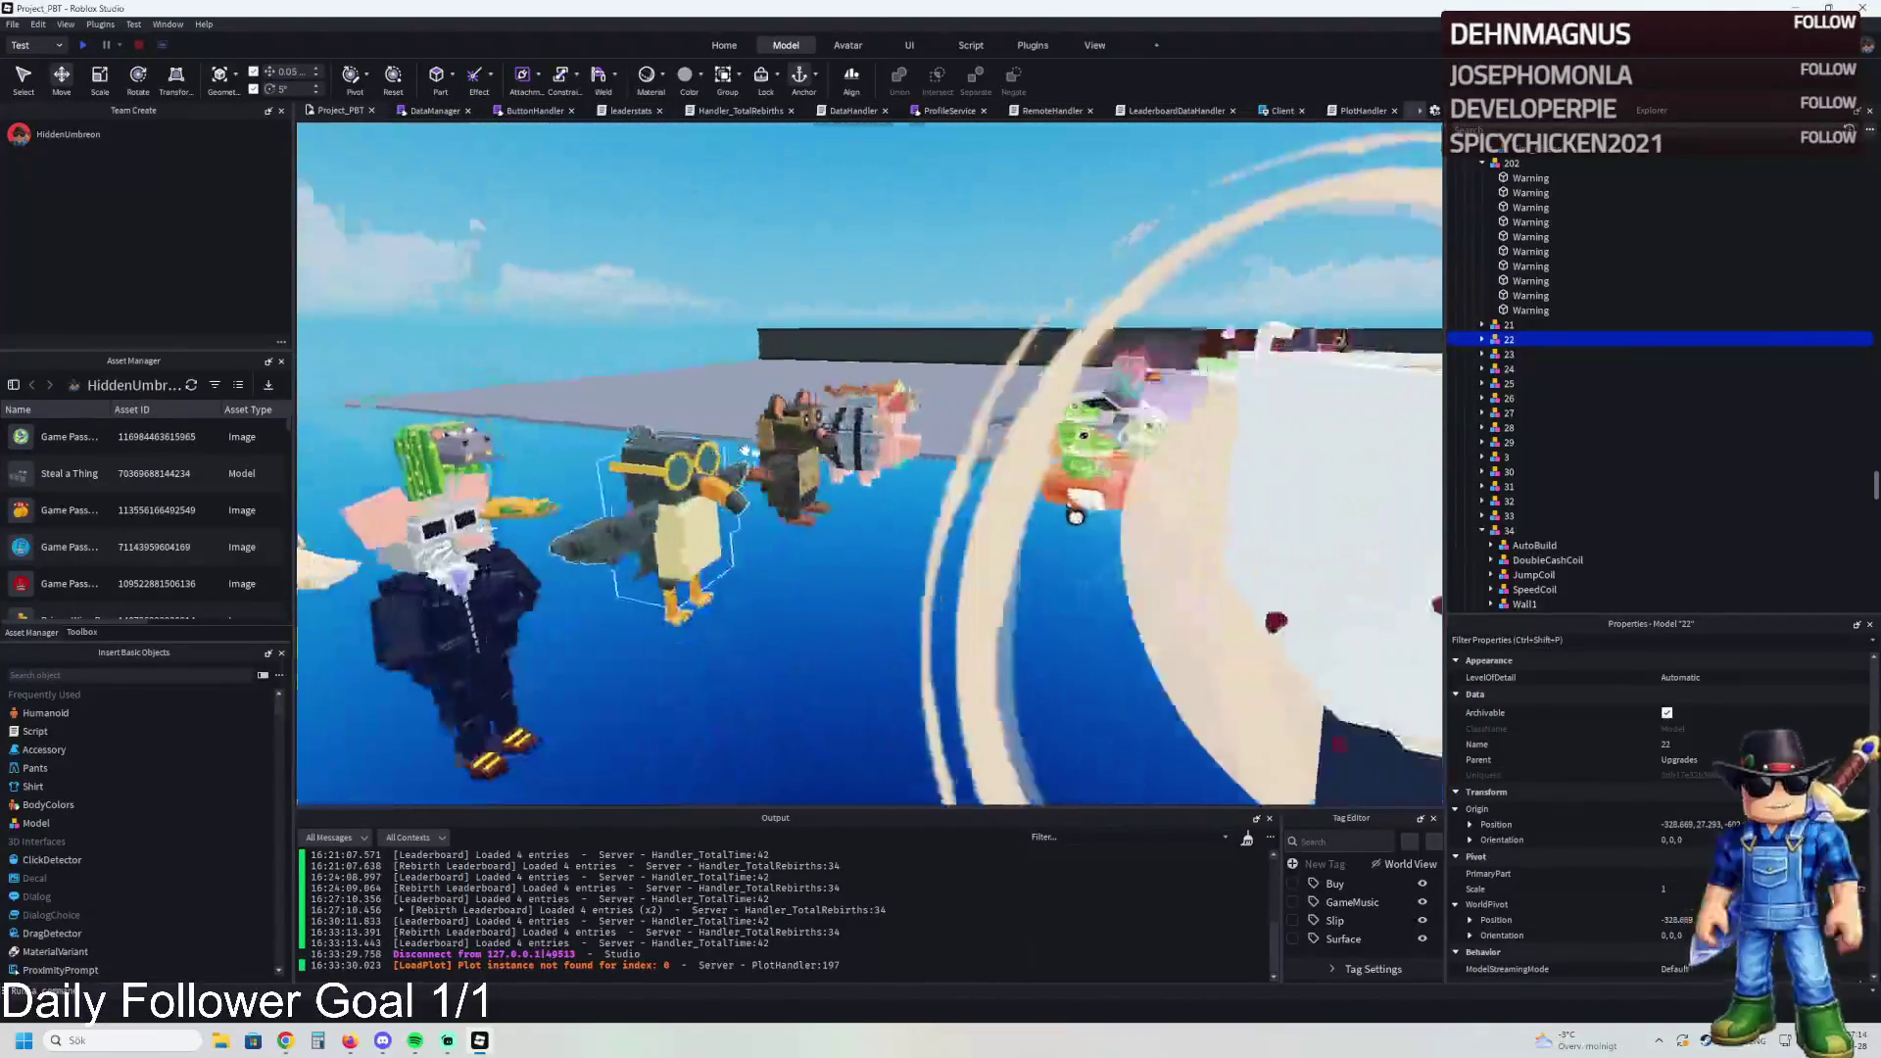
key("w")
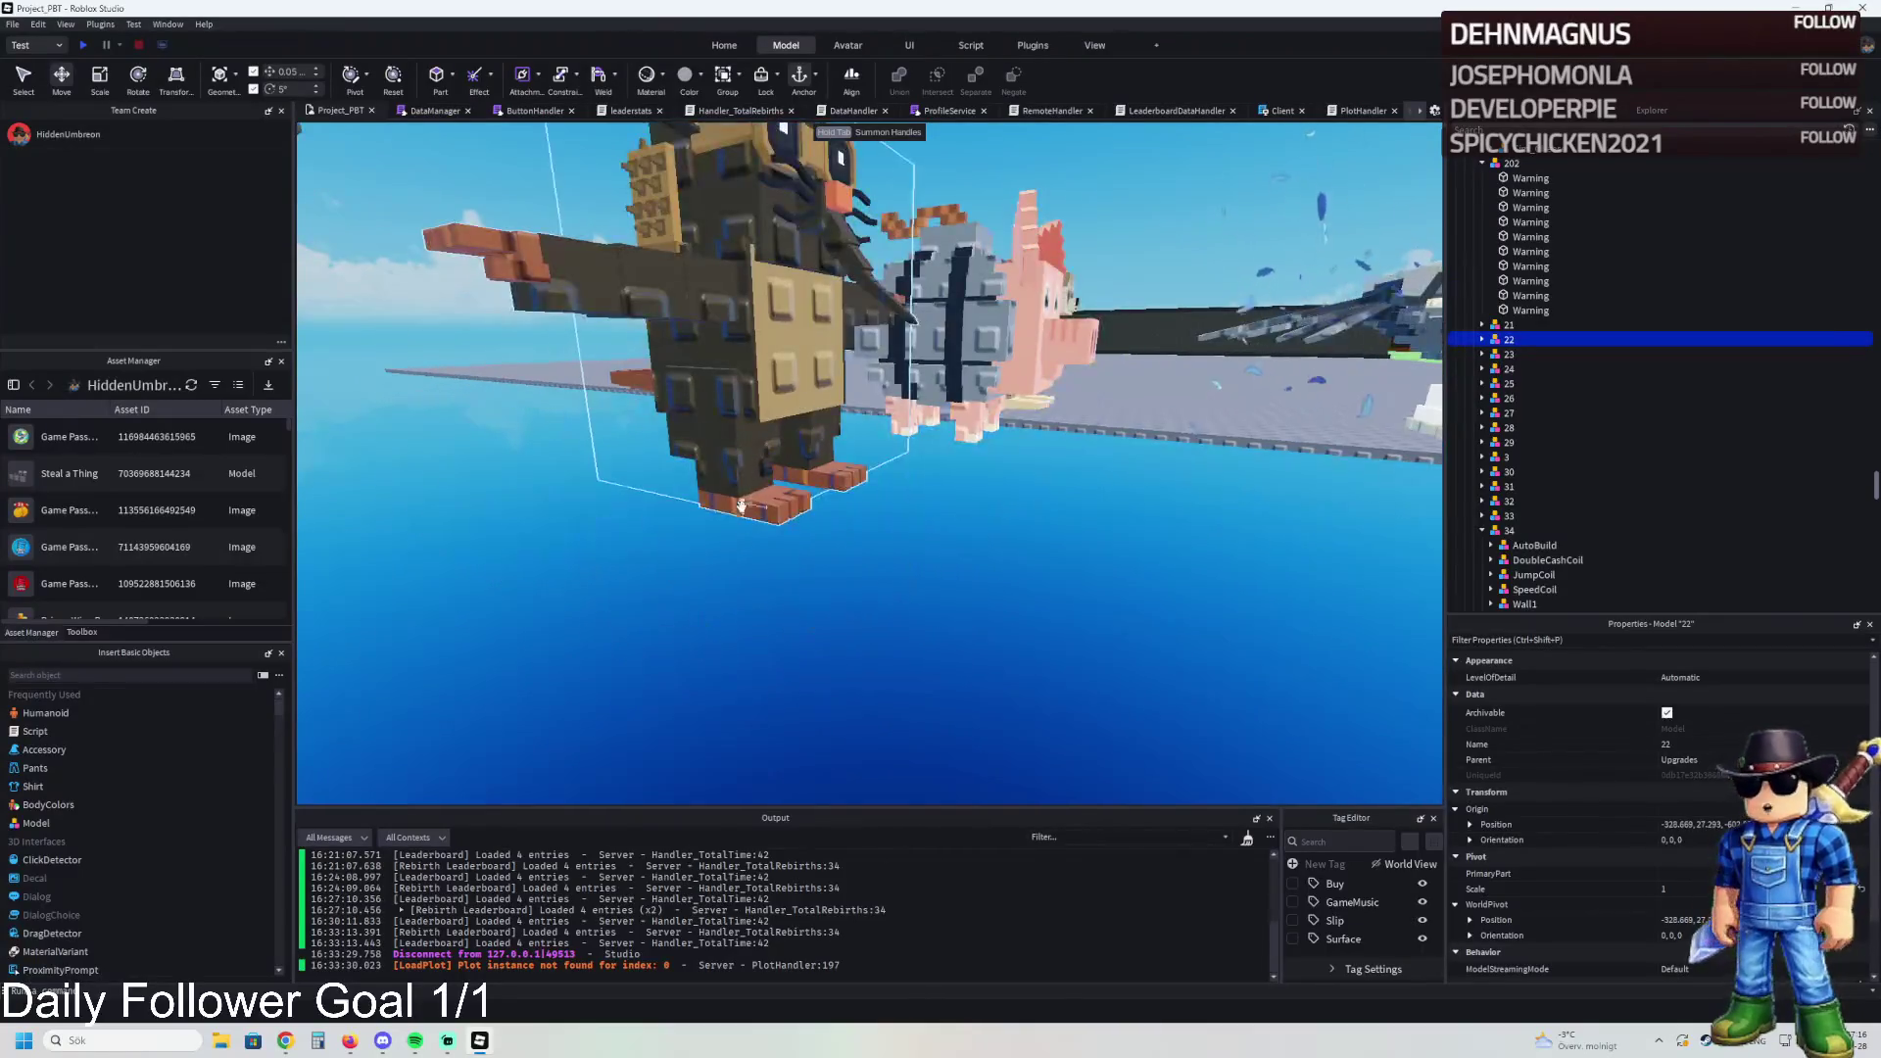
Step: Move the Talpa_Di_Fero copy onto the baseplate, inspect its parts, then delete the copy
left_click(776, 517)
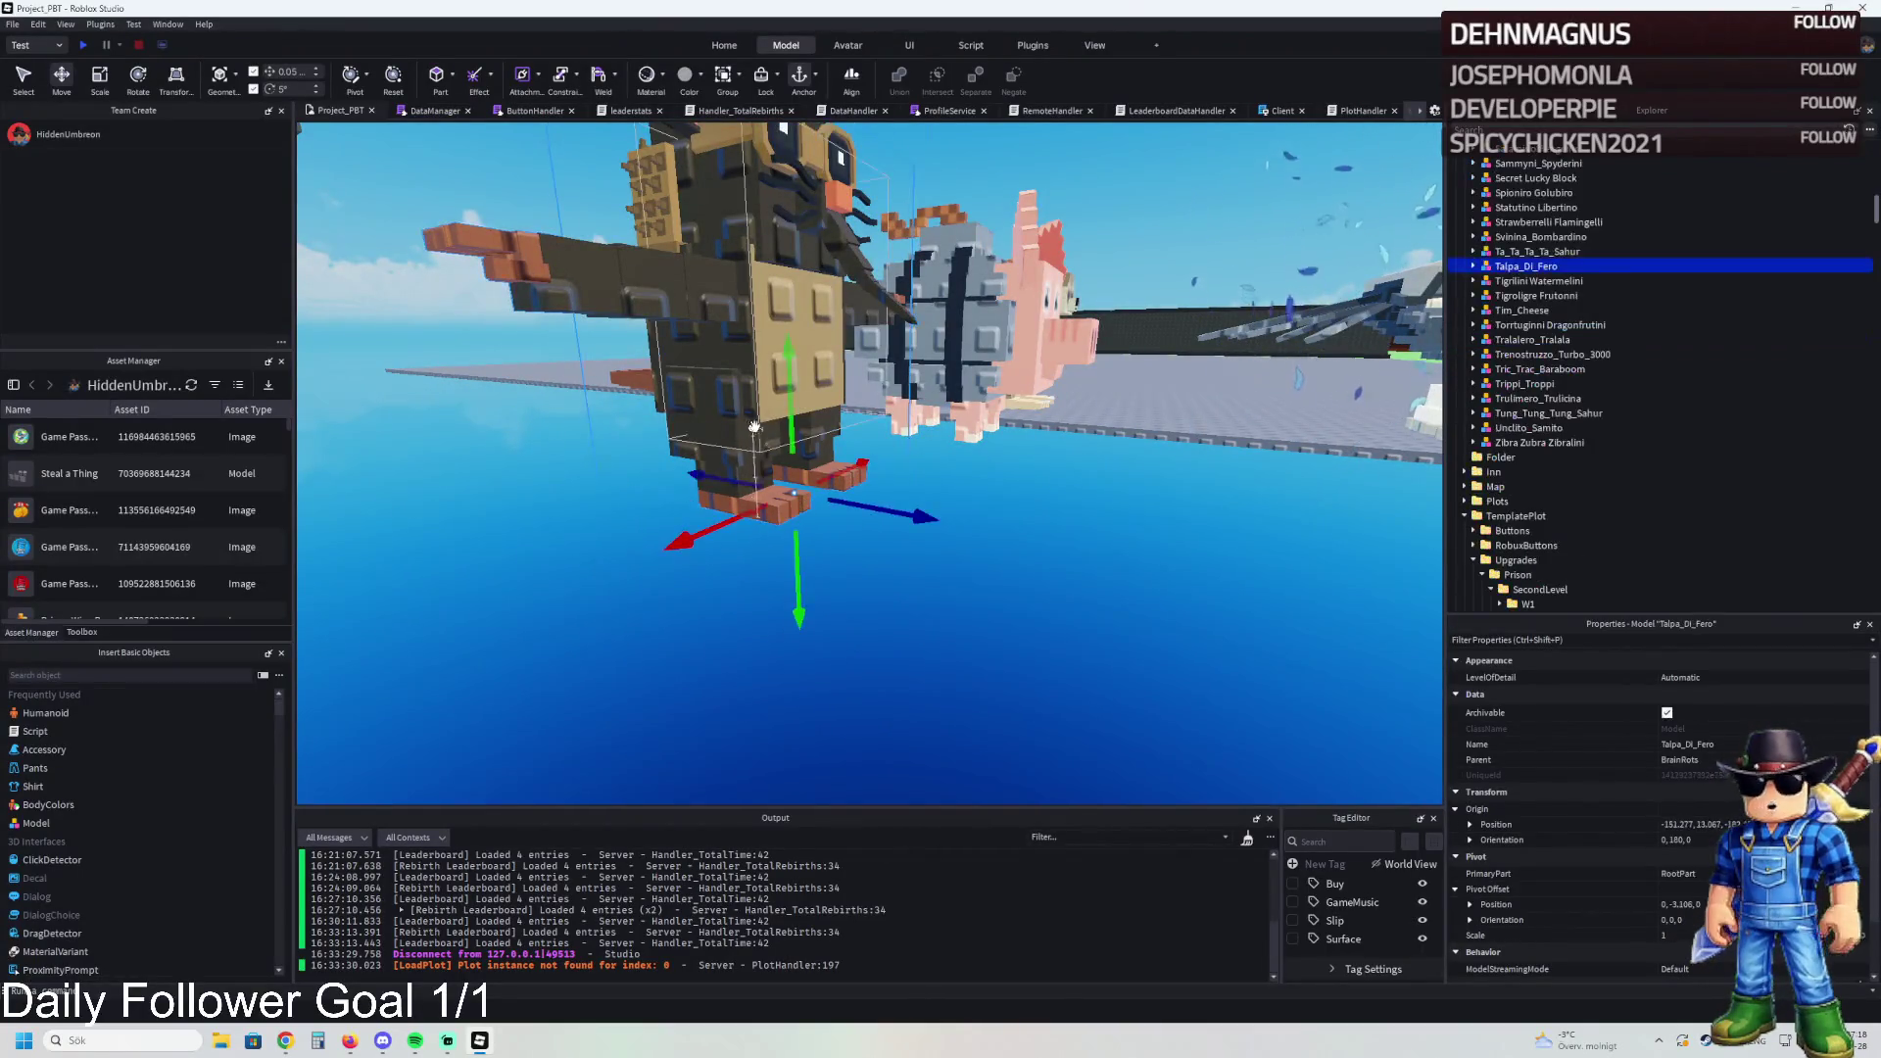
mouse_move(834, 514)
left_mouse_down()
mouse_move(637, 745)
mouse_move(828, 440)
mouse_move(822, 473)
mouse_move(785, 445)
left_mouse_up()
key("f")
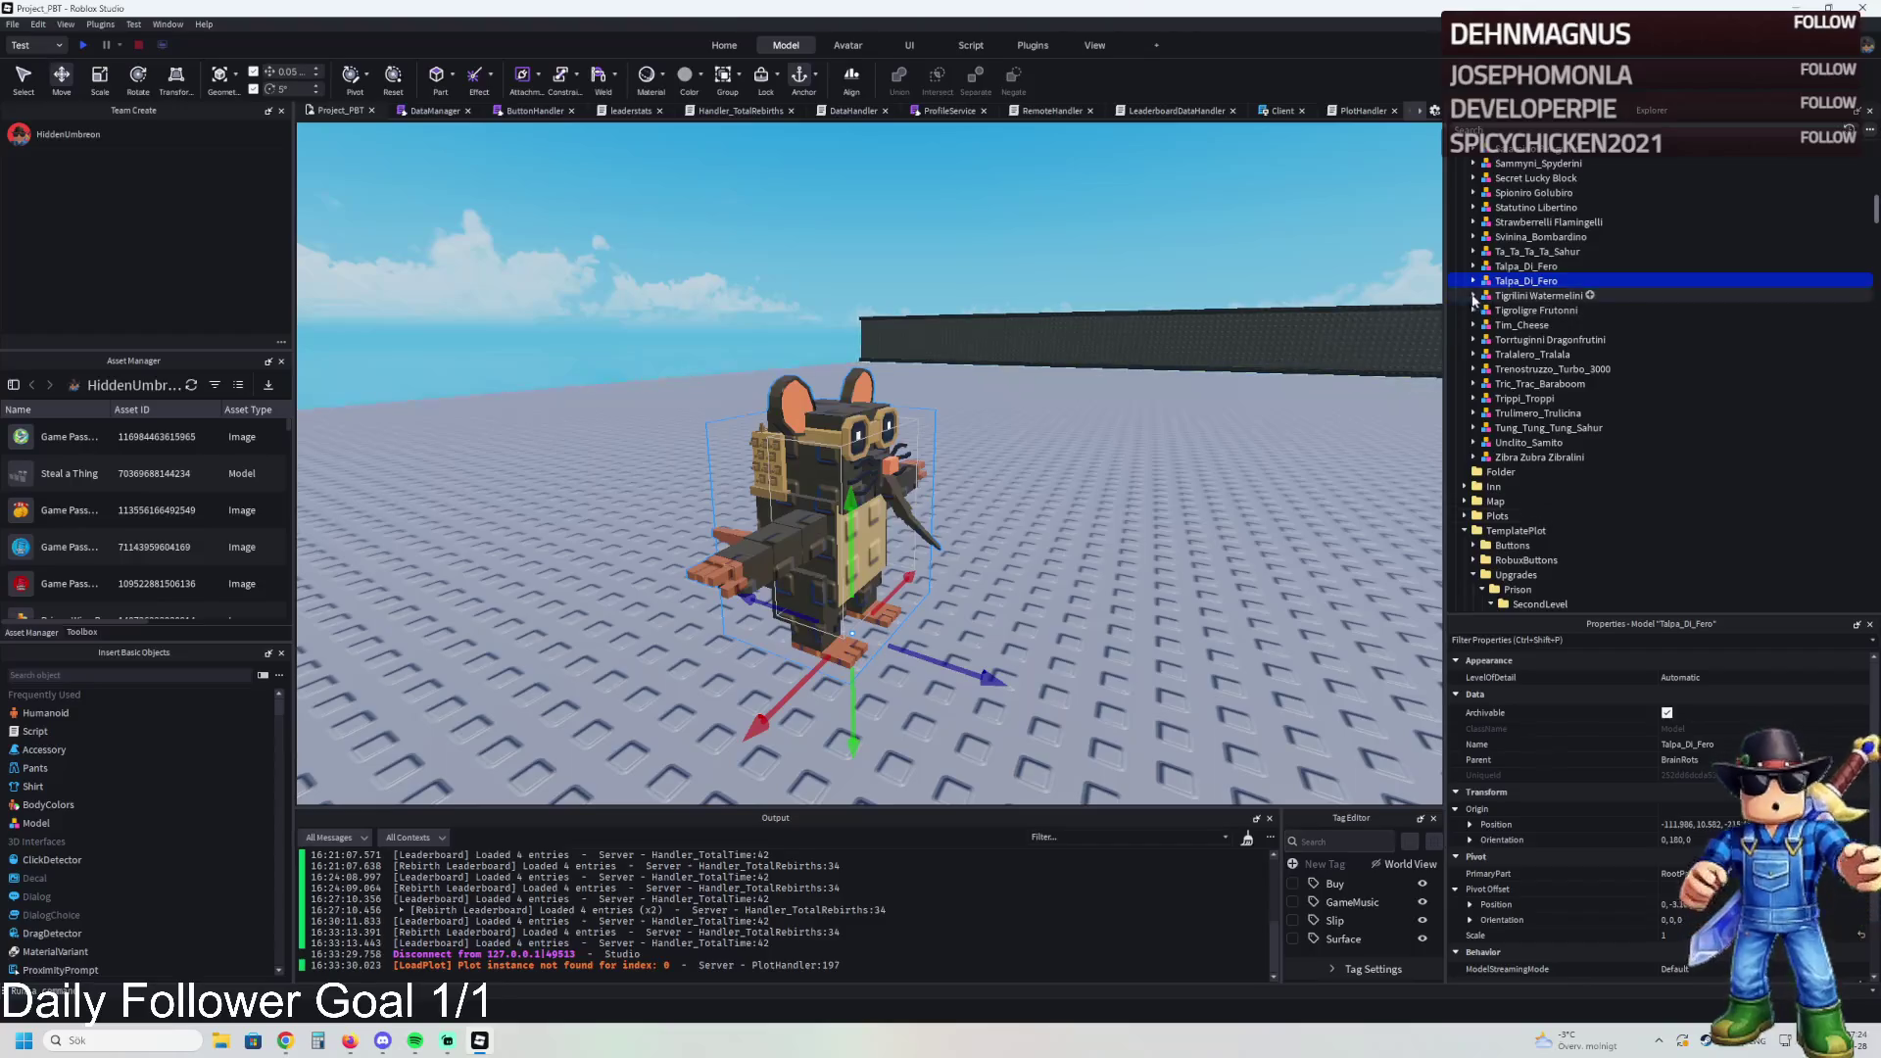
left_click(1472, 282)
left_click(1505, 311)
left_click(1504, 311)
key("Down")
key("Down")
key("Down")
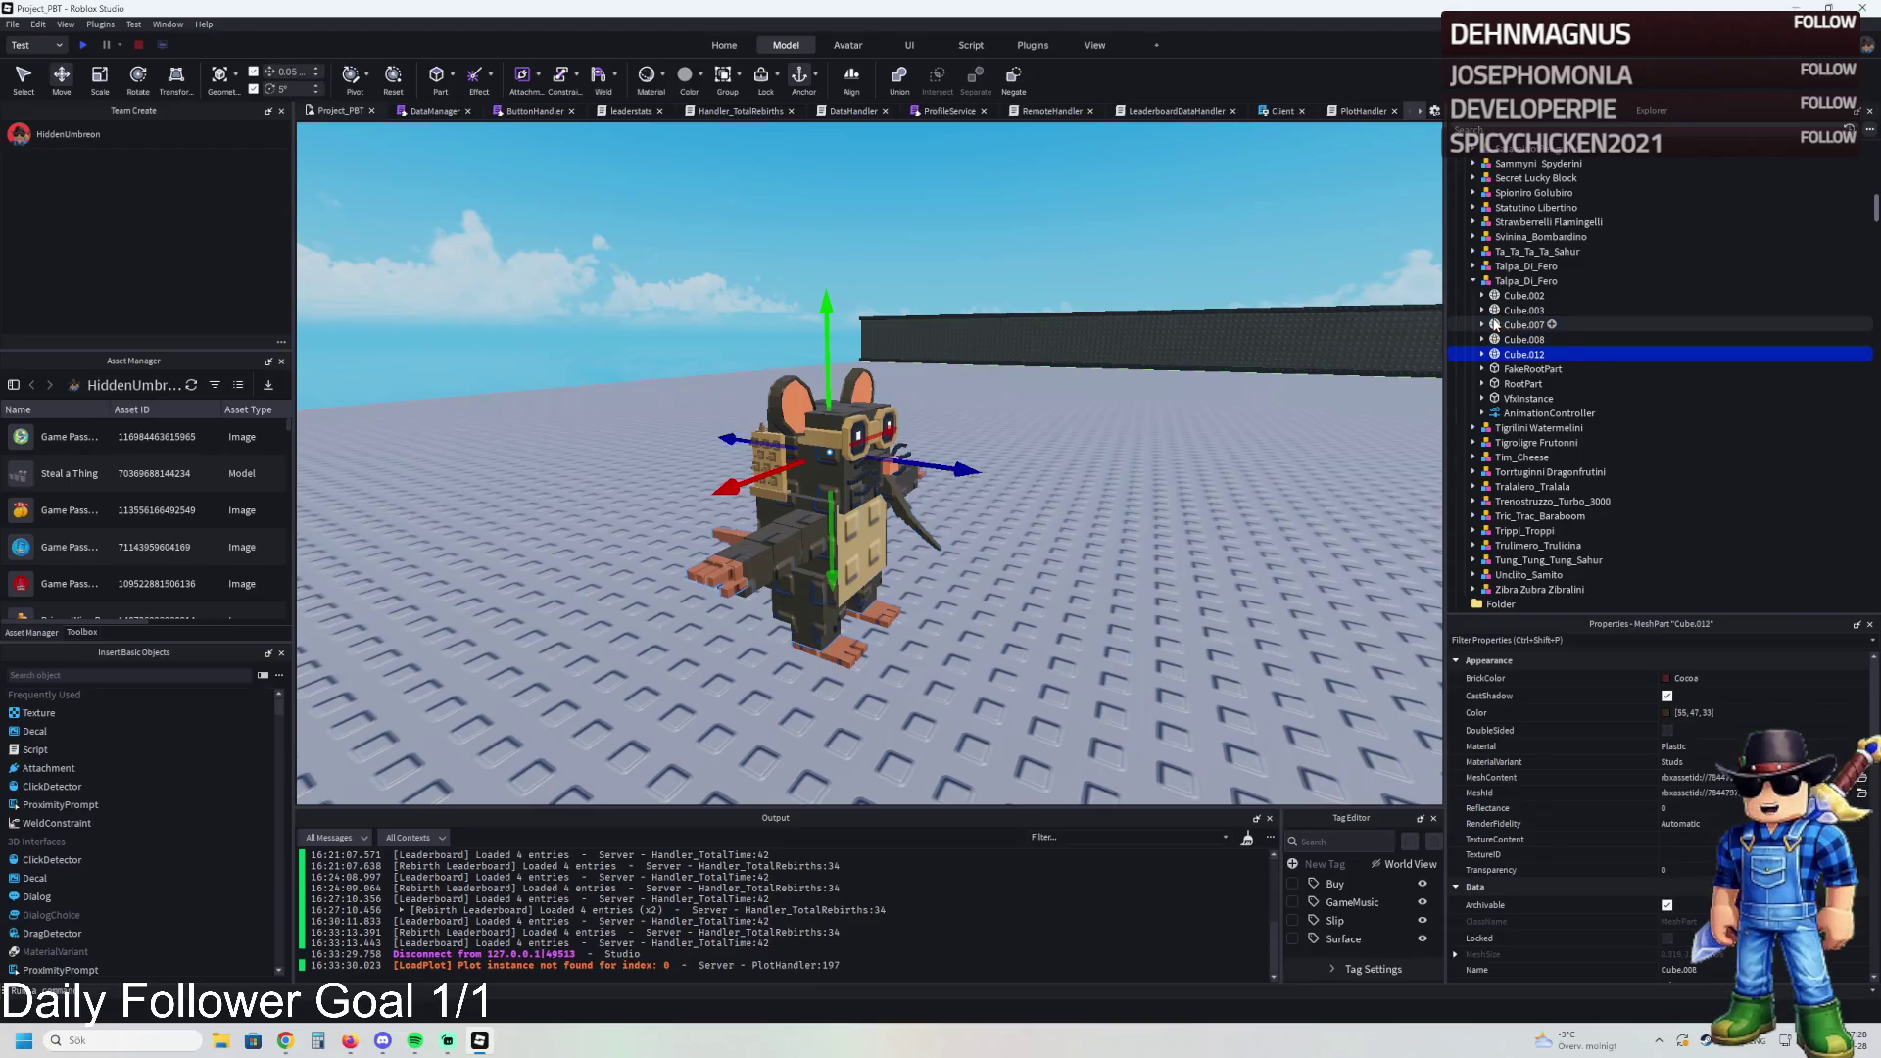
left_click_drag(965, 605, 1337, 470)
key("ctrl+z")
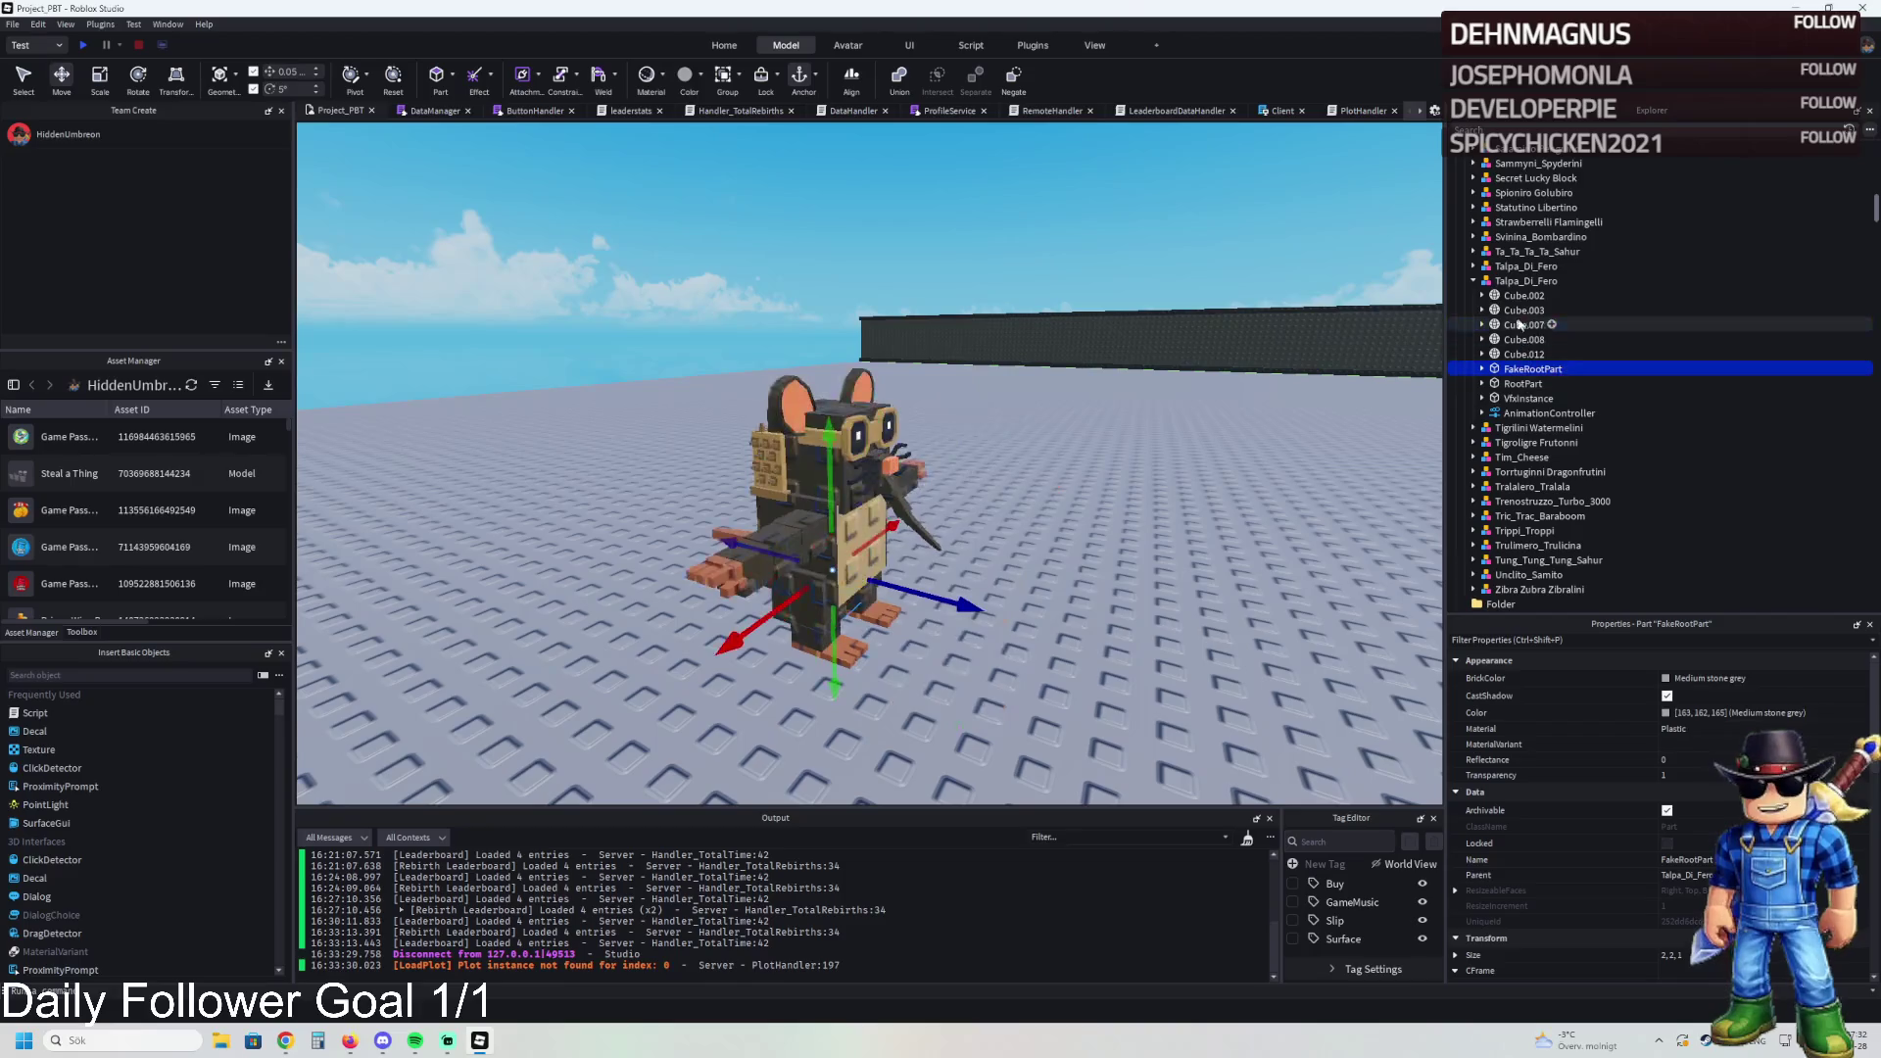
left_click(1488, 282)
key("Delete")
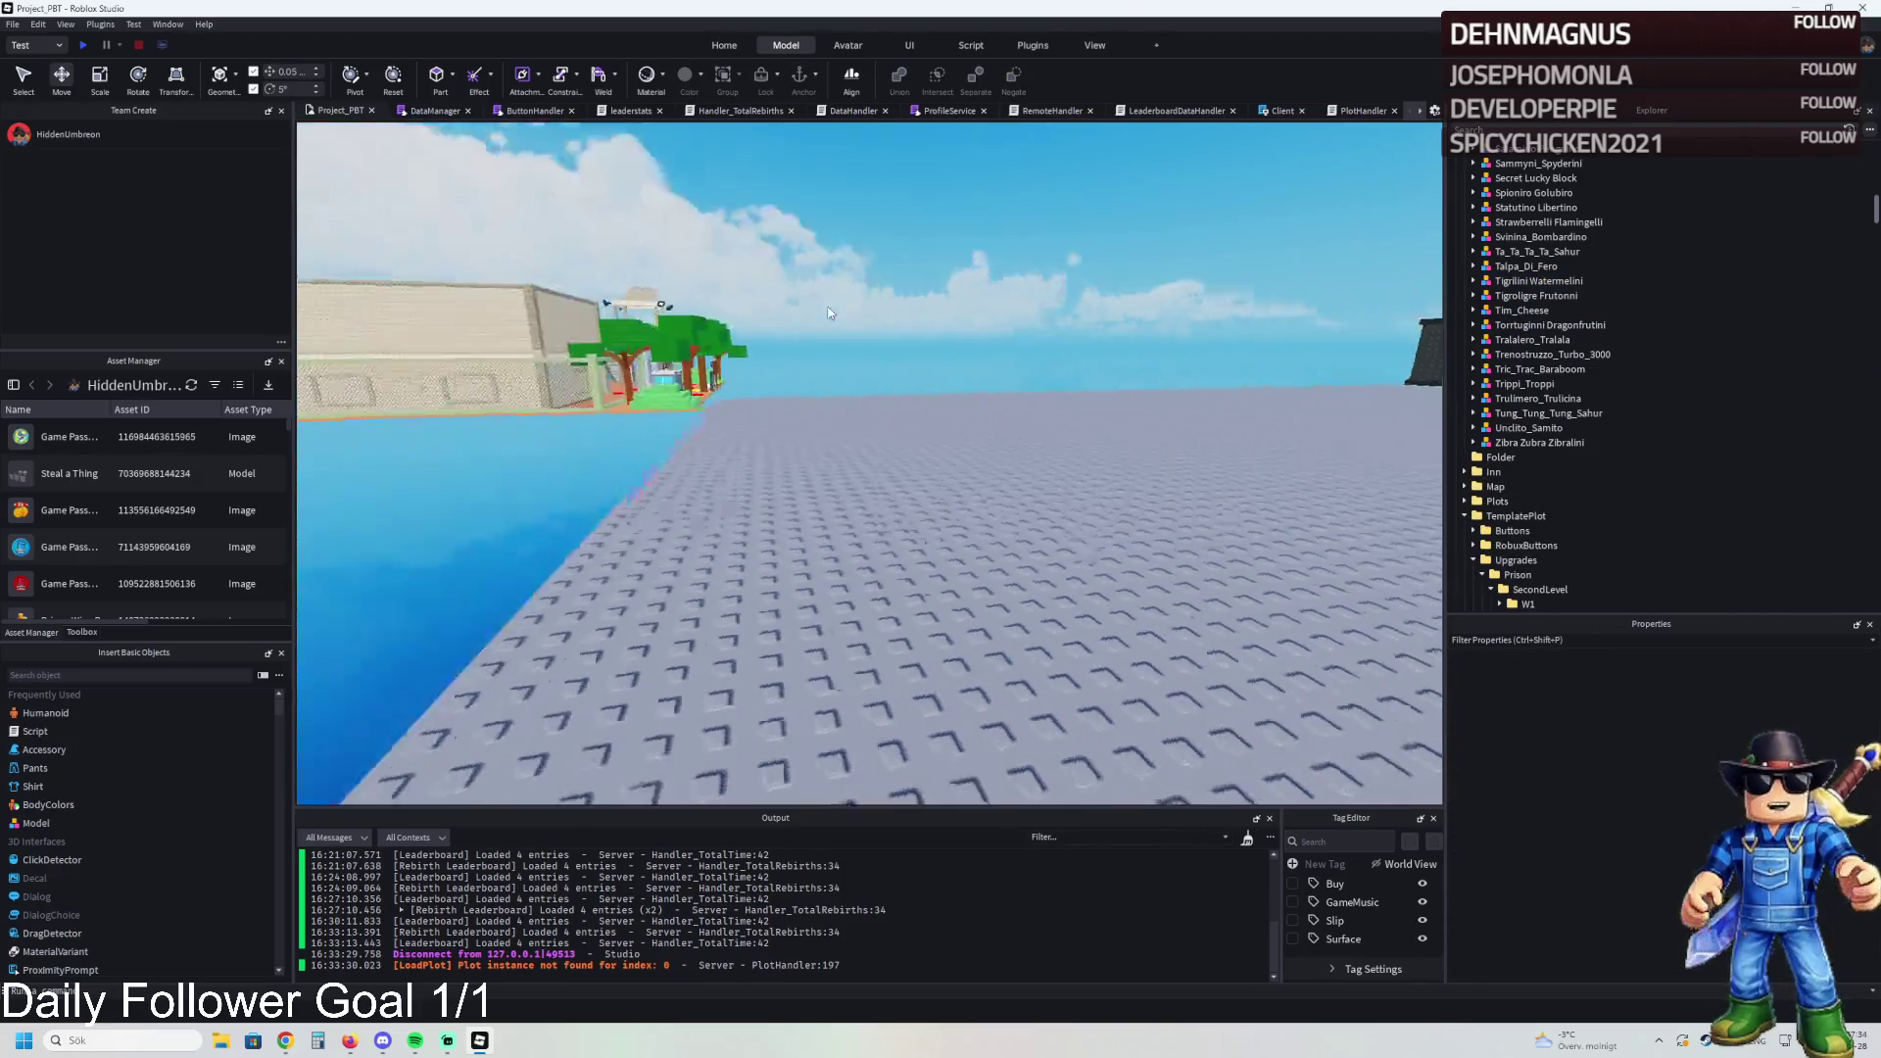
key("a")
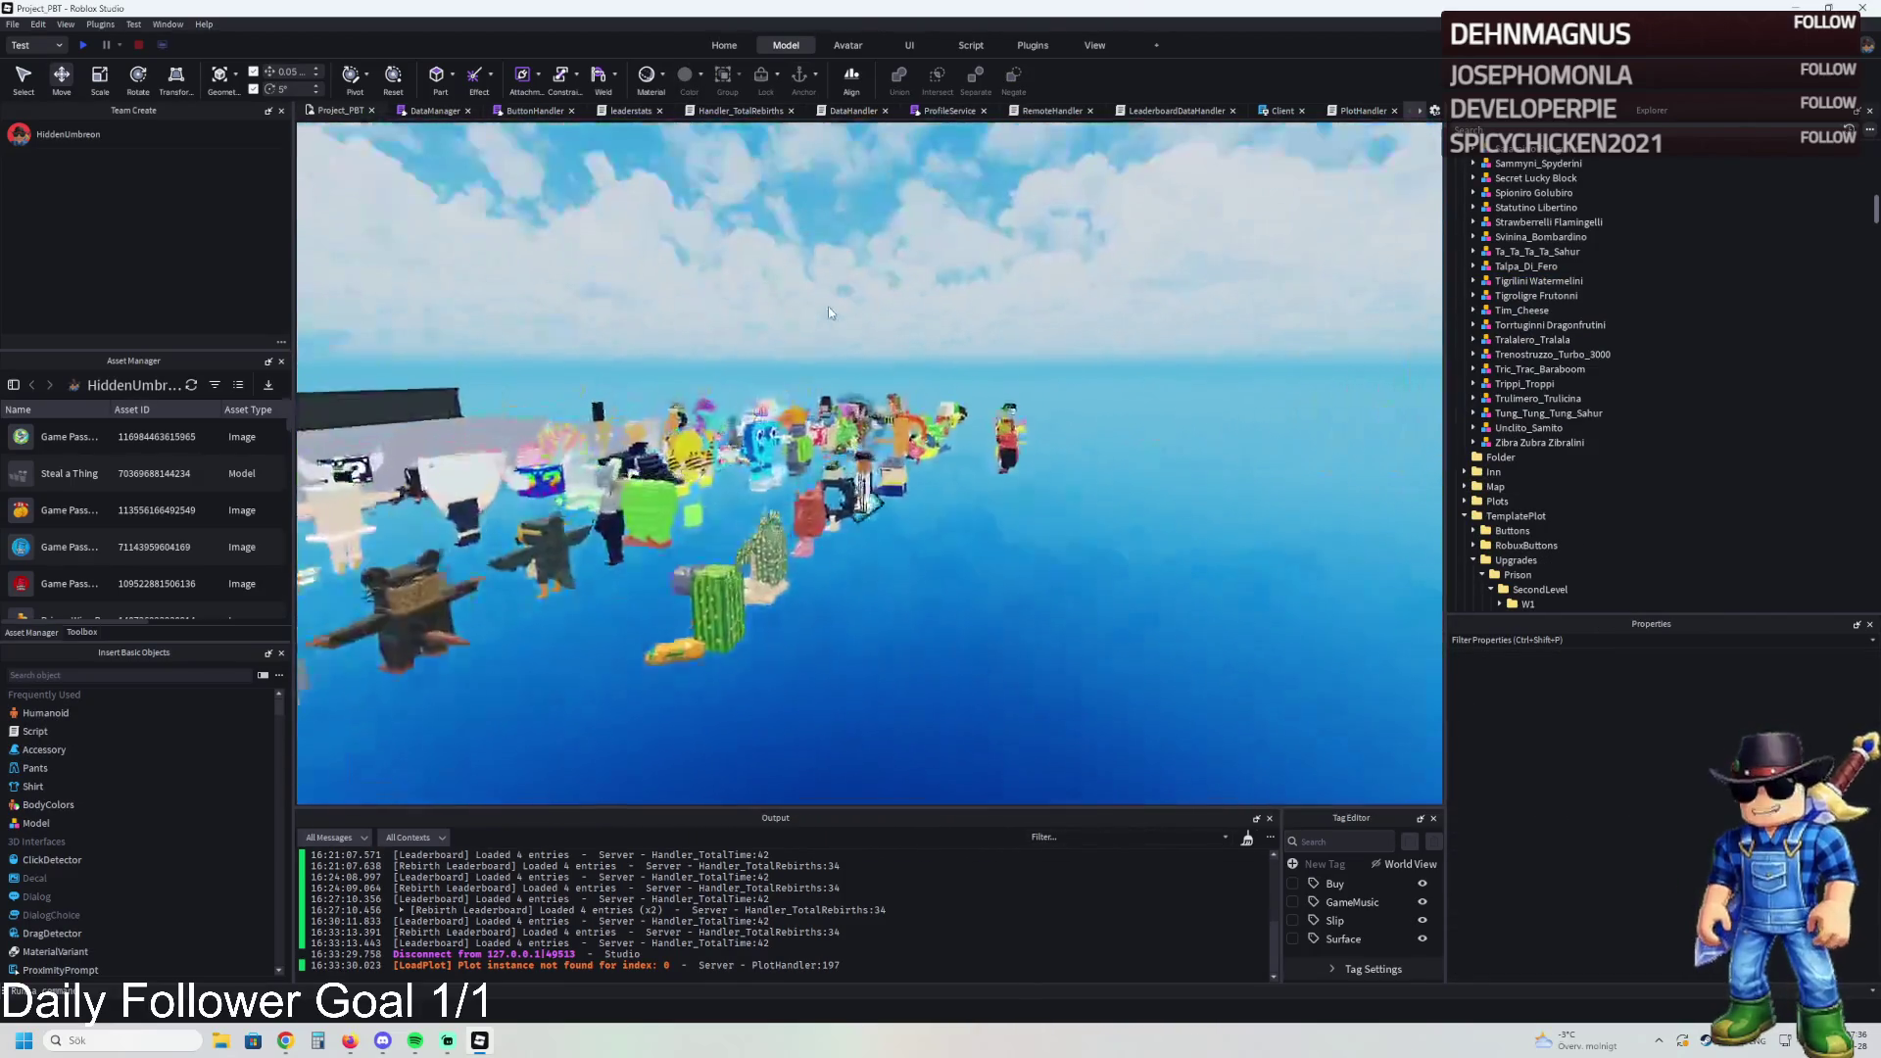
key("w")
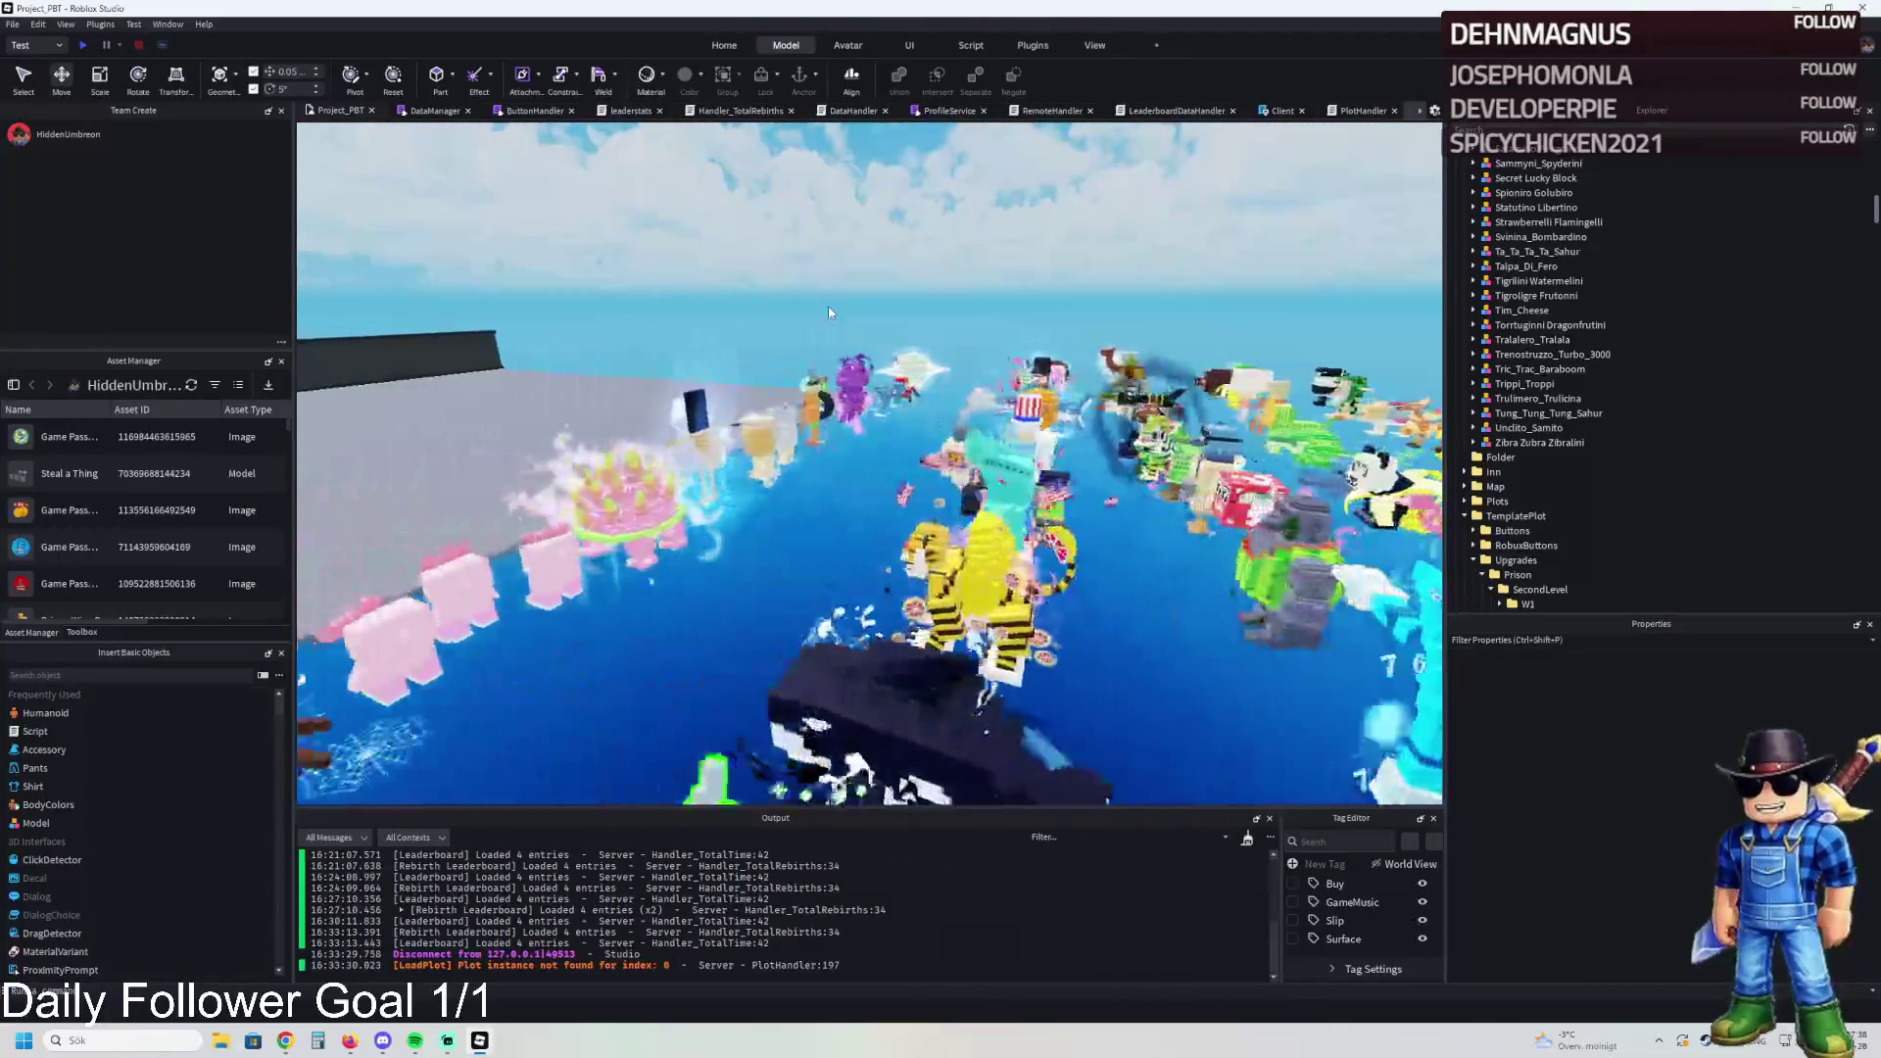
key("w")
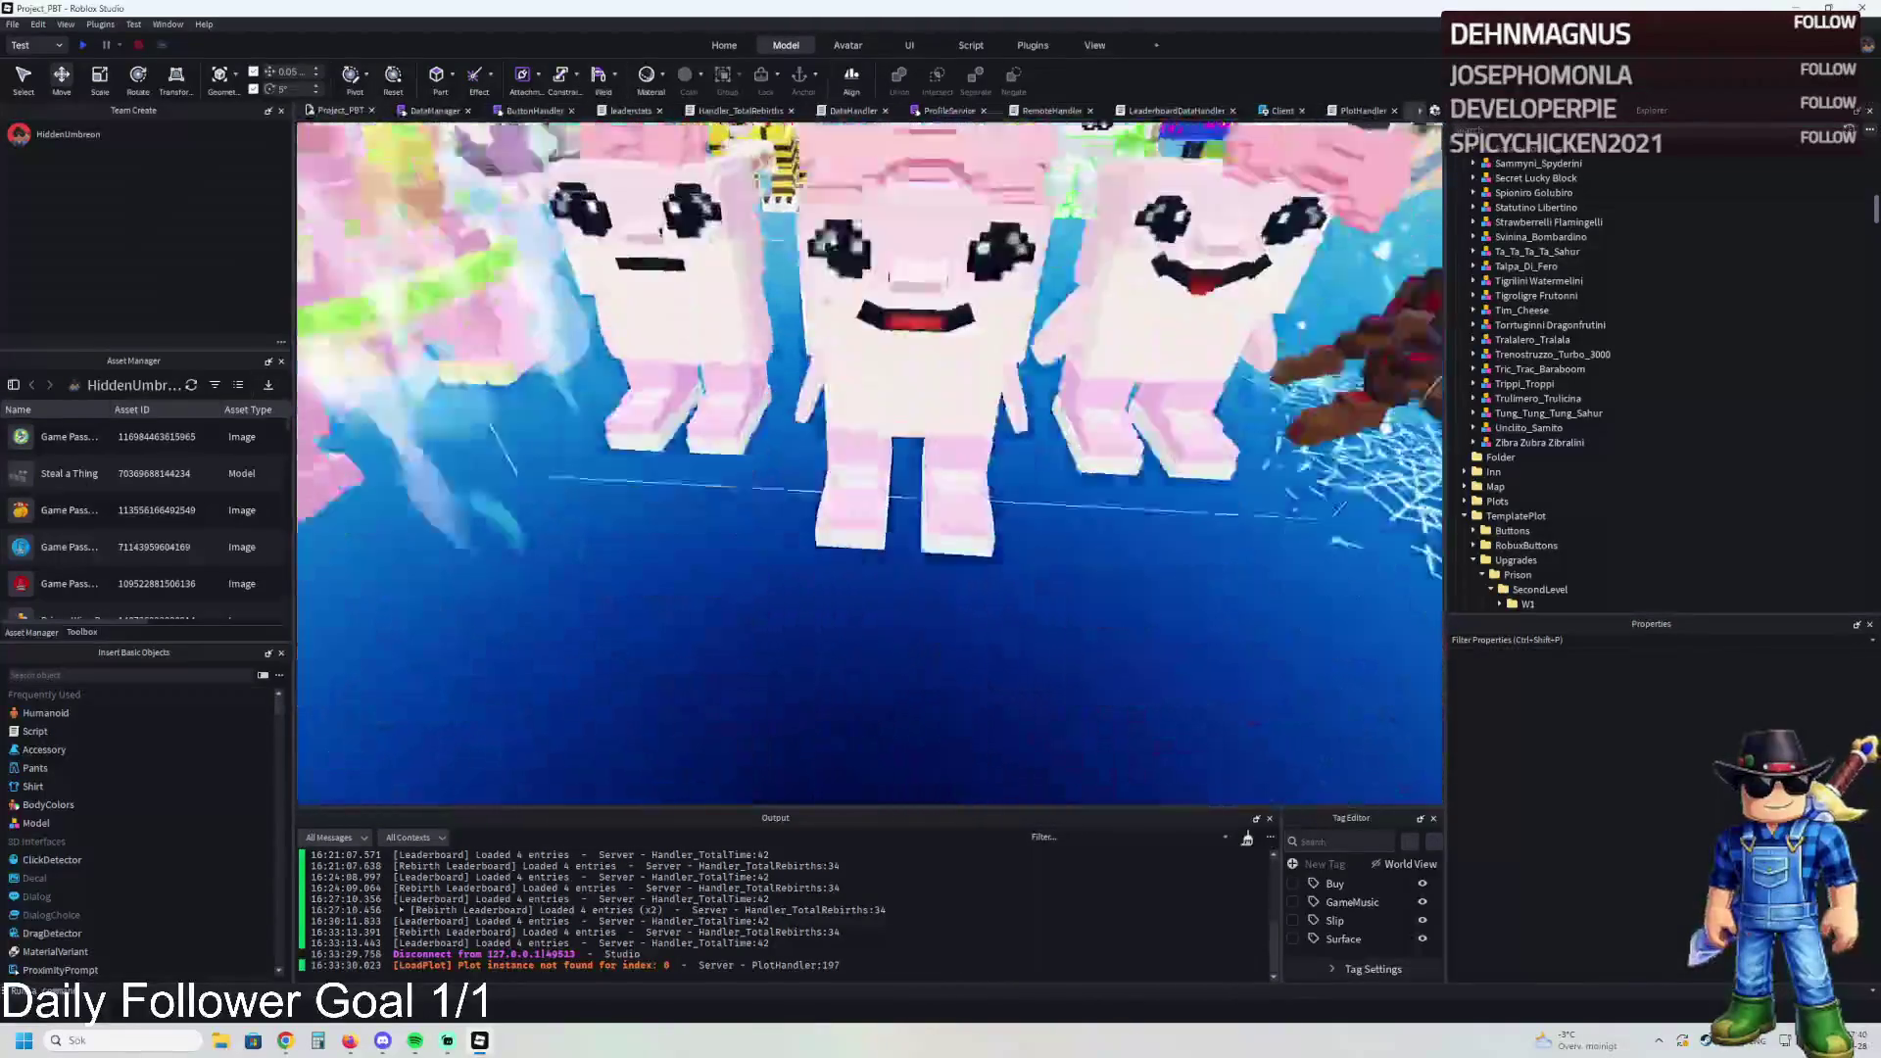
key("s")
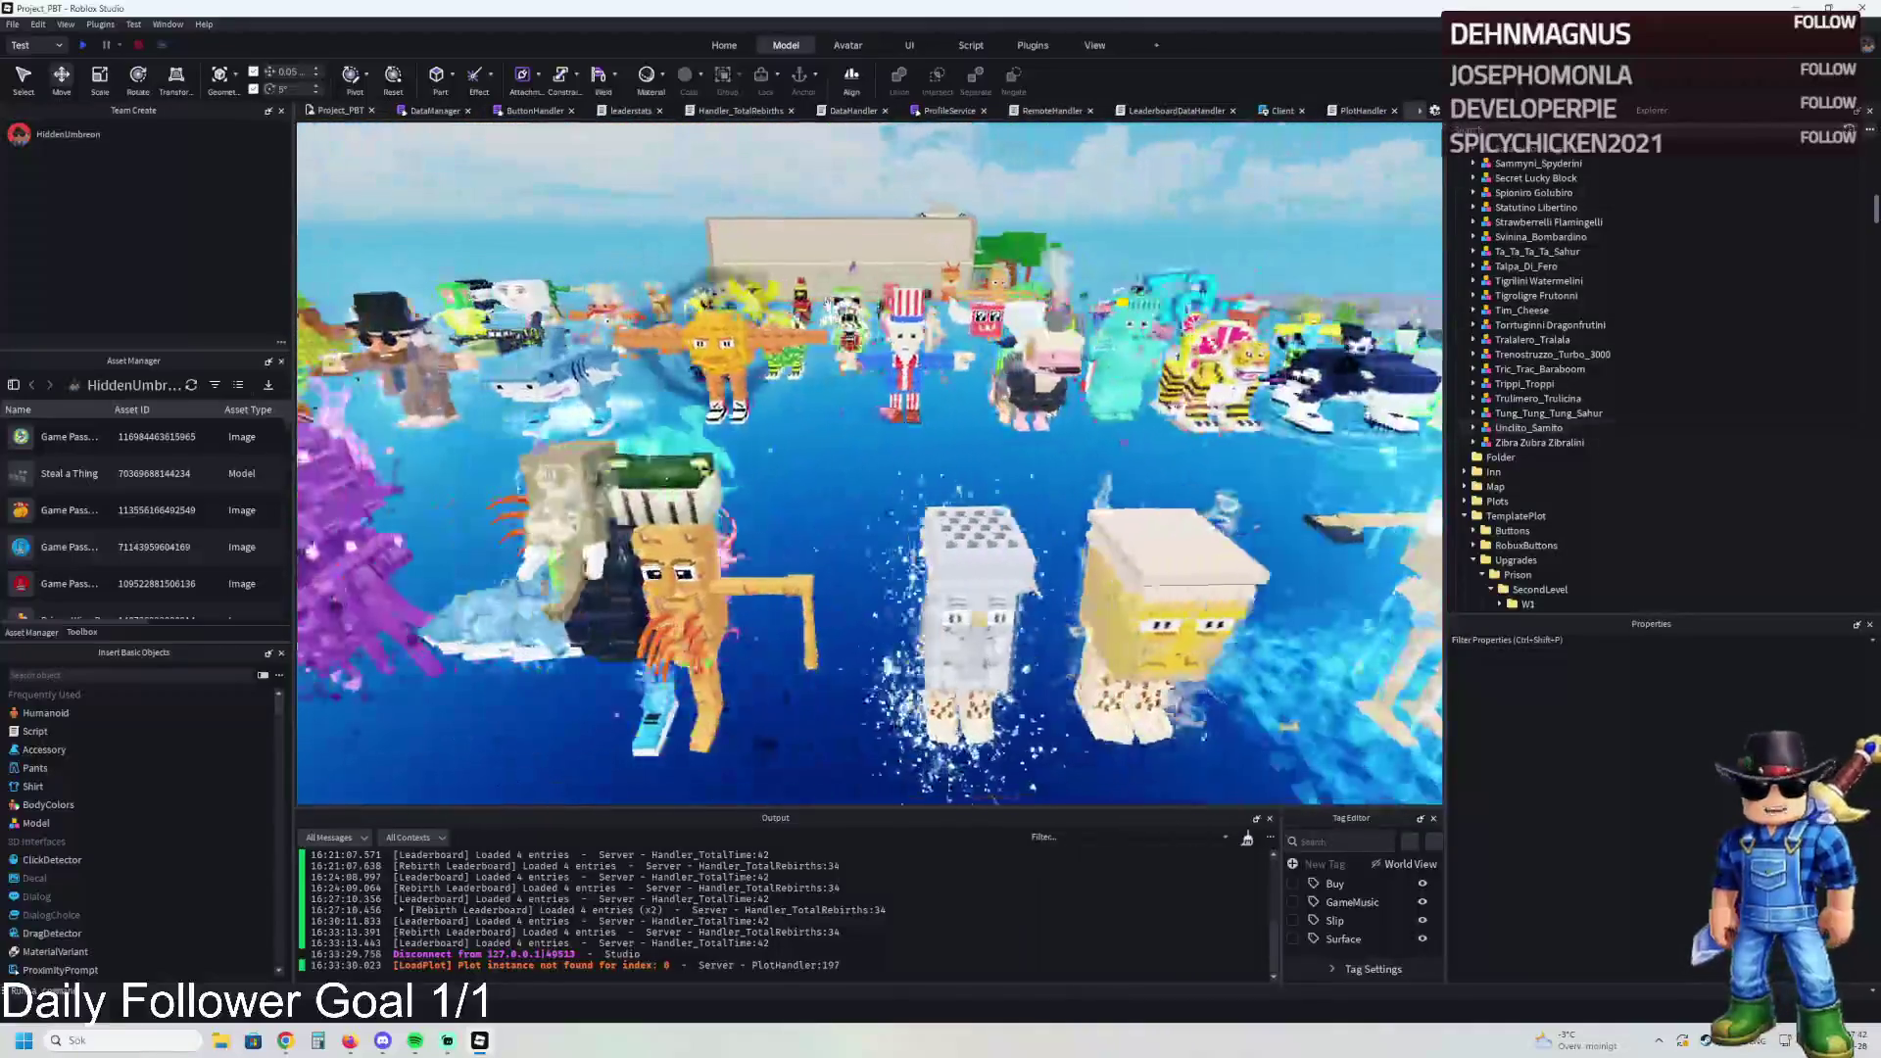
key("a")
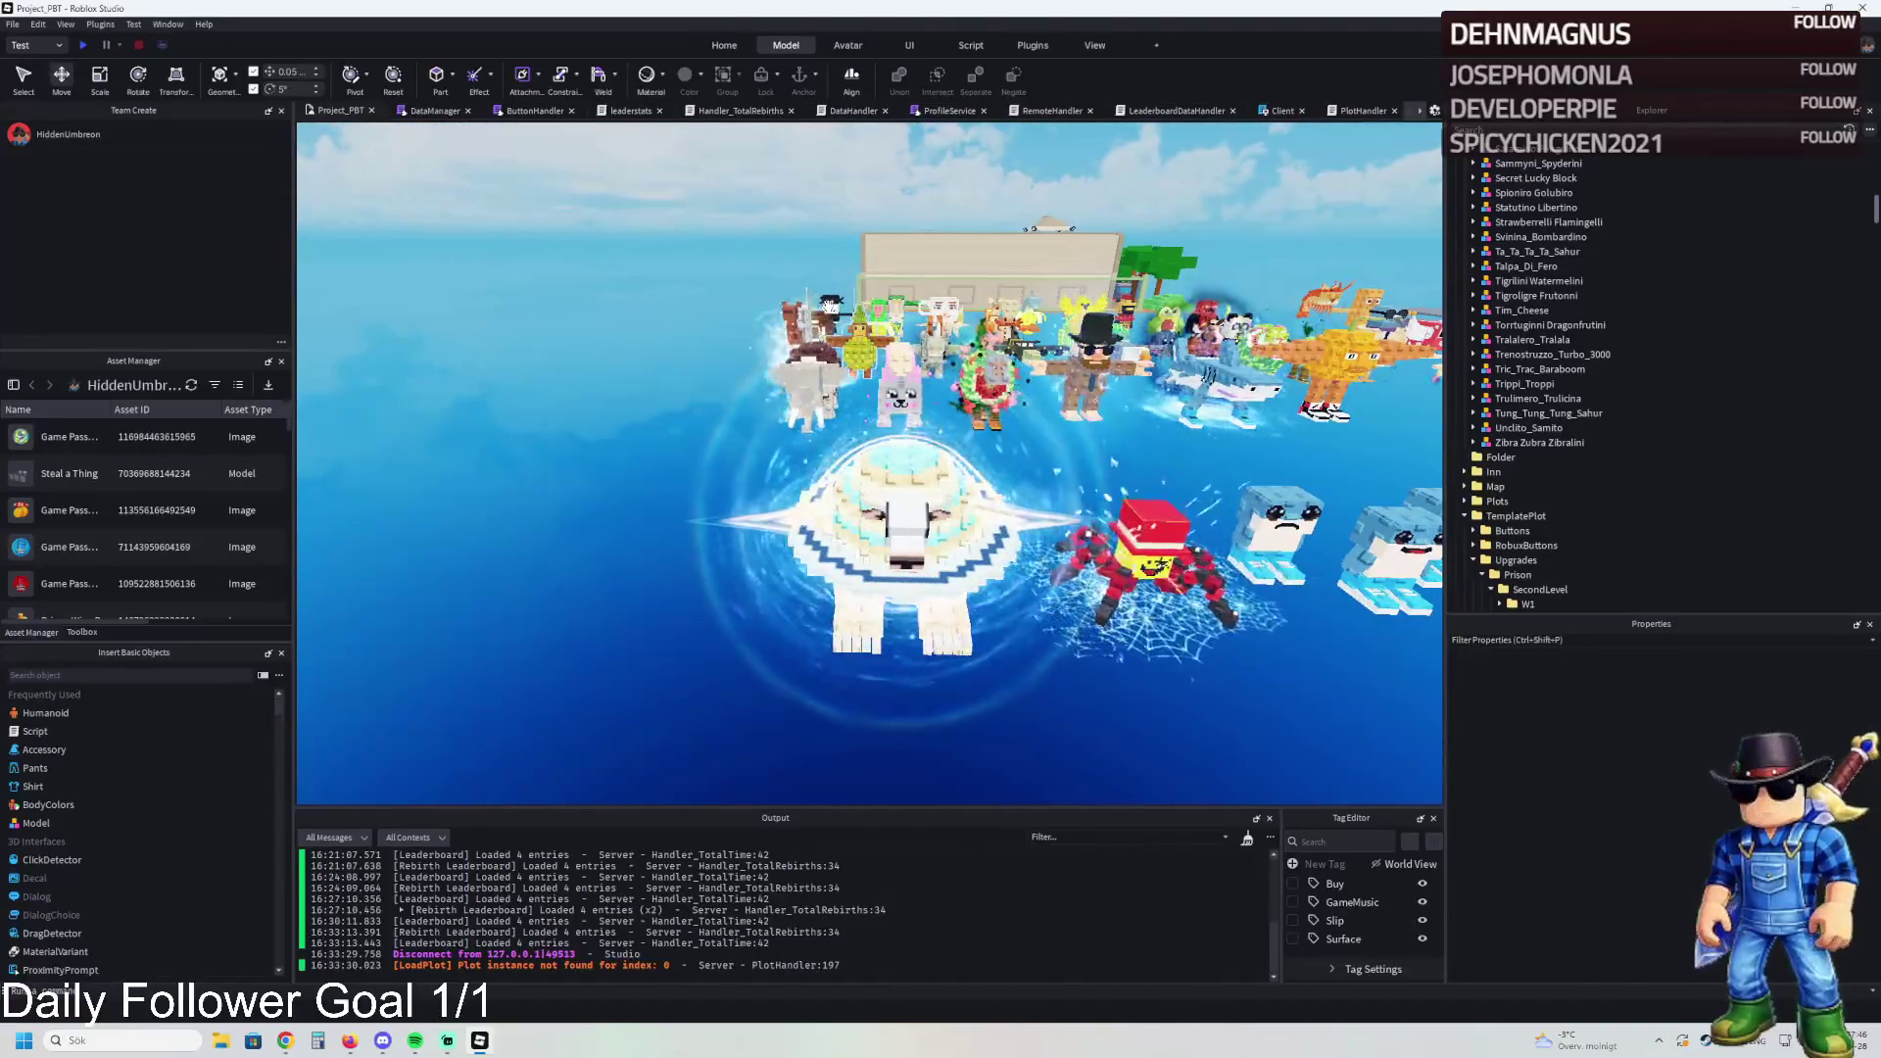
key("w")
left_click(1107, 617)
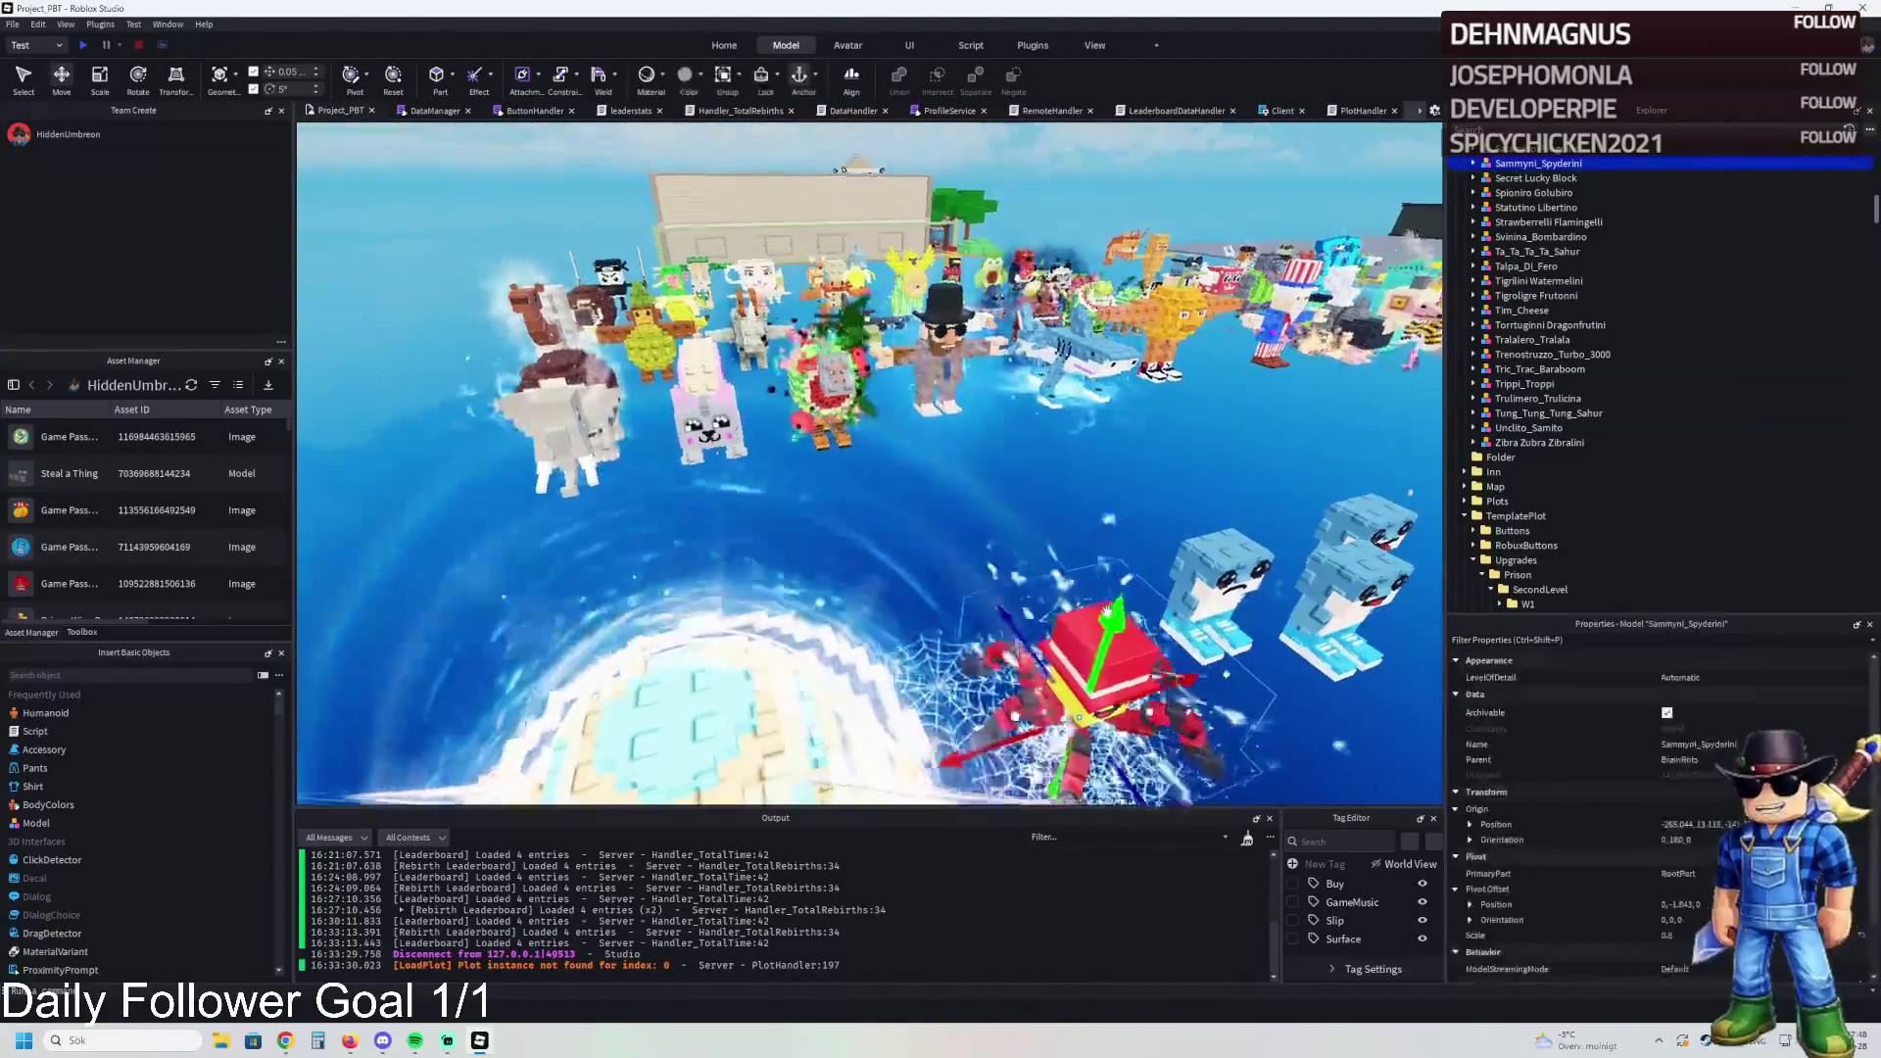
key("s")
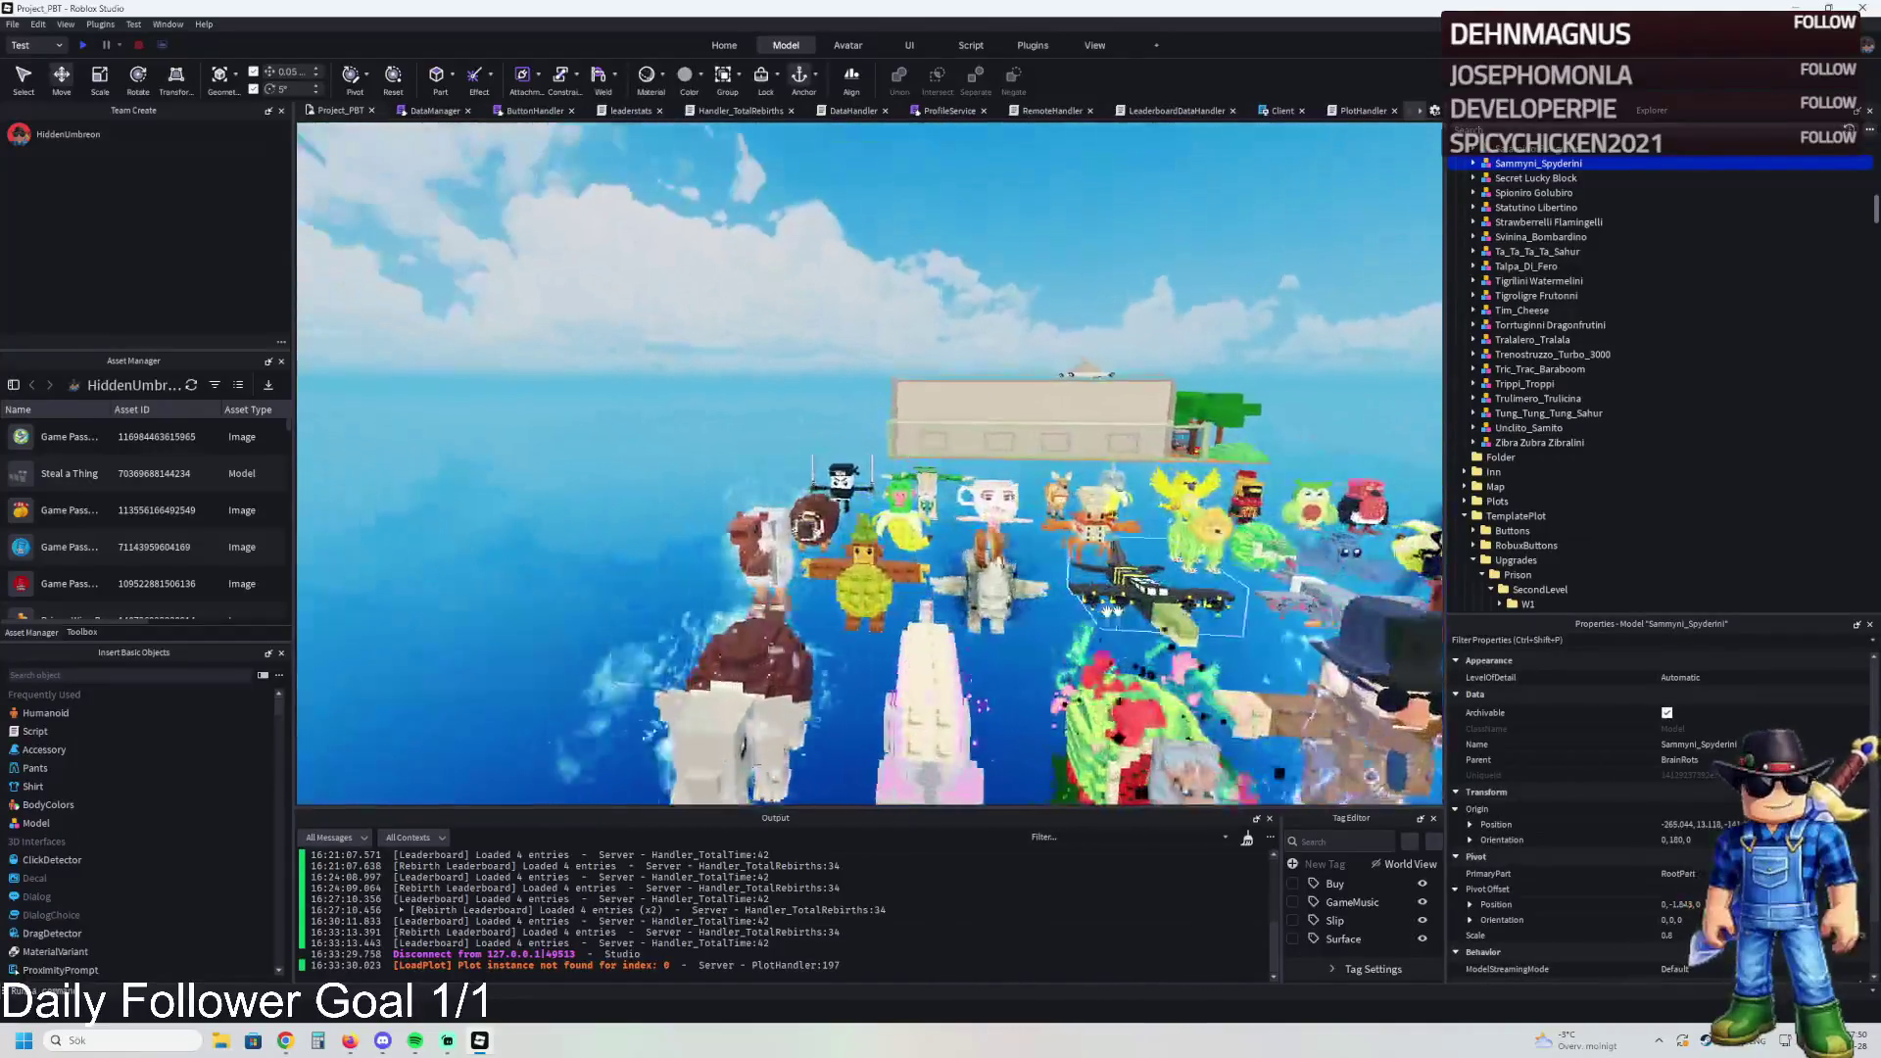
key("w")
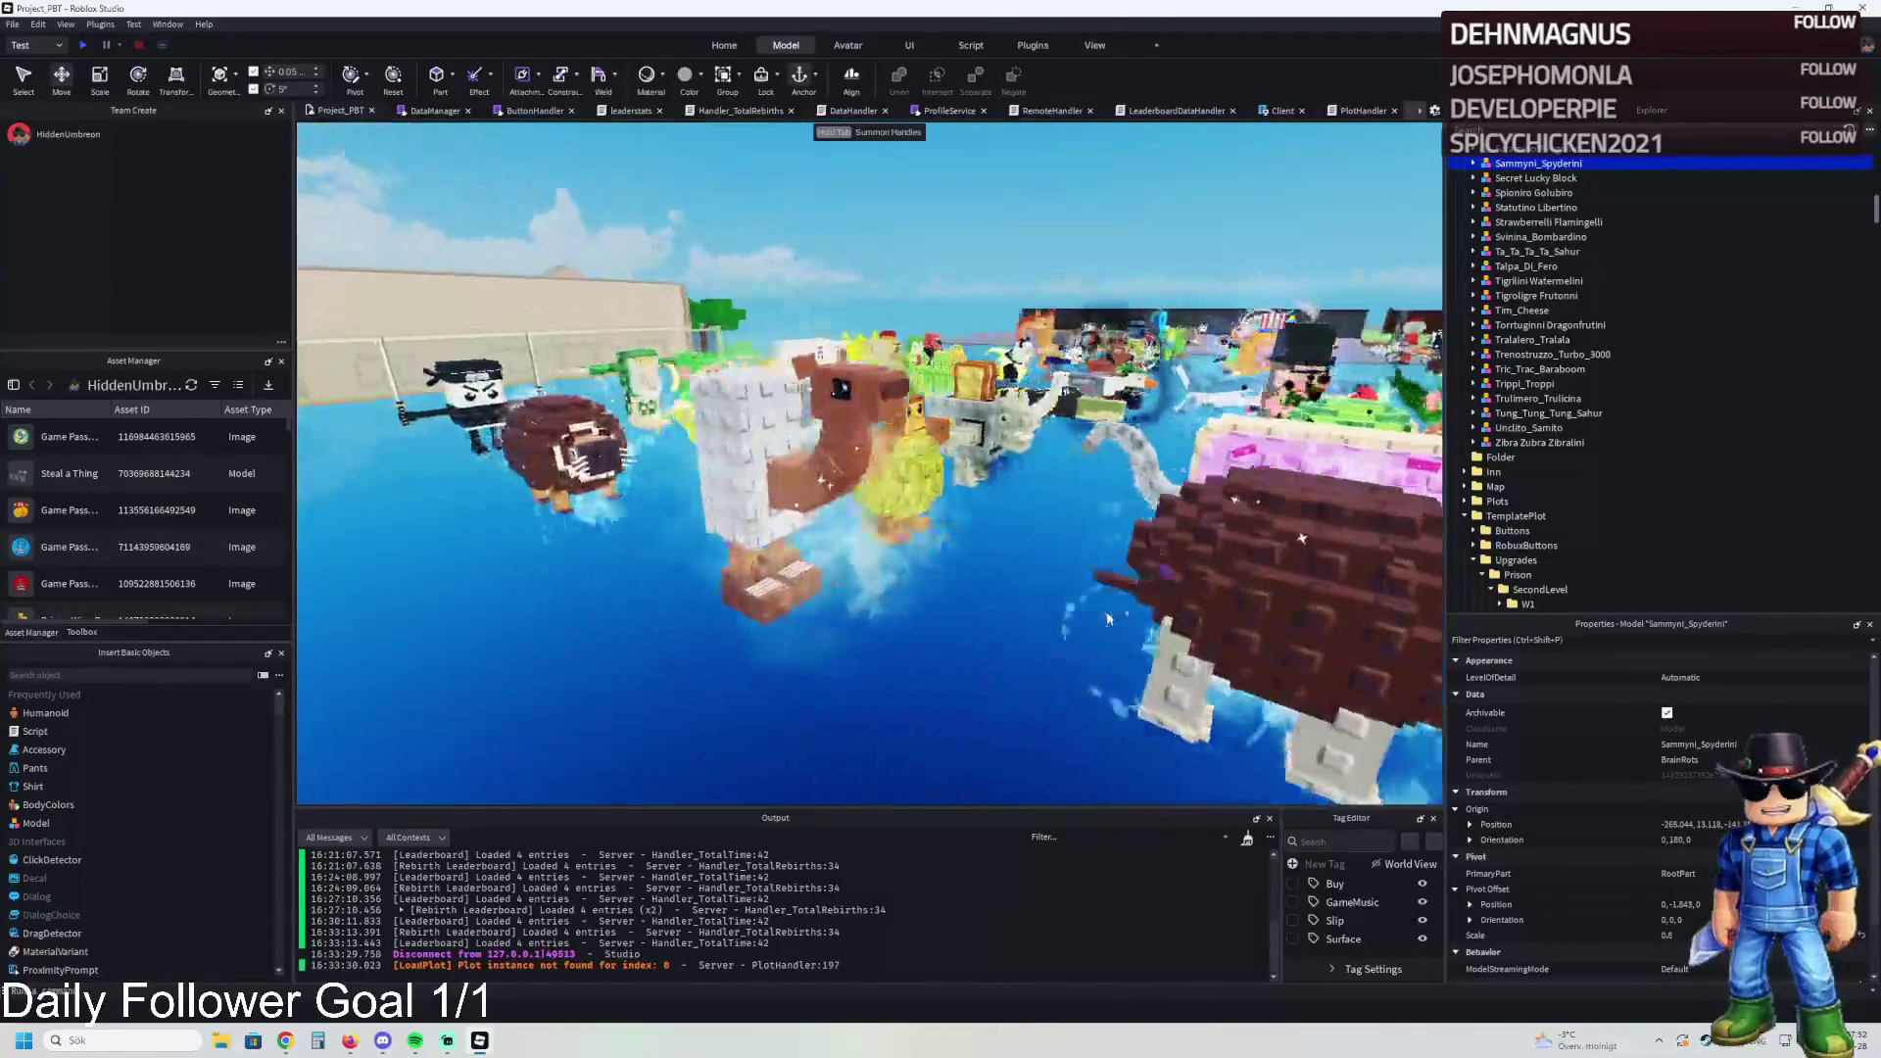
key("f")
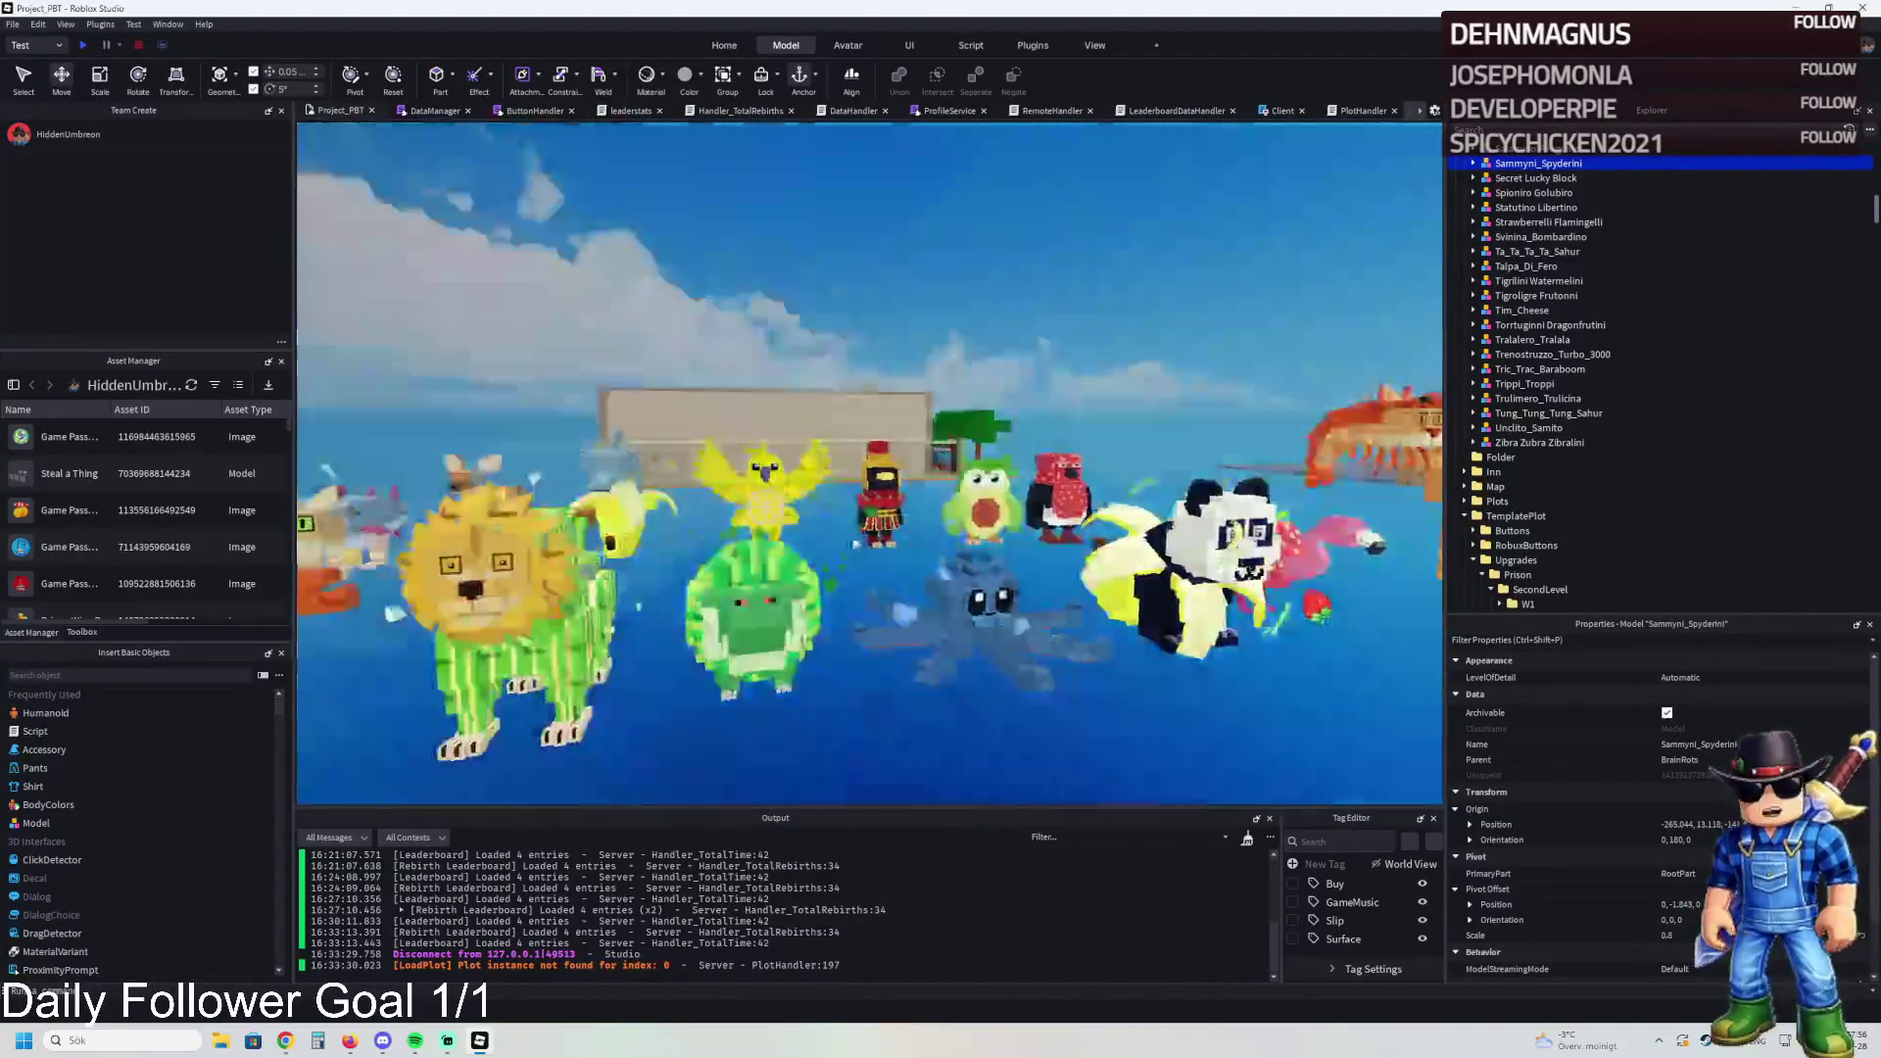
key("w")
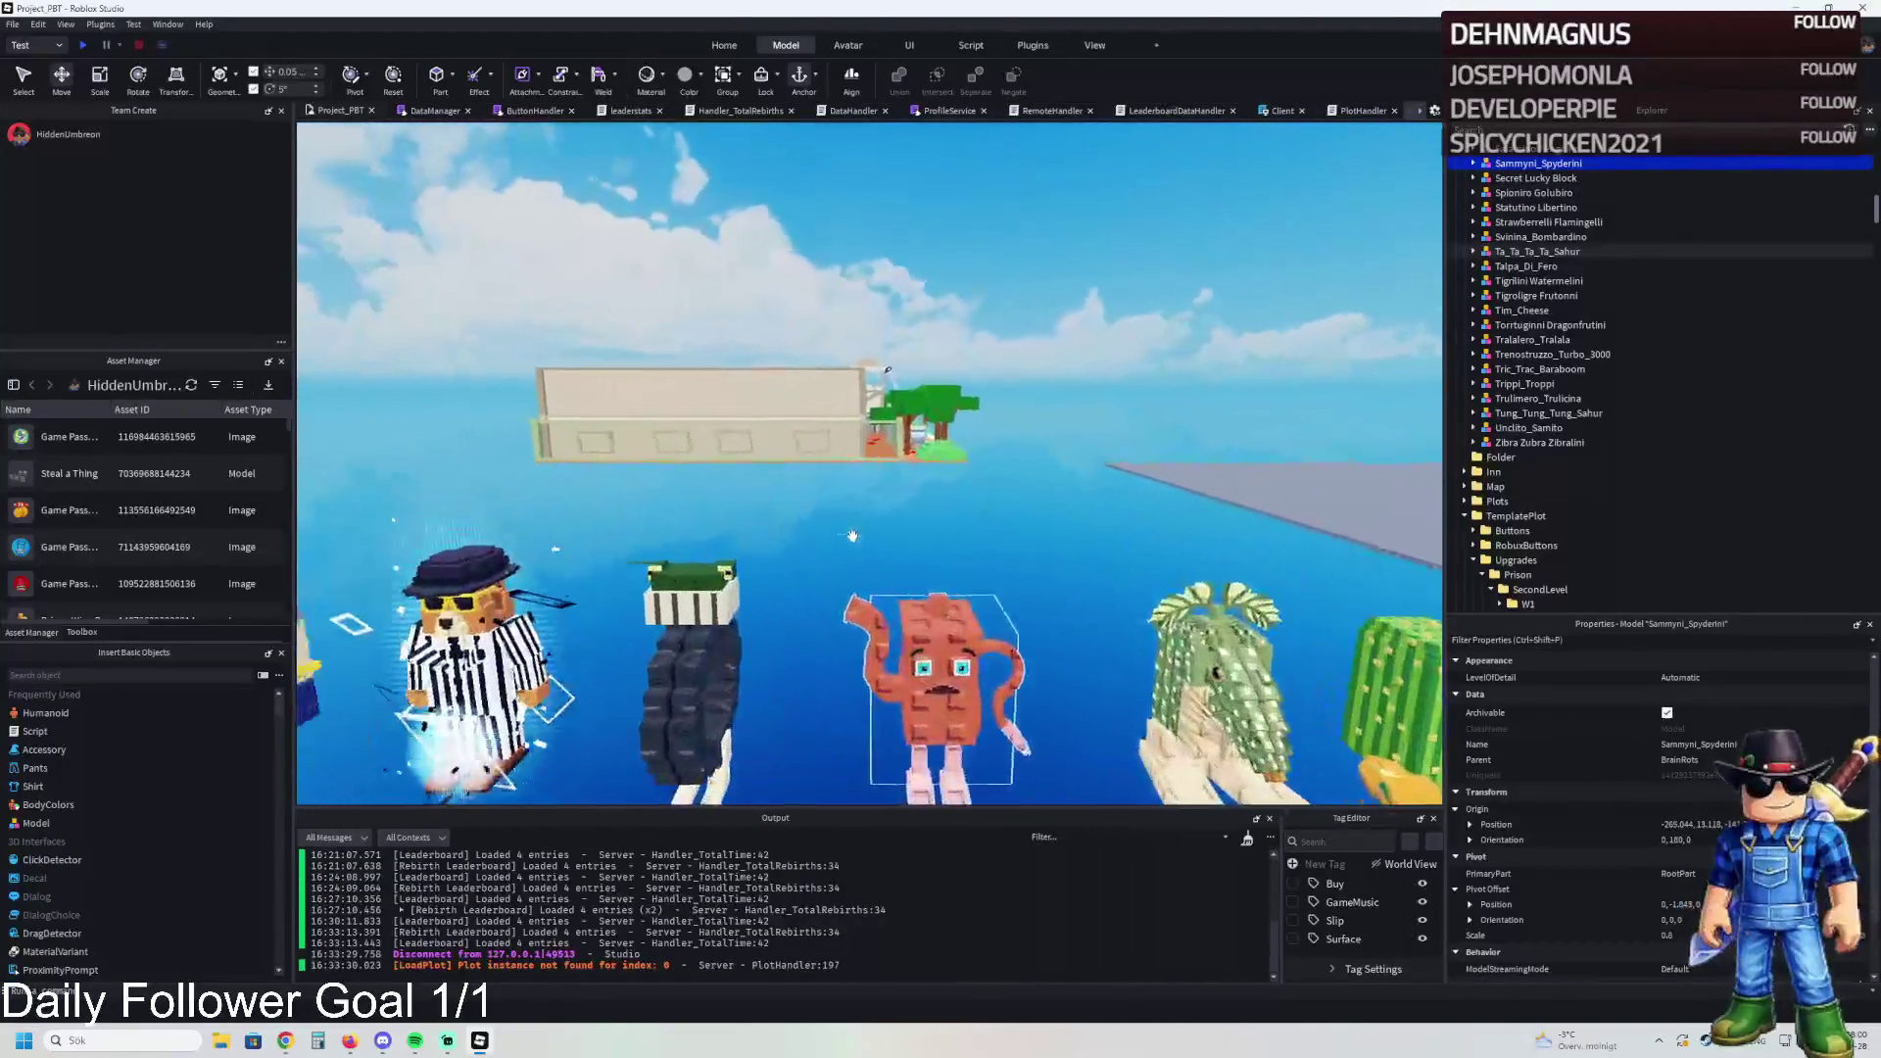
key("a")
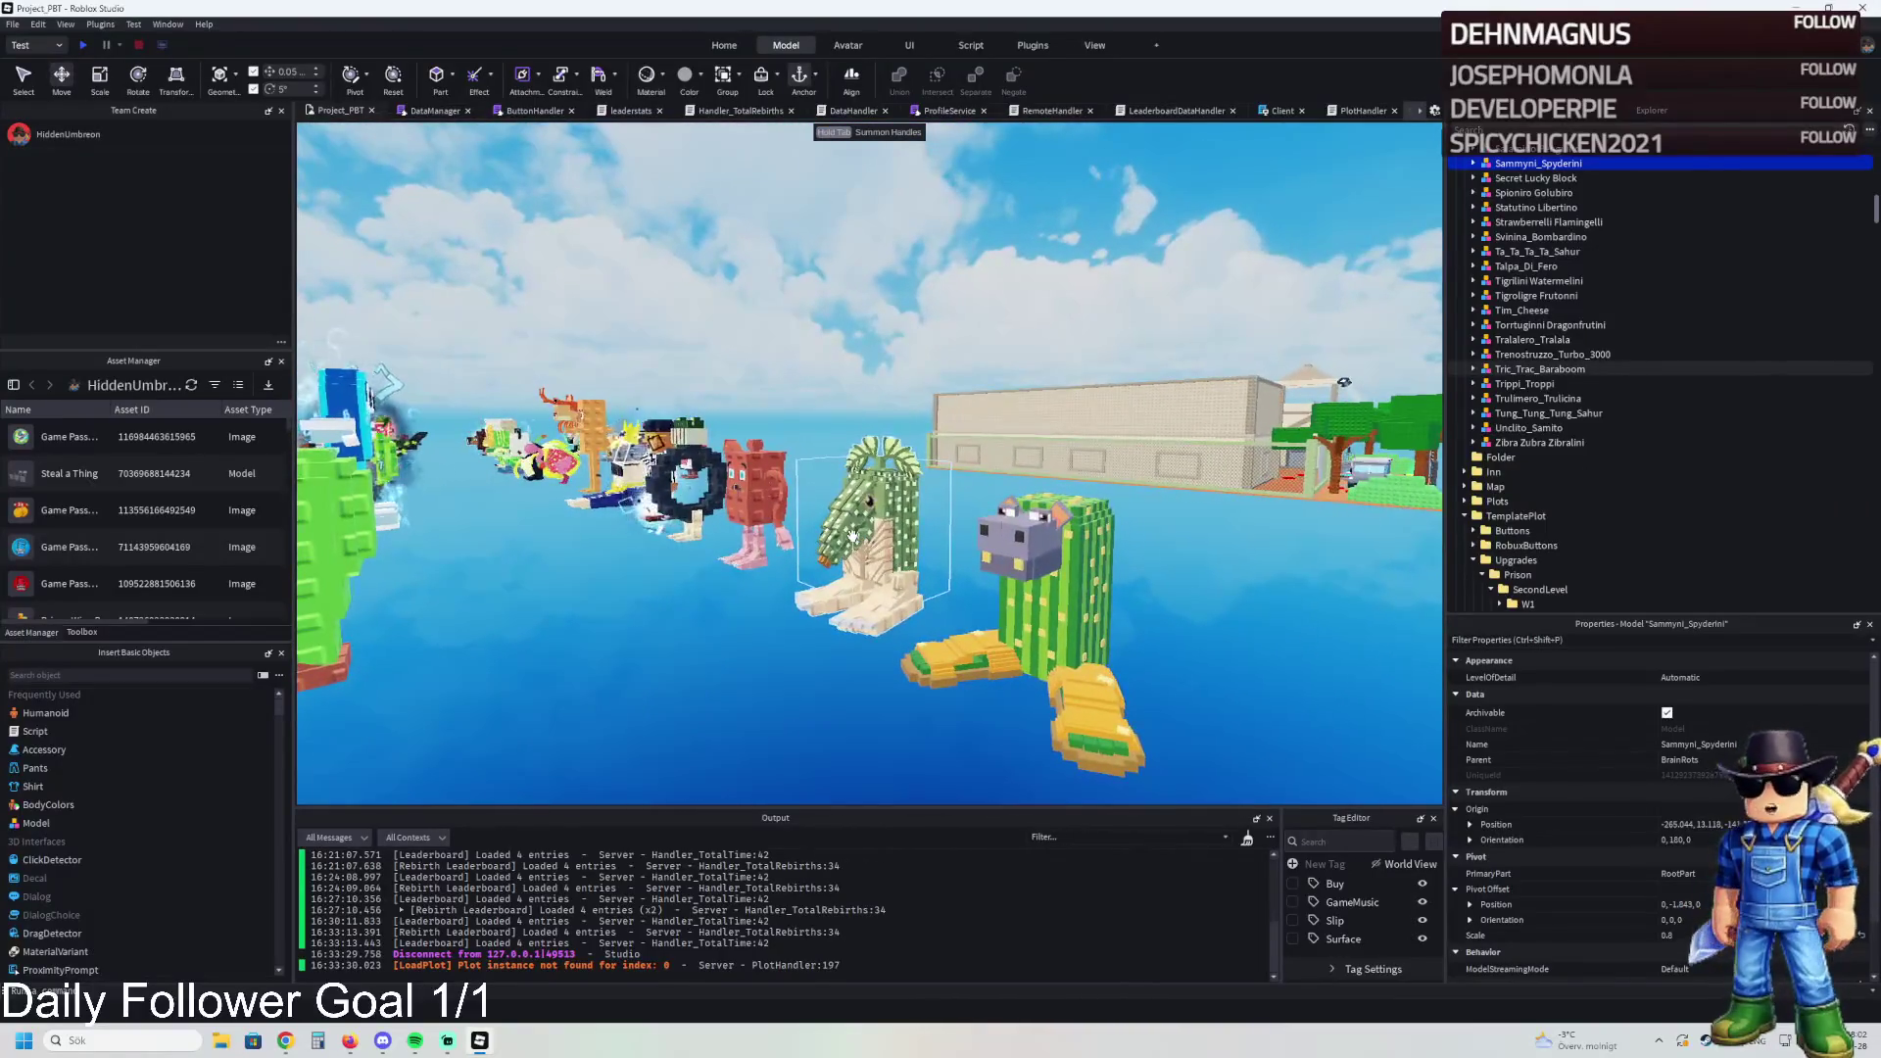
left_click(852, 535)
Step: Duplicate Tric_Trac_Baraboom, place the copy at the prison's wooden table, and expand its parts
key("ctrl+d")
mouse_move(852, 535)
left_mouse_down()
mouse_move(960, 372)
mouse_move(1171, 451)
mouse_move(1175, 487)
mouse_move(1239, 299)
mouse_move(1163, 468)
mouse_move(1013, 573)
left_mouse_up()
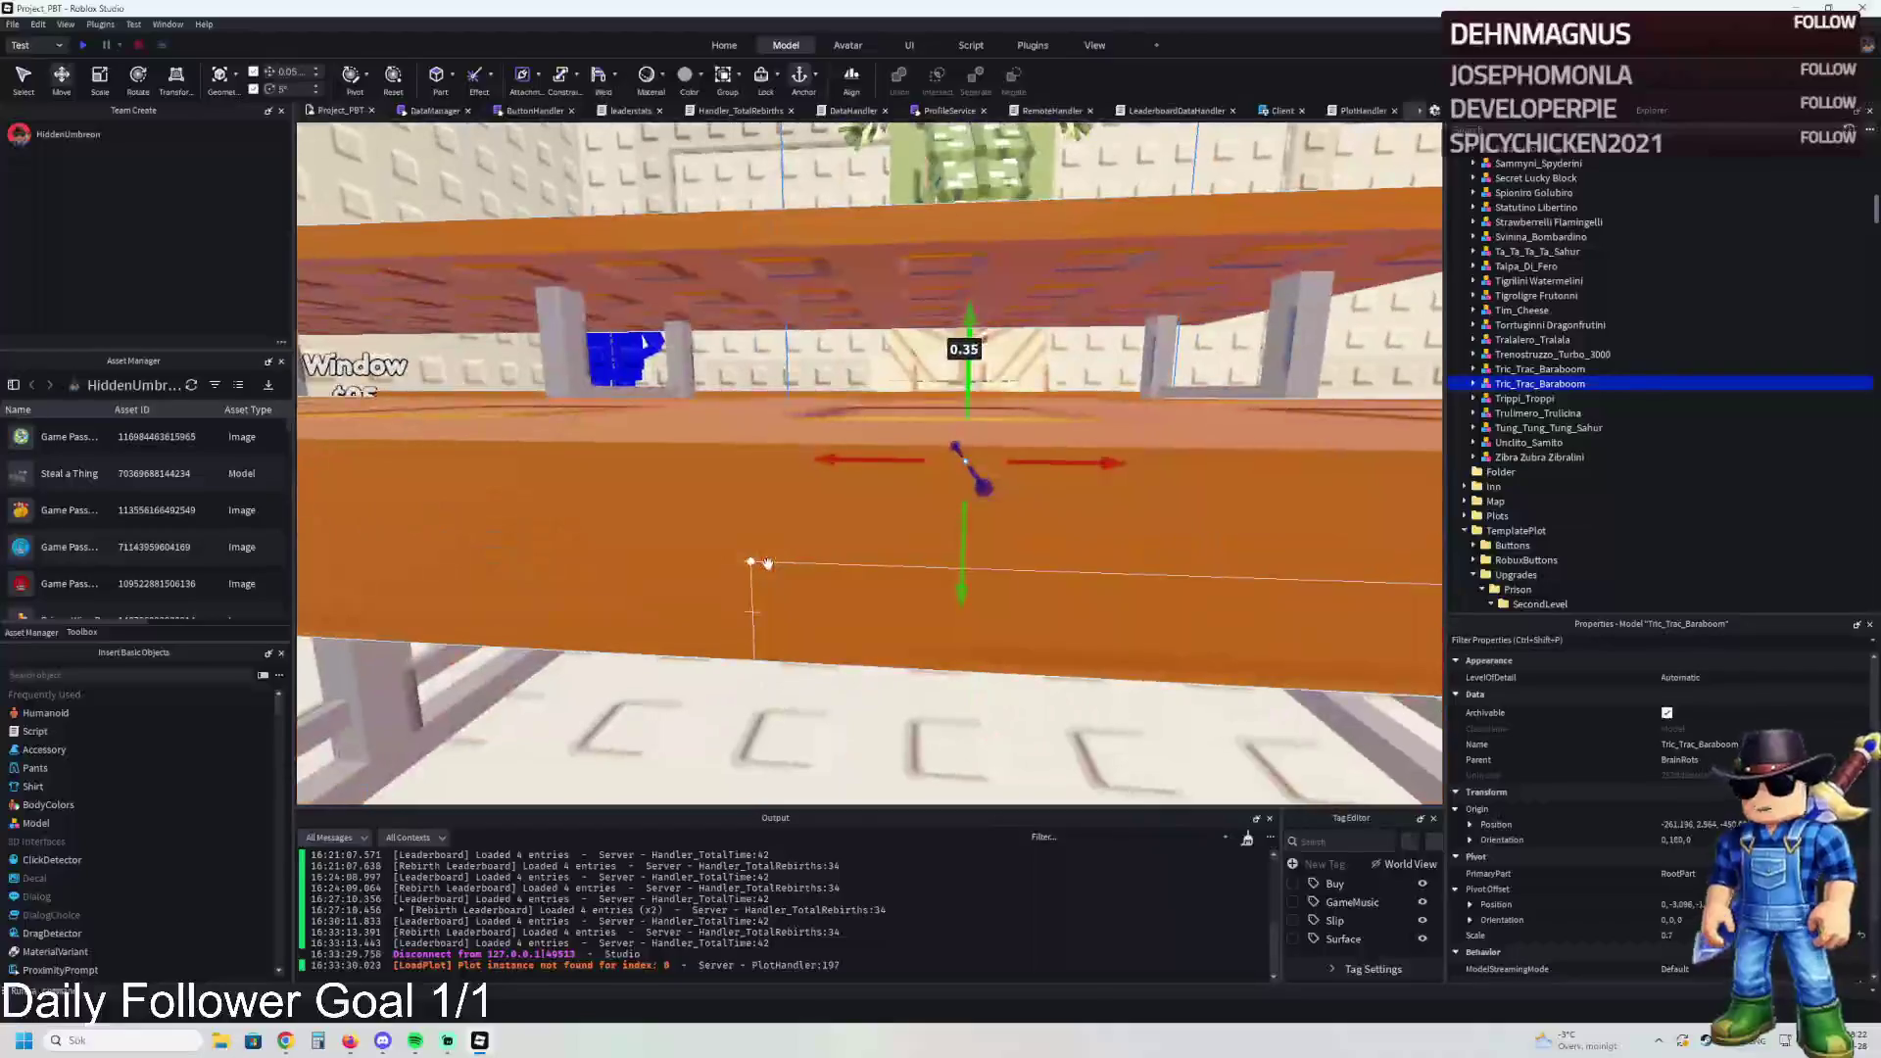
key("s")
key("w")
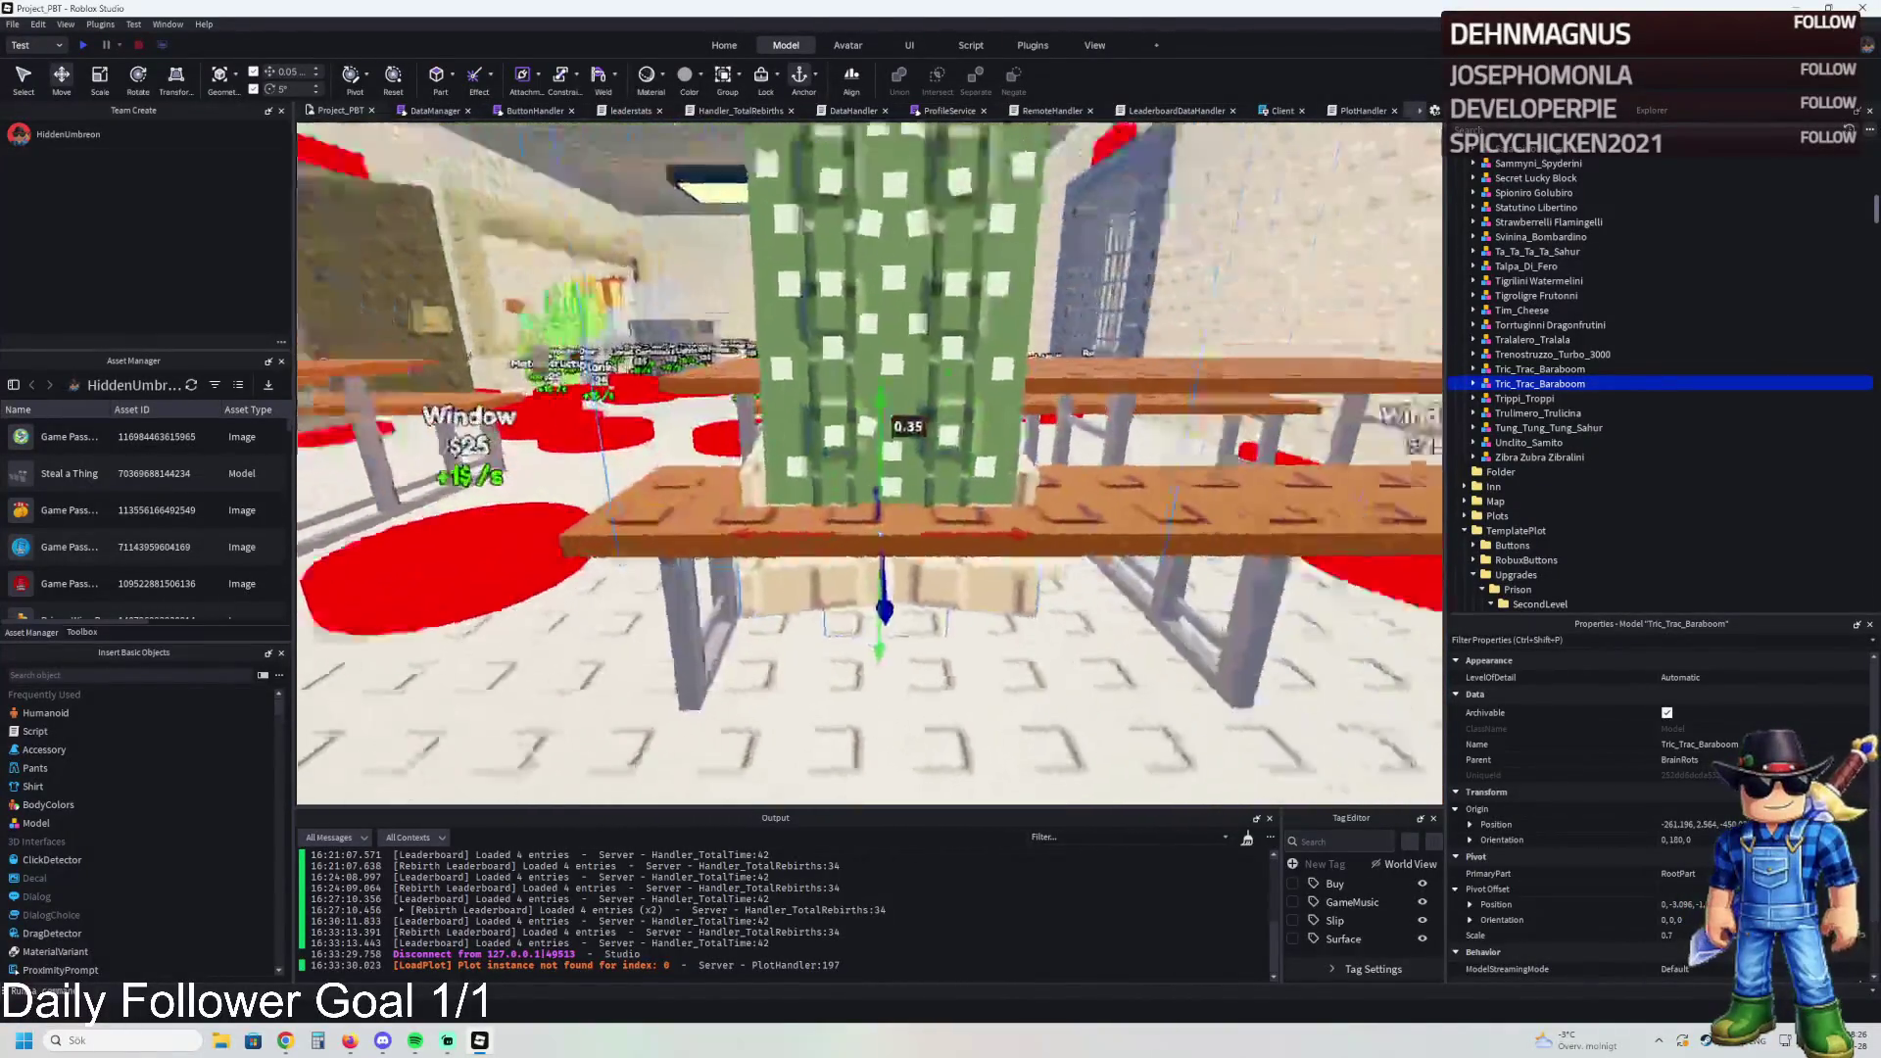
left_click(1472, 383)
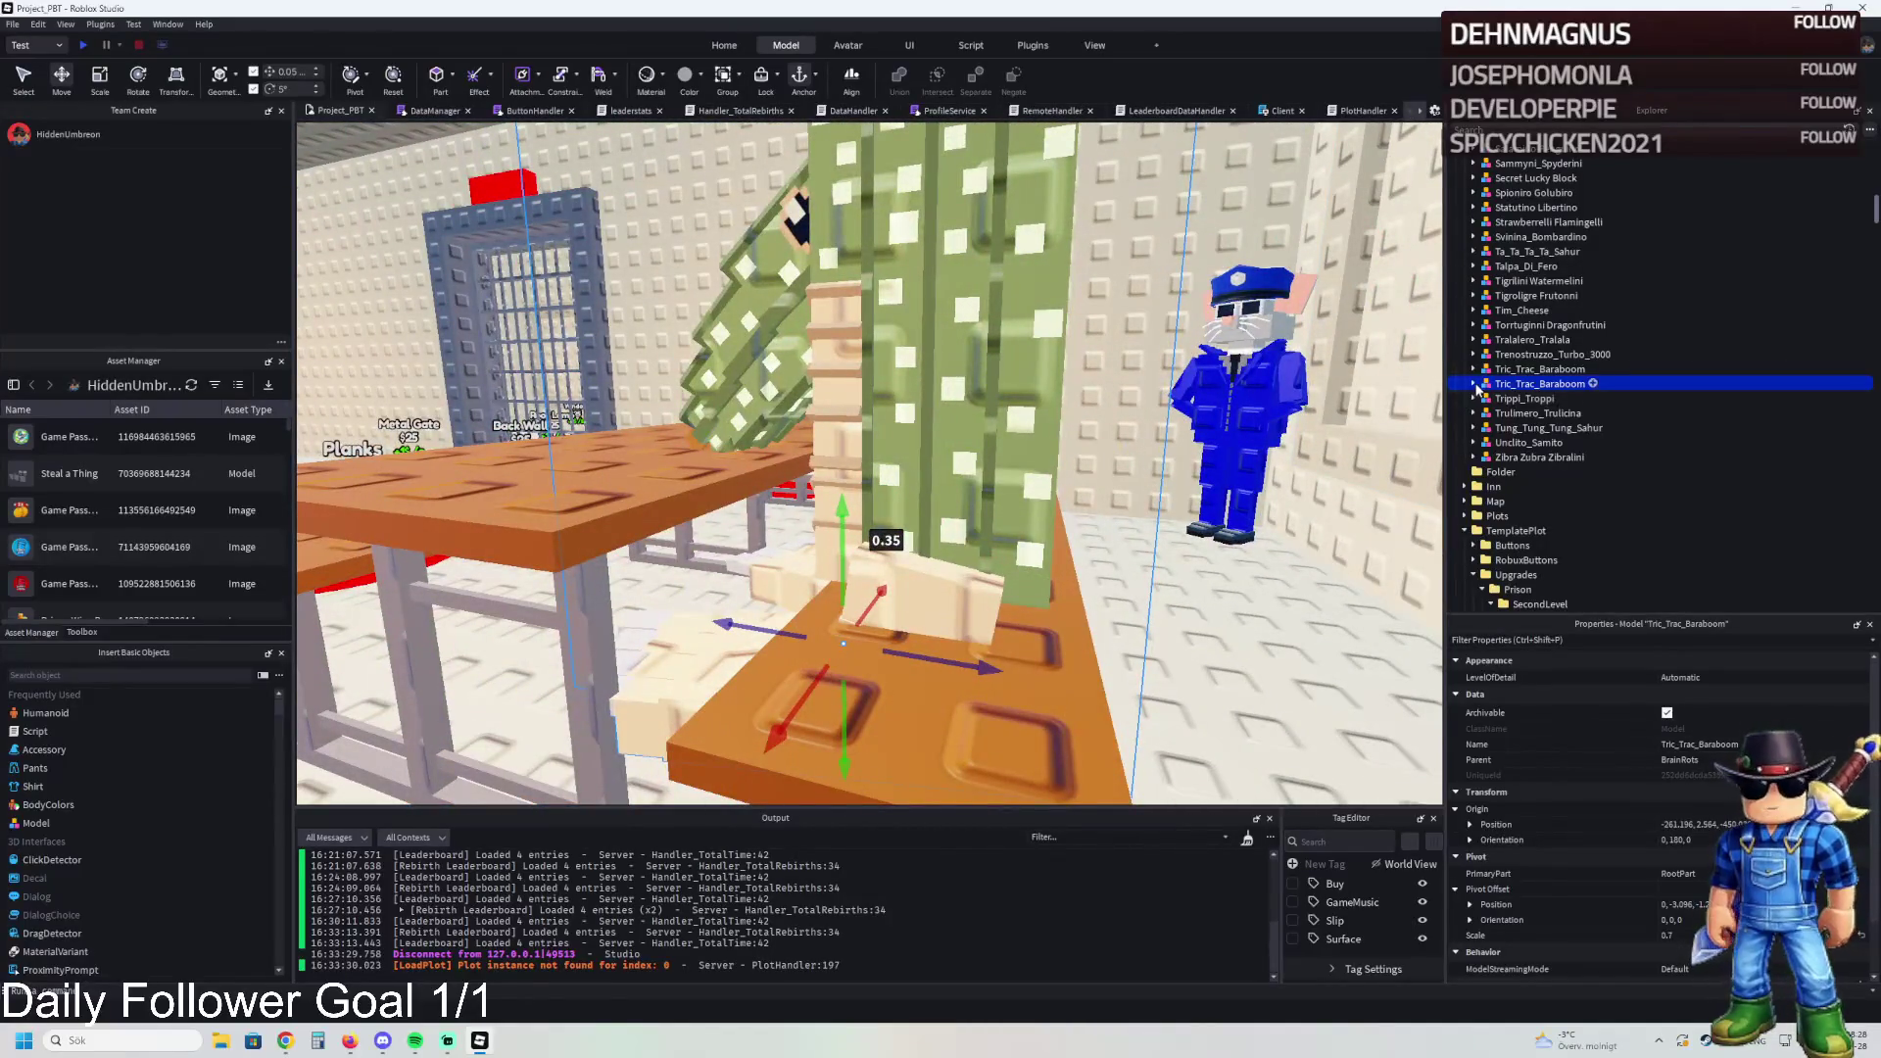
left_click(1515, 398)
Step: Inspect the copied cactus's parts, nudging Plane.001 and undoing the accidental move
key("f")
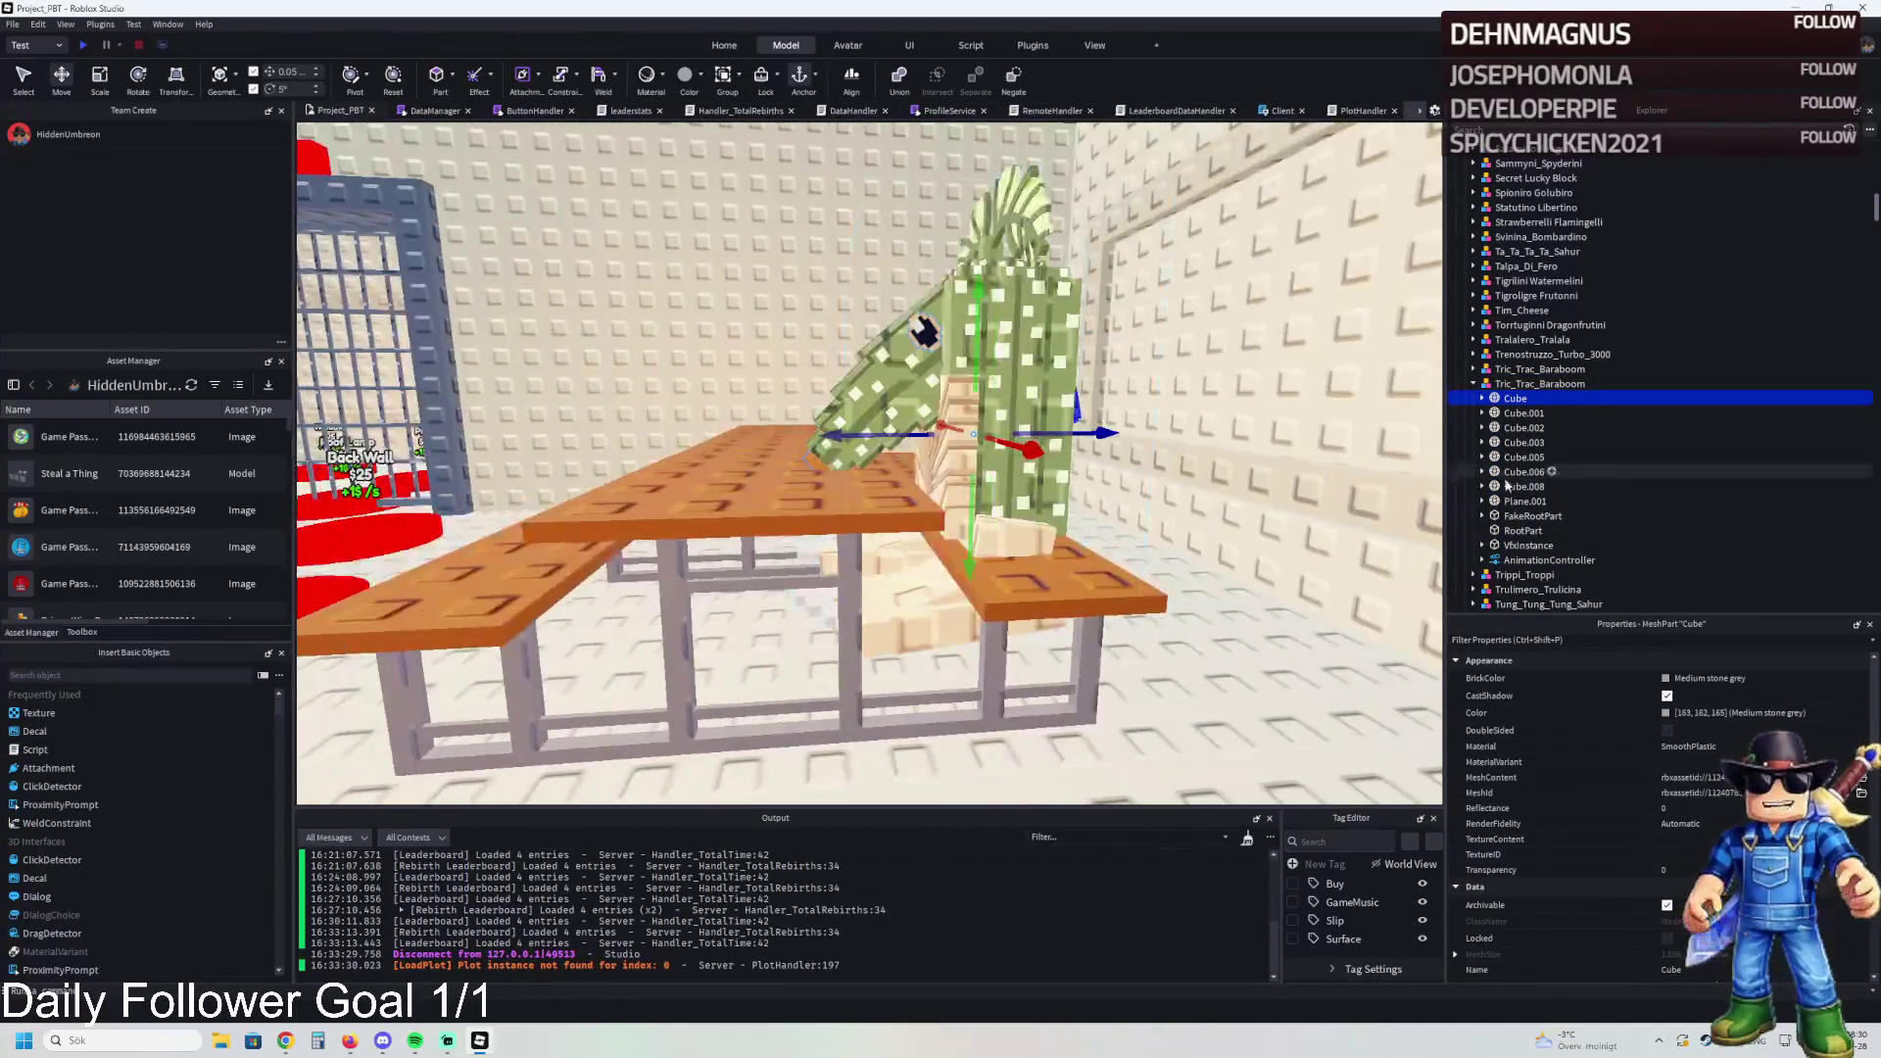
key("Down")
key("Down")
key("Down")
key("Down")
key("Down")
key("Down")
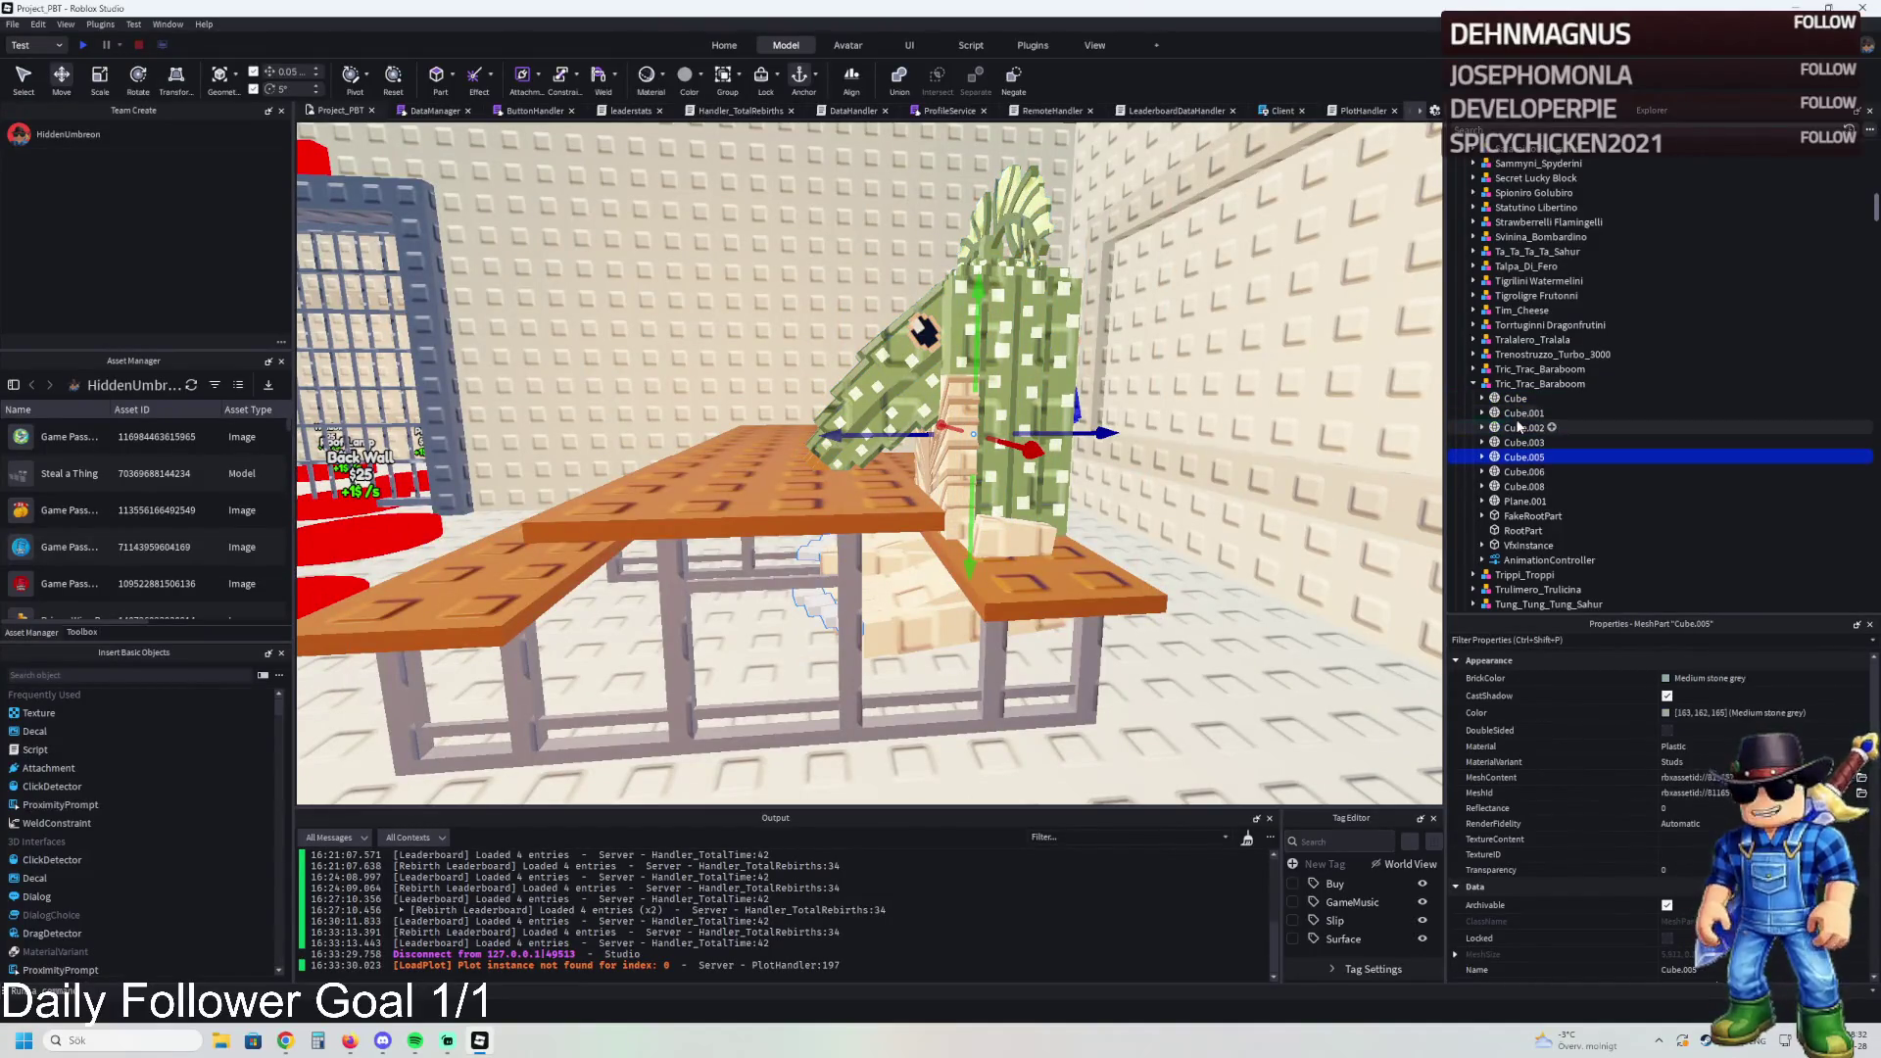
left_click_drag(978, 416, 926, 330)
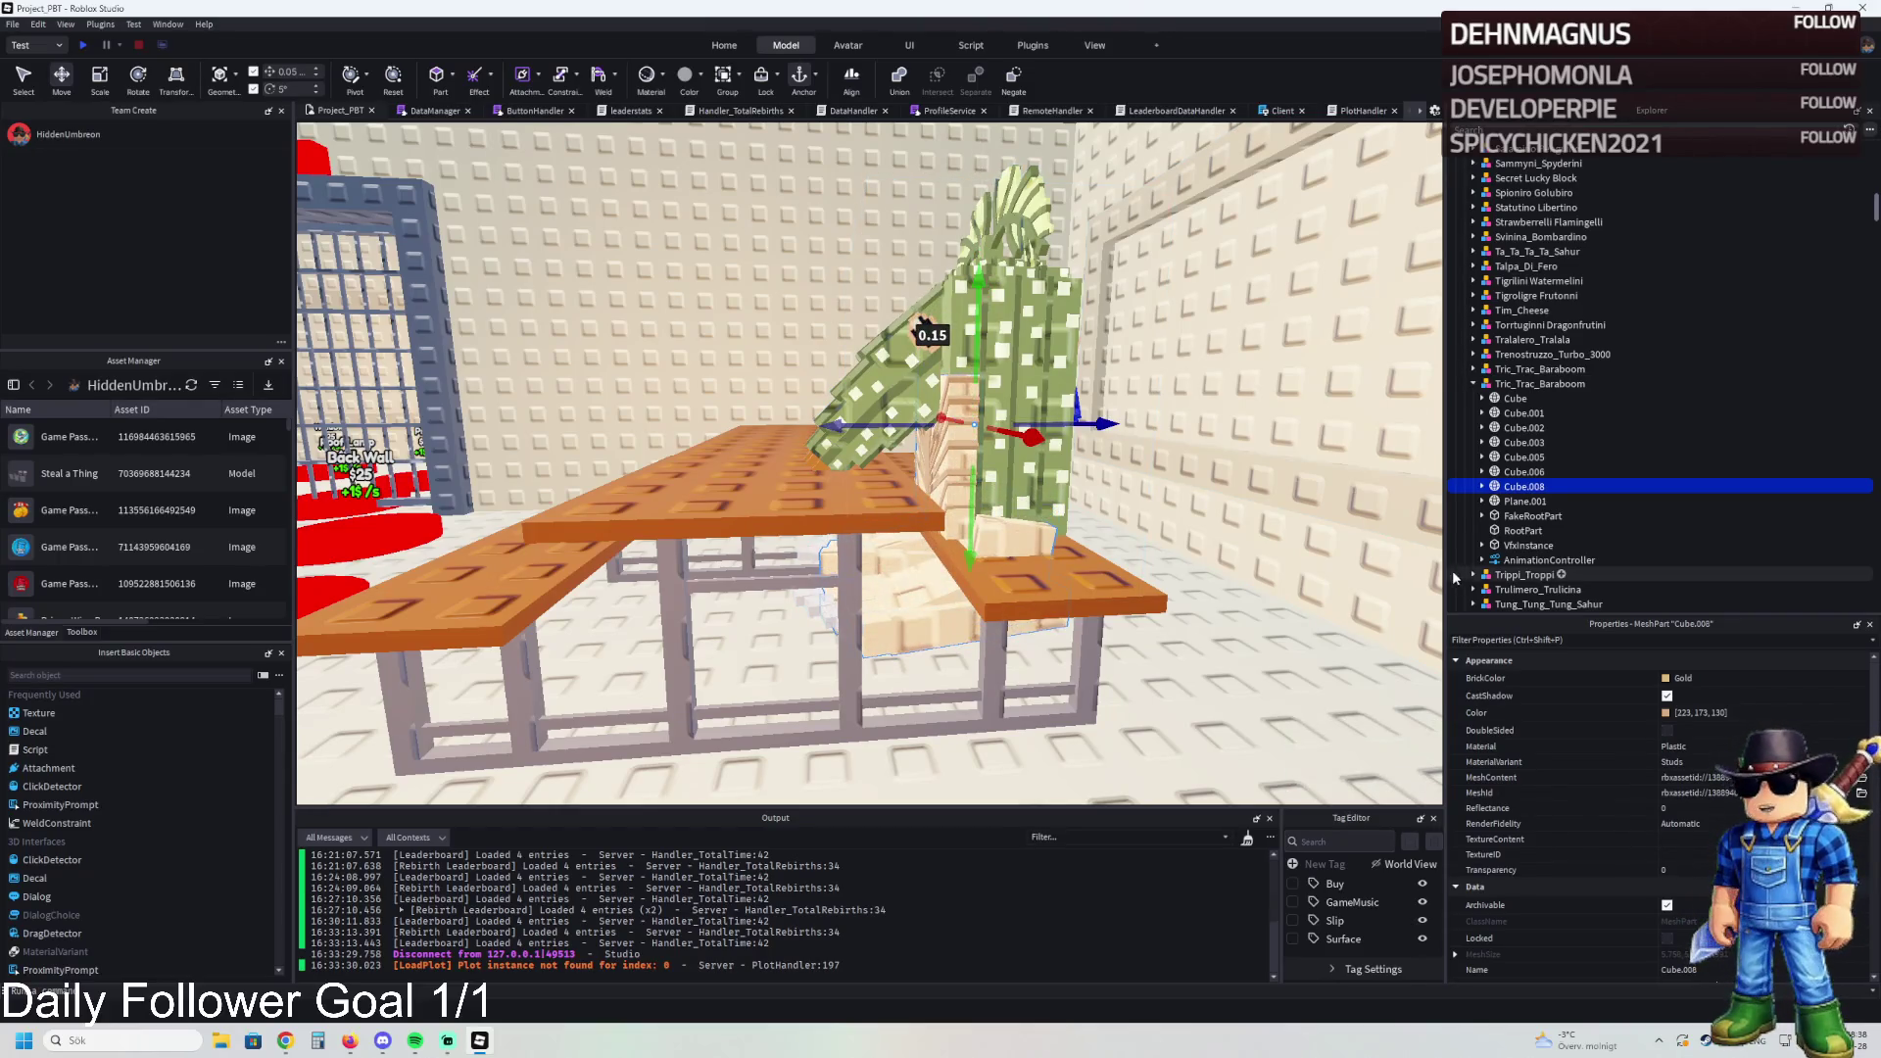
left_click(1524, 500)
mouse_move(1099, 431)
left_mouse_down()
mouse_move(1078, 433)
mouse_move(1246, 433)
left_mouse_up()
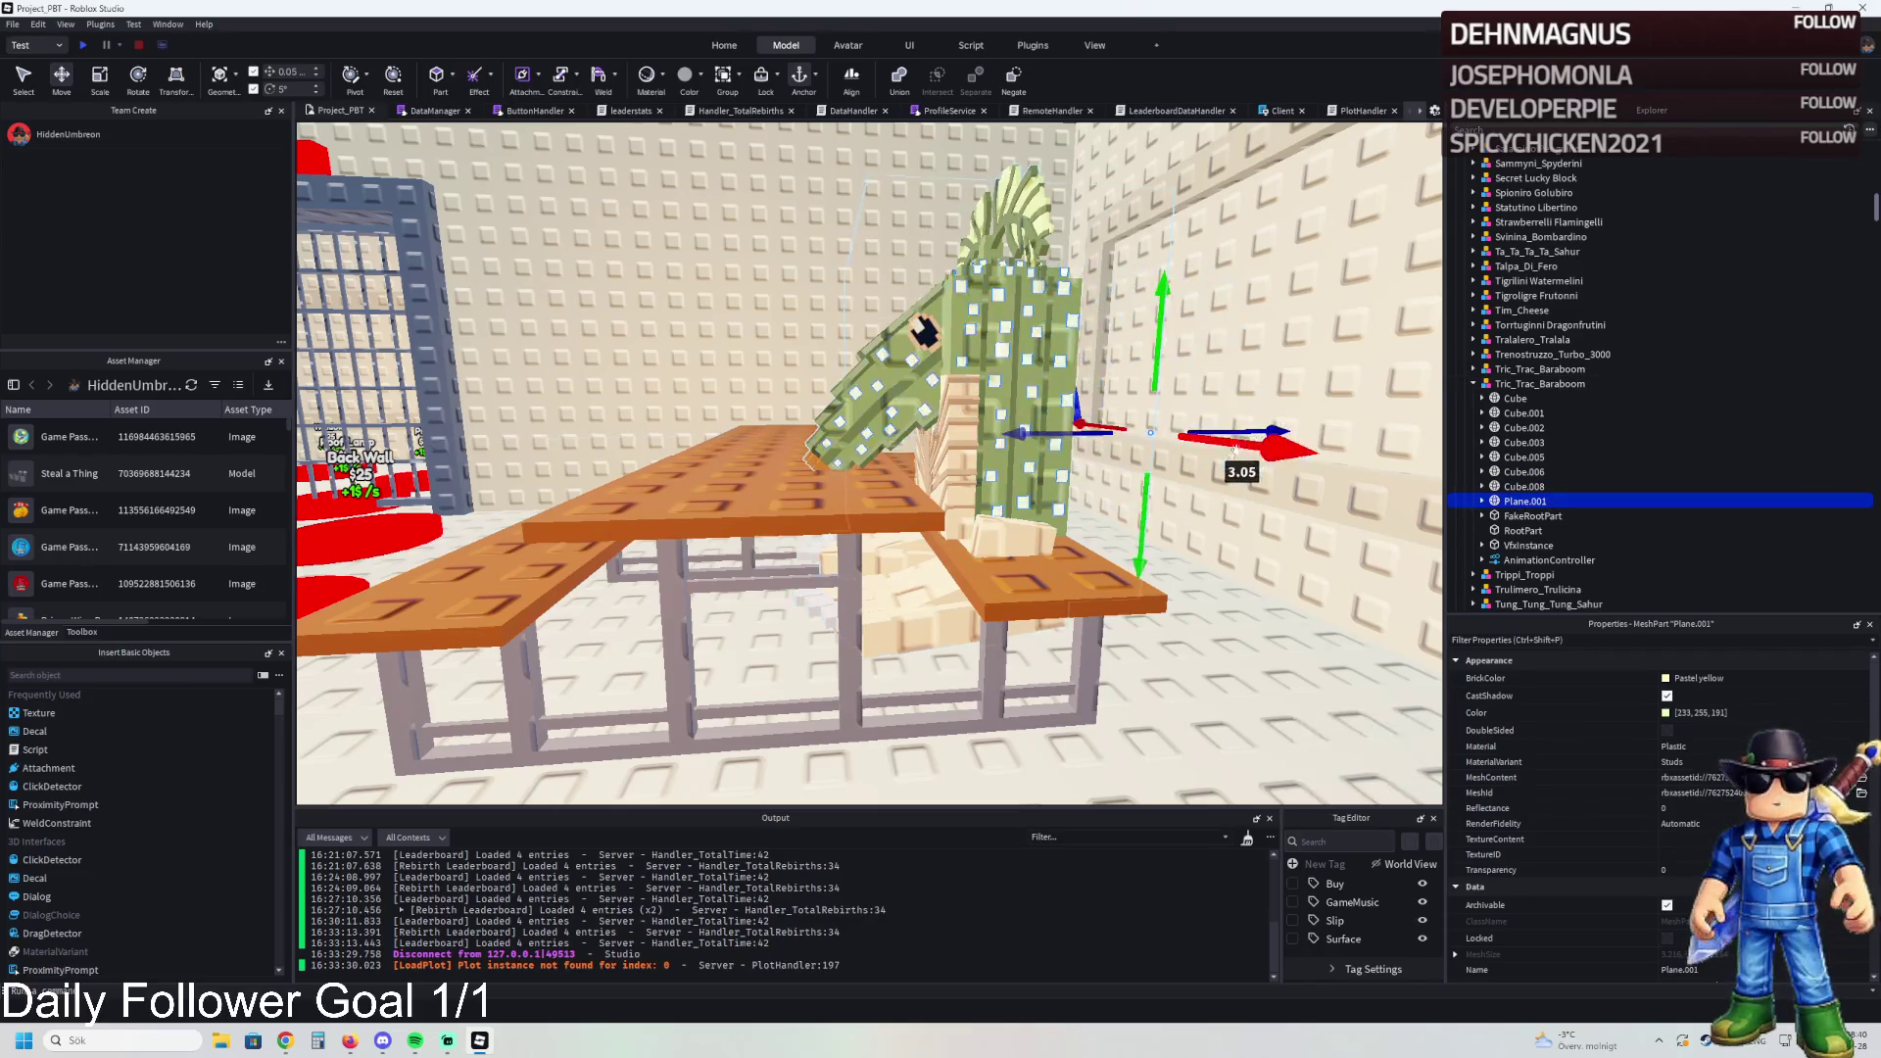
key("ctrl+z")
key("a")
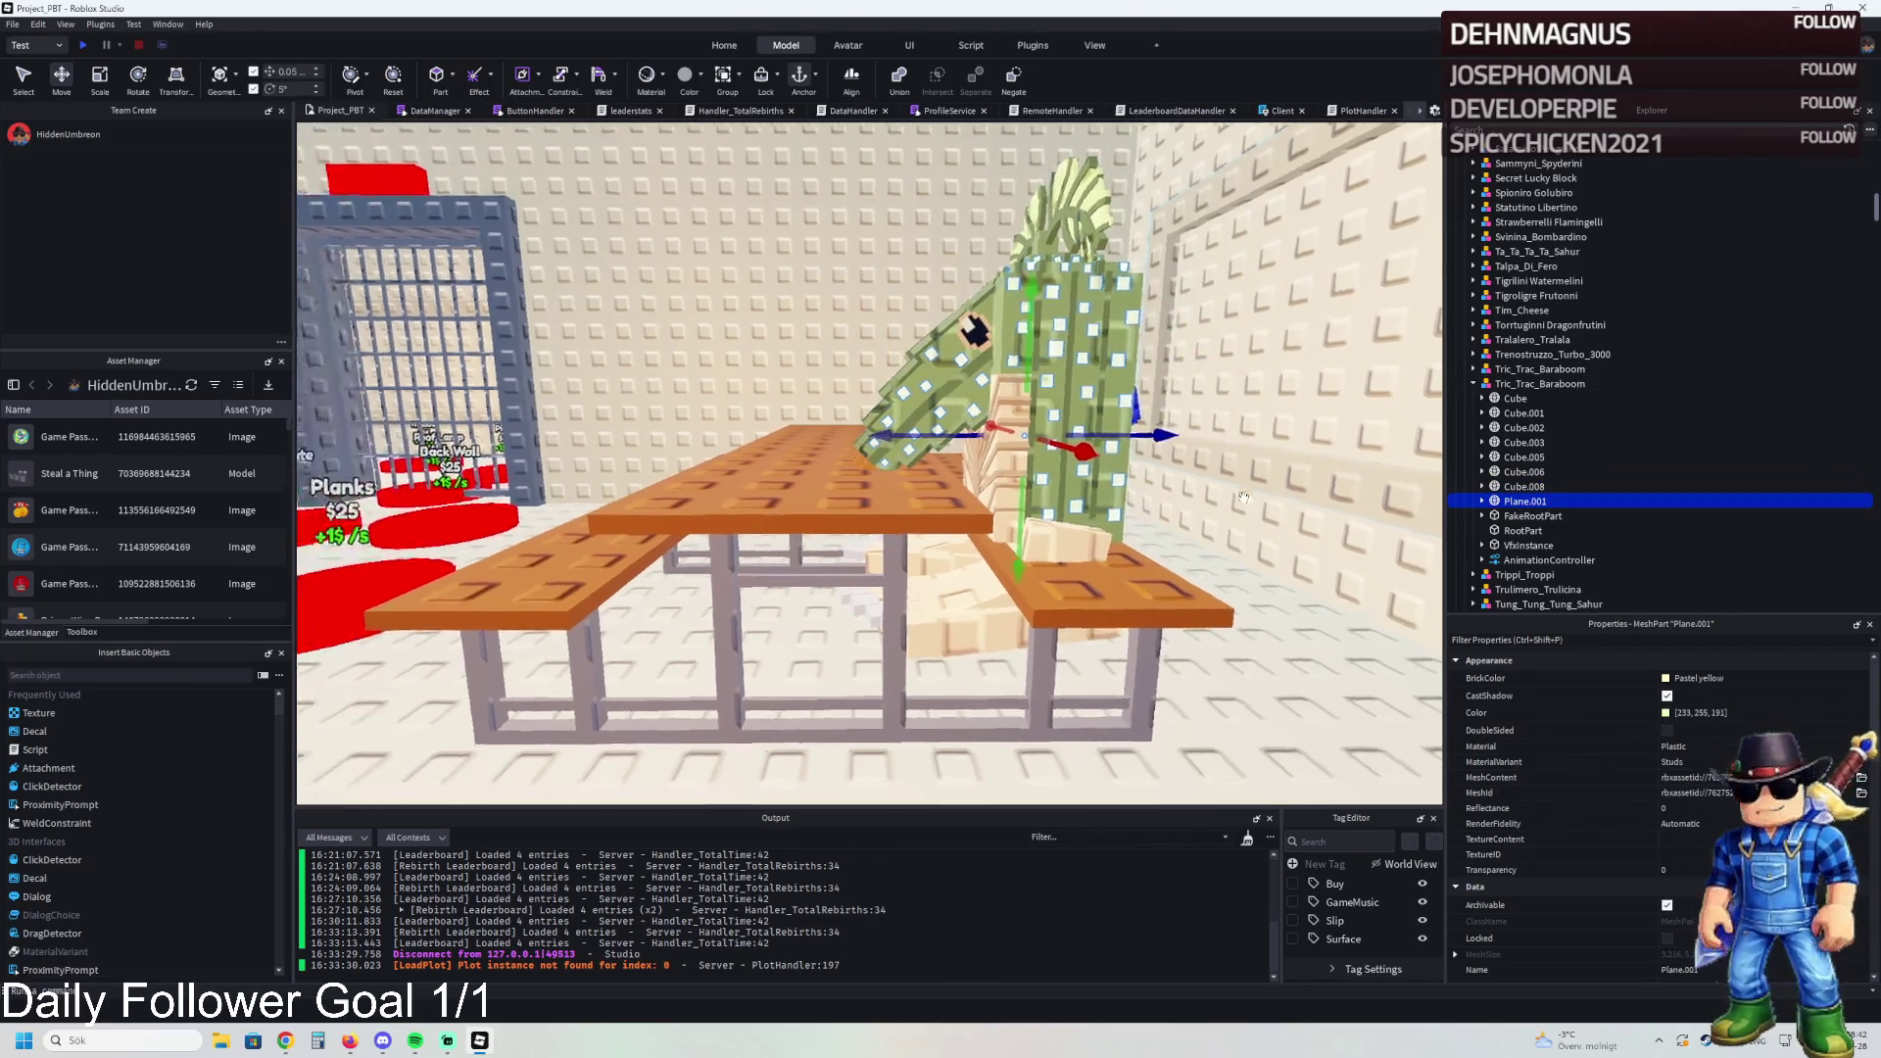
key("s")
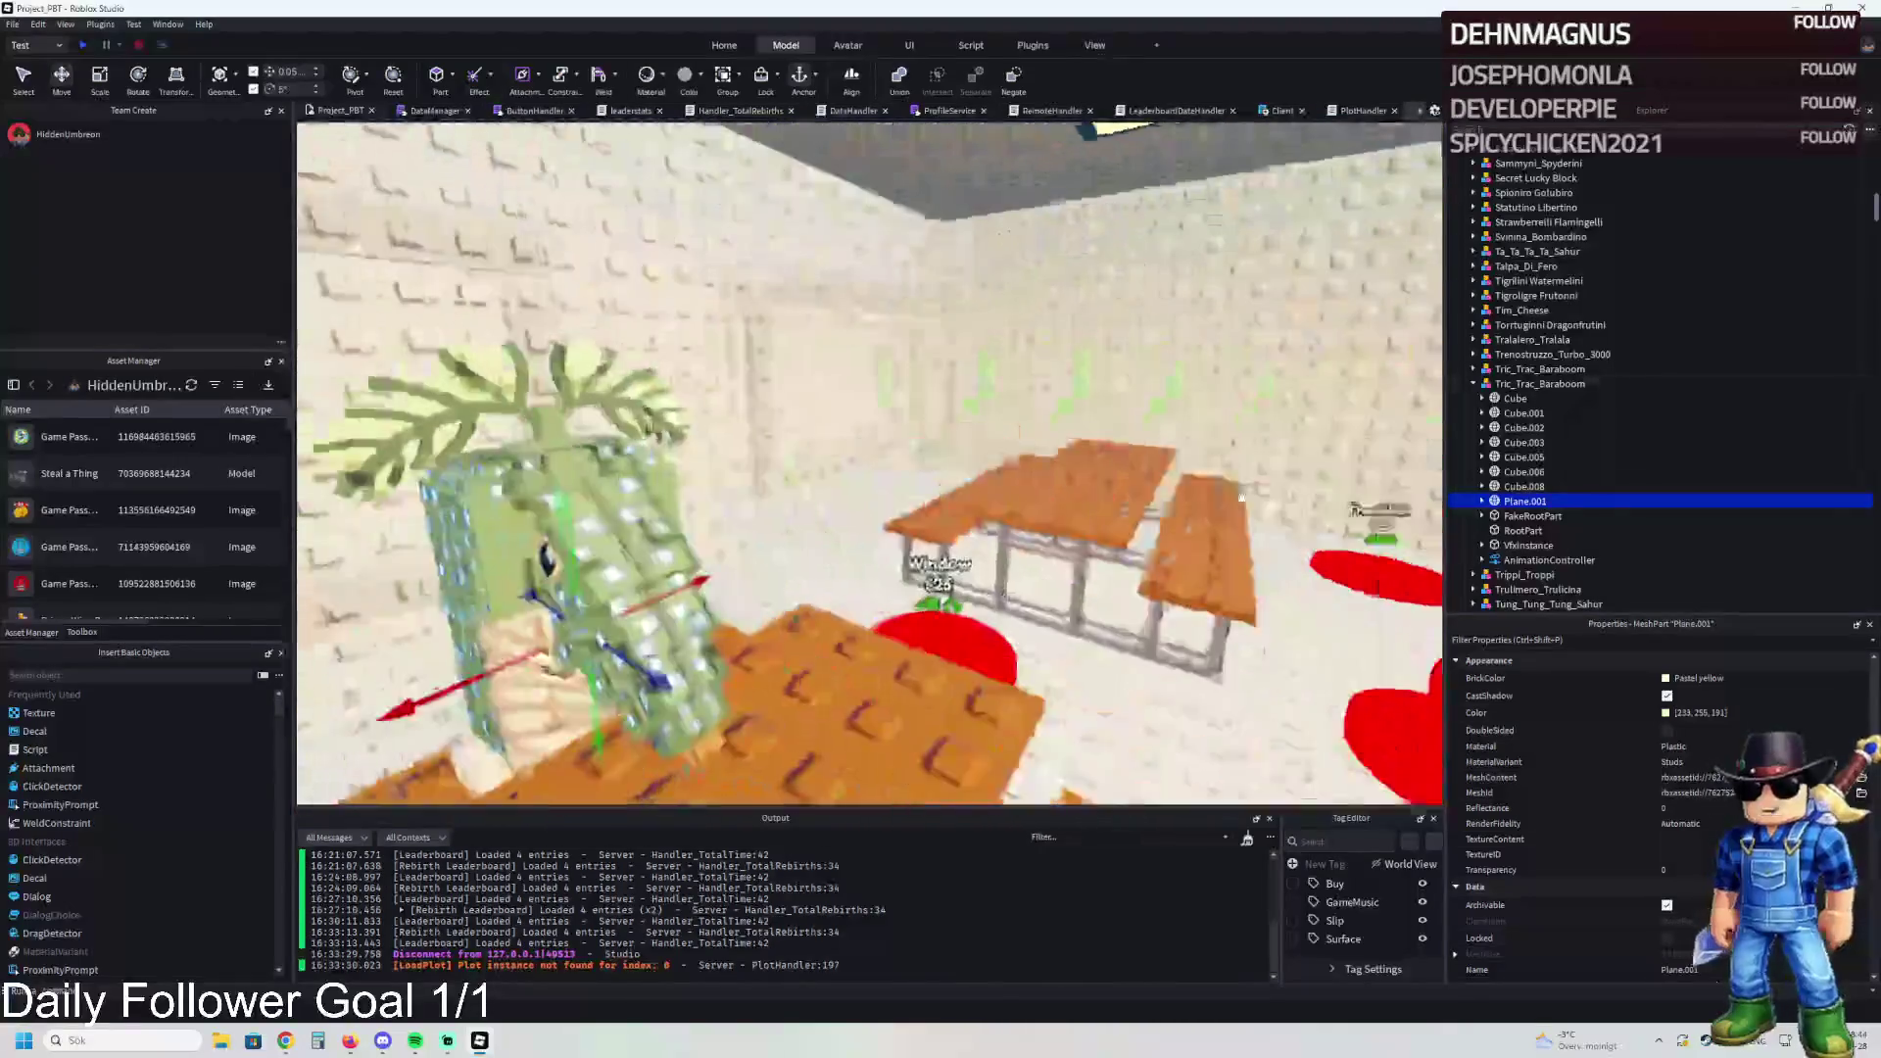
key("w")
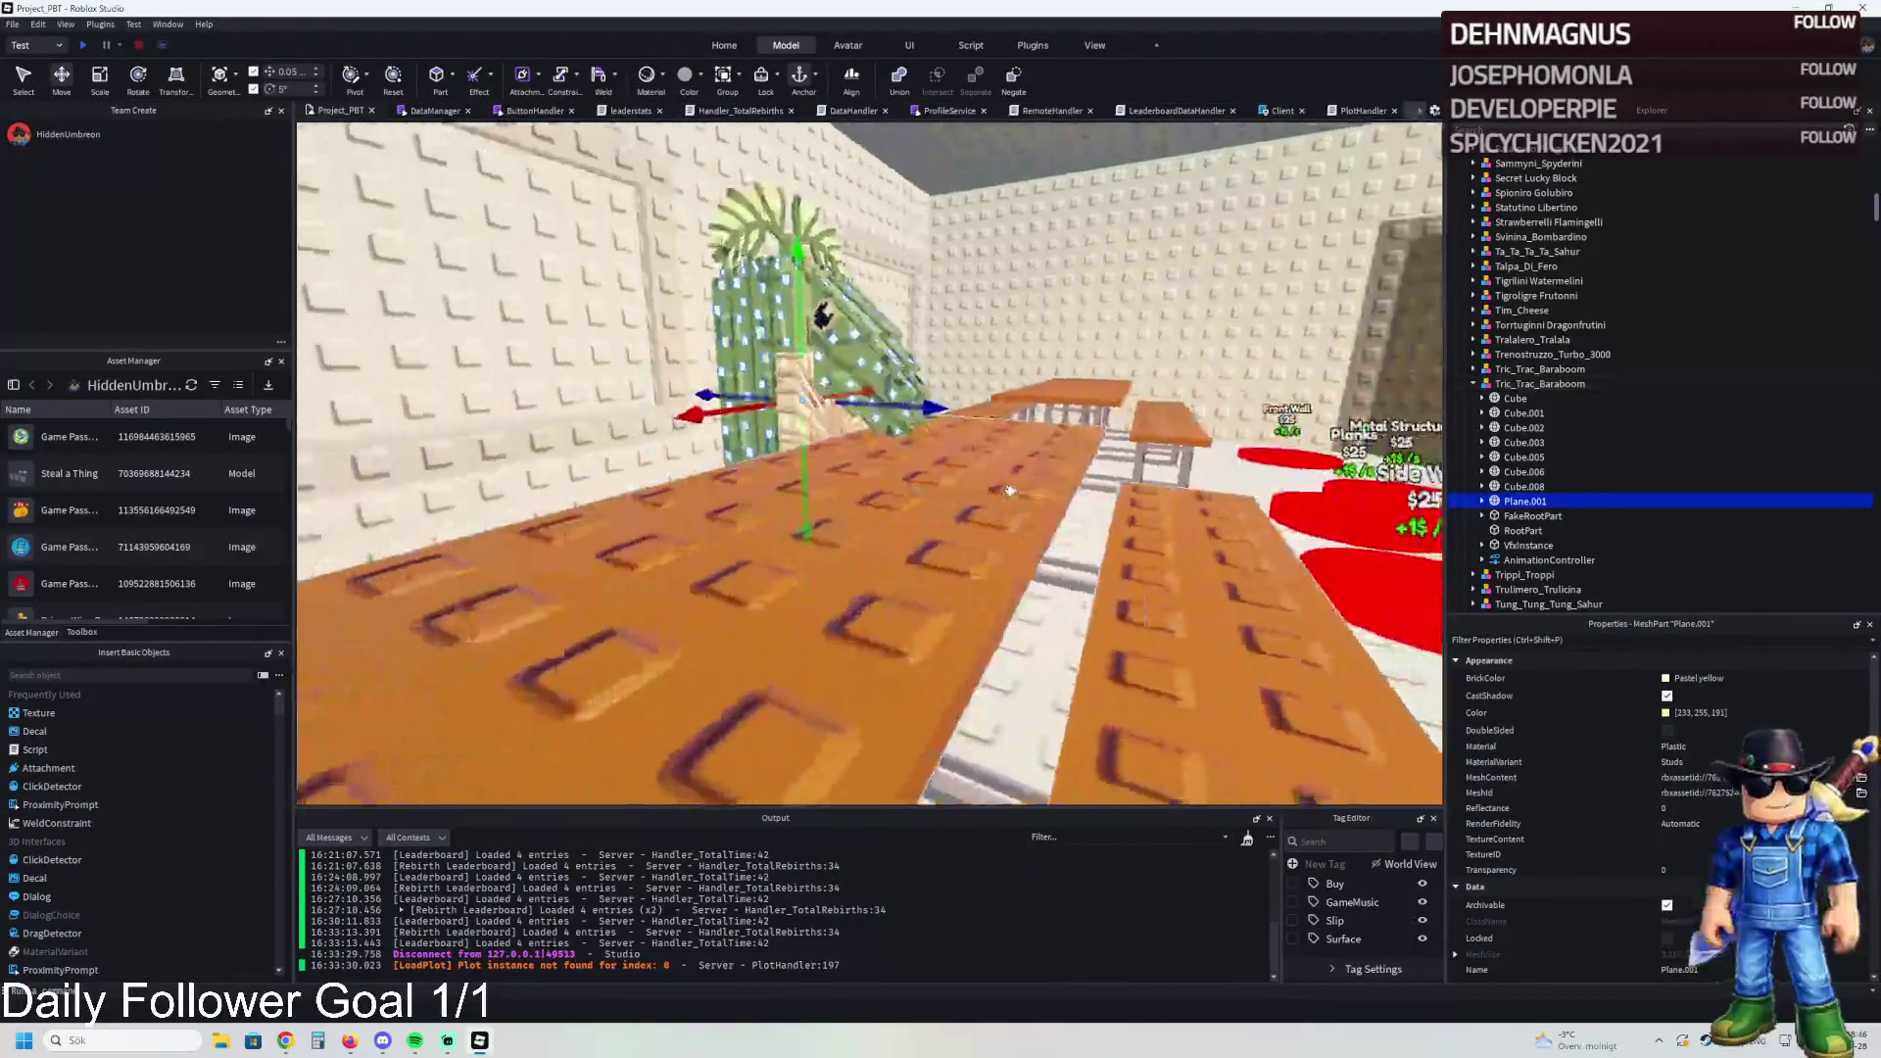
left_click(999, 454)
left_click(999, 457)
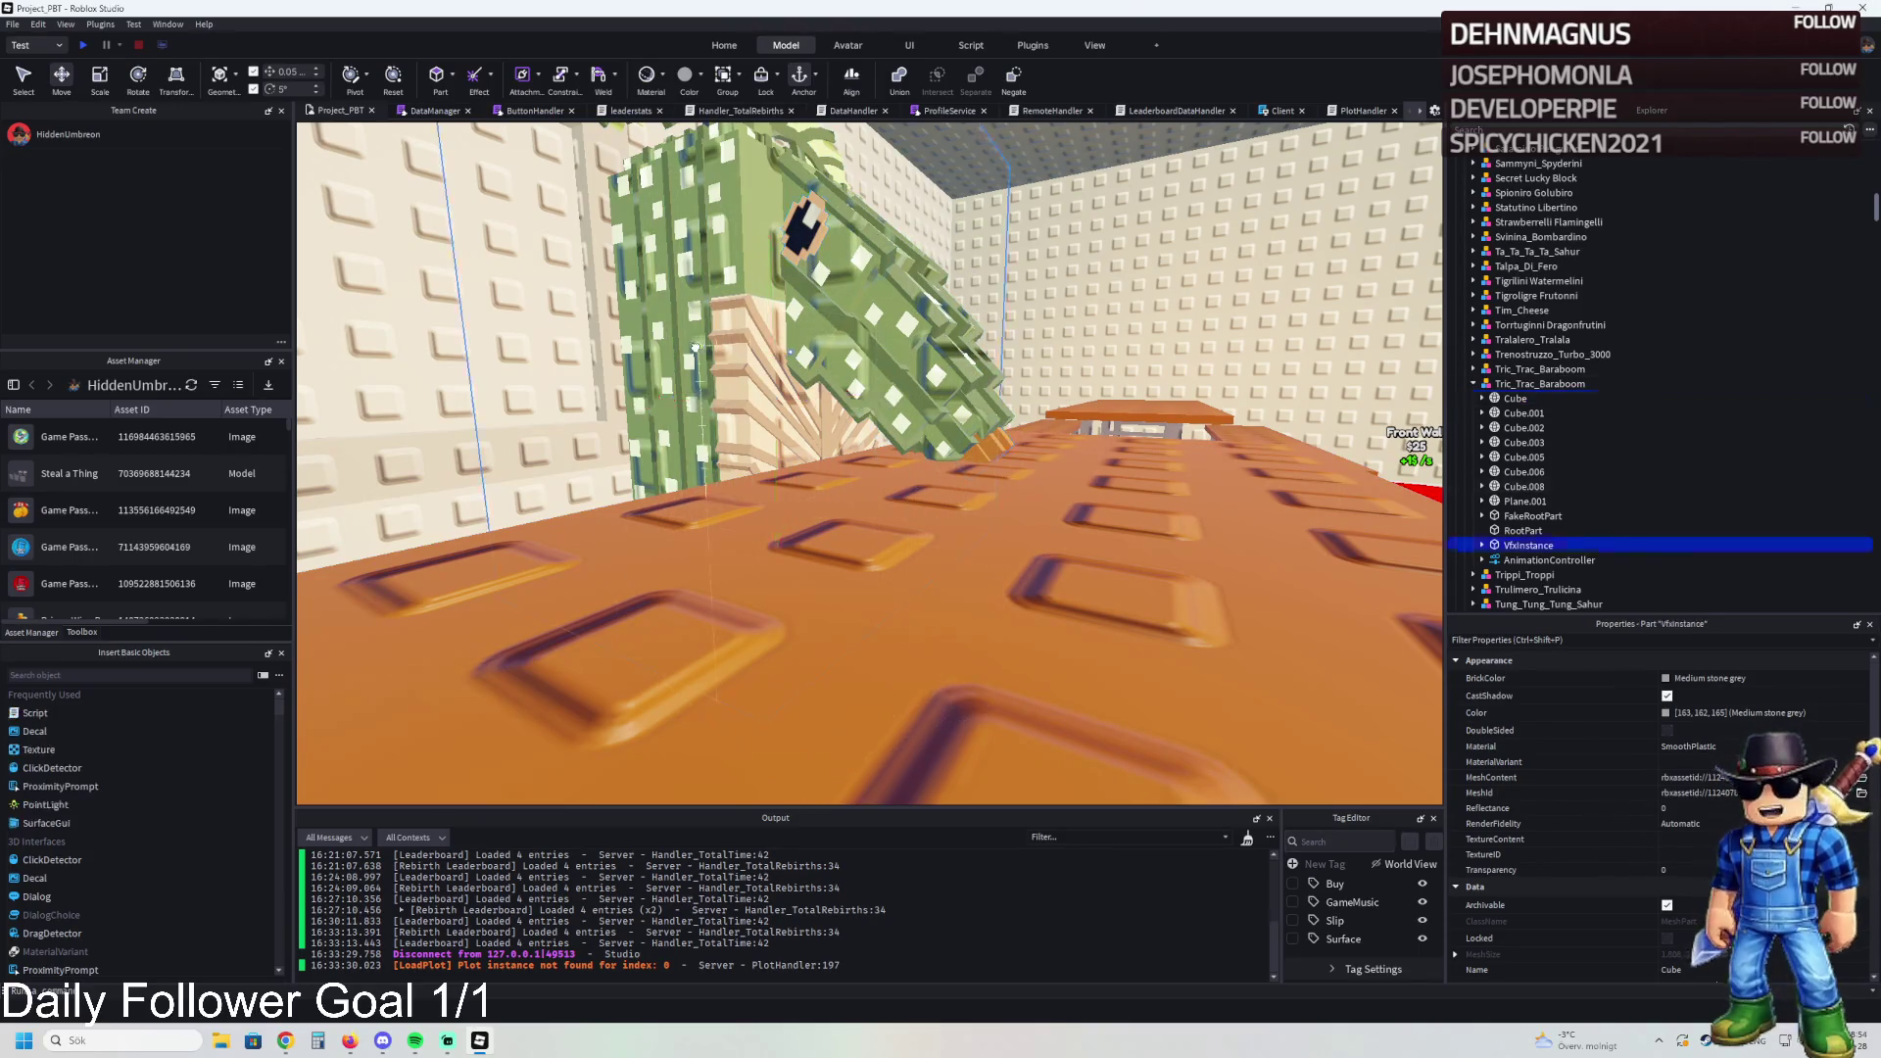
Step: Delete VfxInstance and FakeRootPart from the copied cactus and reselect the whole model
left_click(1526, 546)
key("Delete")
left_click(1528, 515)
key("Delete")
left_click(1539, 383)
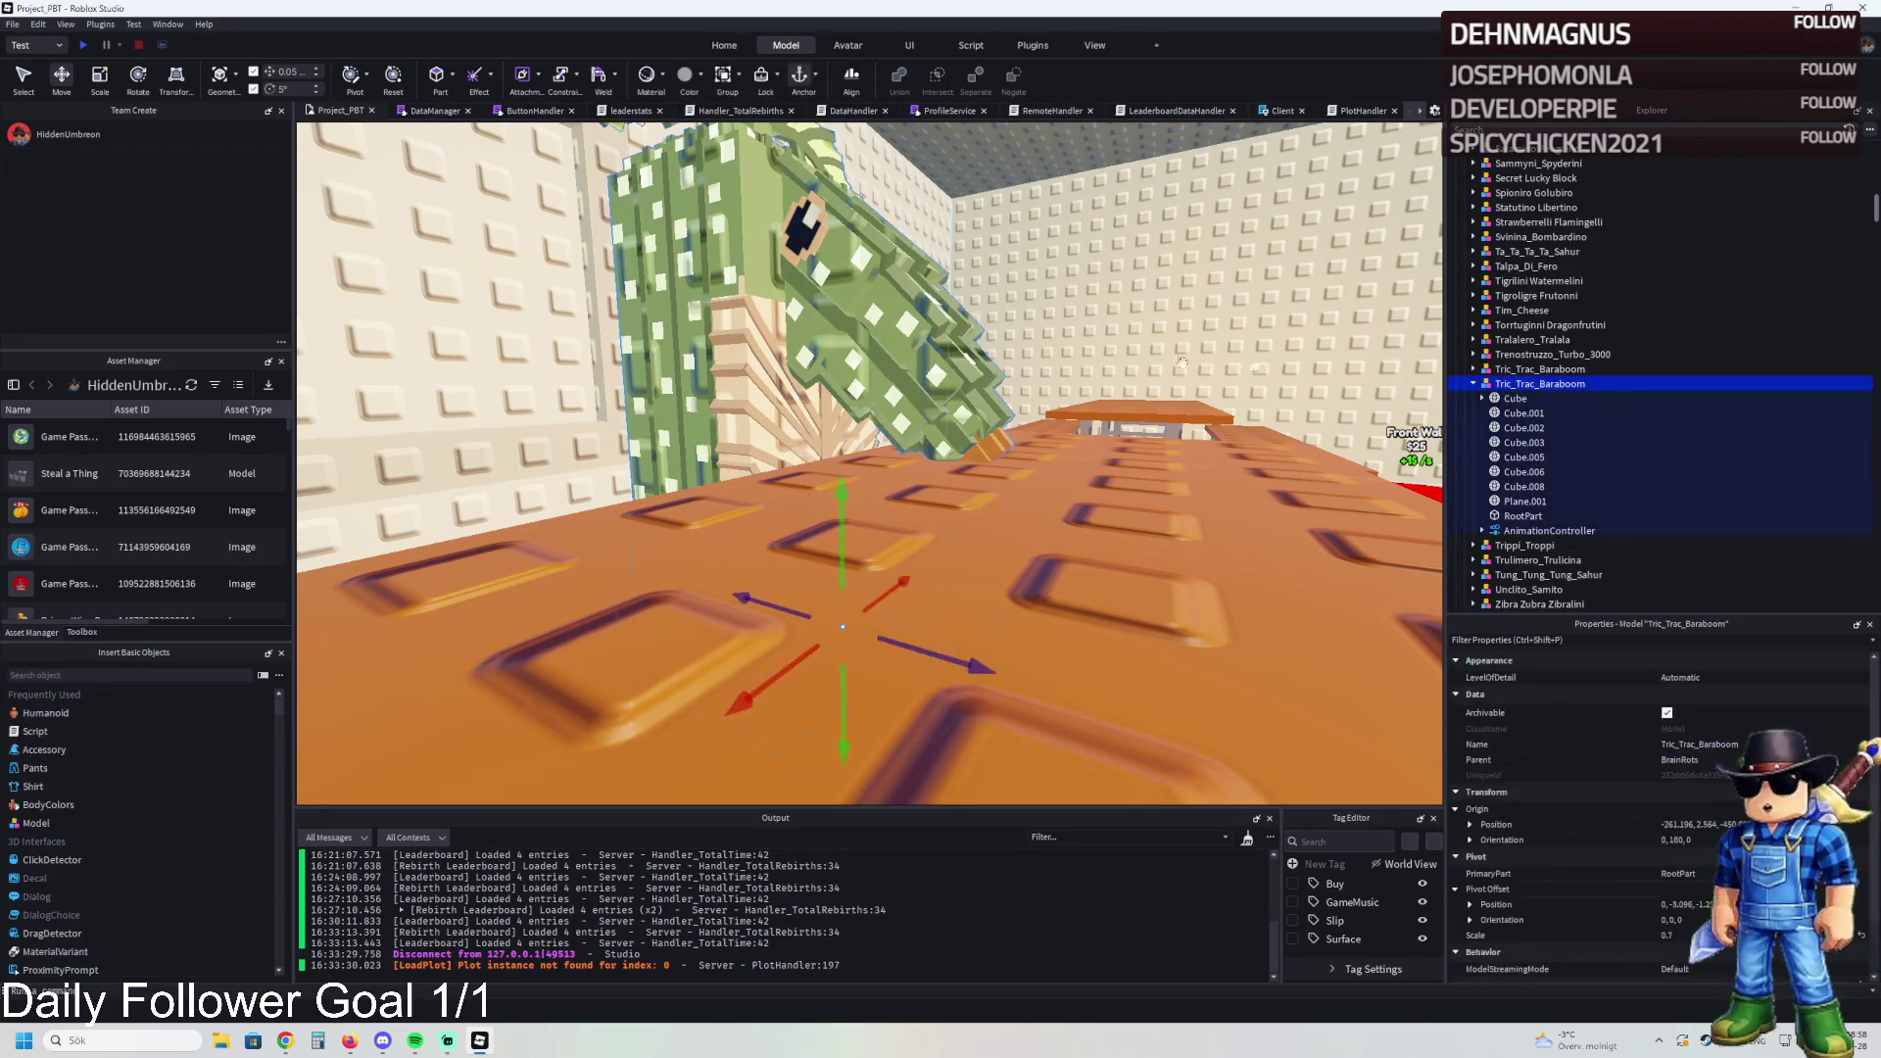
Step: Slide the copied cactus back and sideways along the table to sit at its end
key("f")
scroll(1076, 568, "up", 3)
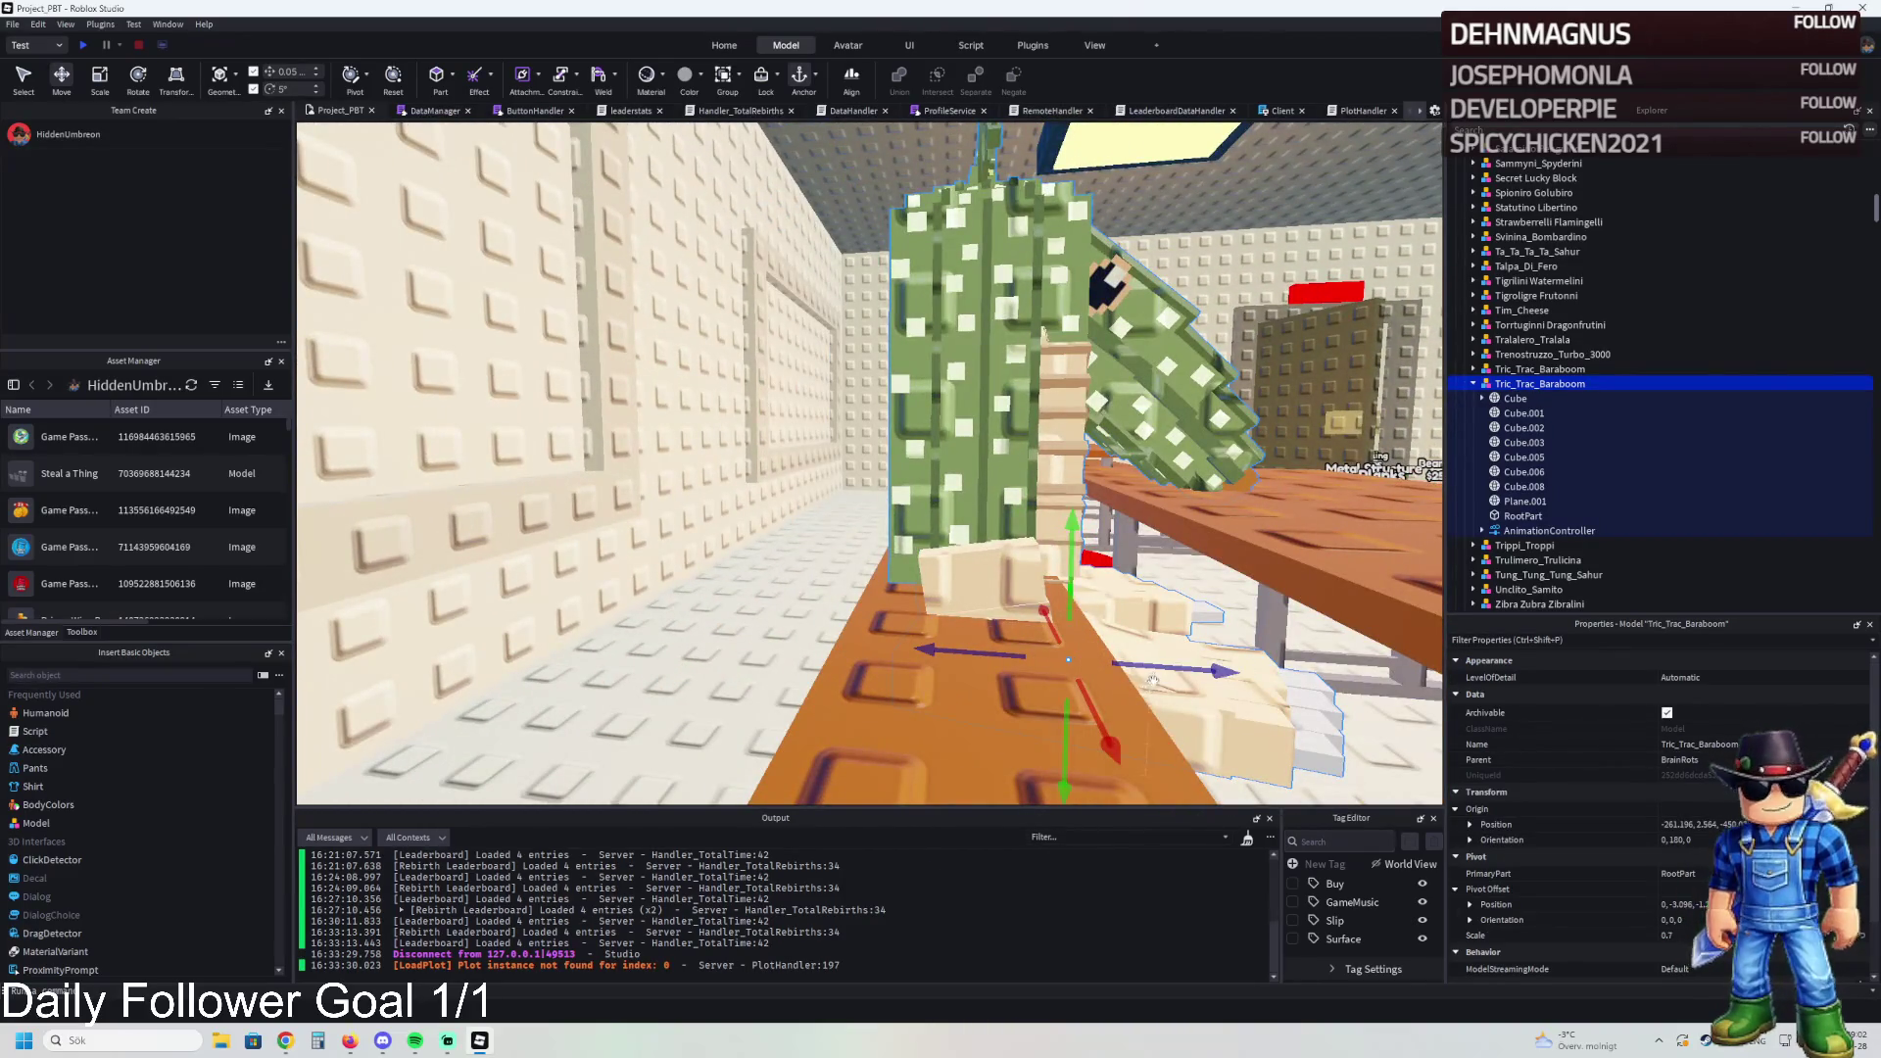
left_click_drag(1152, 683, 1138, 667)
key("w")
key("w")
key("w")
key("q")
key("q")
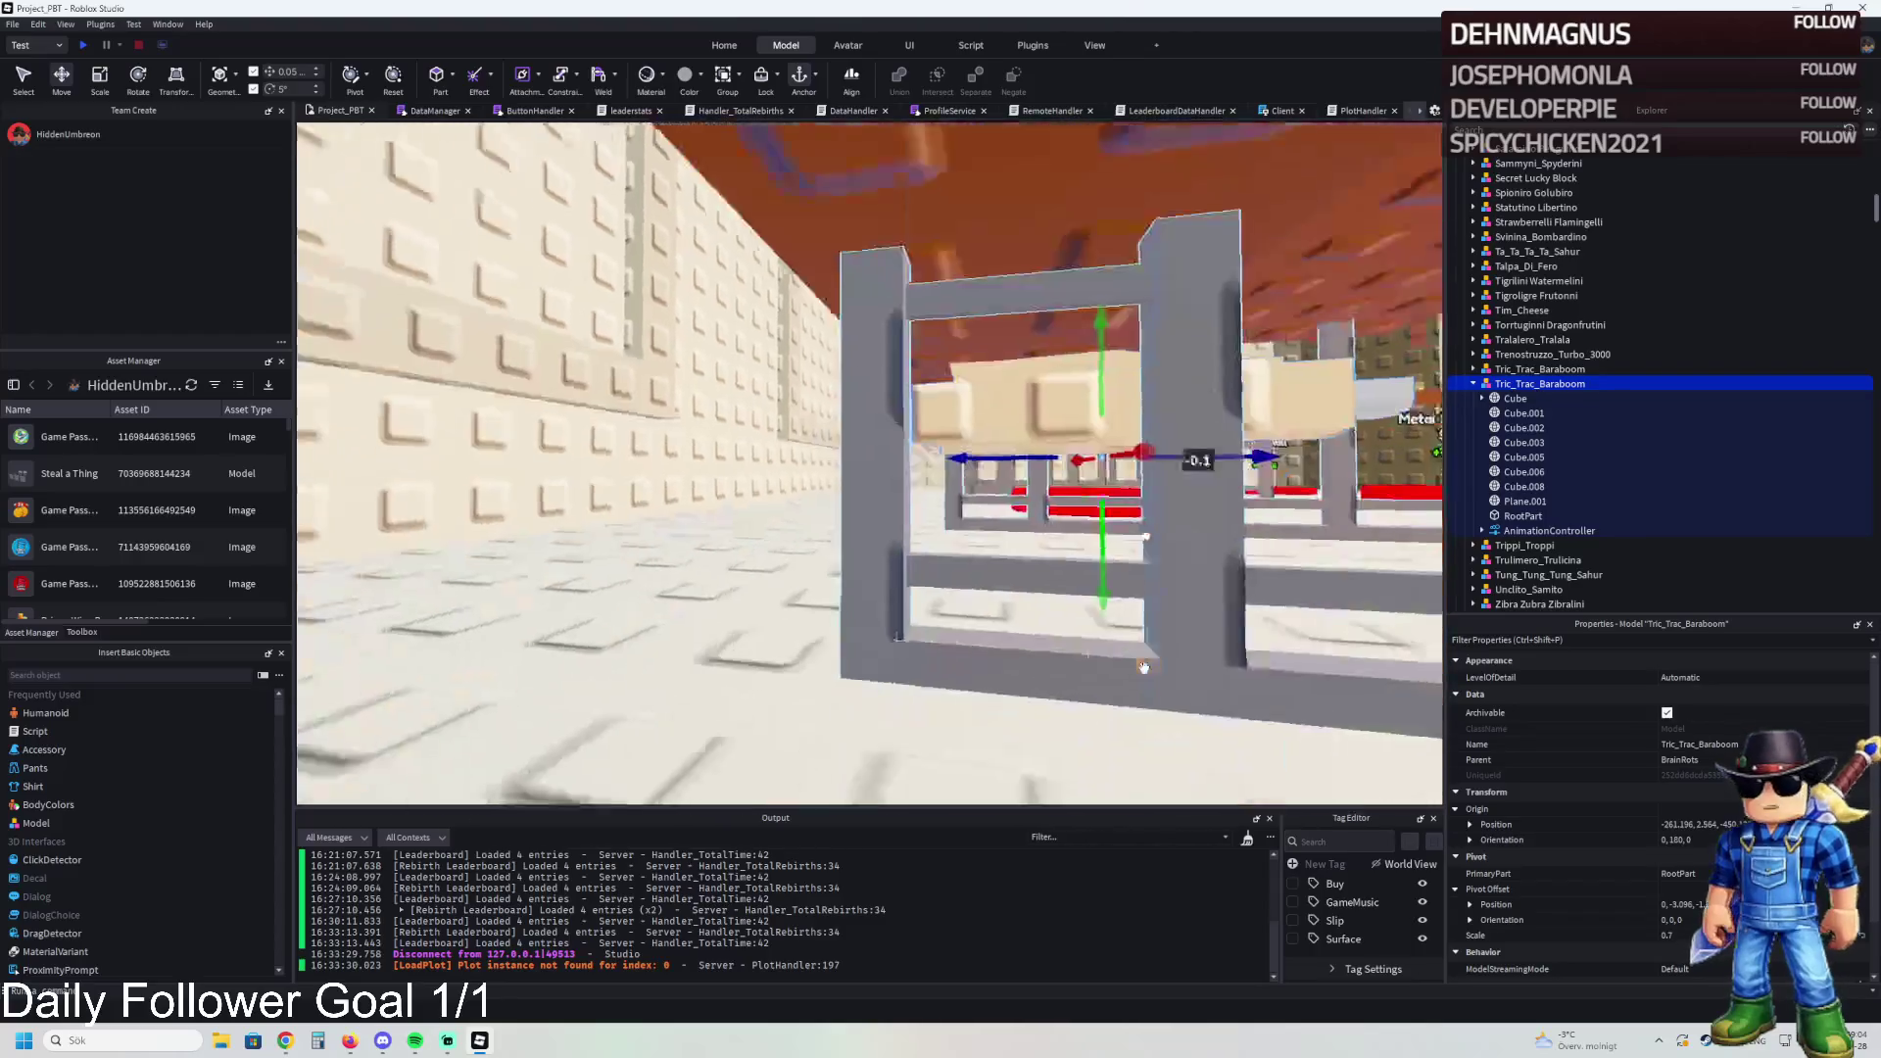
key("e")
key("e")
key("e")
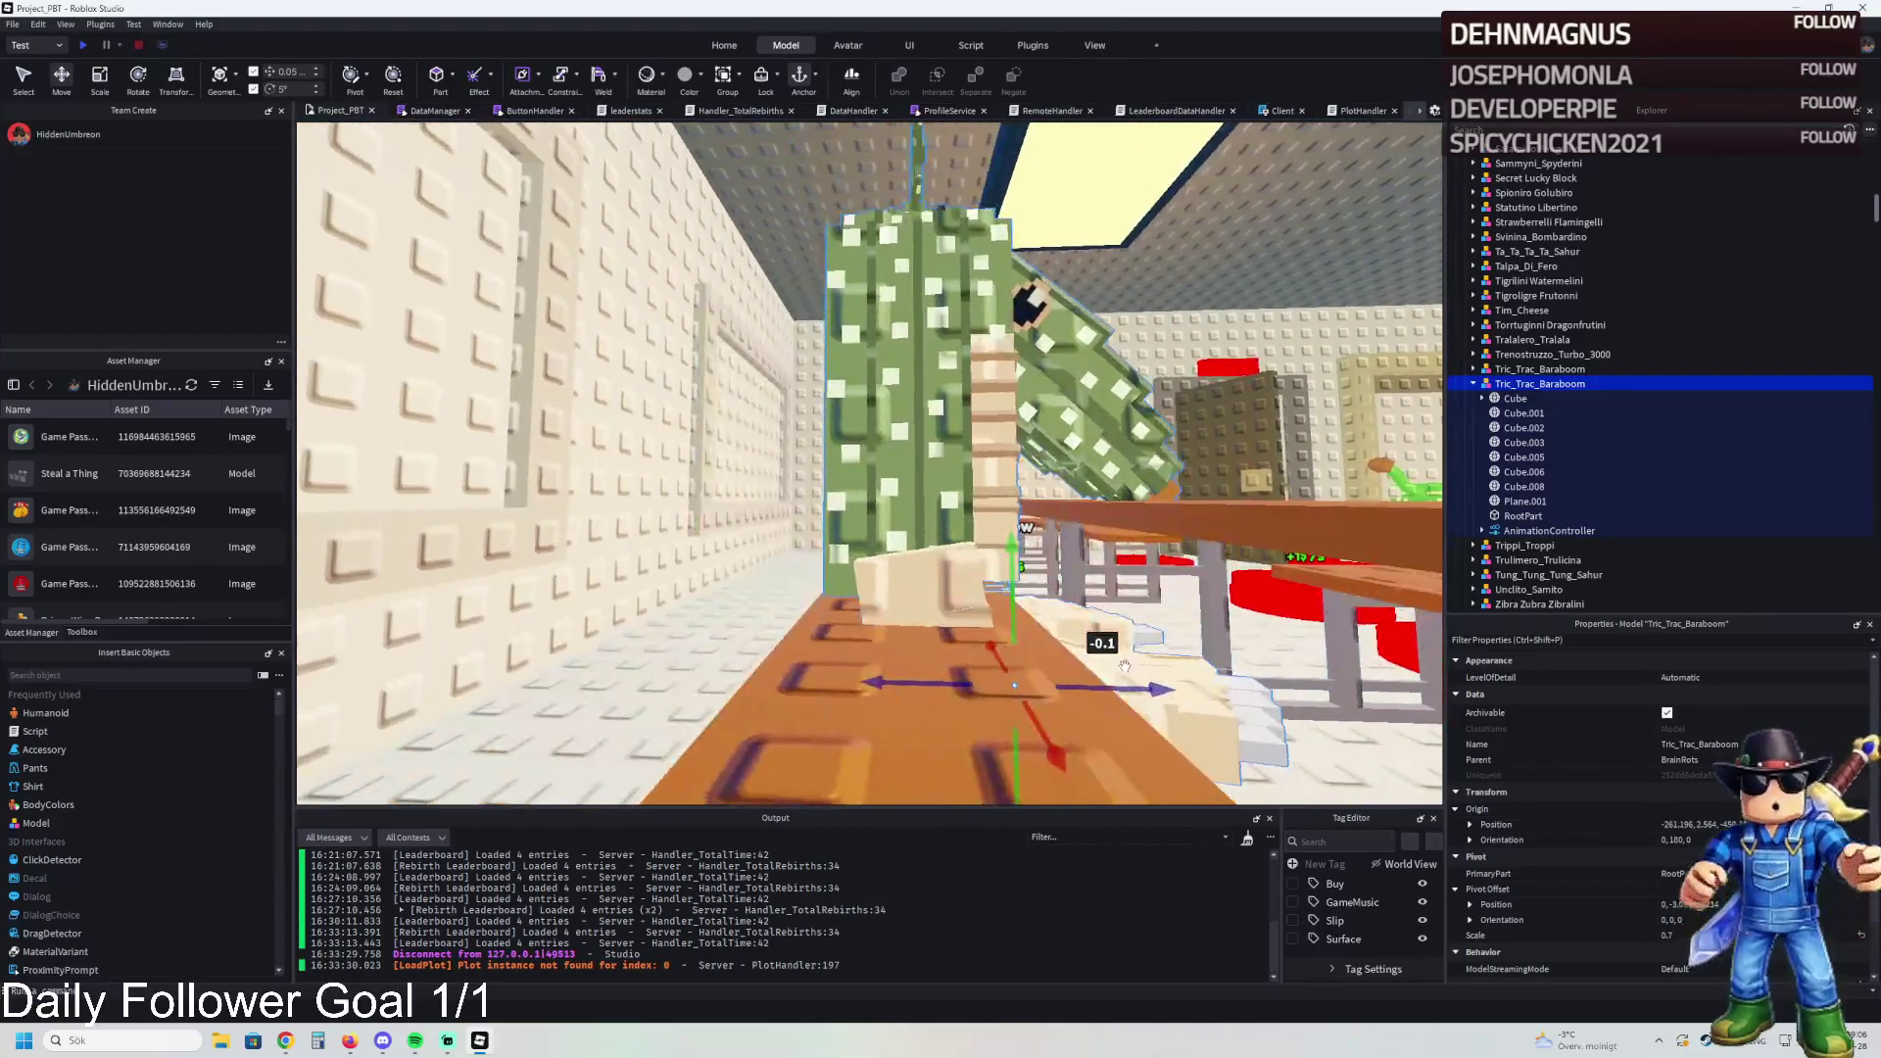
mouse_move(1120, 687)
left_mouse_down()
mouse_move(1239, 702)
mouse_move(1203, 712)
left_mouse_up()
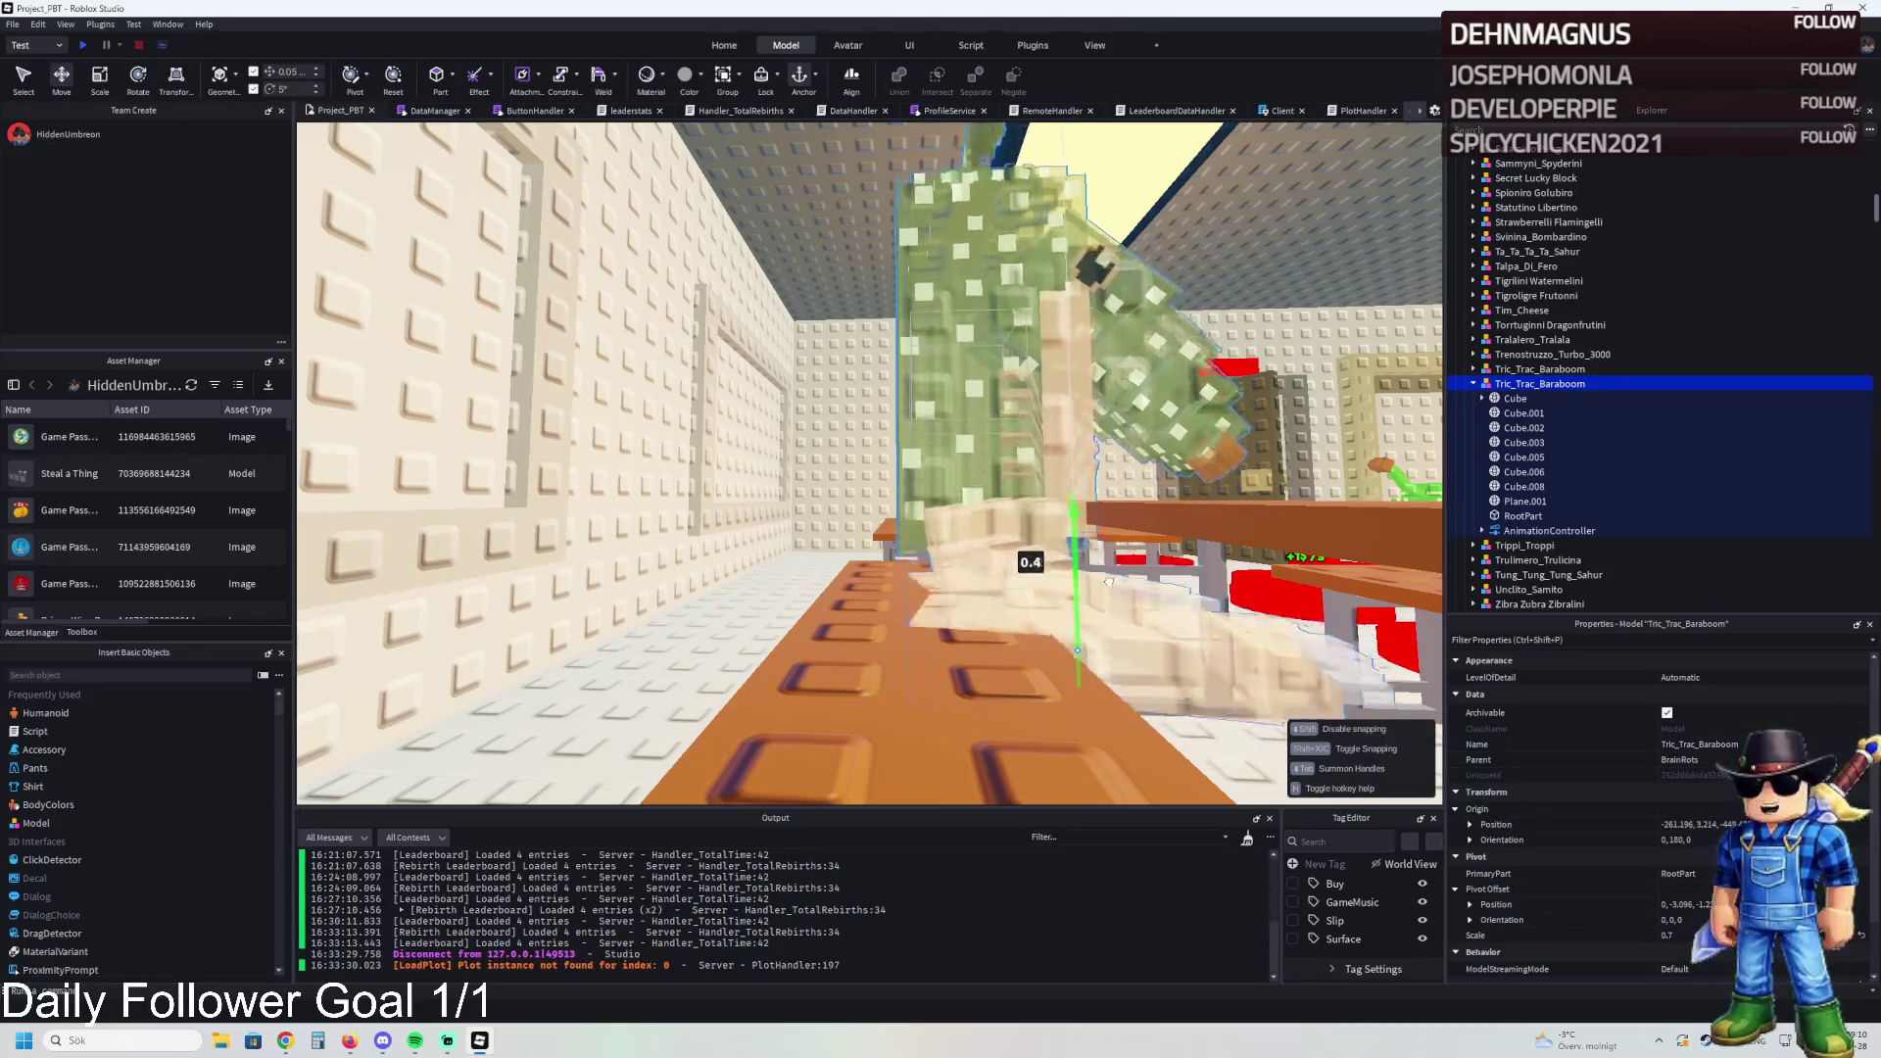
key("w")
key("q")
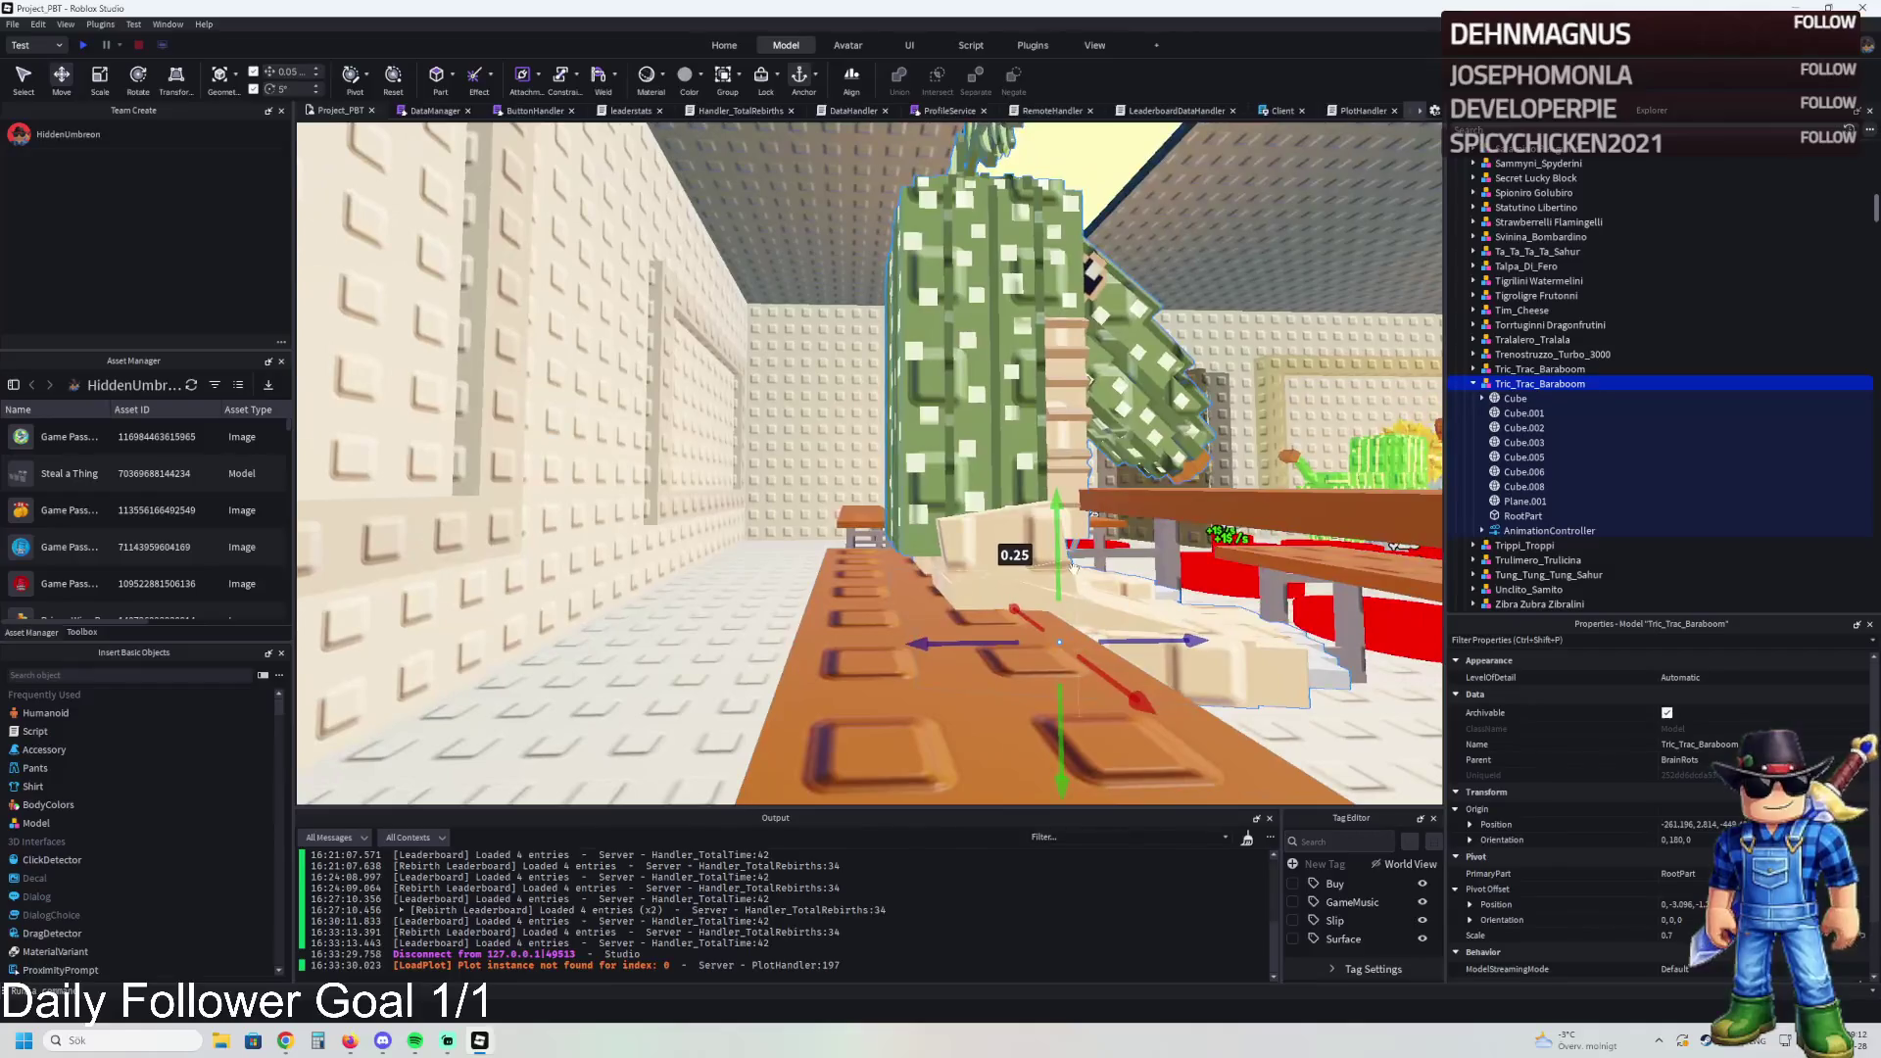
key("w")
key("d")
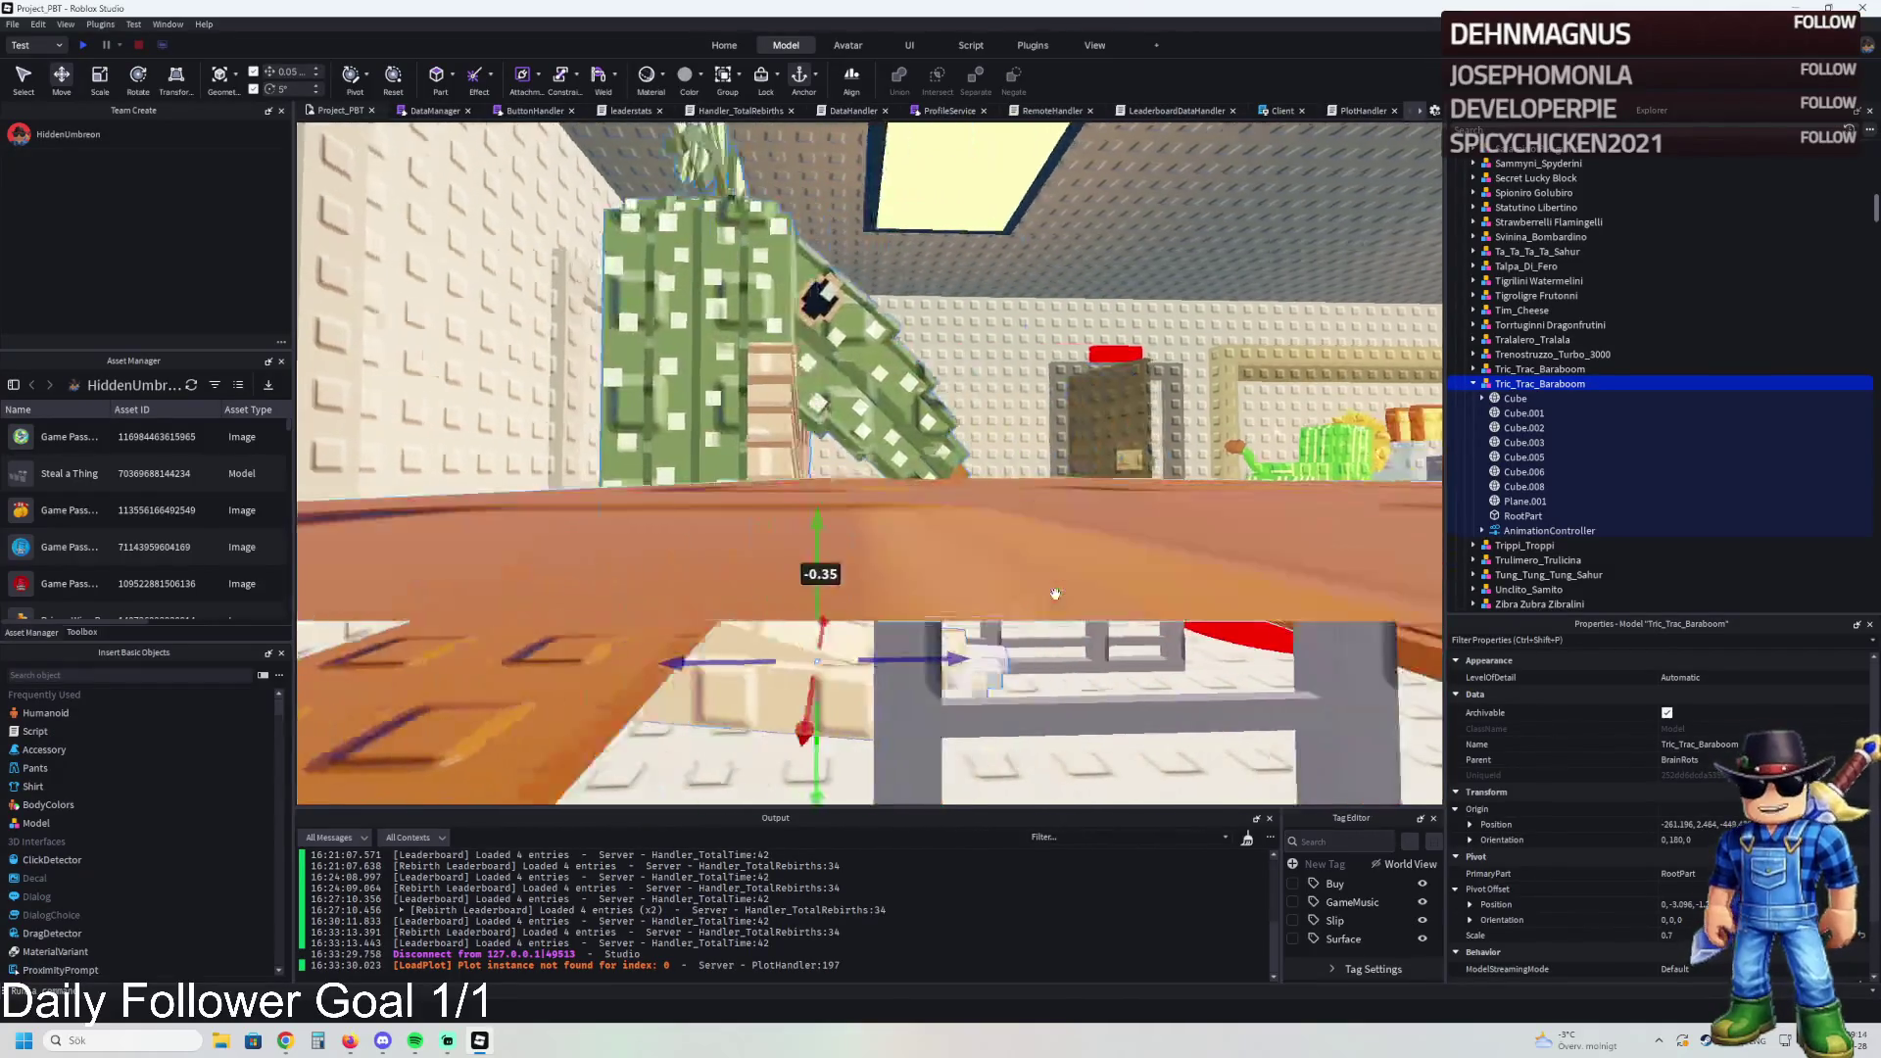
key("a")
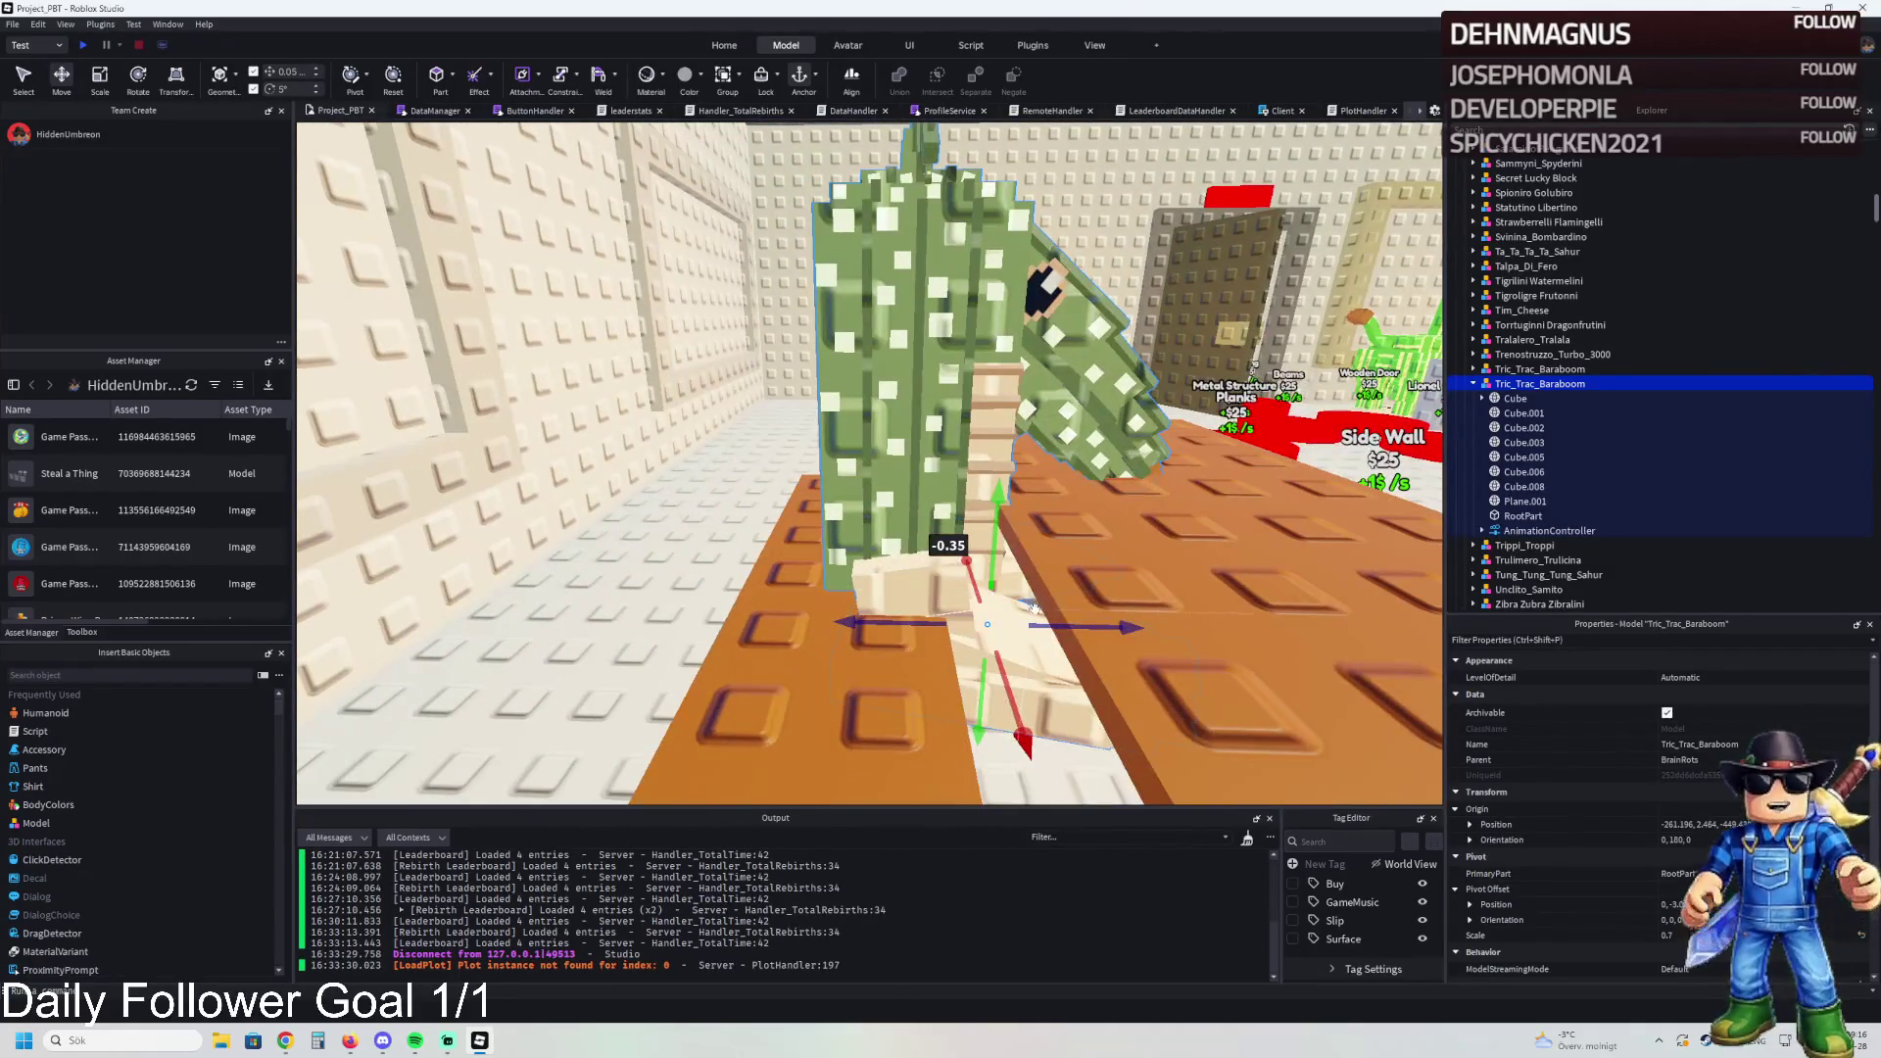
Step: Tilt the cactus 5 degrees to orientation 5,180,0 and raise it 0.05 studs
left_click_drag(1023, 538, 1053, 614)
mouse_move(1000, 537)
left_mouse_down()
mouse_move(995, 517)
mouse_move(1040, 559)
left_mouse_up()
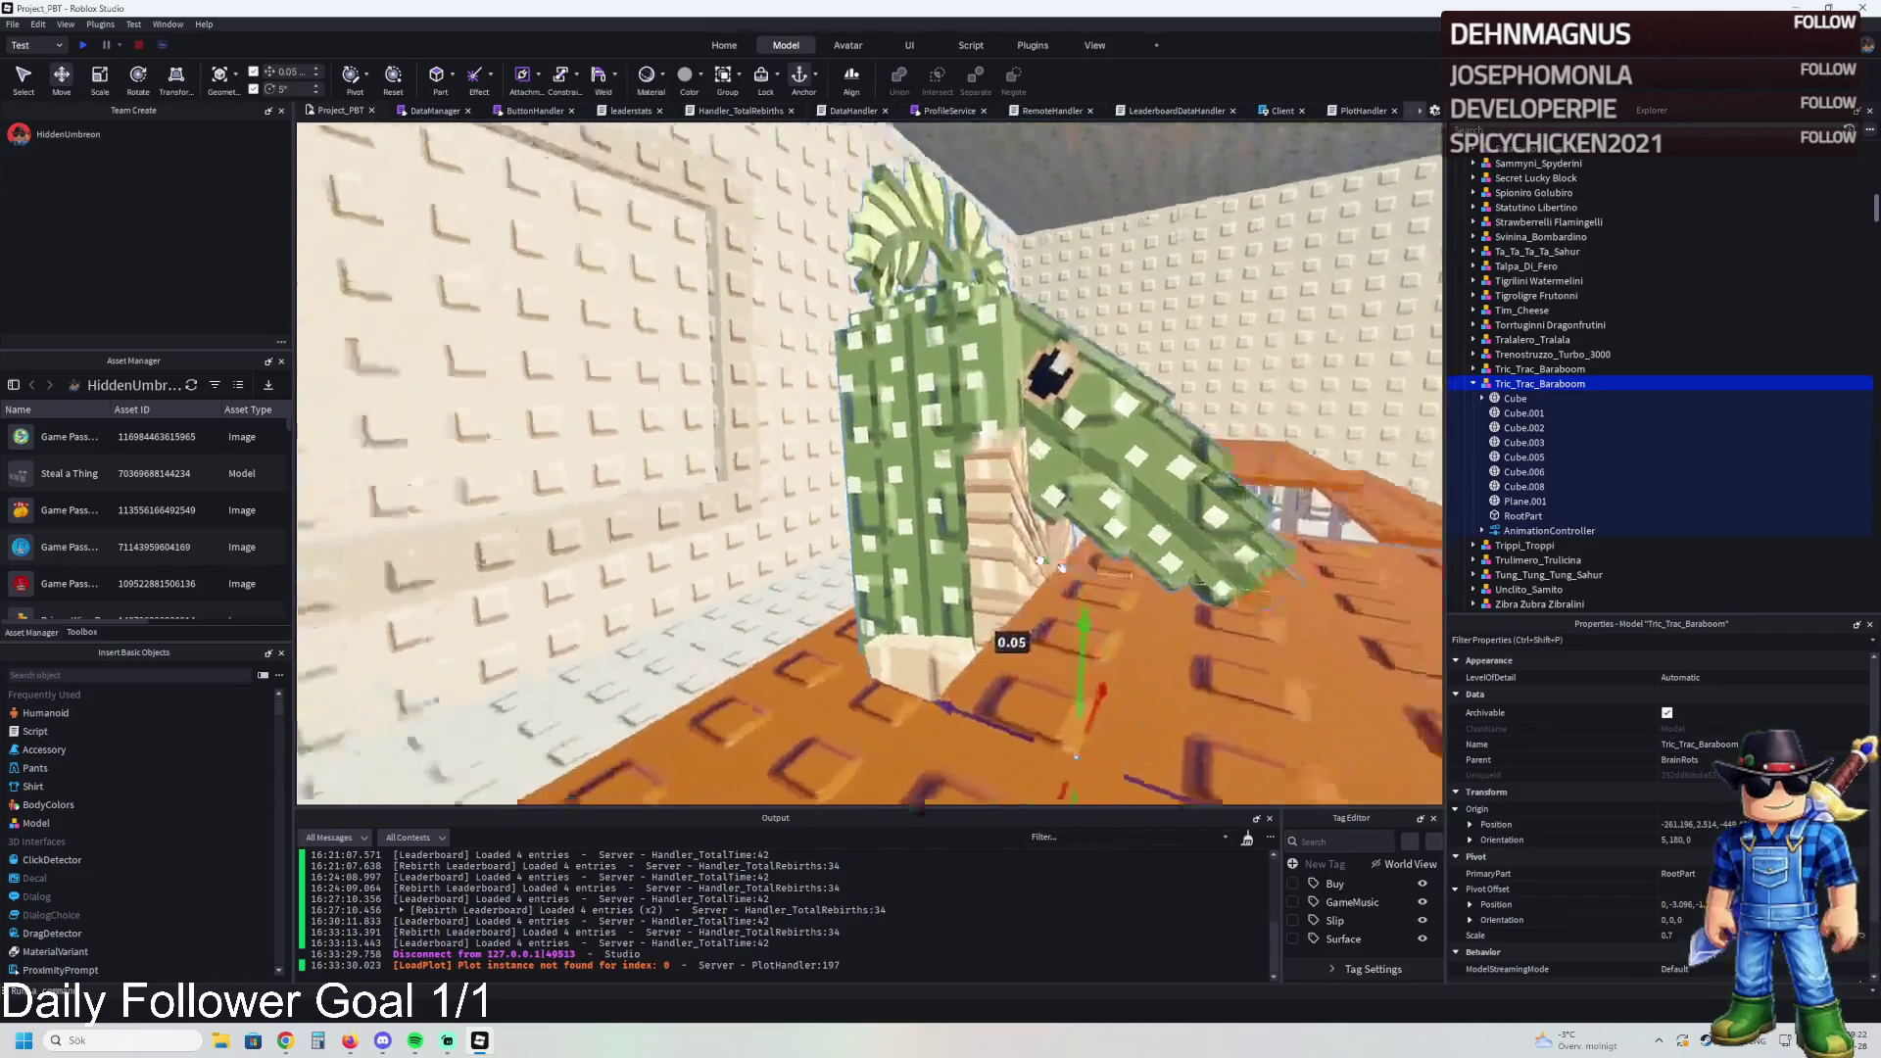
left_click(881, 676)
scroll(950, 620, "up", 3)
left_click(946, 545)
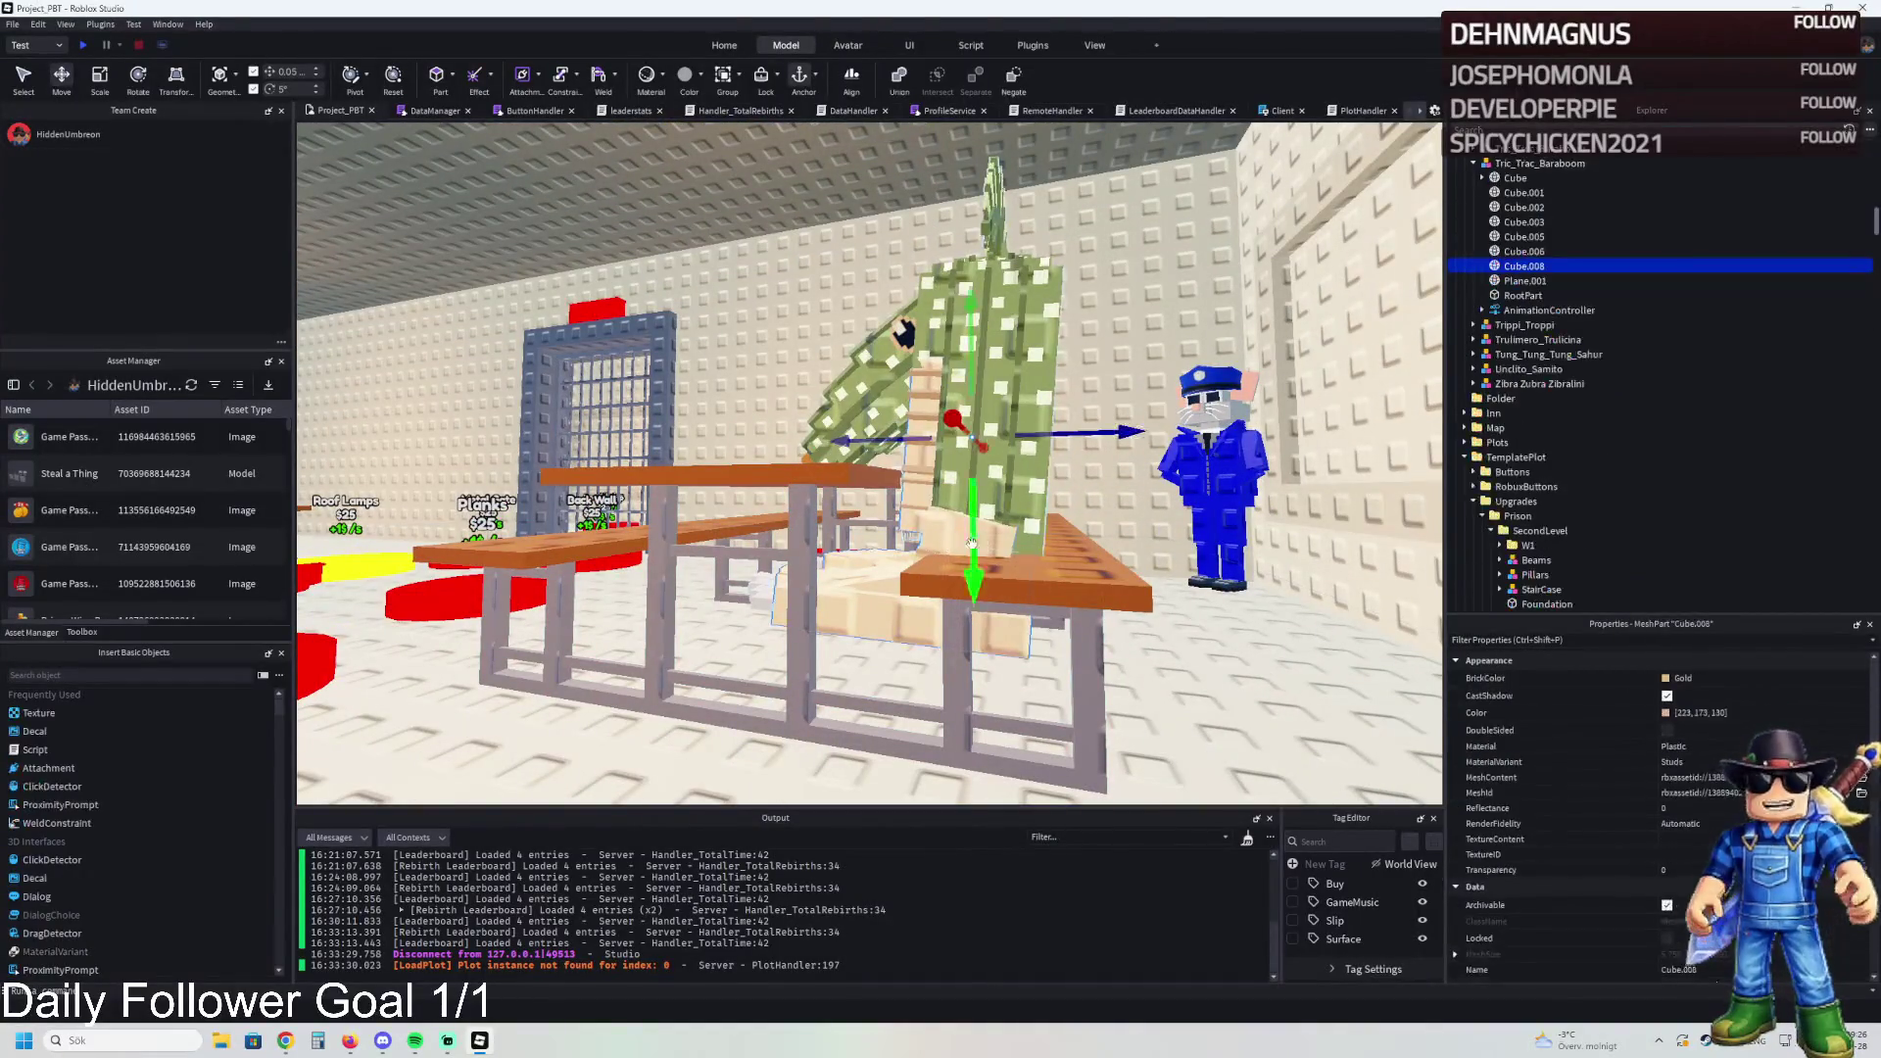
Step: Shift the cactus's Cube.008 part along the table and rotate it 35 degrees
left_click_drag(1063, 434, 1081, 401)
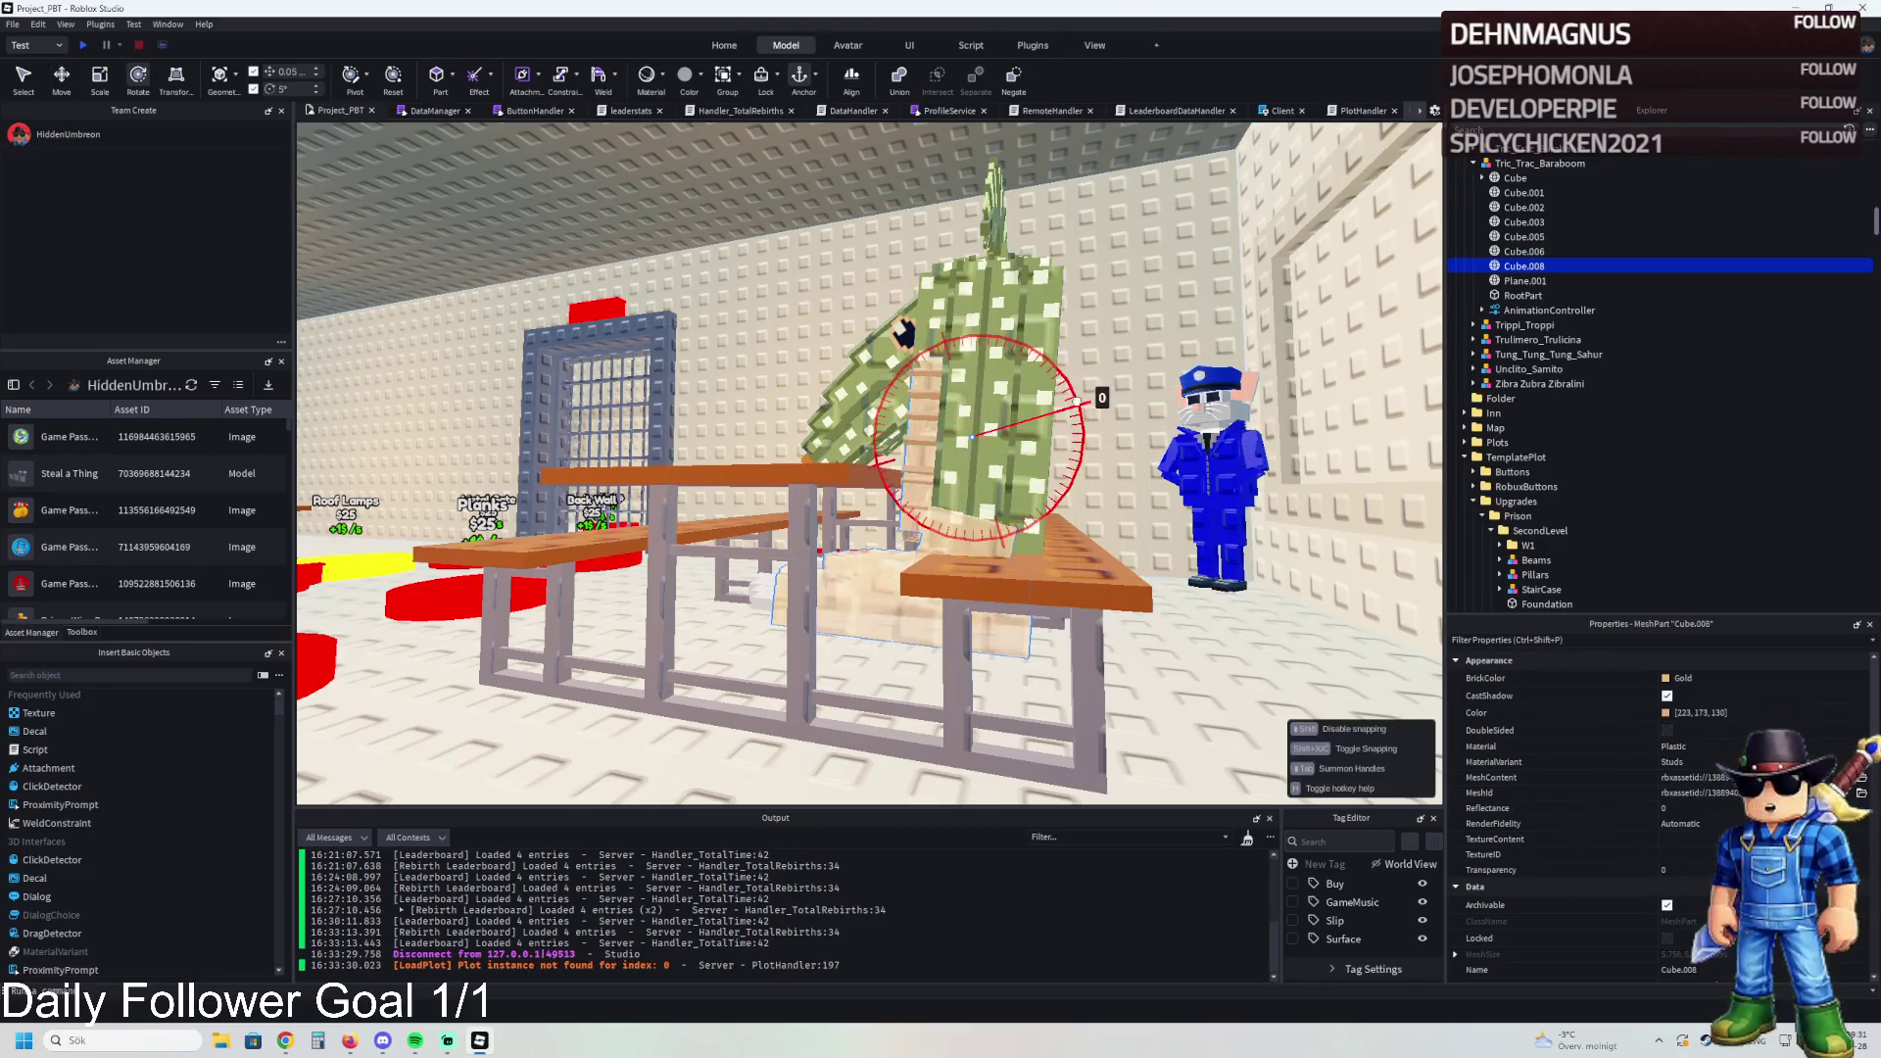
left_click_drag(1123, 474, 1125, 474)
left_click(1135, 497)
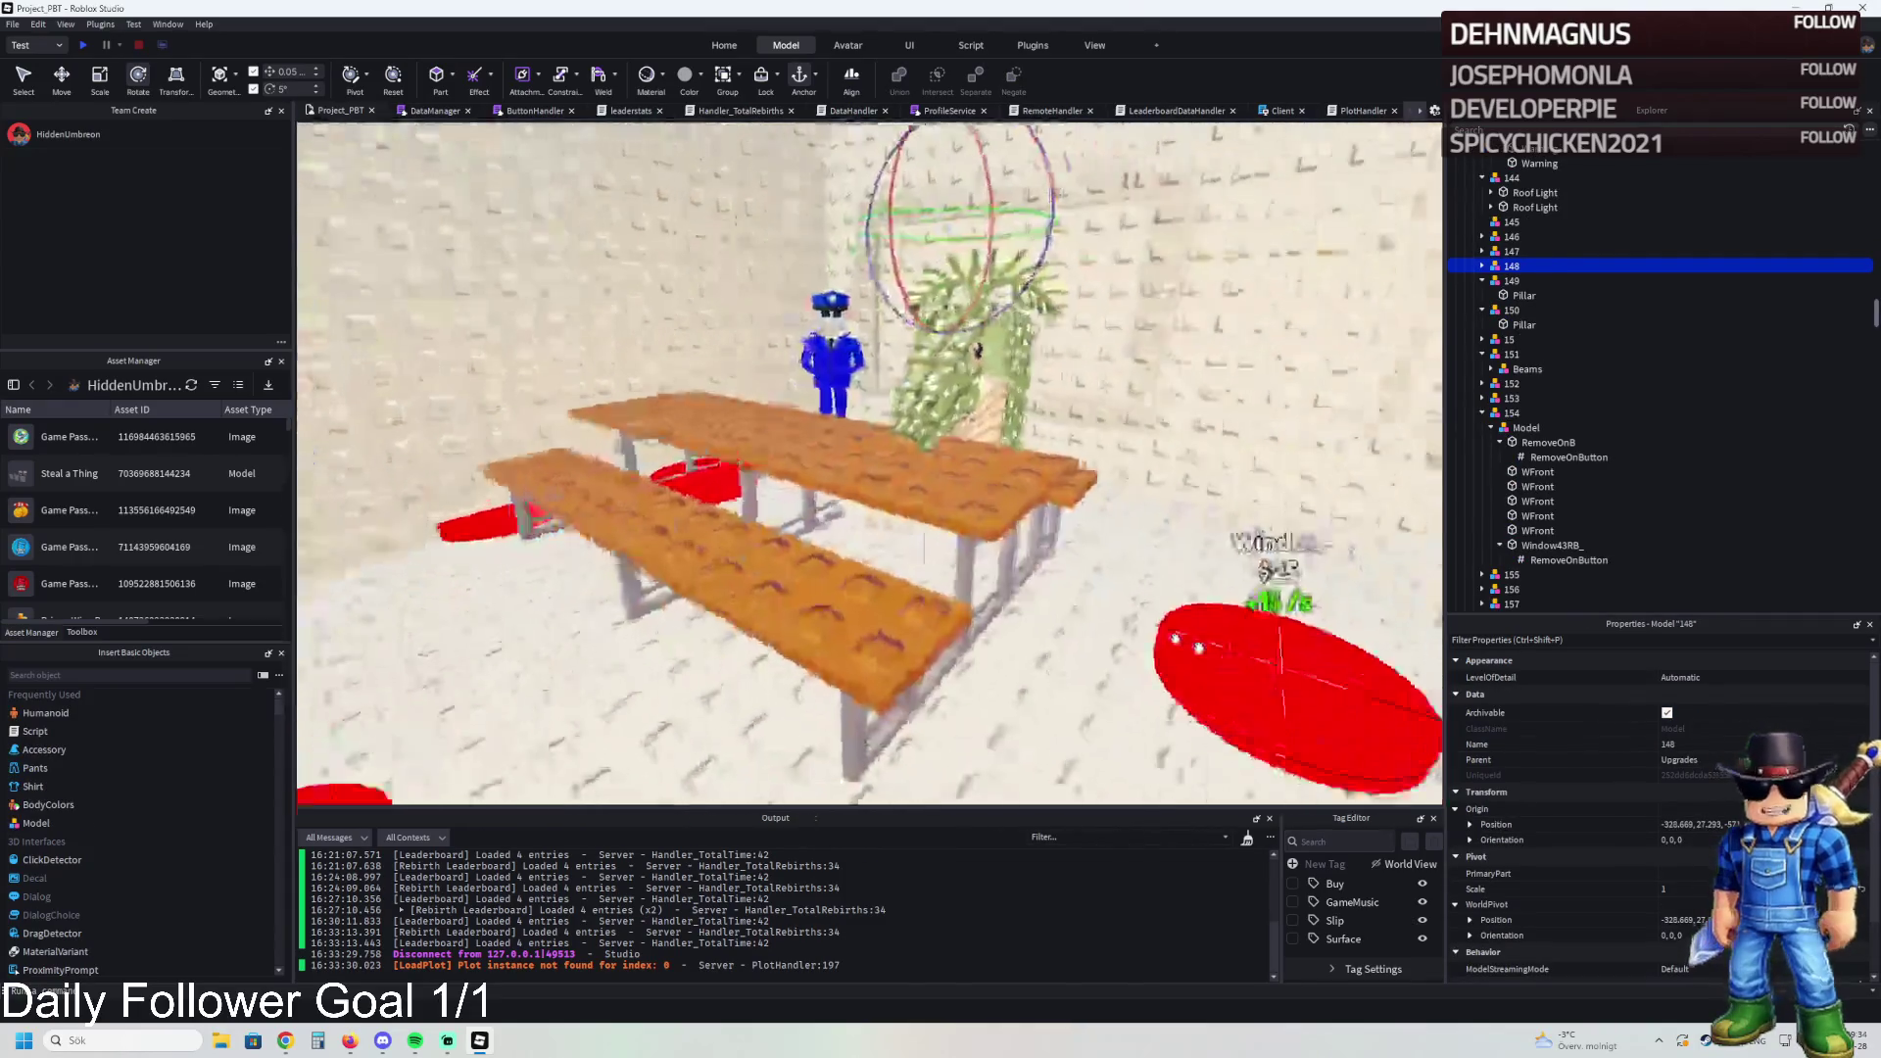
Step: Slide the cactus along the table, then duplicate it and move the copy to the neighbouring bench
left_click(1006, 572)
key("ctrl+2")
scroll(1022, 672, "down", 5)
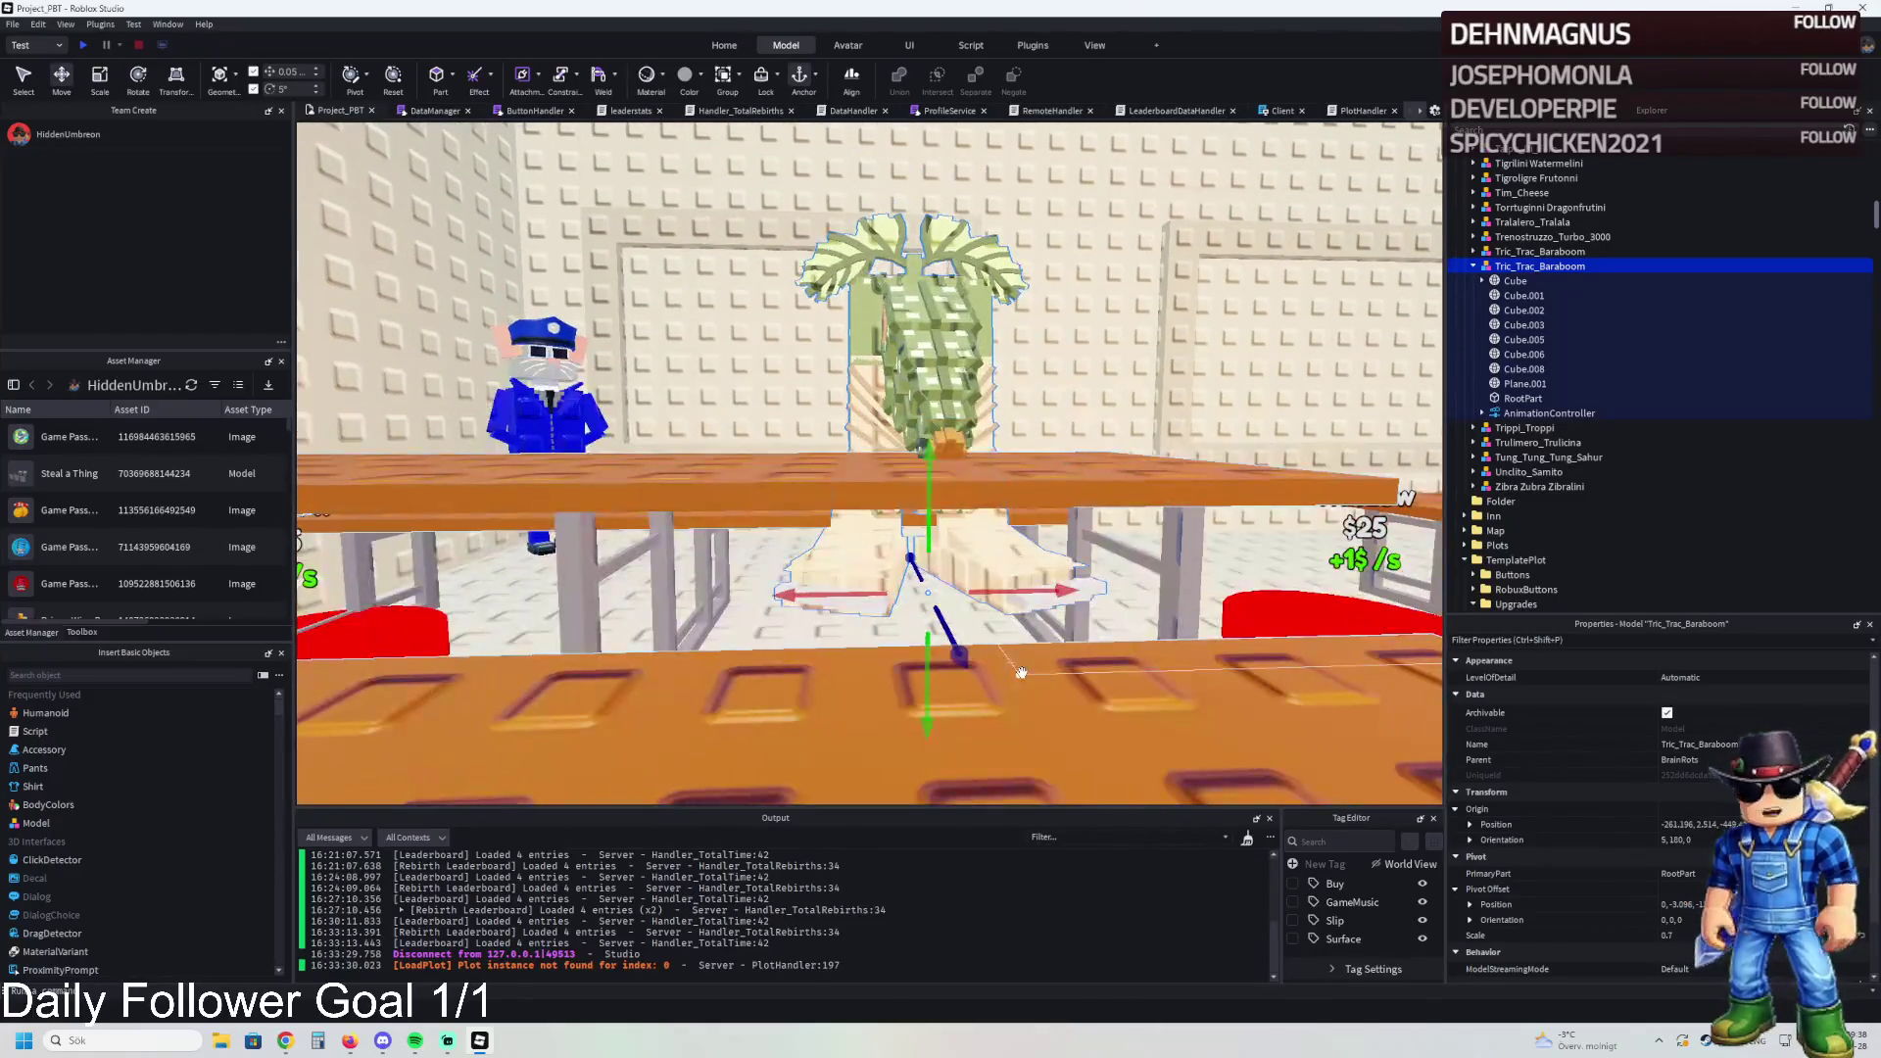
mouse_move(816, 594)
left_mouse_down()
mouse_move(548, 566)
mouse_move(574, 572)
left_mouse_up()
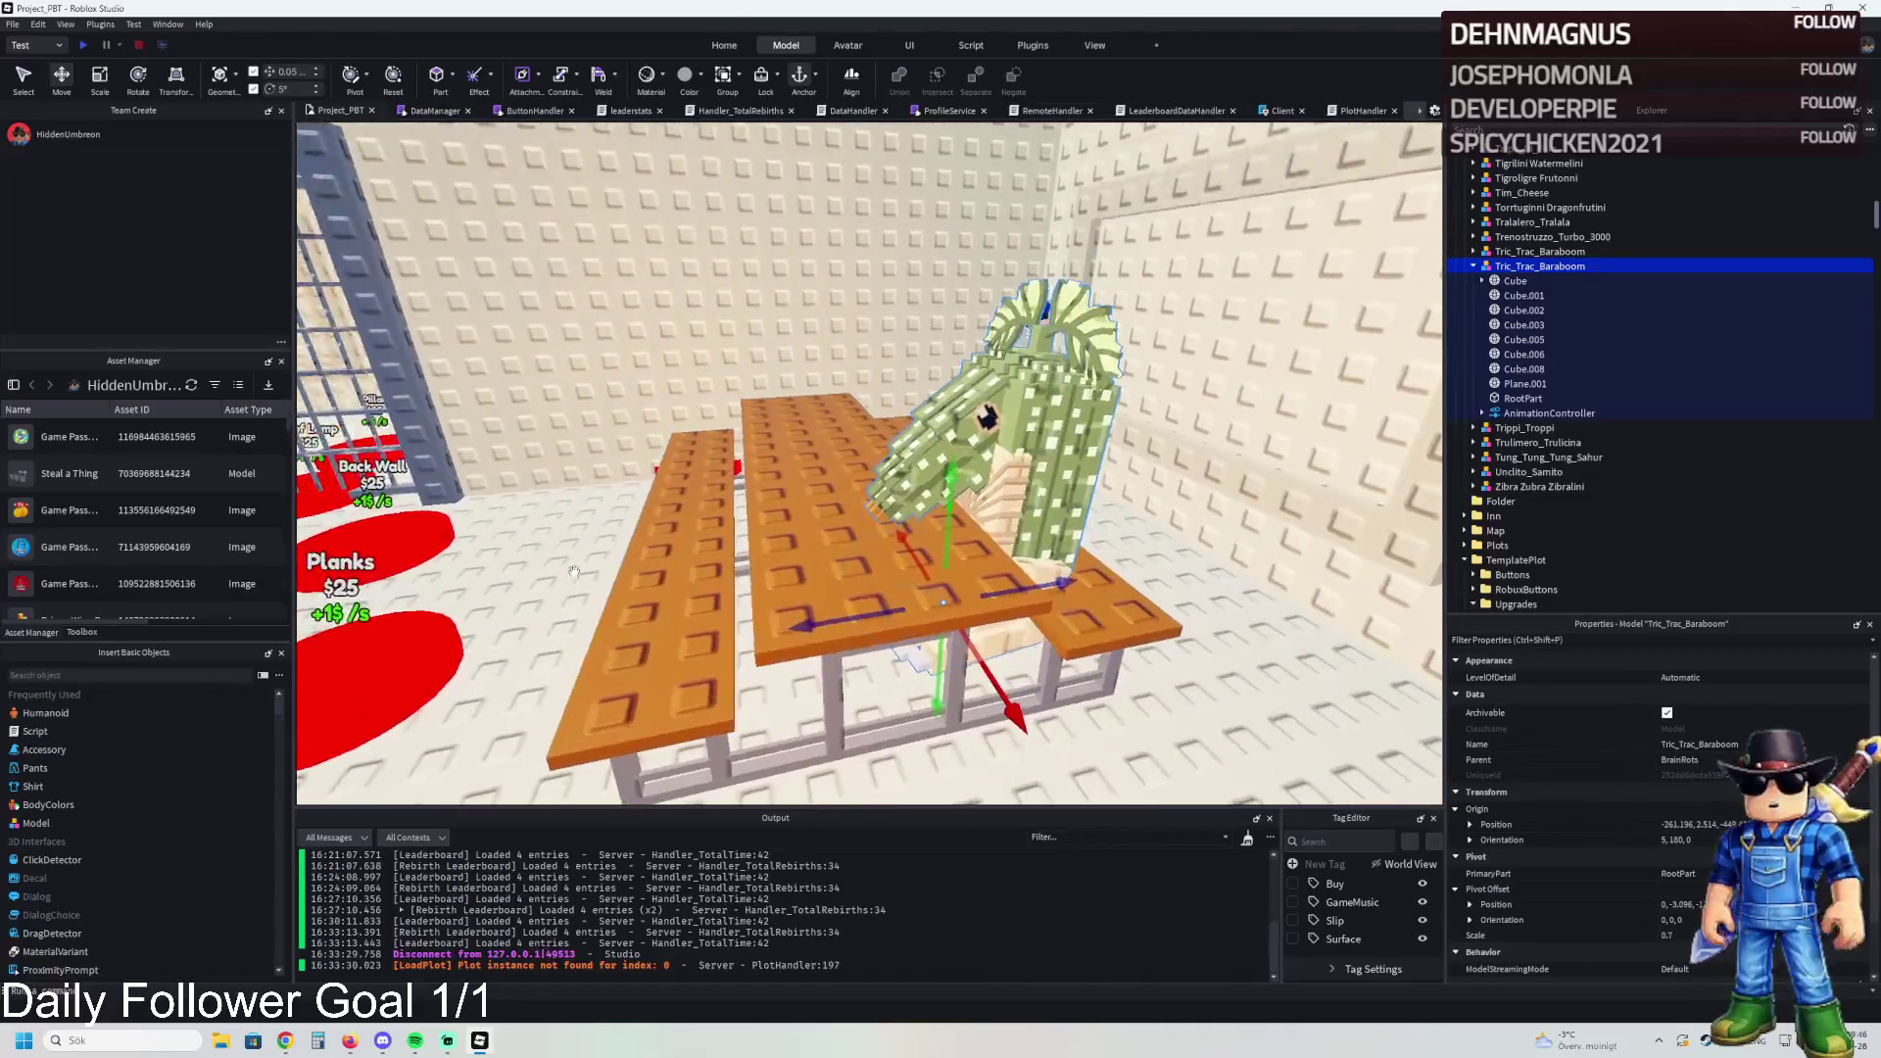
key("ctrl+d")
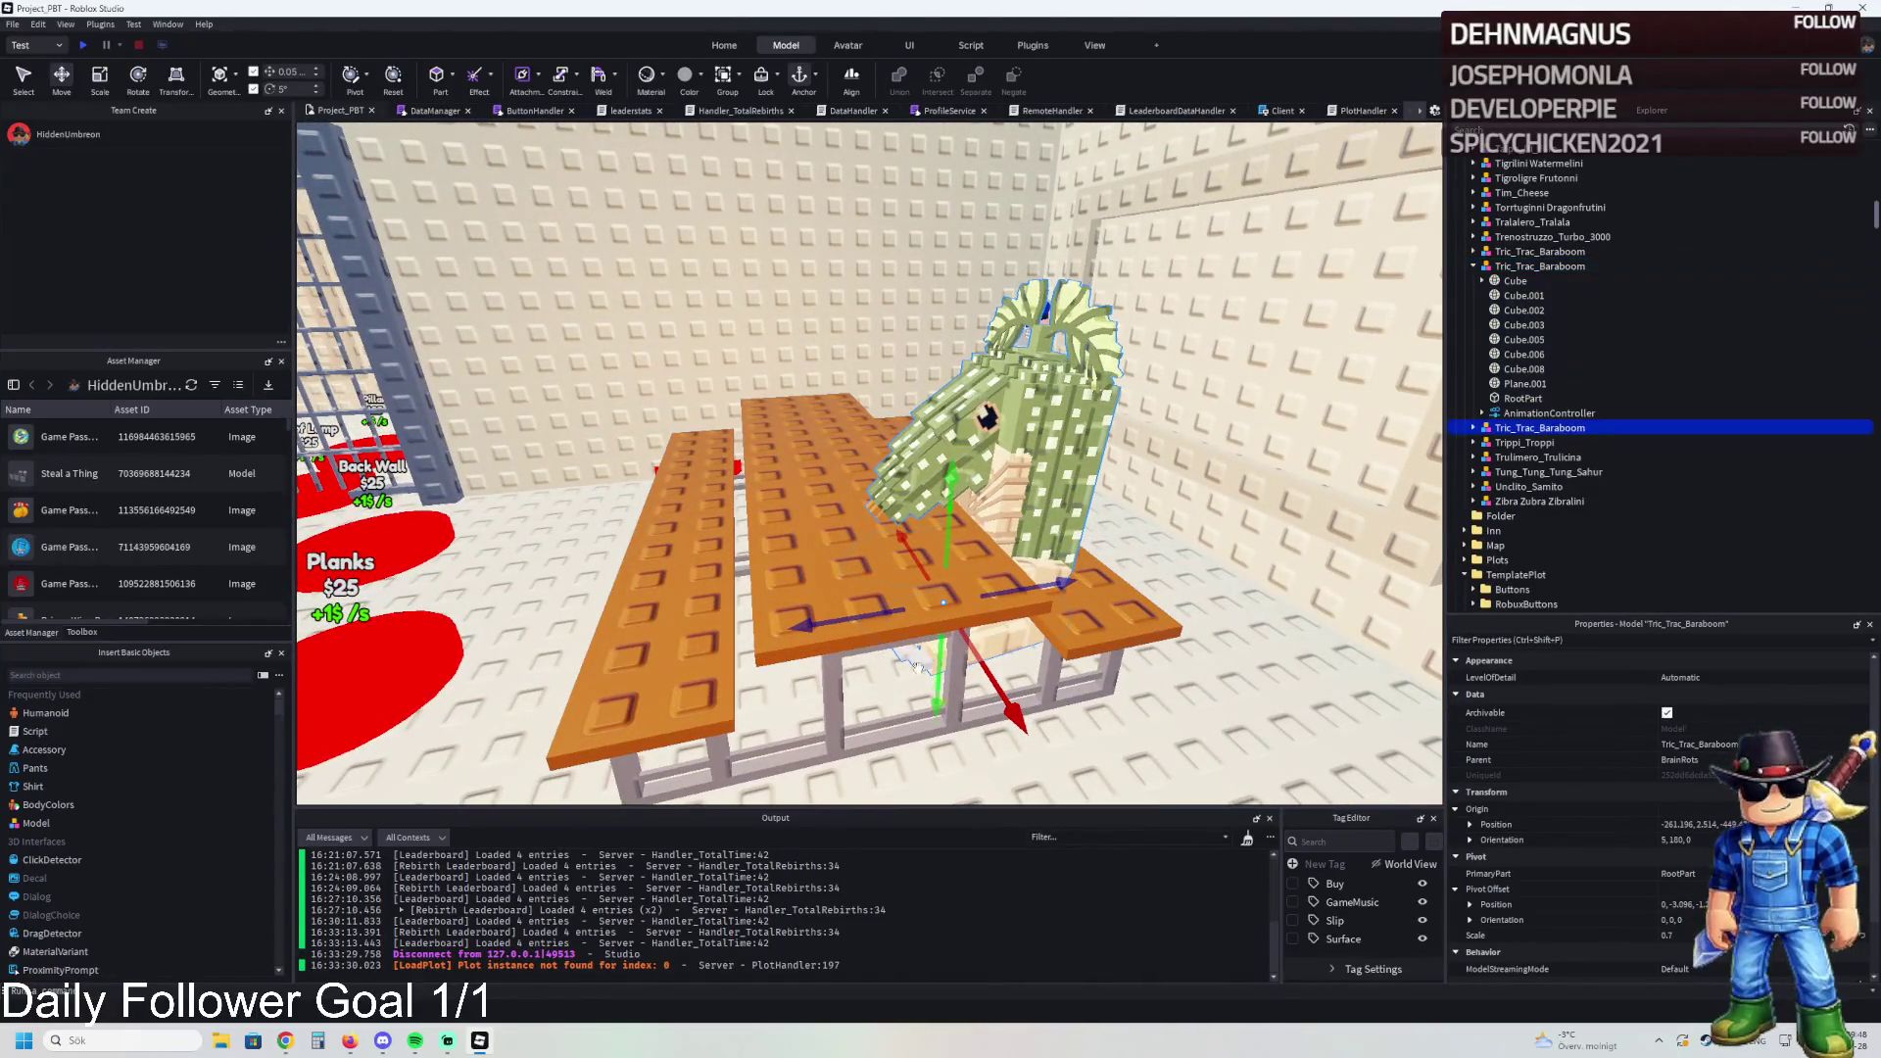
mouse_move(1024, 591)
left_mouse_down()
mouse_move(912, 594)
mouse_move(943, 460)
mouse_move(891, 519)
mouse_move(999, 514)
mouse_move(878, 586)
mouse_move(649, 533)
left_mouse_up()
Step: Recolor the copied cactus's Cube.001 body to Plum via its BrickColor property
left_click(647, 450)
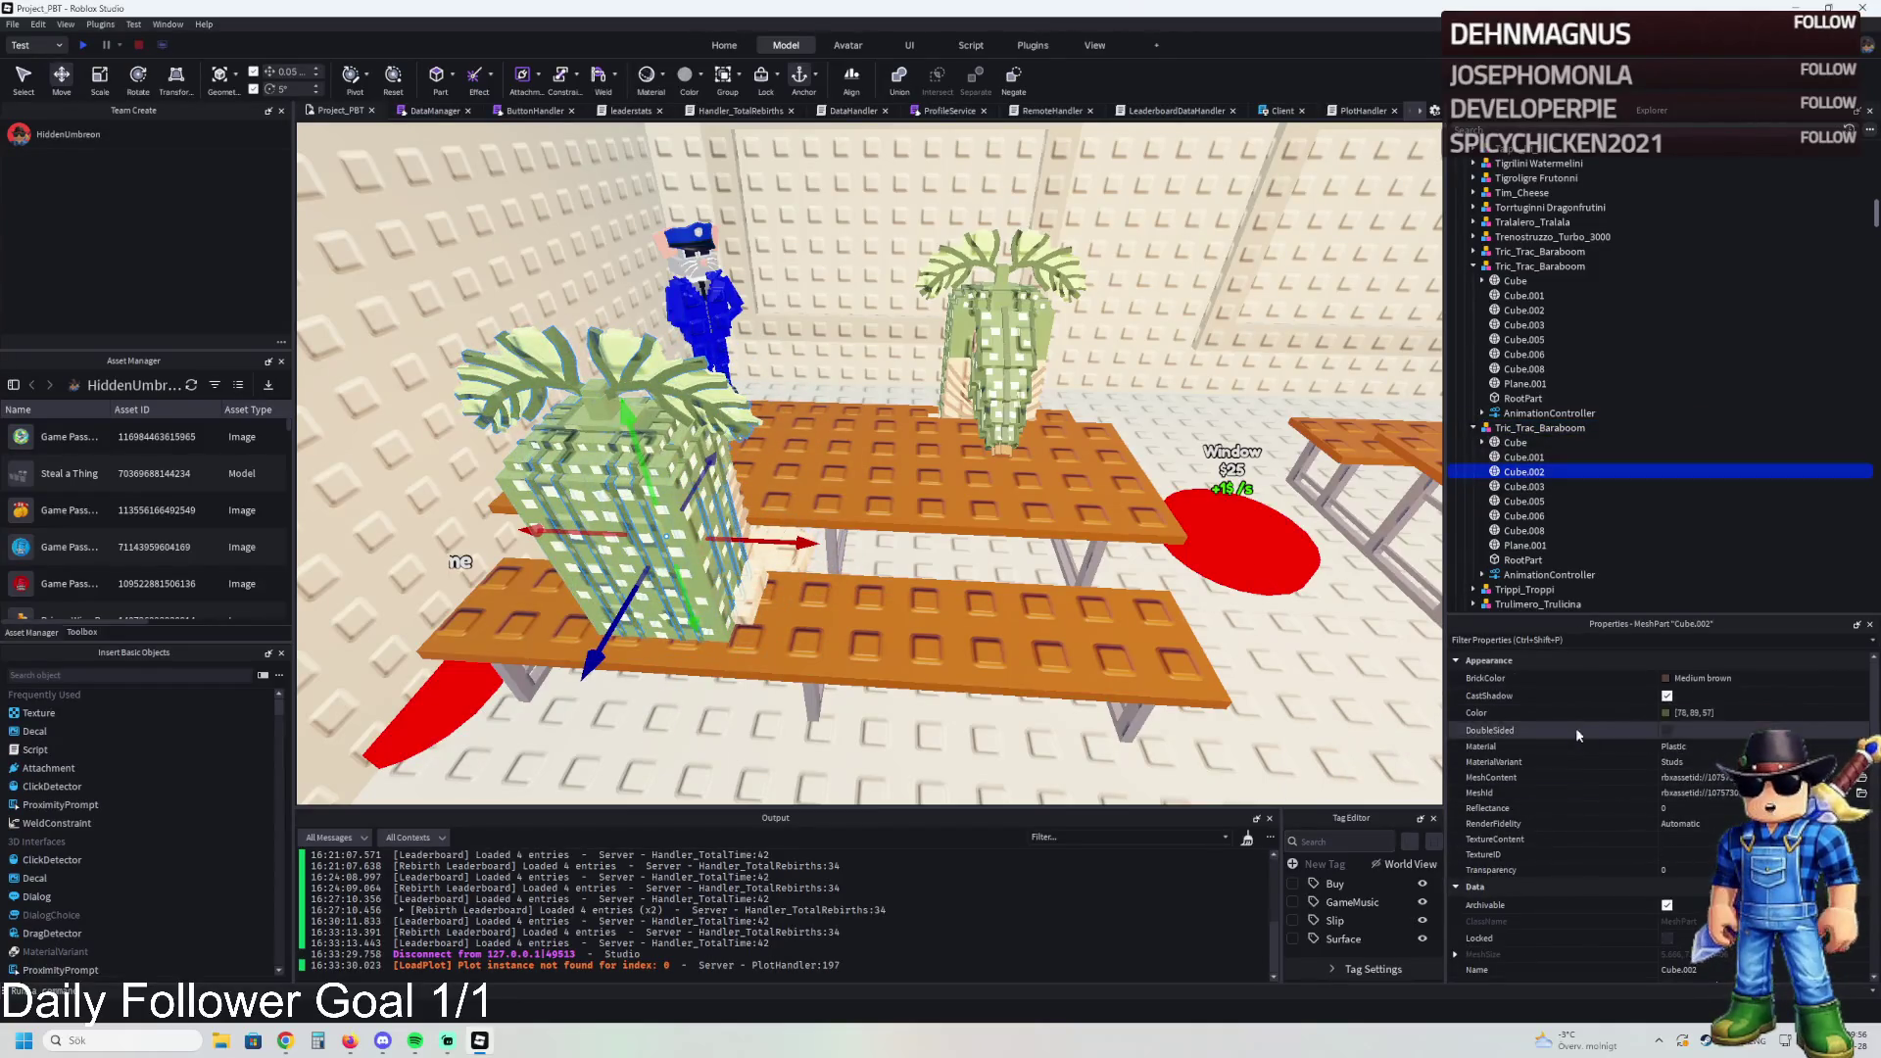
left_click(1666, 678)
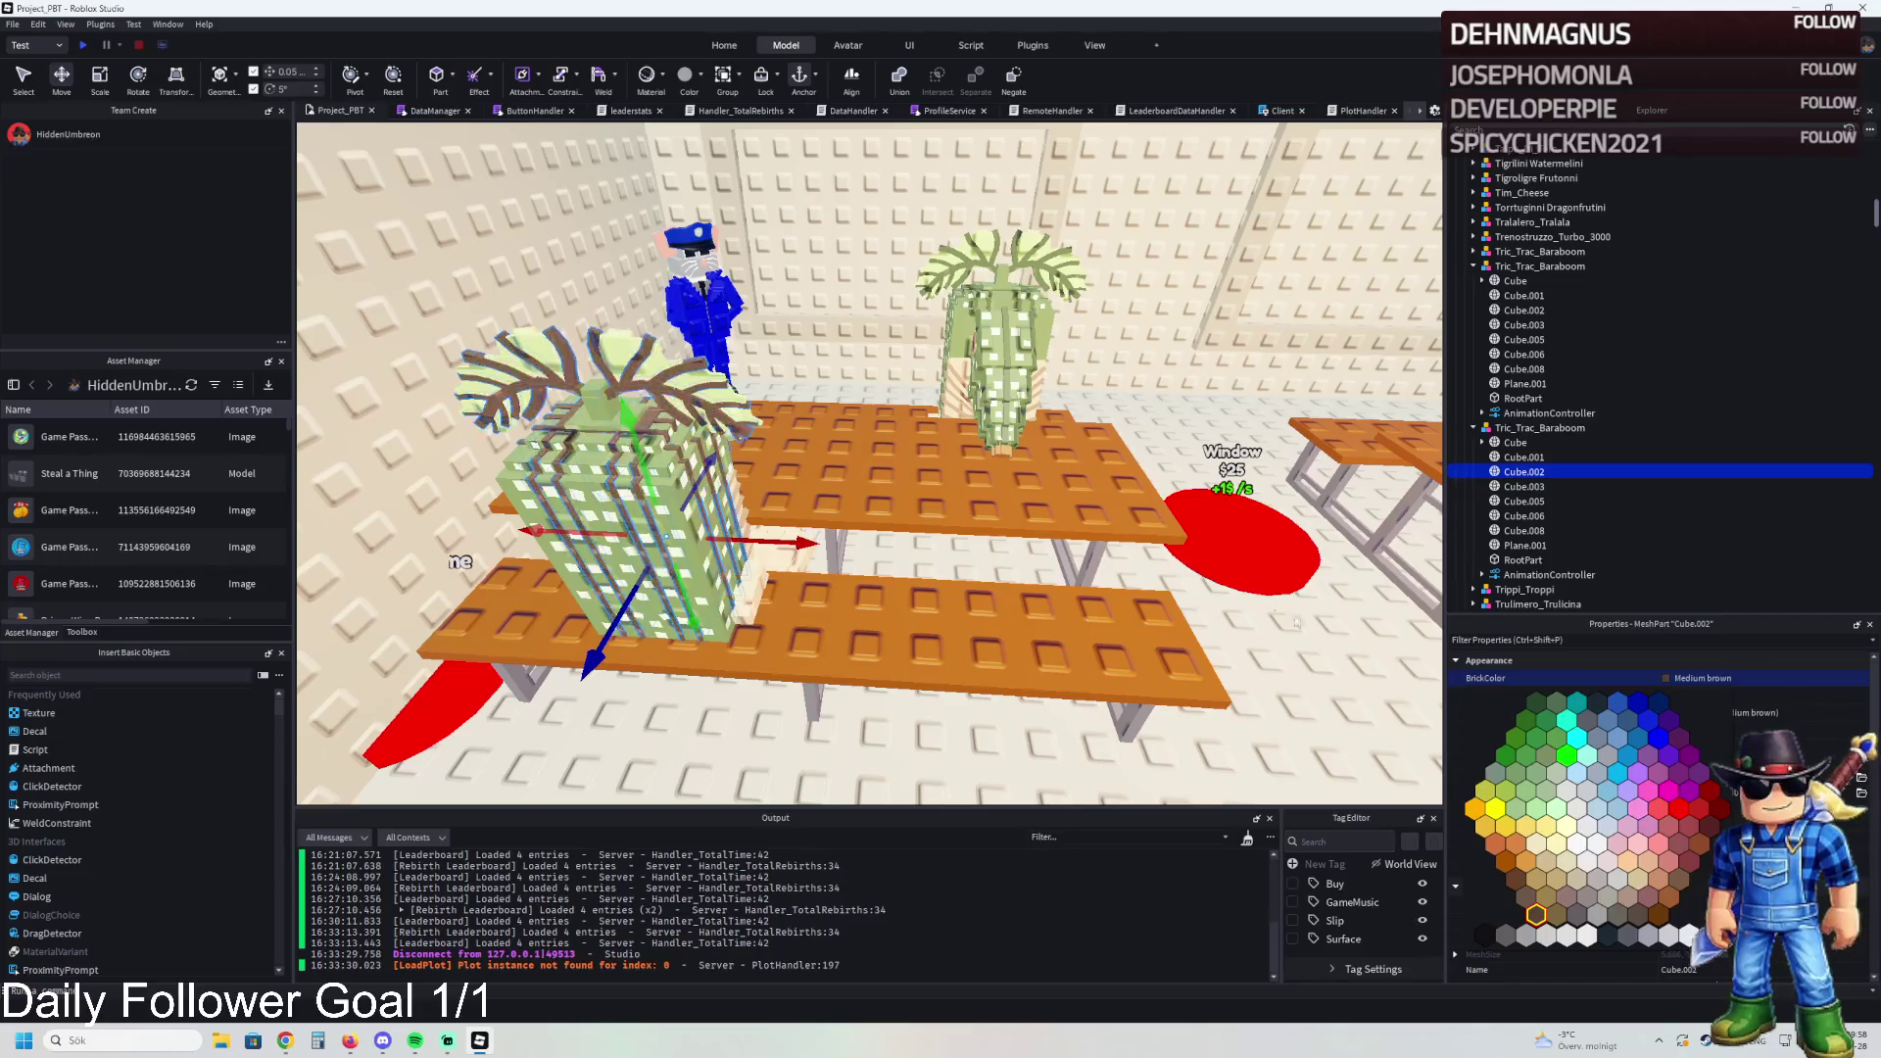
key("f")
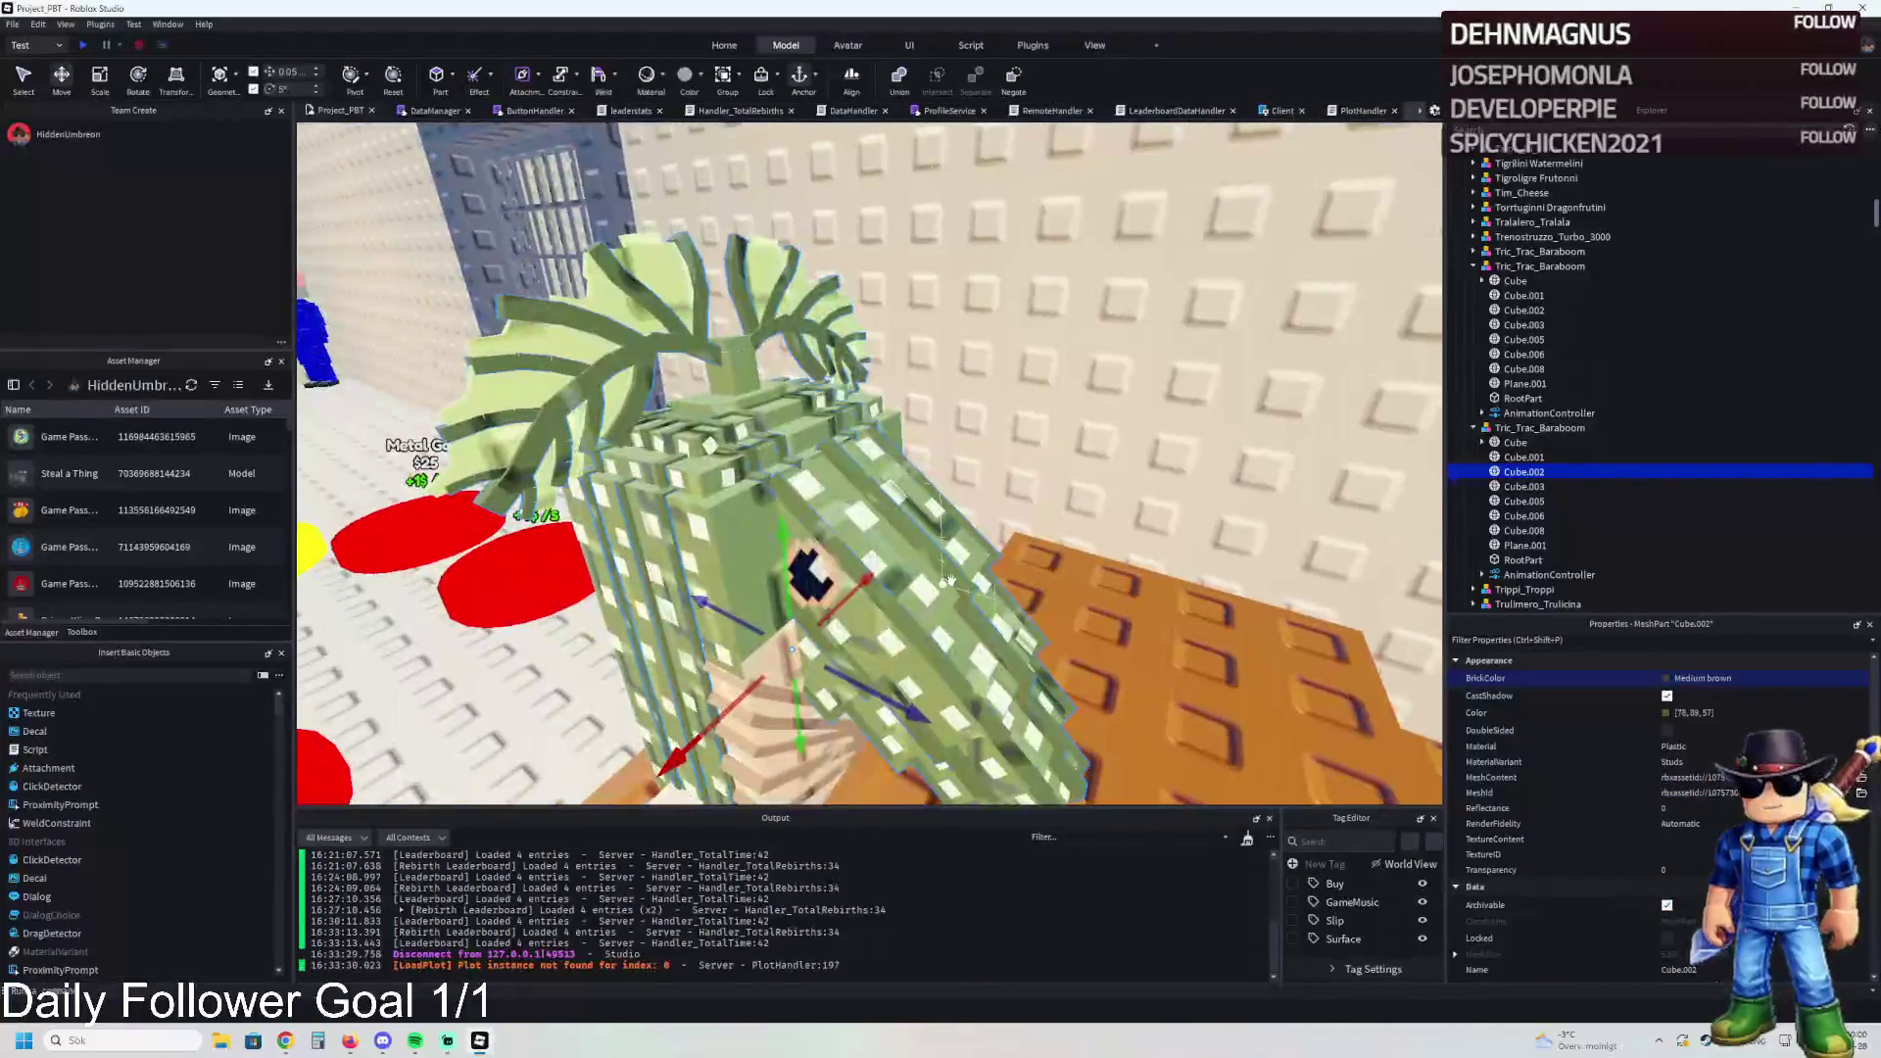
left_click(1669, 678)
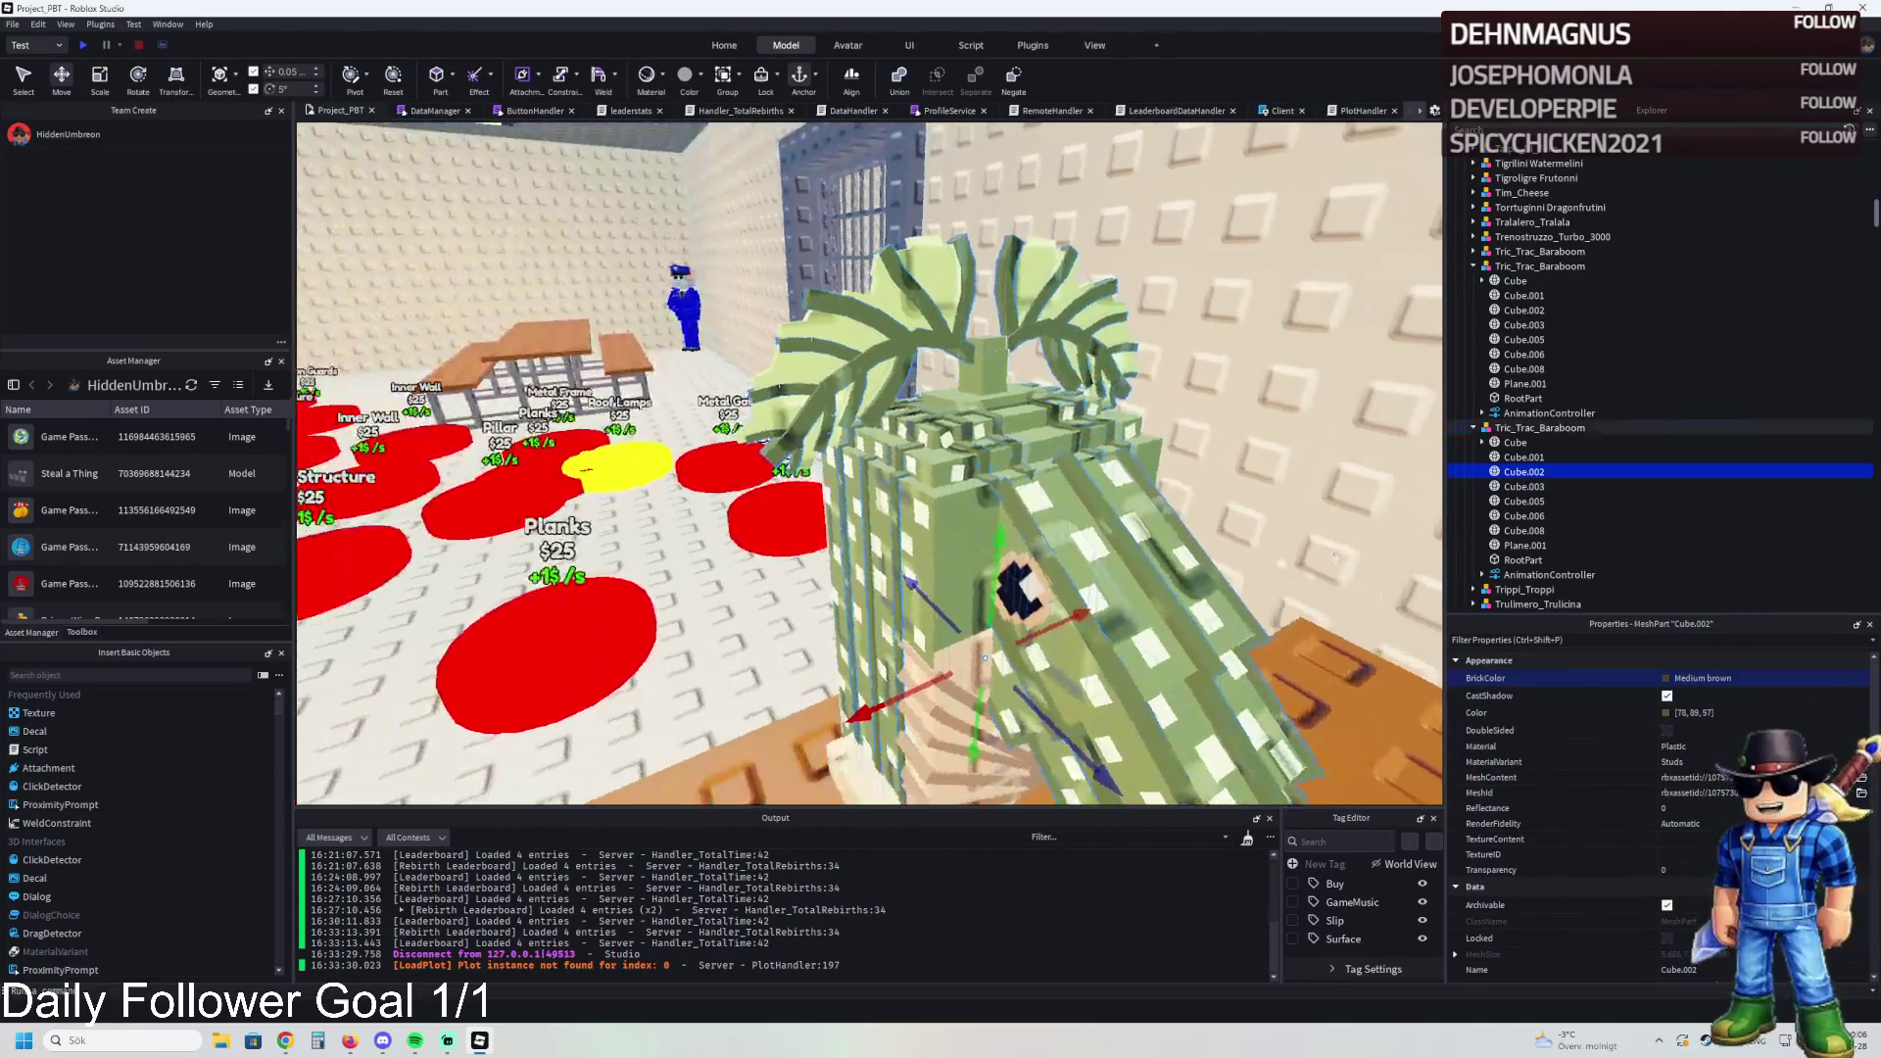
left_click(1513, 457)
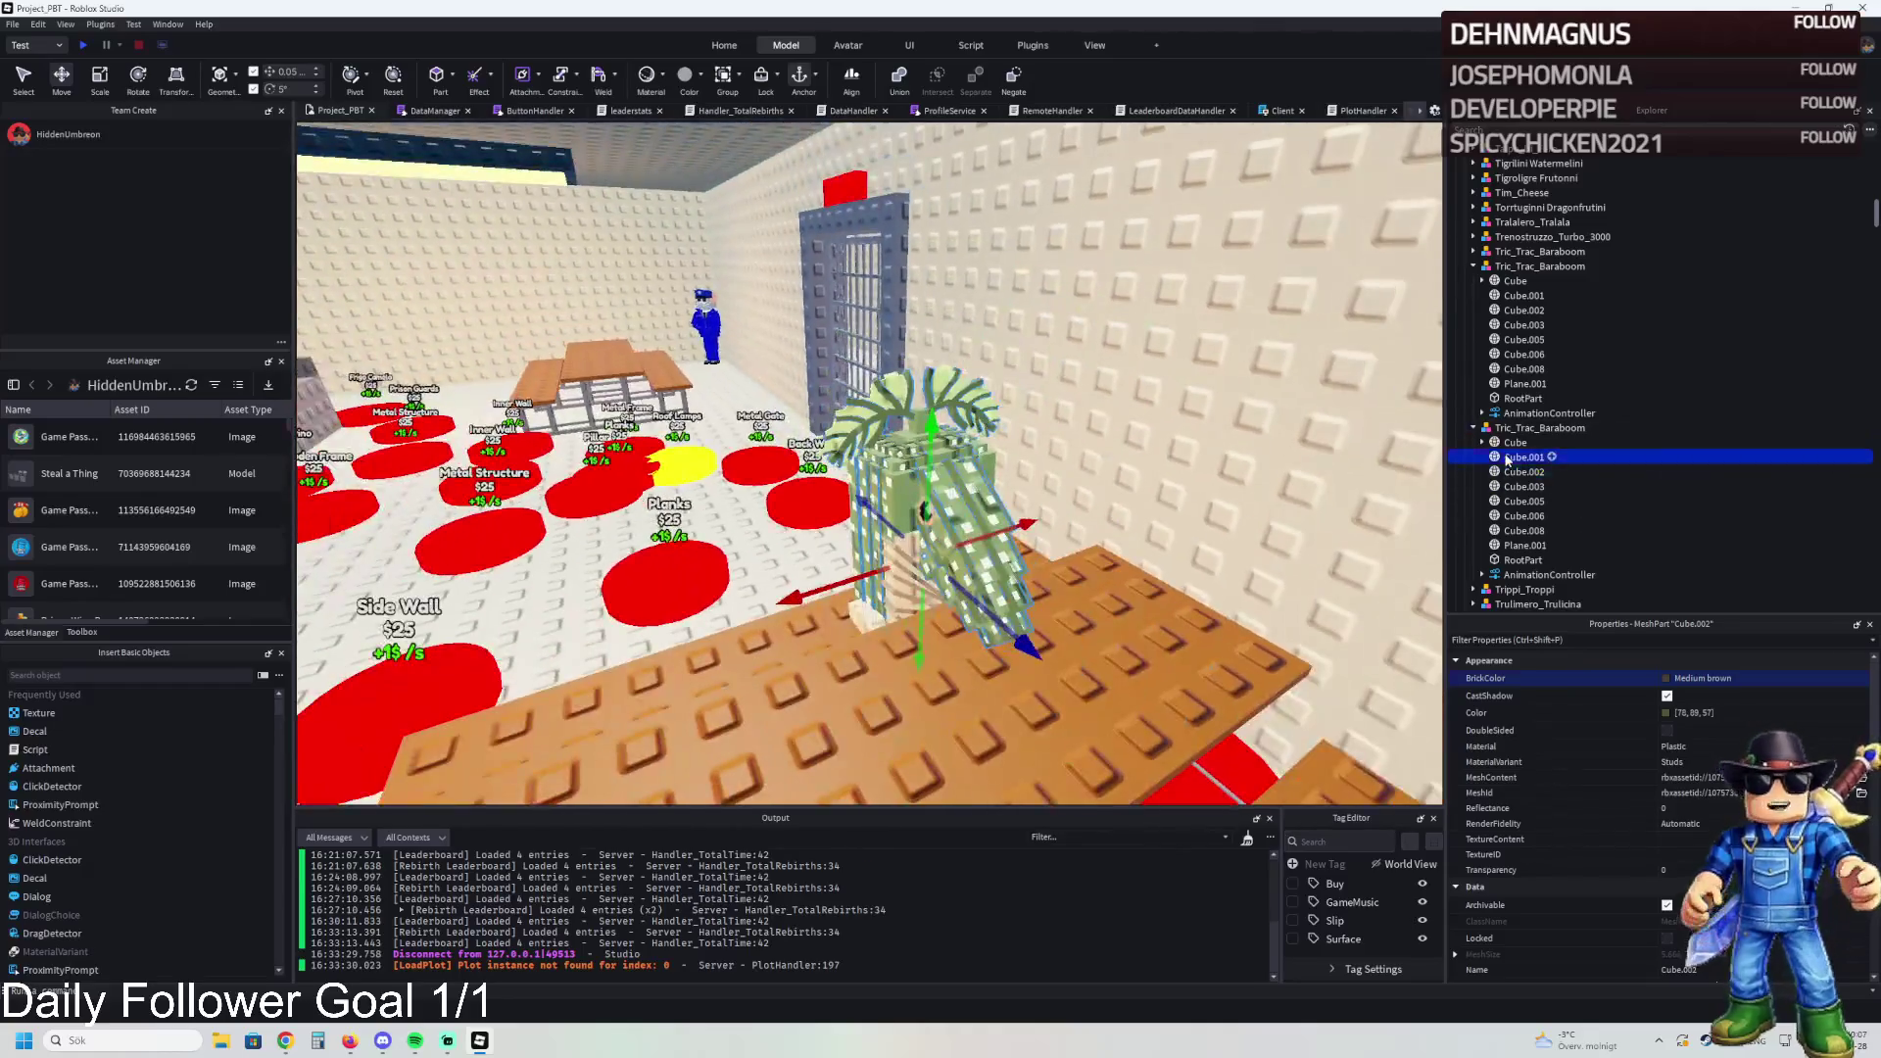
left_click(1685, 678)
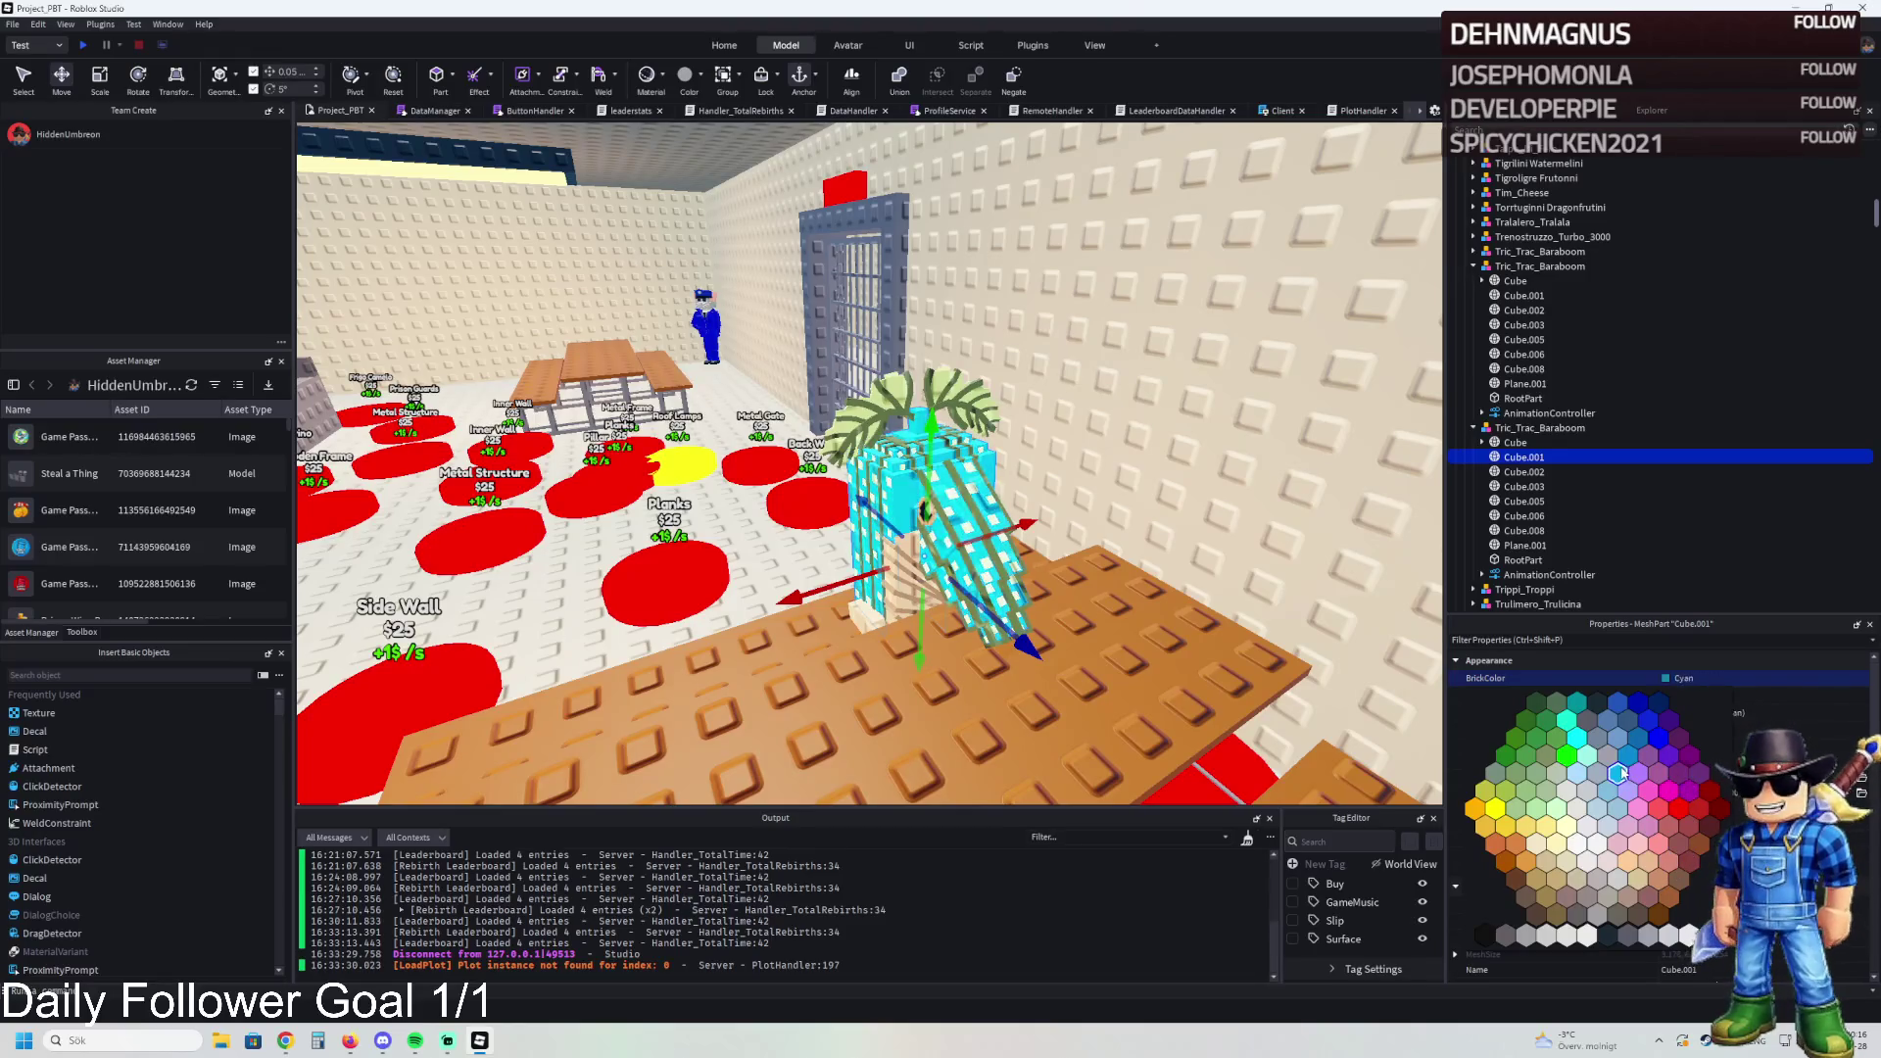
left_click(1675, 784)
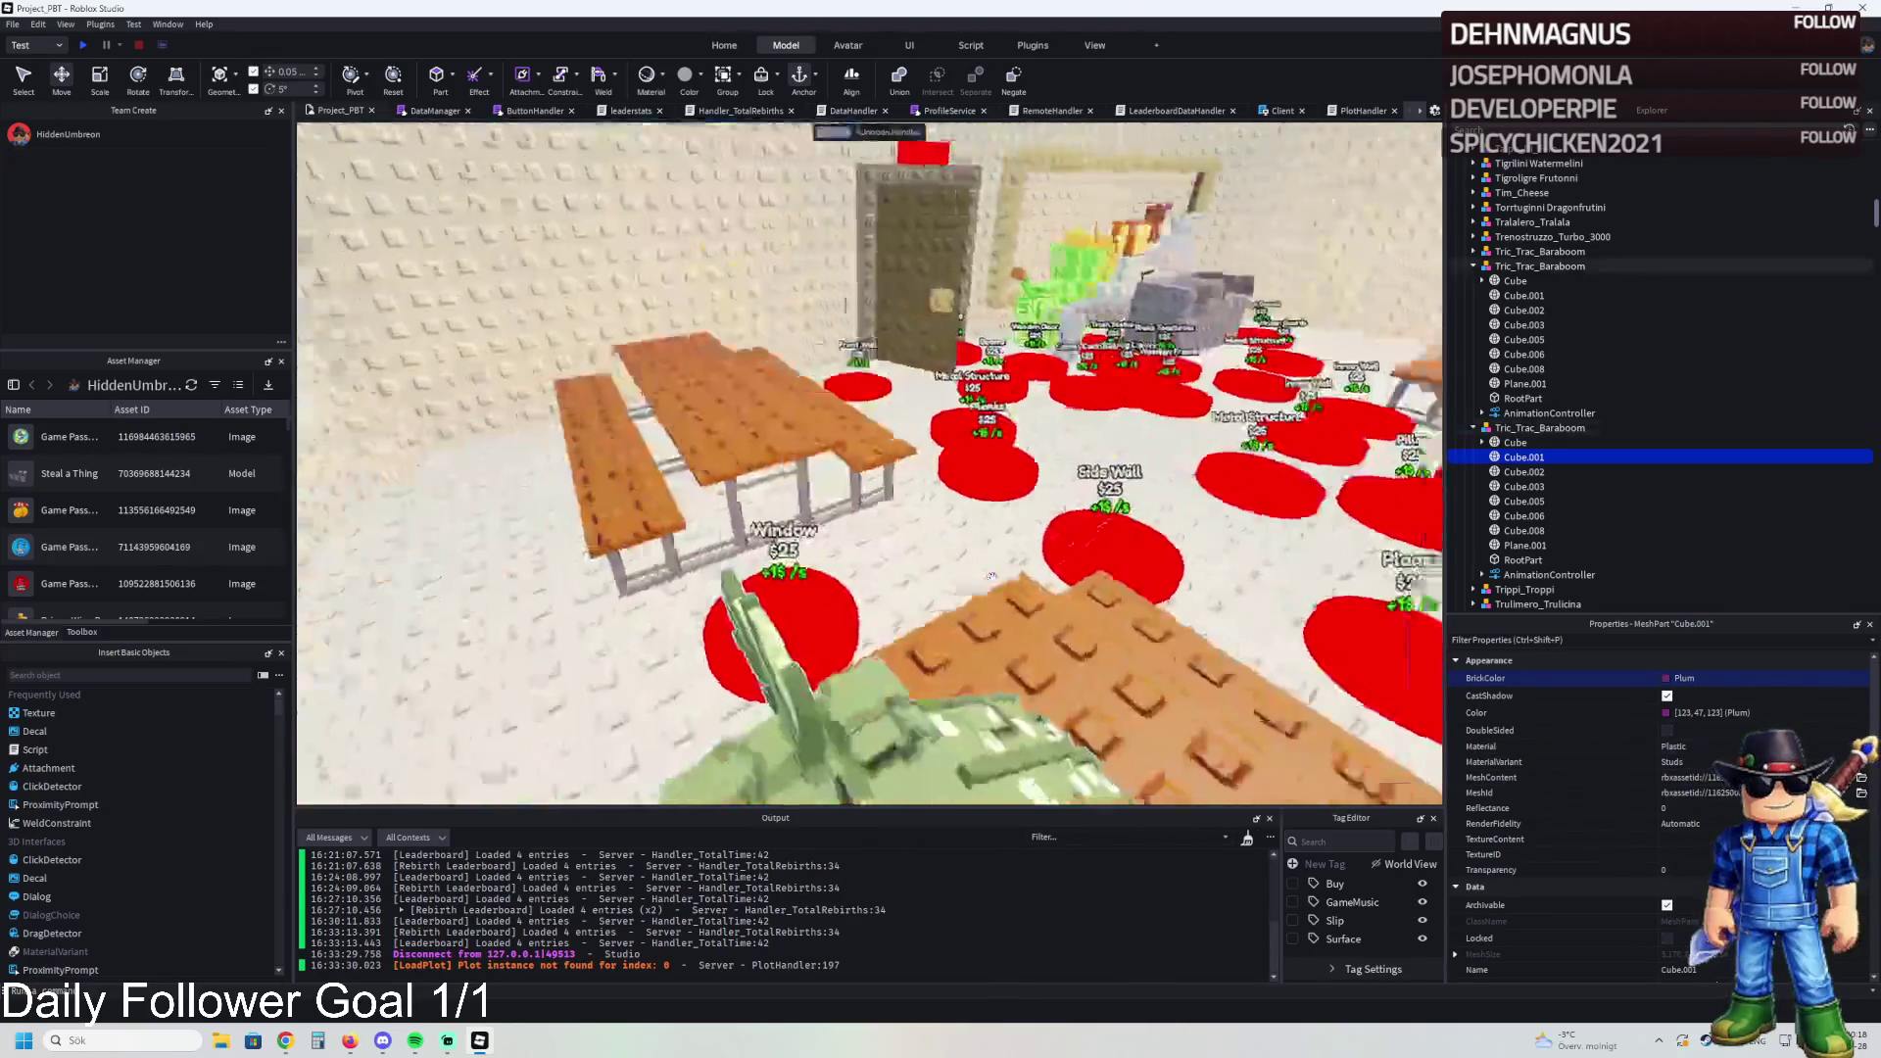
Step: View the table again and select the original green cactus's Cube.003 part
key("s")
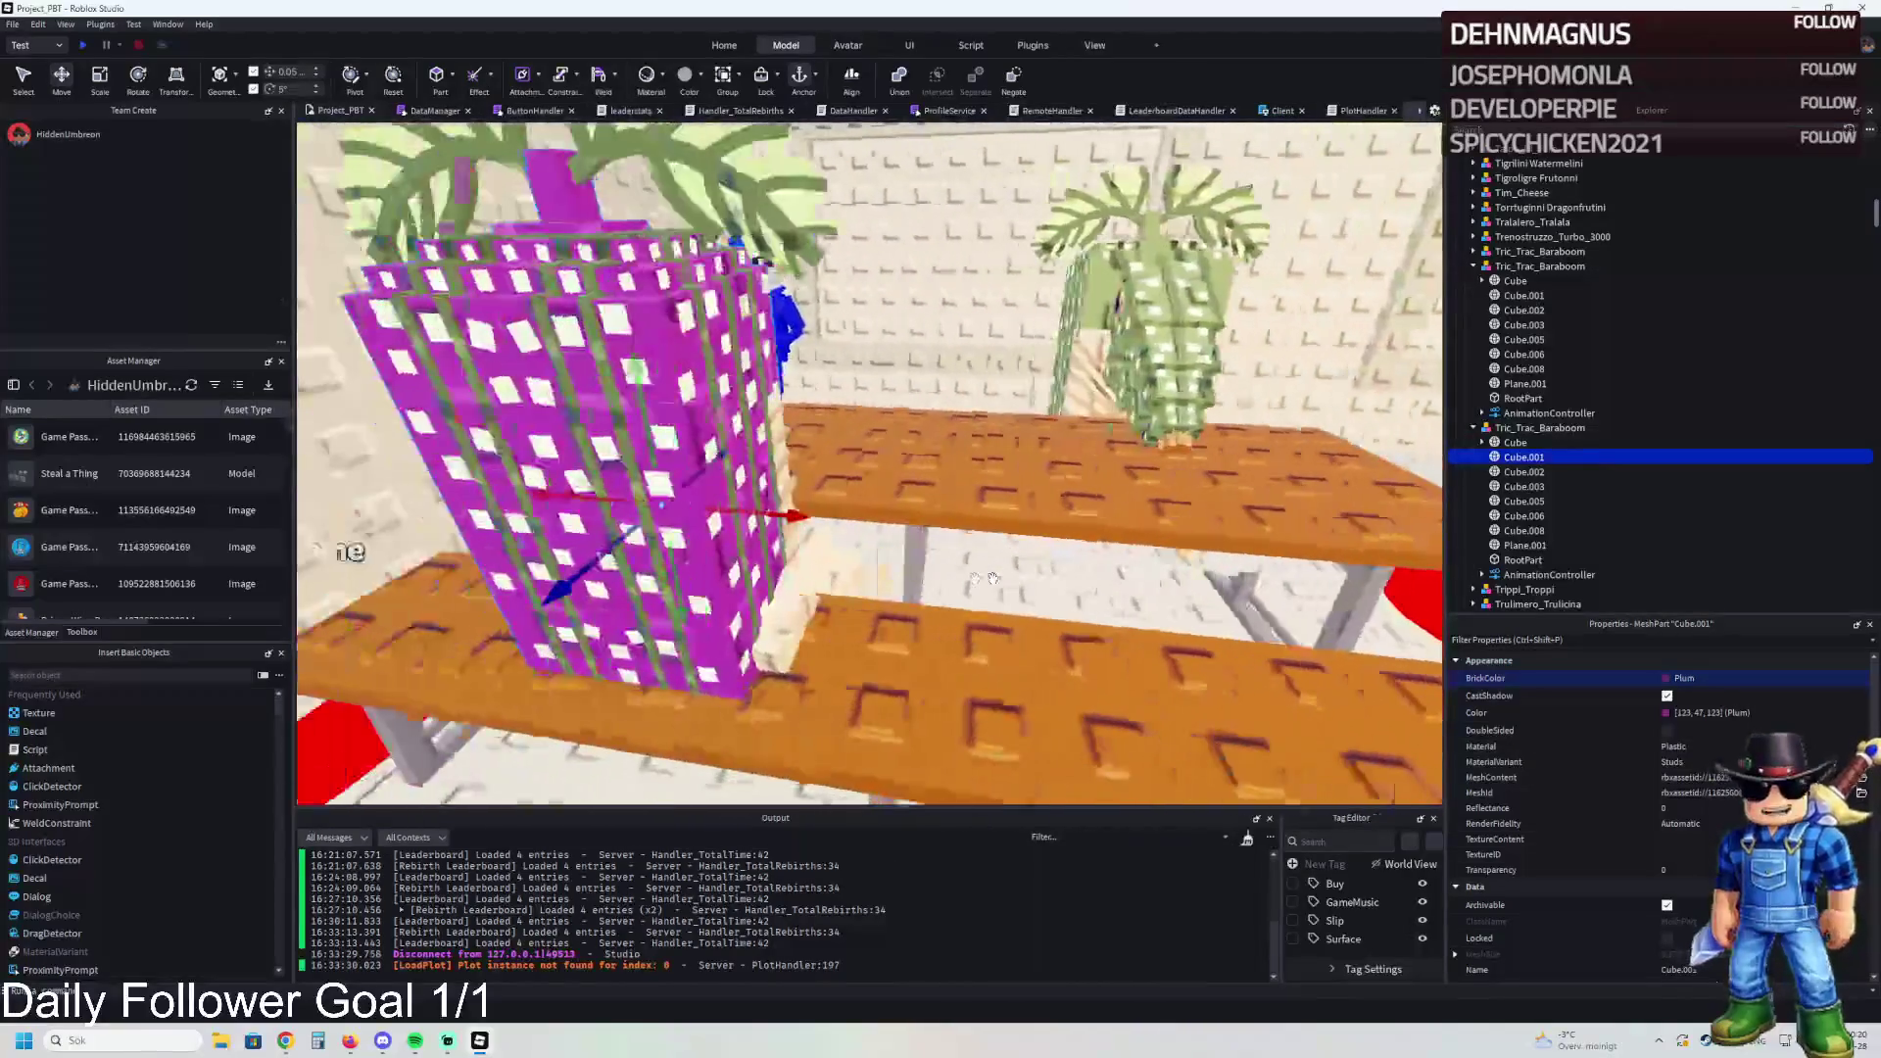
key("w")
key("d")
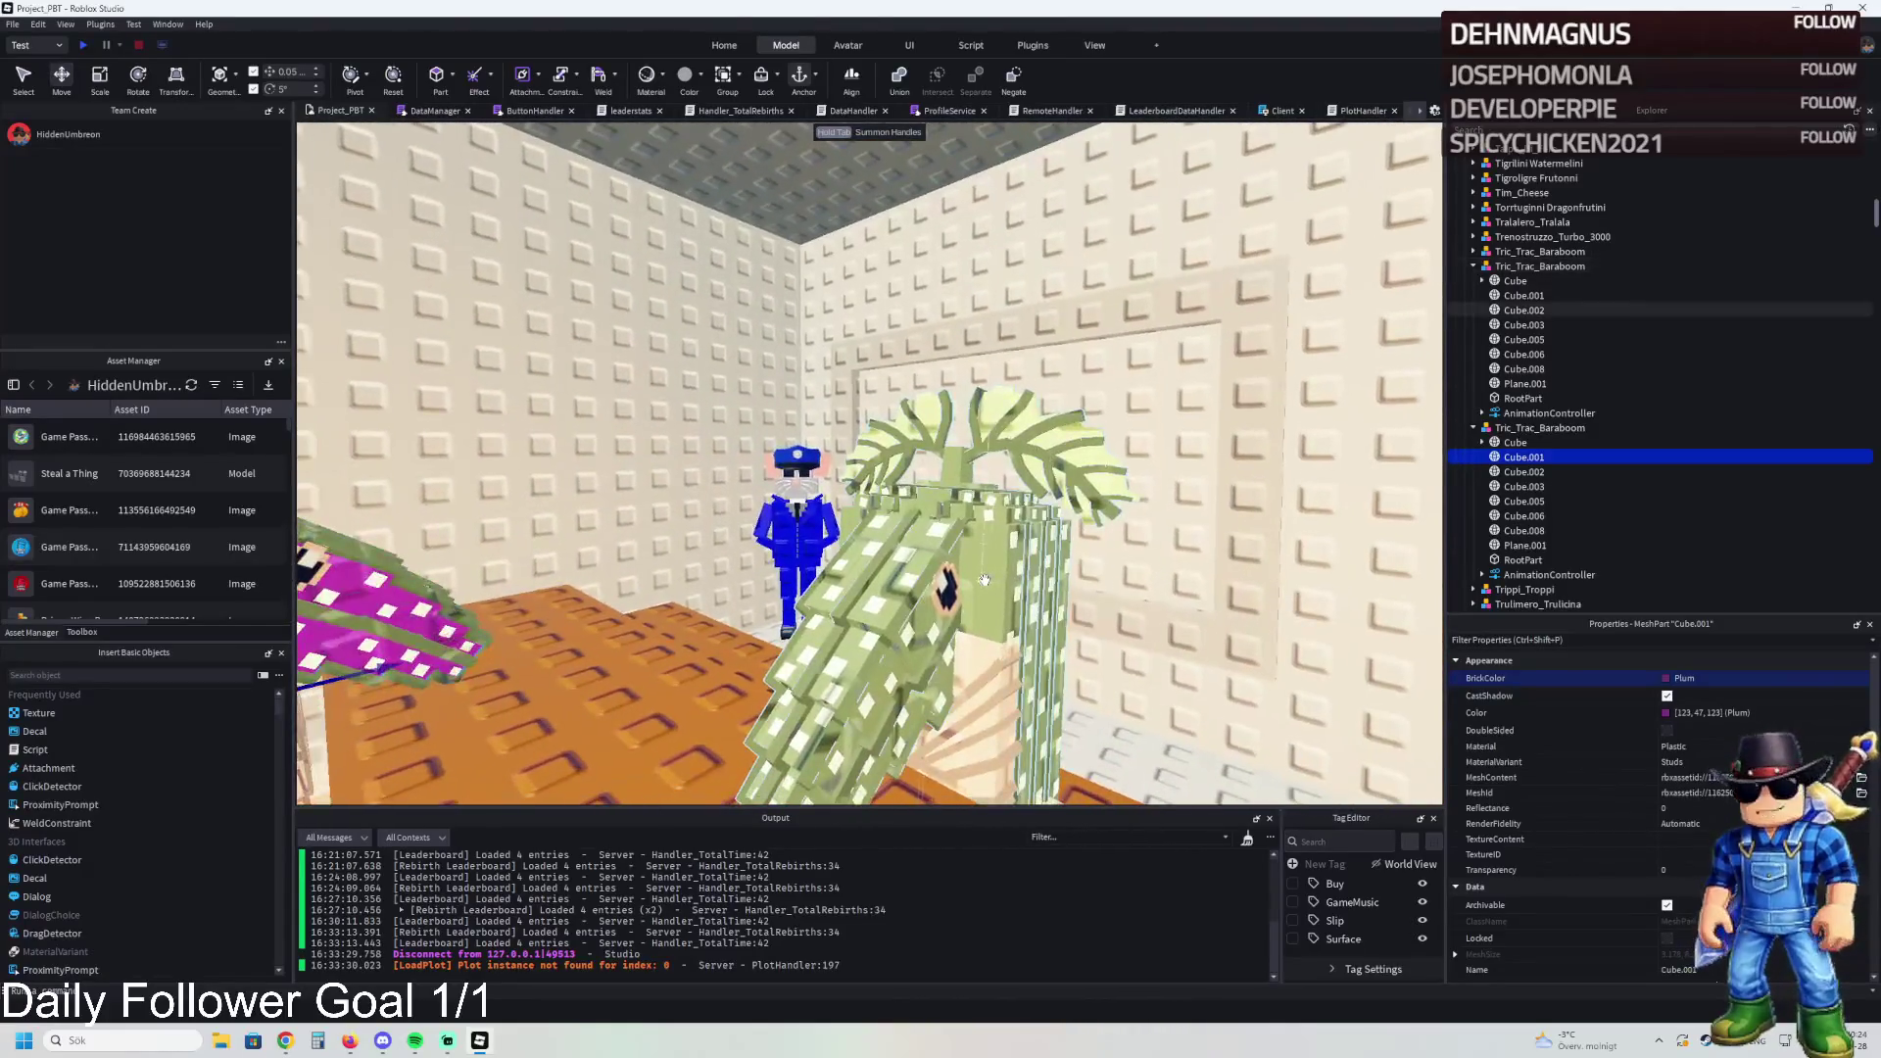
left_click(992, 578)
key("Down")
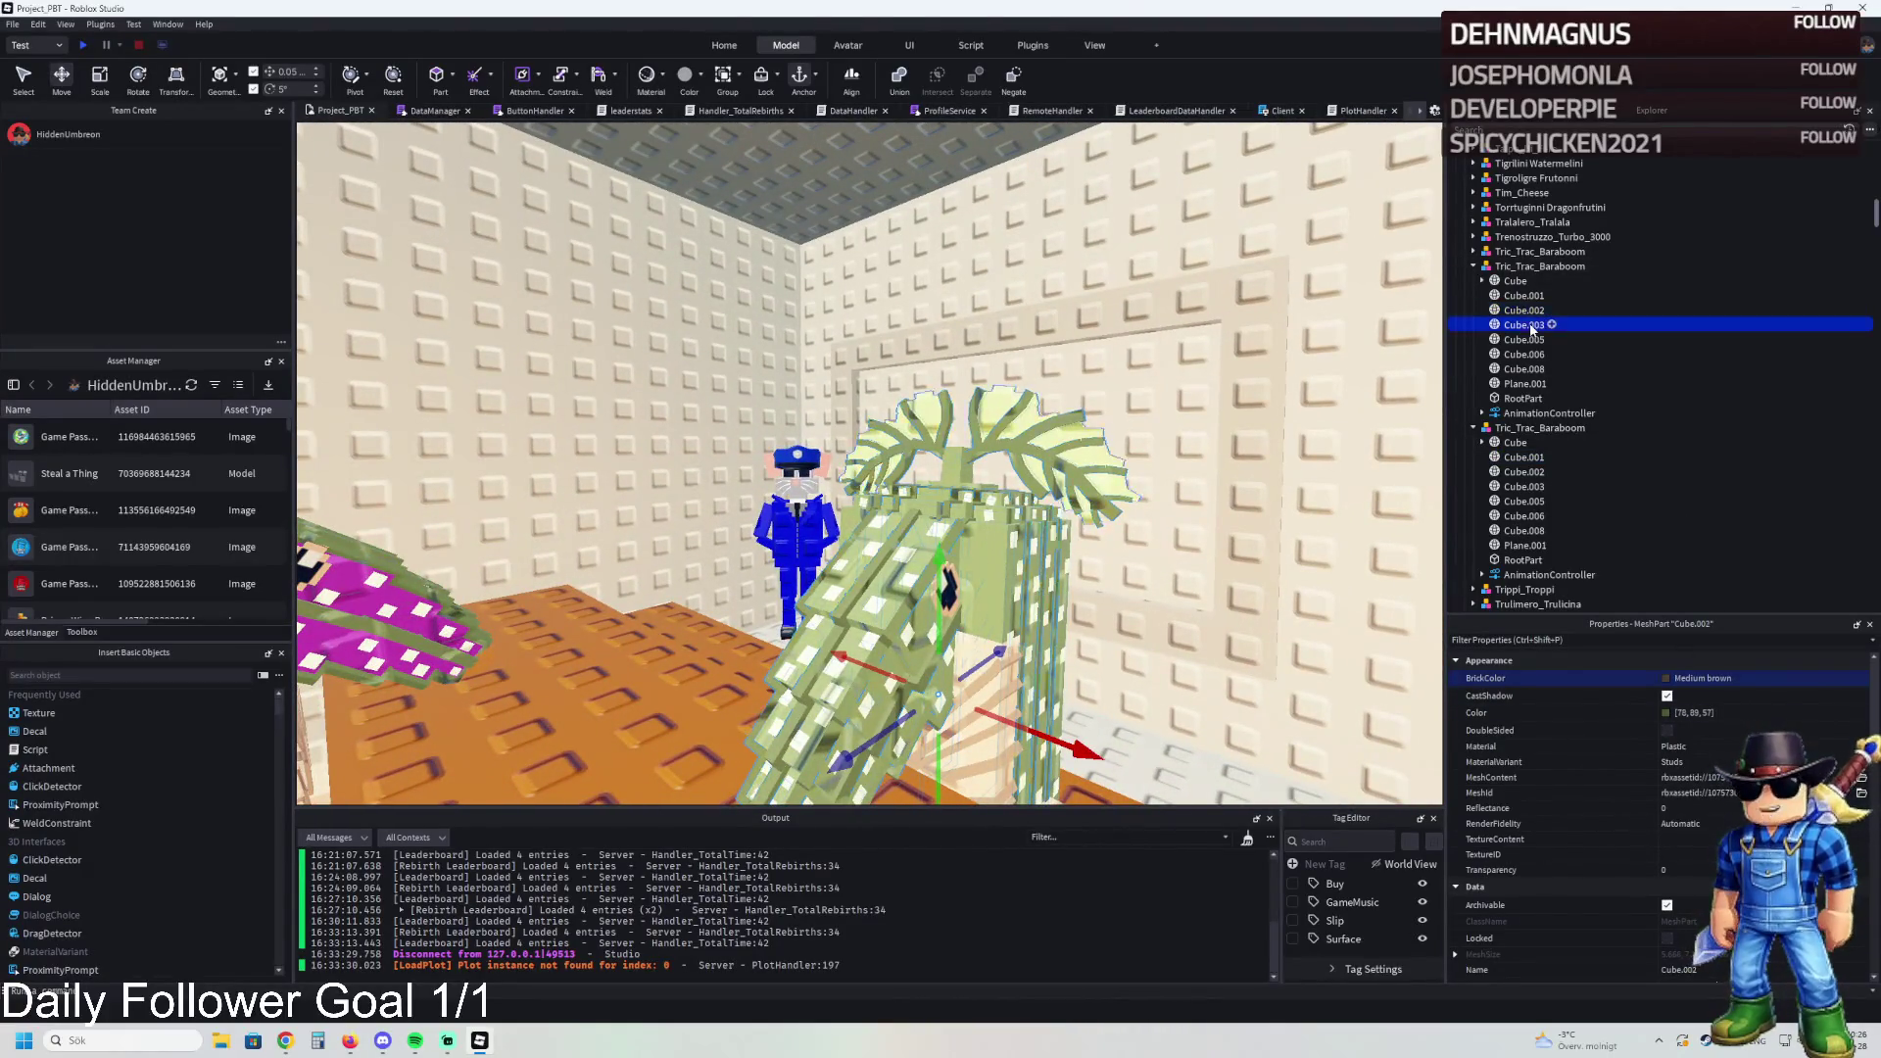
Step: Brighten Cube.003 to a yellowish green, 140,181,75
left_click(1666, 714)
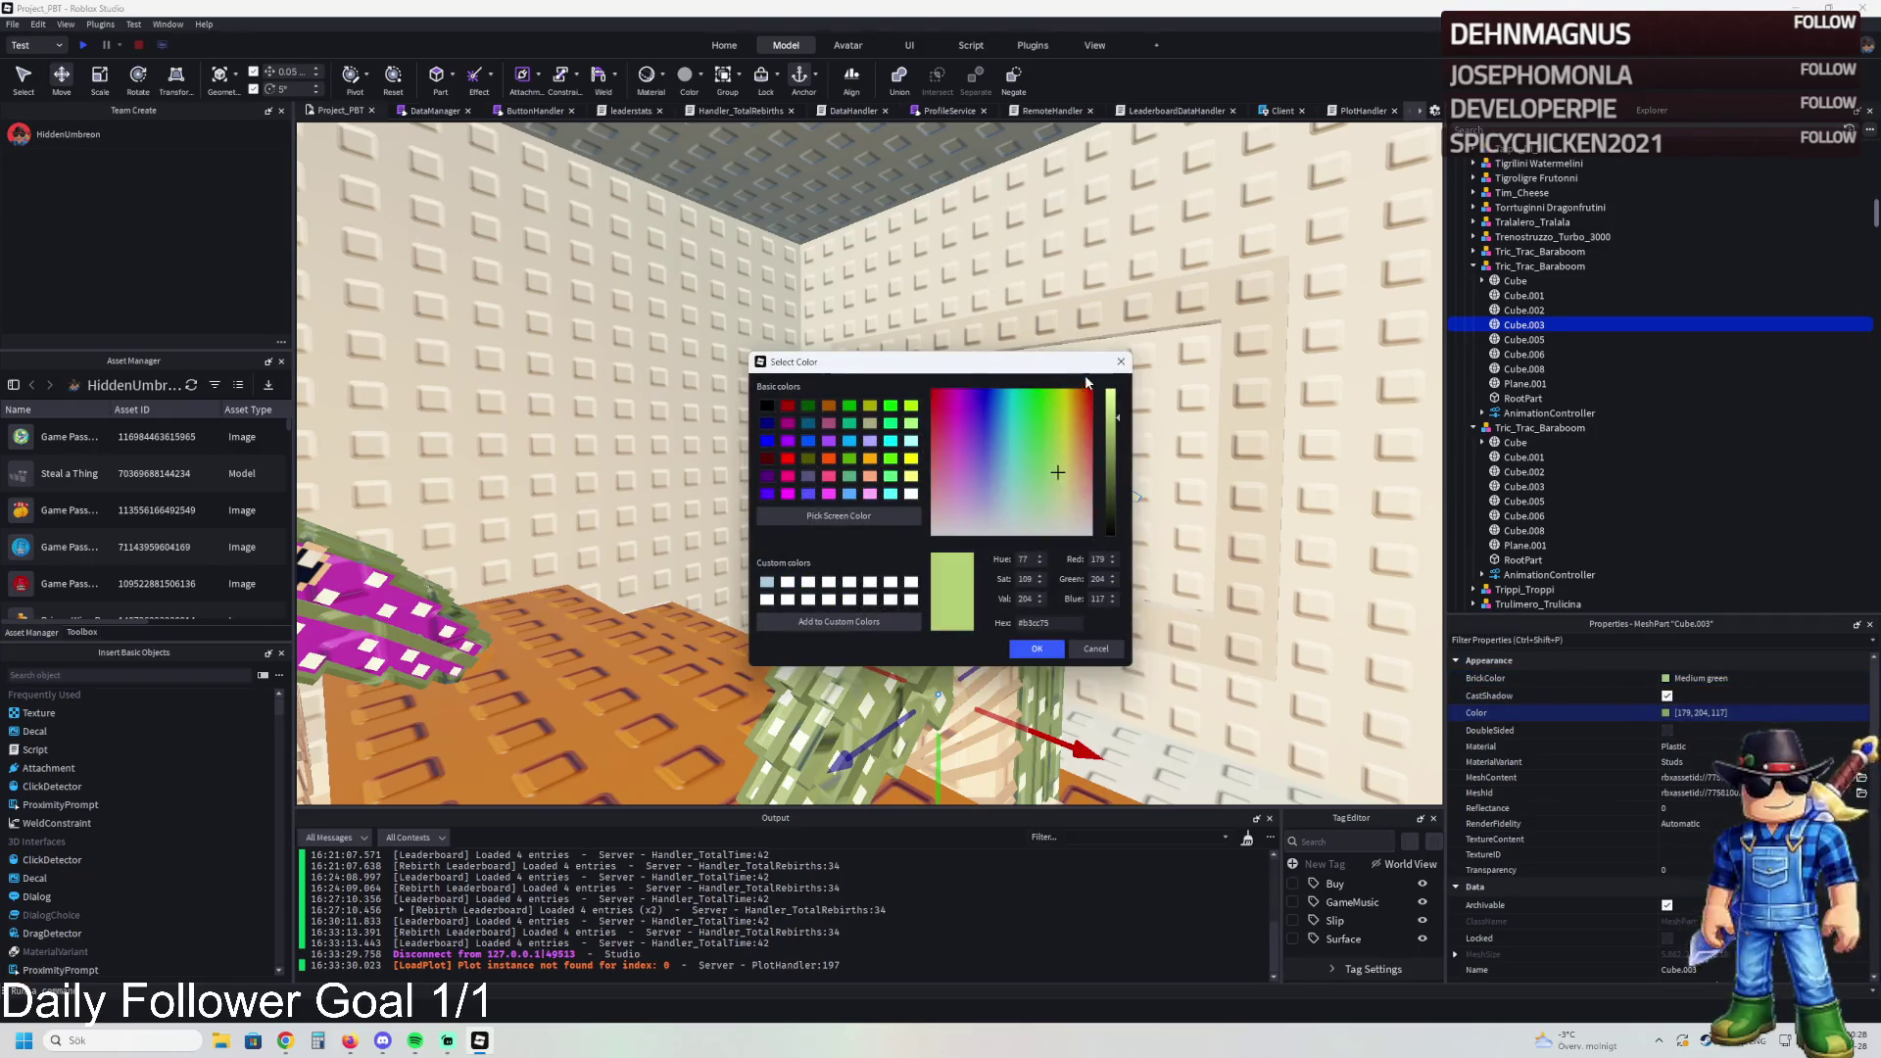
mouse_move(1354, 370)
left_mouse_down()
mouse_move(1353, 343)
mouse_move(1353, 380)
mouse_move(1284, 372)
left_mouse_up()
left_click(1281, 398)
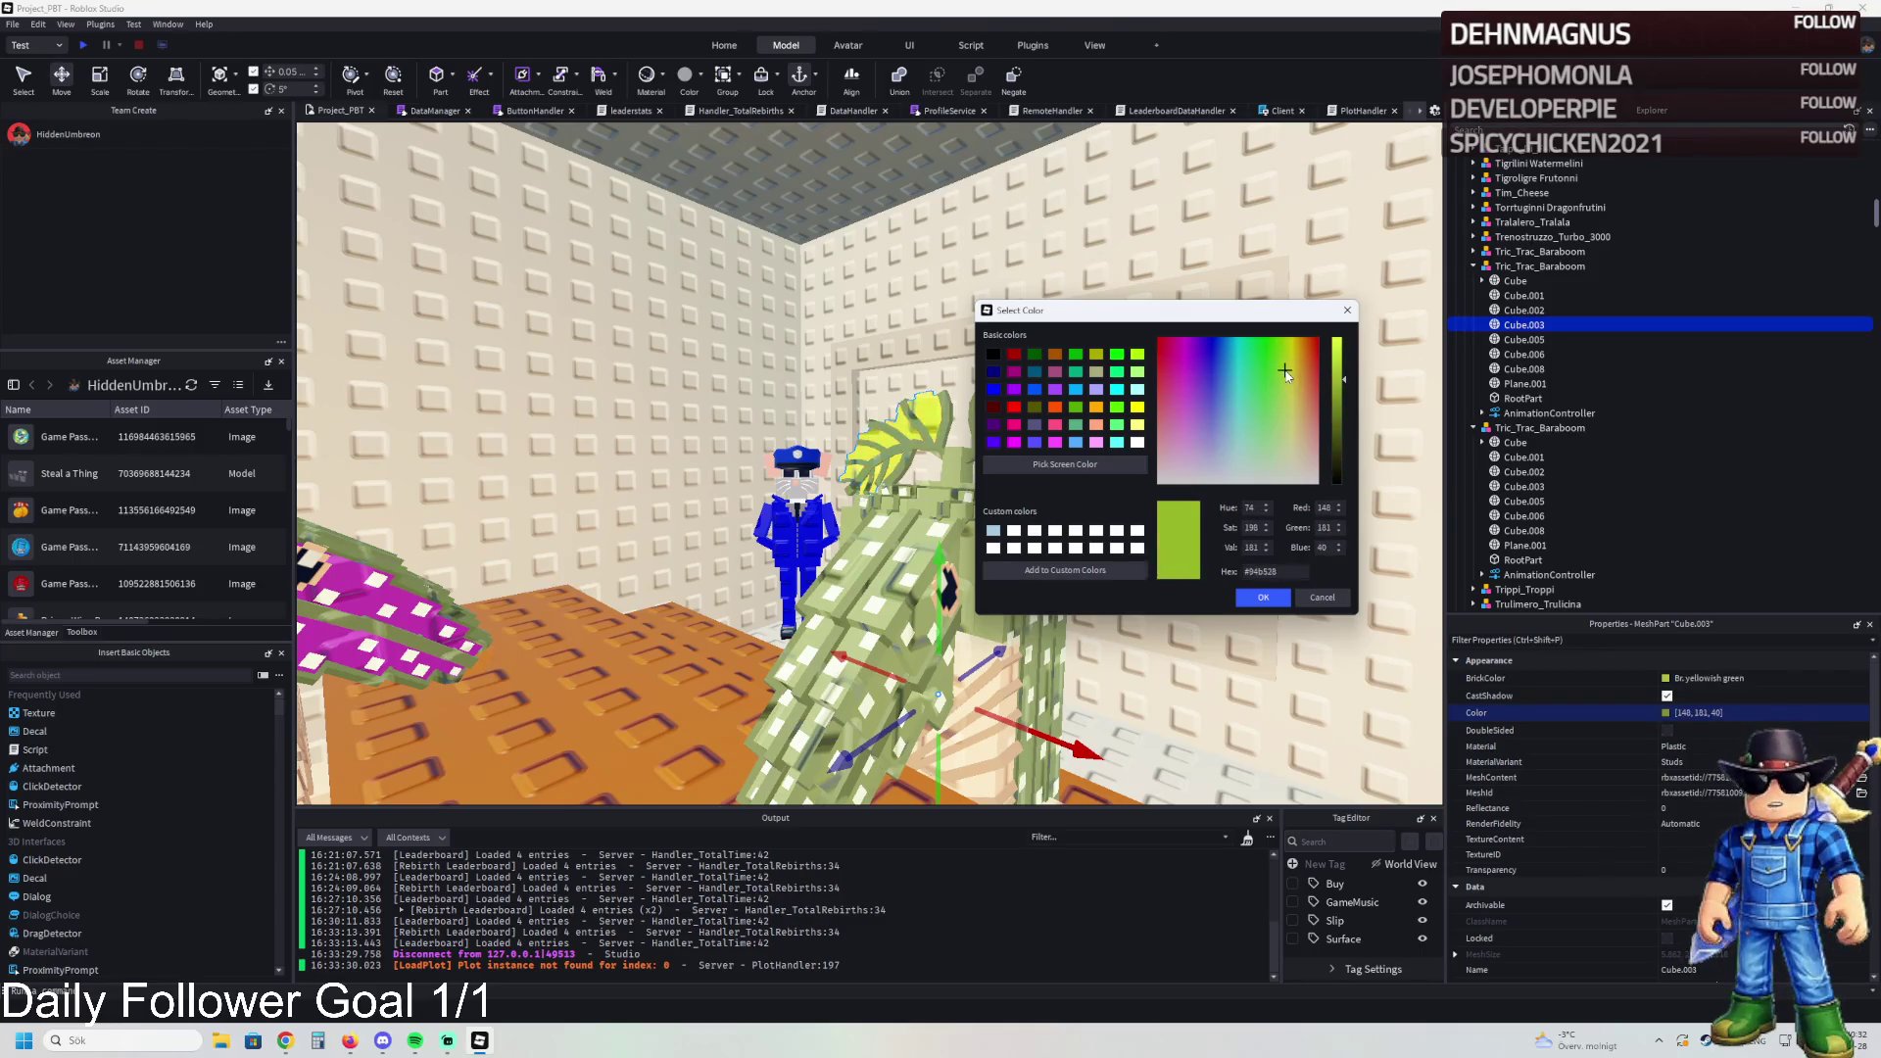
left_click(1321, 597)
Step: Recolor the Cube.005 part olive green
left_click(1524, 339)
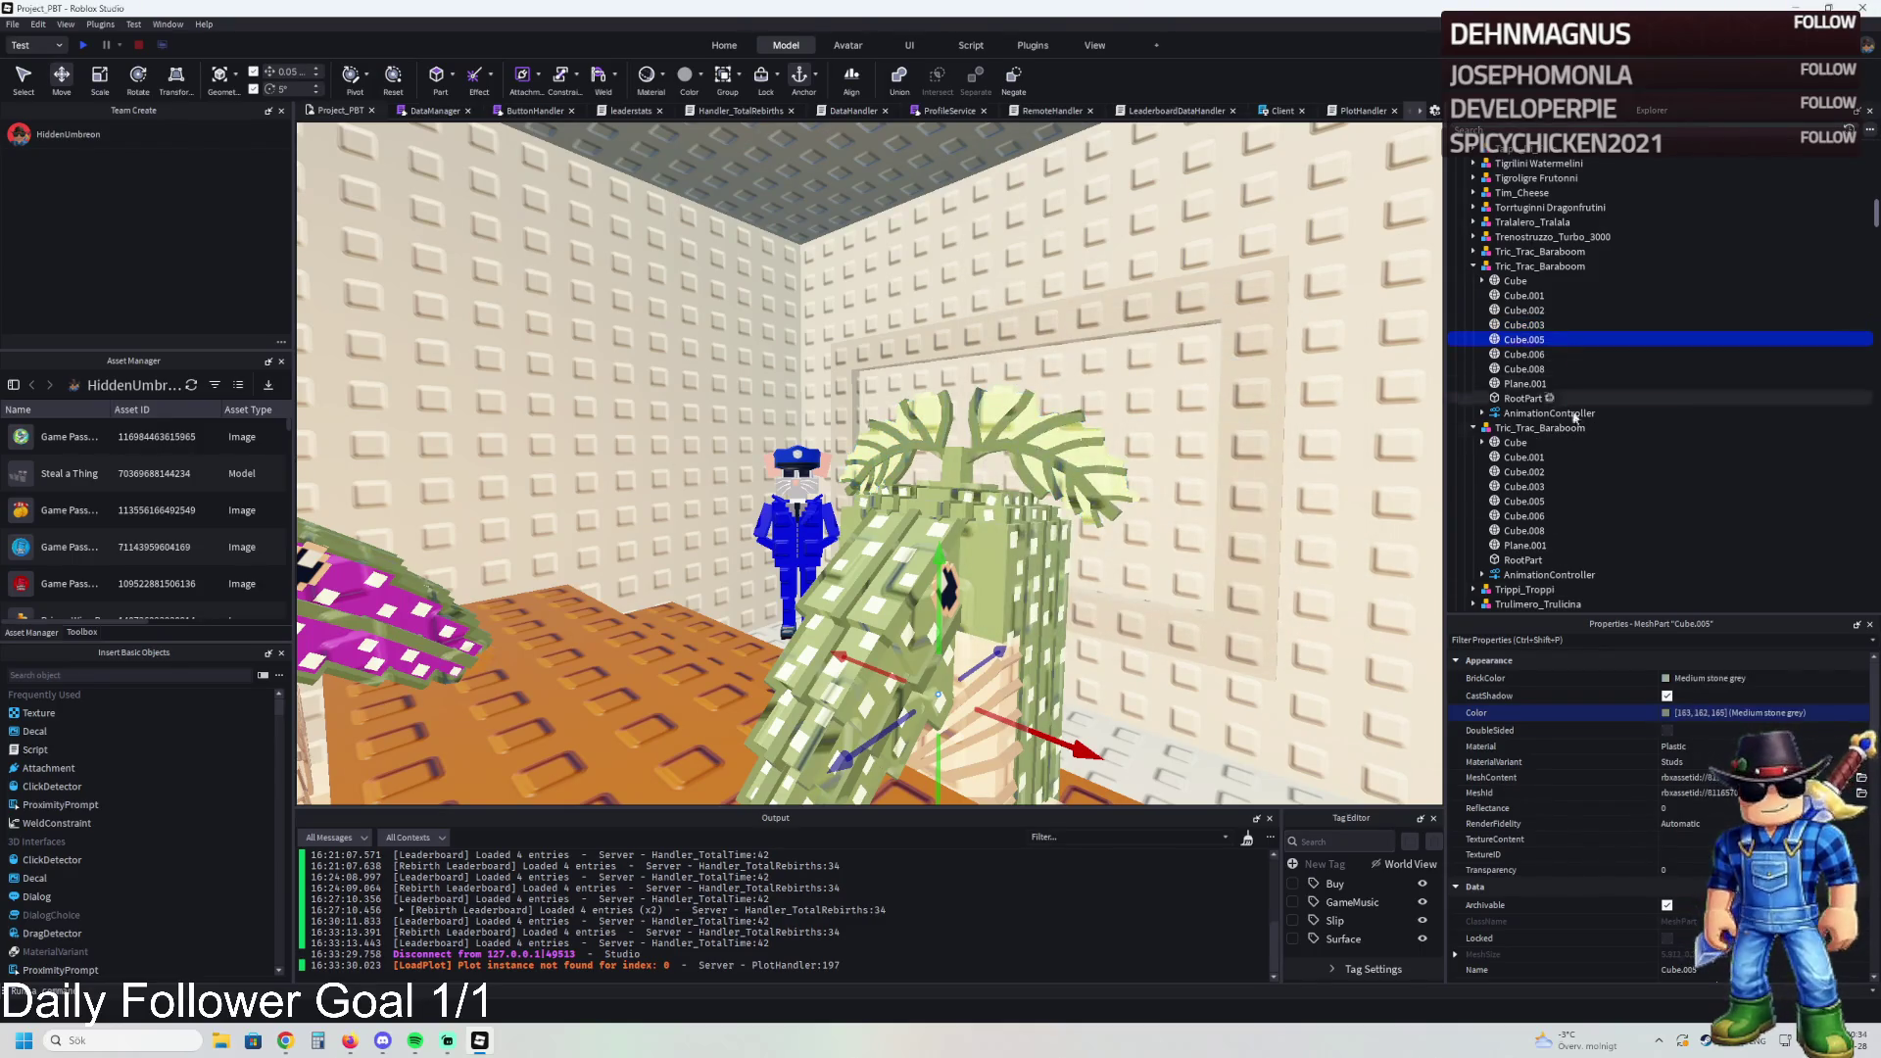
left_click(1665, 712)
left_click(1058, 435)
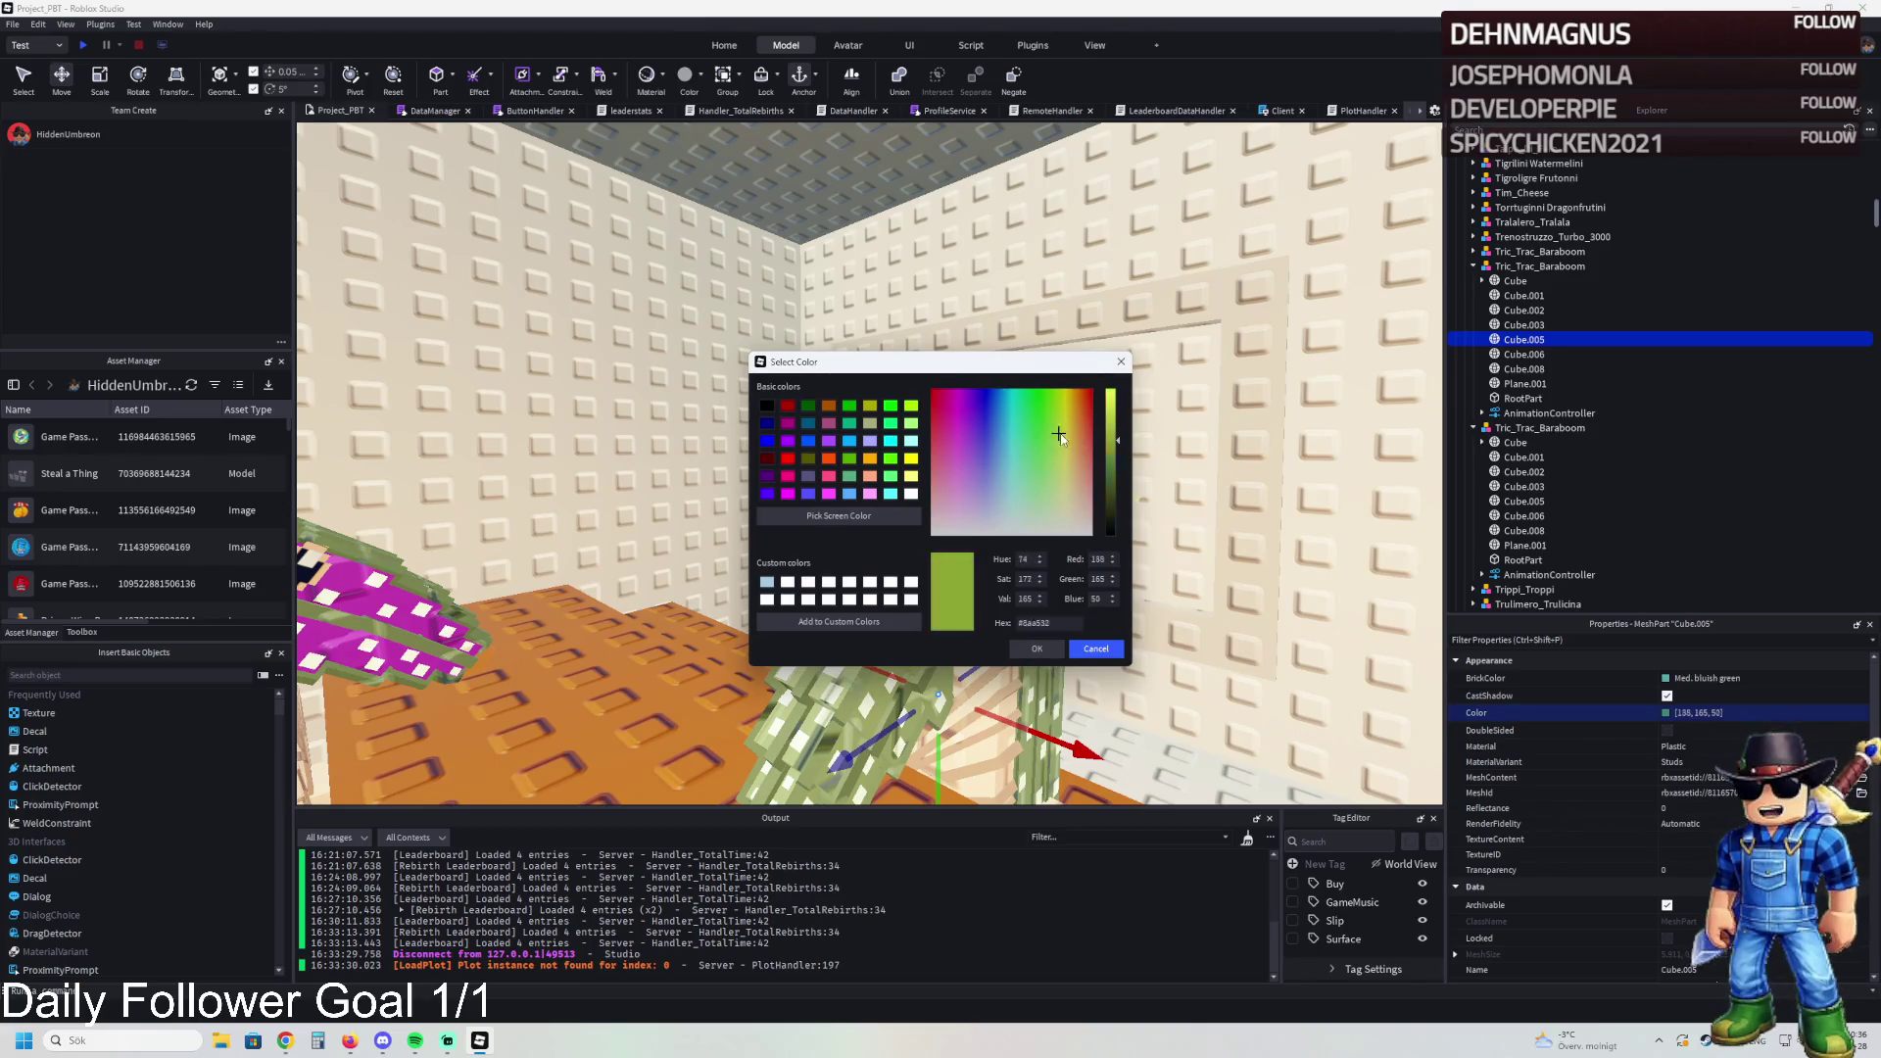
left_click(1058, 649)
Step: Lighten the Cube.001 part to 150,172,109
left_click(1558, 368)
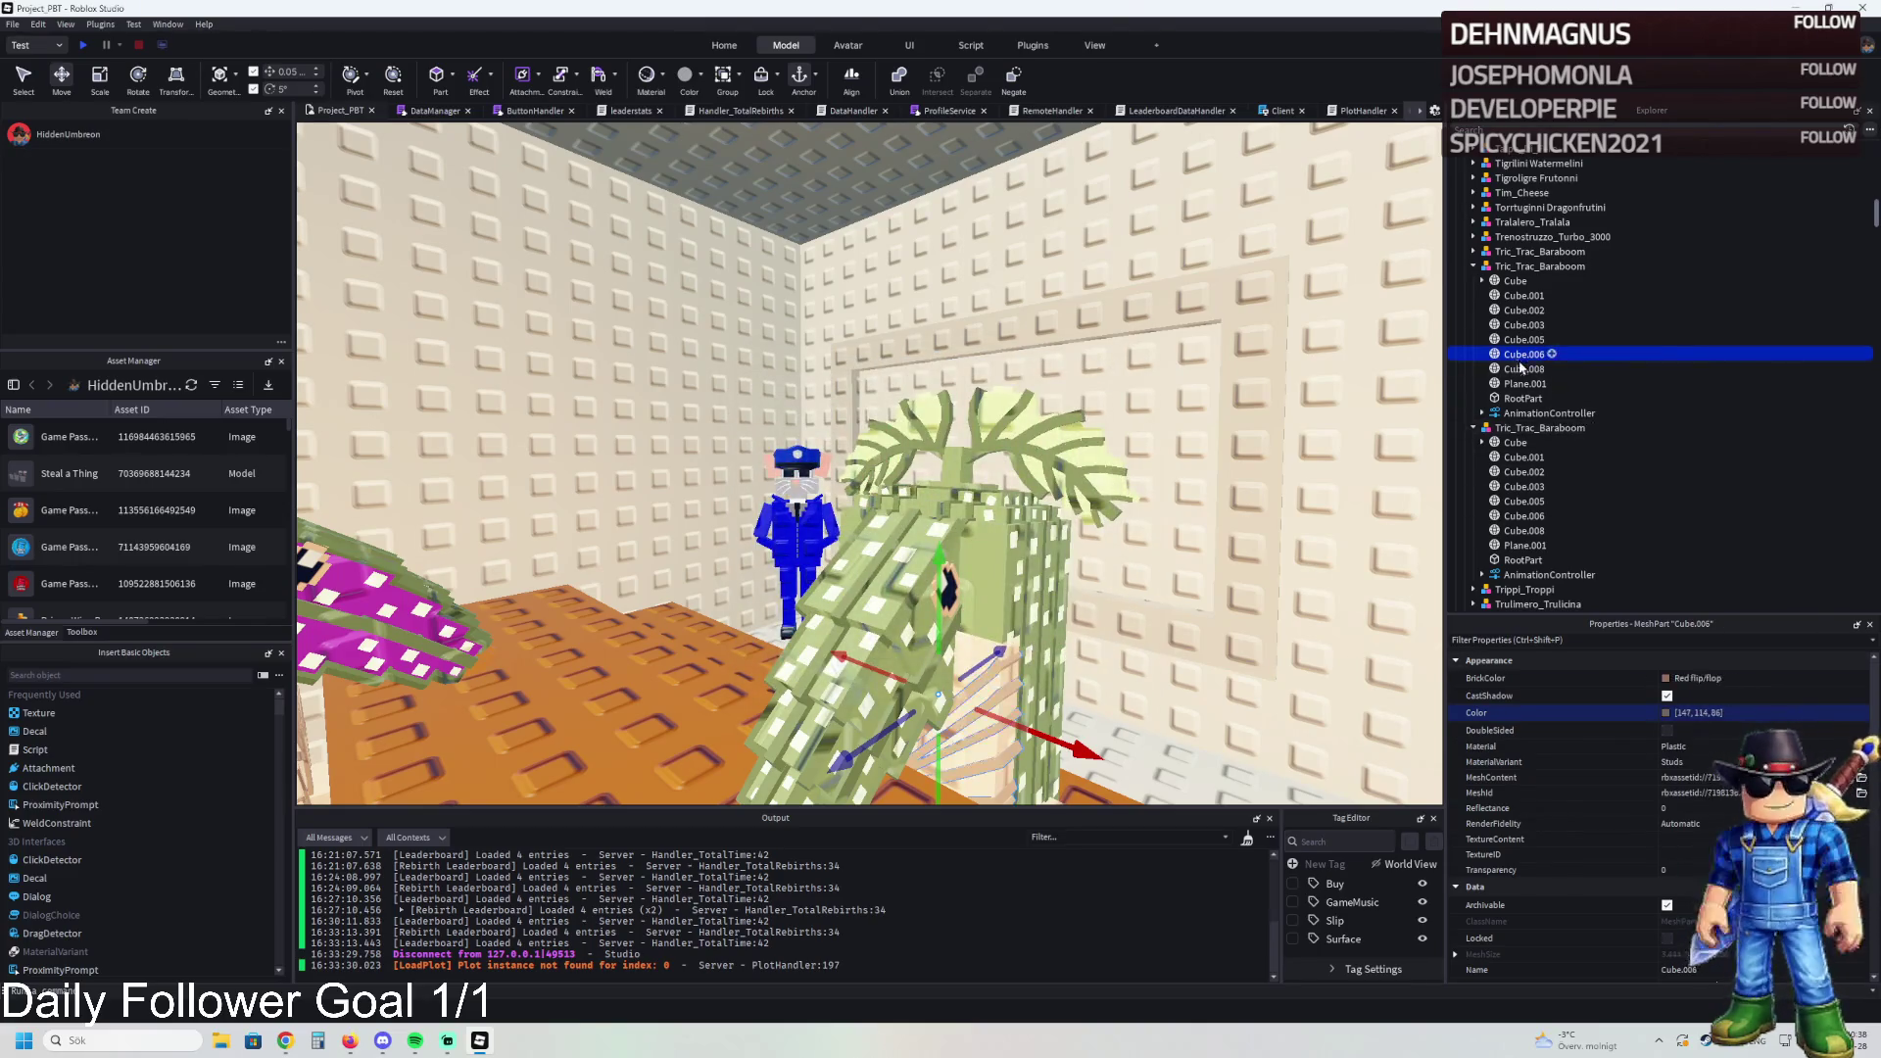
key("Up")
key("Up")
key("Up")
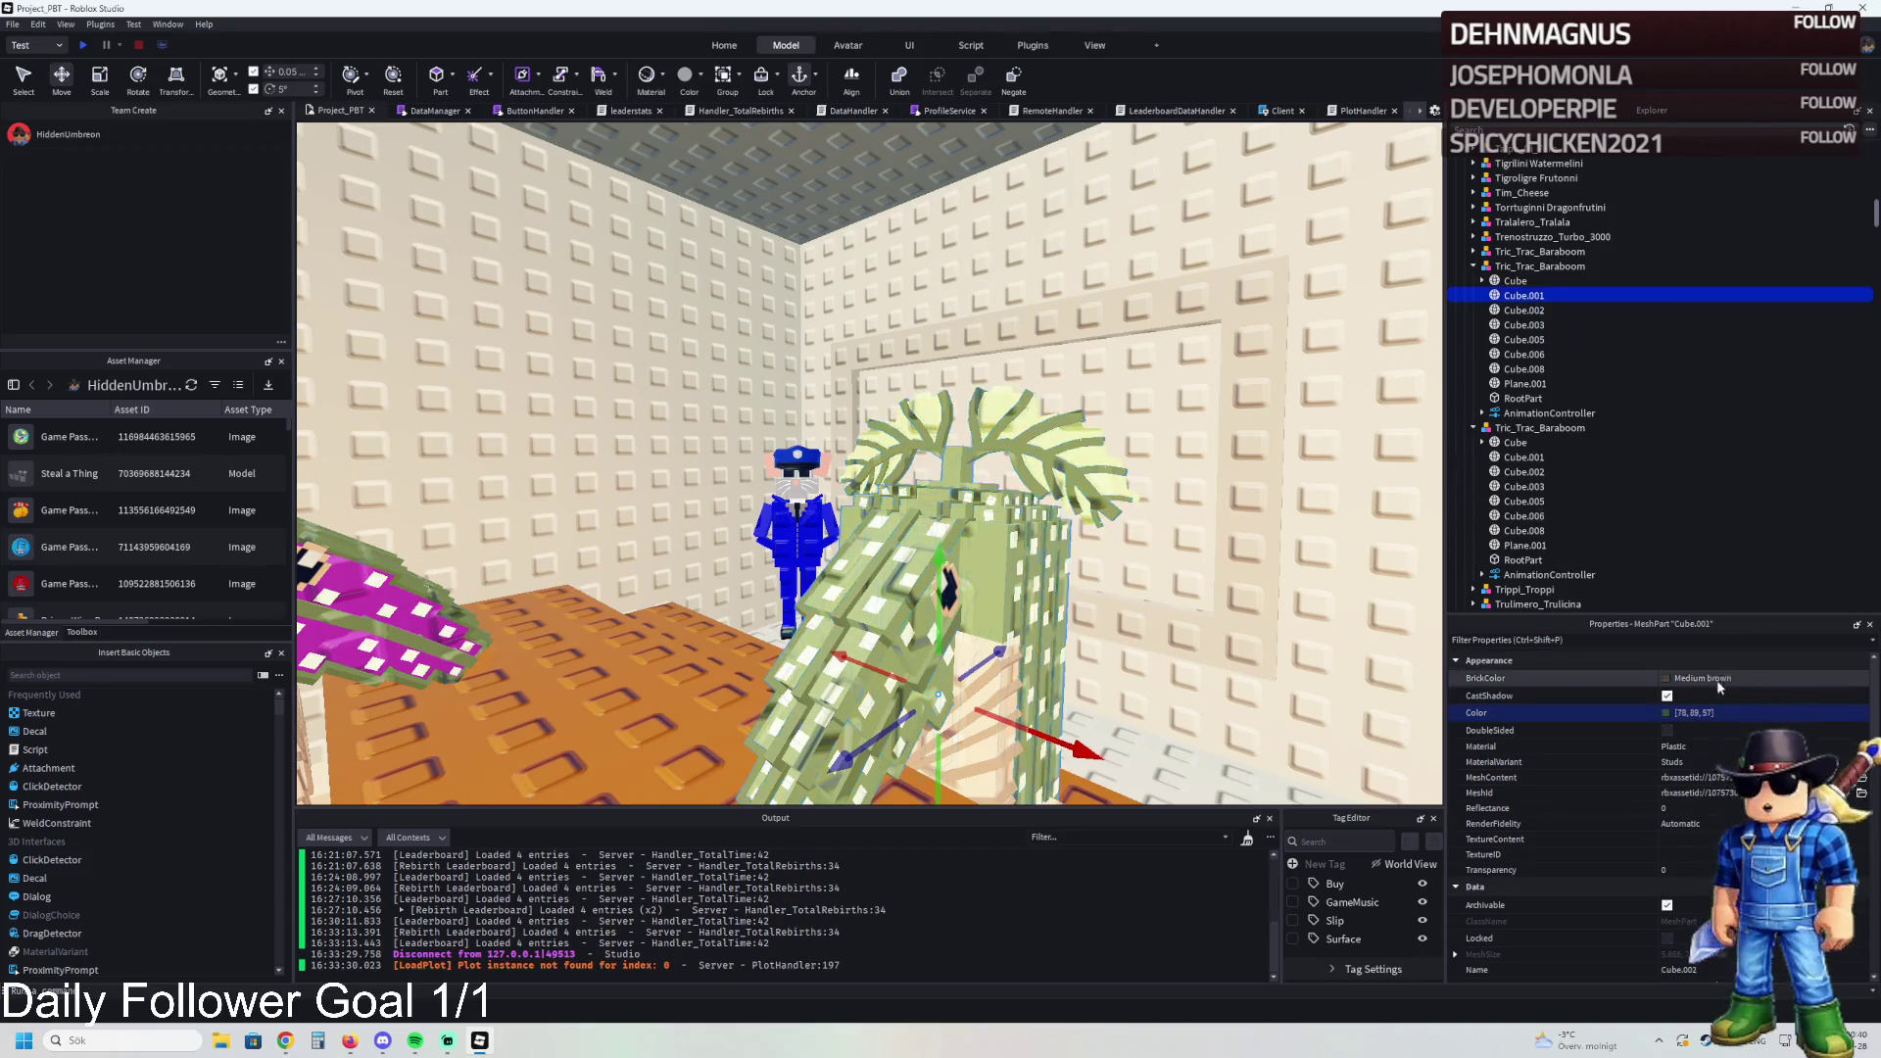
left_click(1679, 677)
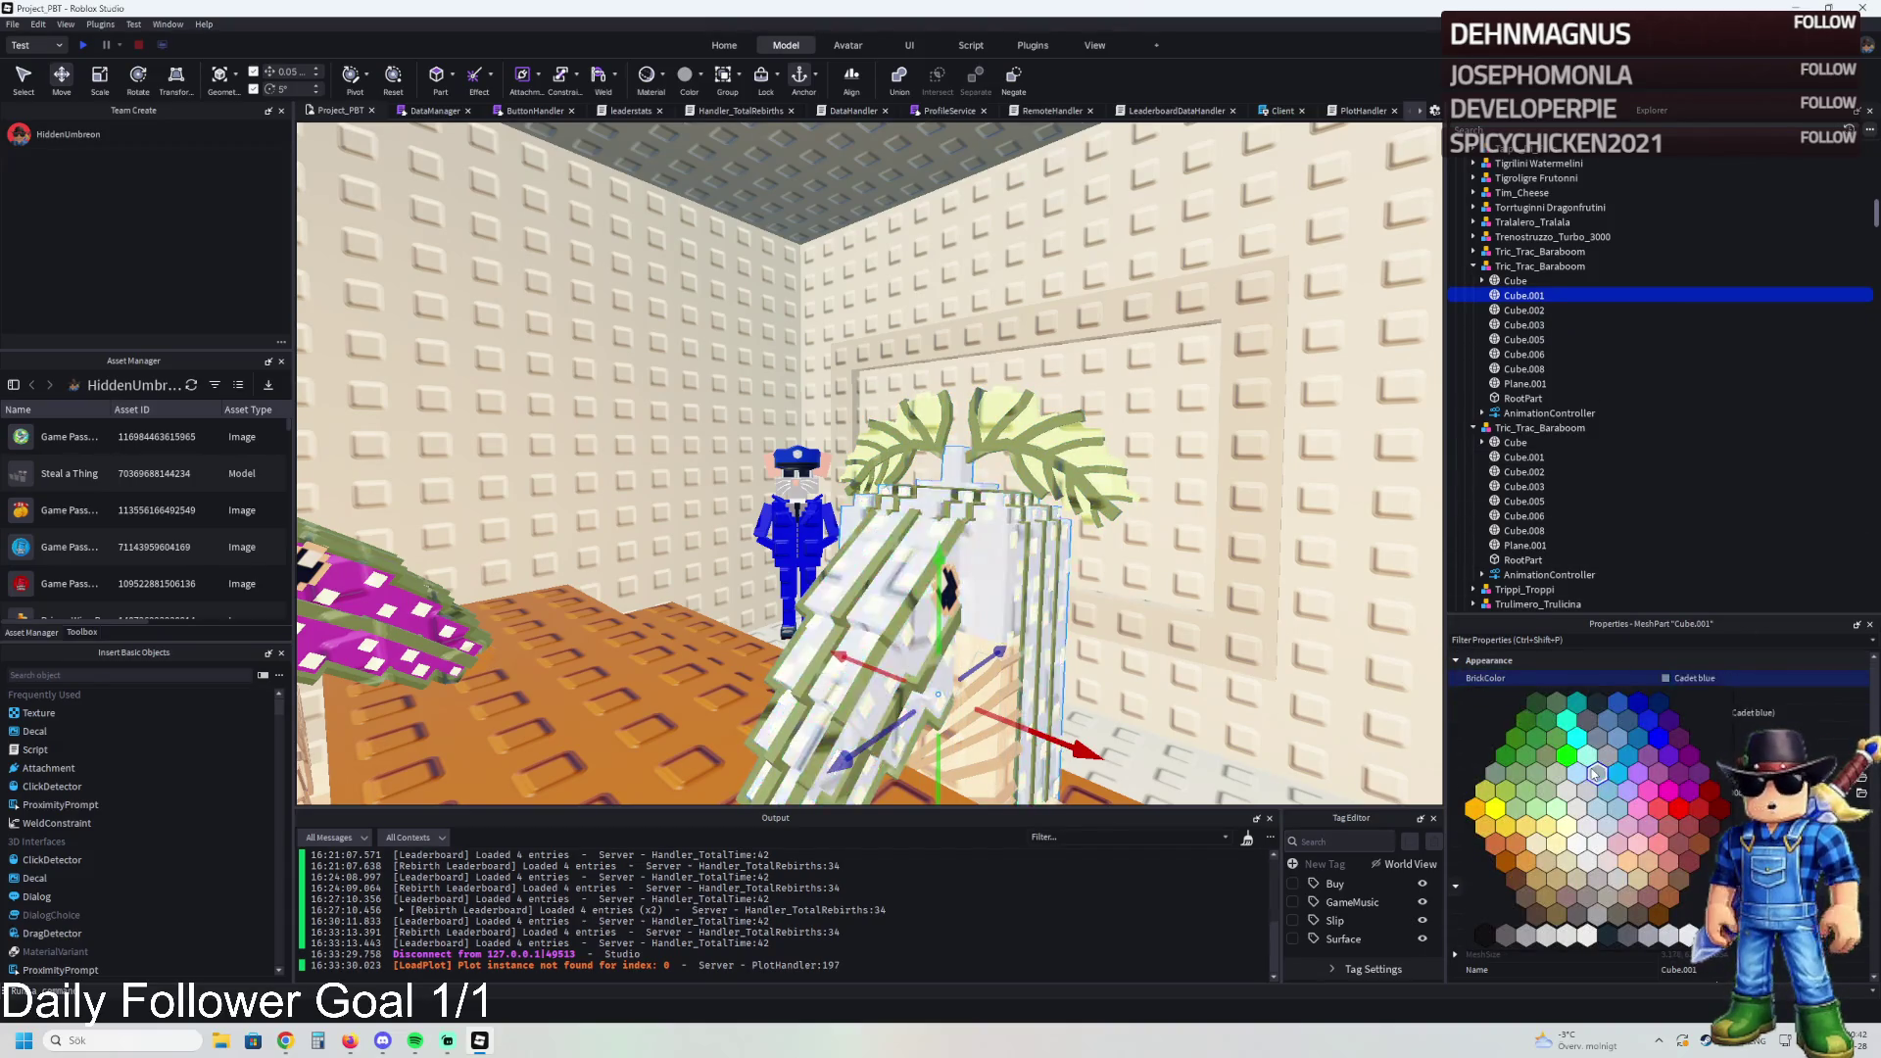
left_click(1665, 712)
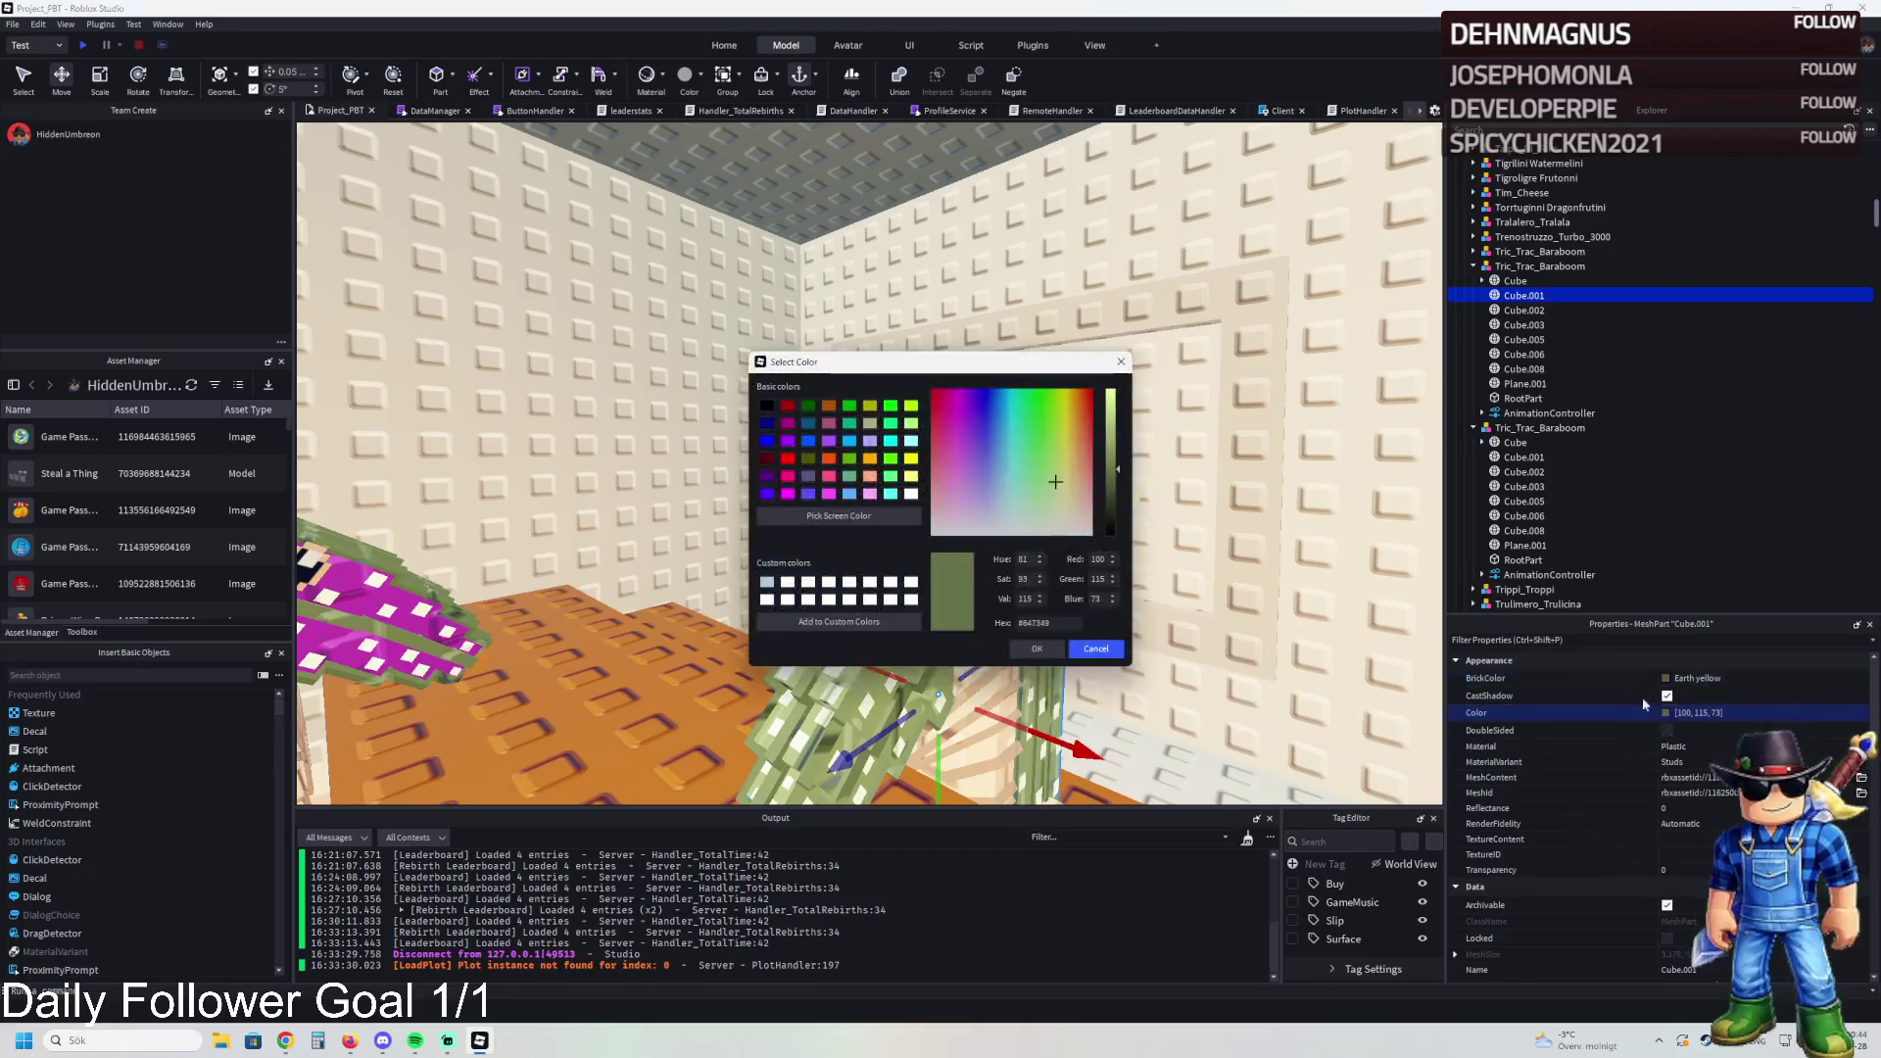
mouse_move(1109, 370)
left_mouse_down()
mouse_move(1231, 370)
mouse_move(1359, 298)
left_mouse_up()
left_click_drag(1367, 395, 1370, 369)
left_click(1288, 576)
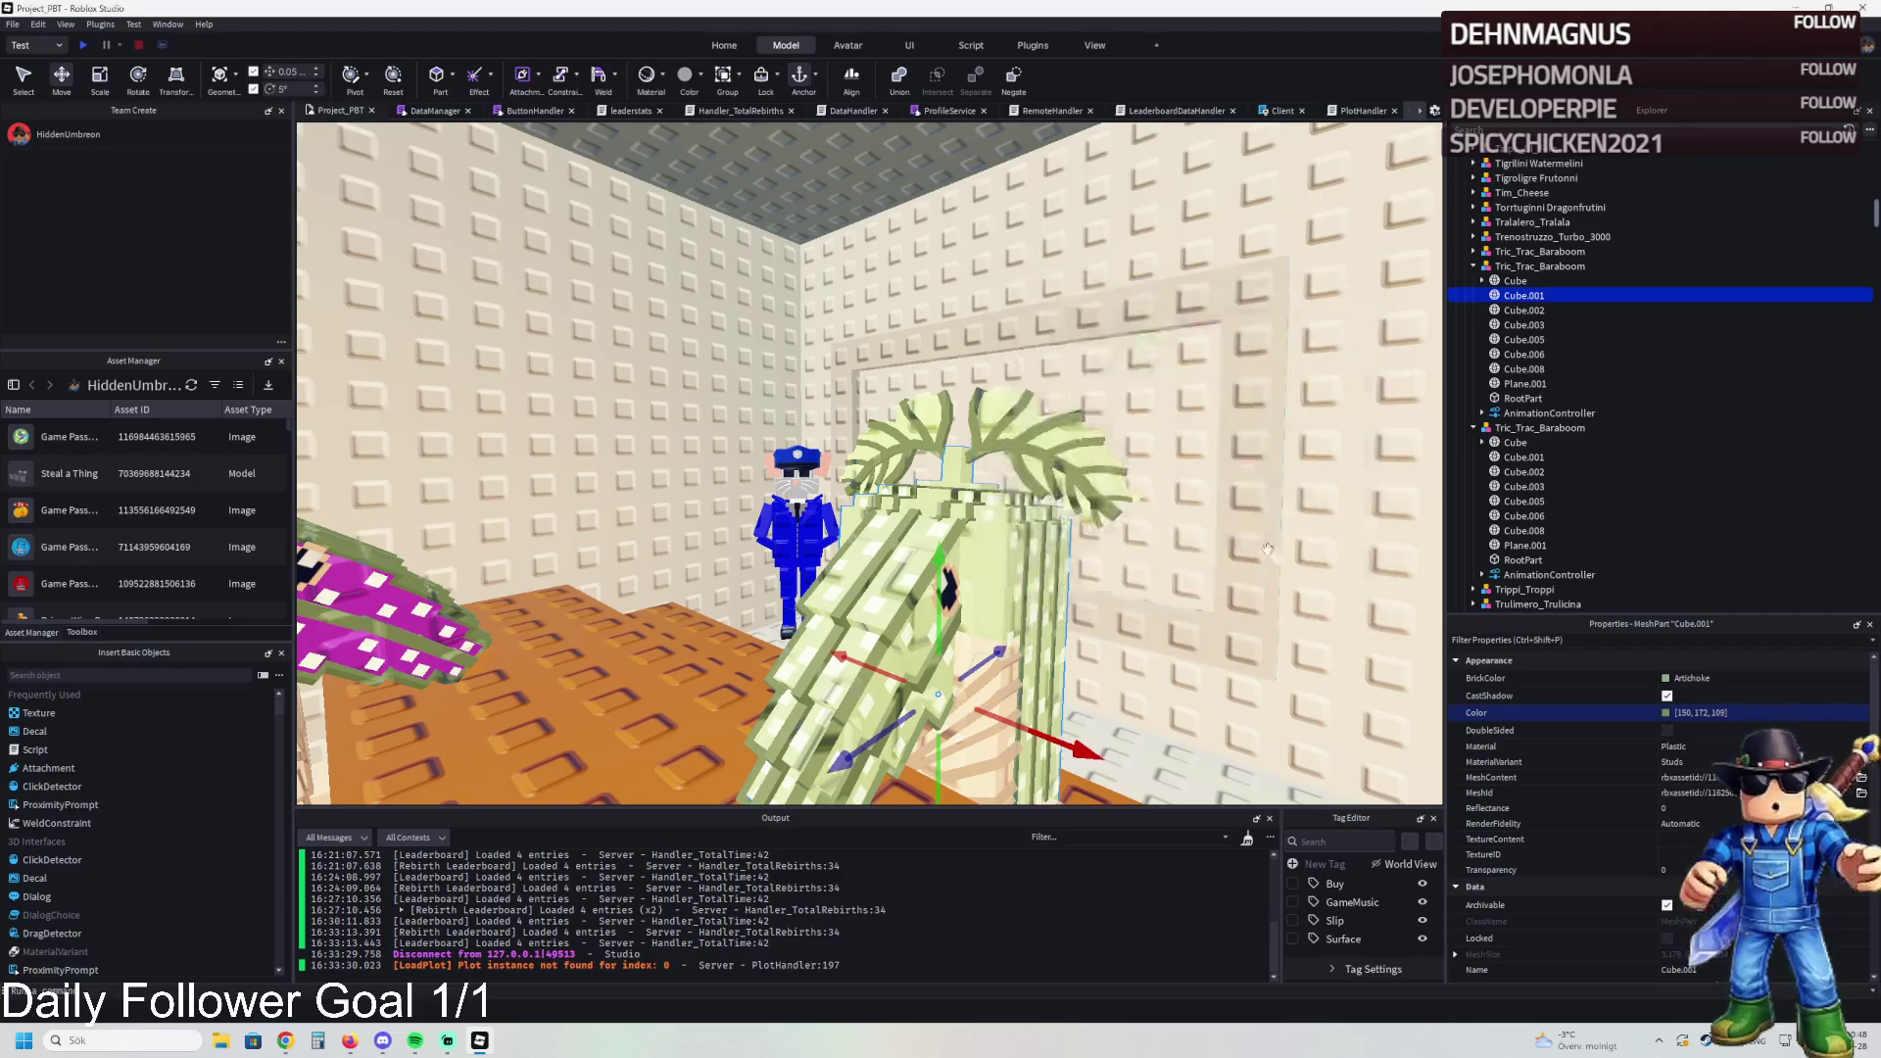
Step: Give the original's Cube.002 stripes and leaves a bright Parsley green, then view the room
scroll(901, 466, "up", 5)
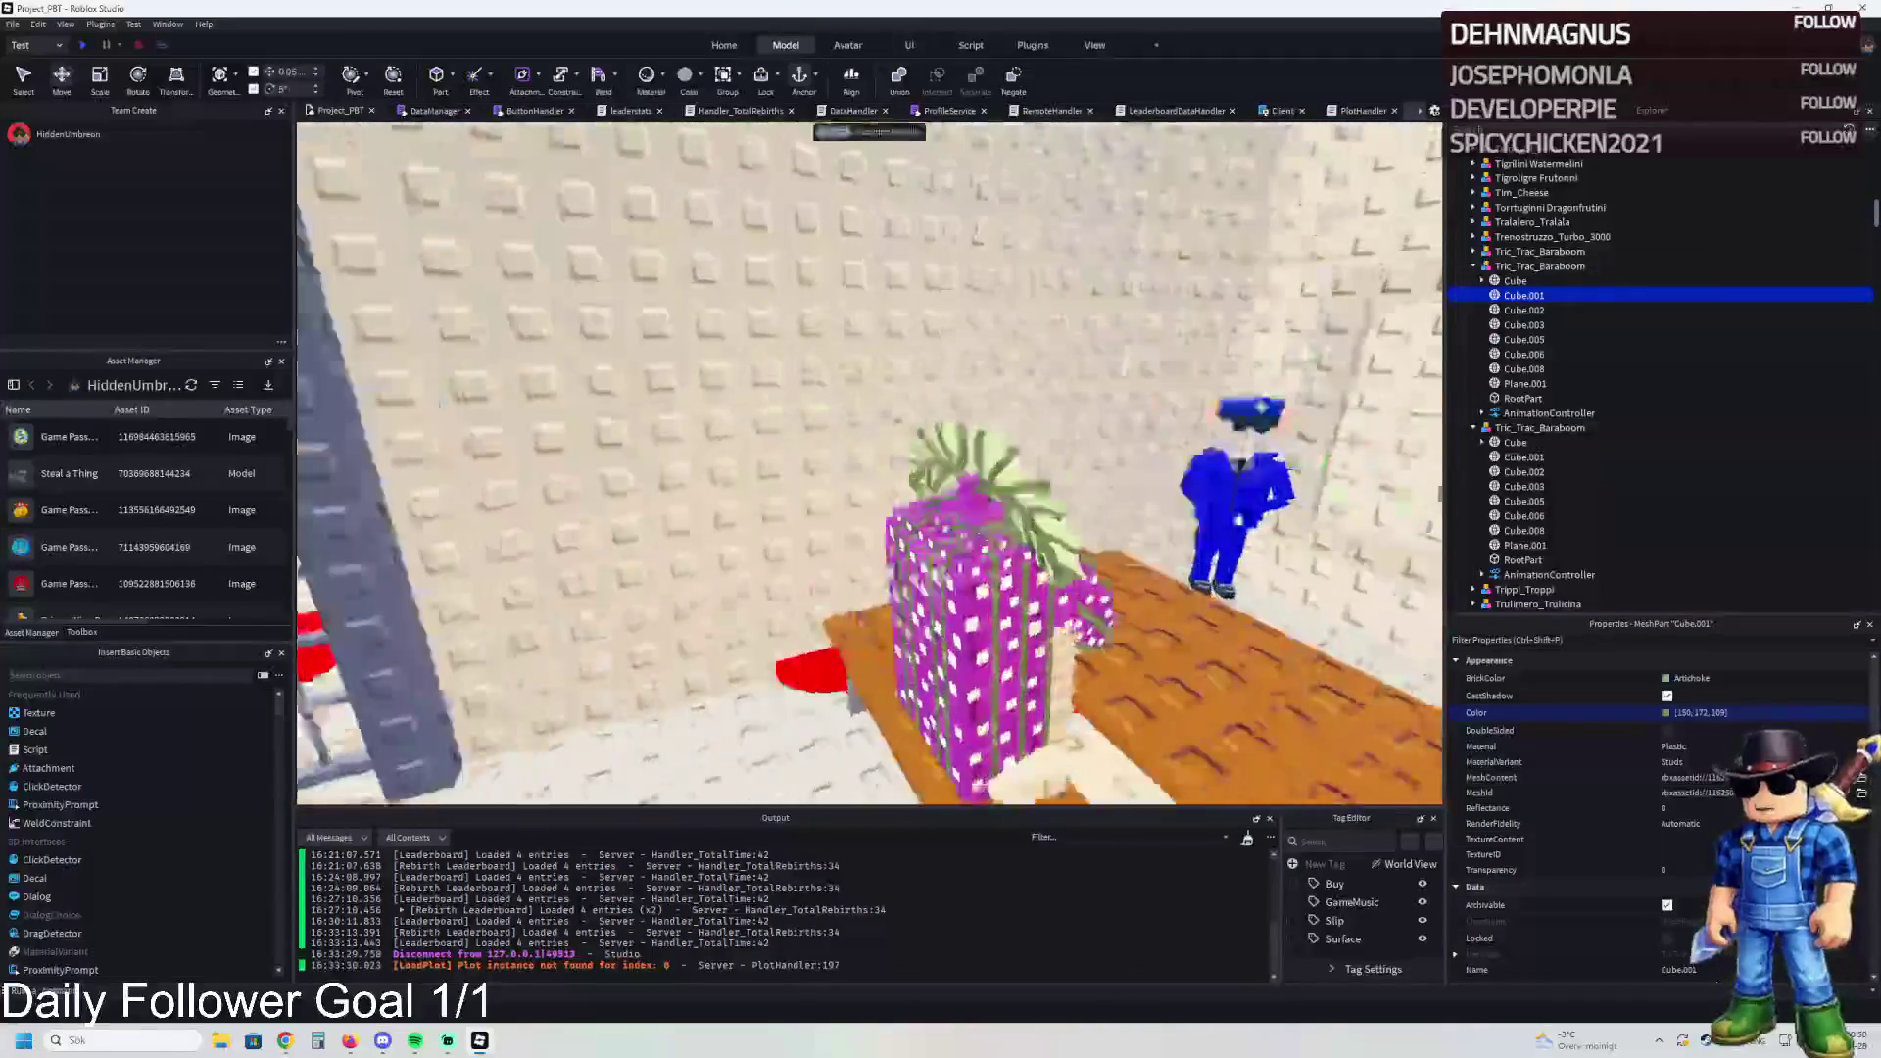
left_click(901, 467)
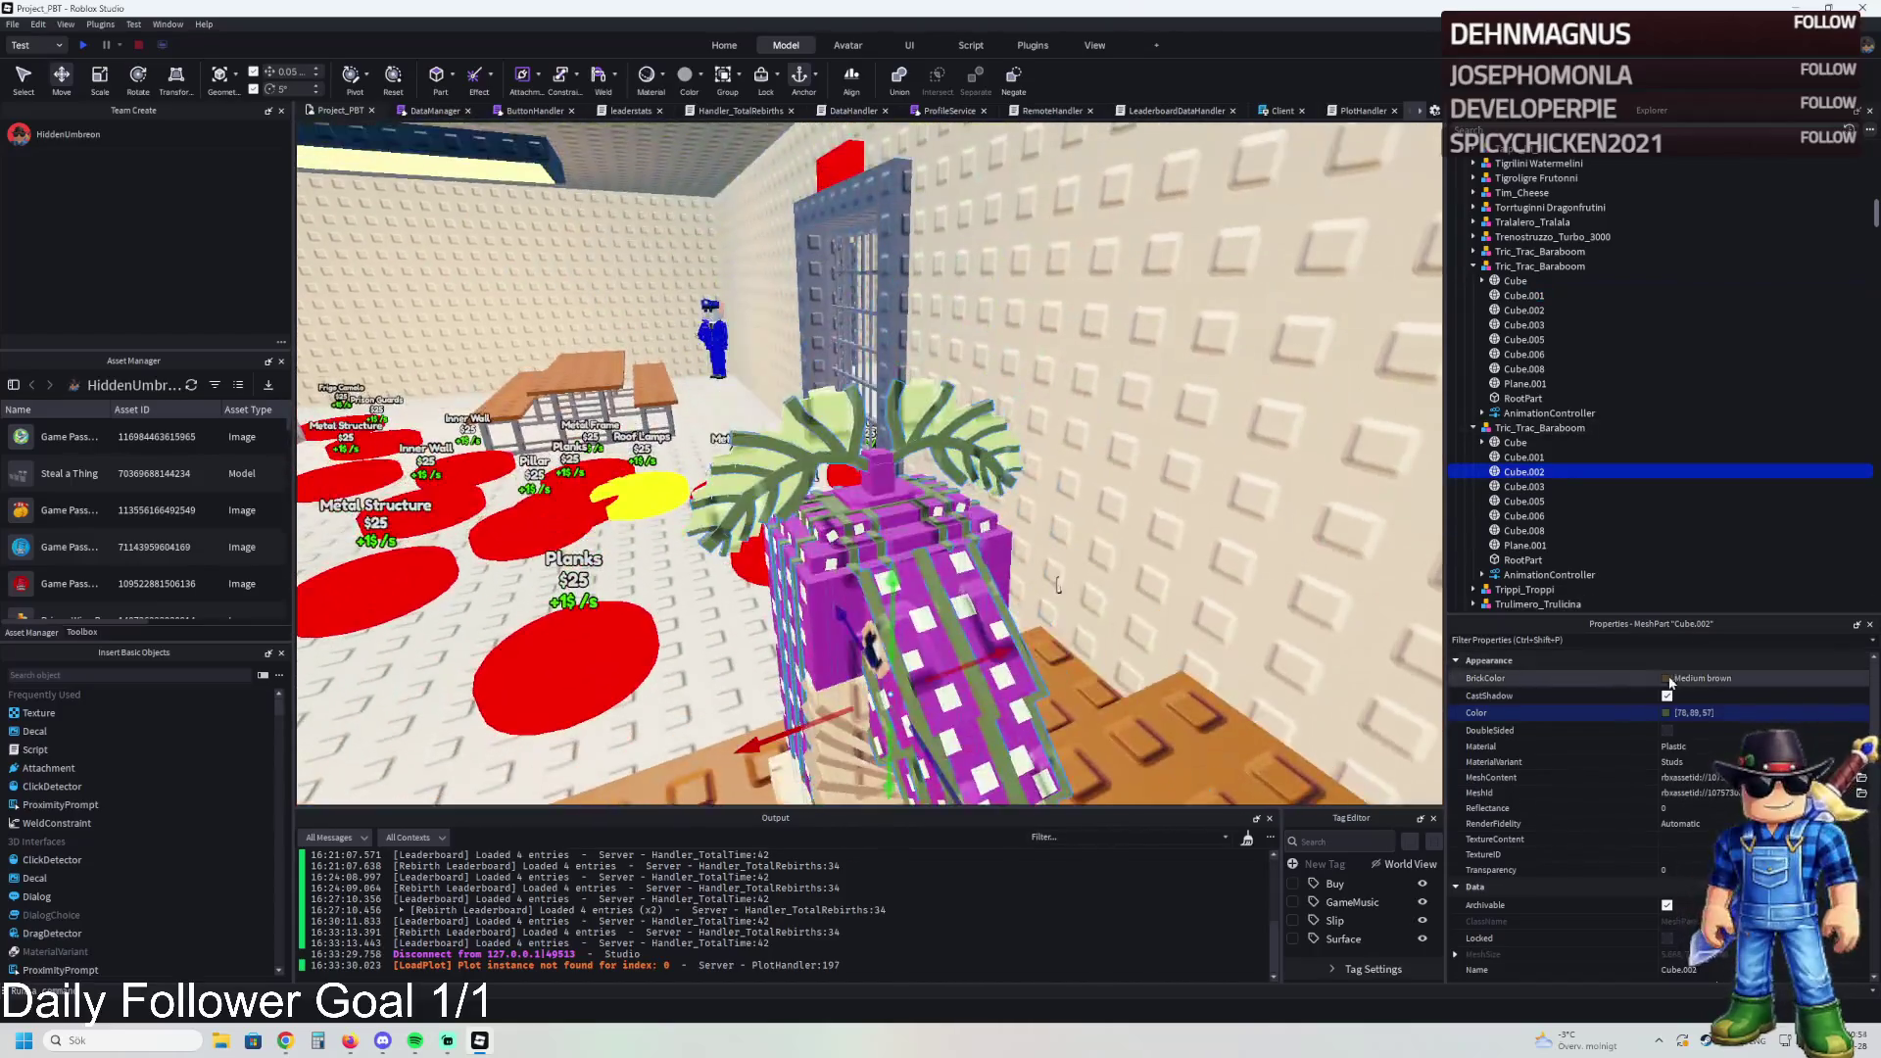
left_click(1670, 679)
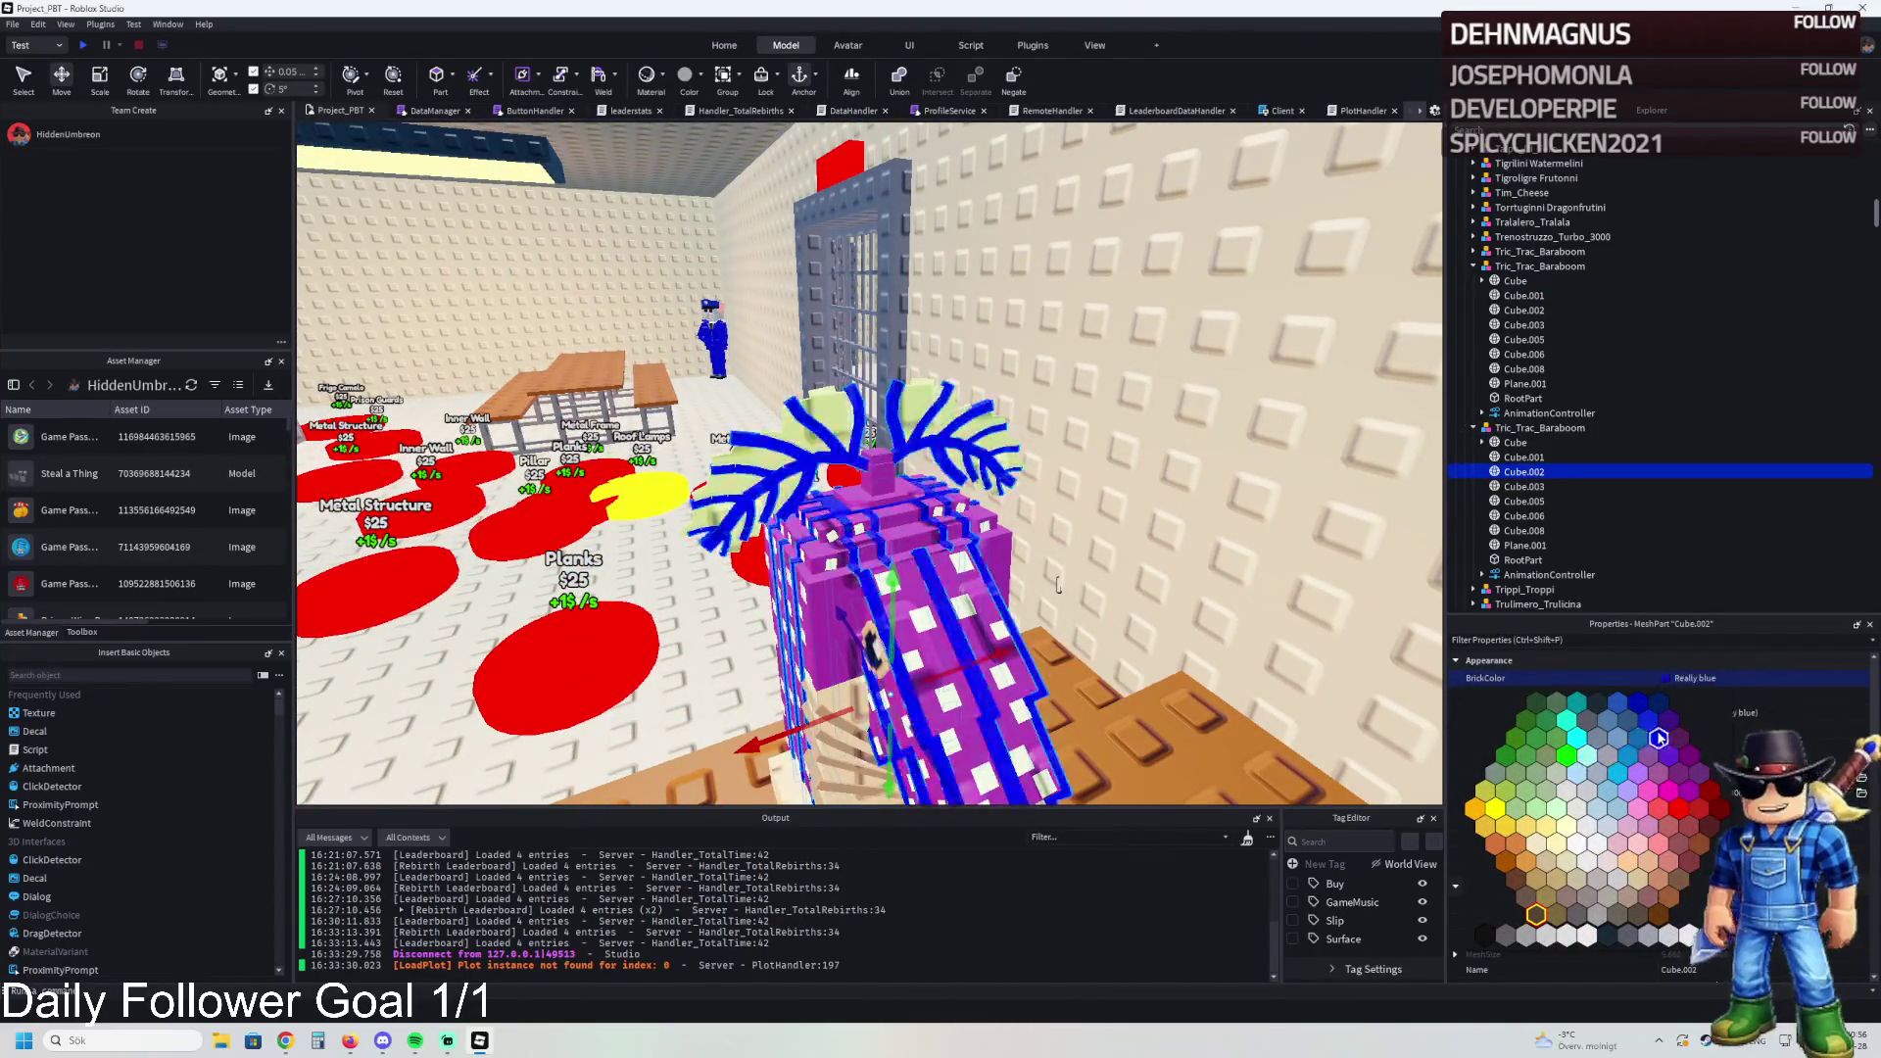
left_click(1505, 879)
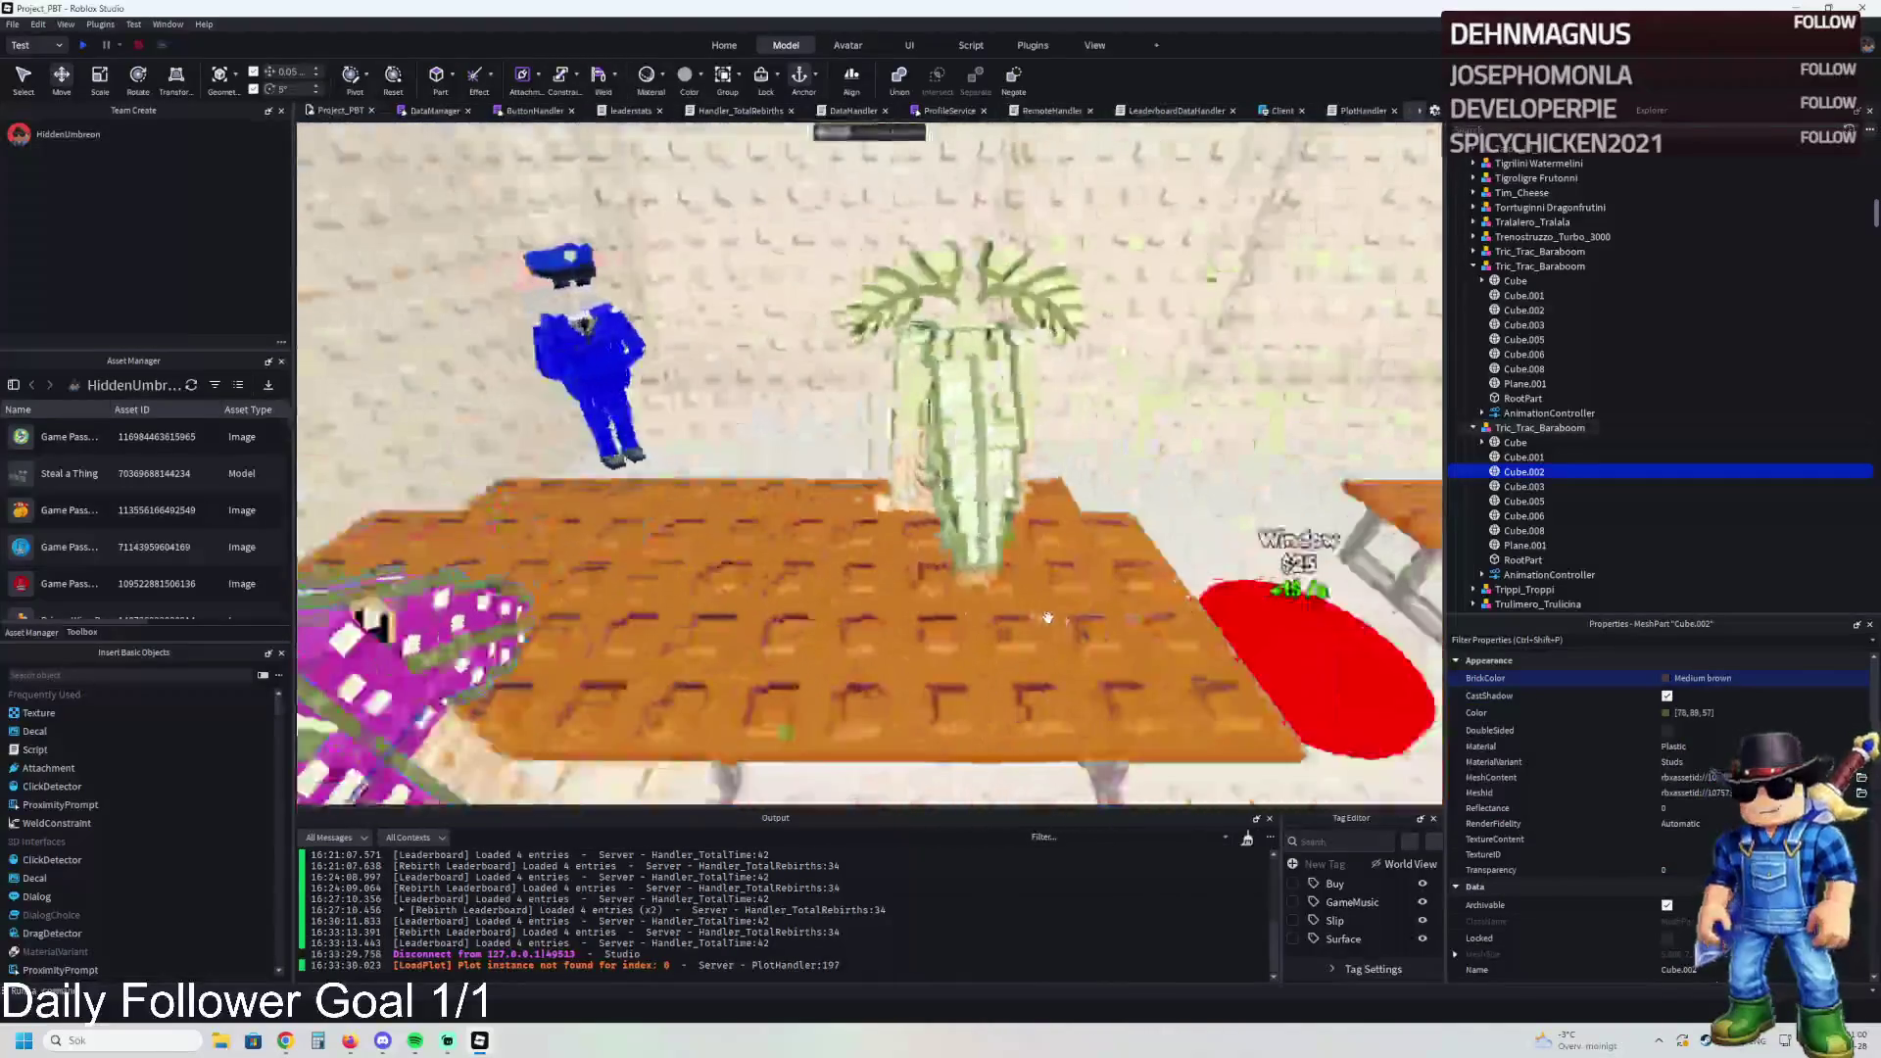
key("f")
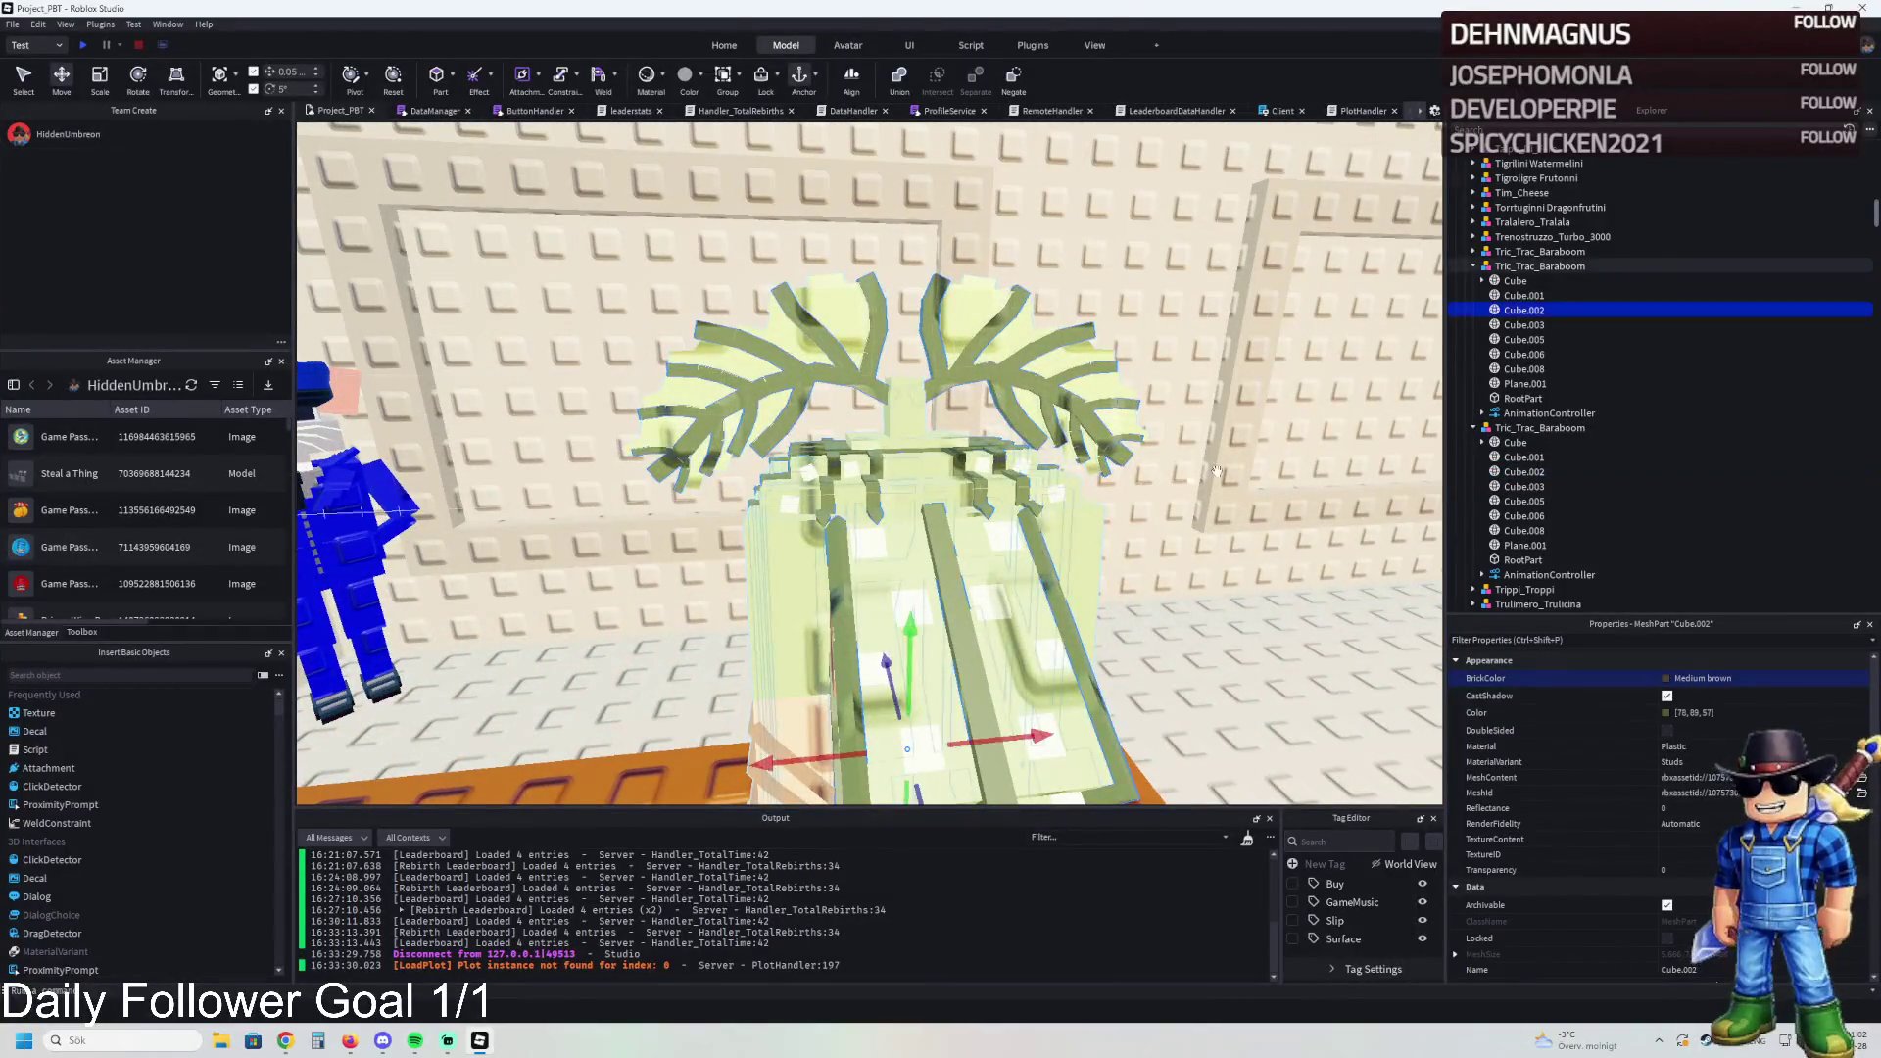
left_click(1666, 712)
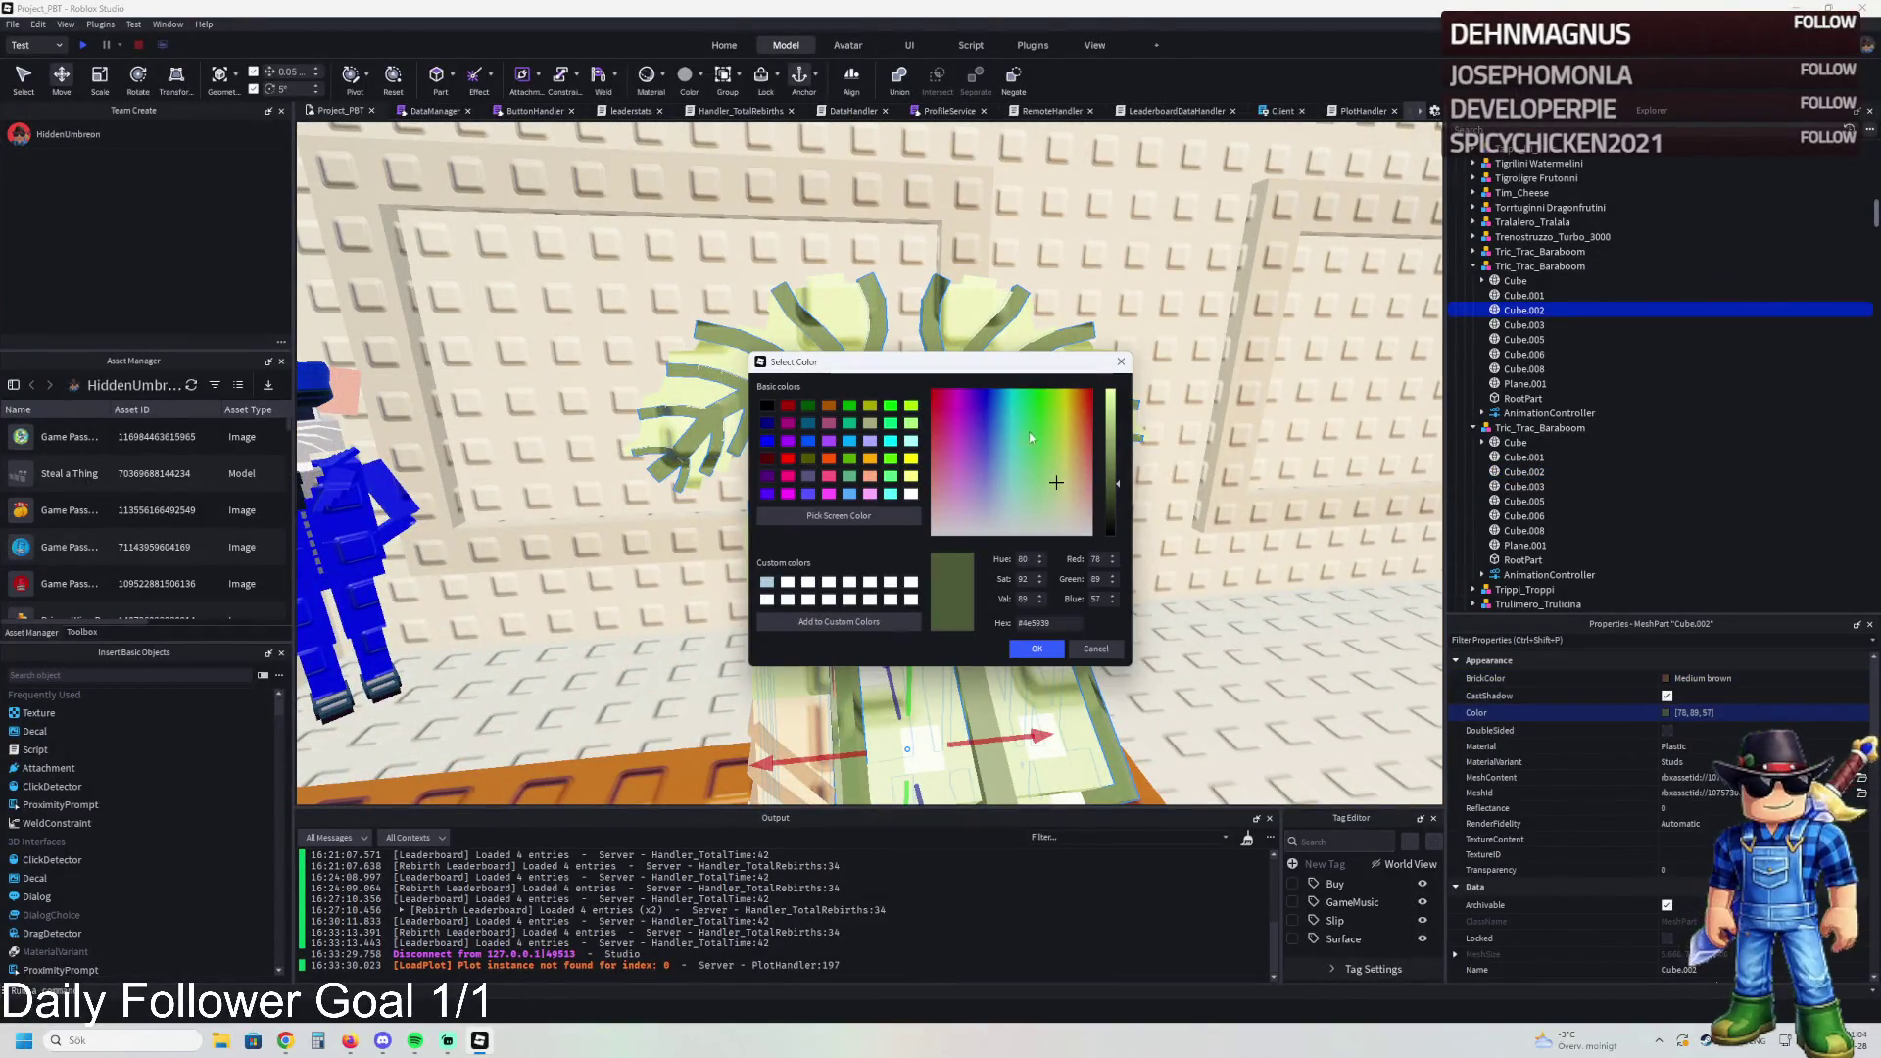
left_click(1023, 646)
left_click(1023, 647)
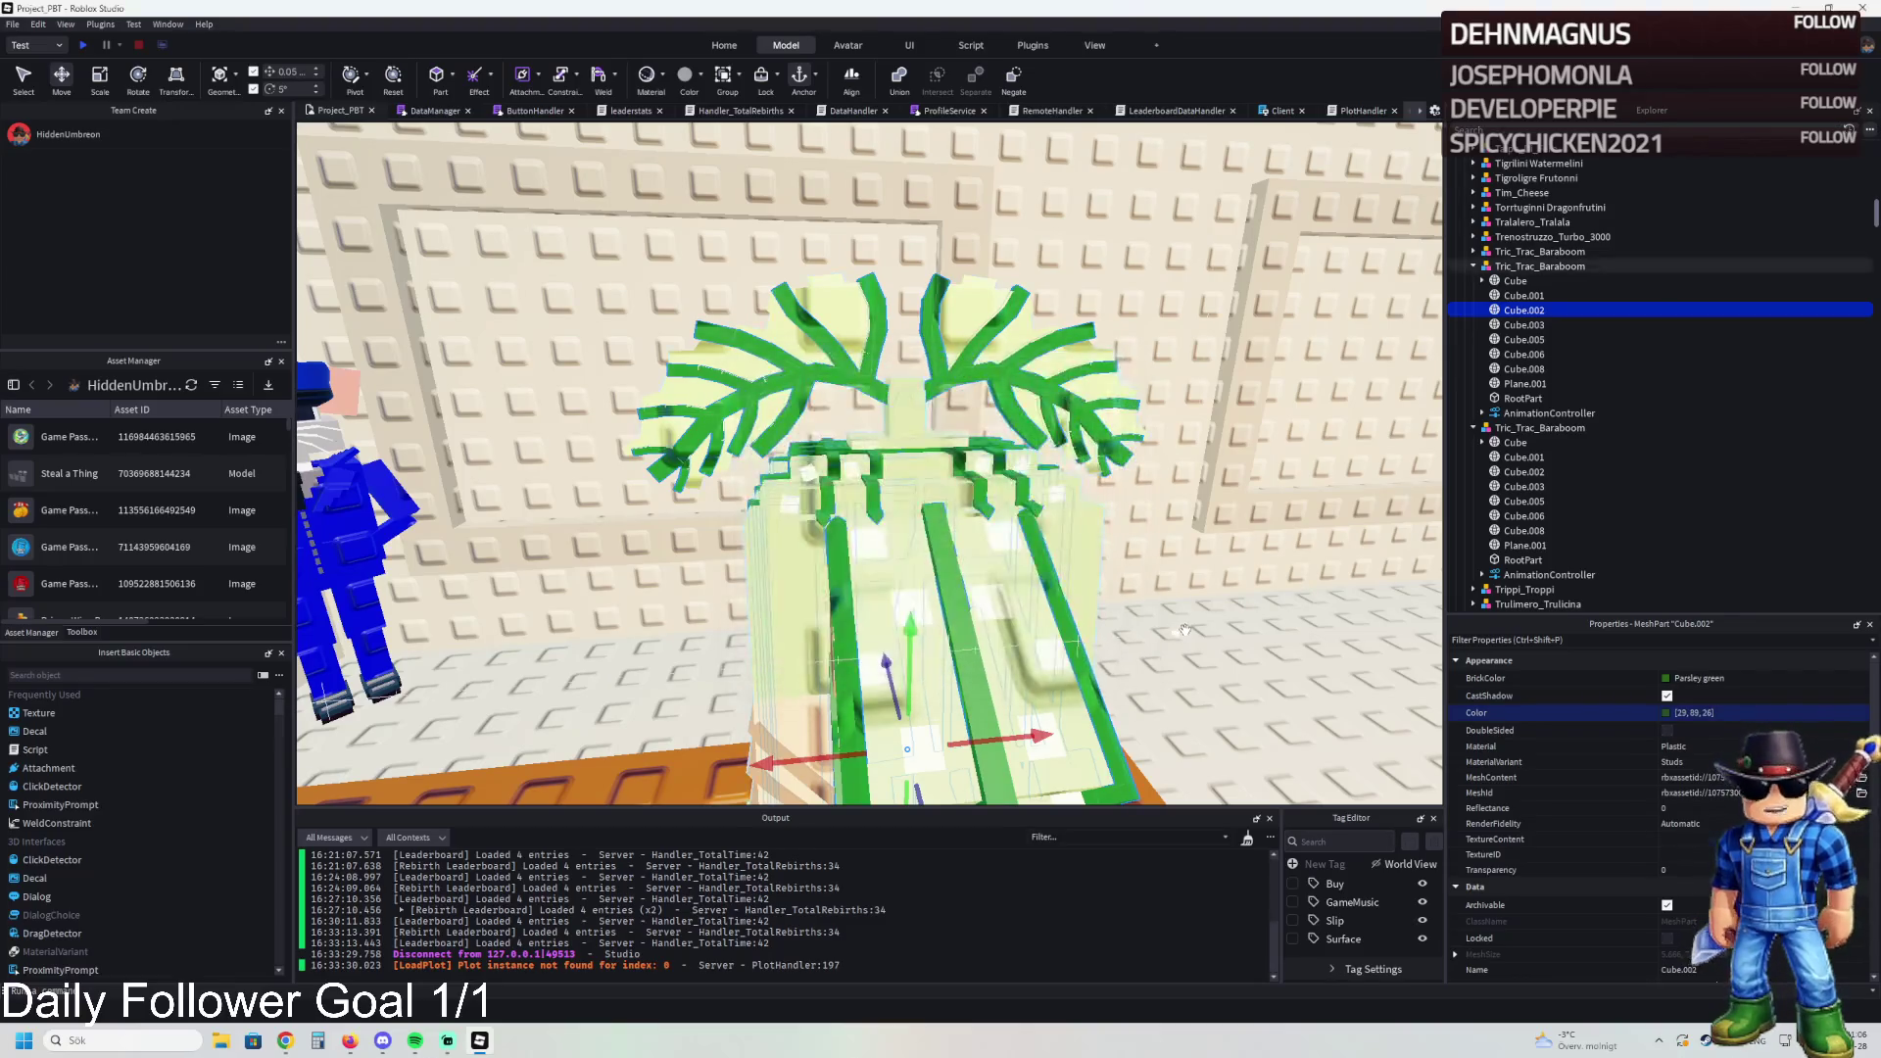
key("s")
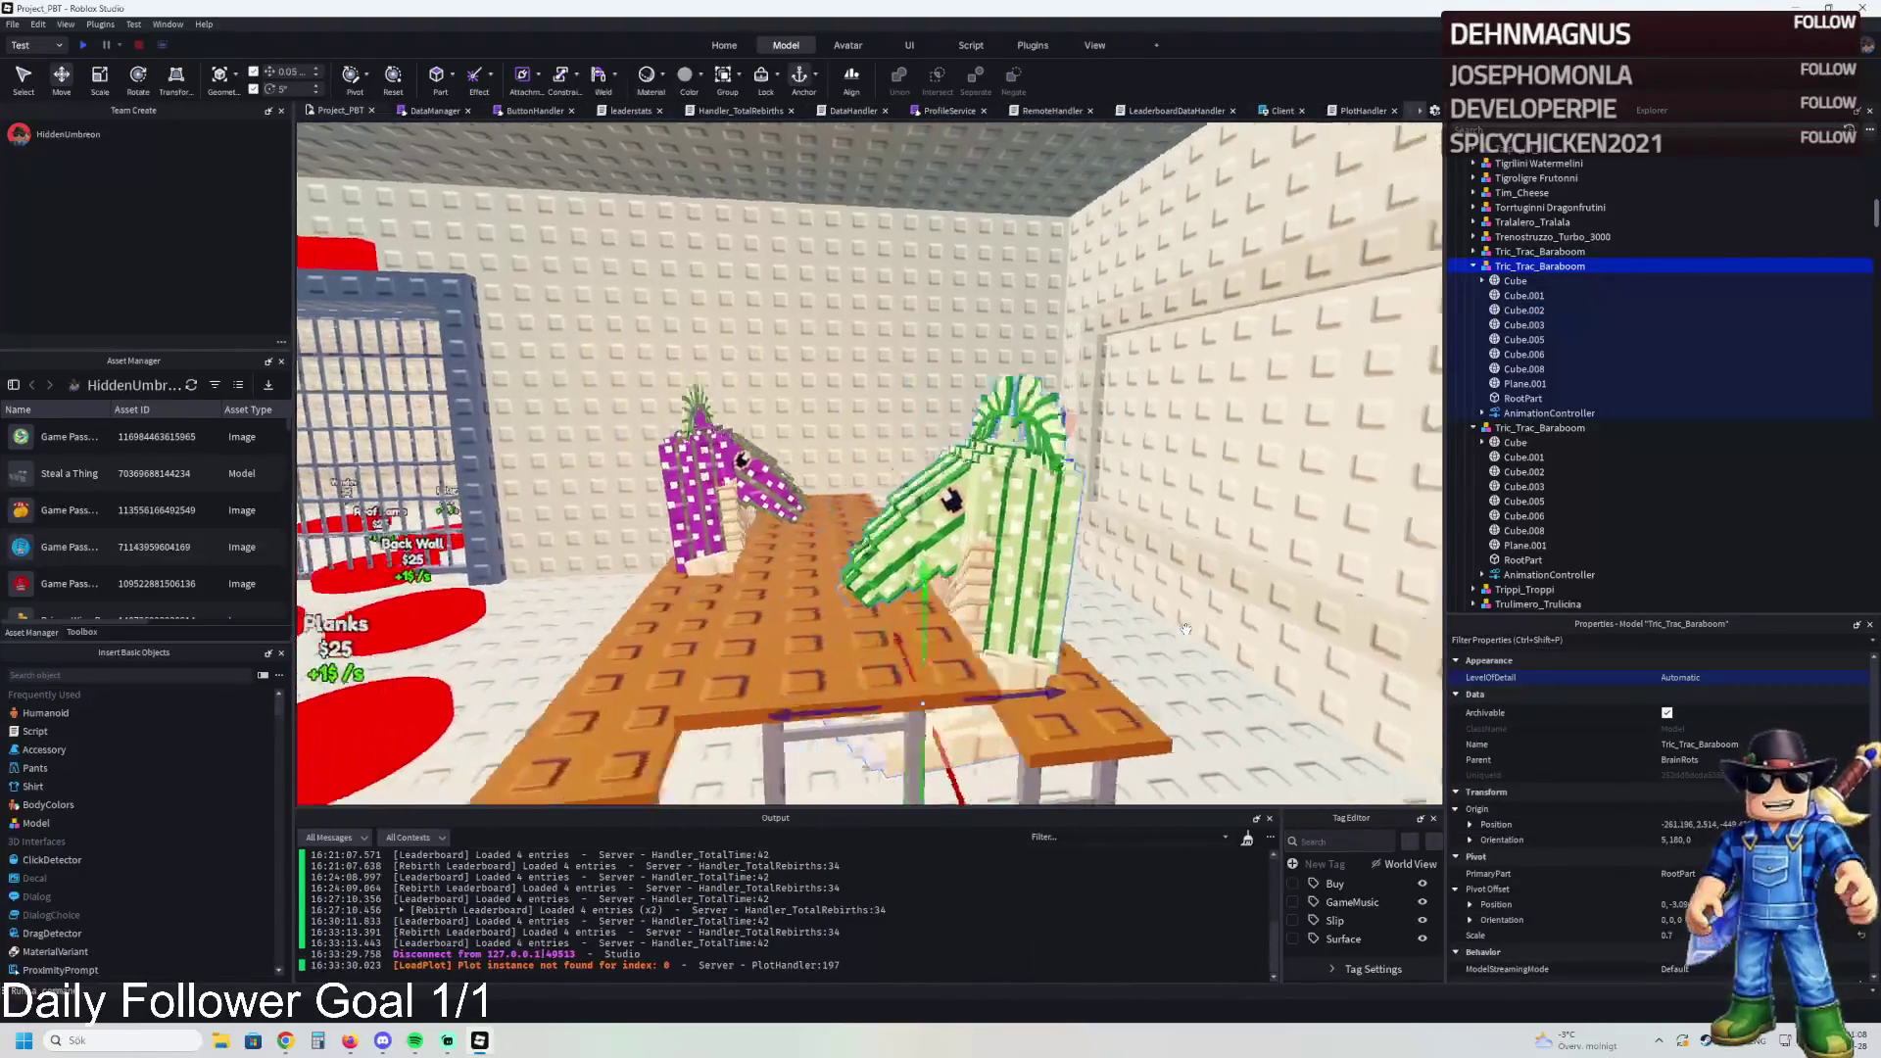
key("f")
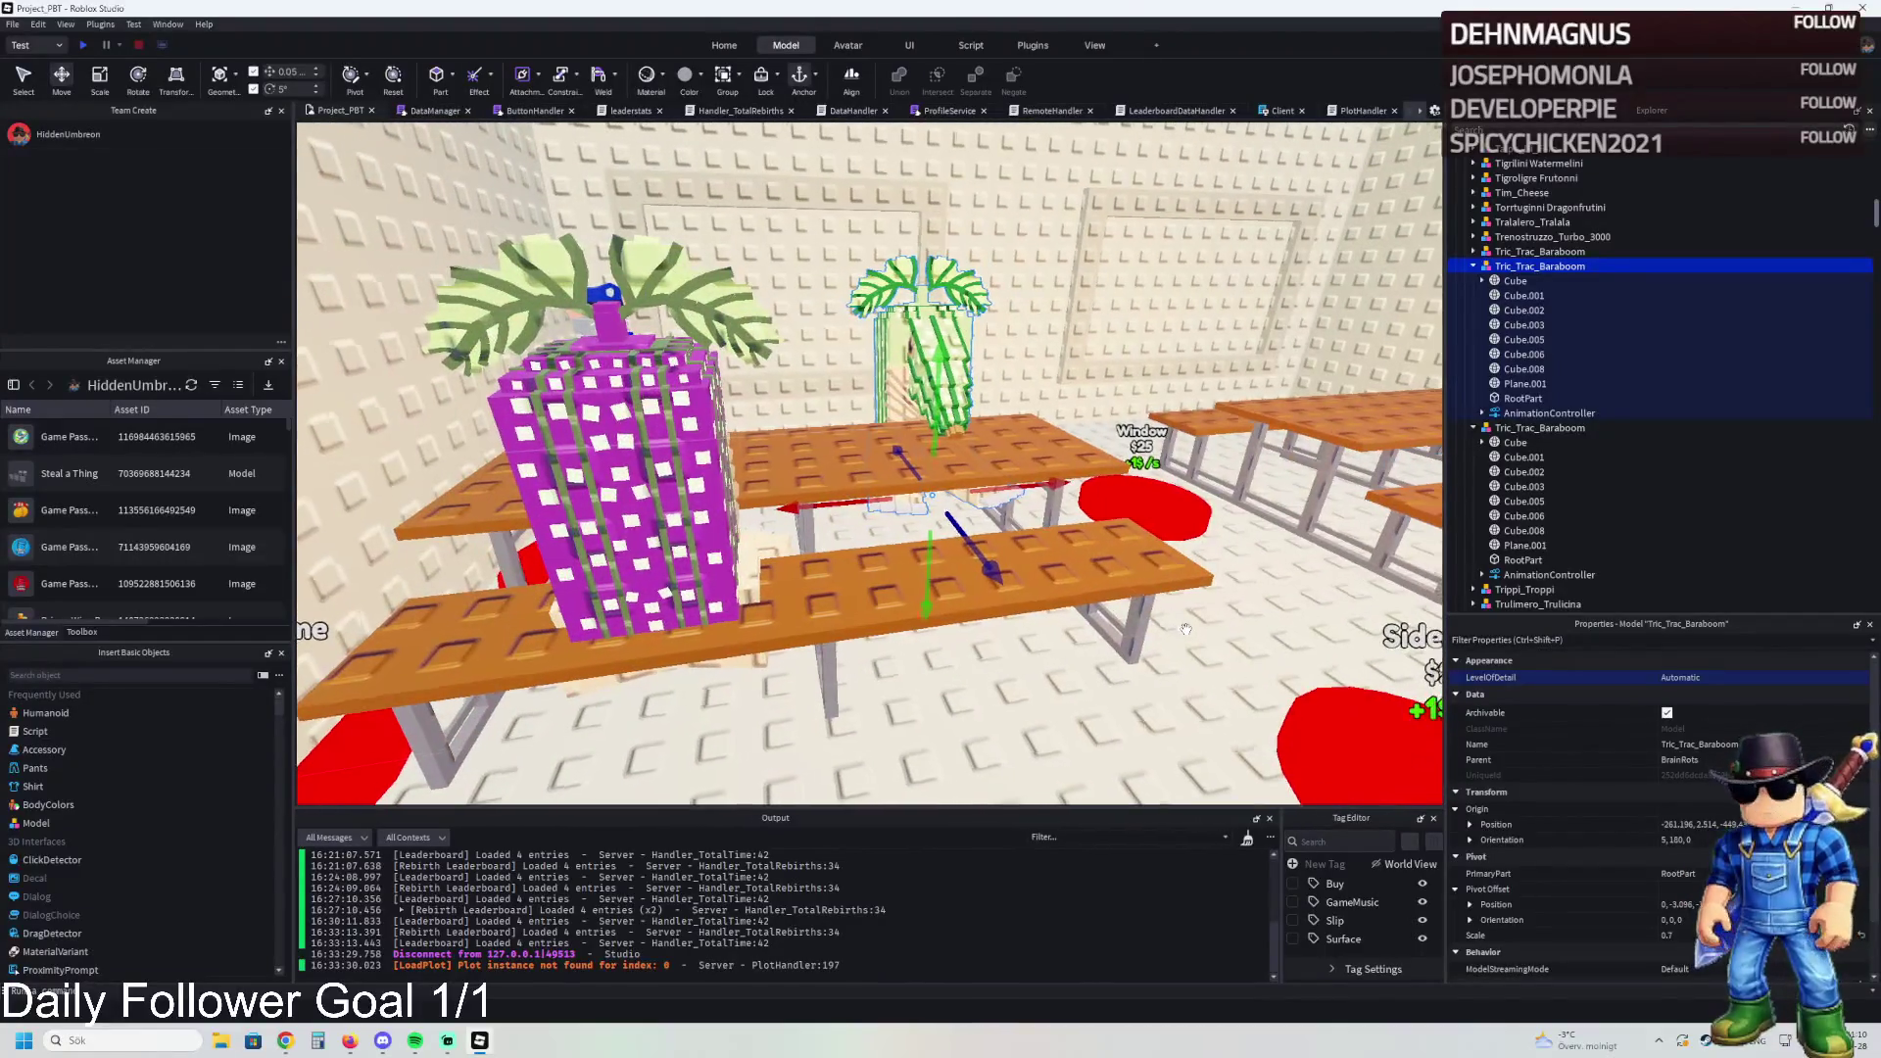
key("s")
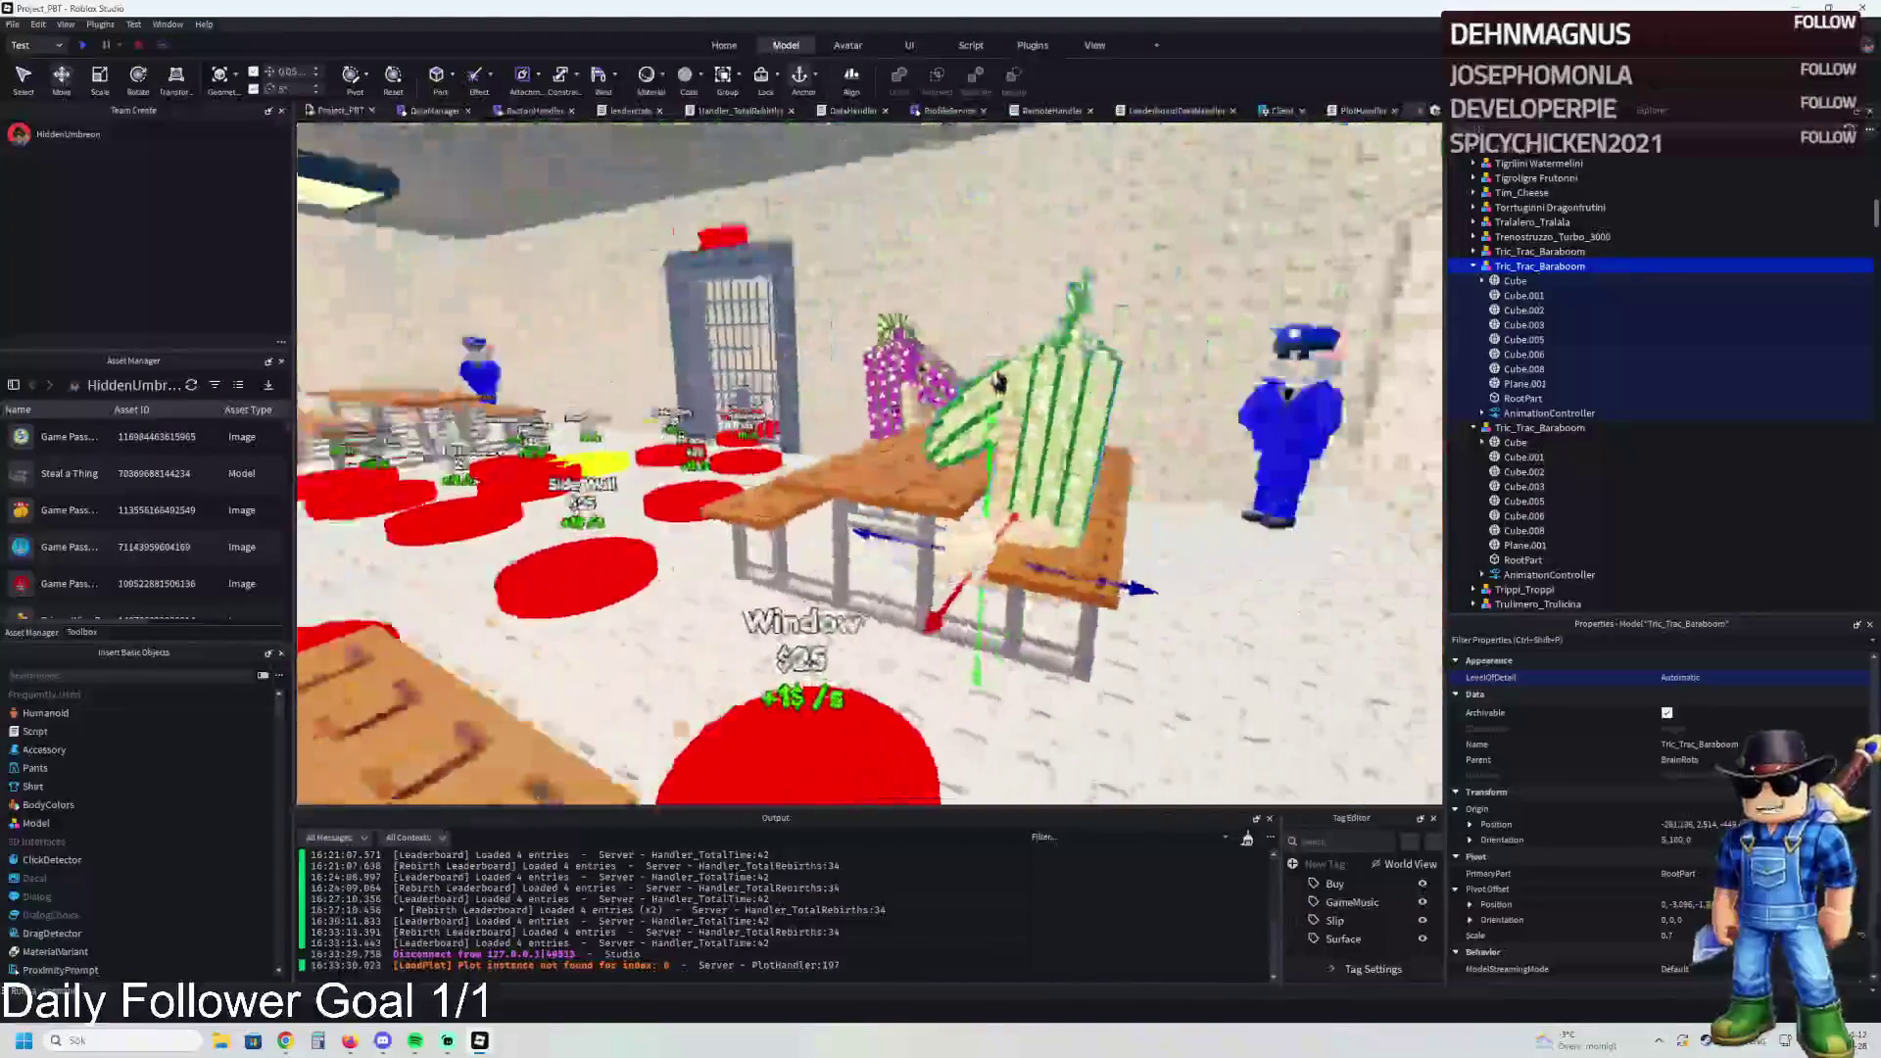
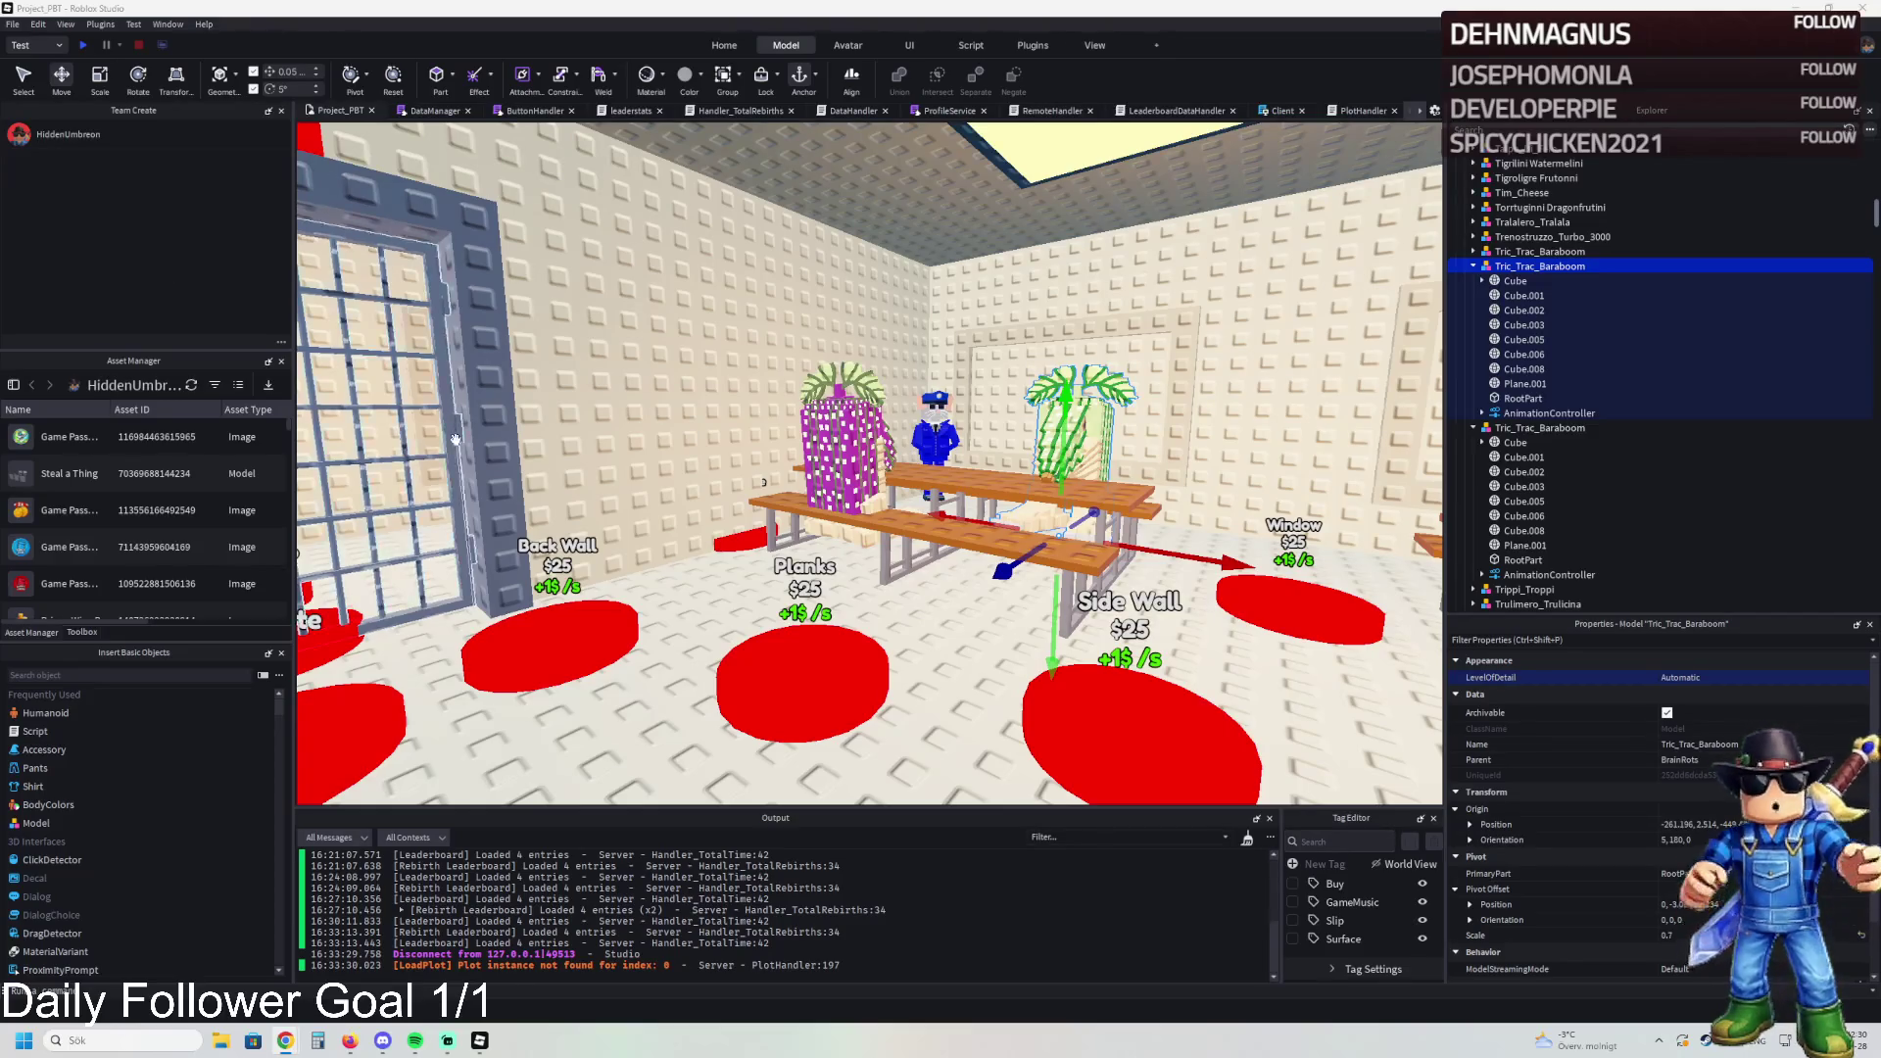
Step: Fly the view over the water along the row of brainrot character models
key("s")
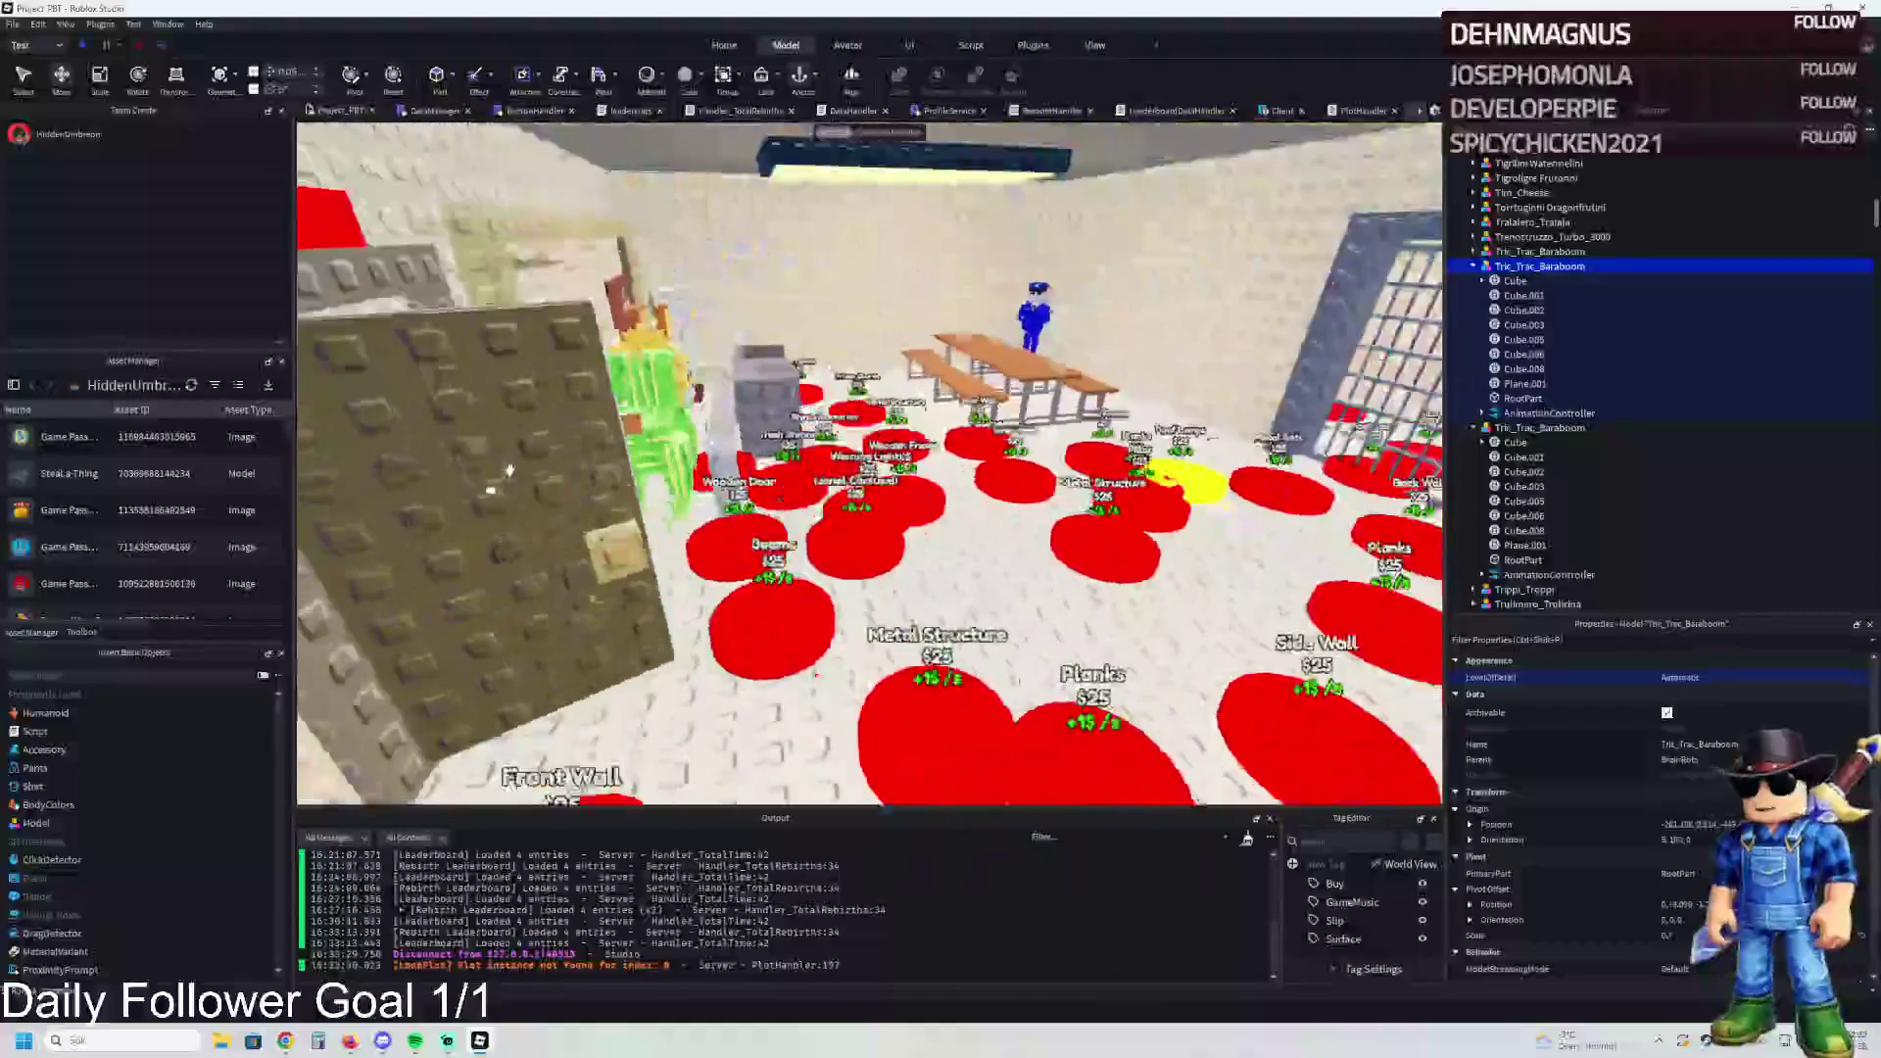
key("w")
key("s")
key("s")
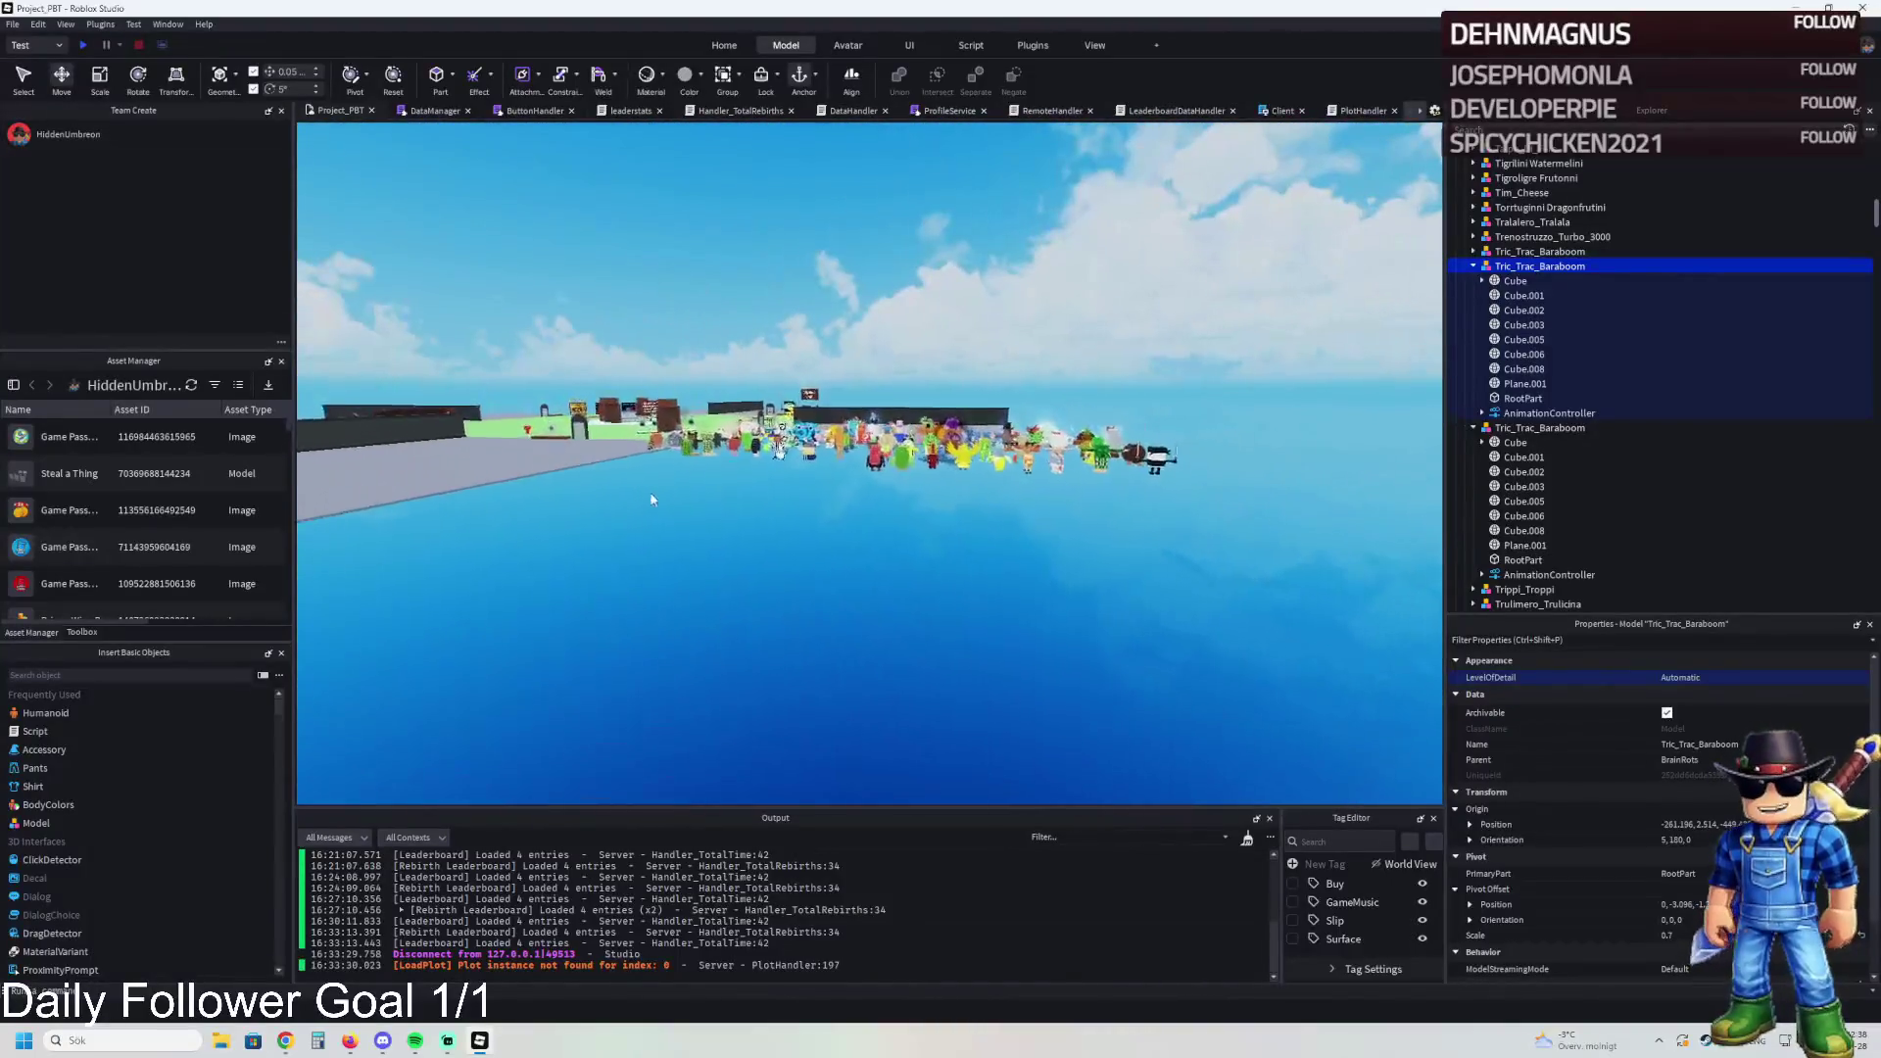
key("w")
key("w")
key("s")
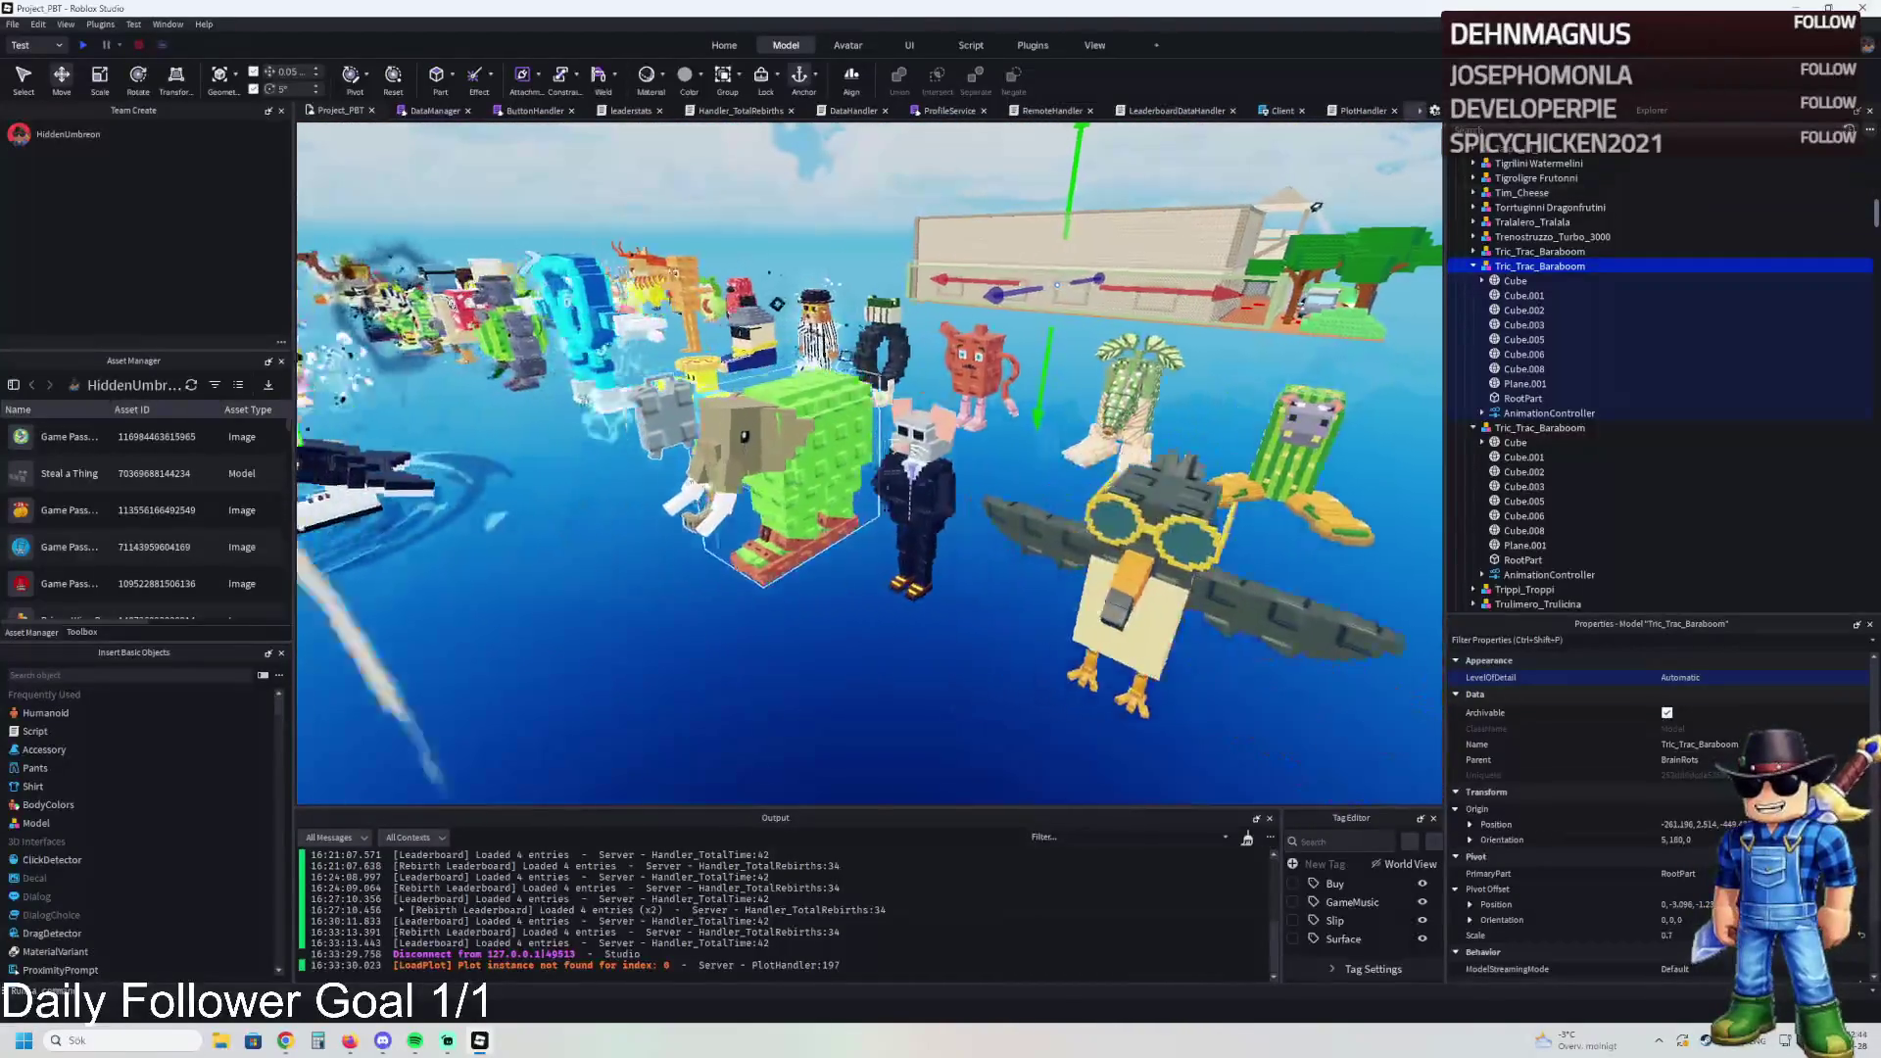
key("w")
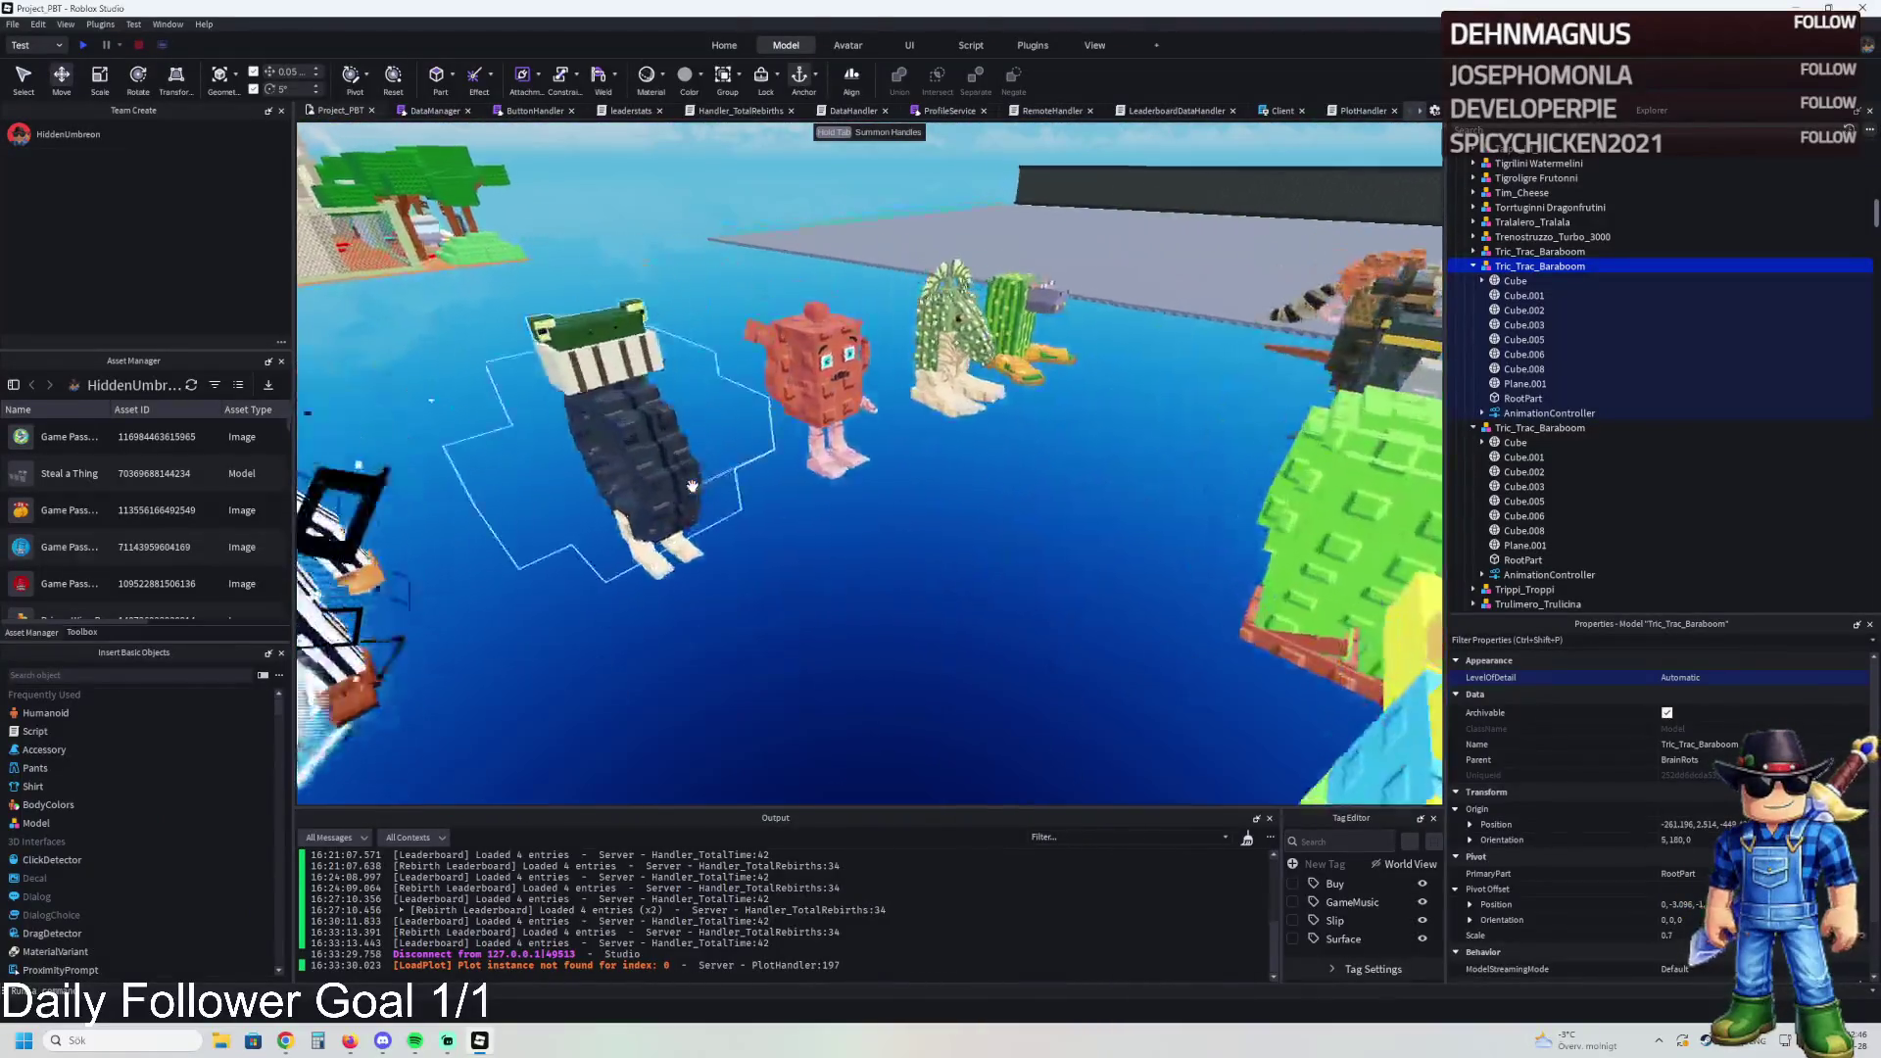
key("w")
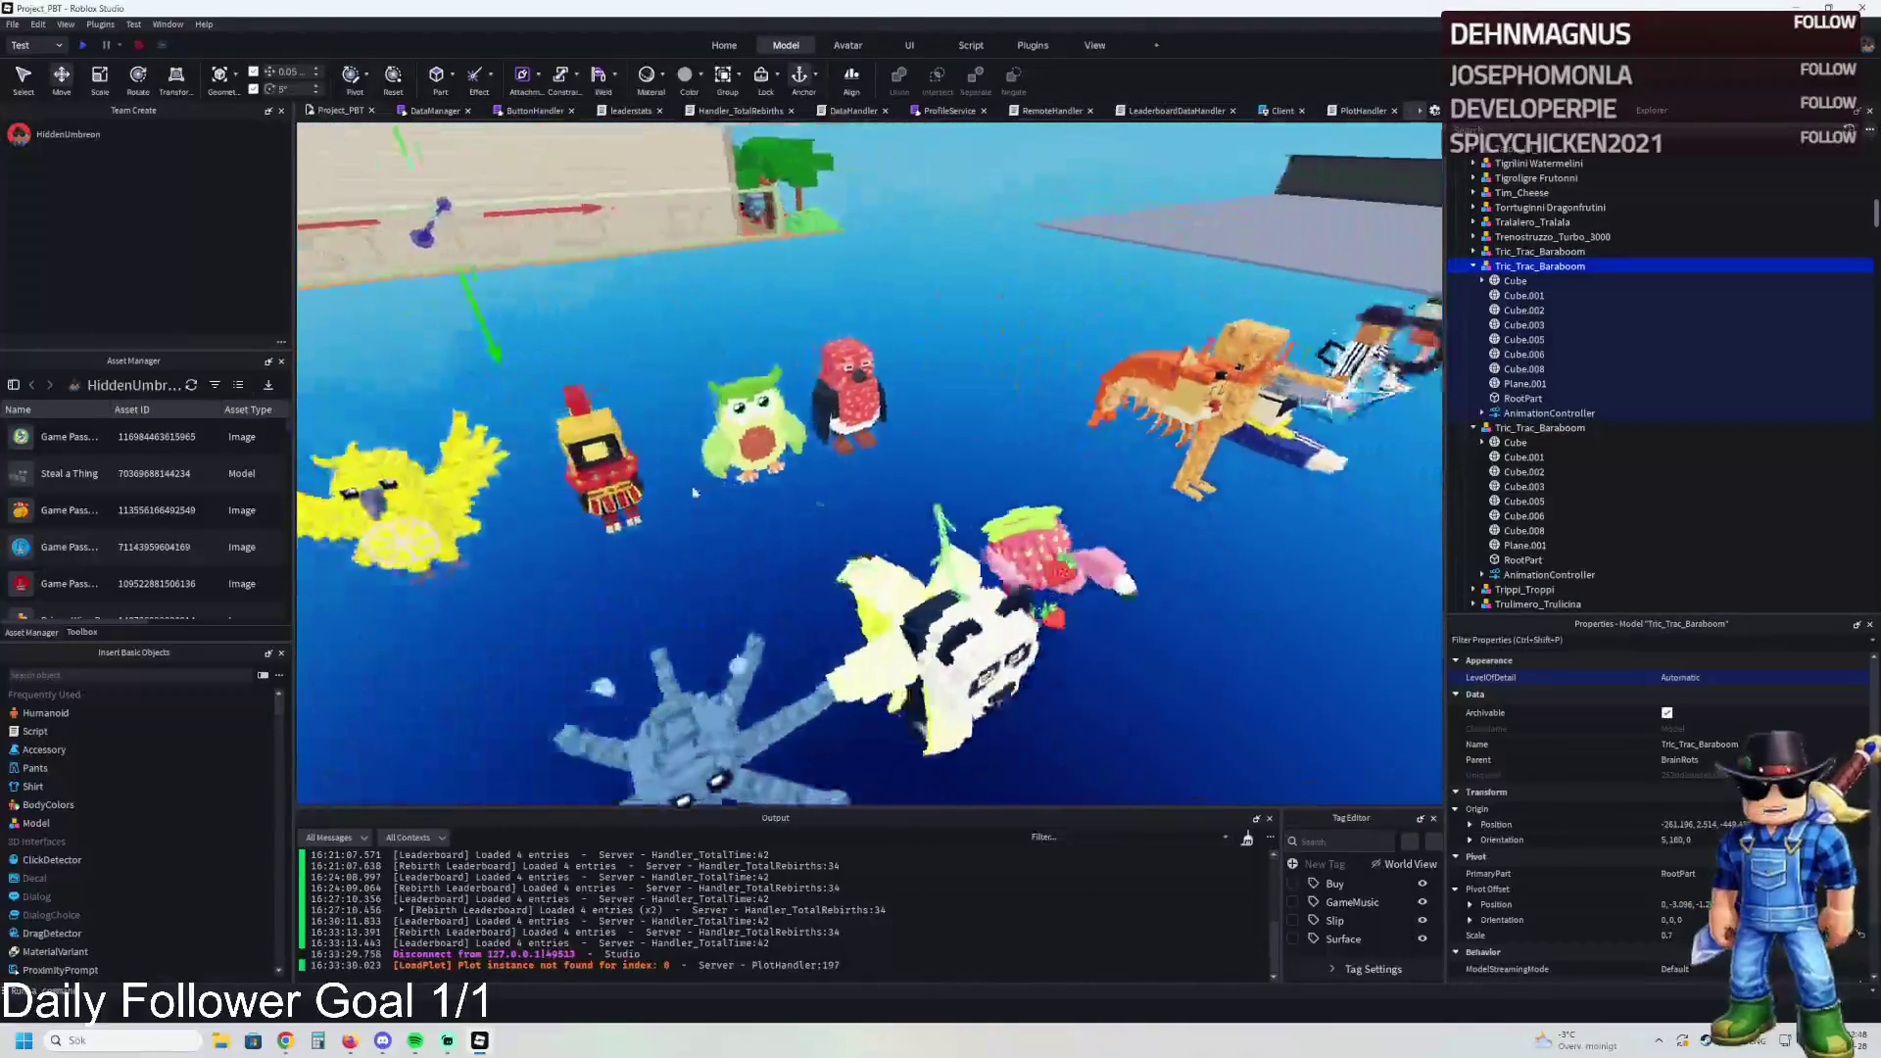
key("w")
key("w")
key("w")
key("d")
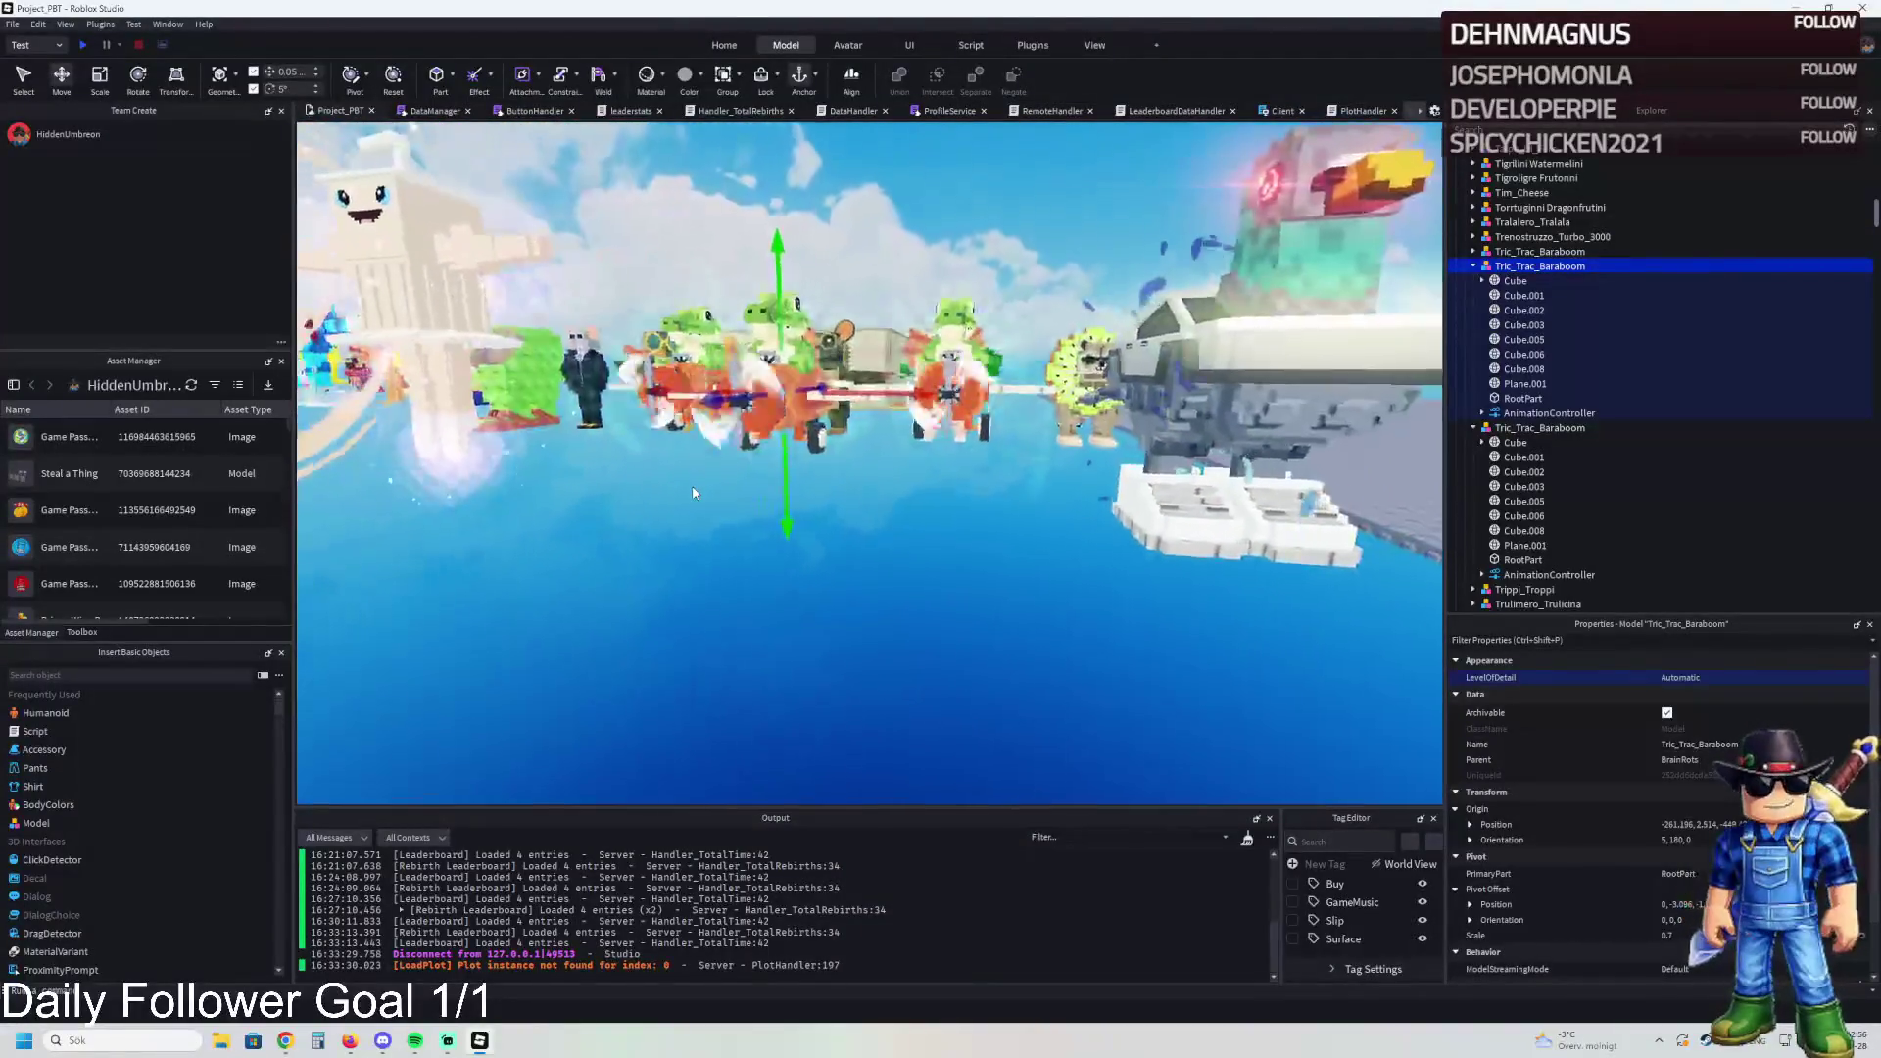
key("w")
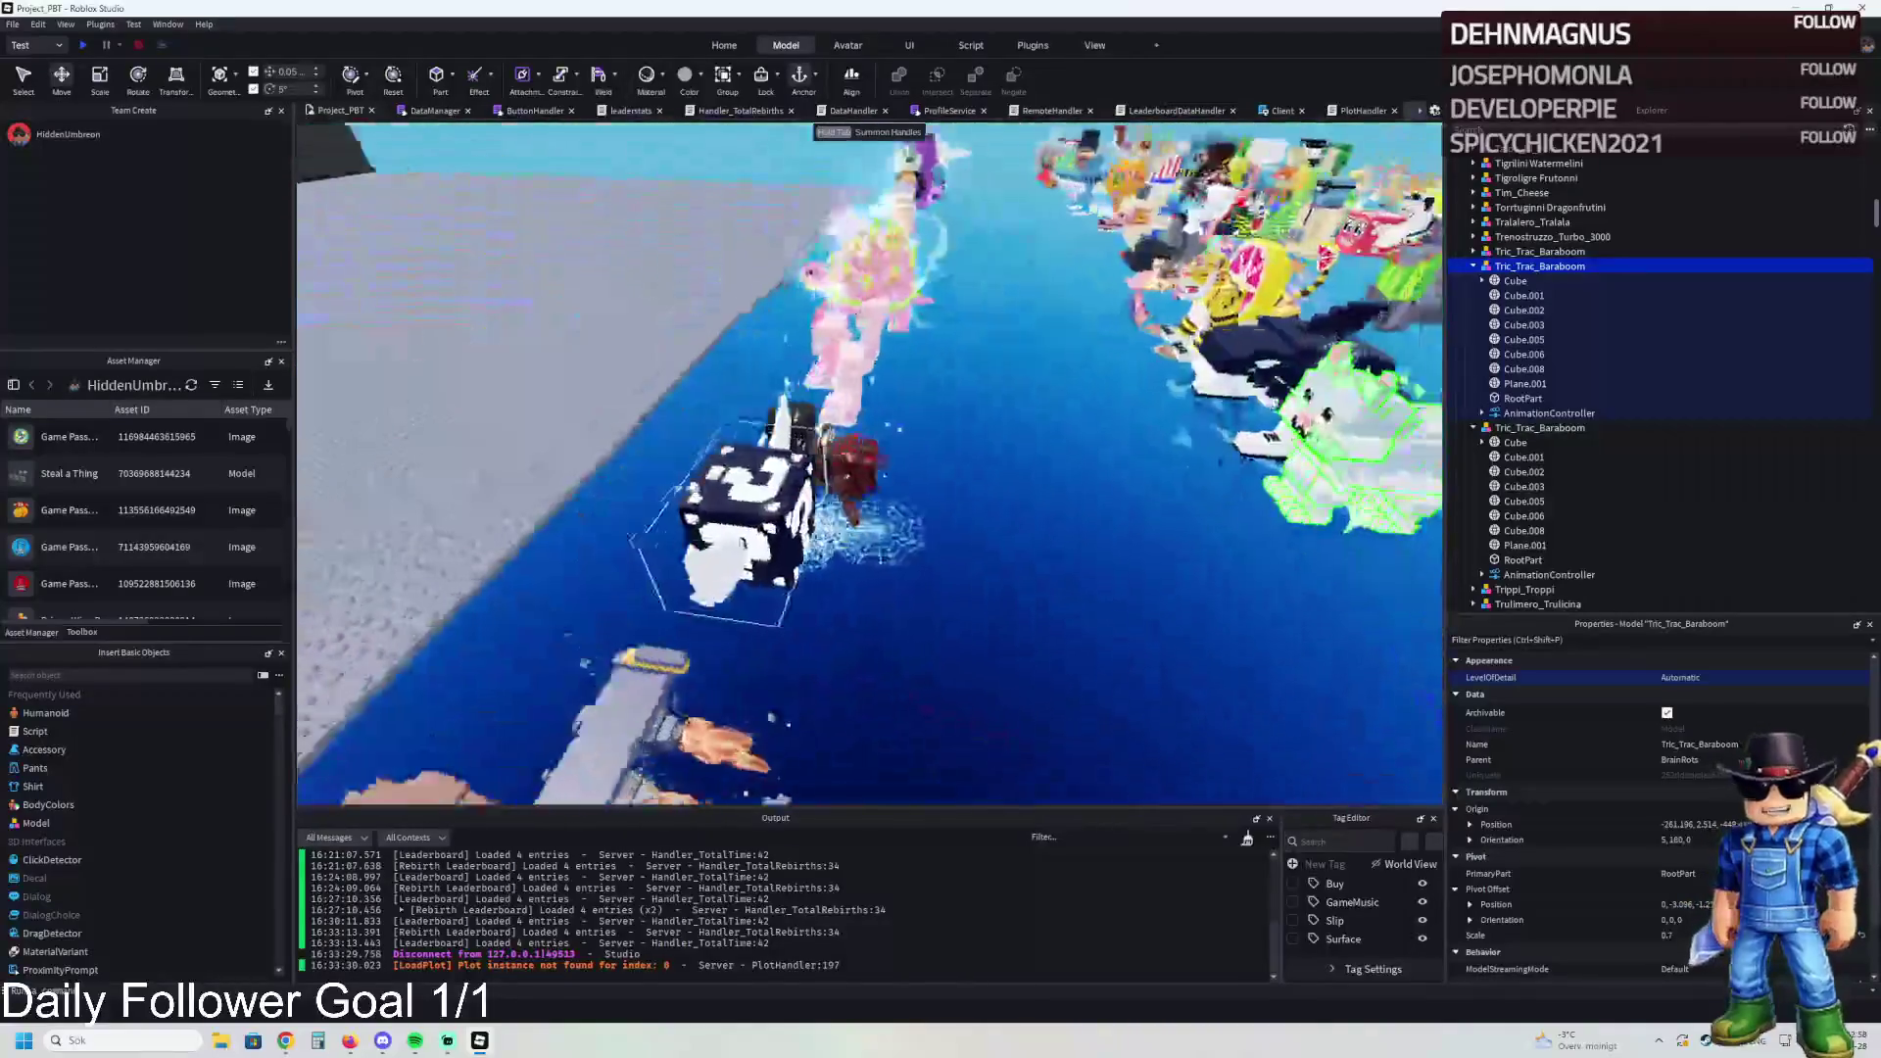
key("s")
key("d")
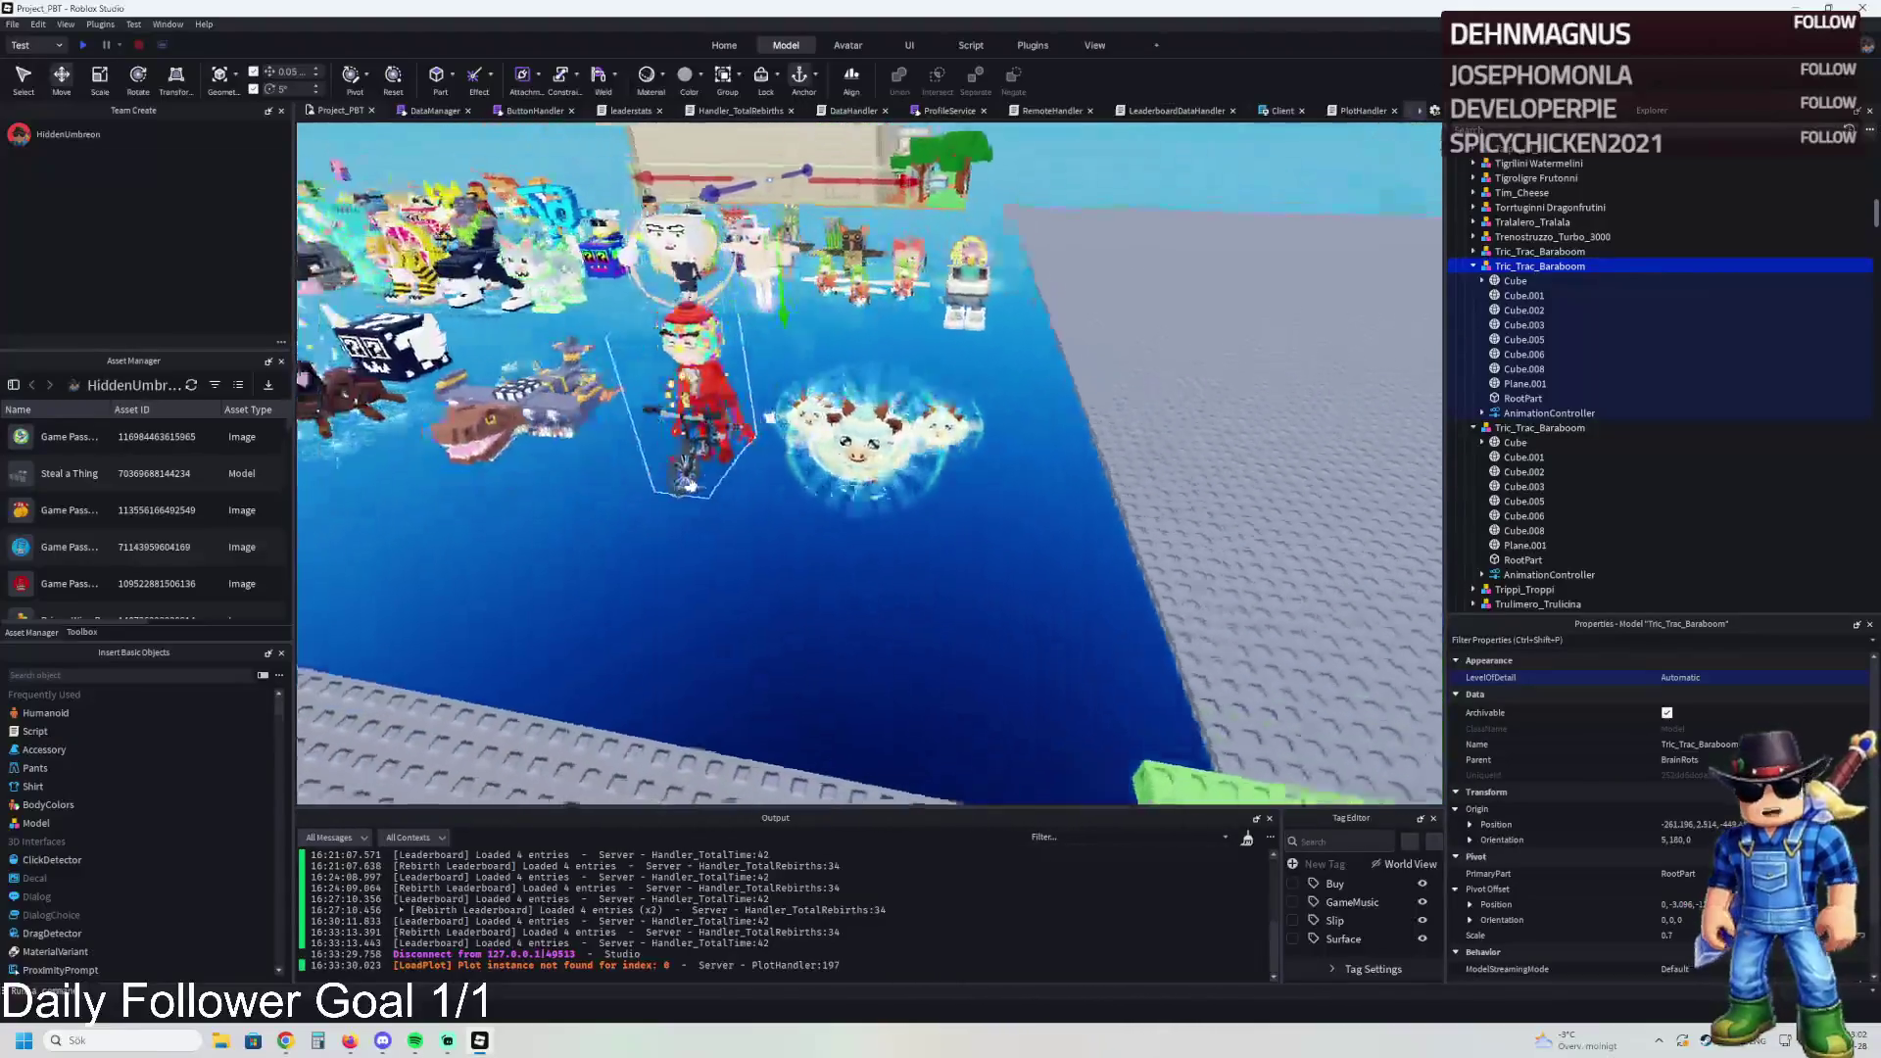
key("d")
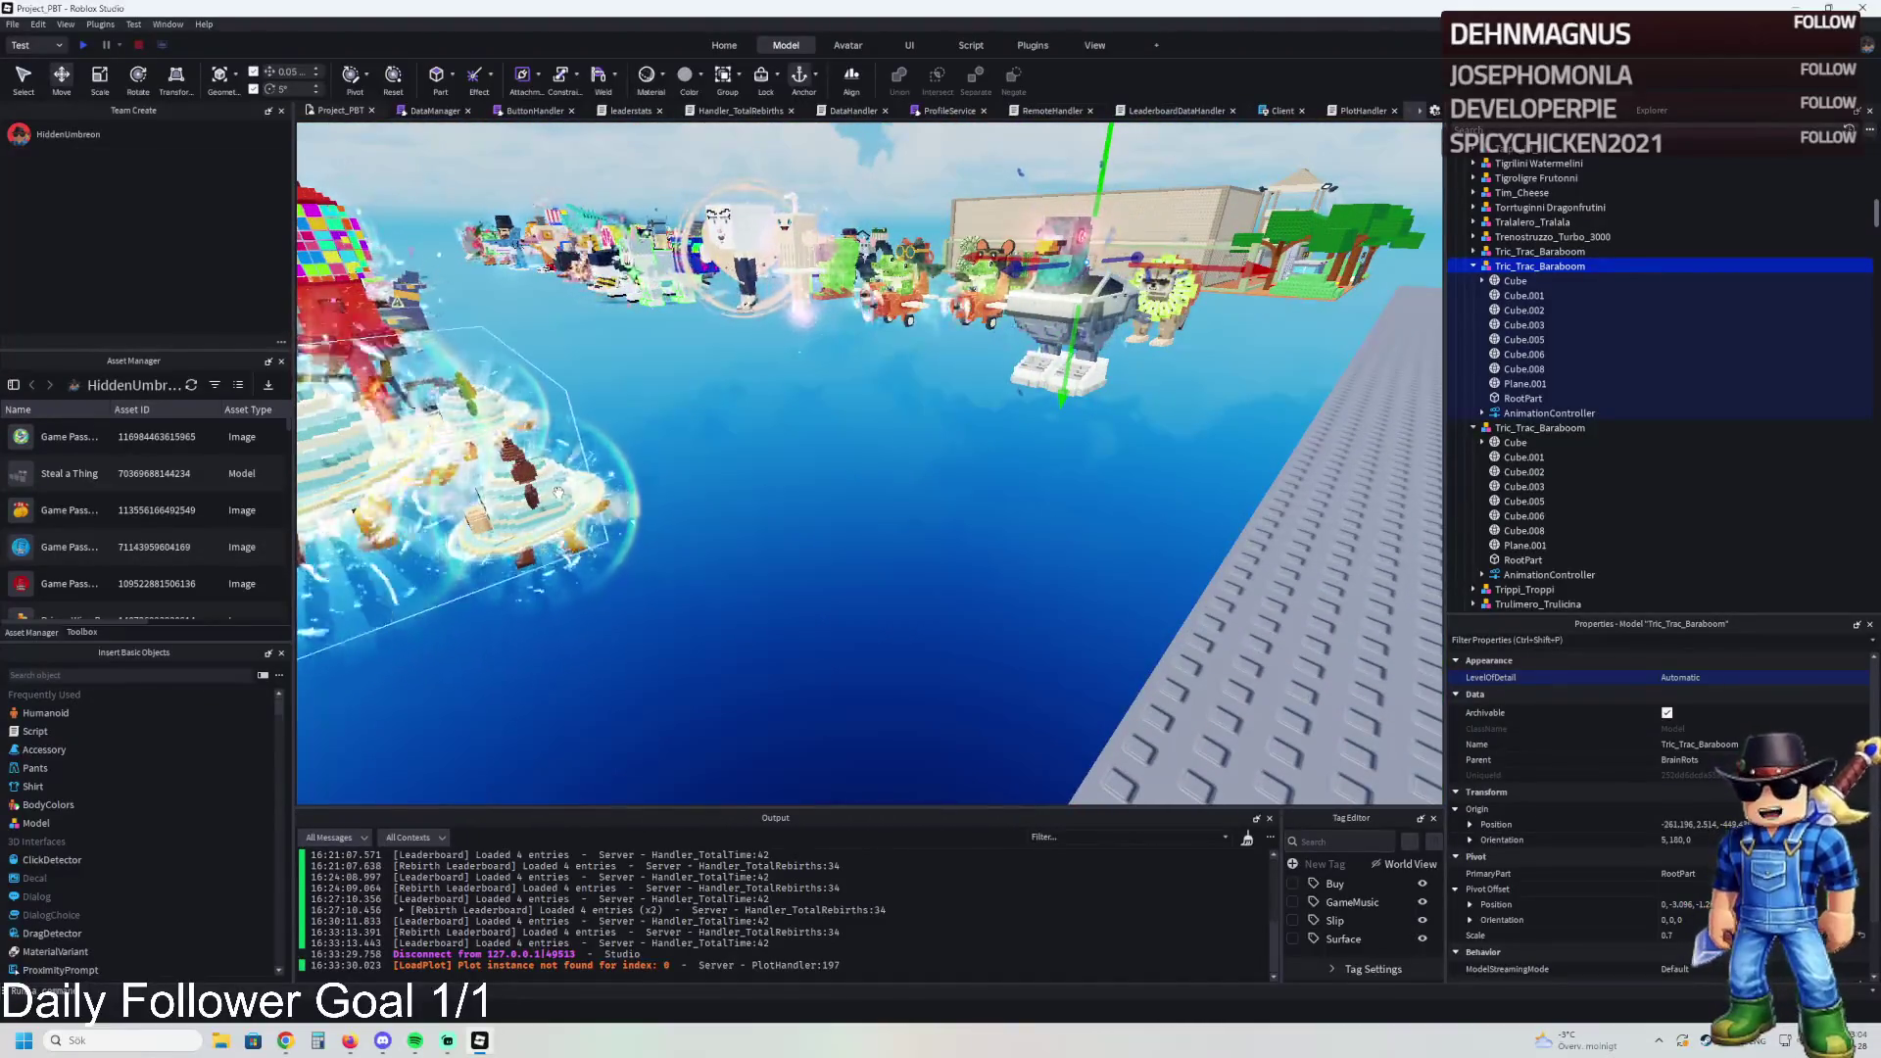
Step: Duplicate Las Vaquitas Saturnitas, then trial-delete its Sphere.007 and Circle.002 parts and undo both
left_click(556, 493)
key("ctrl+d")
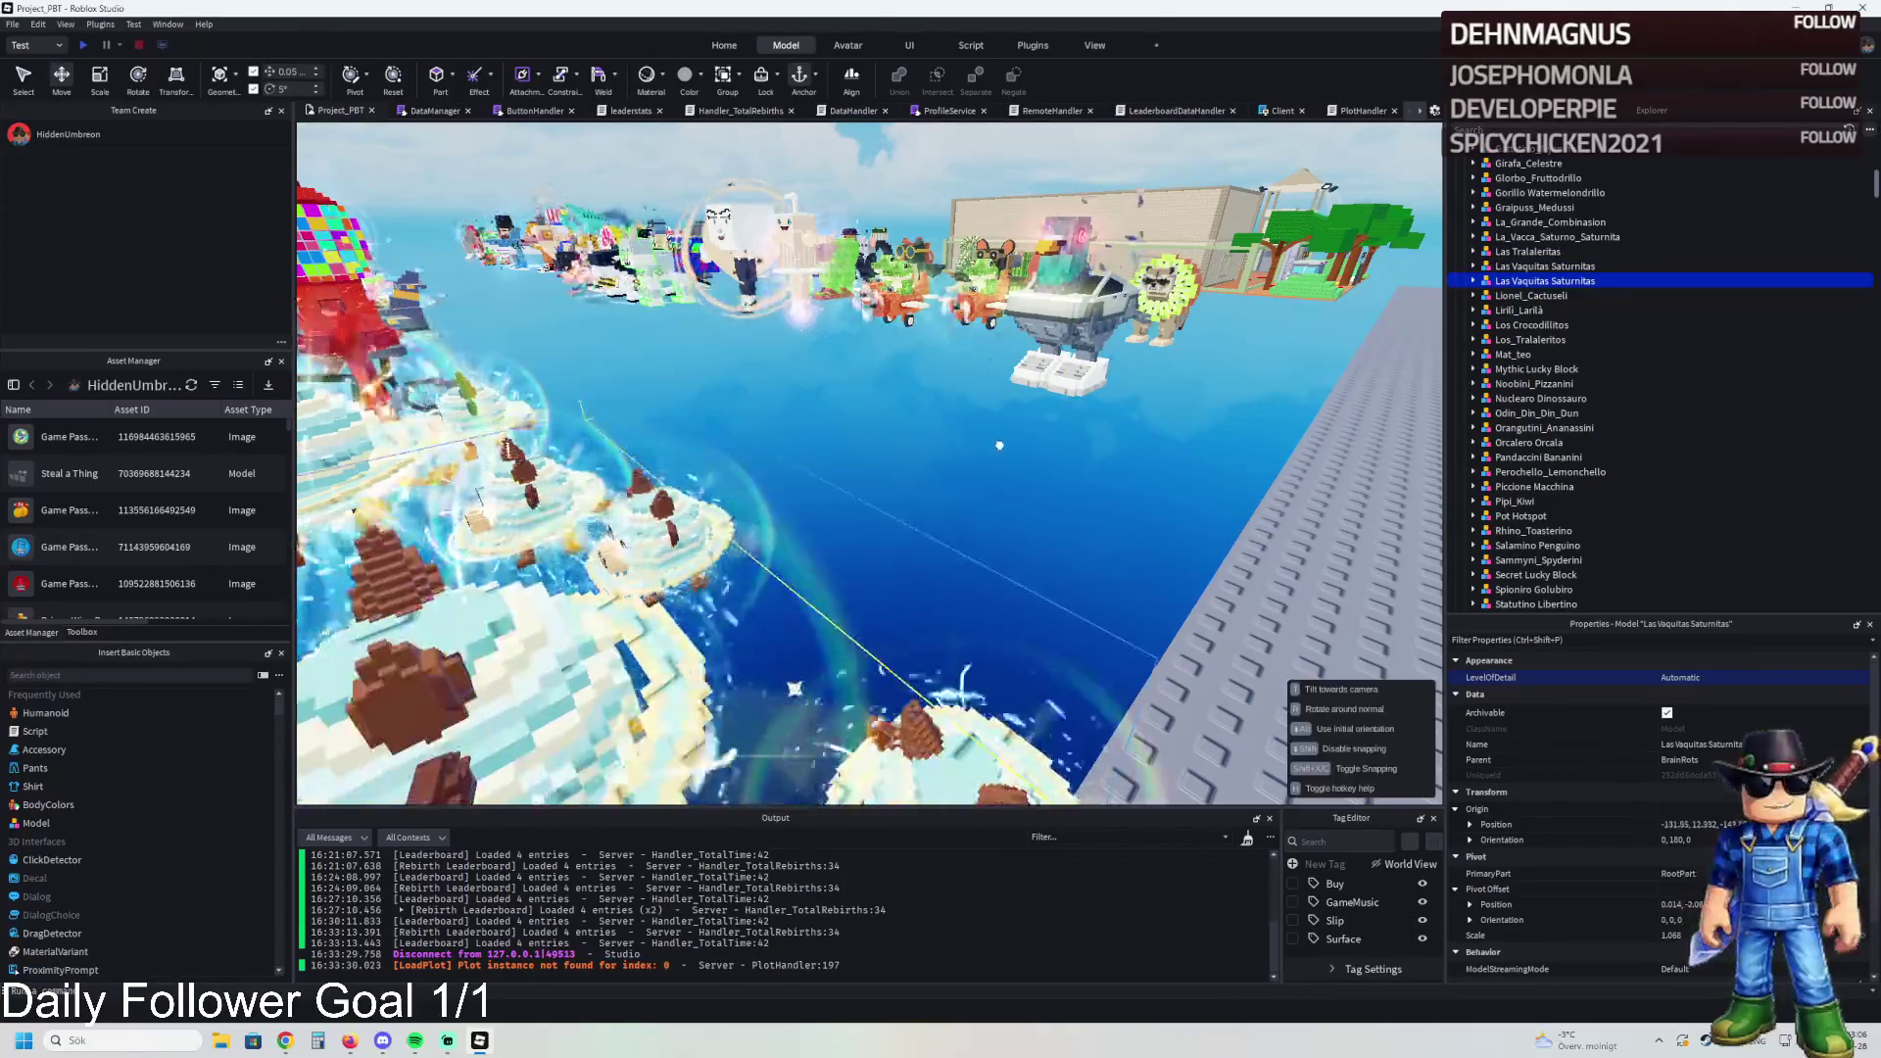
key("f")
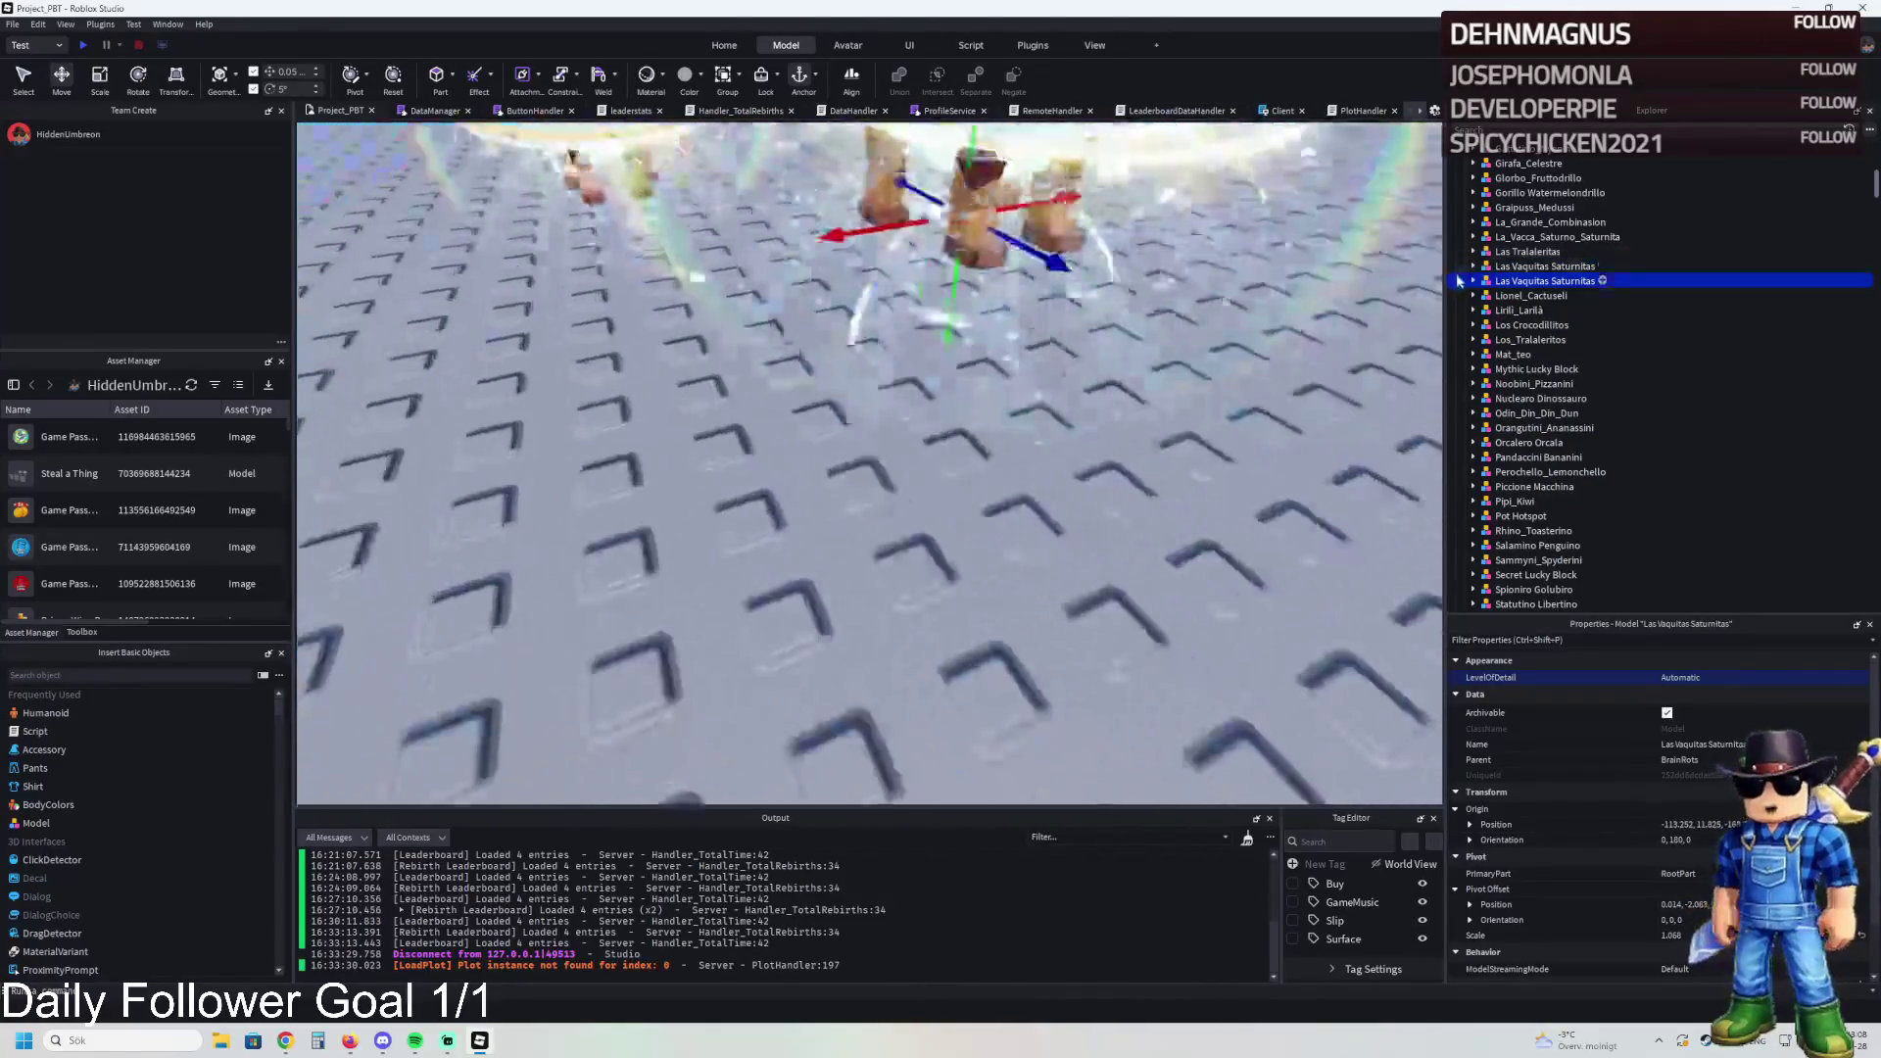
left_click(1472, 280)
left_click(1094, 288)
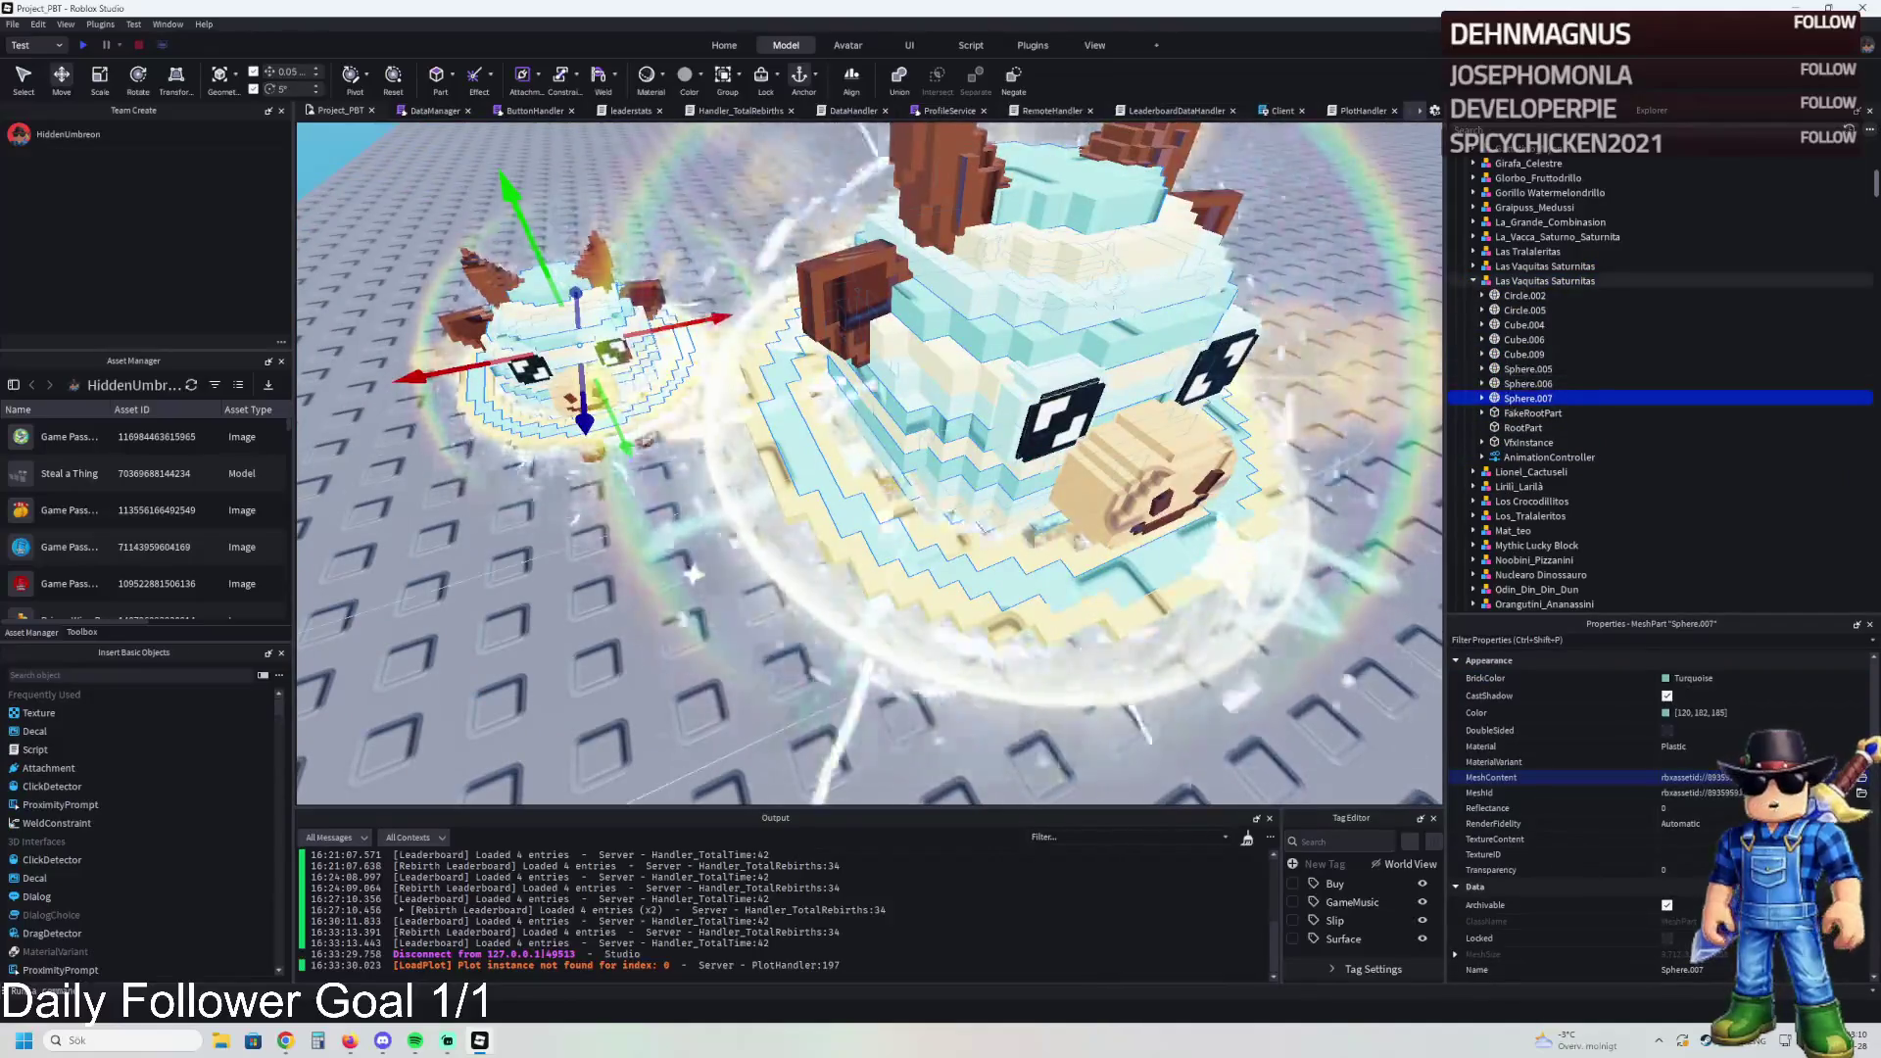
key("Delete")
key("ctrl+z")
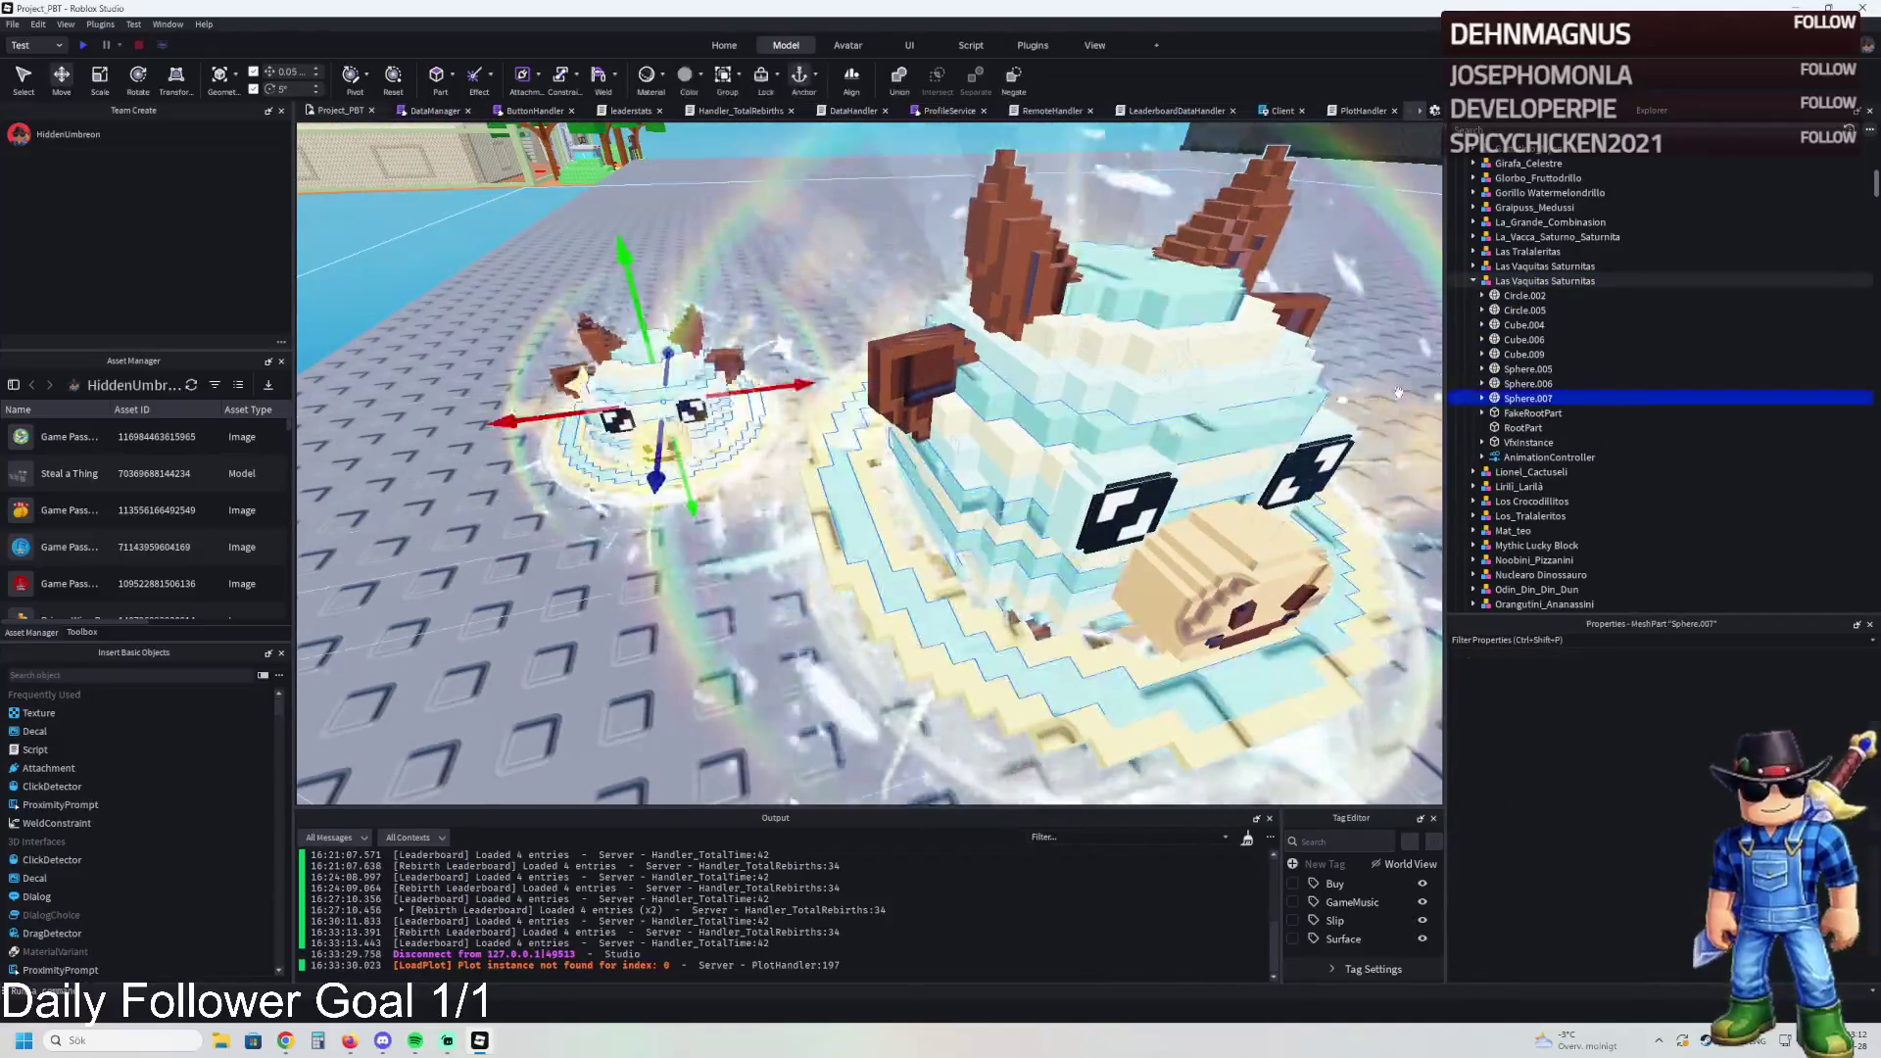
left_click(1512, 295)
key("Delete")
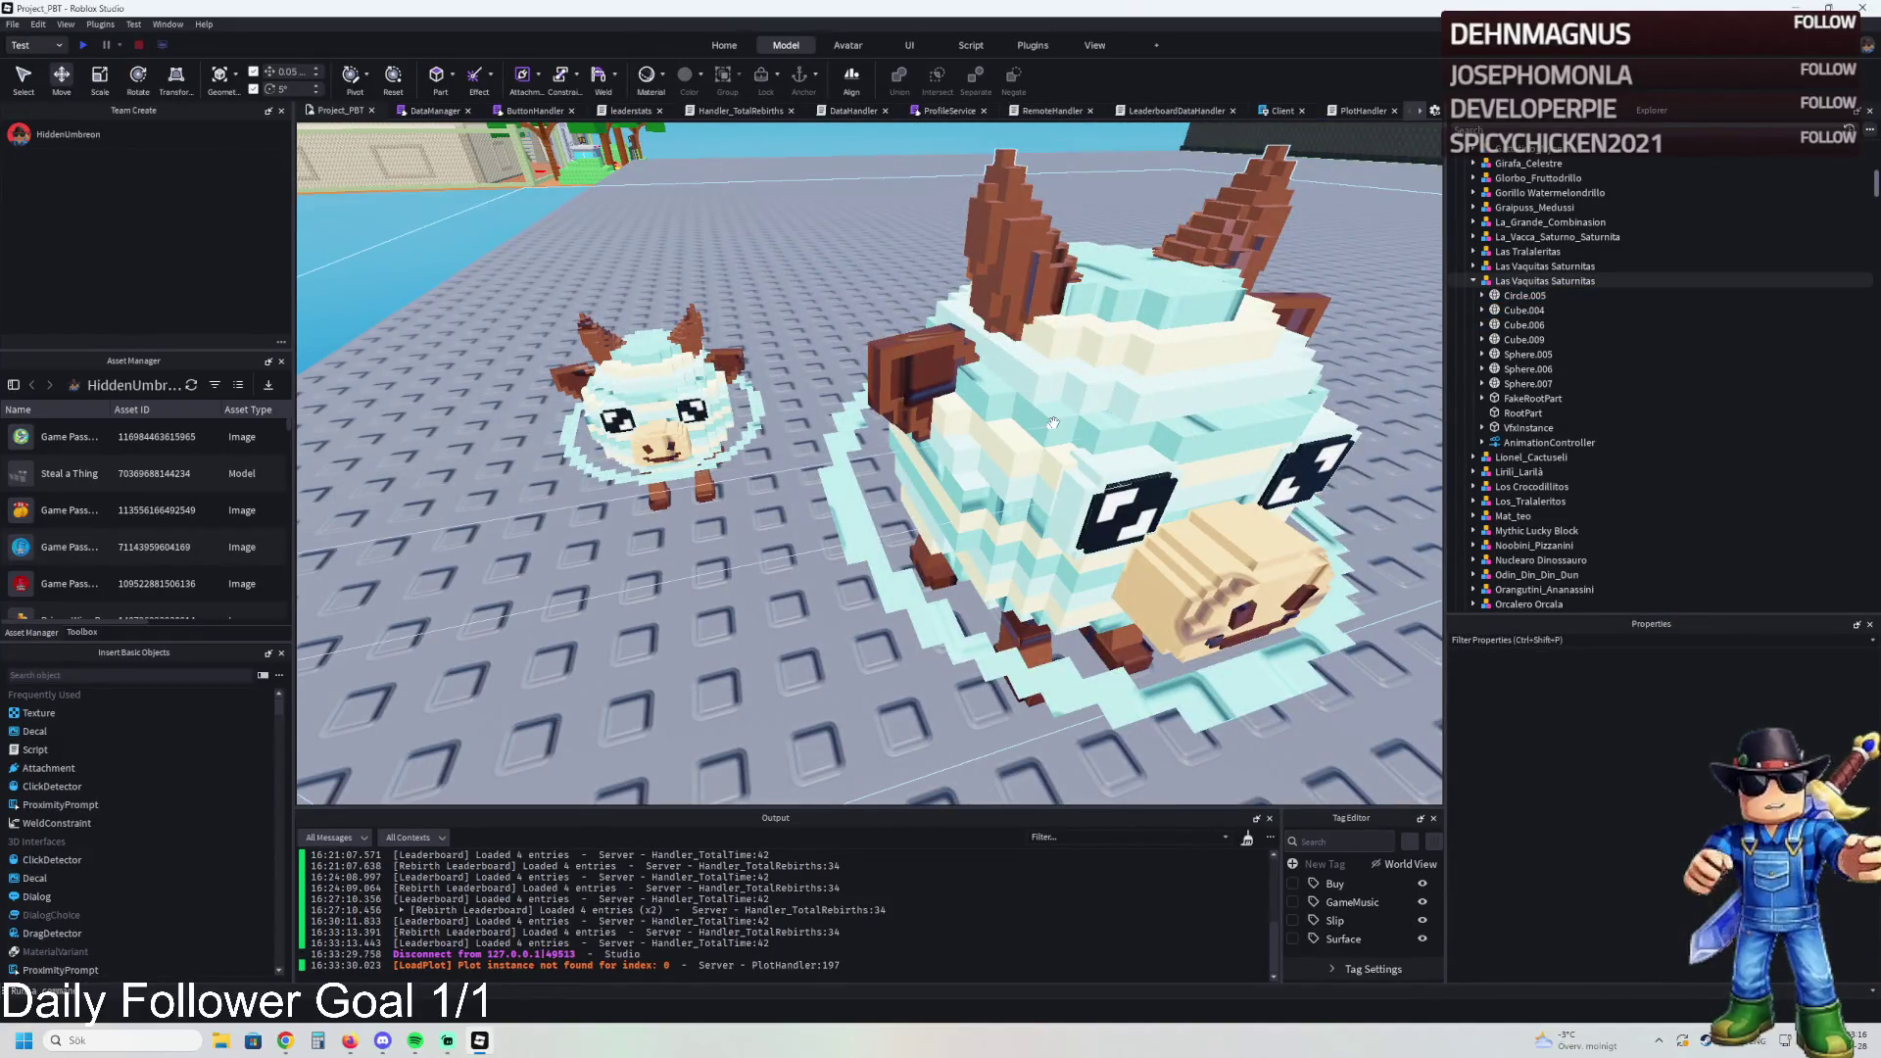
key("ctrl+z")
key("Delete")
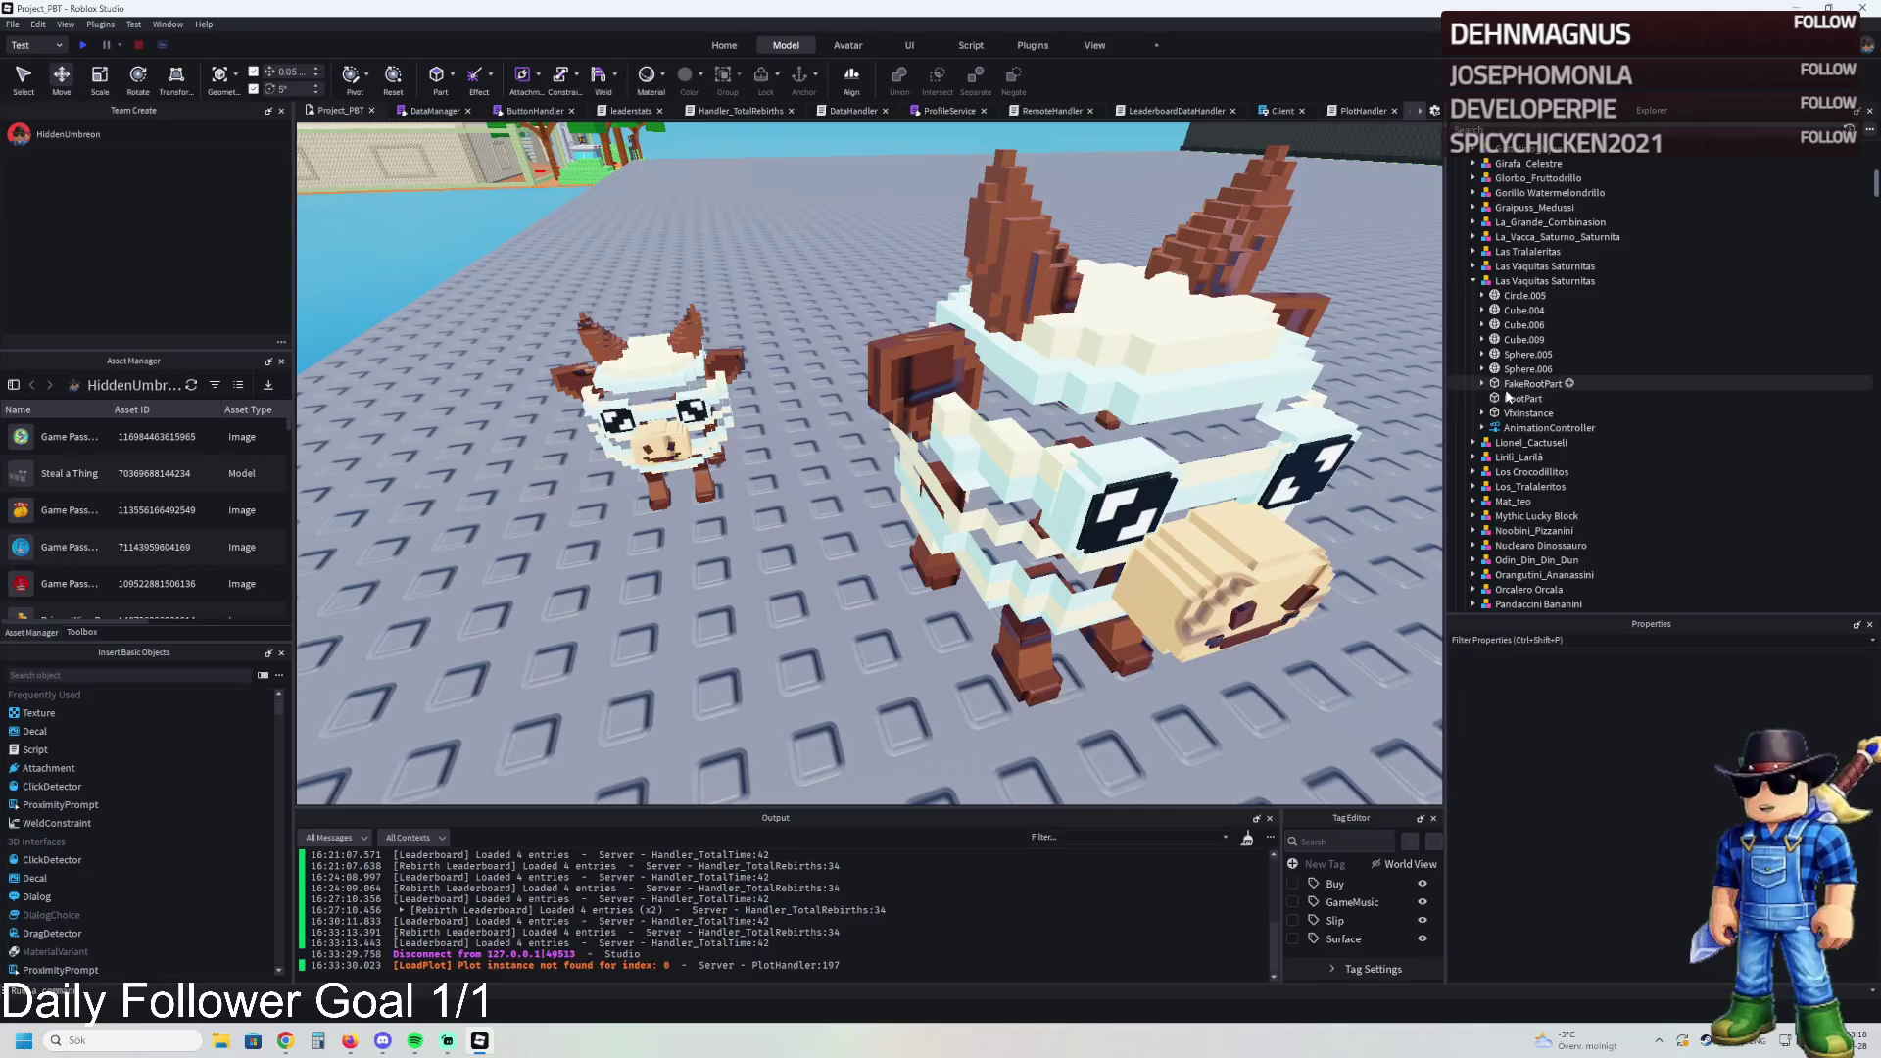
key("ctrl+z")
key("ctrl+z")
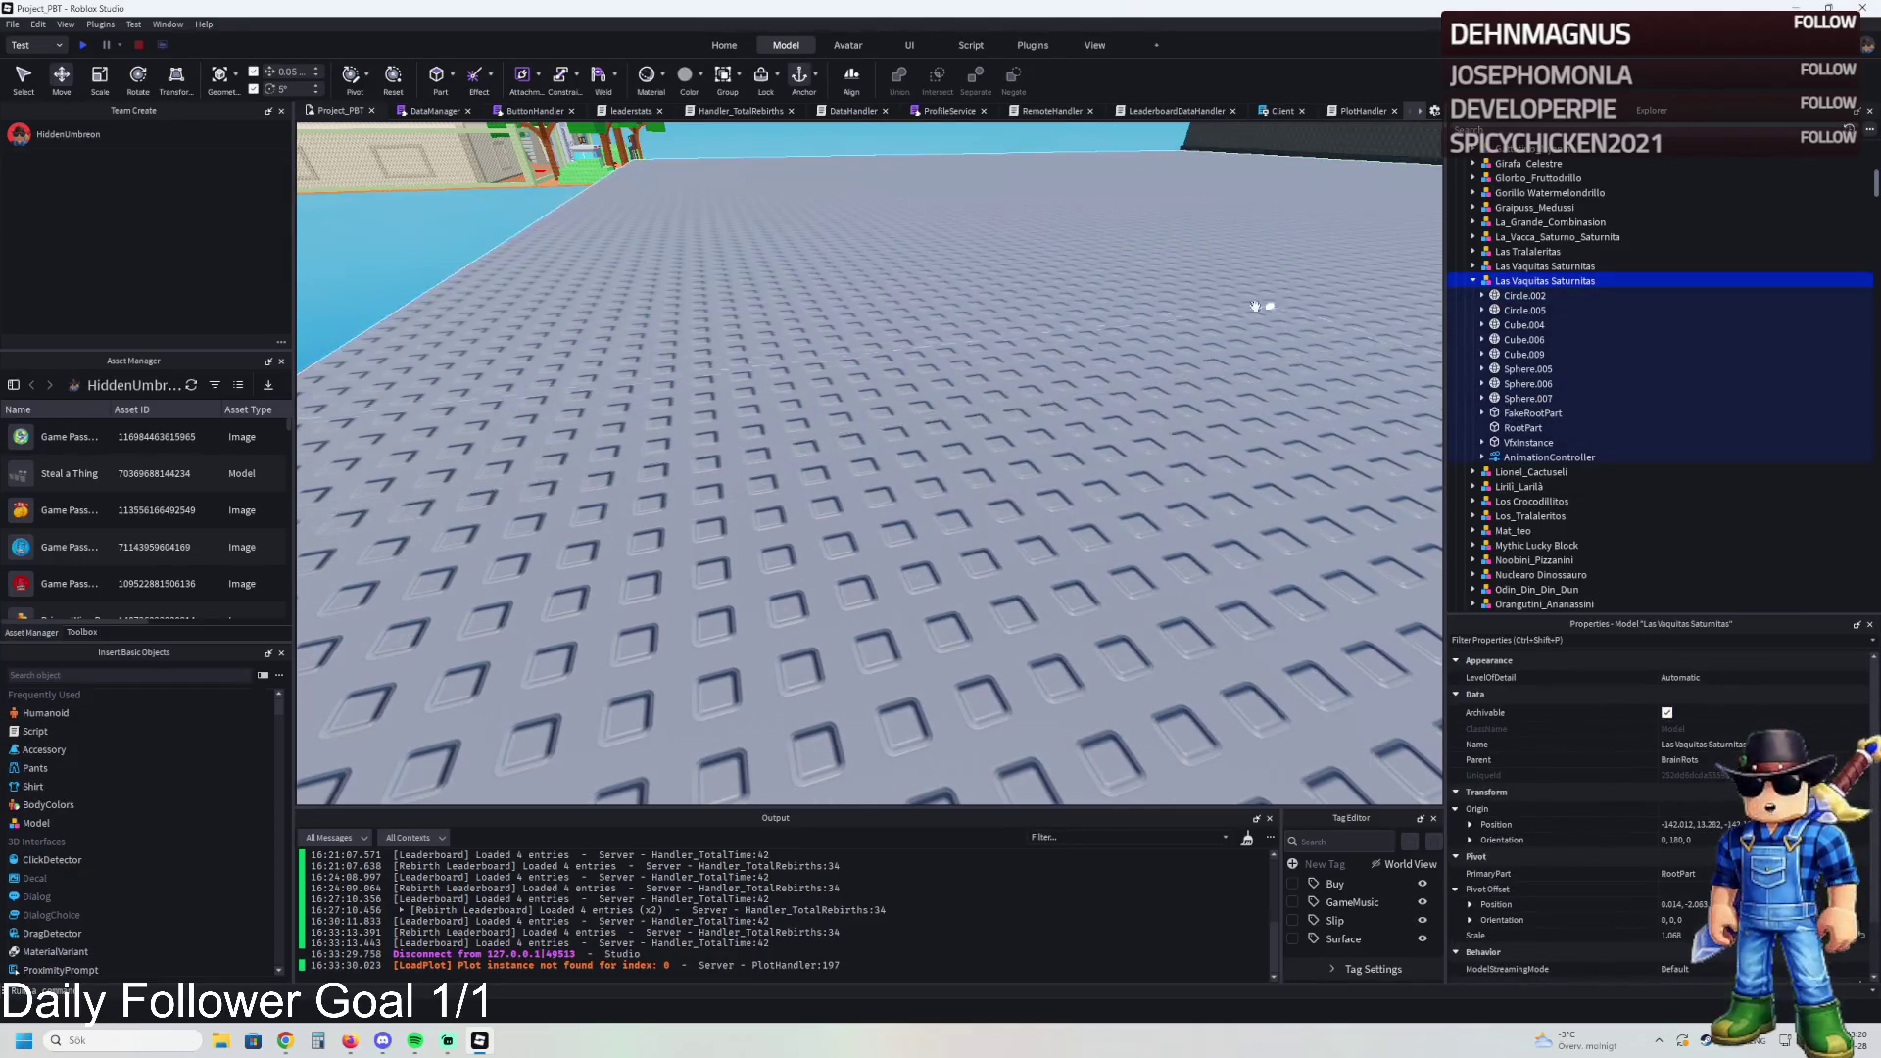
left_click(949, 363)
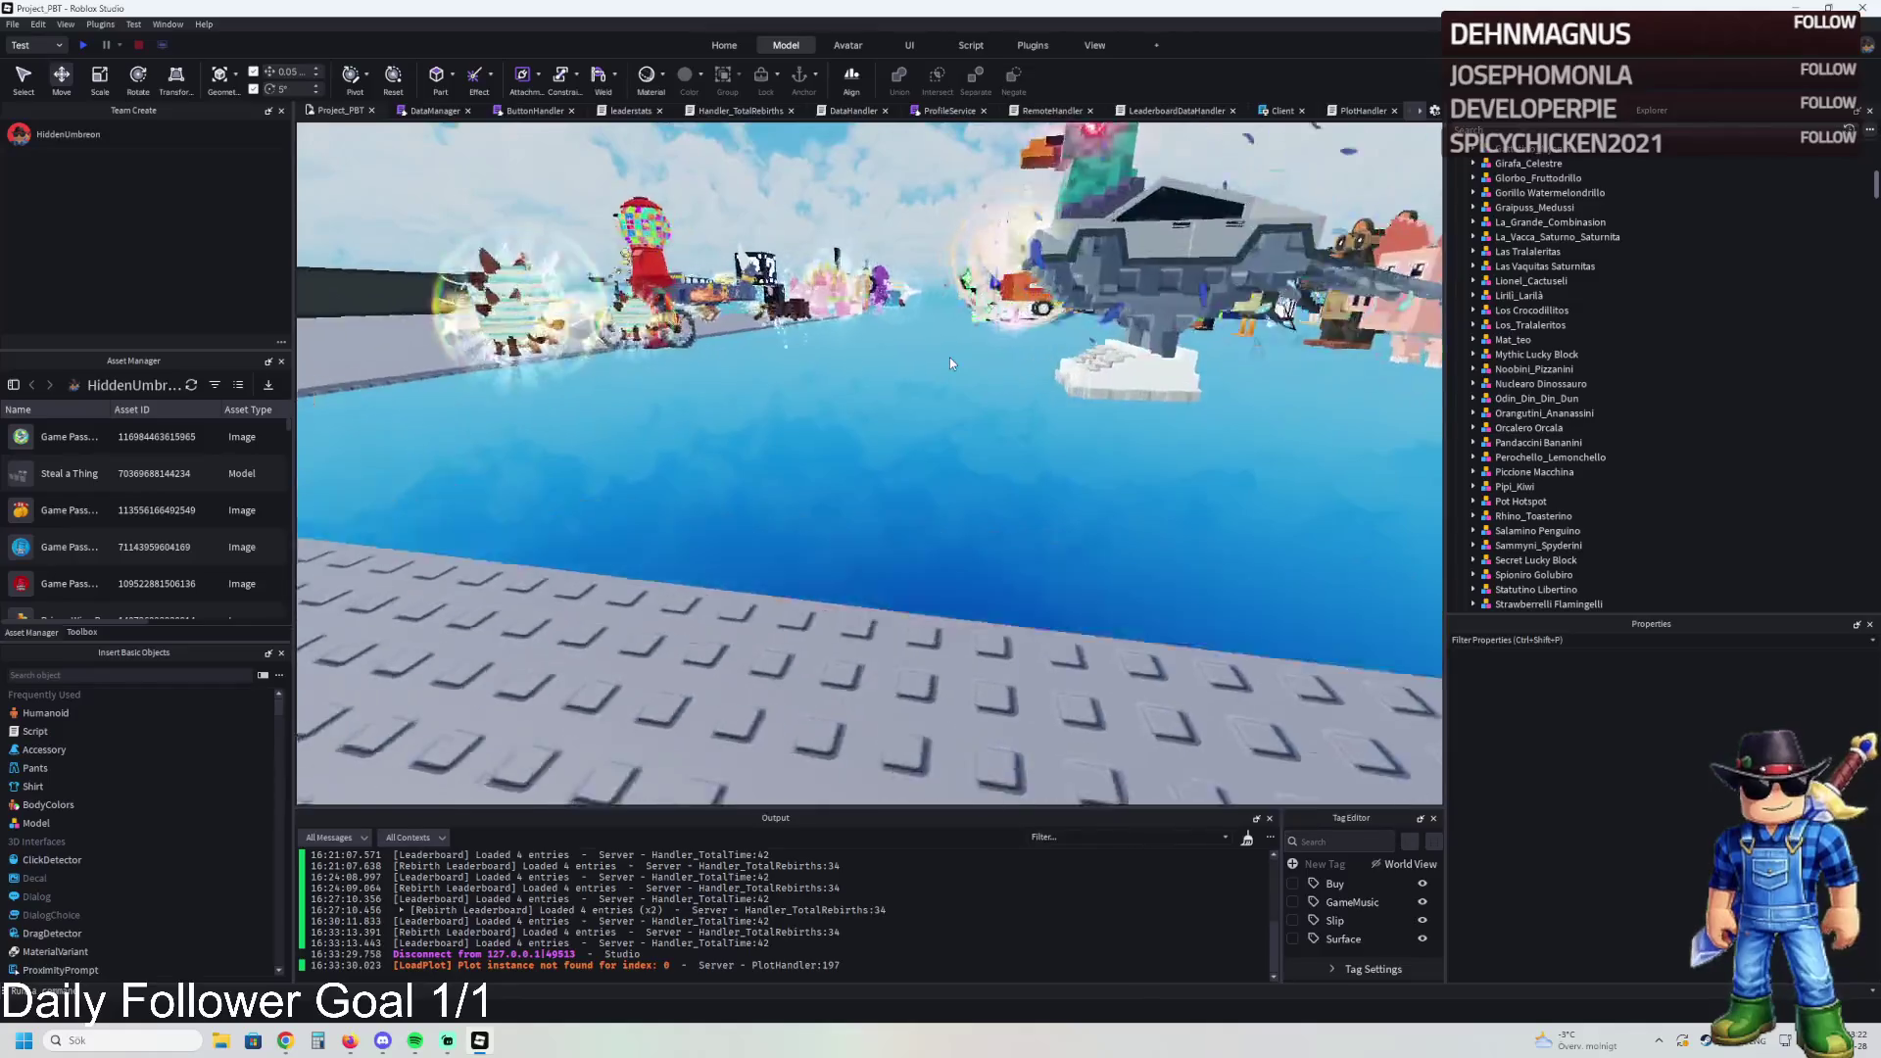
Step: Select the Las Tralaleritas Cube.002 and Cube.003 parts, then the Garama_and_Madundung model
key("w")
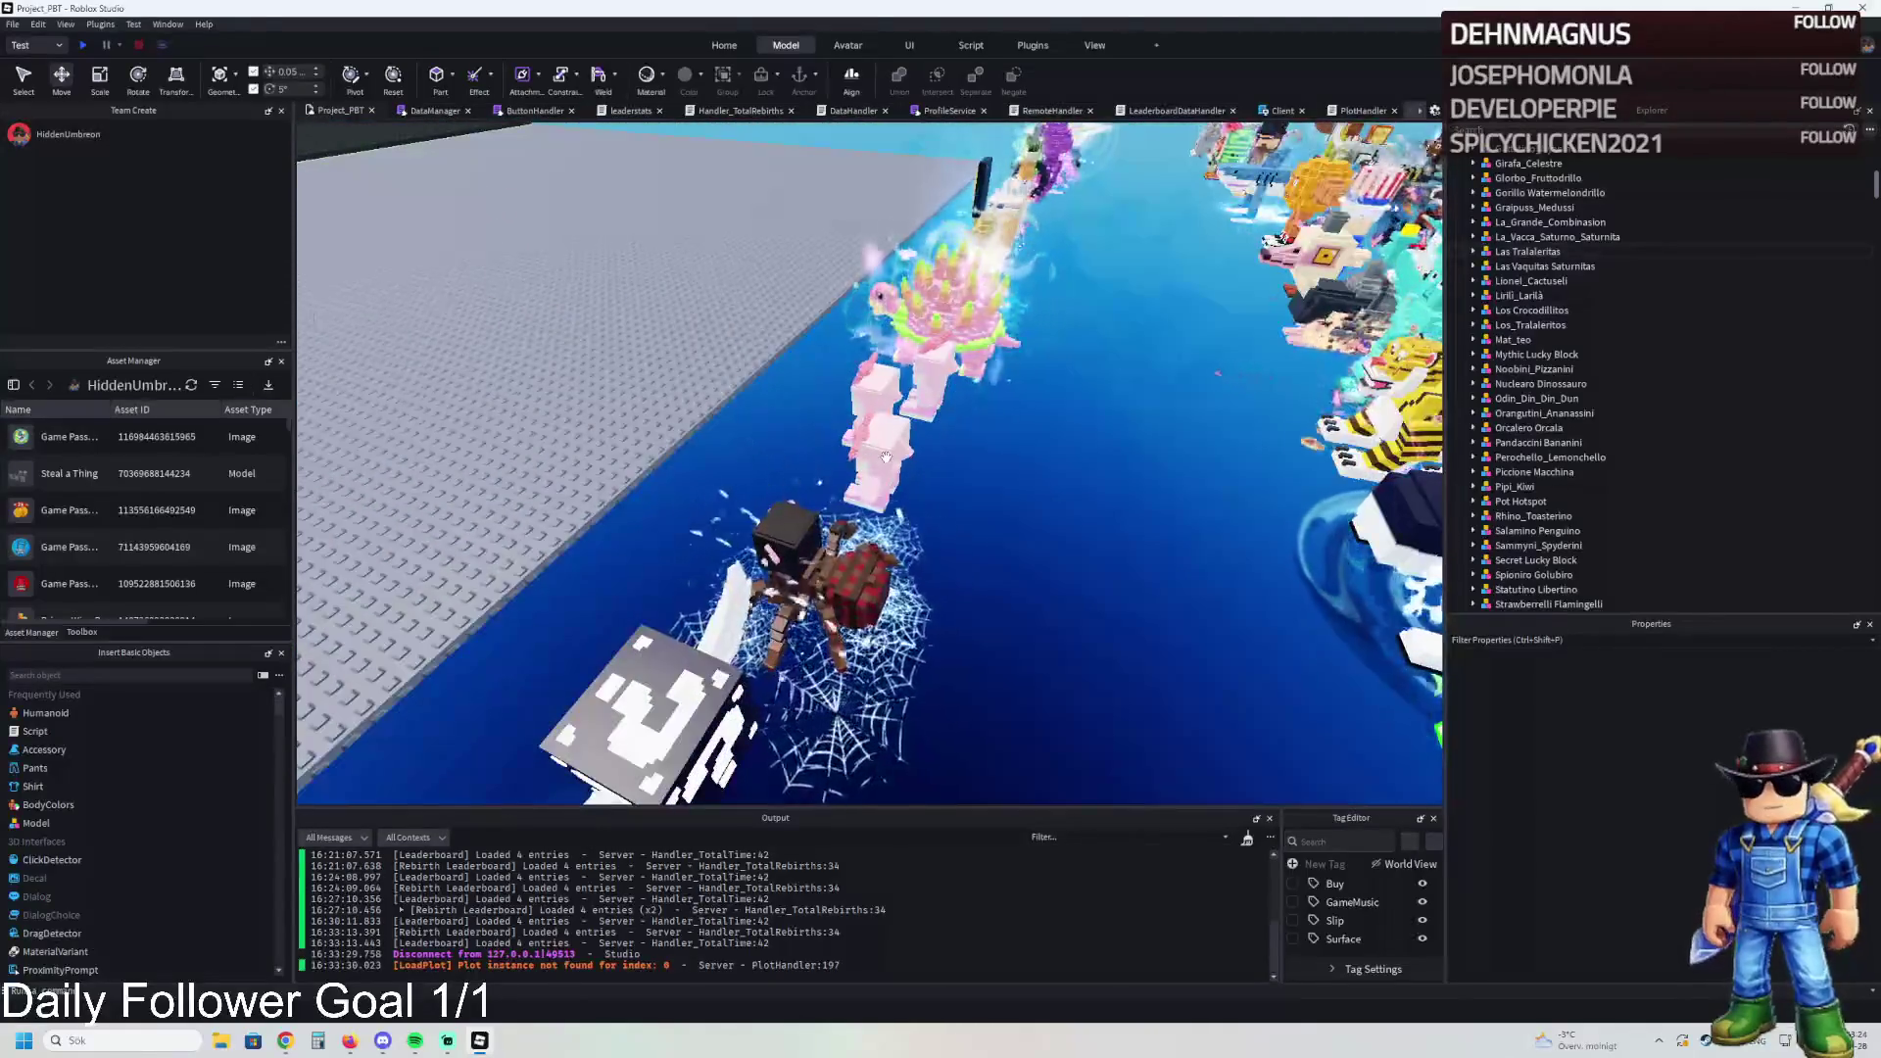
left_click(886, 457)
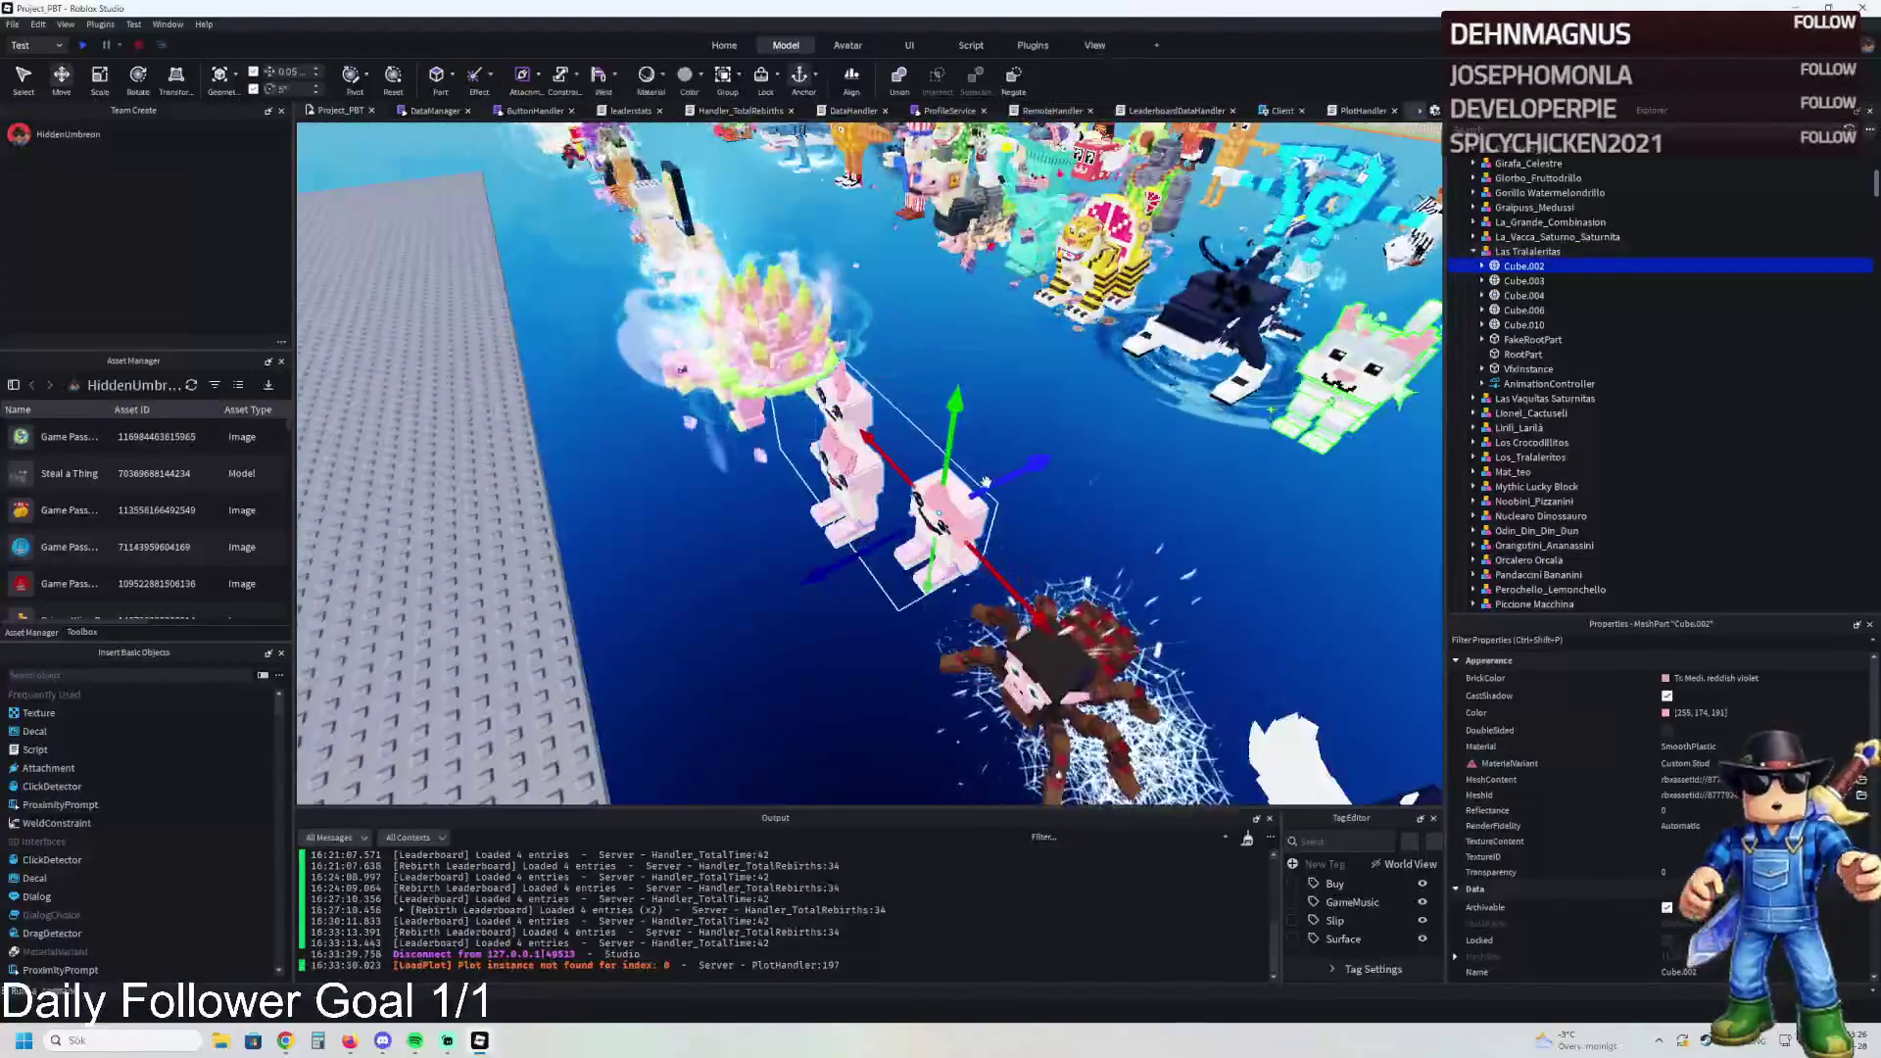
left_click(1524, 282)
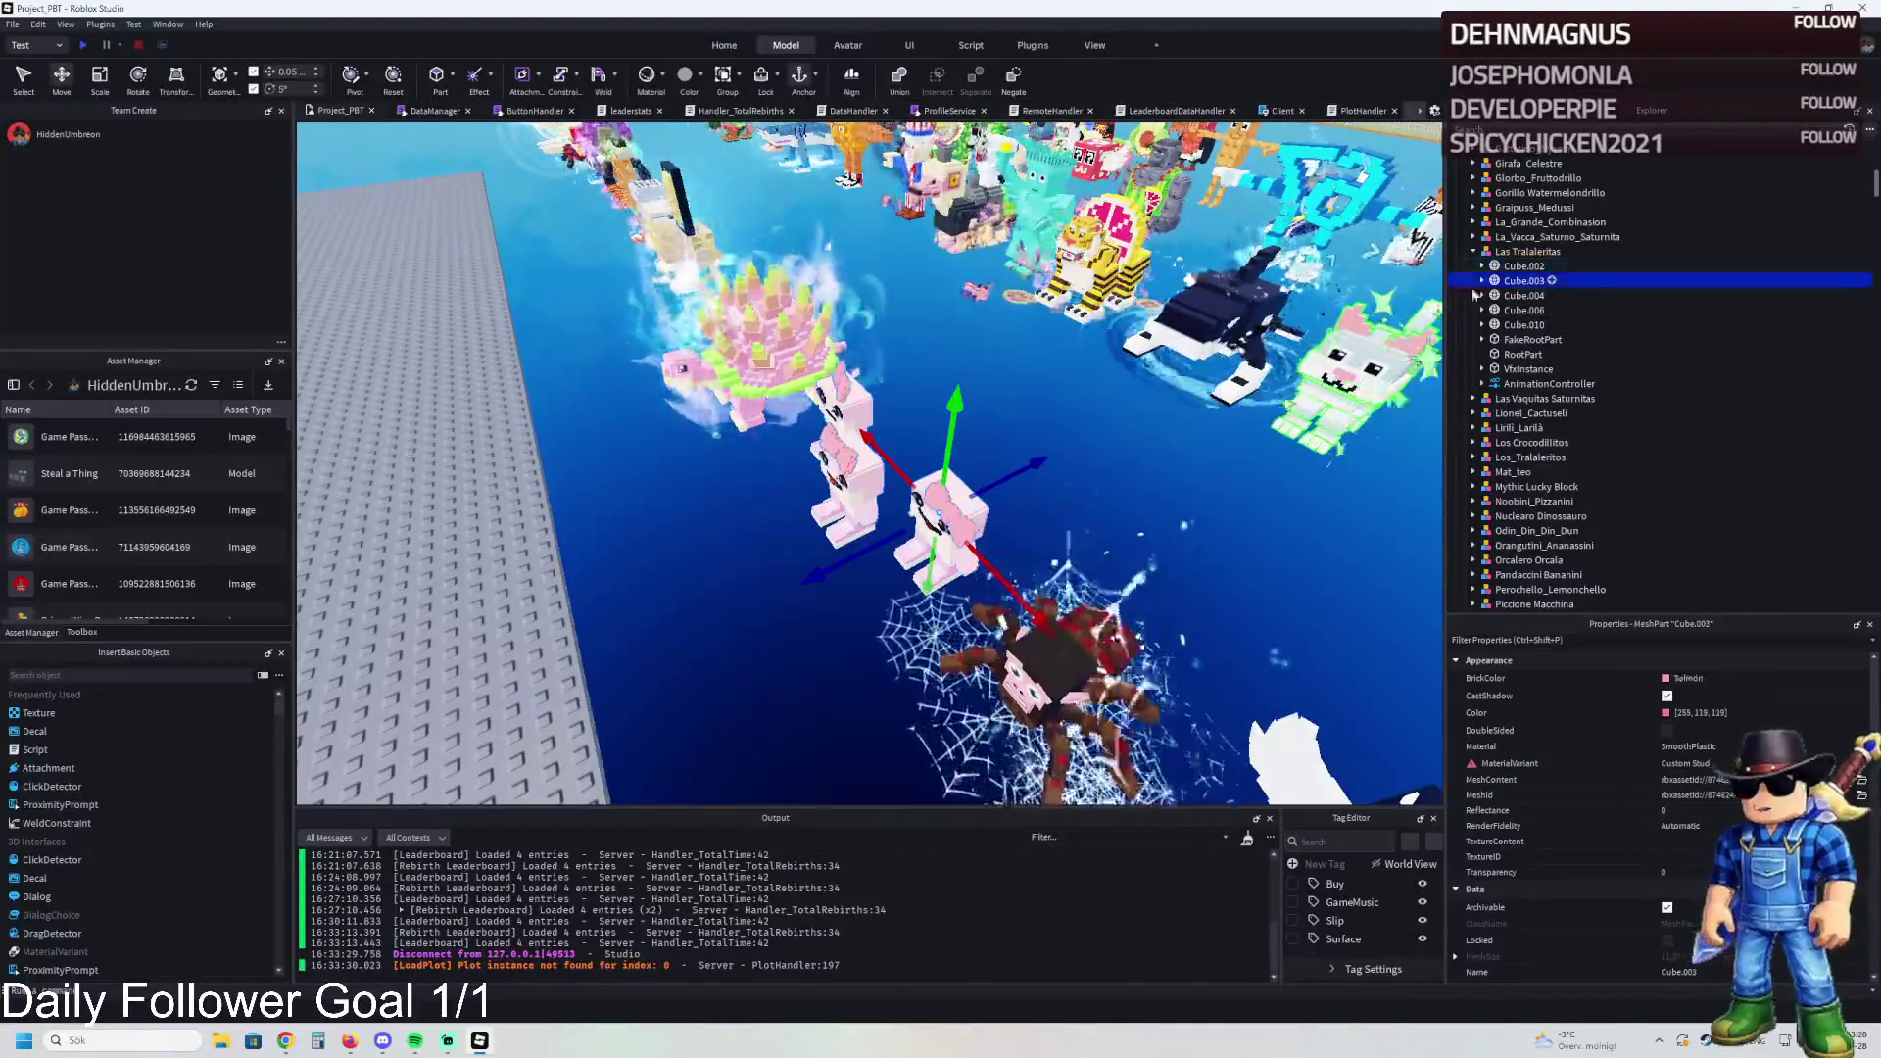
key("d")
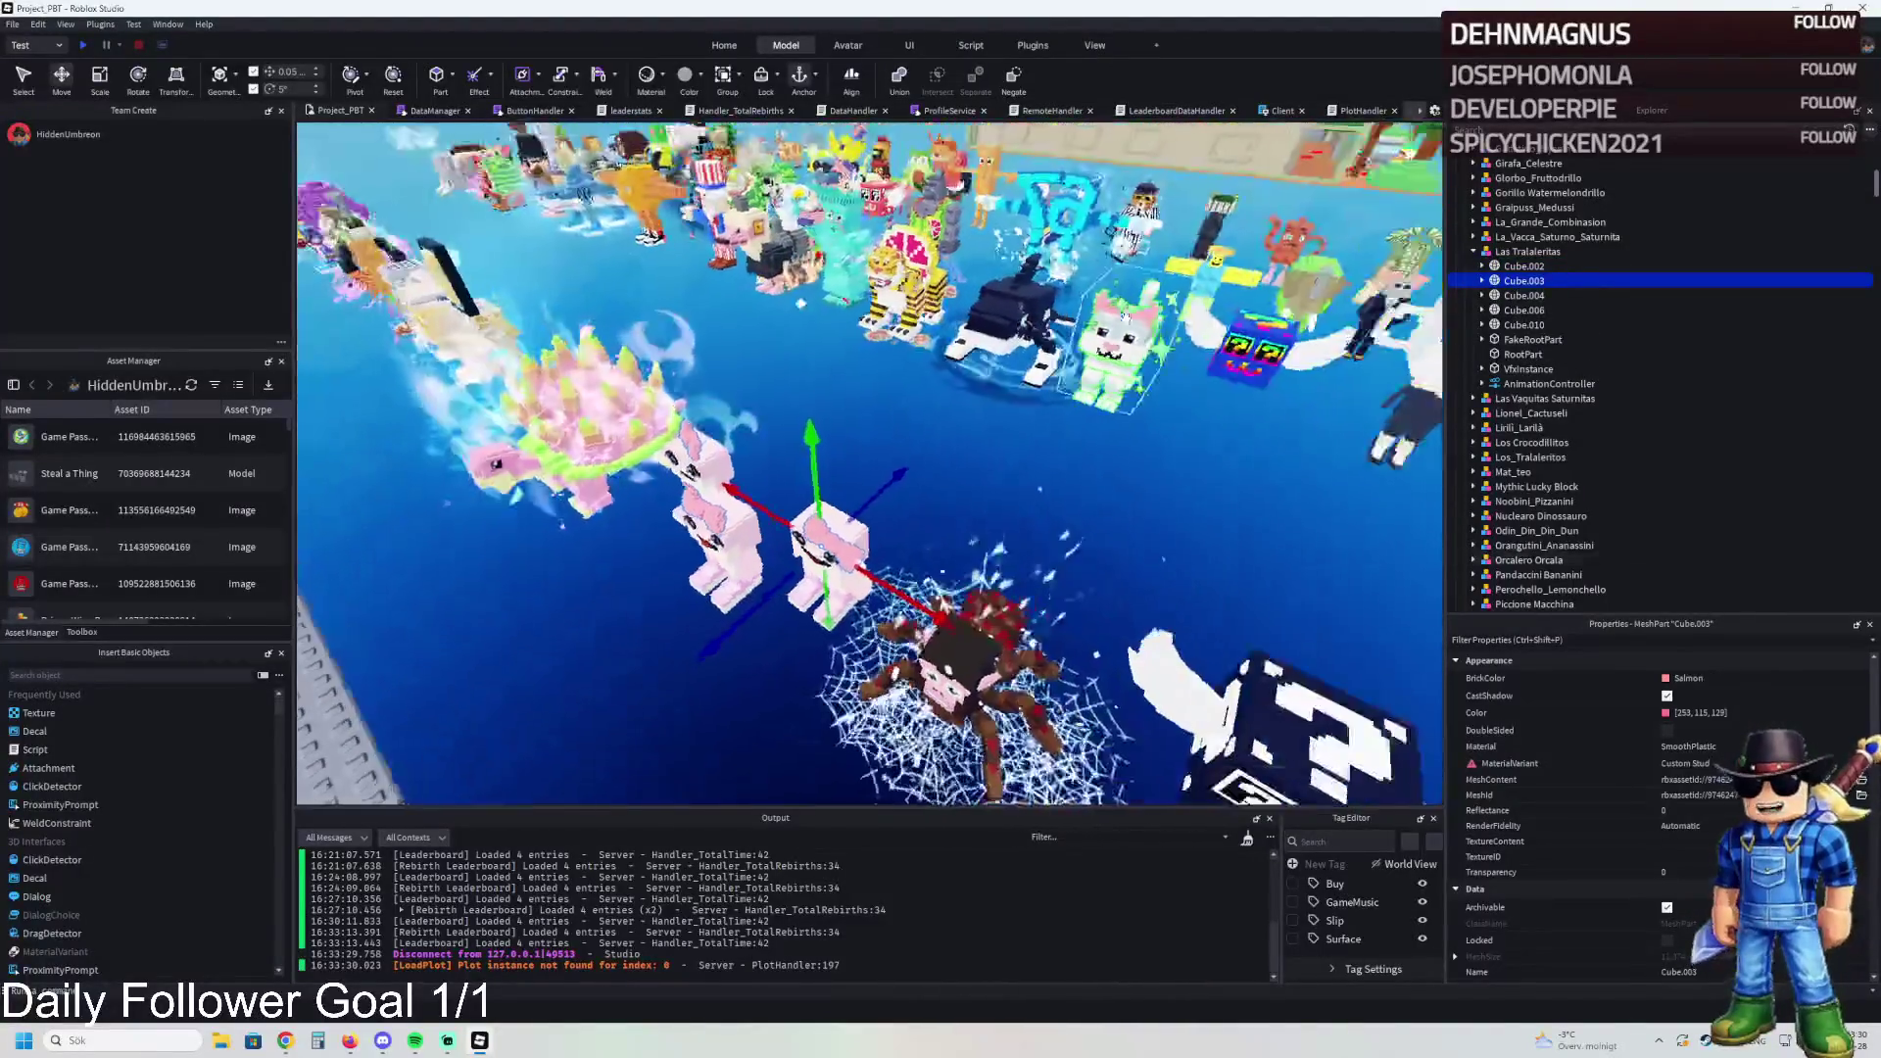
key("w")
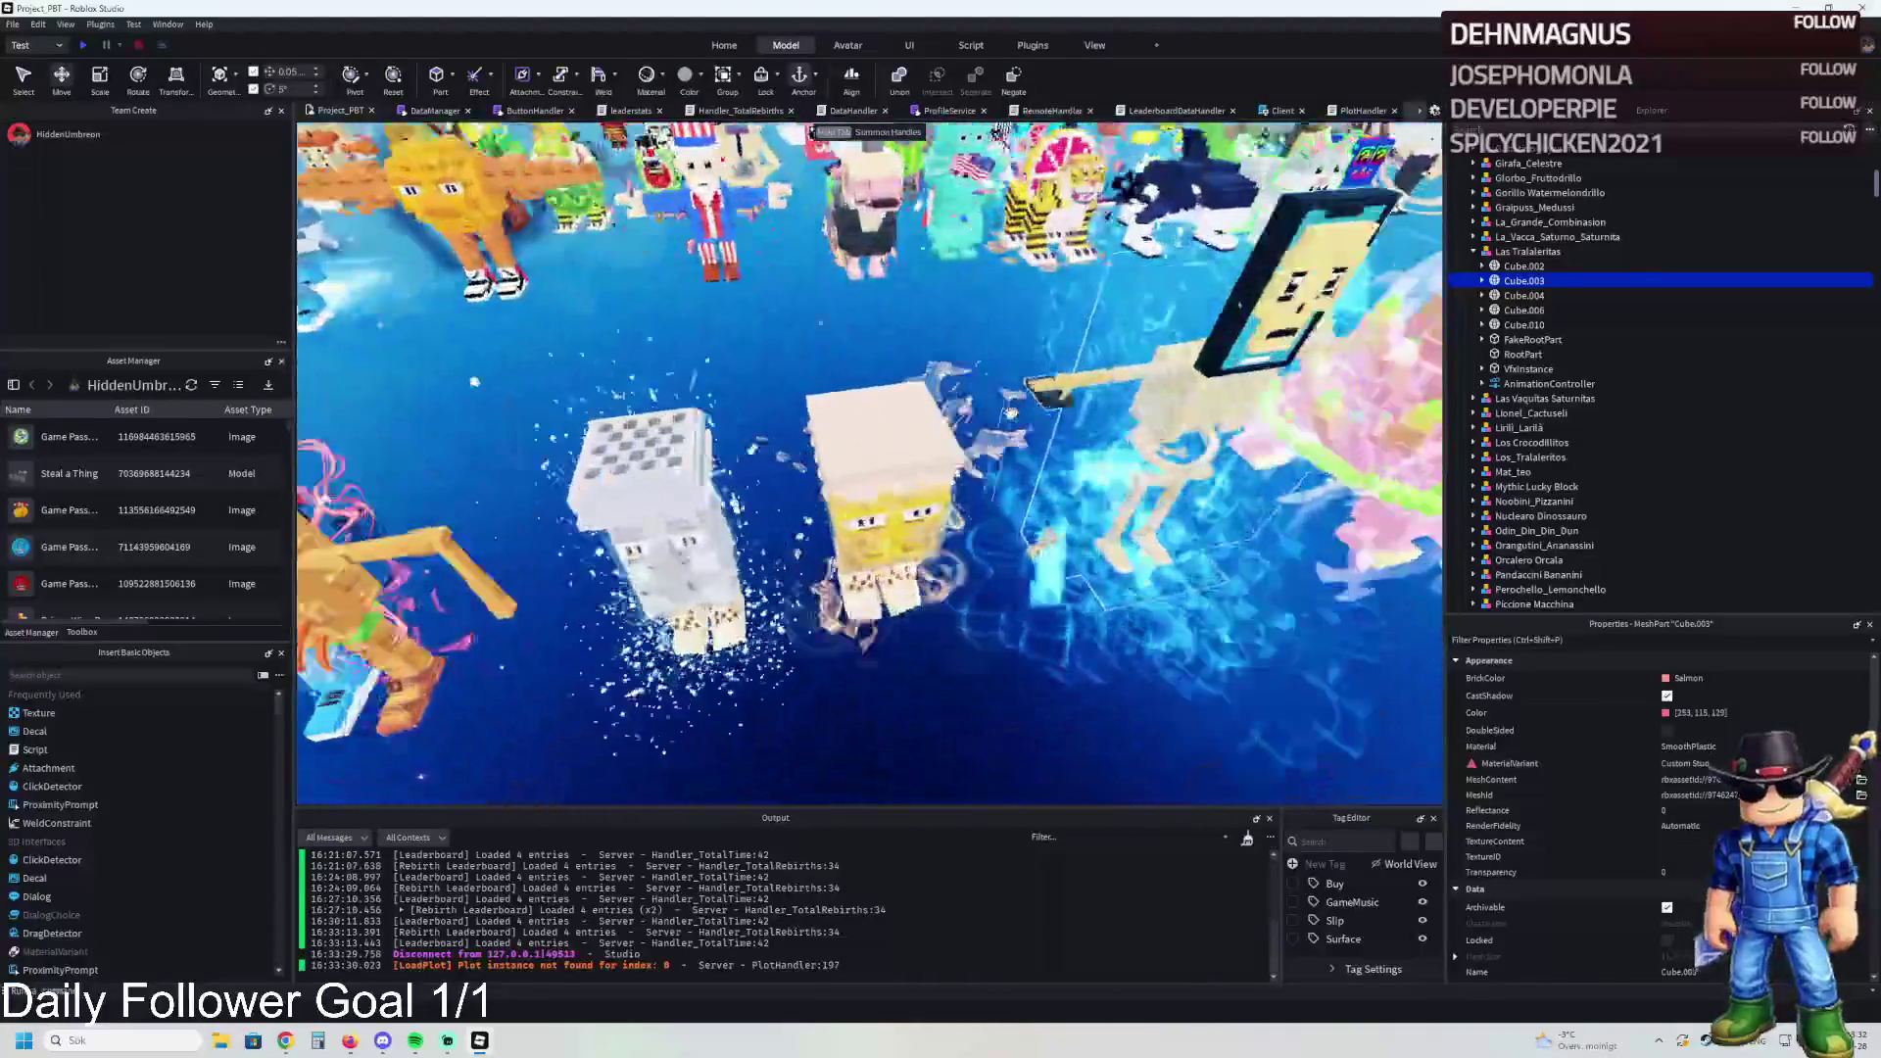
left_click(870, 413)
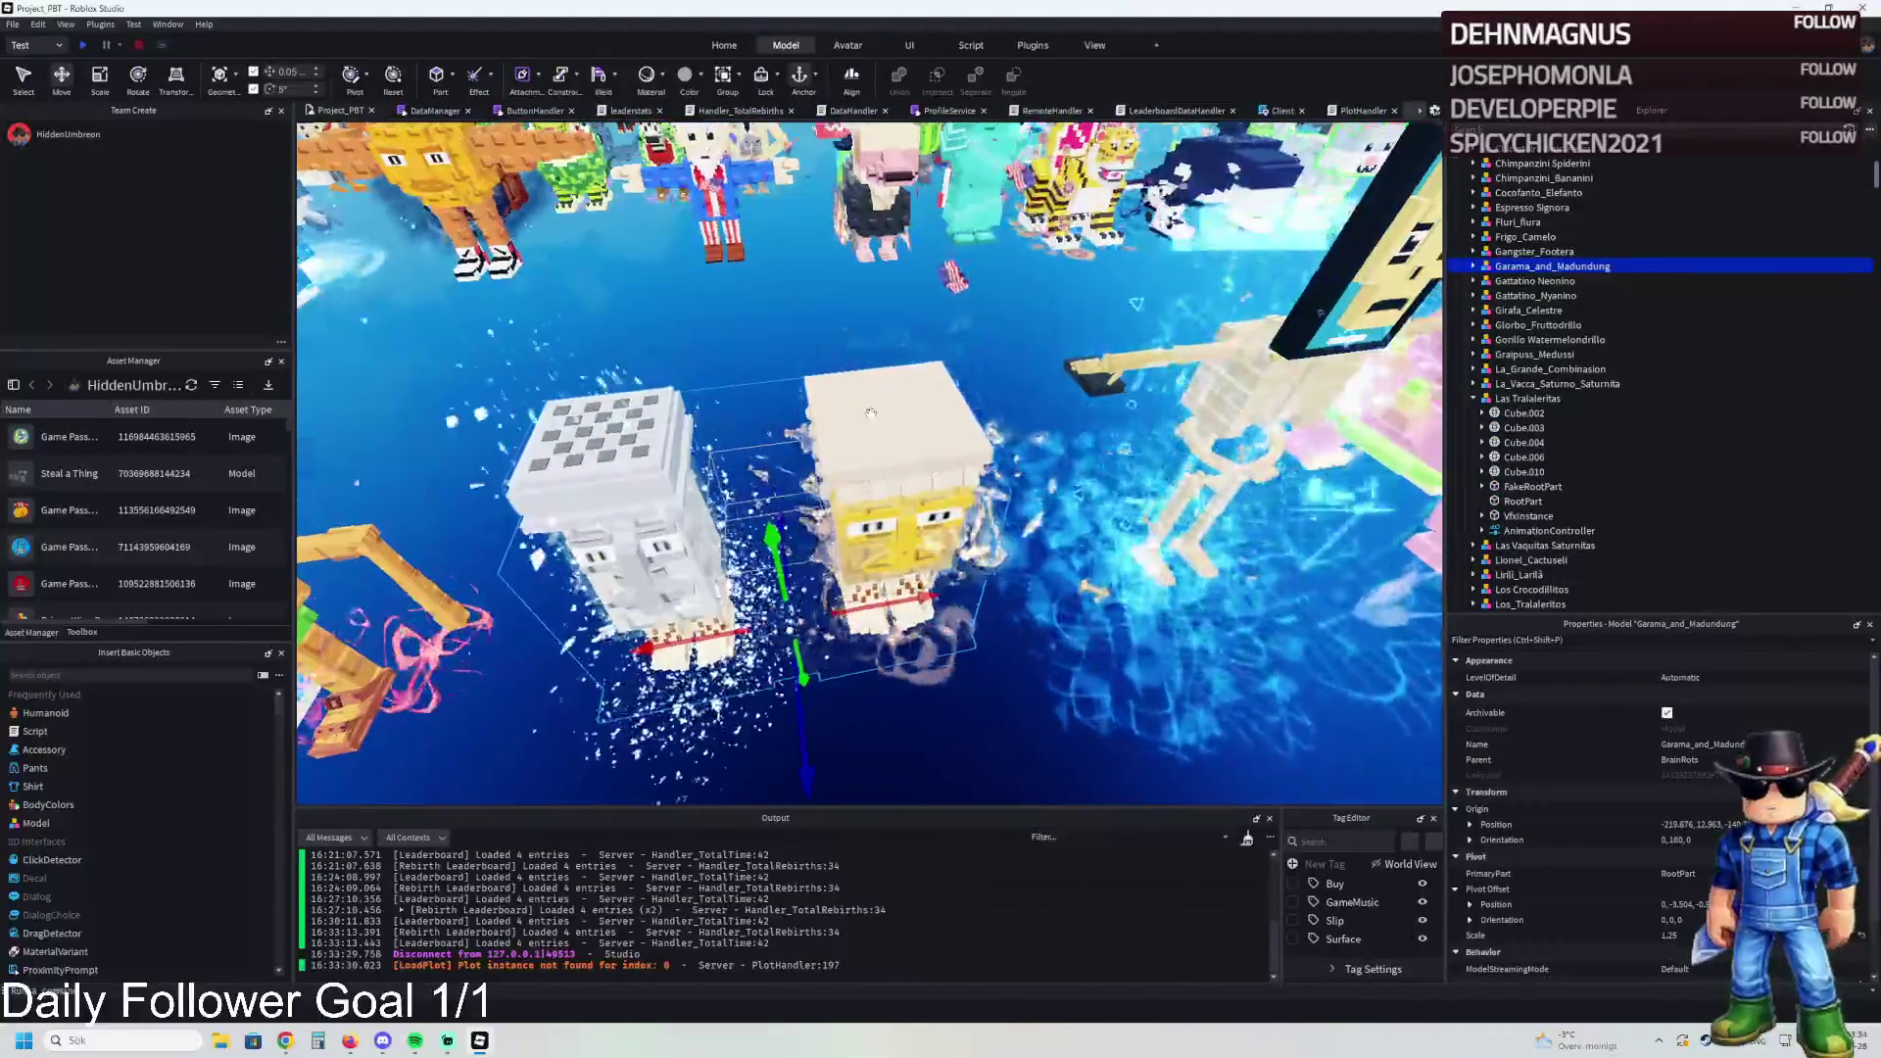
Step: Select La_Grande_Combinasion and bring the view down onto the spider model
key("w")
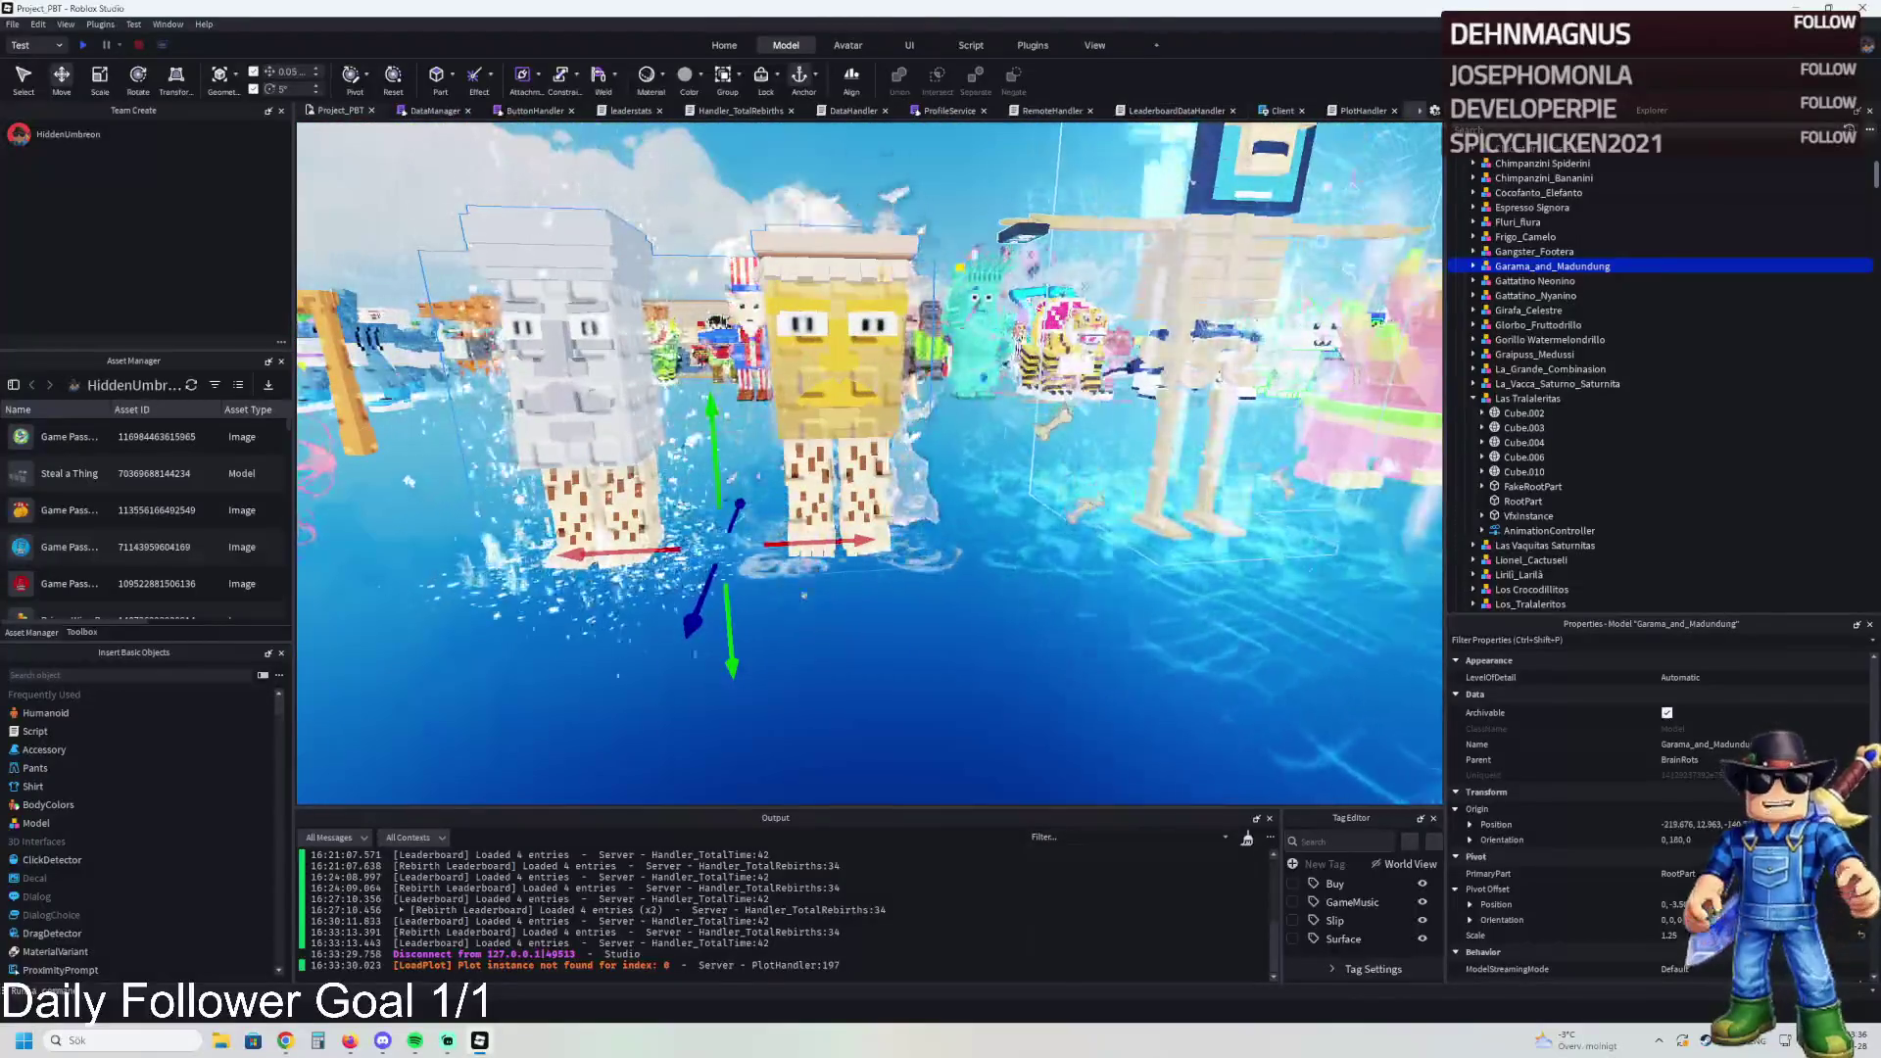
key("a")
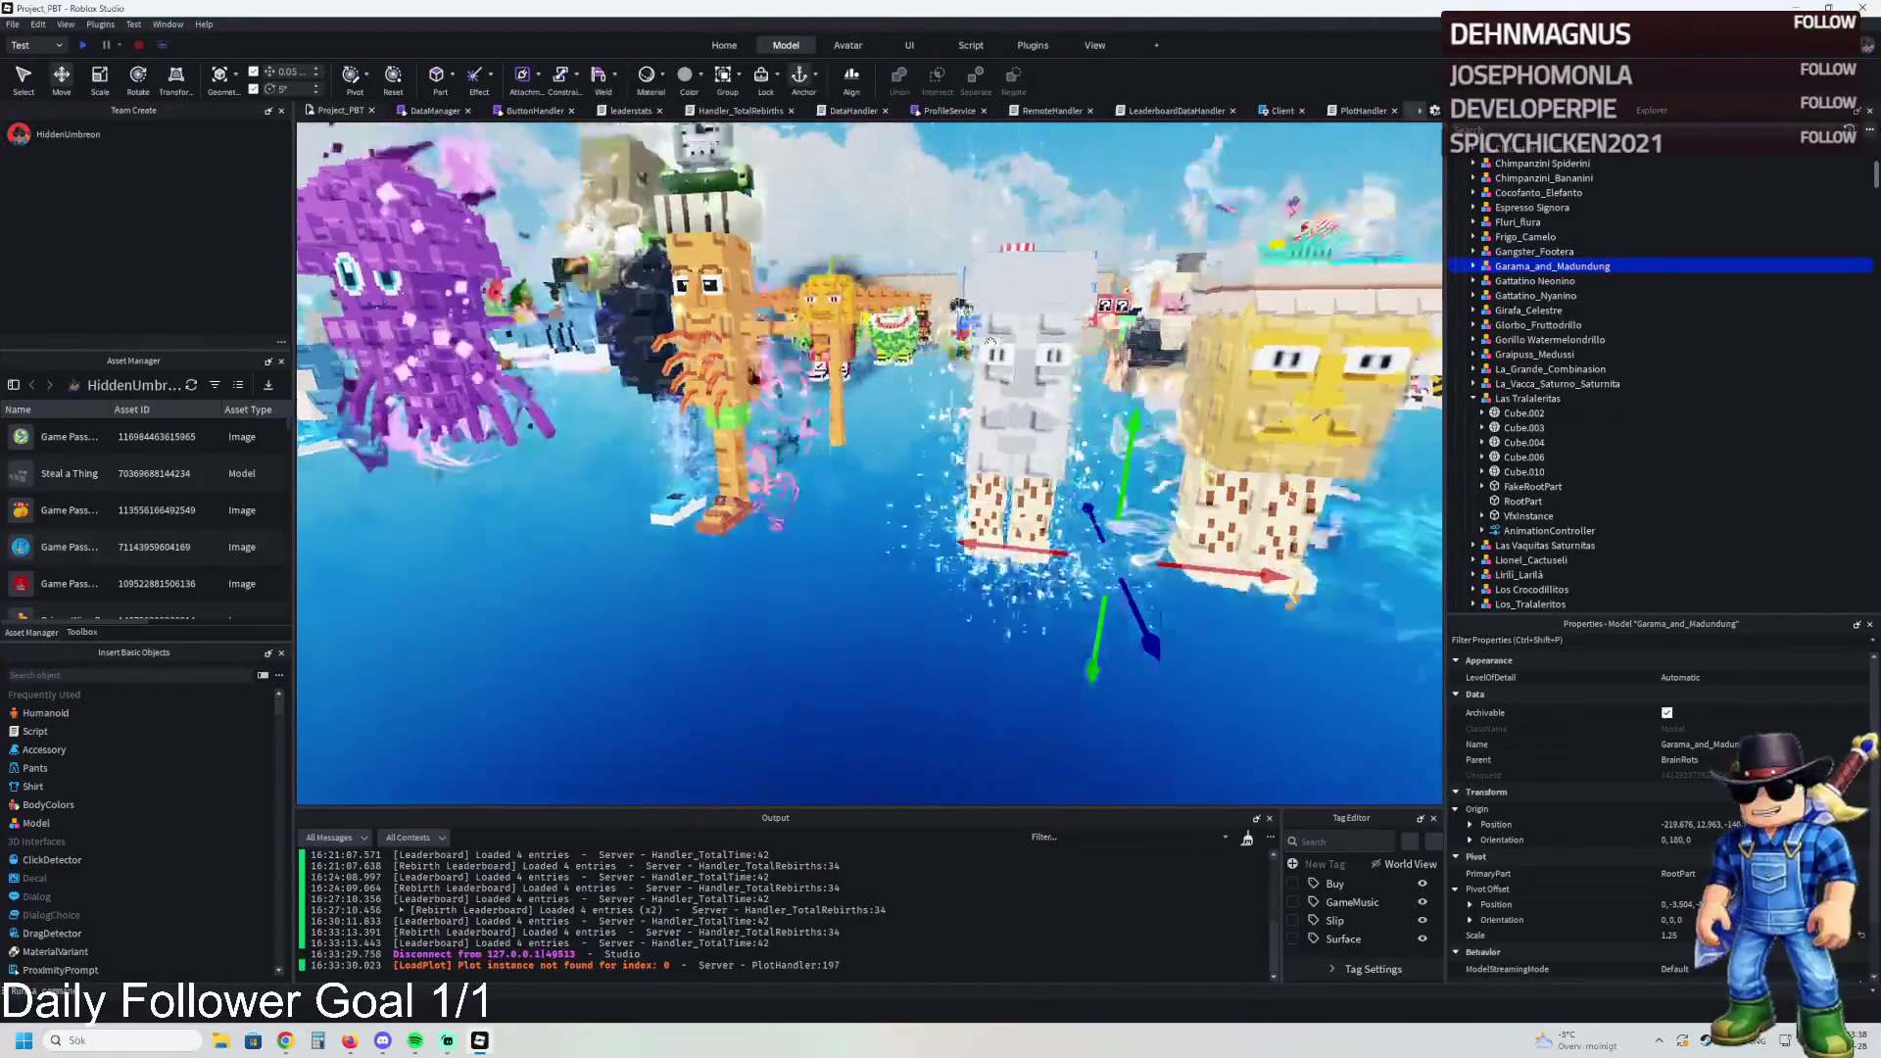
key("q")
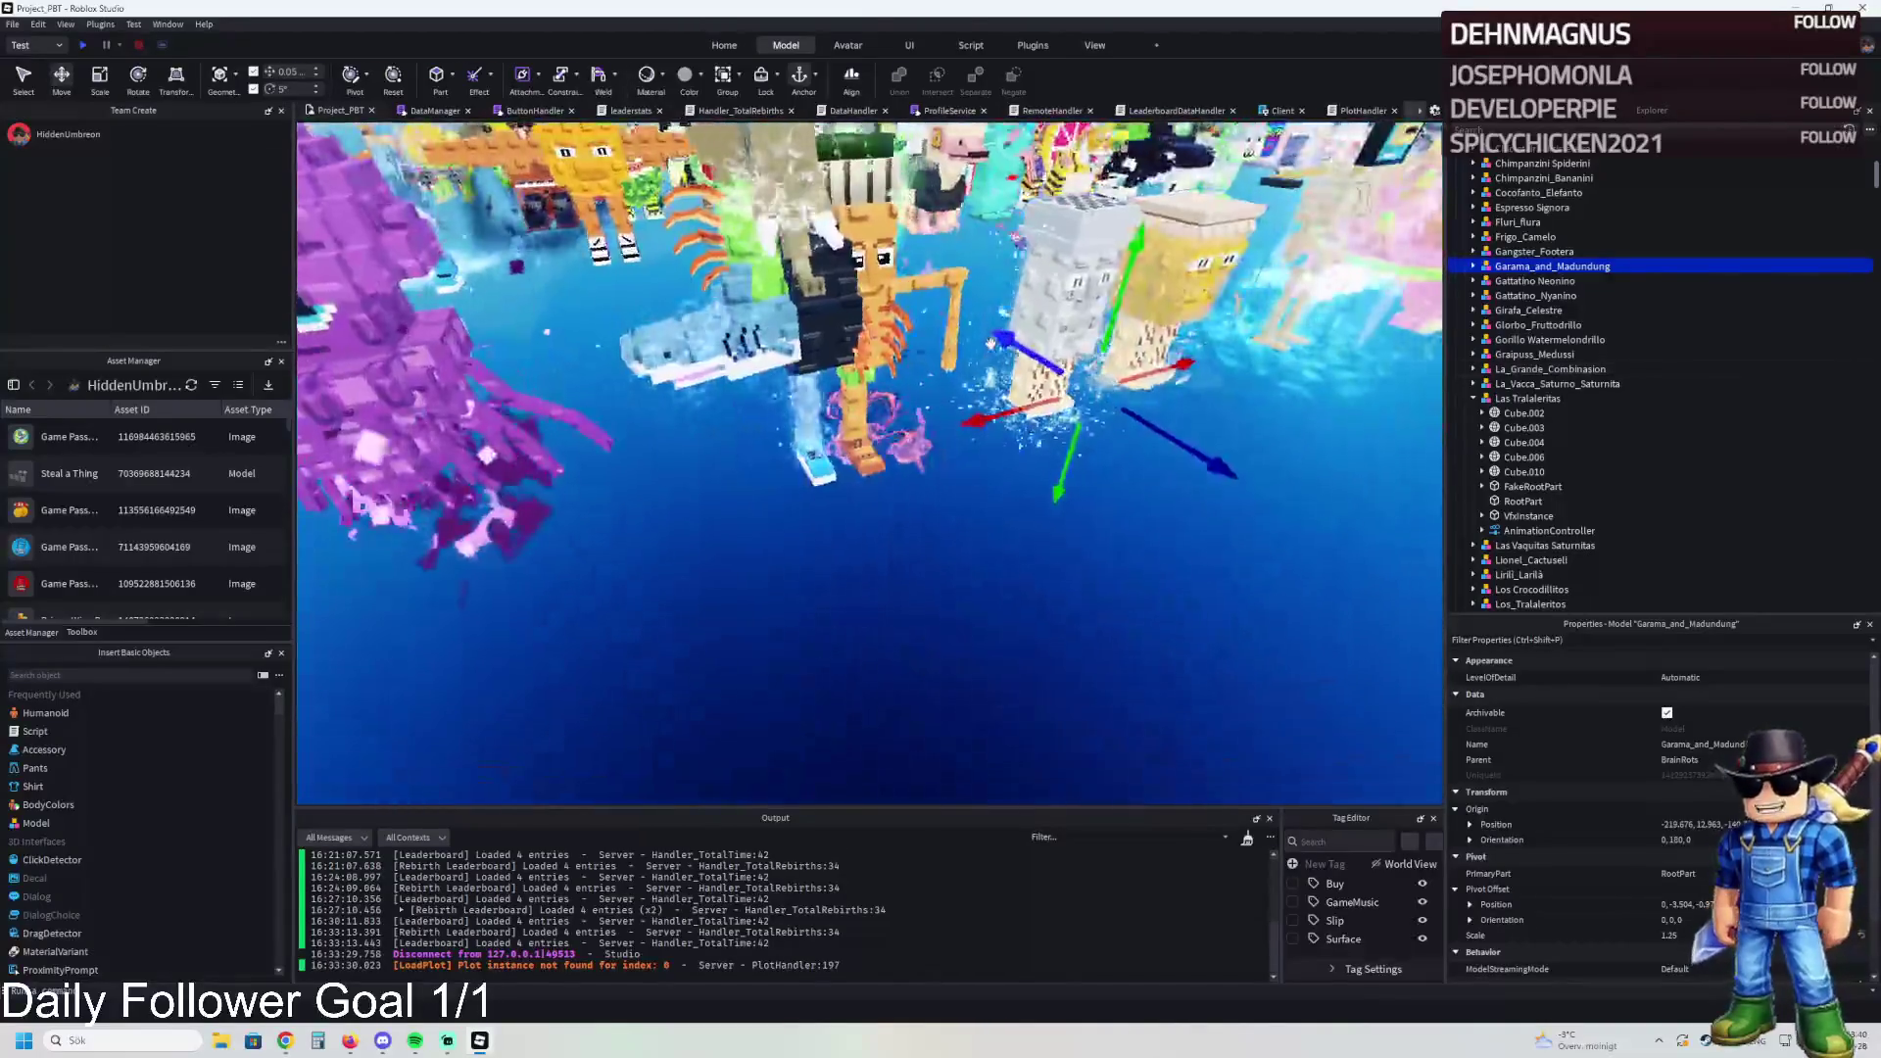
left_click(843, 402)
key("w")
key("s")
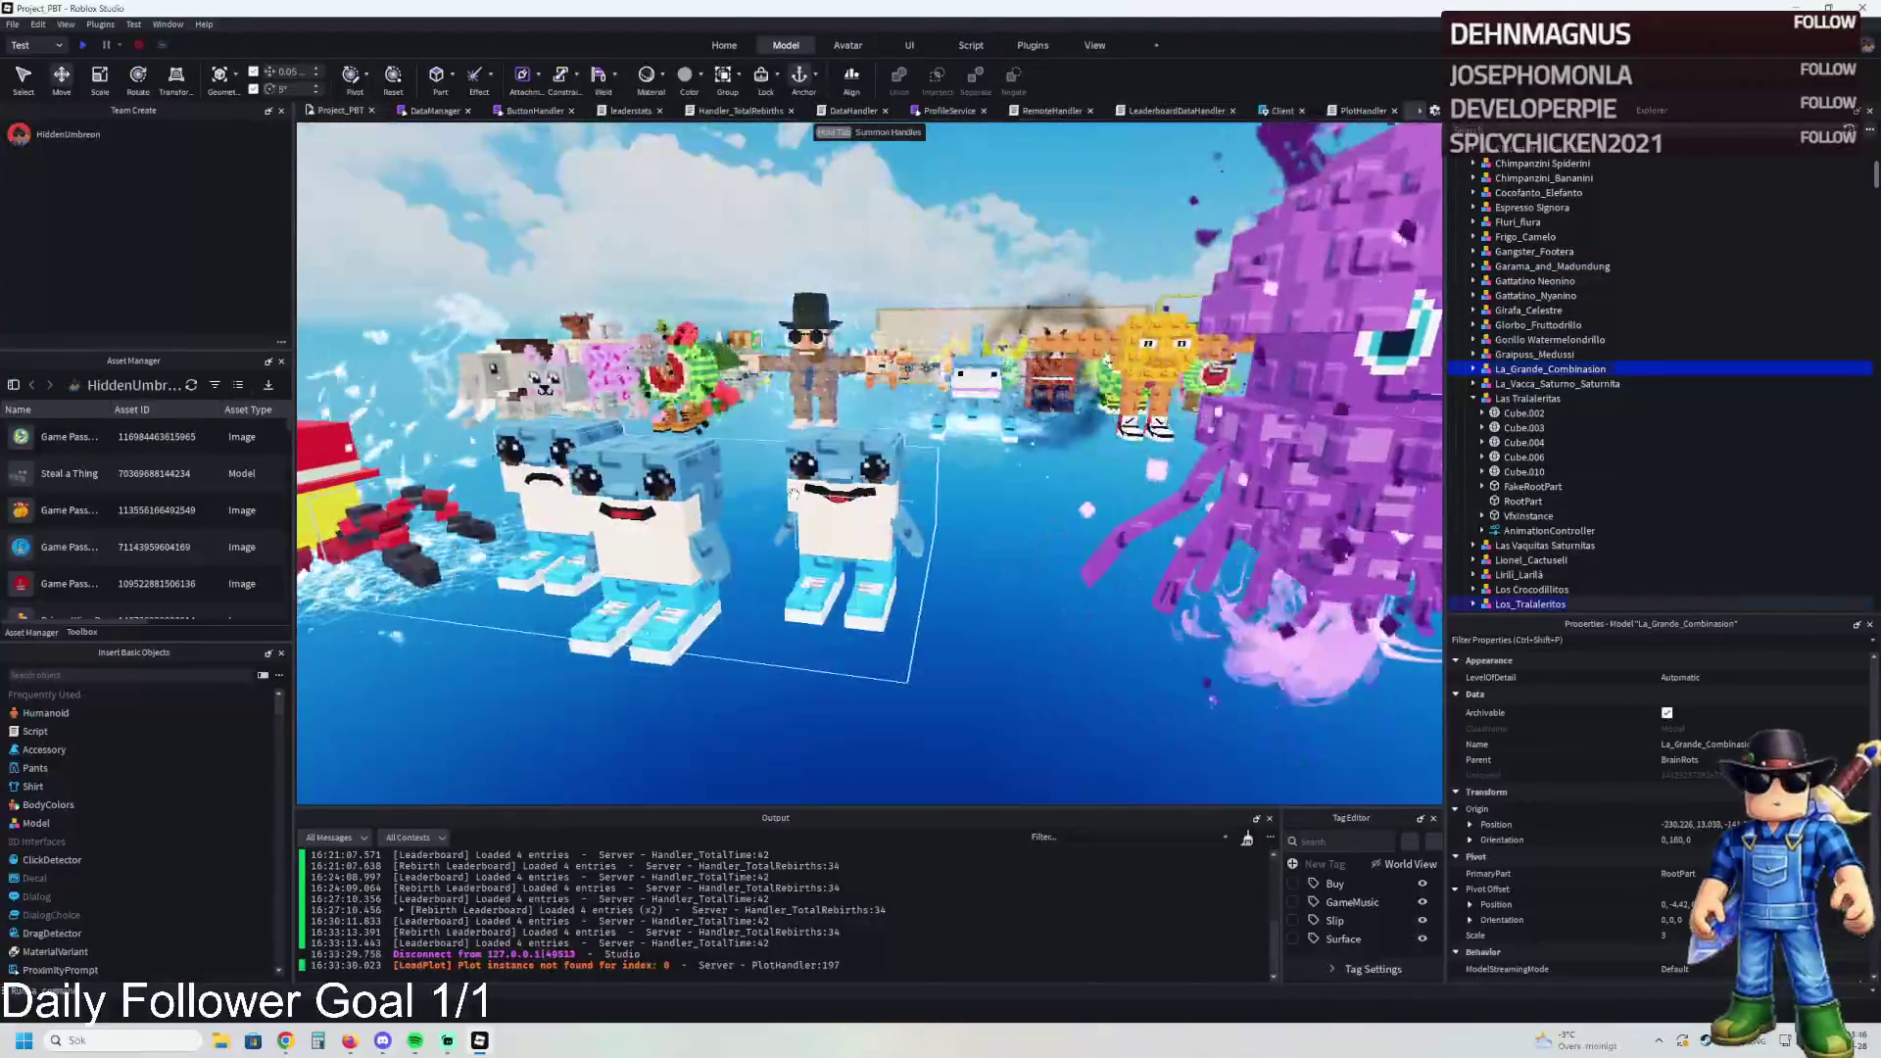
scroll(1479, 556, "down", 1)
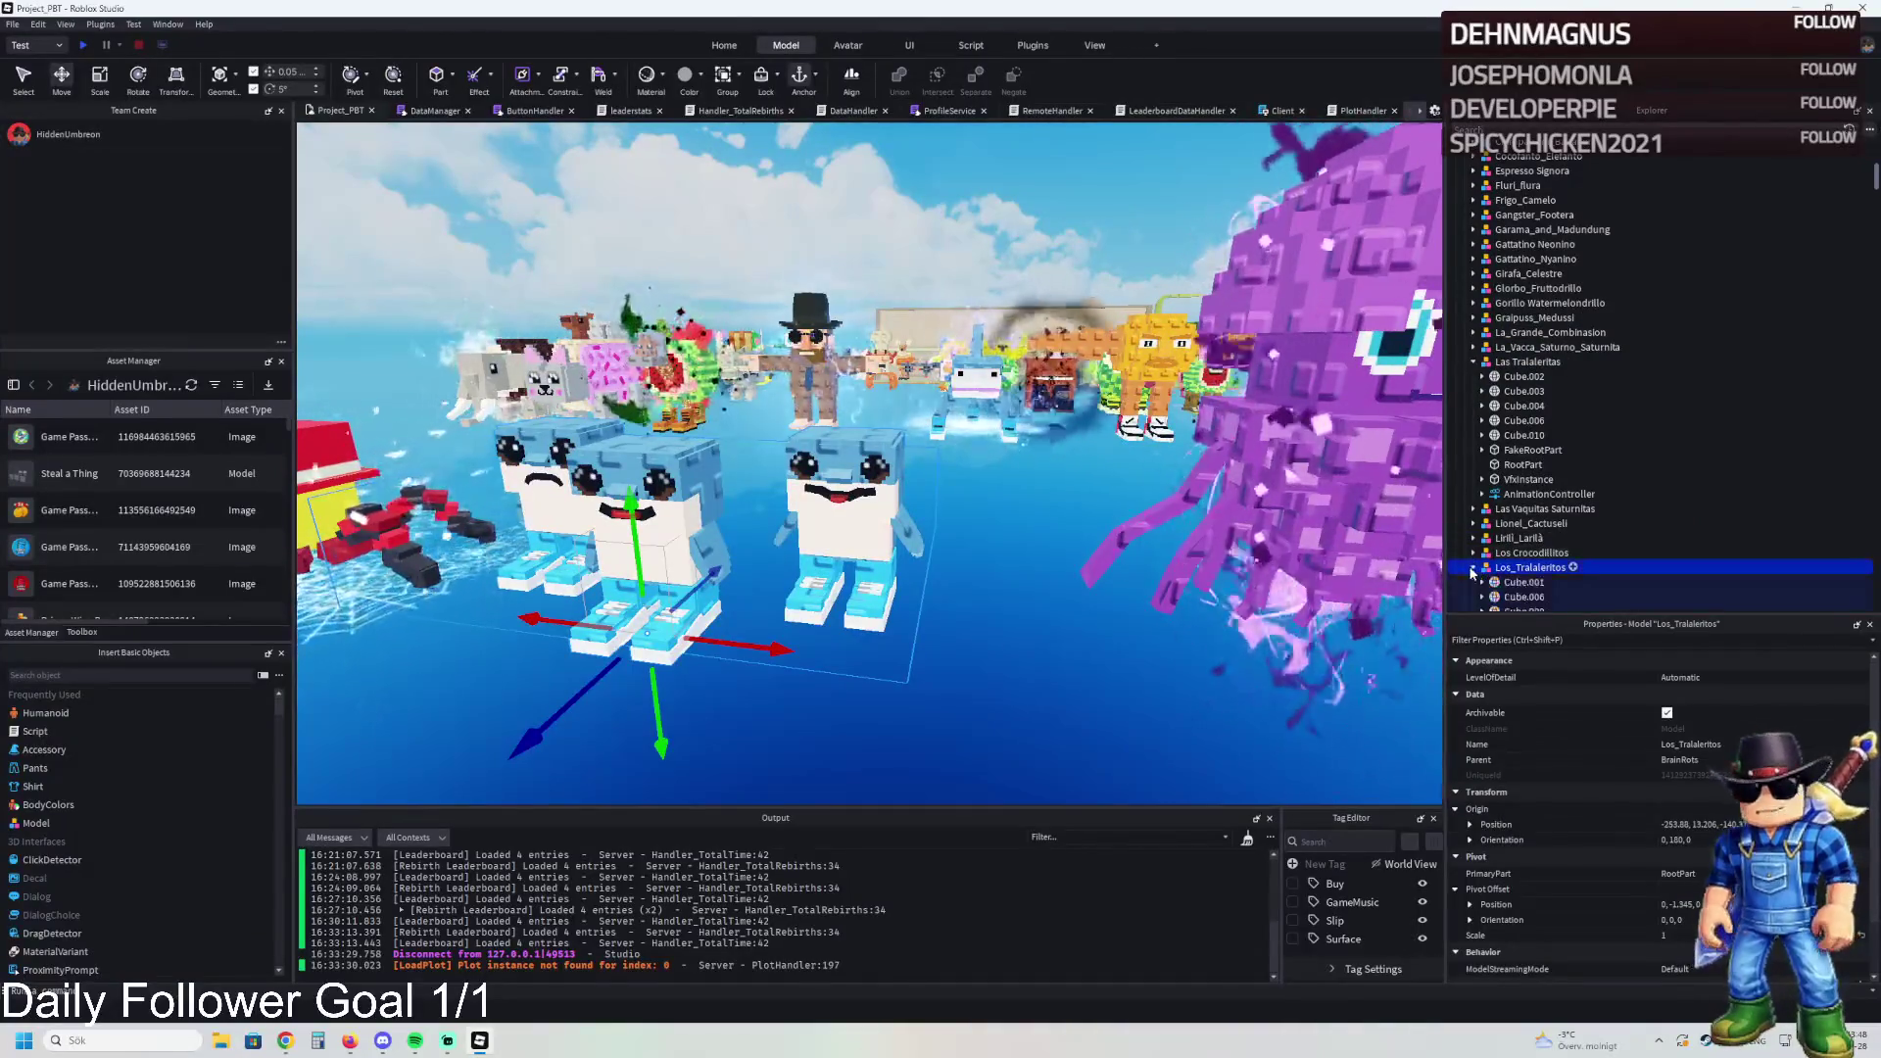
scroll(1475, 568, "down", 4)
key("a")
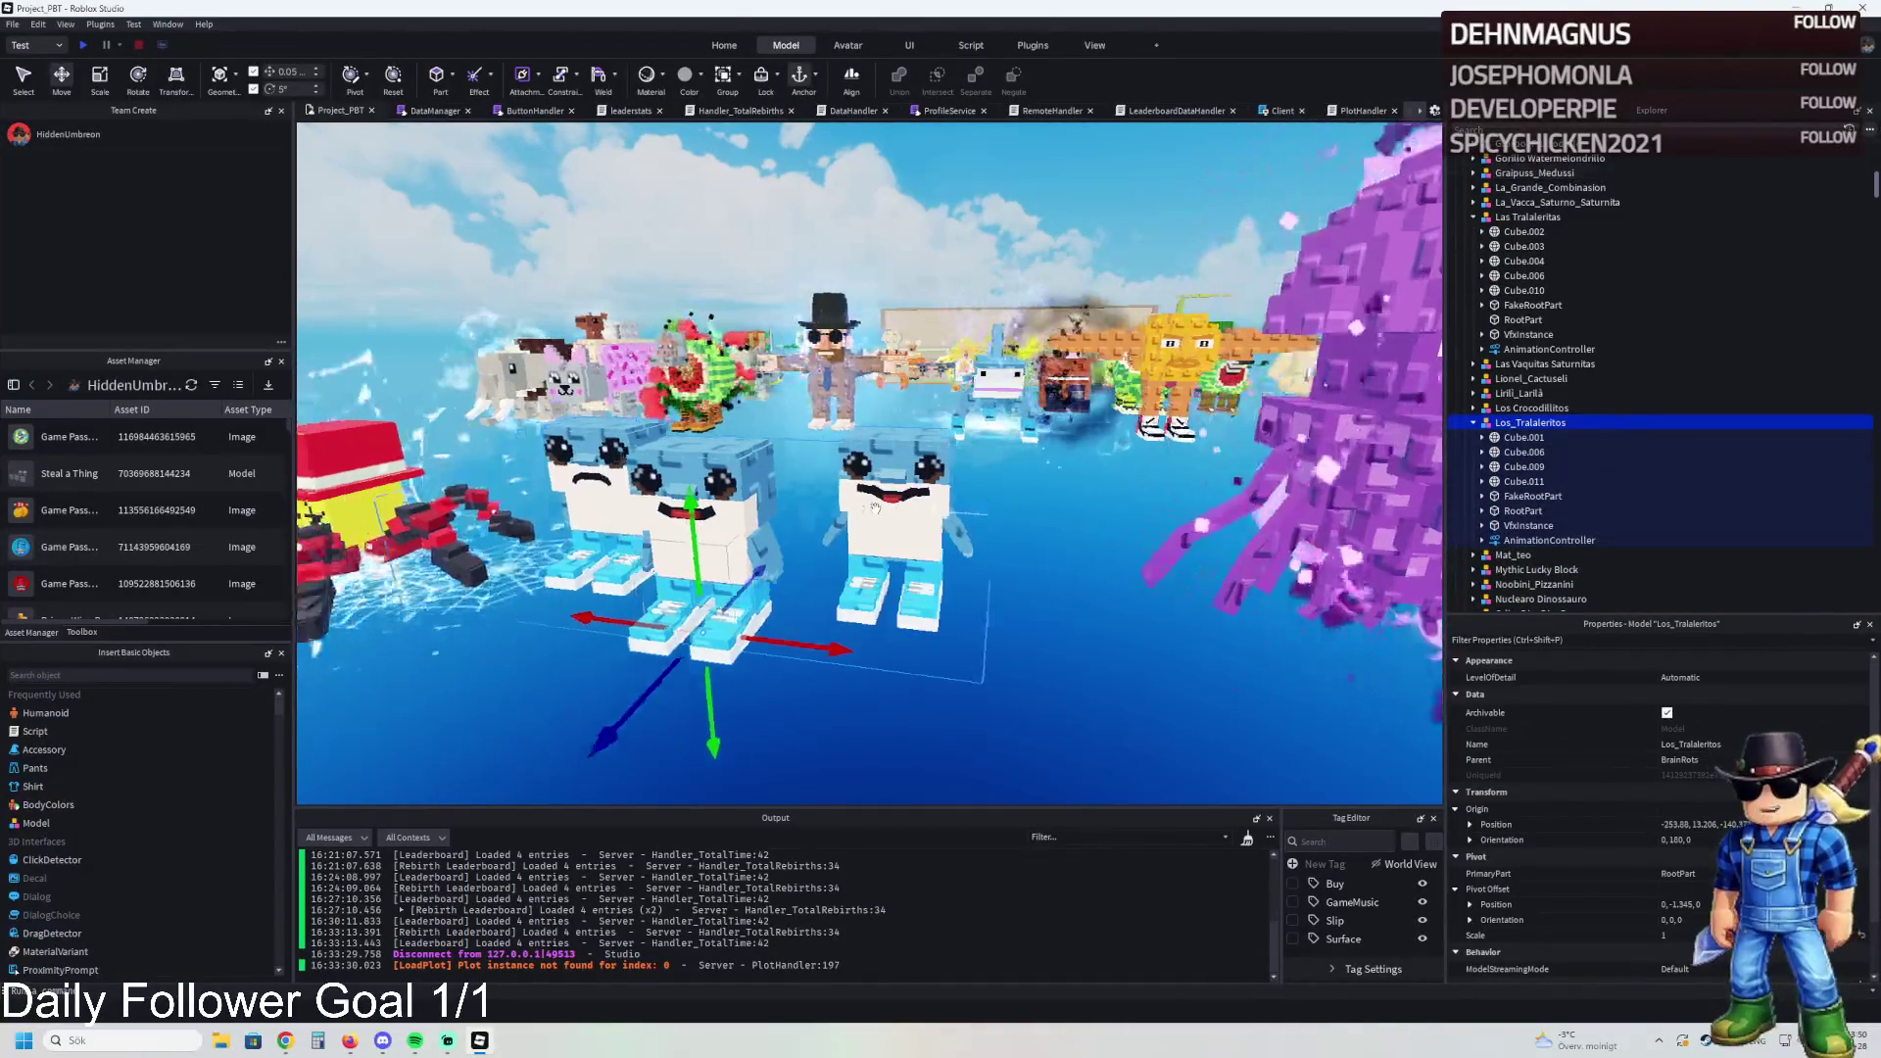
left_click_drag(873, 507, 874, 508)
Step: Duplicate Chimpanzini_Bananini and drag the copy into the prison beside the tables
left_click(784, 519)
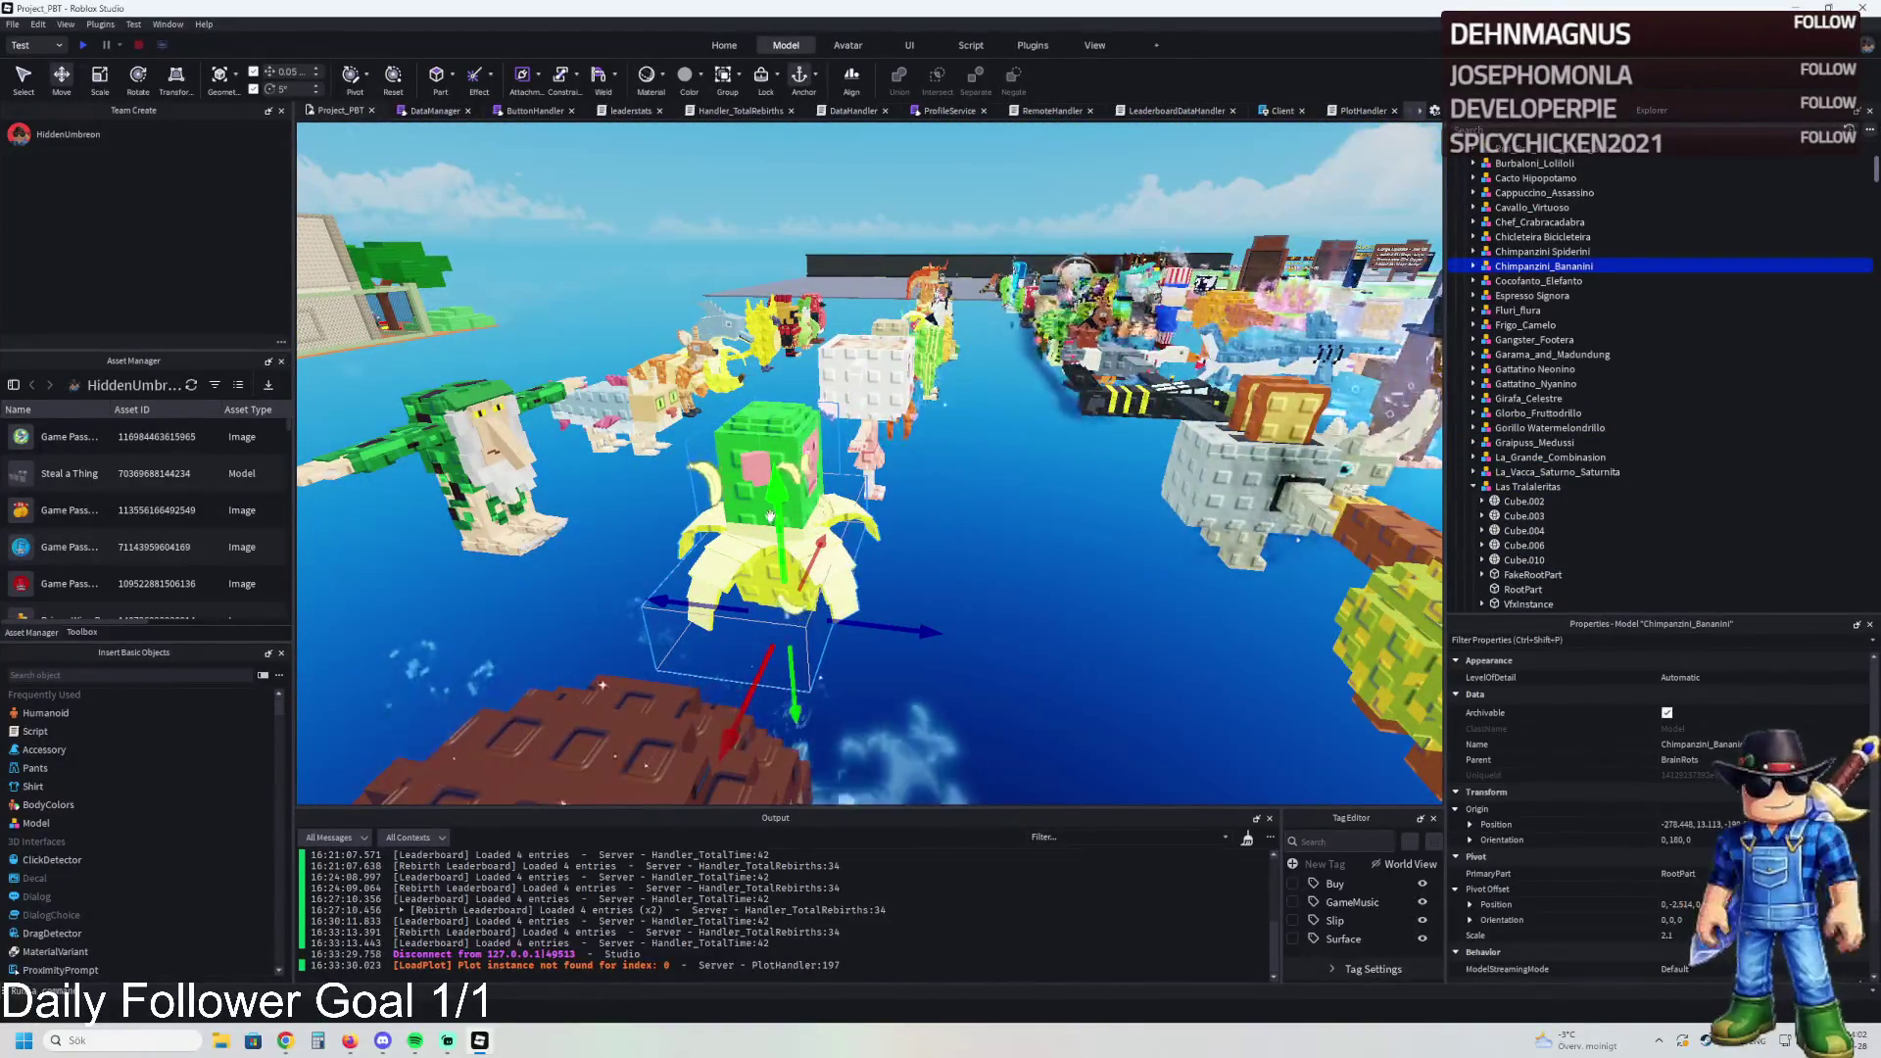
key("ctrl+d")
left_click_drag(750, 517, 608, 443)
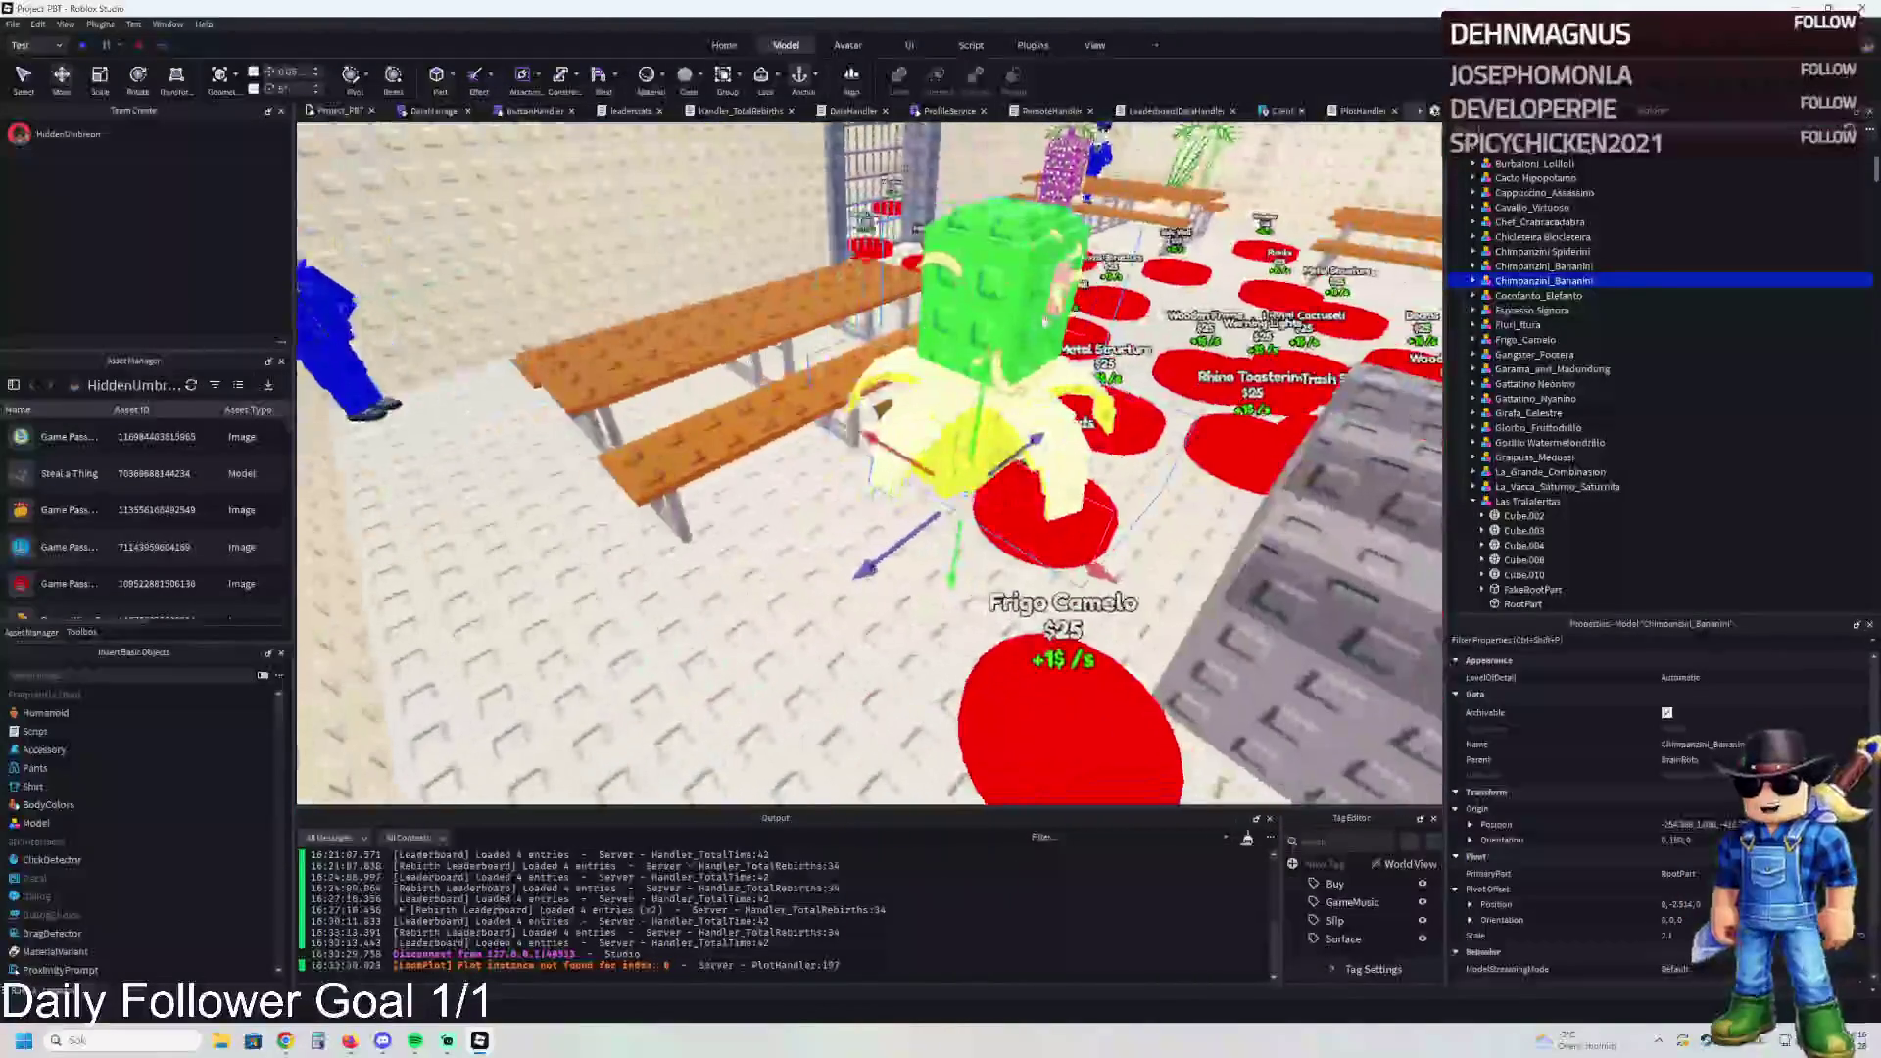
Step: Delete the copy's RootPart, VfxInstance and FakeRootPart, keeping Cube.015, and reset its pivot
left_click(1051, 320)
key("Delete")
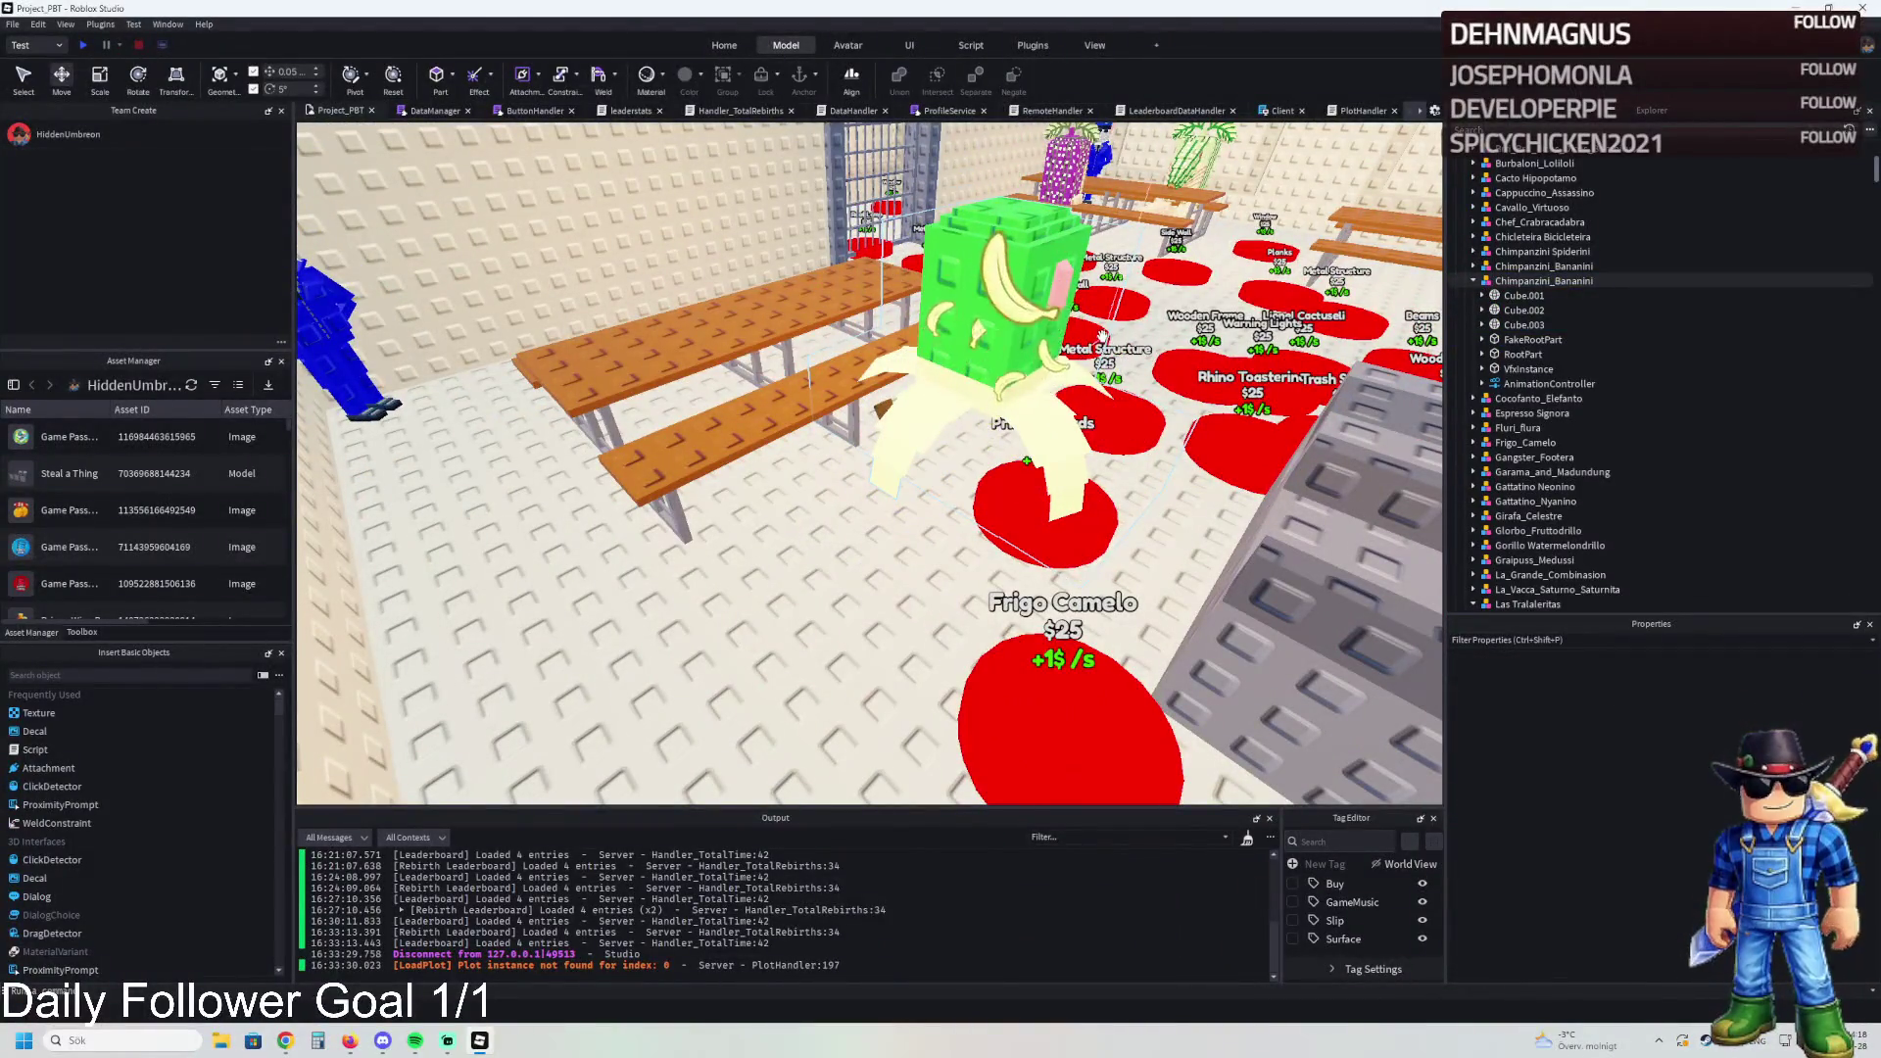
key("ctrl+z")
left_click(1521, 368)
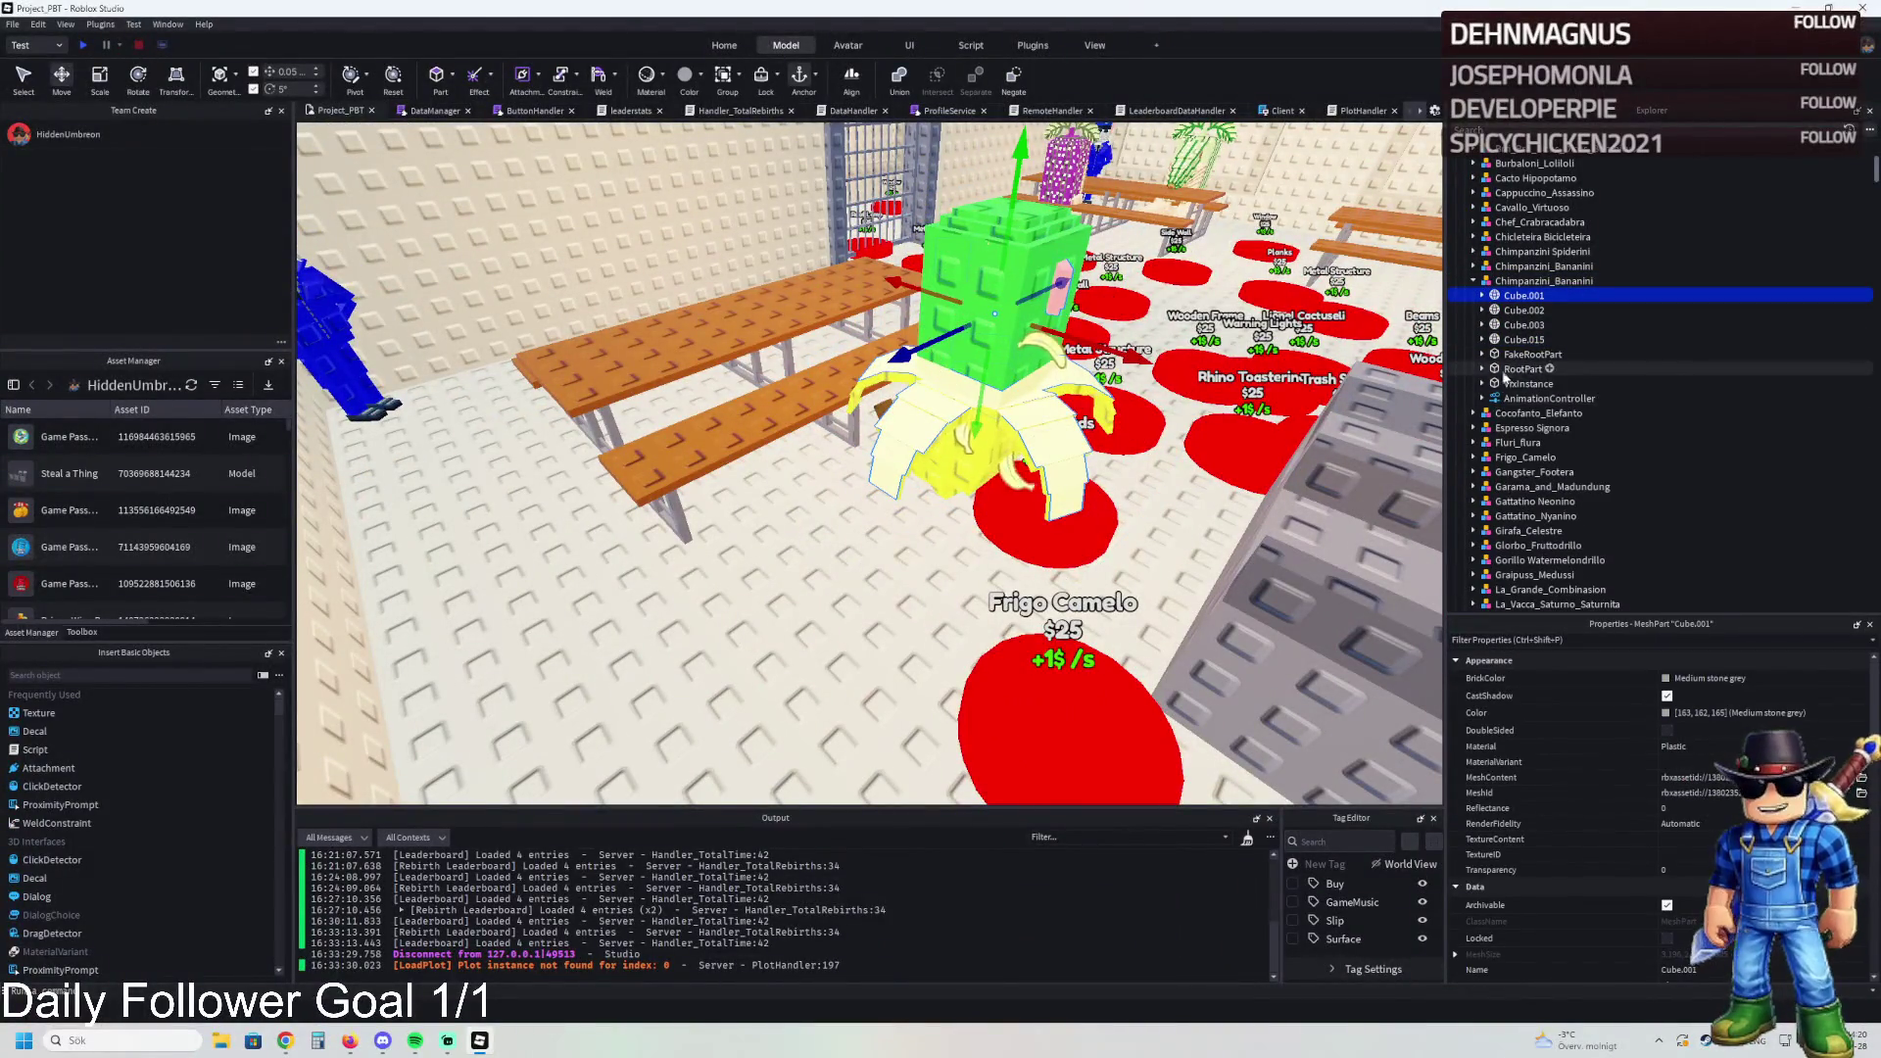
left_click(1526, 383, "shift")
key("Delete")
left_click(1525, 354)
key("Delete")
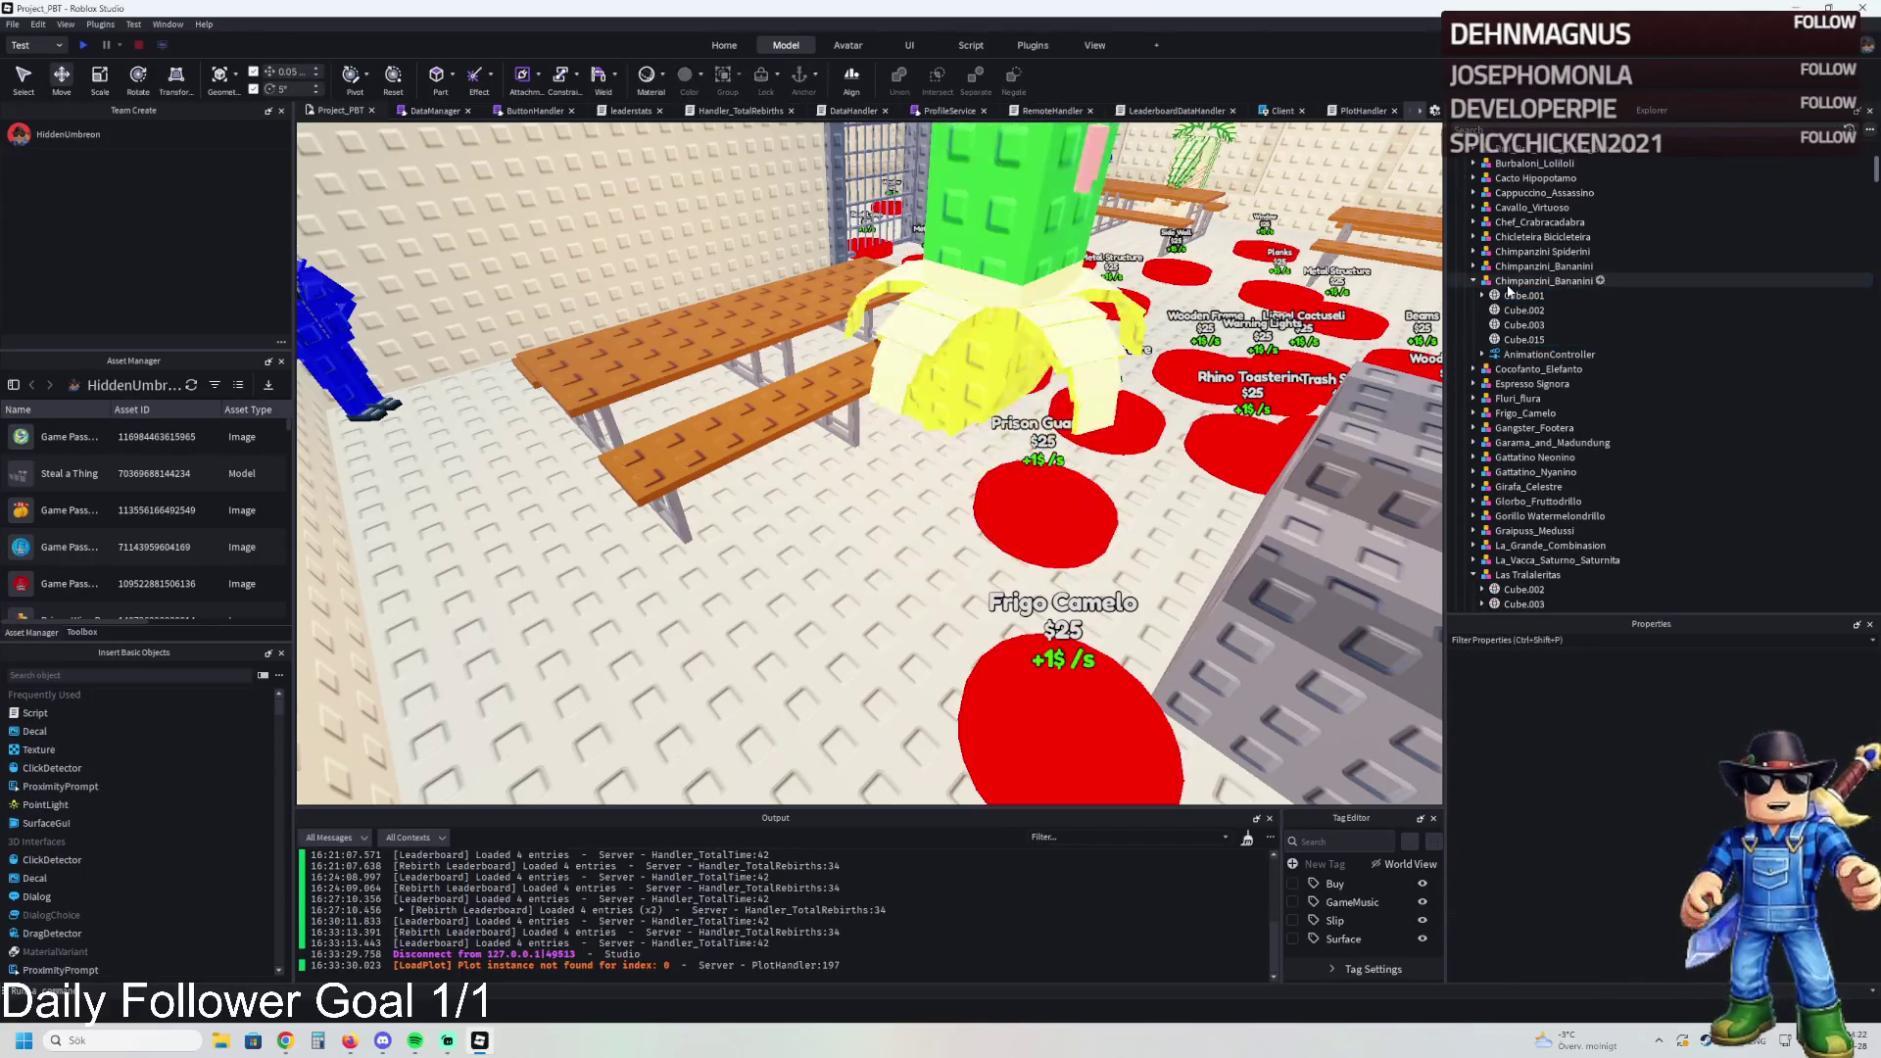
left_click(1500, 282)
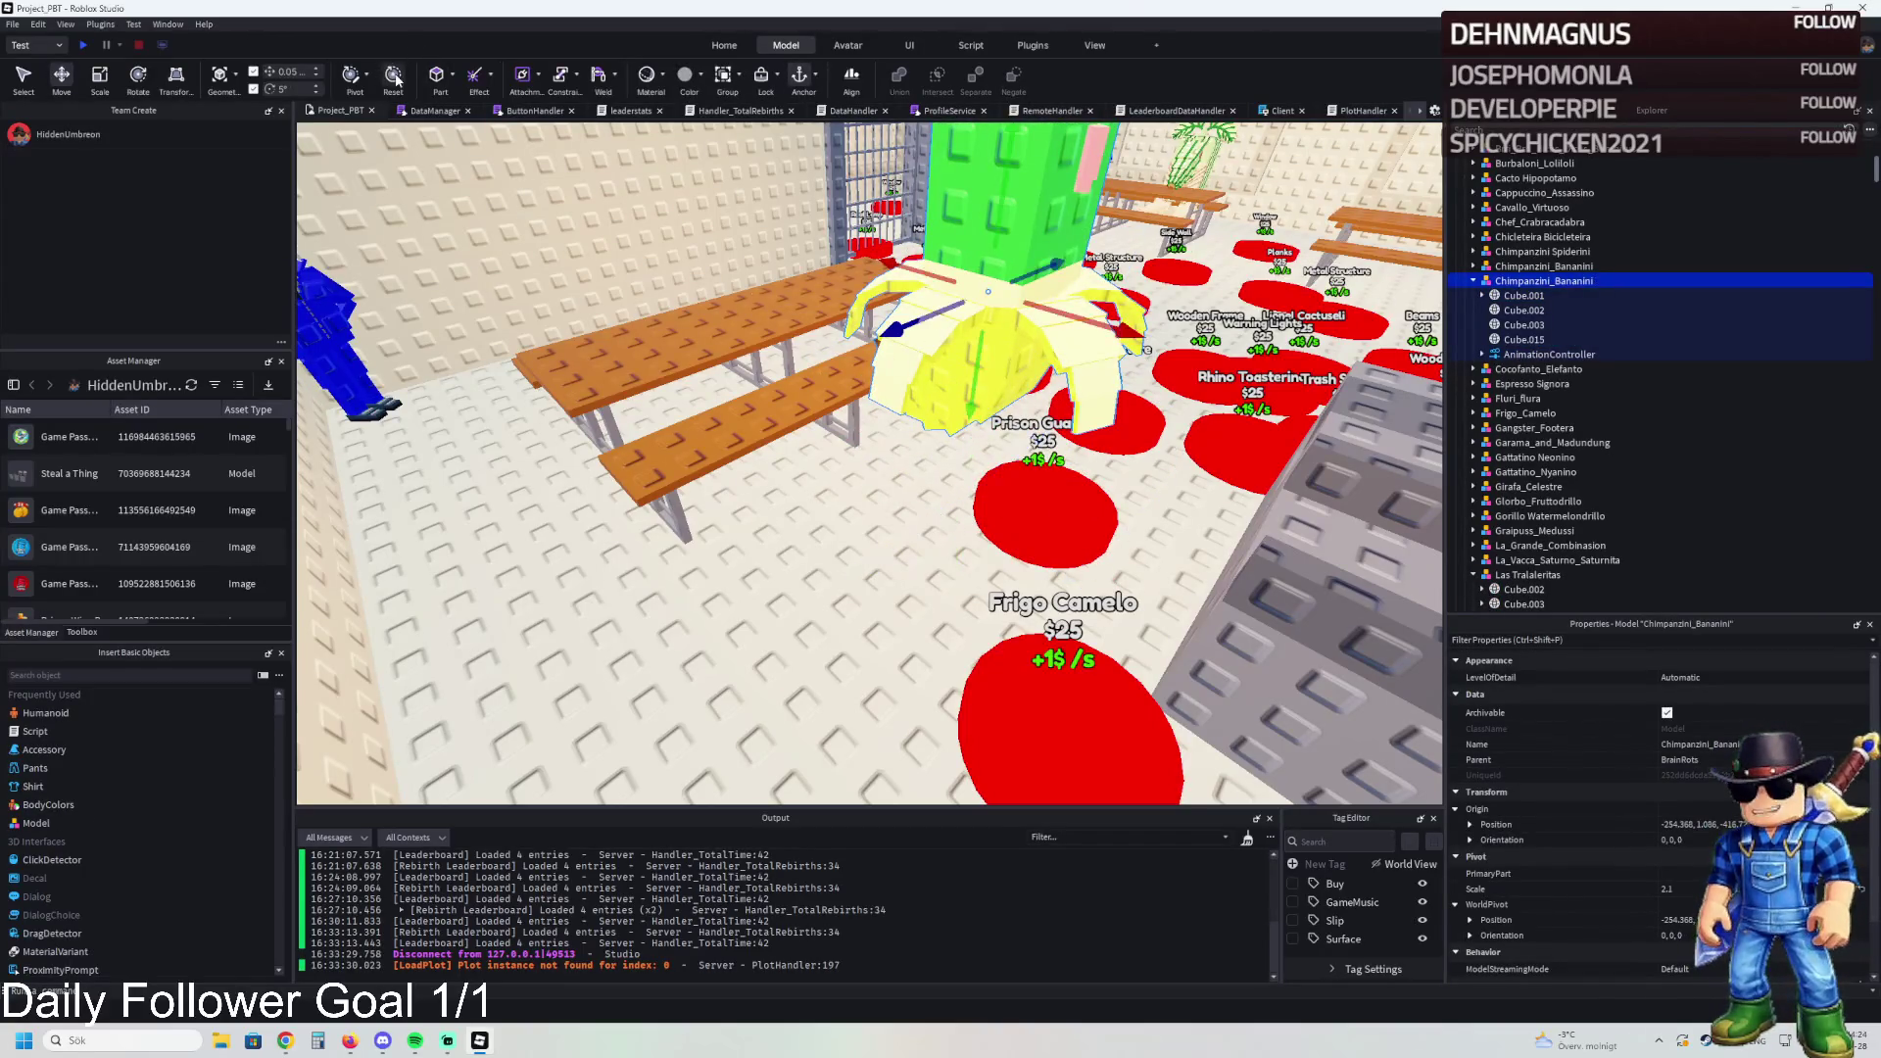
left_click(393, 77)
Step: Scale the Chimpanzini_Bananini copy to 1.5 and set it down on the tabletop
left_click_drag(941, 222, 741, 243)
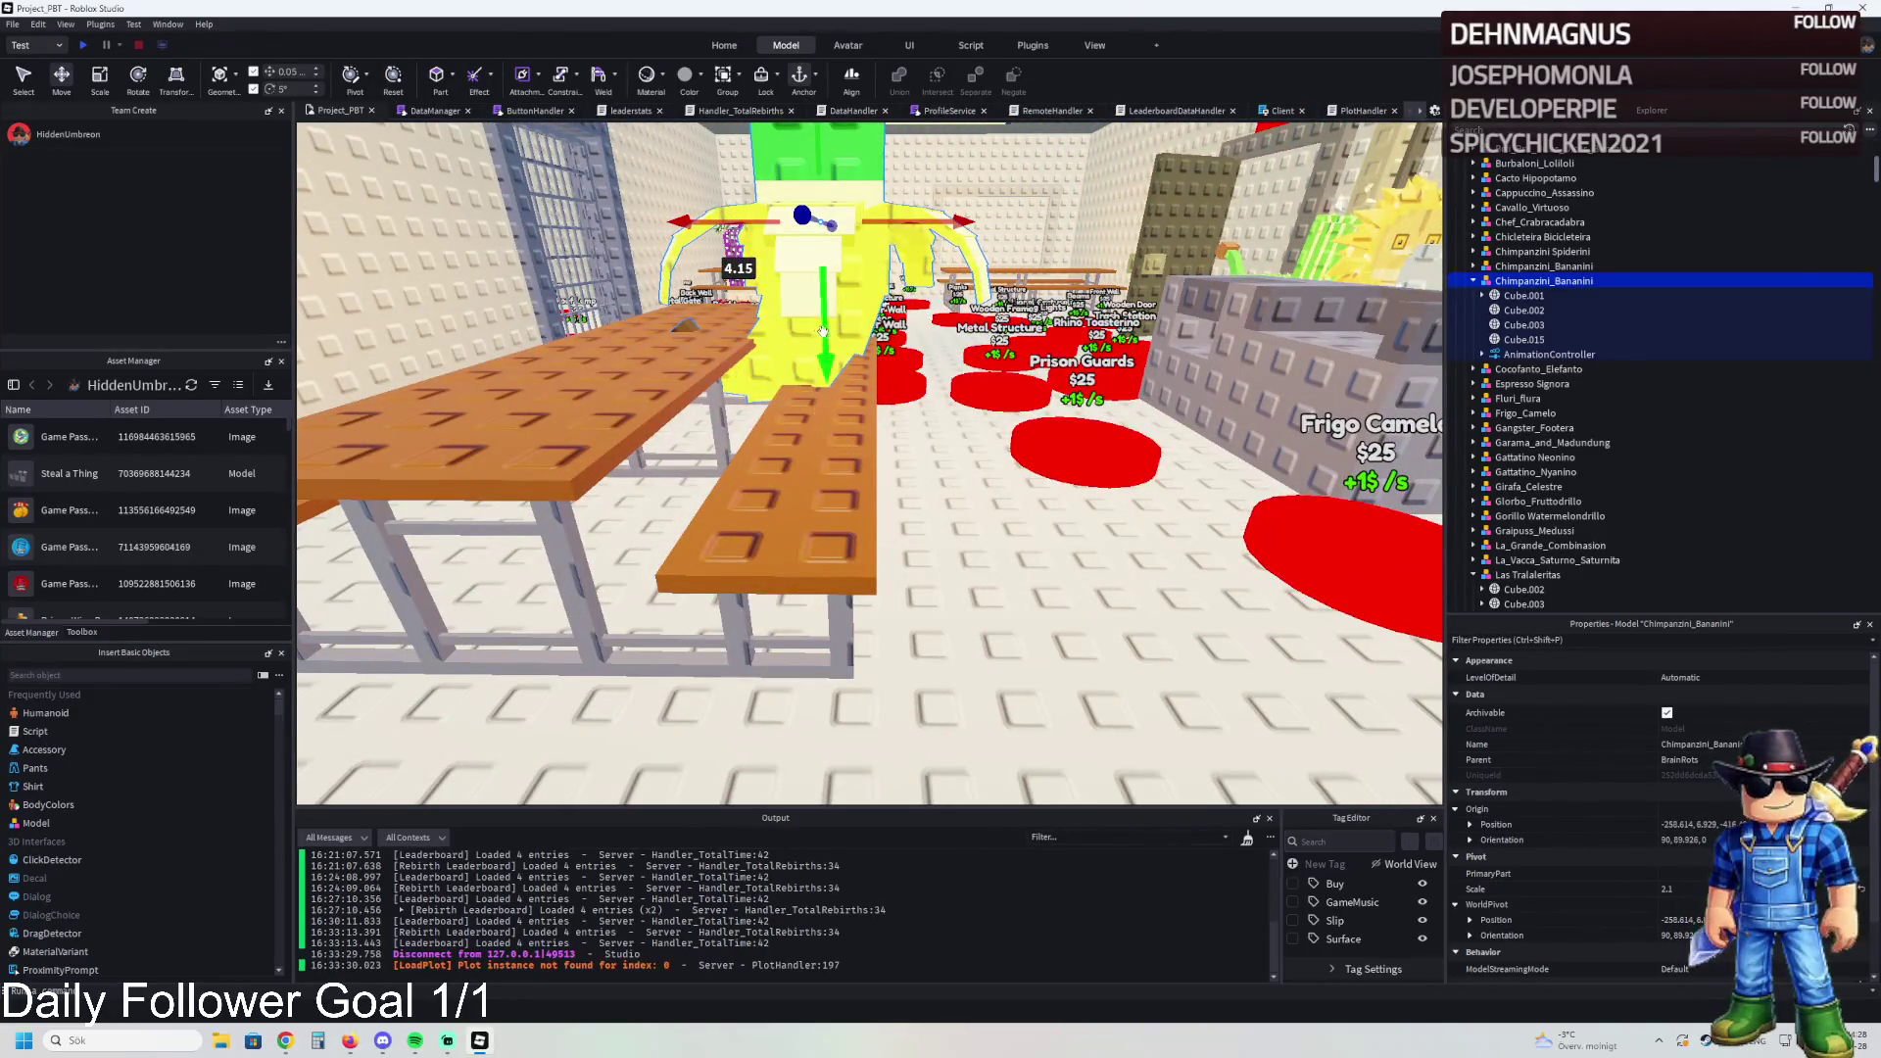
left_click_drag(819, 330, 826, 334)
key("f")
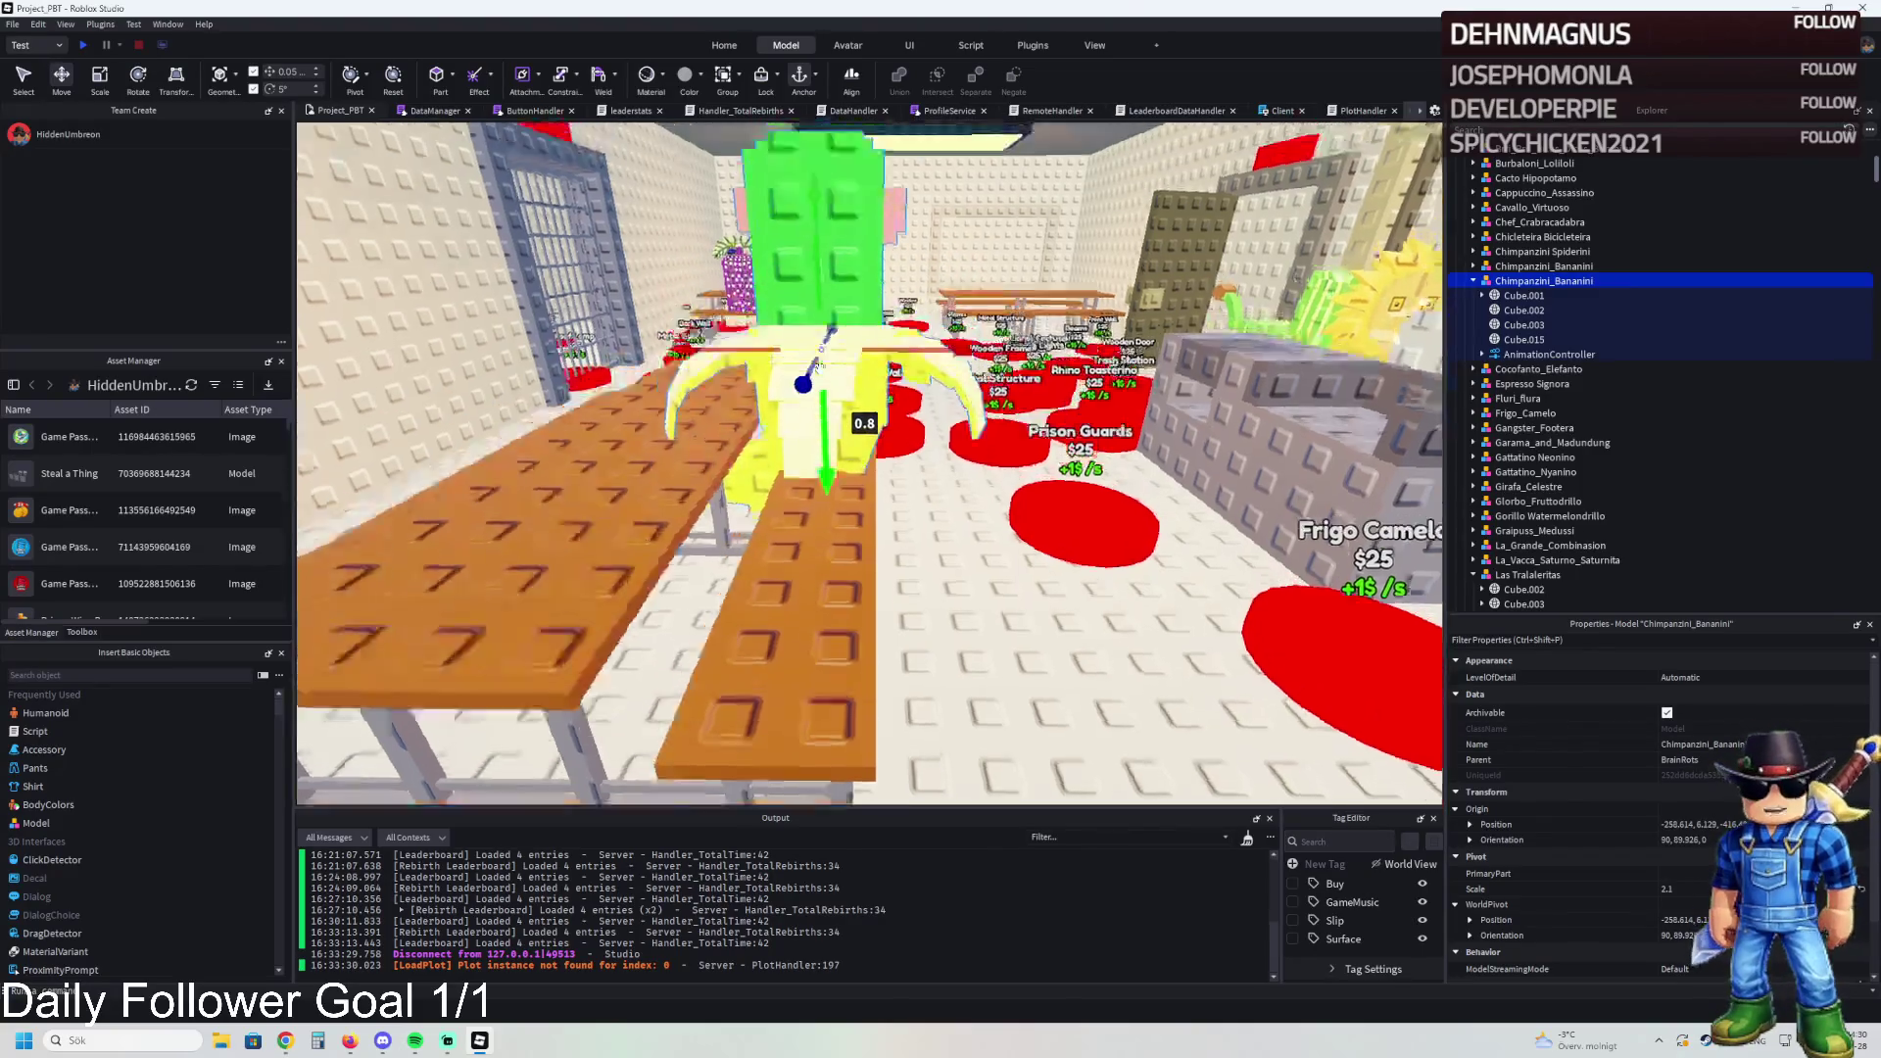
scroll(832, 370, "down", 5)
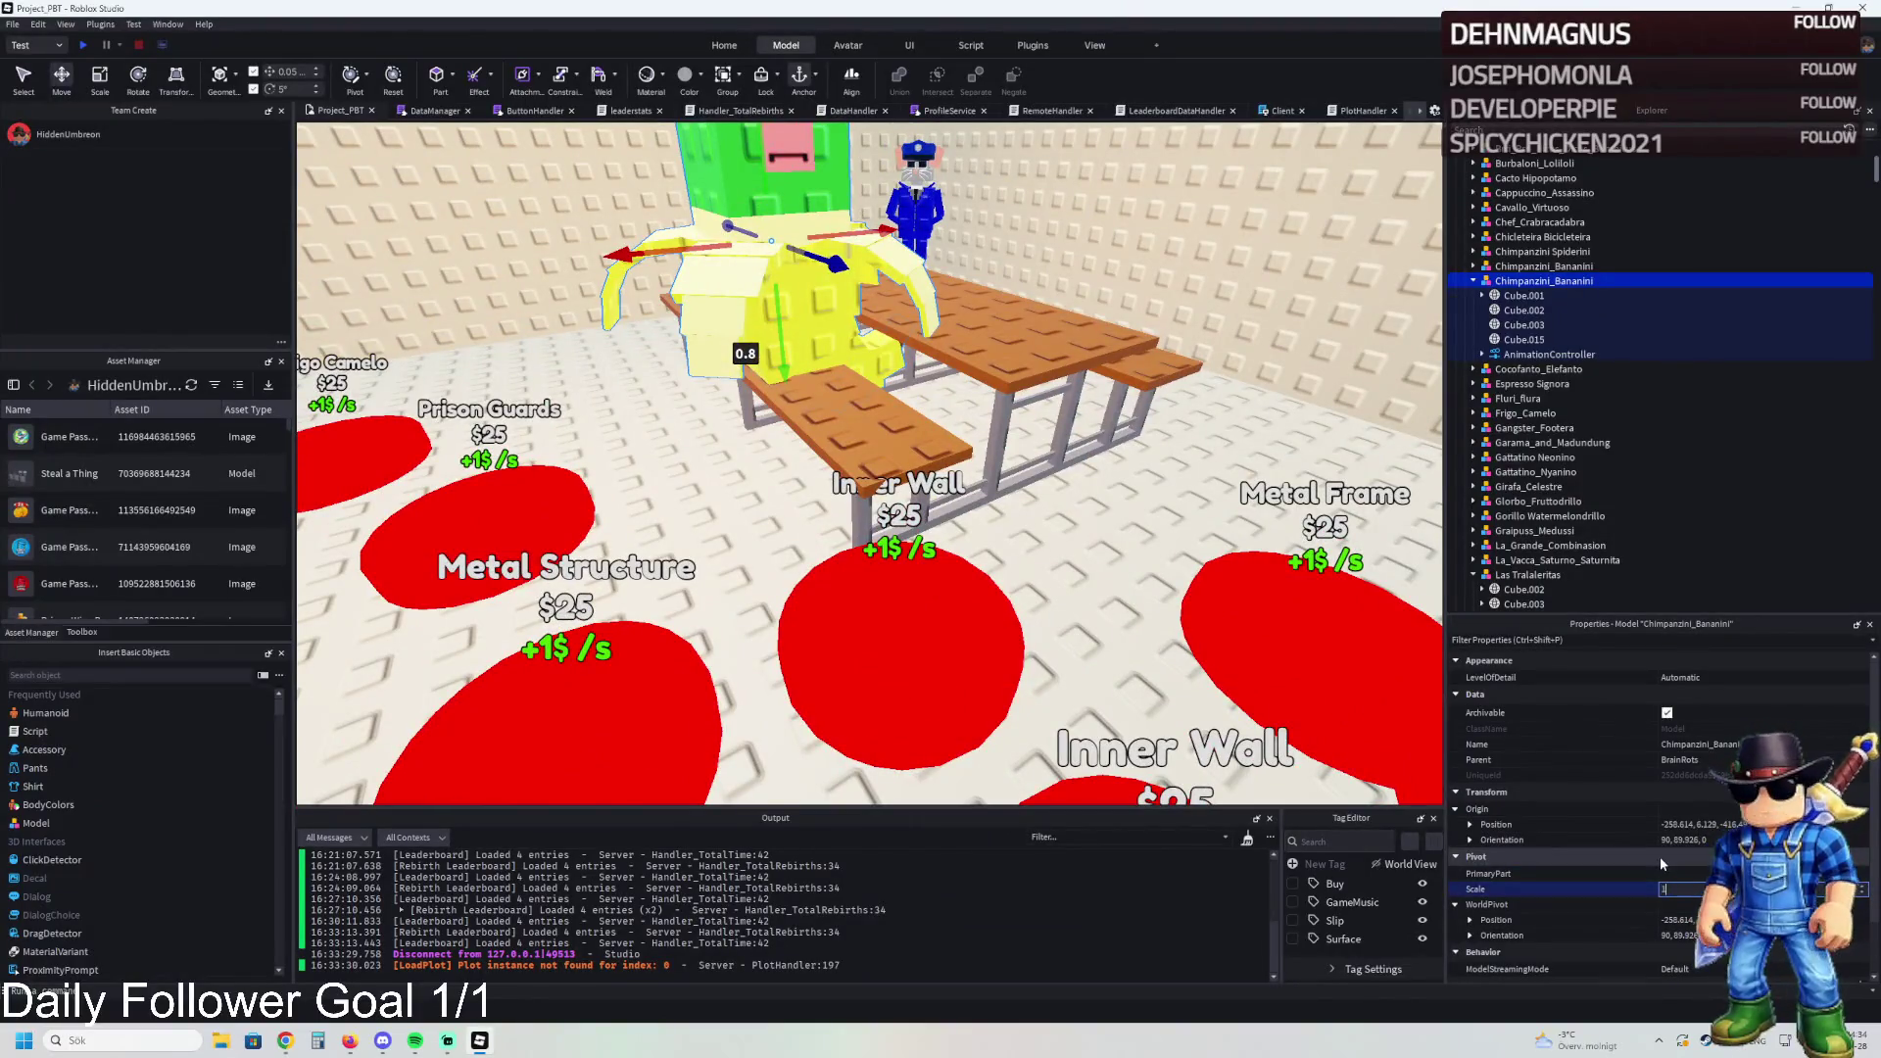
type("1.5")
key("Return")
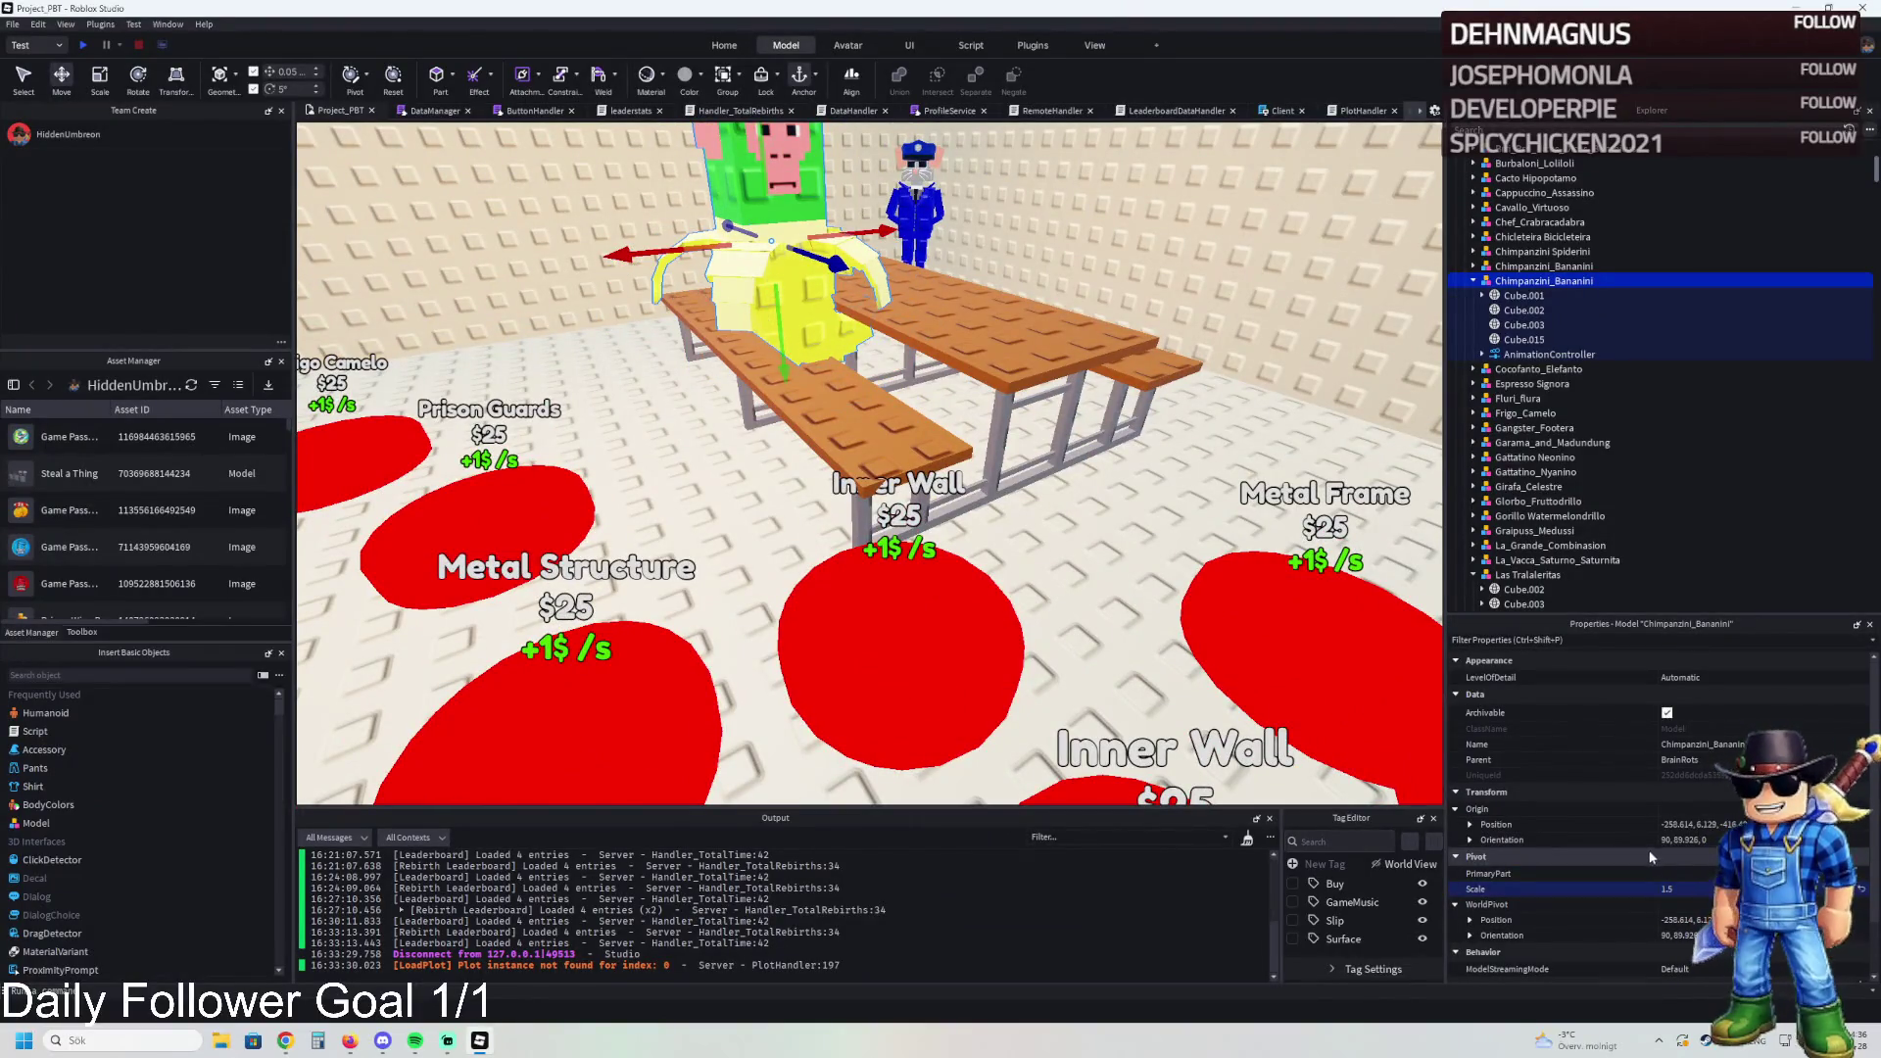
key("f")
mouse_move(831, 417)
left_mouse_down()
mouse_move(857, 504)
mouse_move(1106, 552)
left_mouse_up()
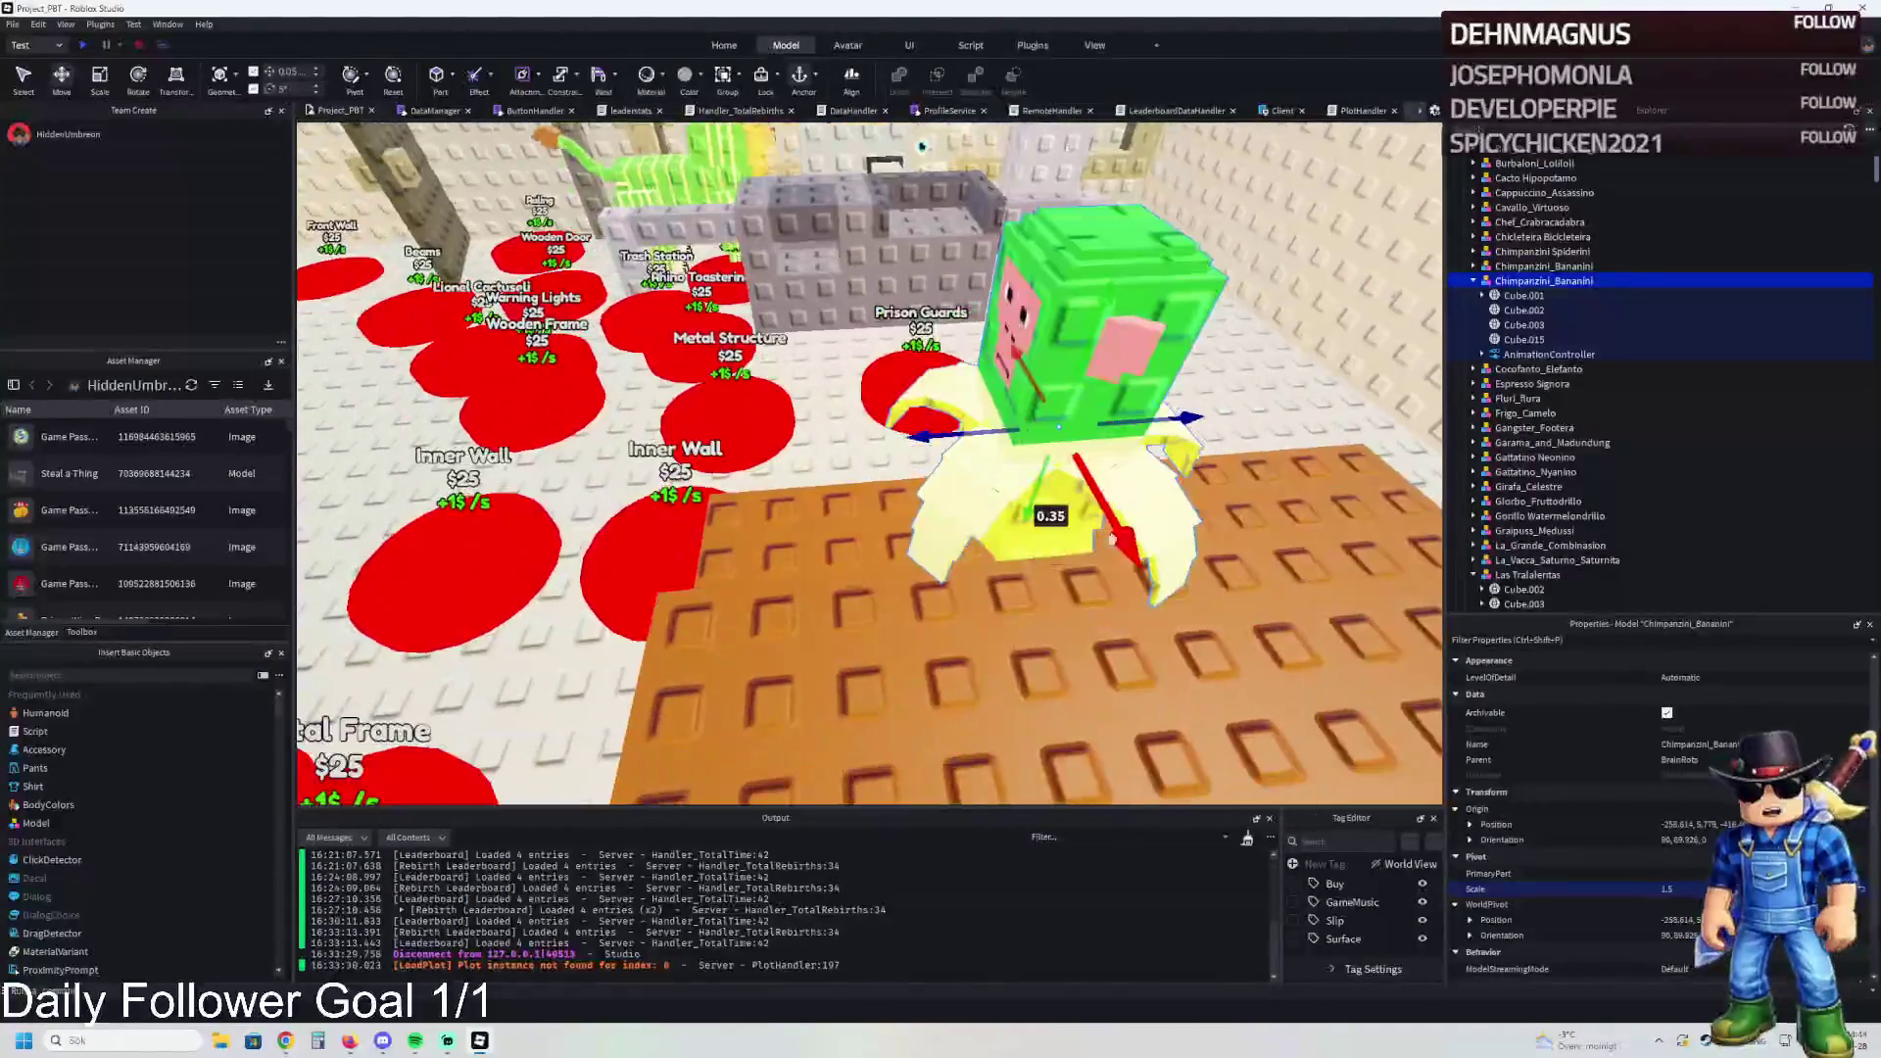
left_click_drag(976, 442, 869, 438)
Step: Rotate the Cube.002, Cube.003 and Cube.015 parts about their vertical axes
left_click(1523, 309)
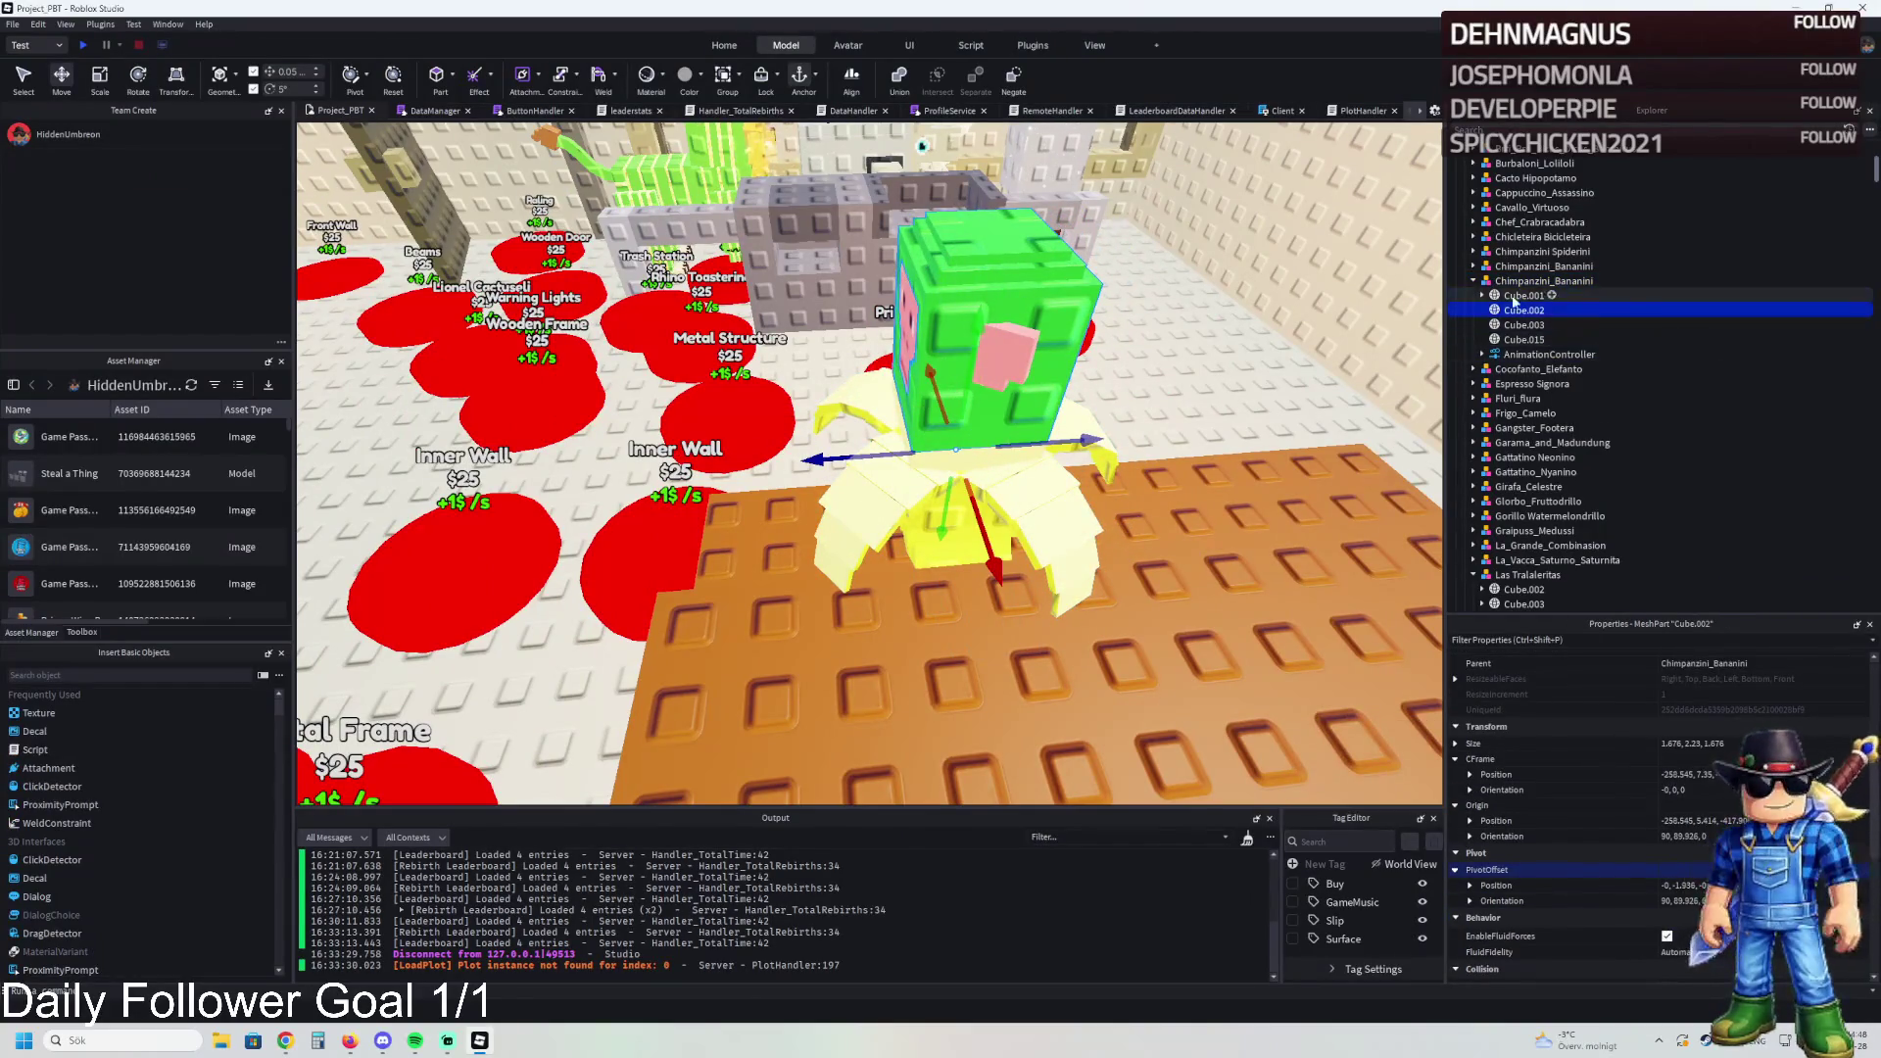
key("ctrl+4")
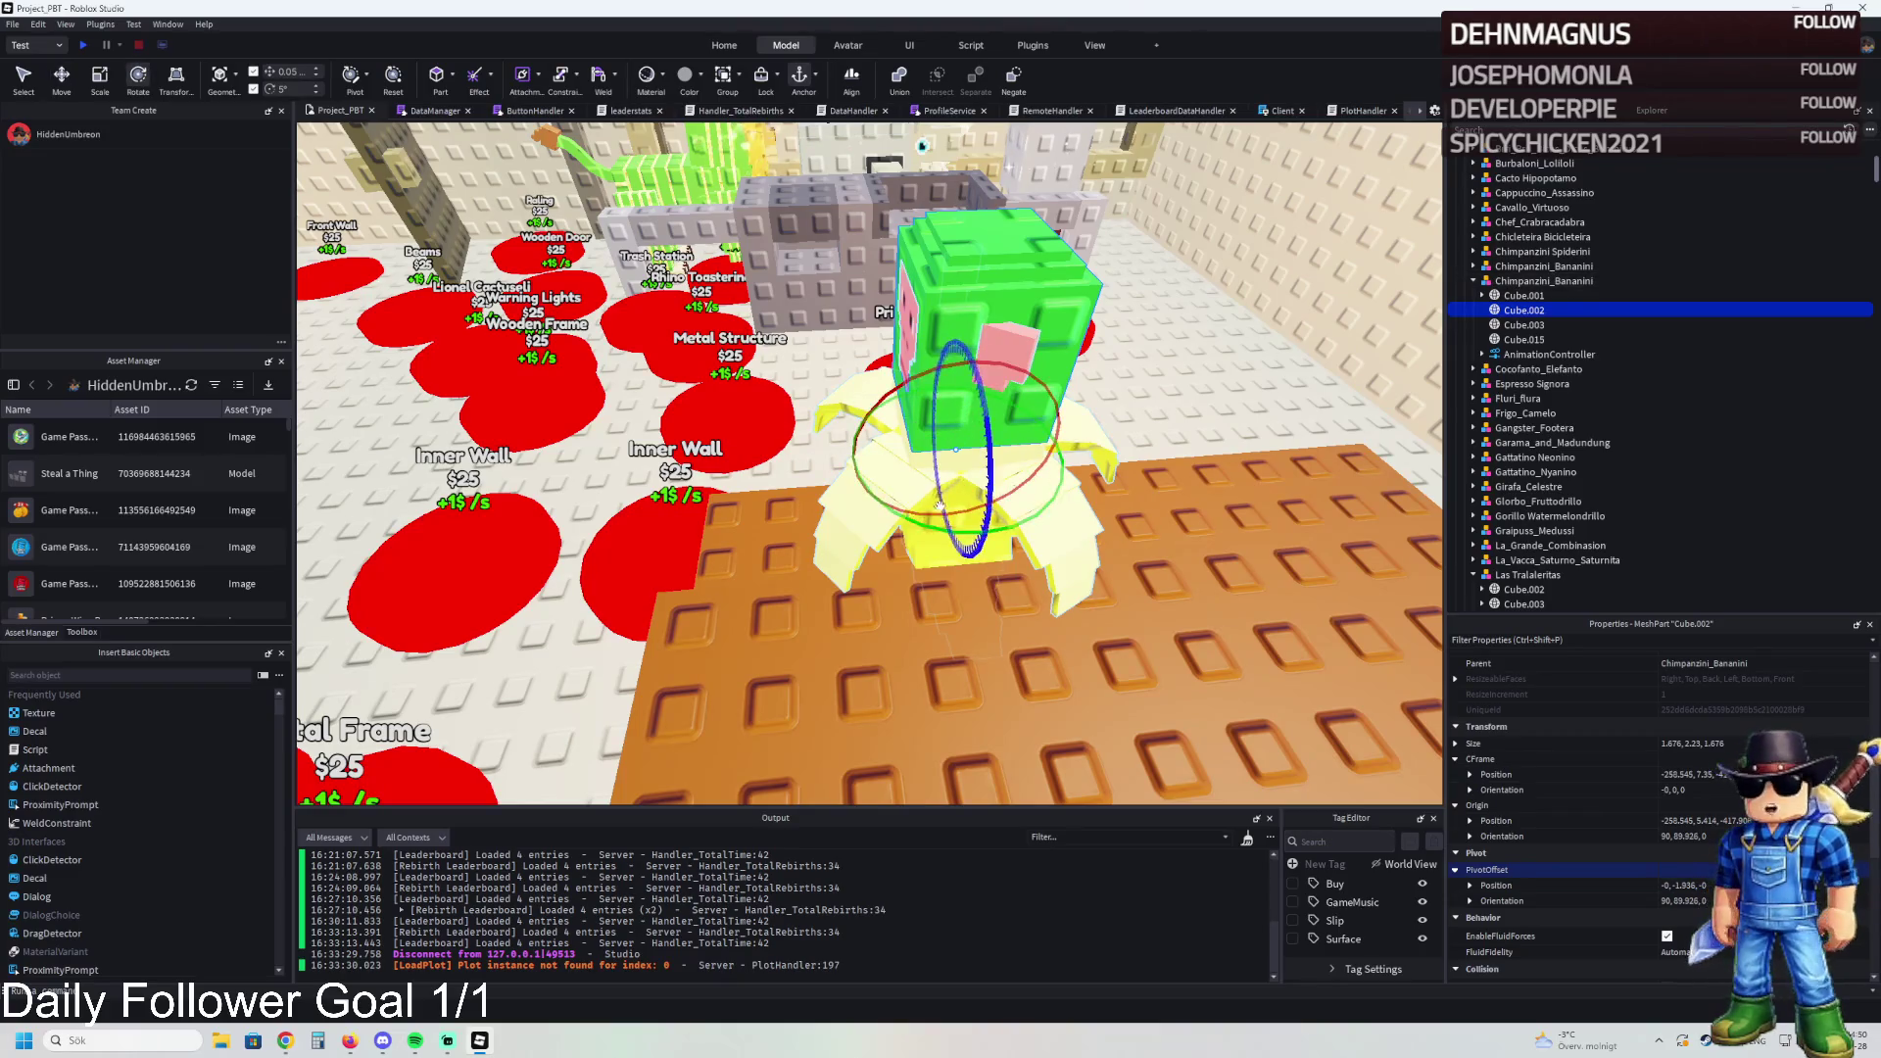
left_click_drag(938, 532, 1144, 479)
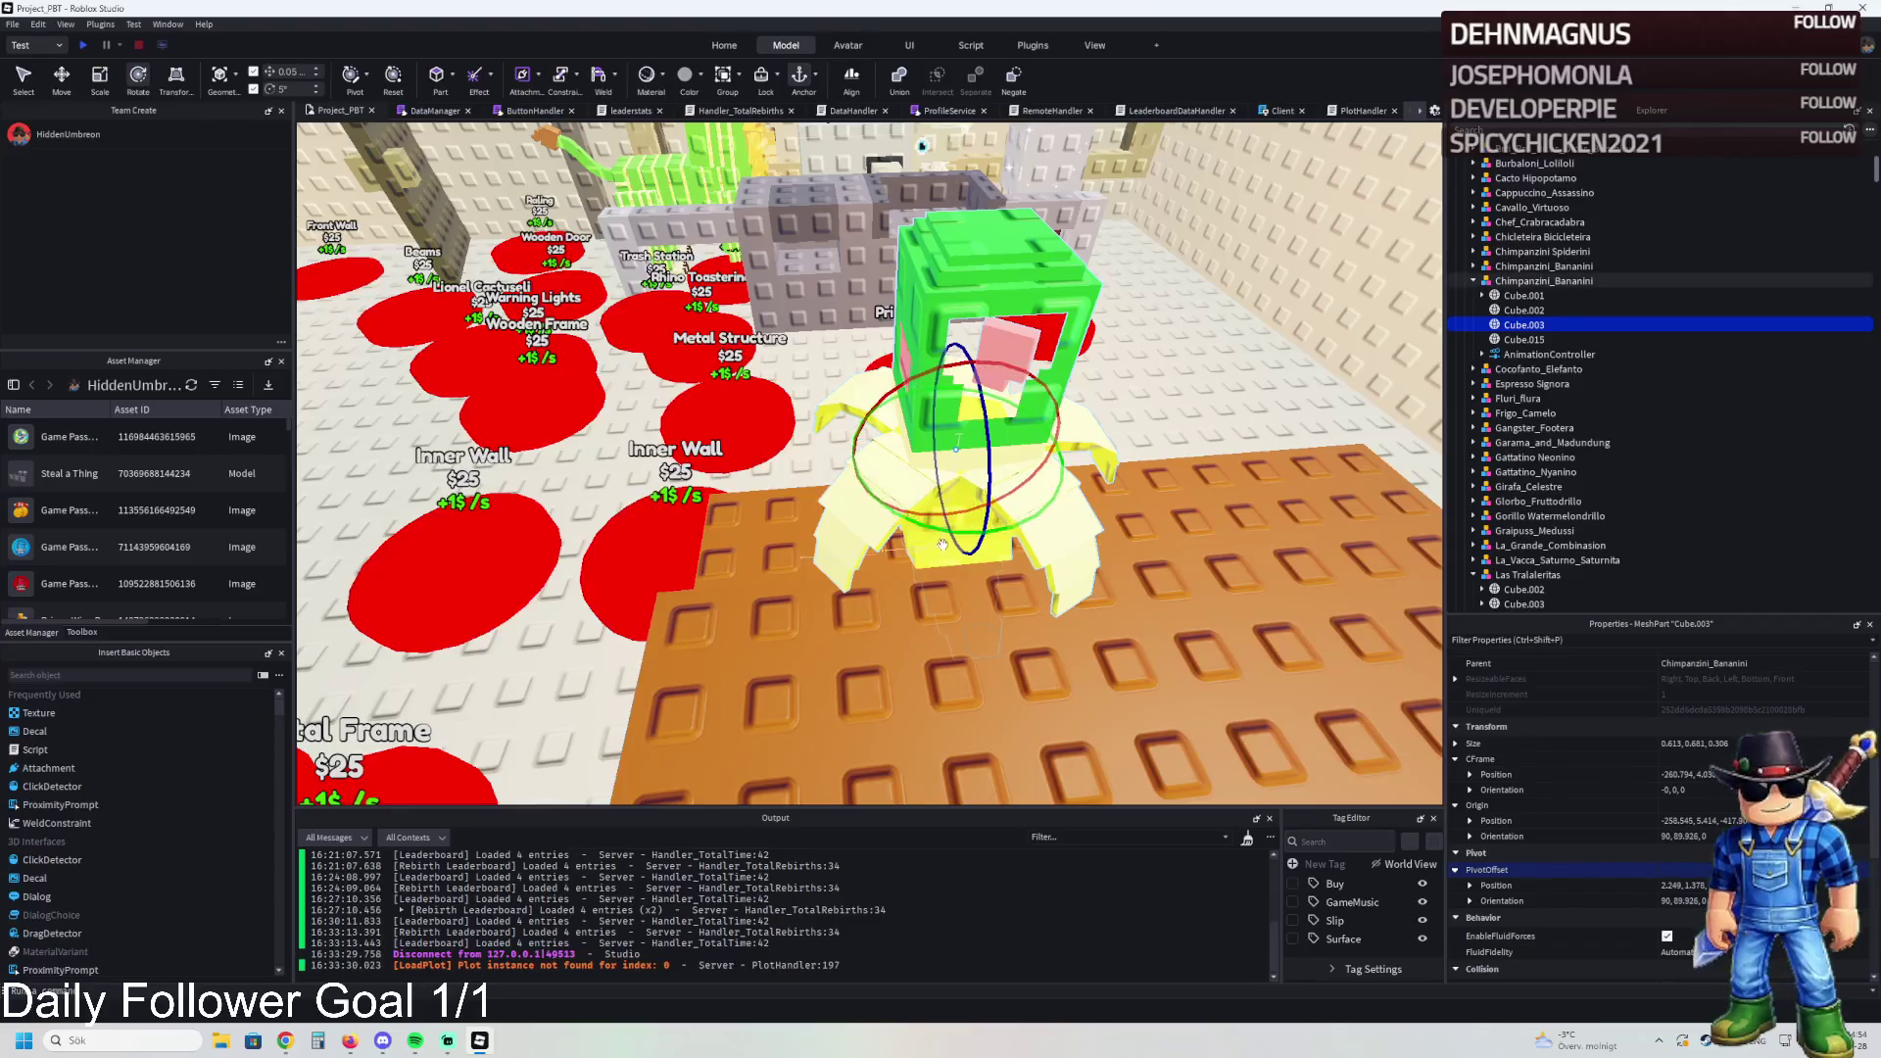
left_click_drag(1021, 529, 1303, 439)
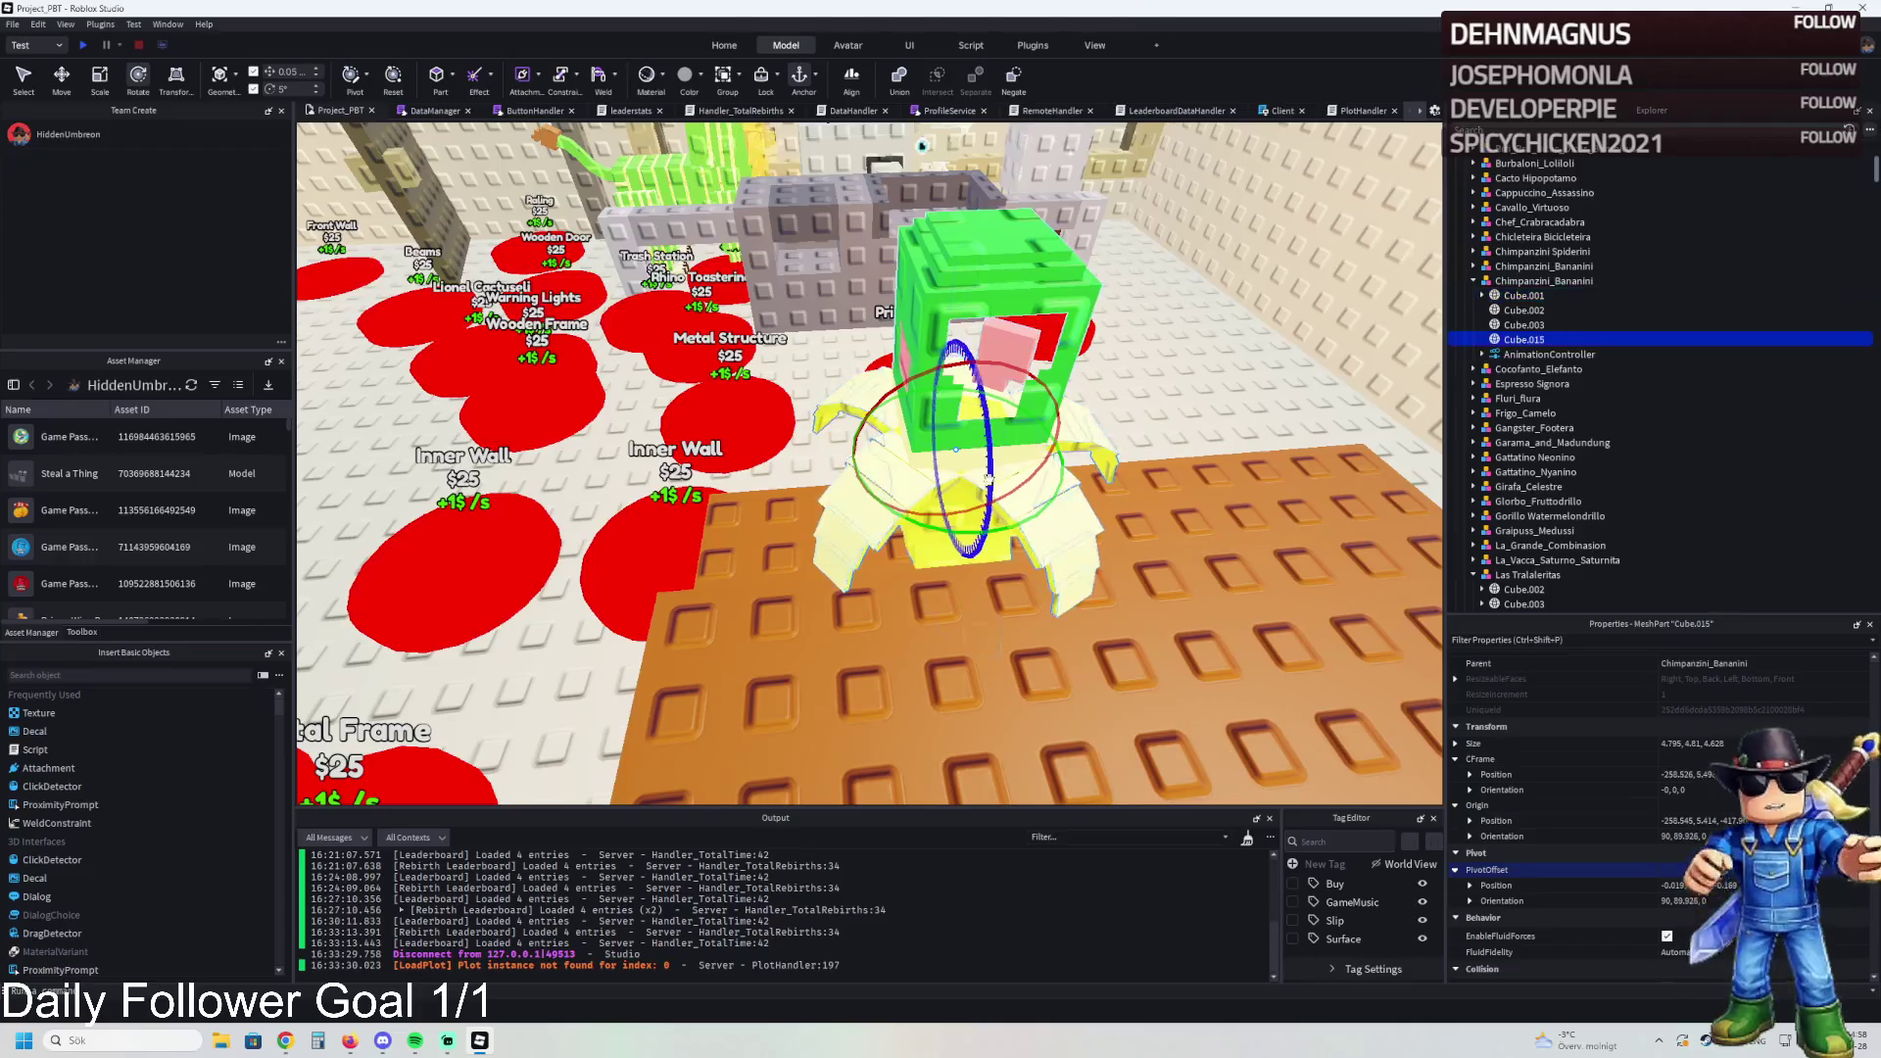
left_click_drag(1063, 527, 1046, 527)
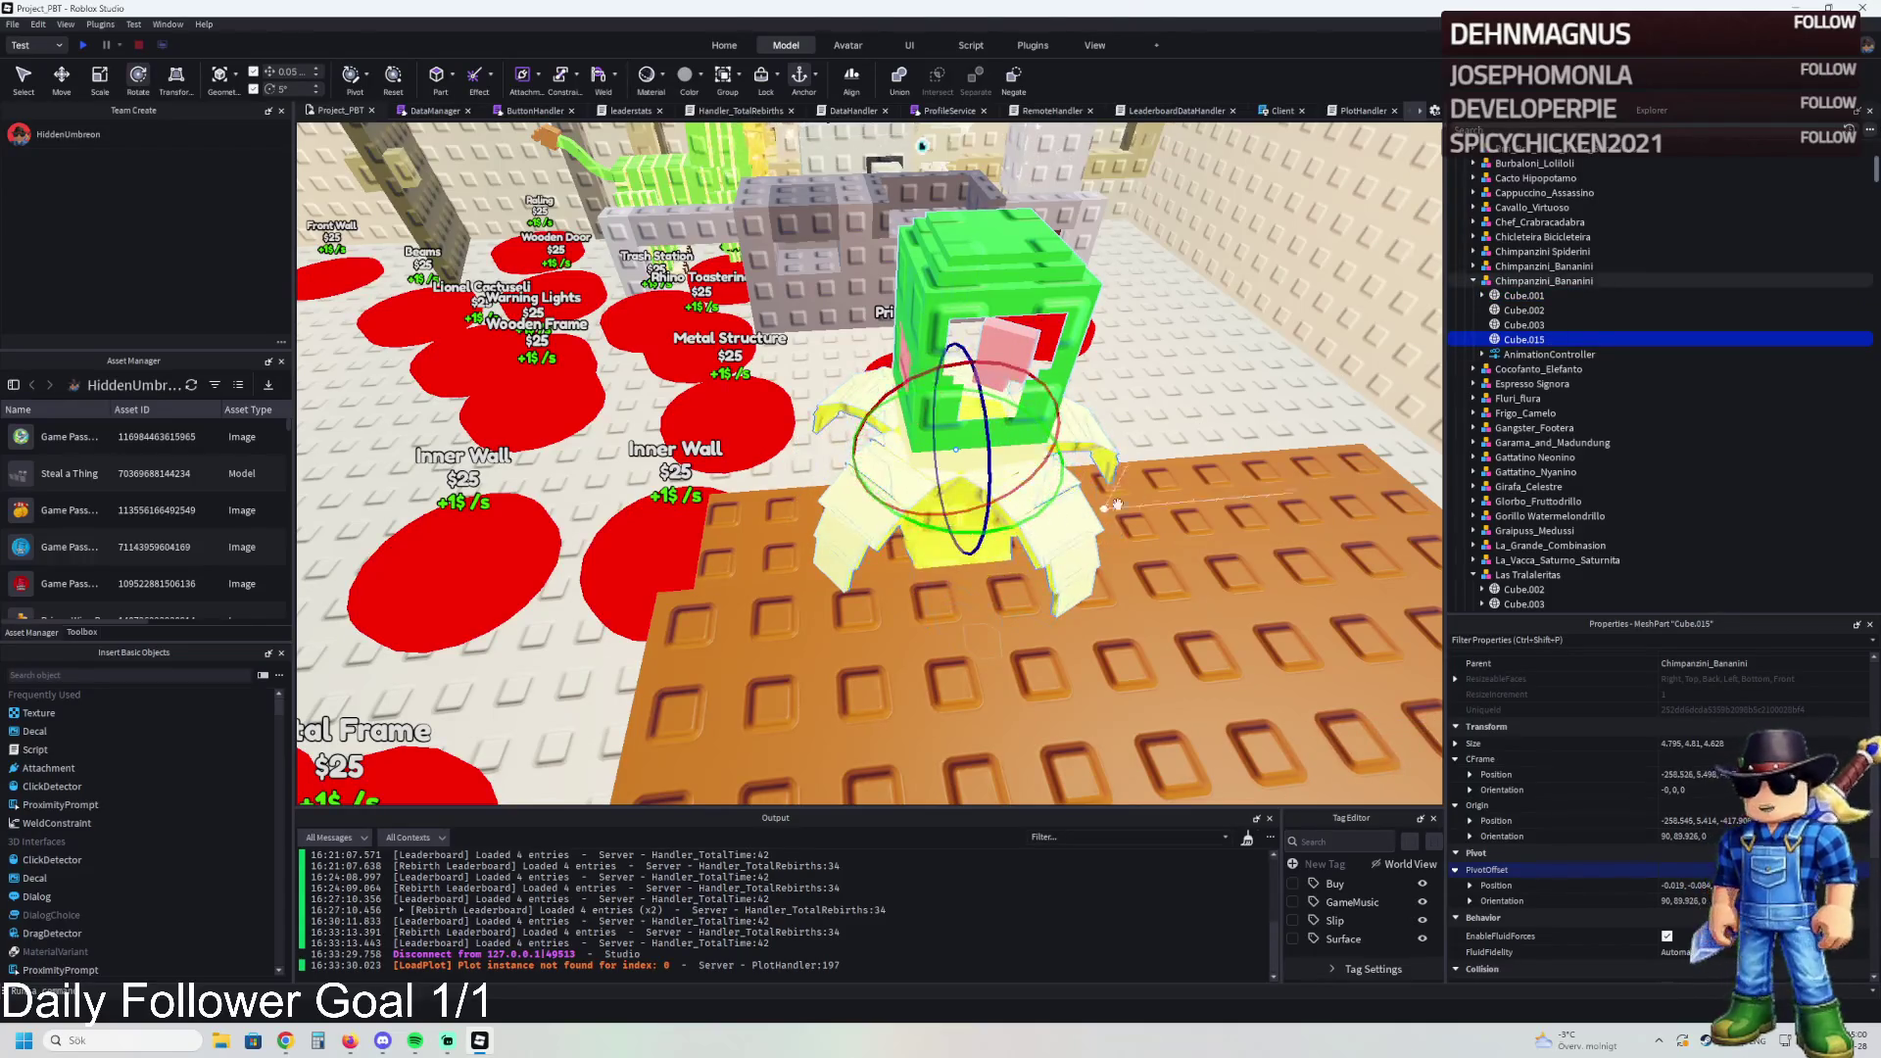
Step: Spin the whole model to a new facing and re-angle Cube.015 and Cube.001
left_click(905, 446)
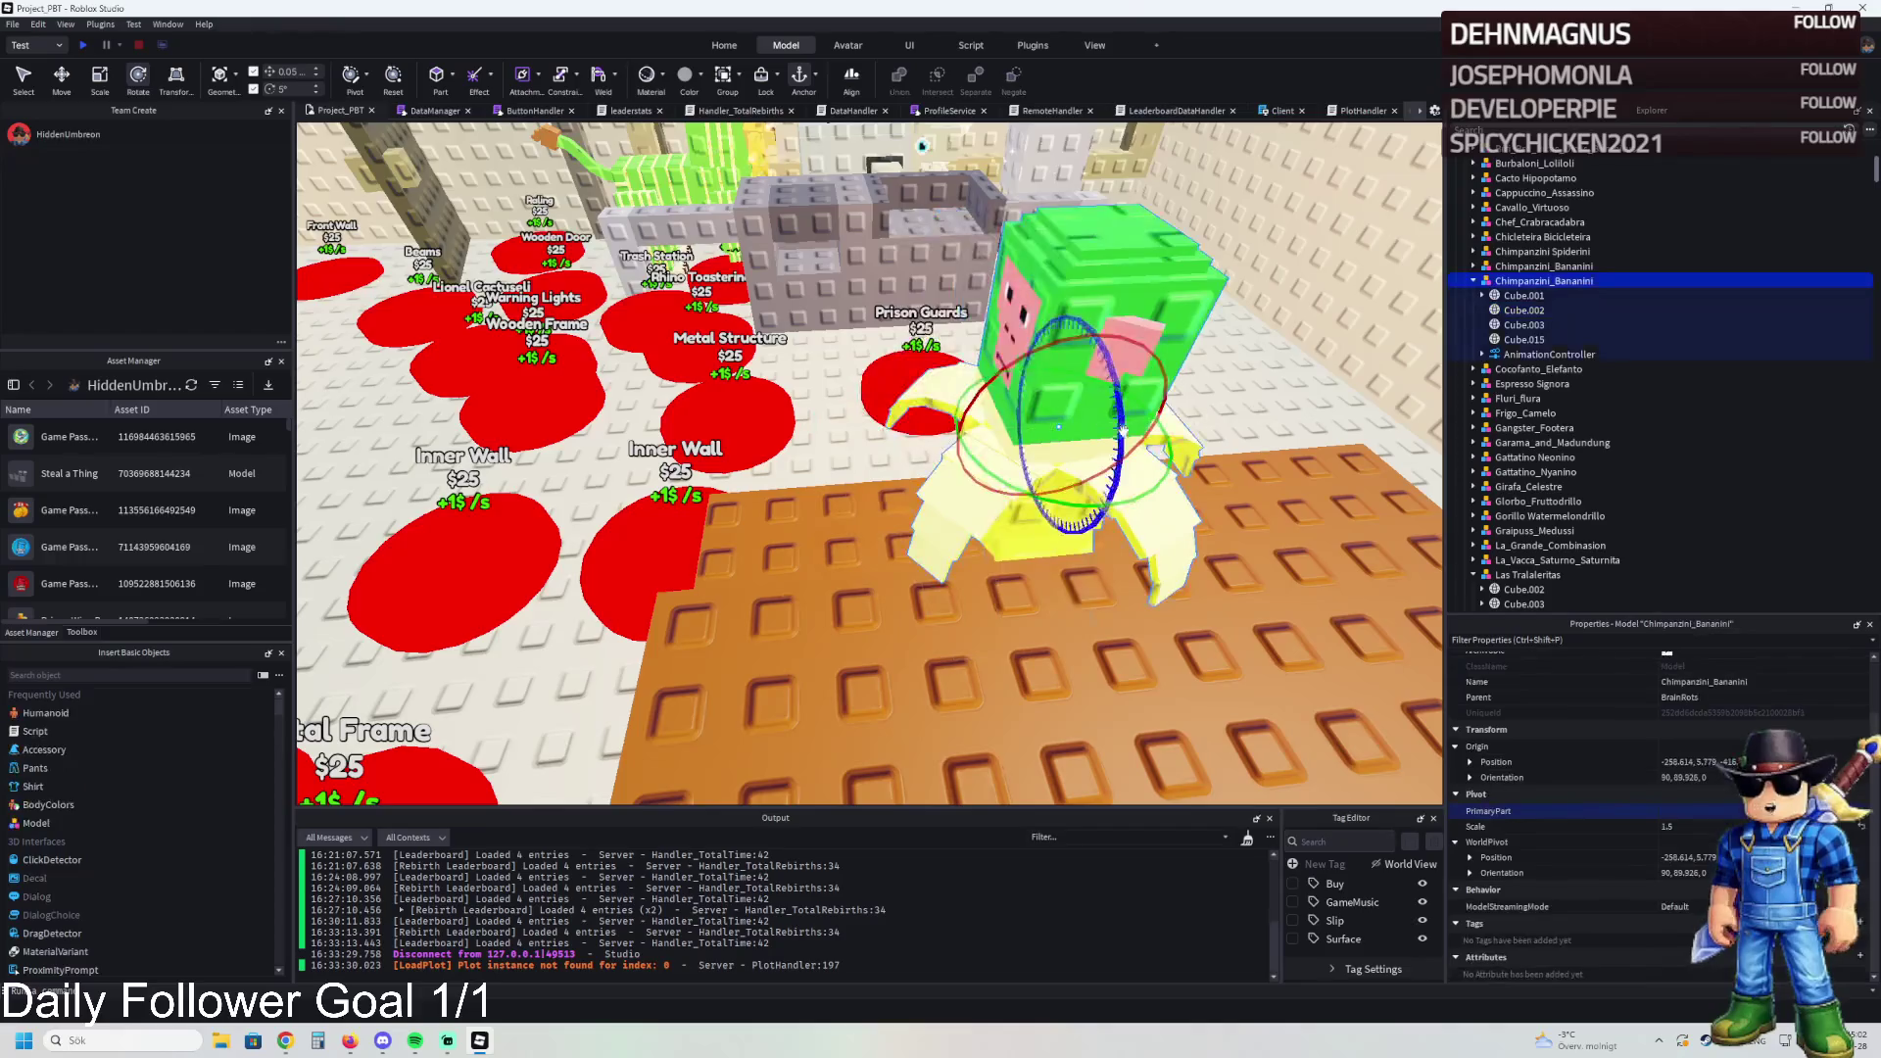
key("f")
left_click_drag(902, 461, 979, 373)
left_click(1513, 339)
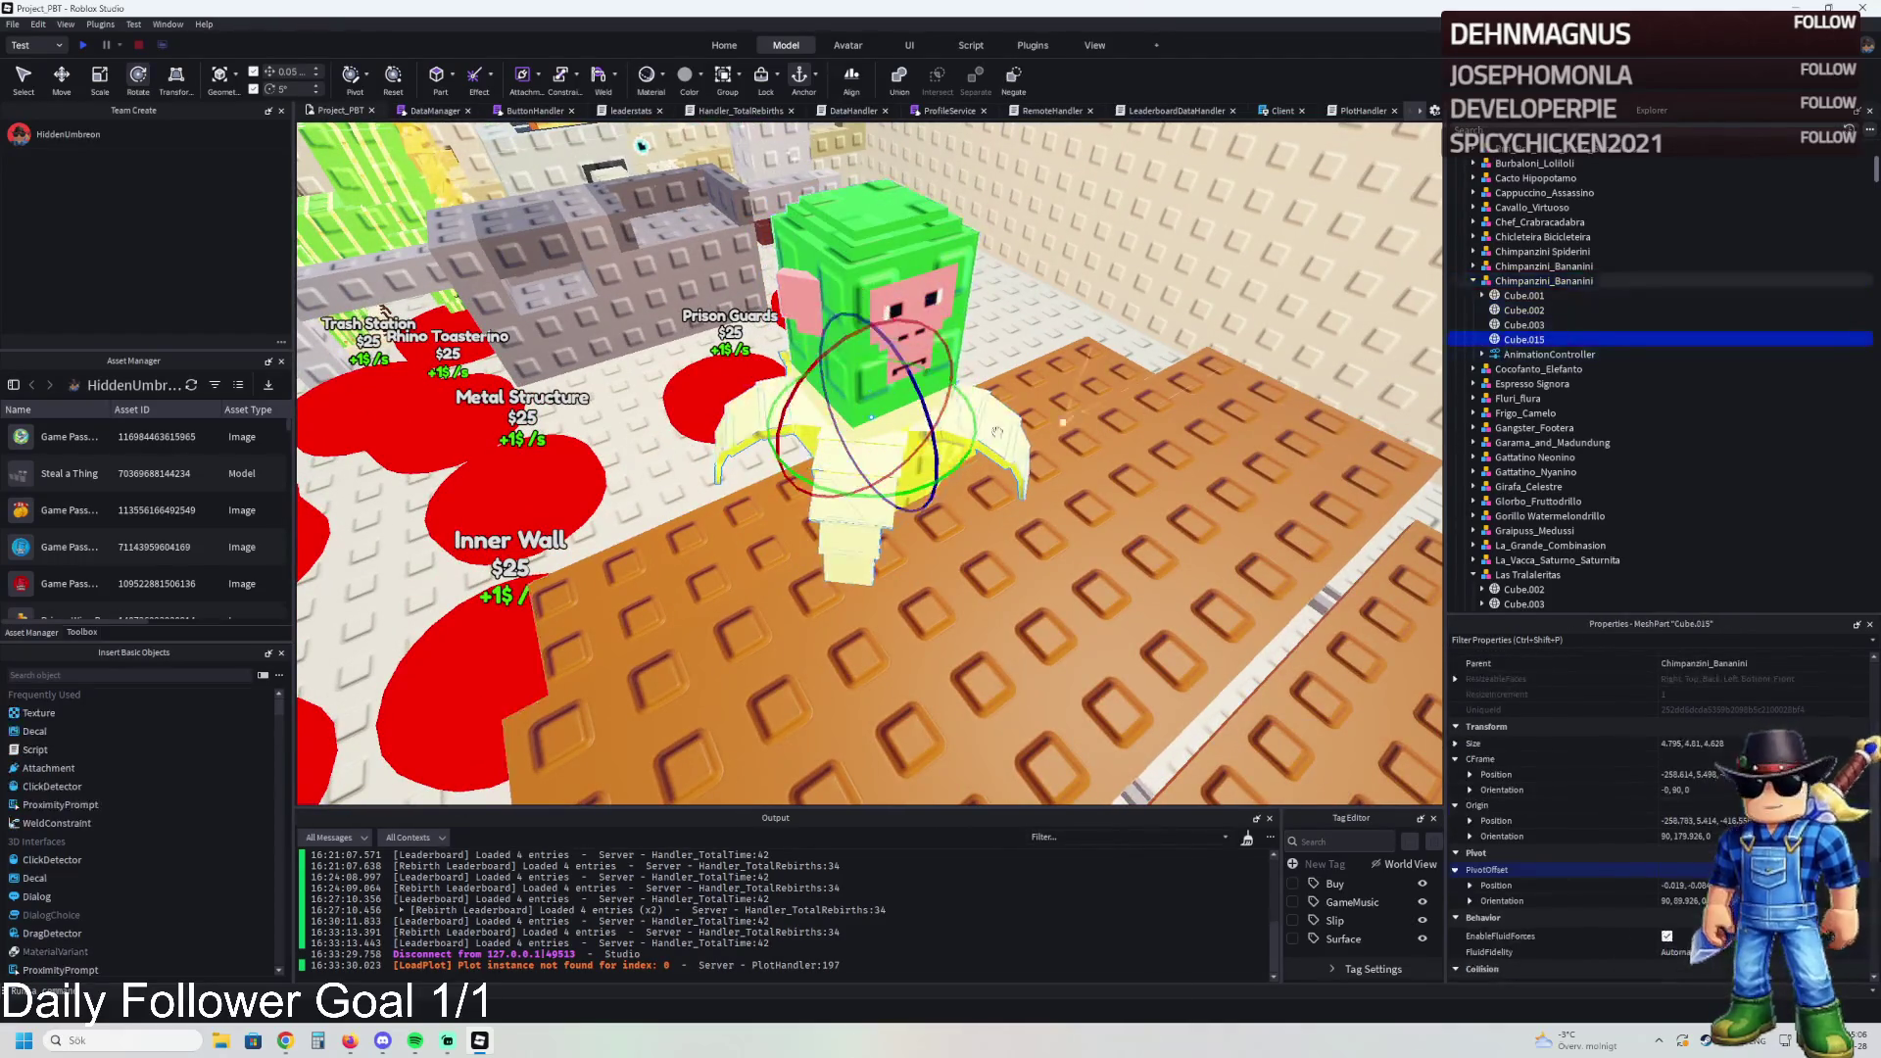
mouse_move(949, 461)
left_mouse_down()
mouse_move(945, 490)
mouse_move(805, 460)
left_mouse_up()
left_click(1523, 324, "ctrl")
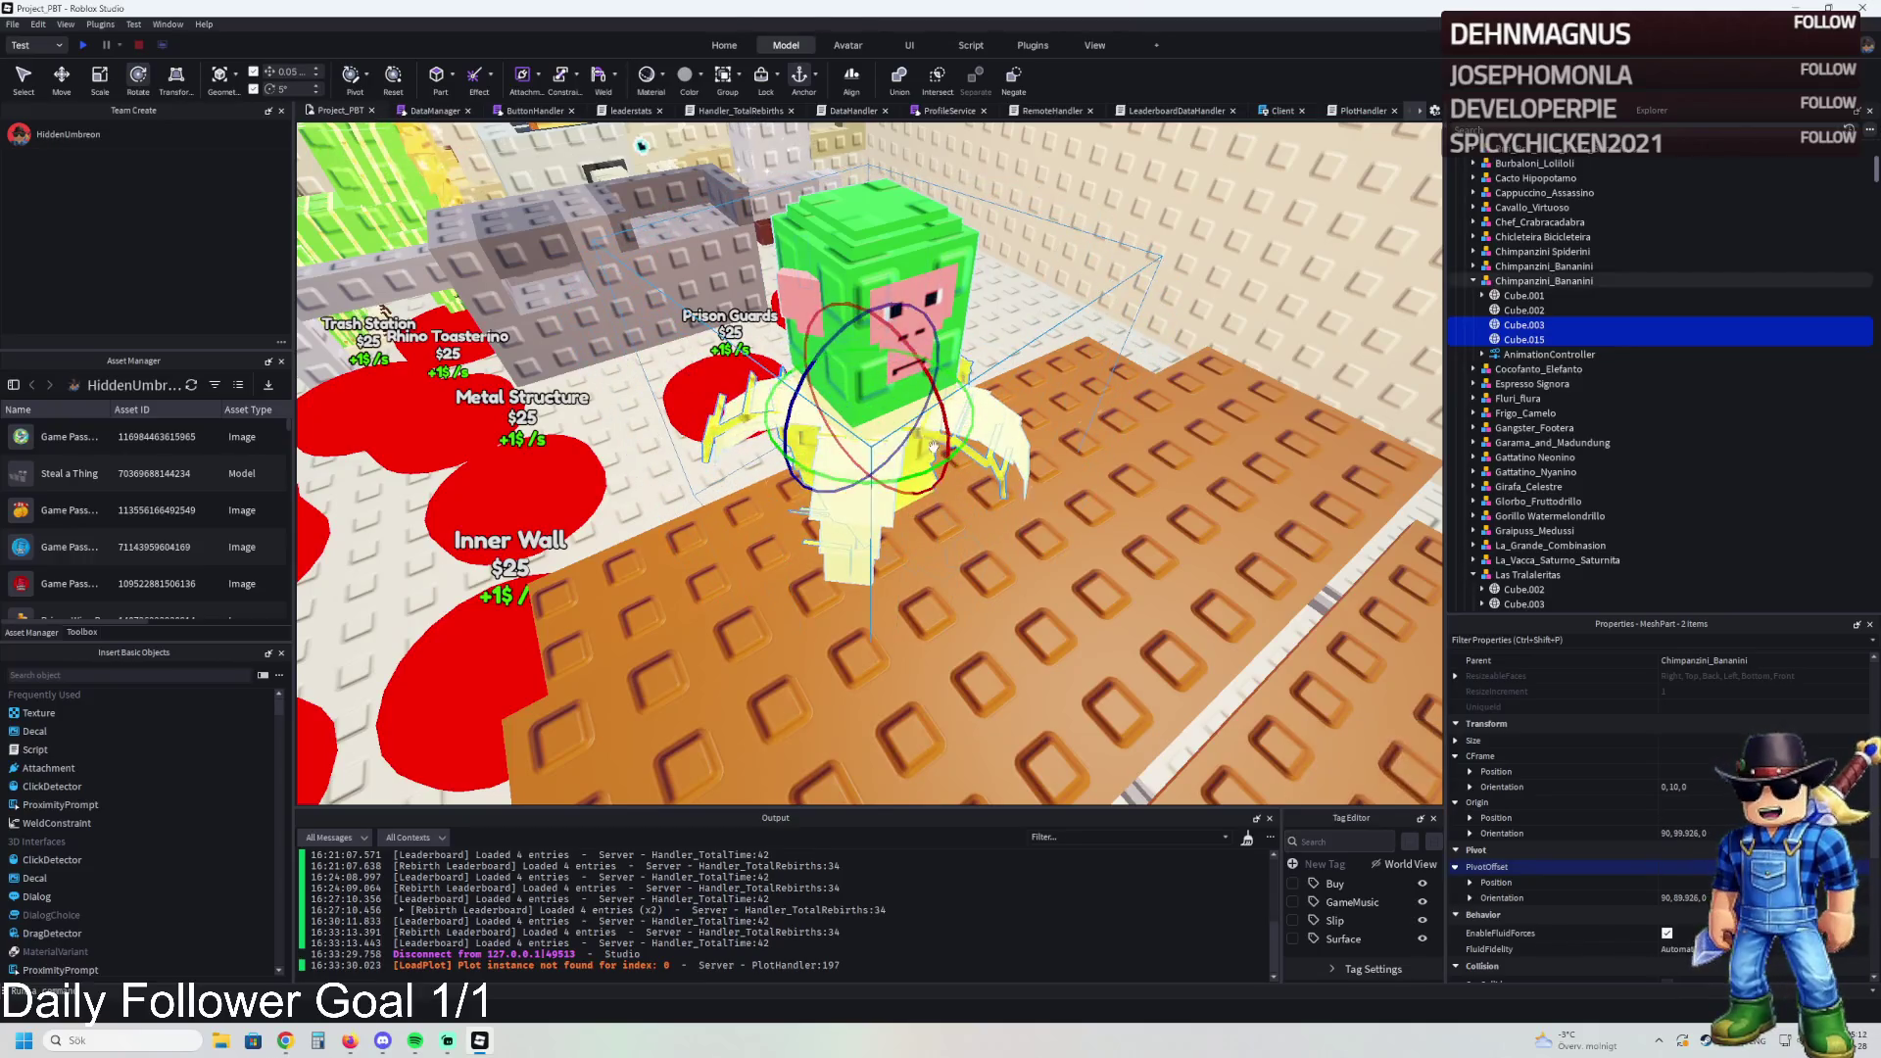
left_click(1513, 296)
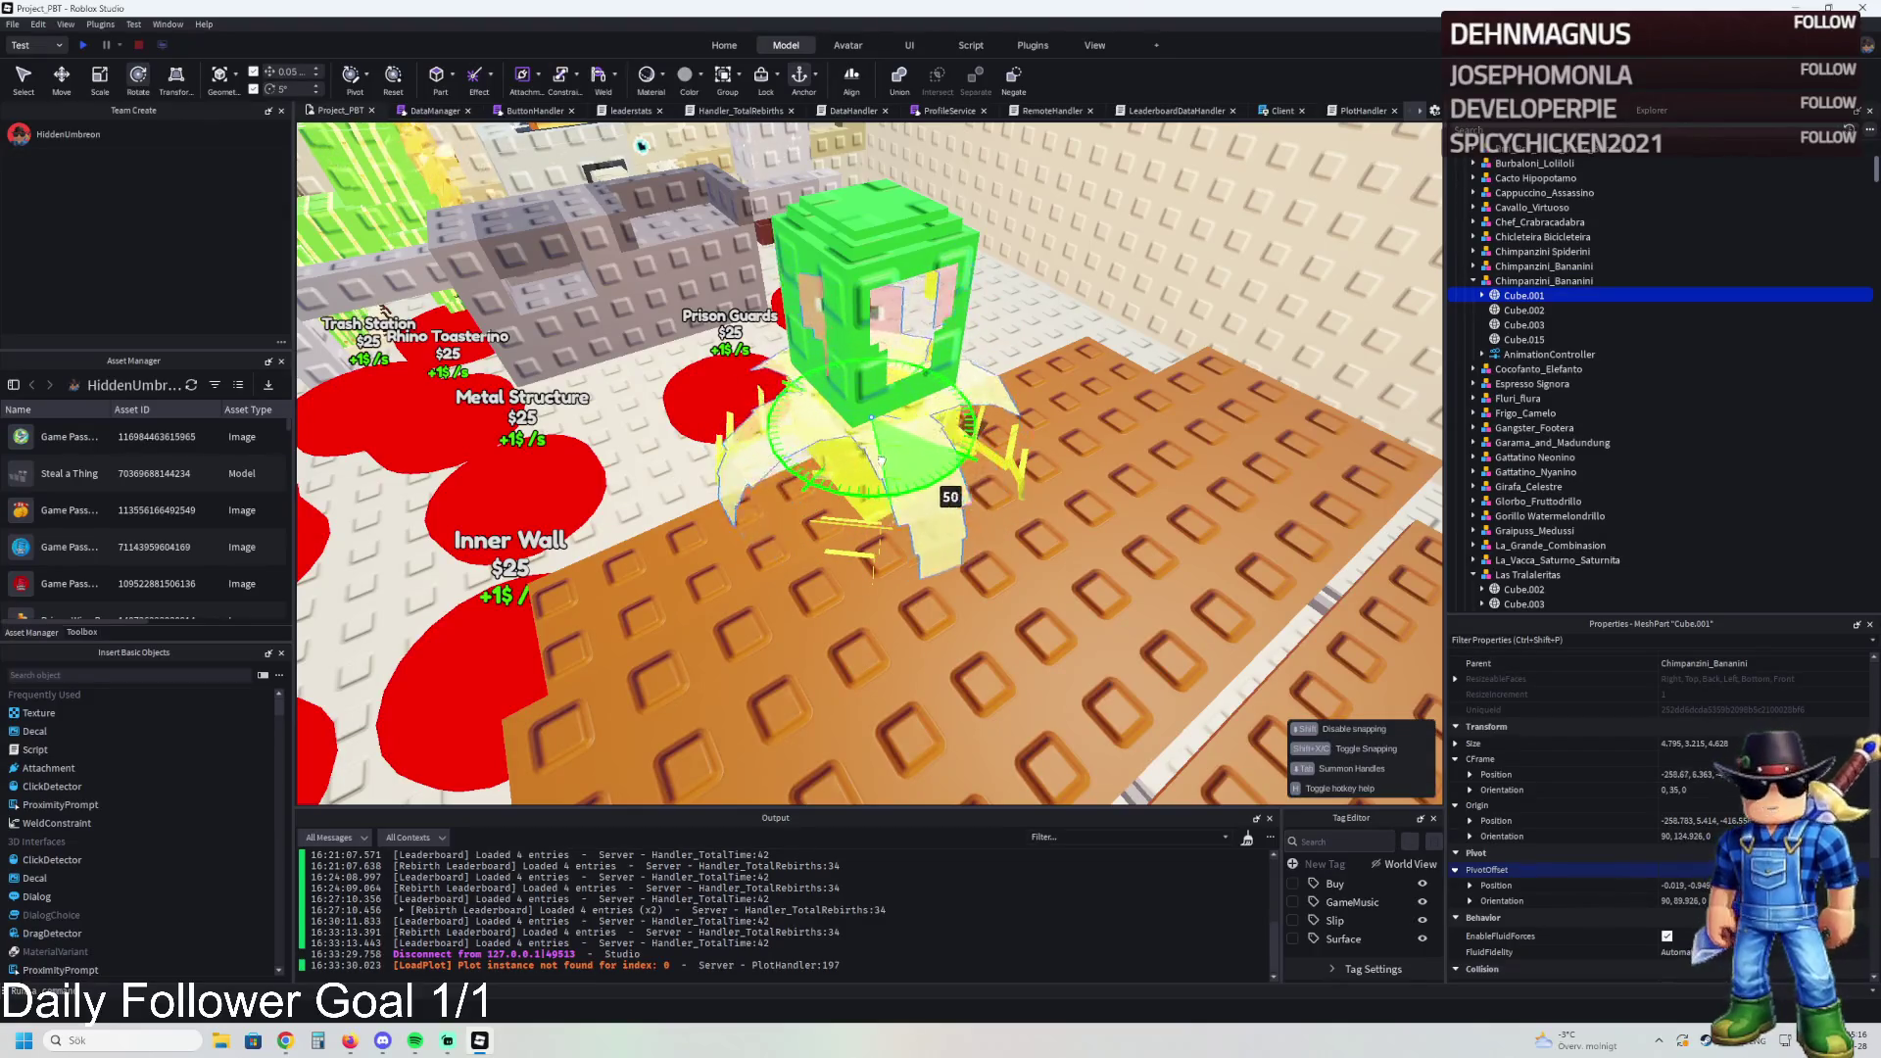
left_click(1044, 442)
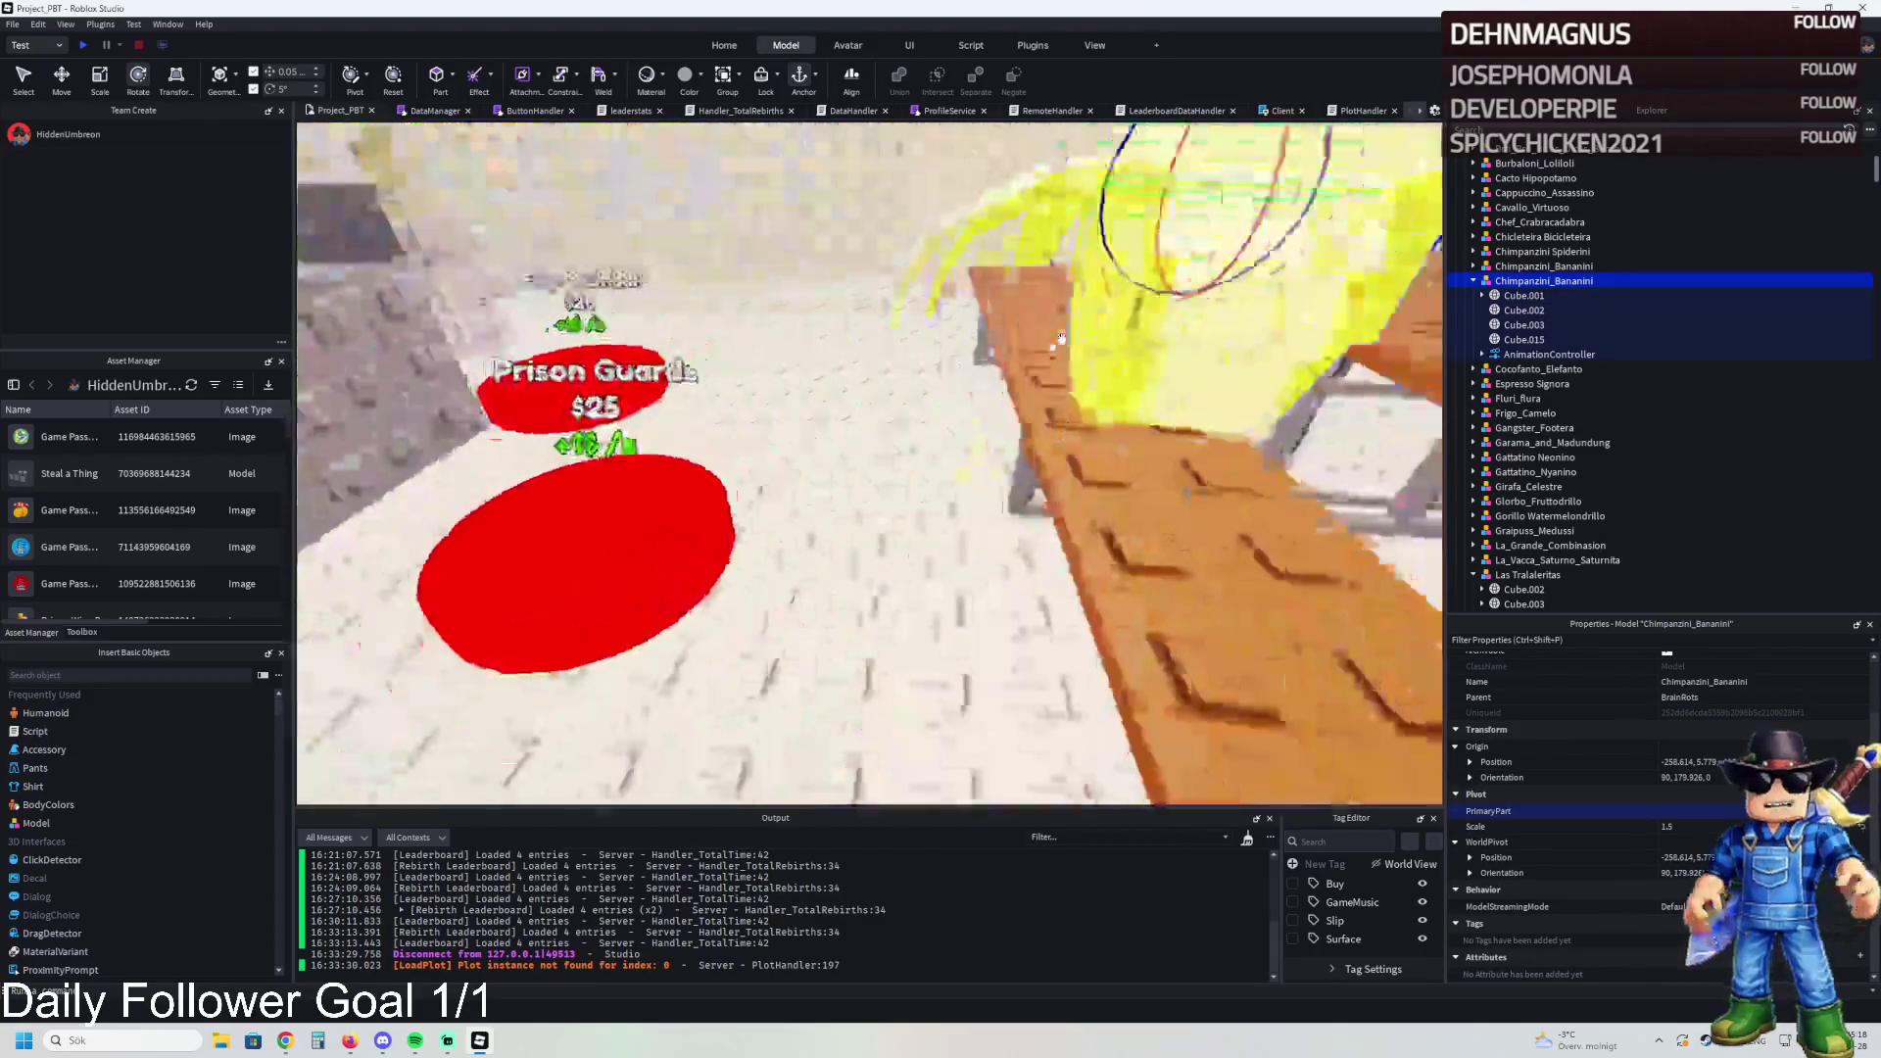
Step: Fly through the prison room and select Gorillo Watermelondrillo under Upgrades item 138
key("a")
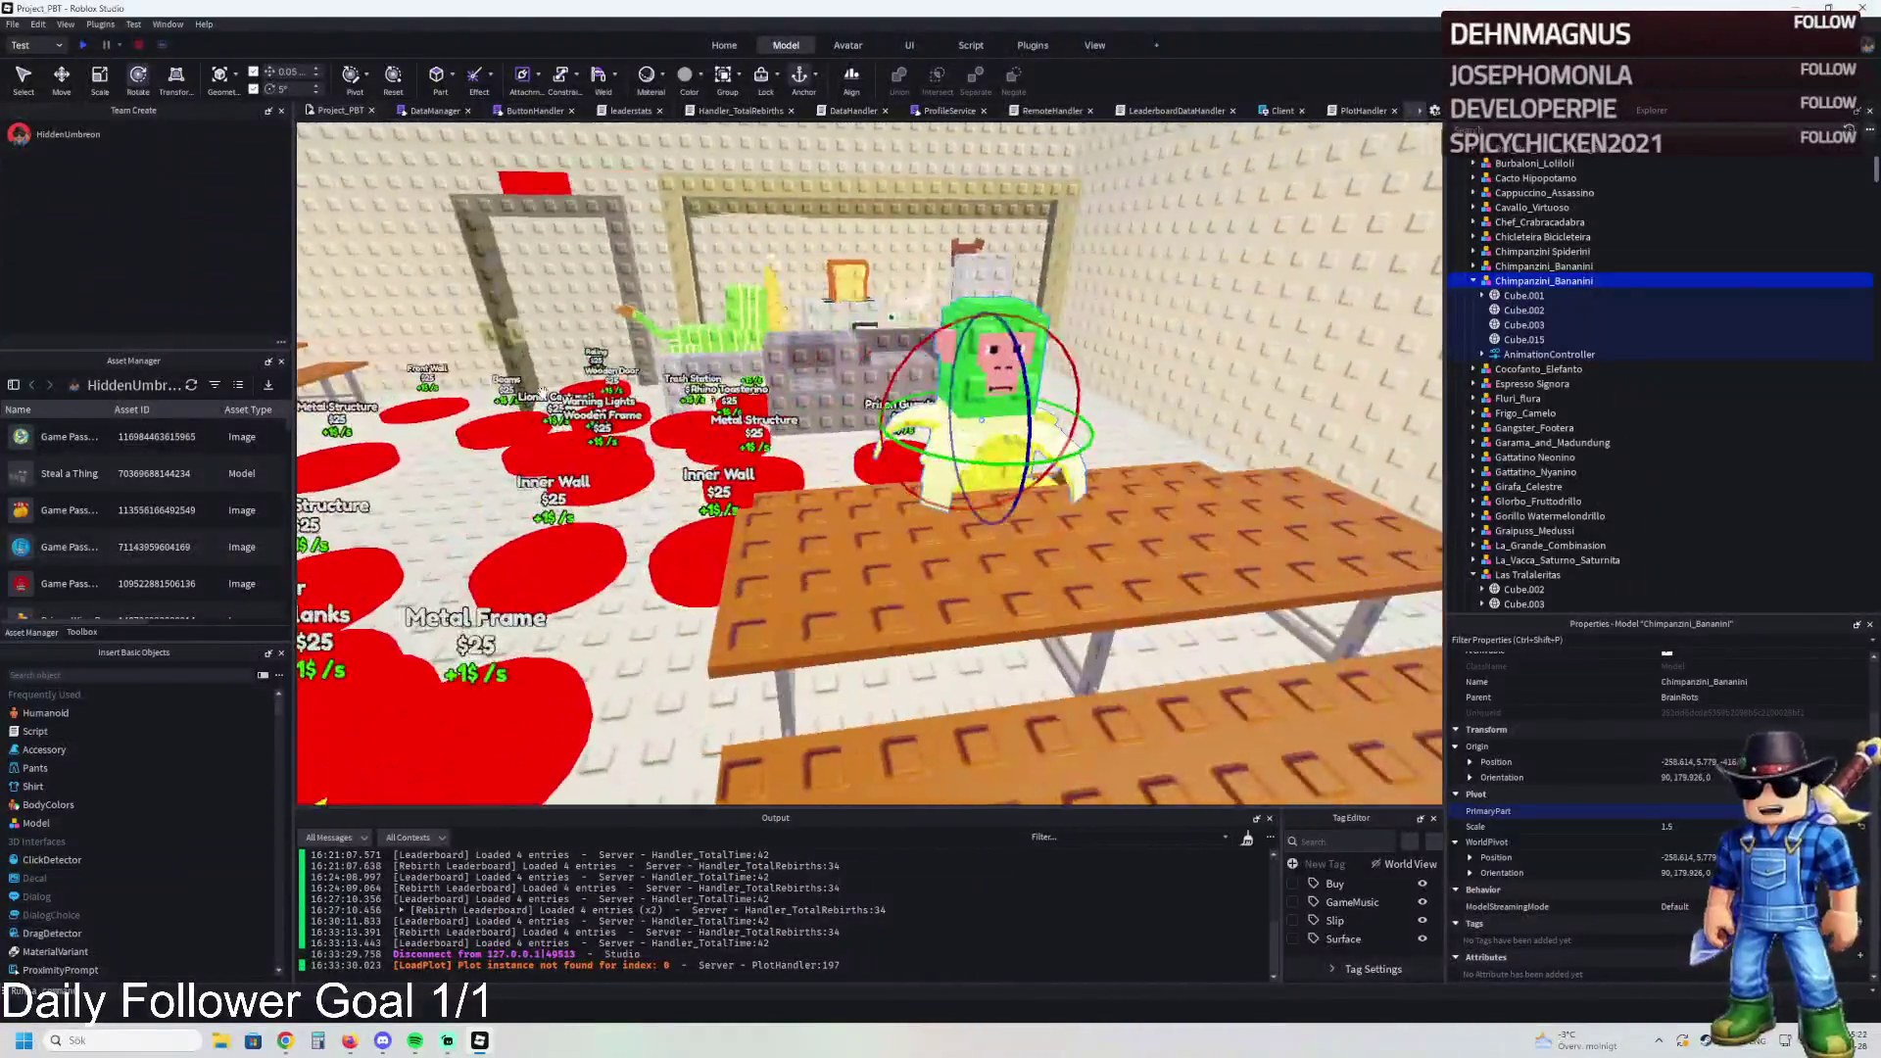
left_click(544, 392)
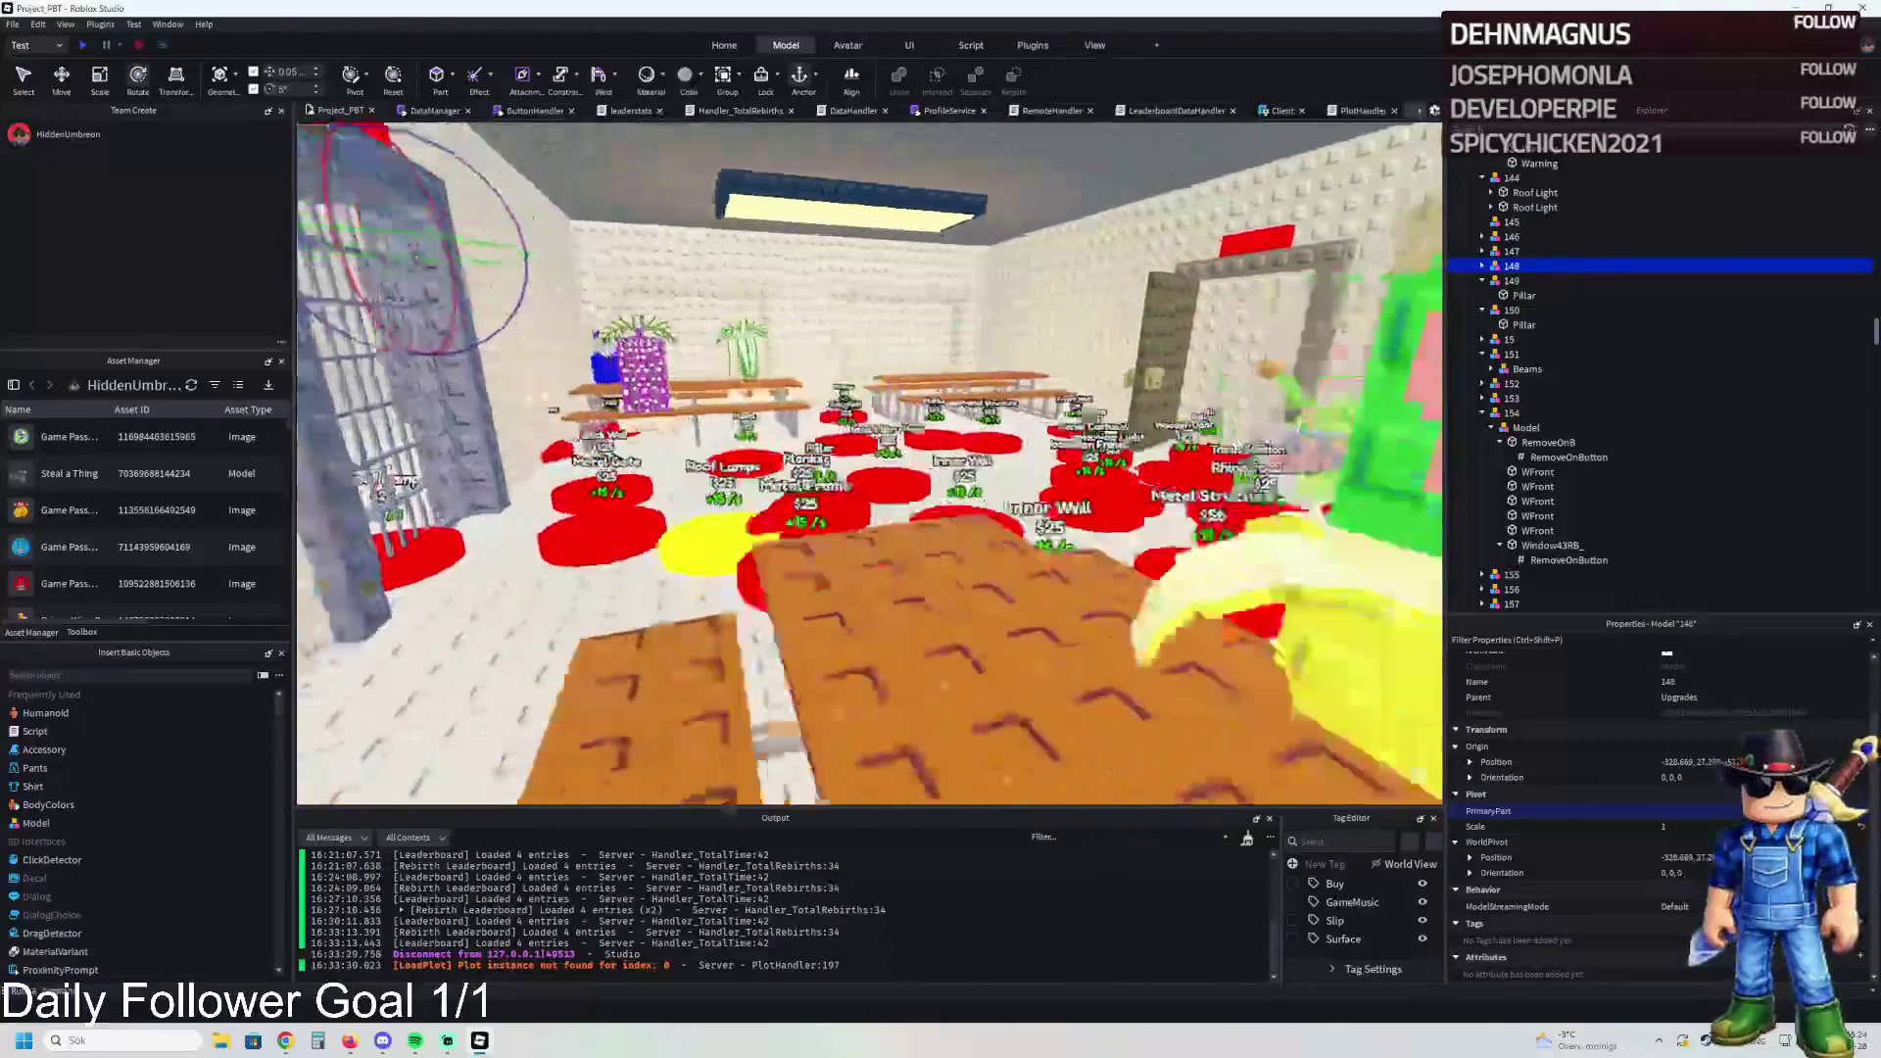
key("Right")
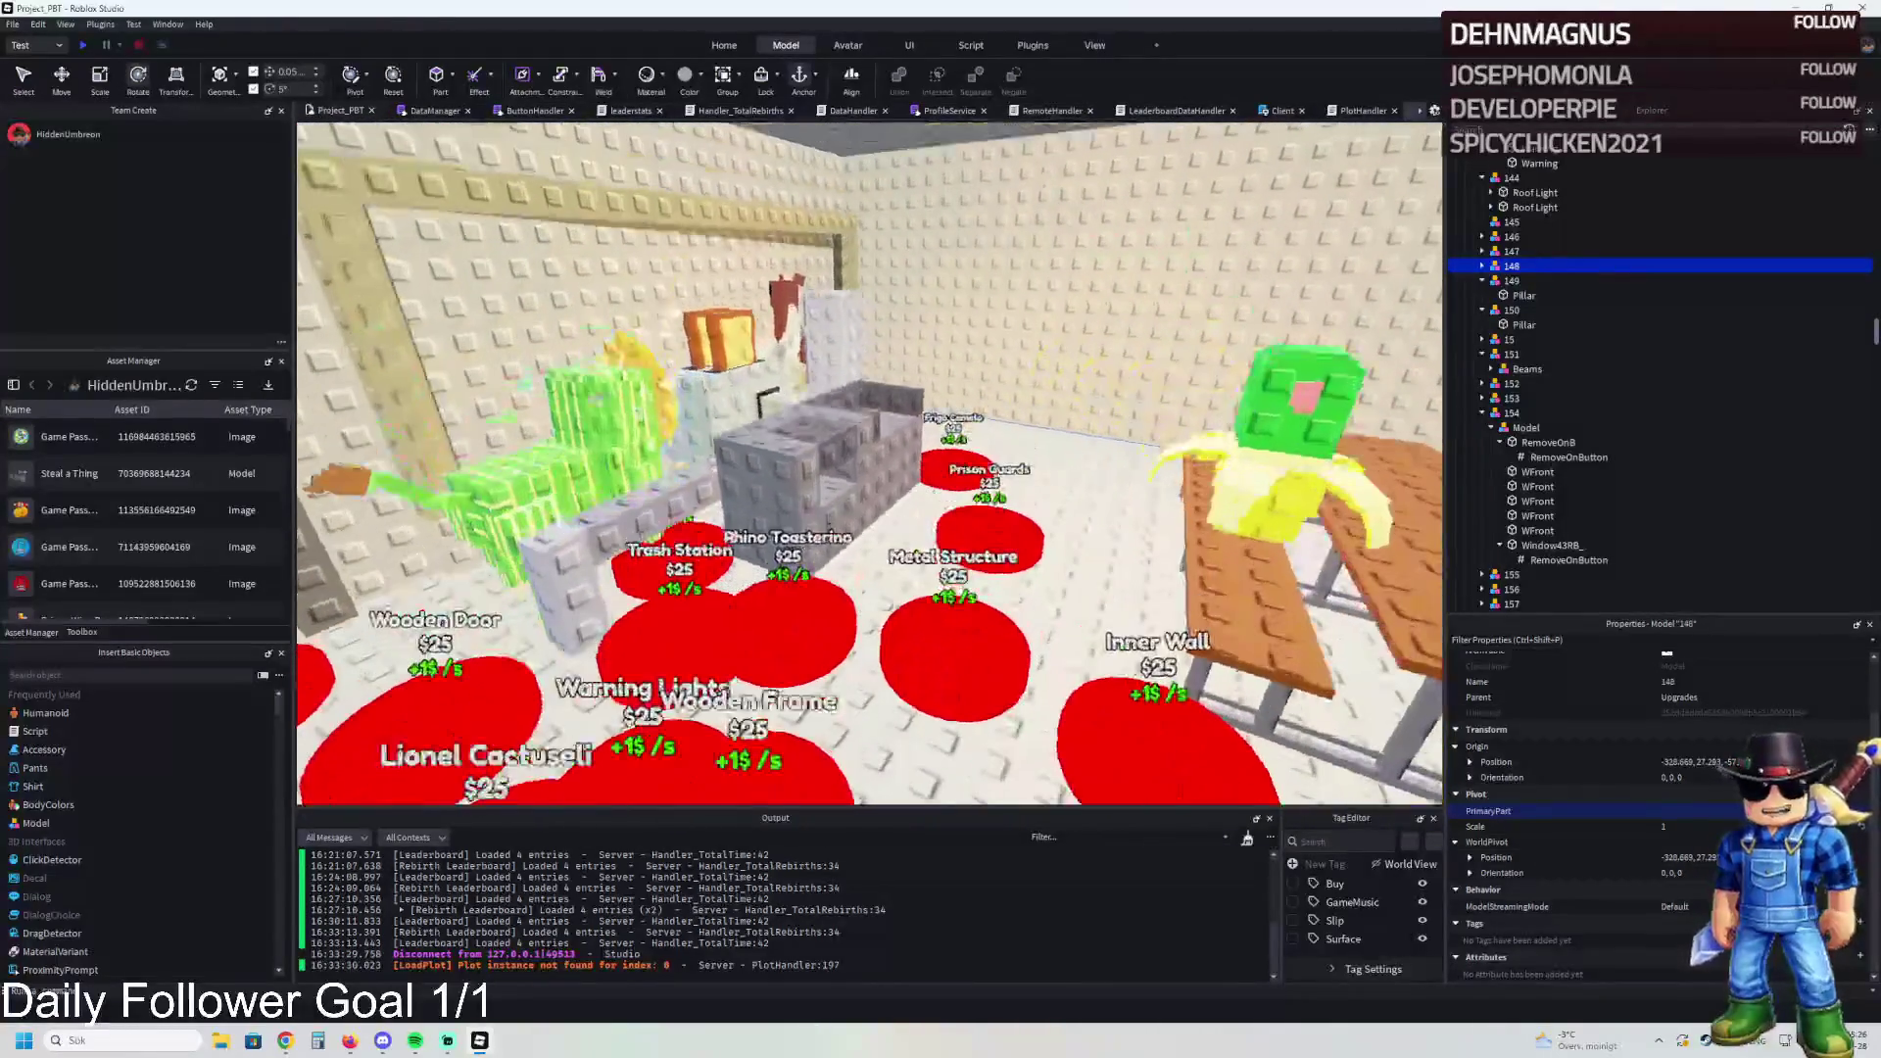
key("w")
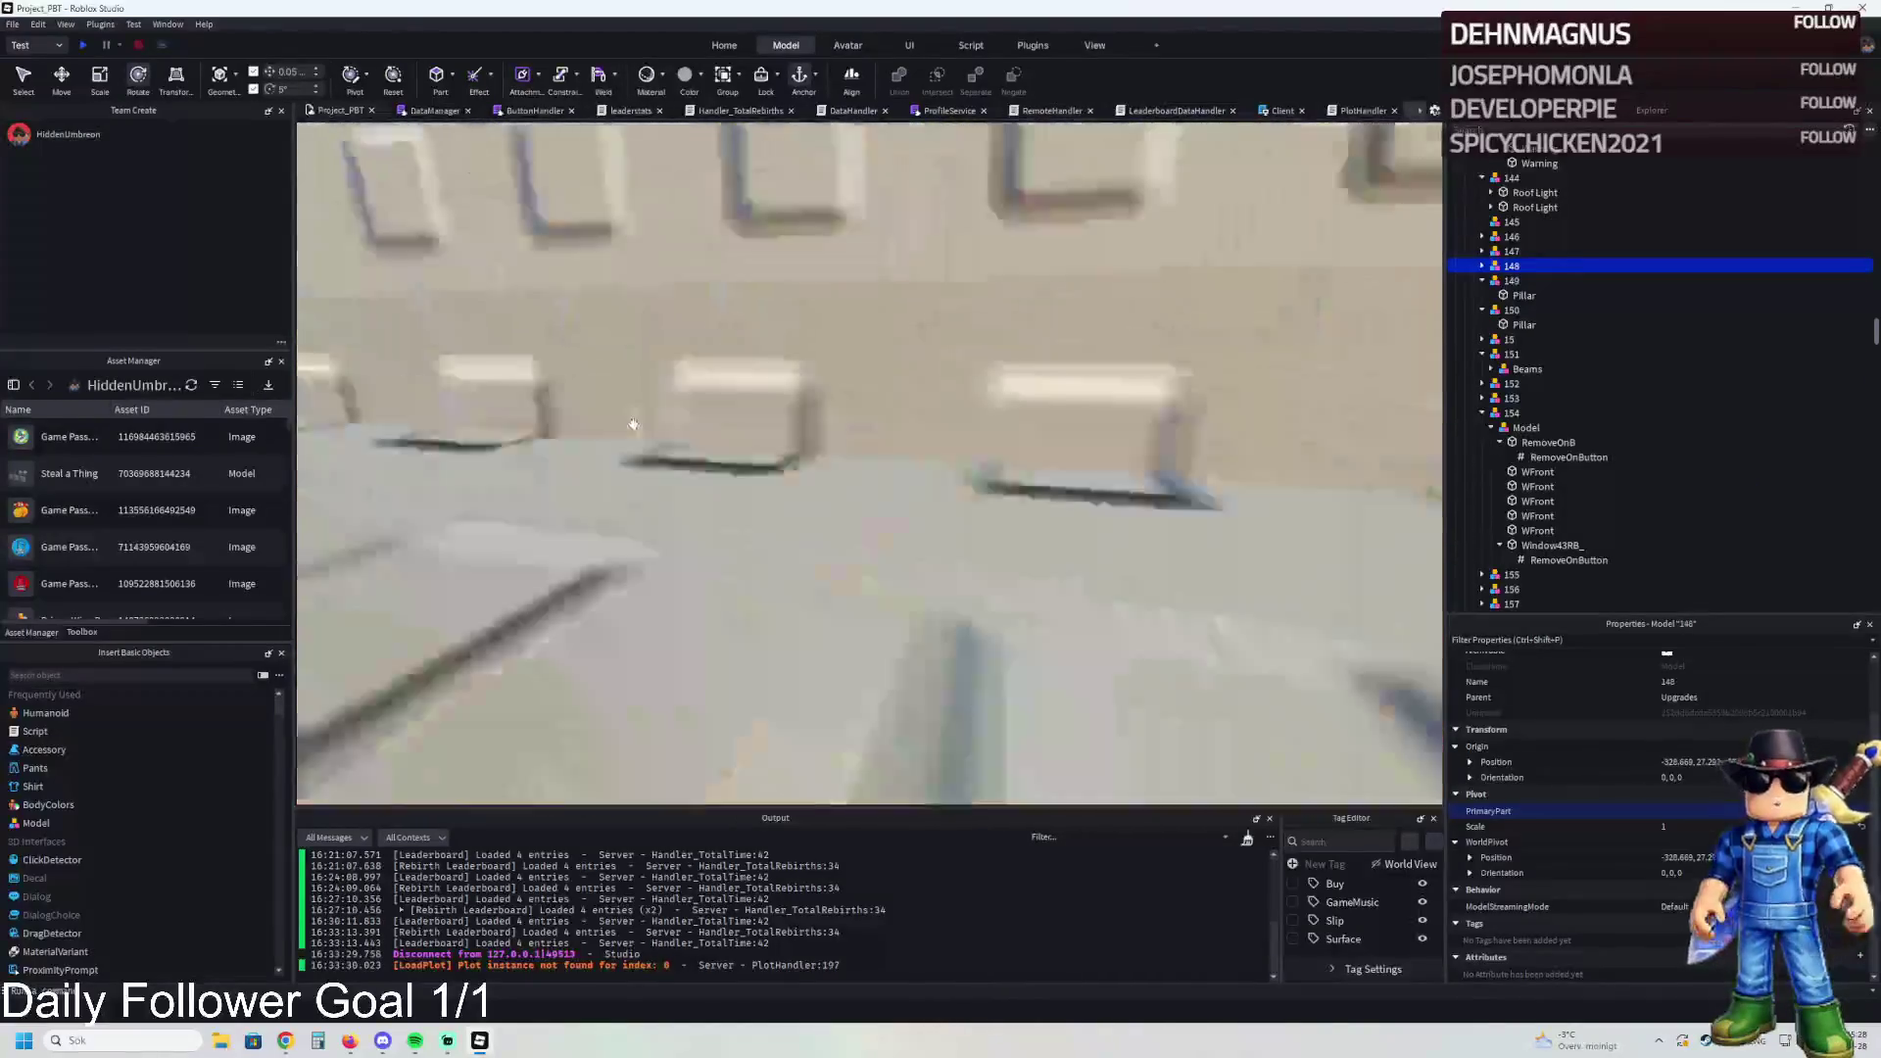
key("Left")
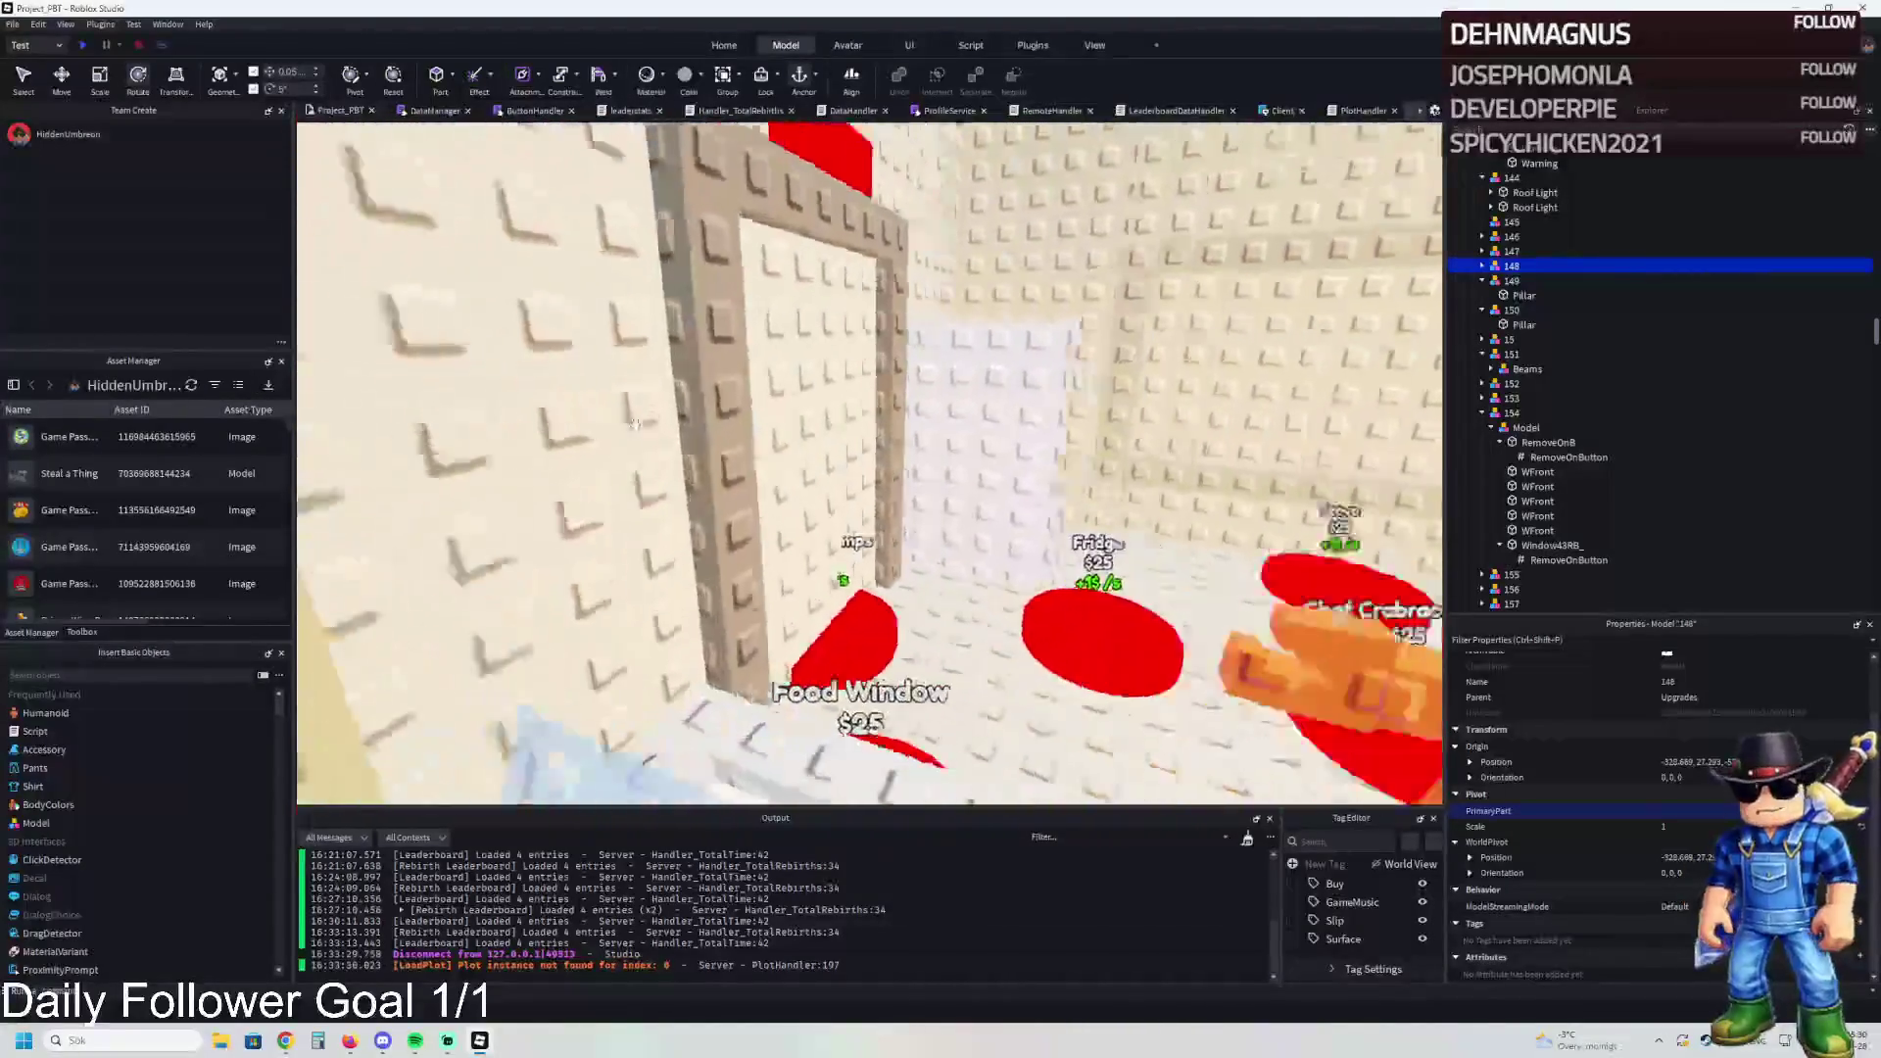
key("w")
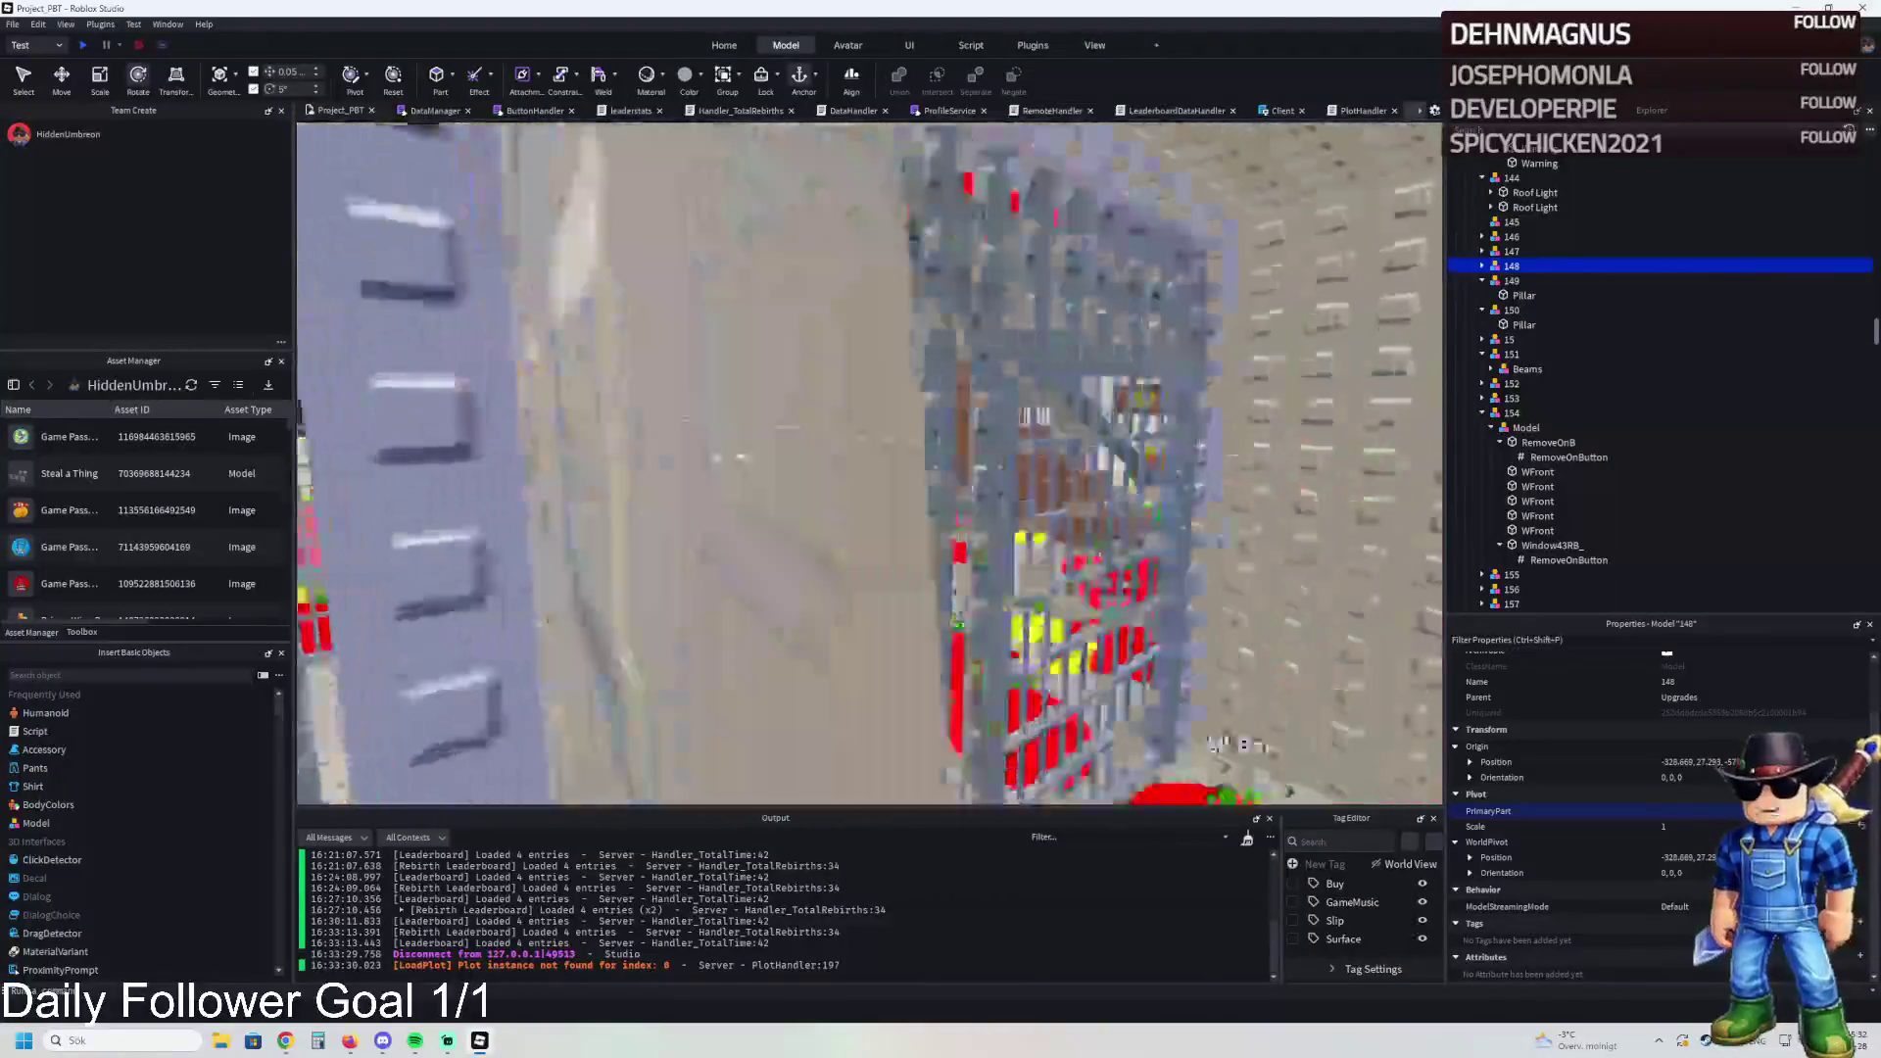
key("w")
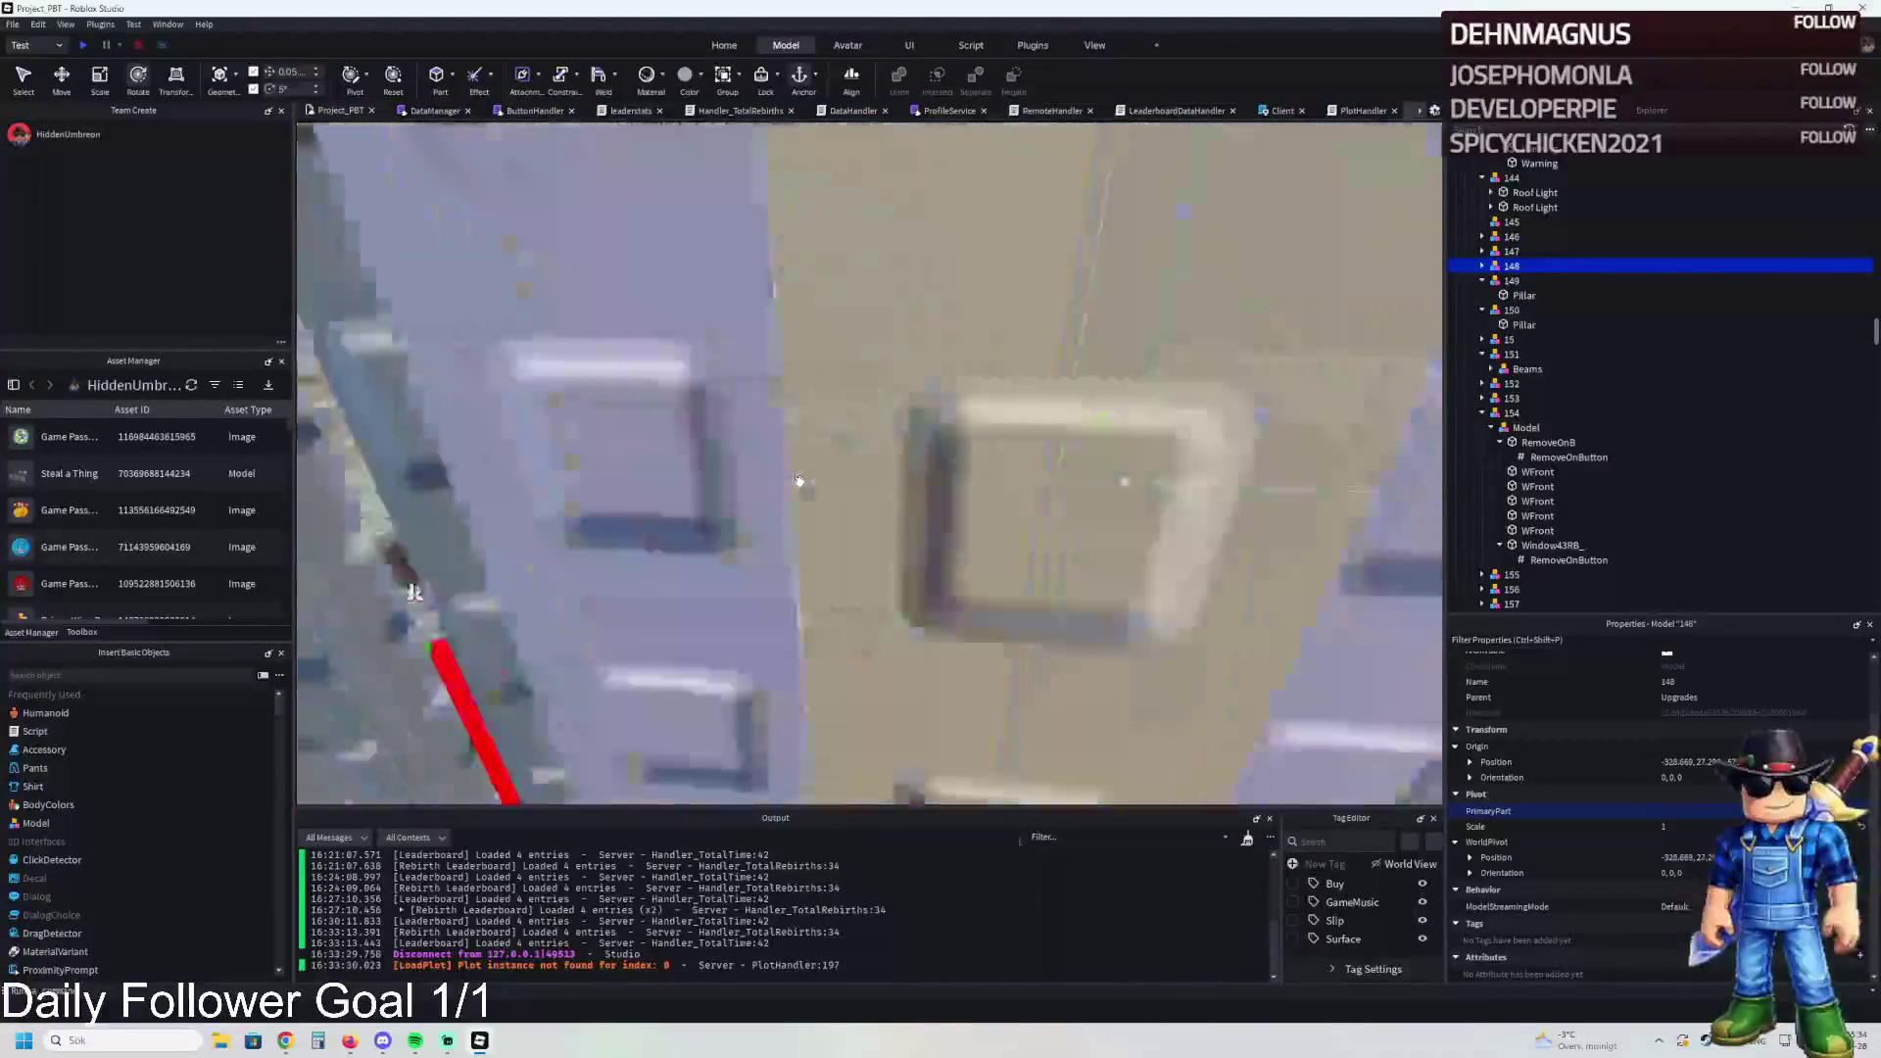
key("w")
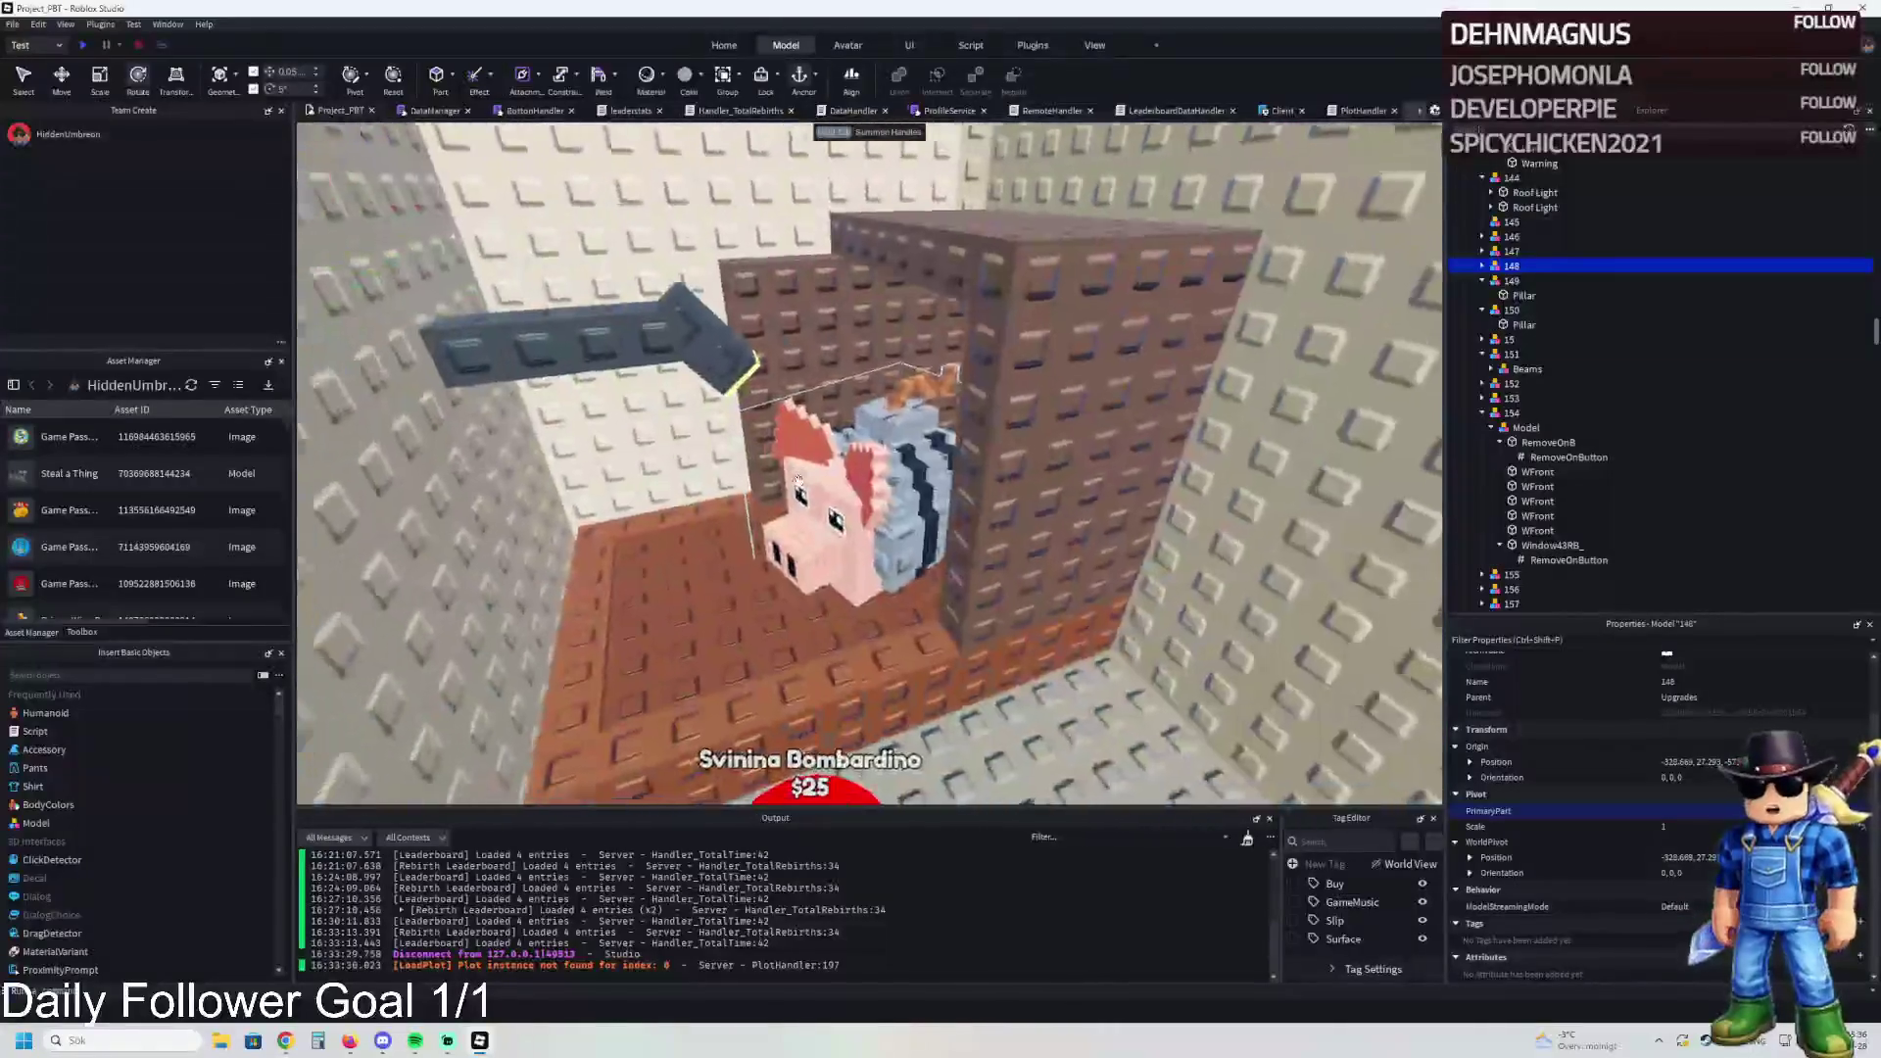
key("w")
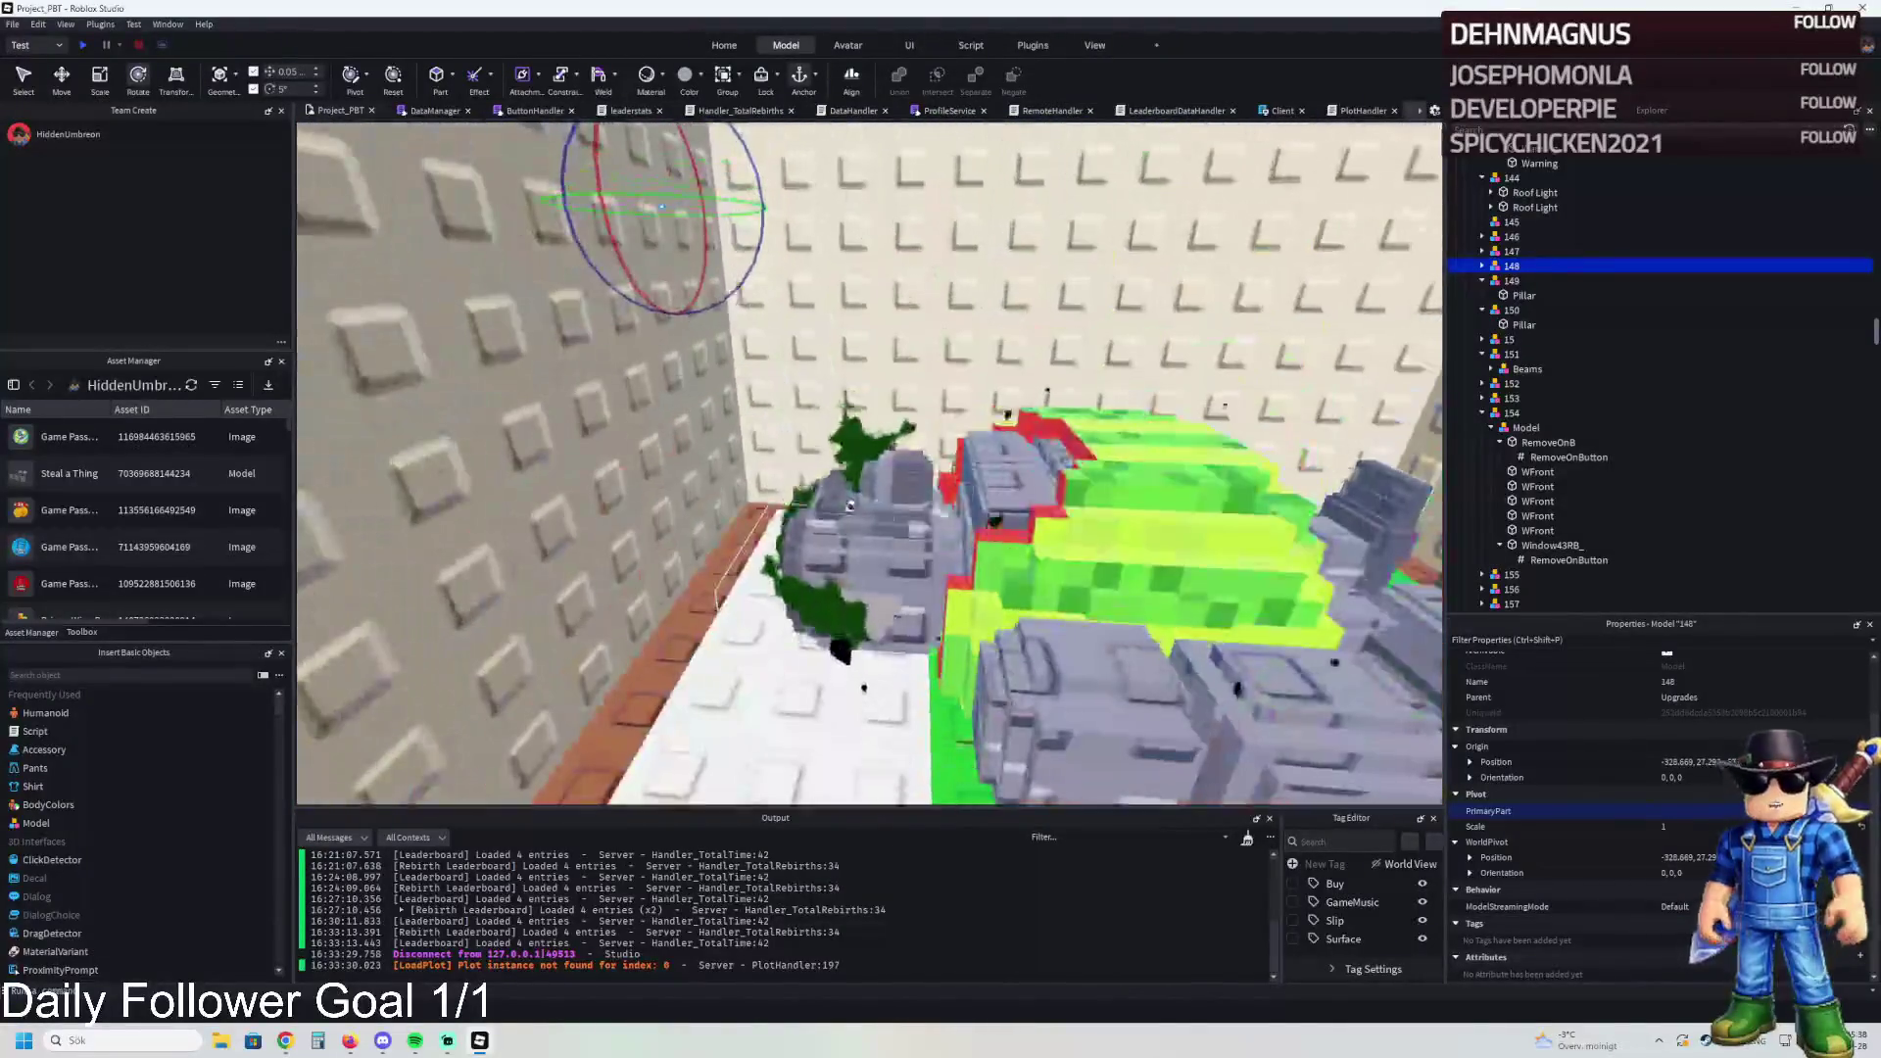
scroll(1485, 281, "up", 8)
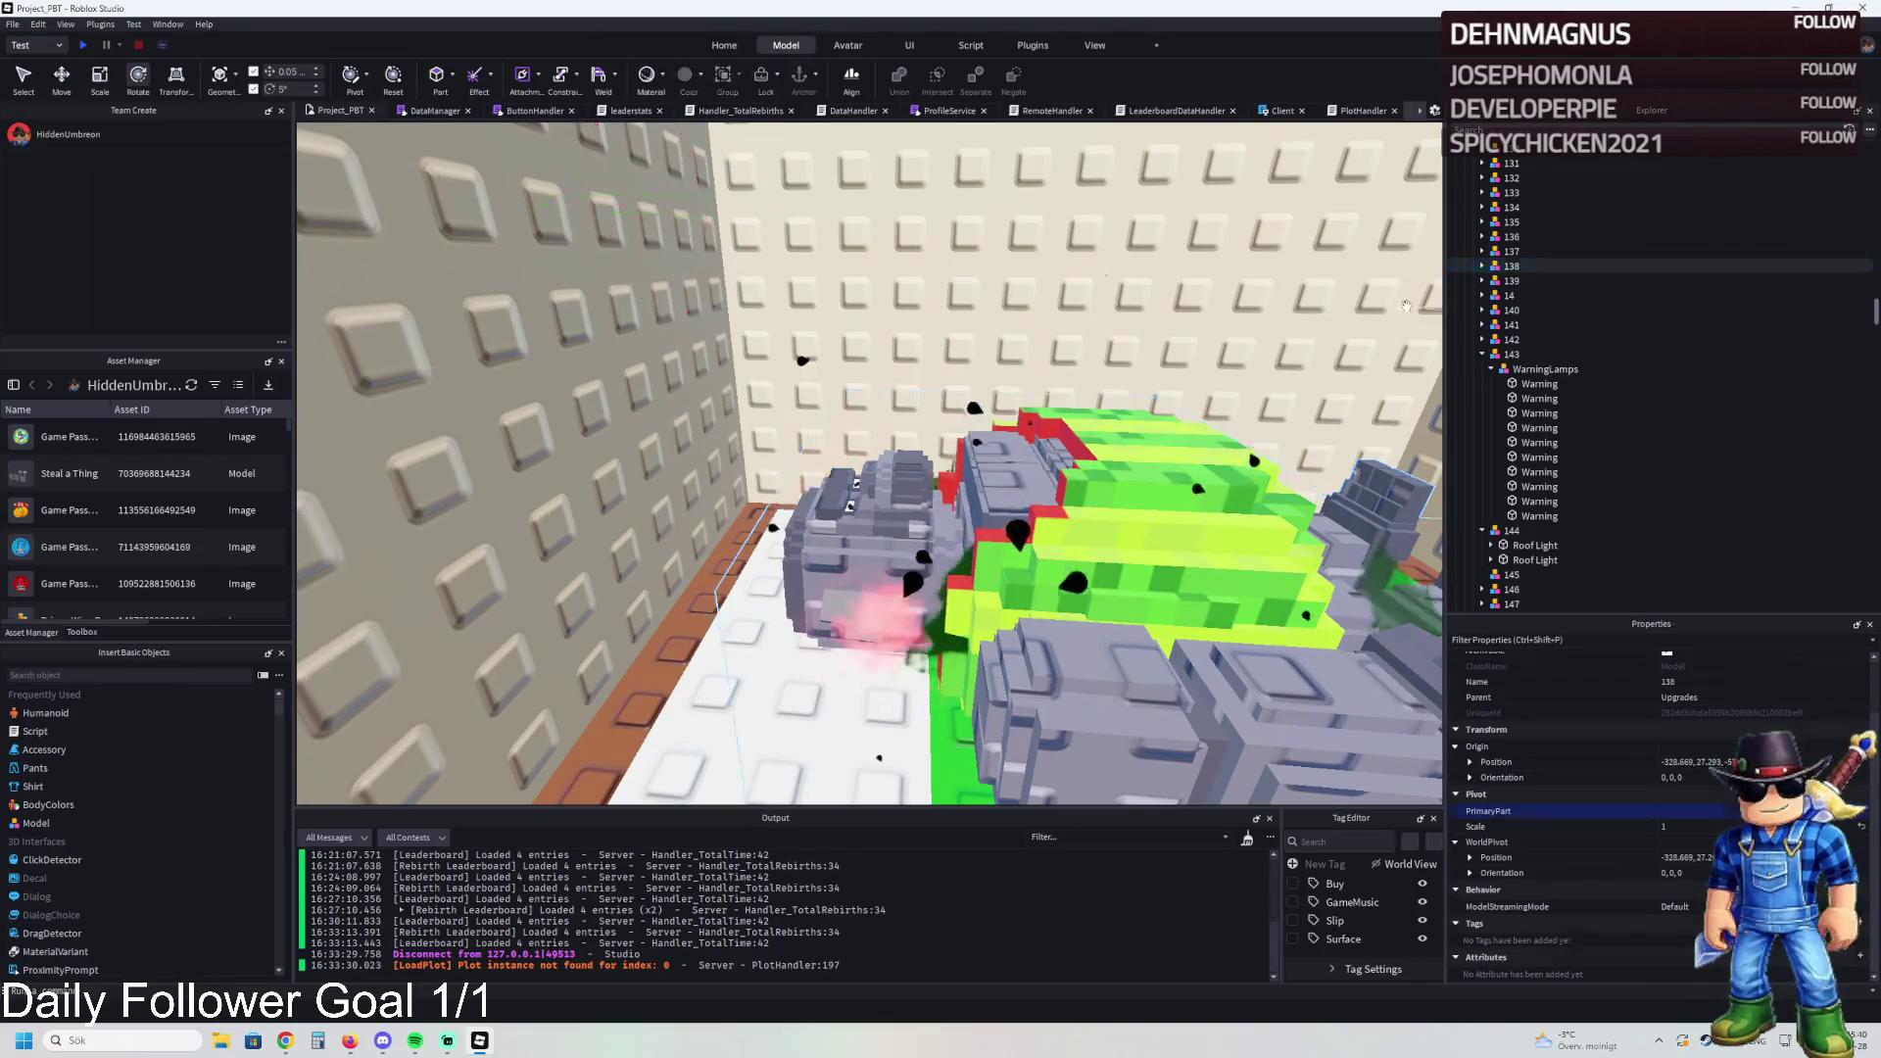
left_click(1281, 594)
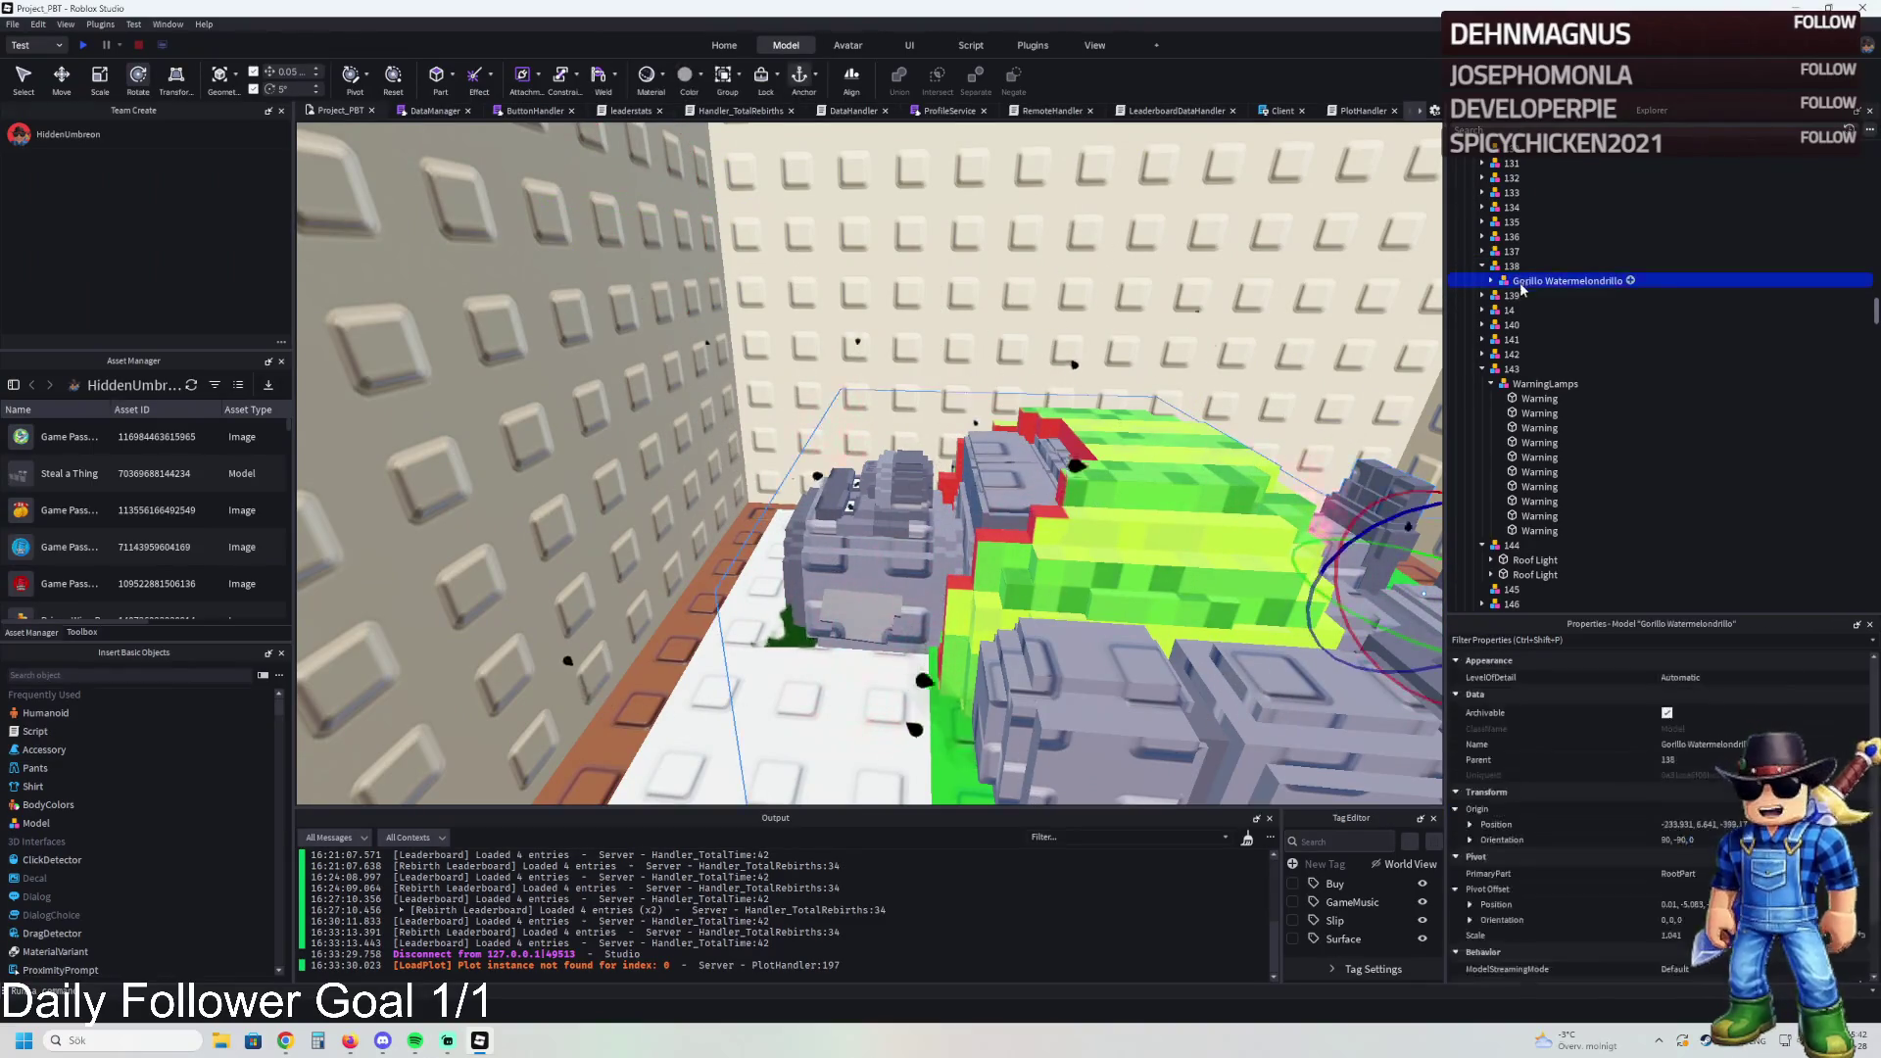
Step: Drag the Gorillo Watermelondrillo model across the room toward the cafeteria tables
key("ctrl+2")
mouse_move(1099, 494)
left_mouse_down()
mouse_move(957, 588)
mouse_move(1078, 480)
mouse_move(990, 421)
left_mouse_up()
left_click_drag(1567, 294, 1515, 323)
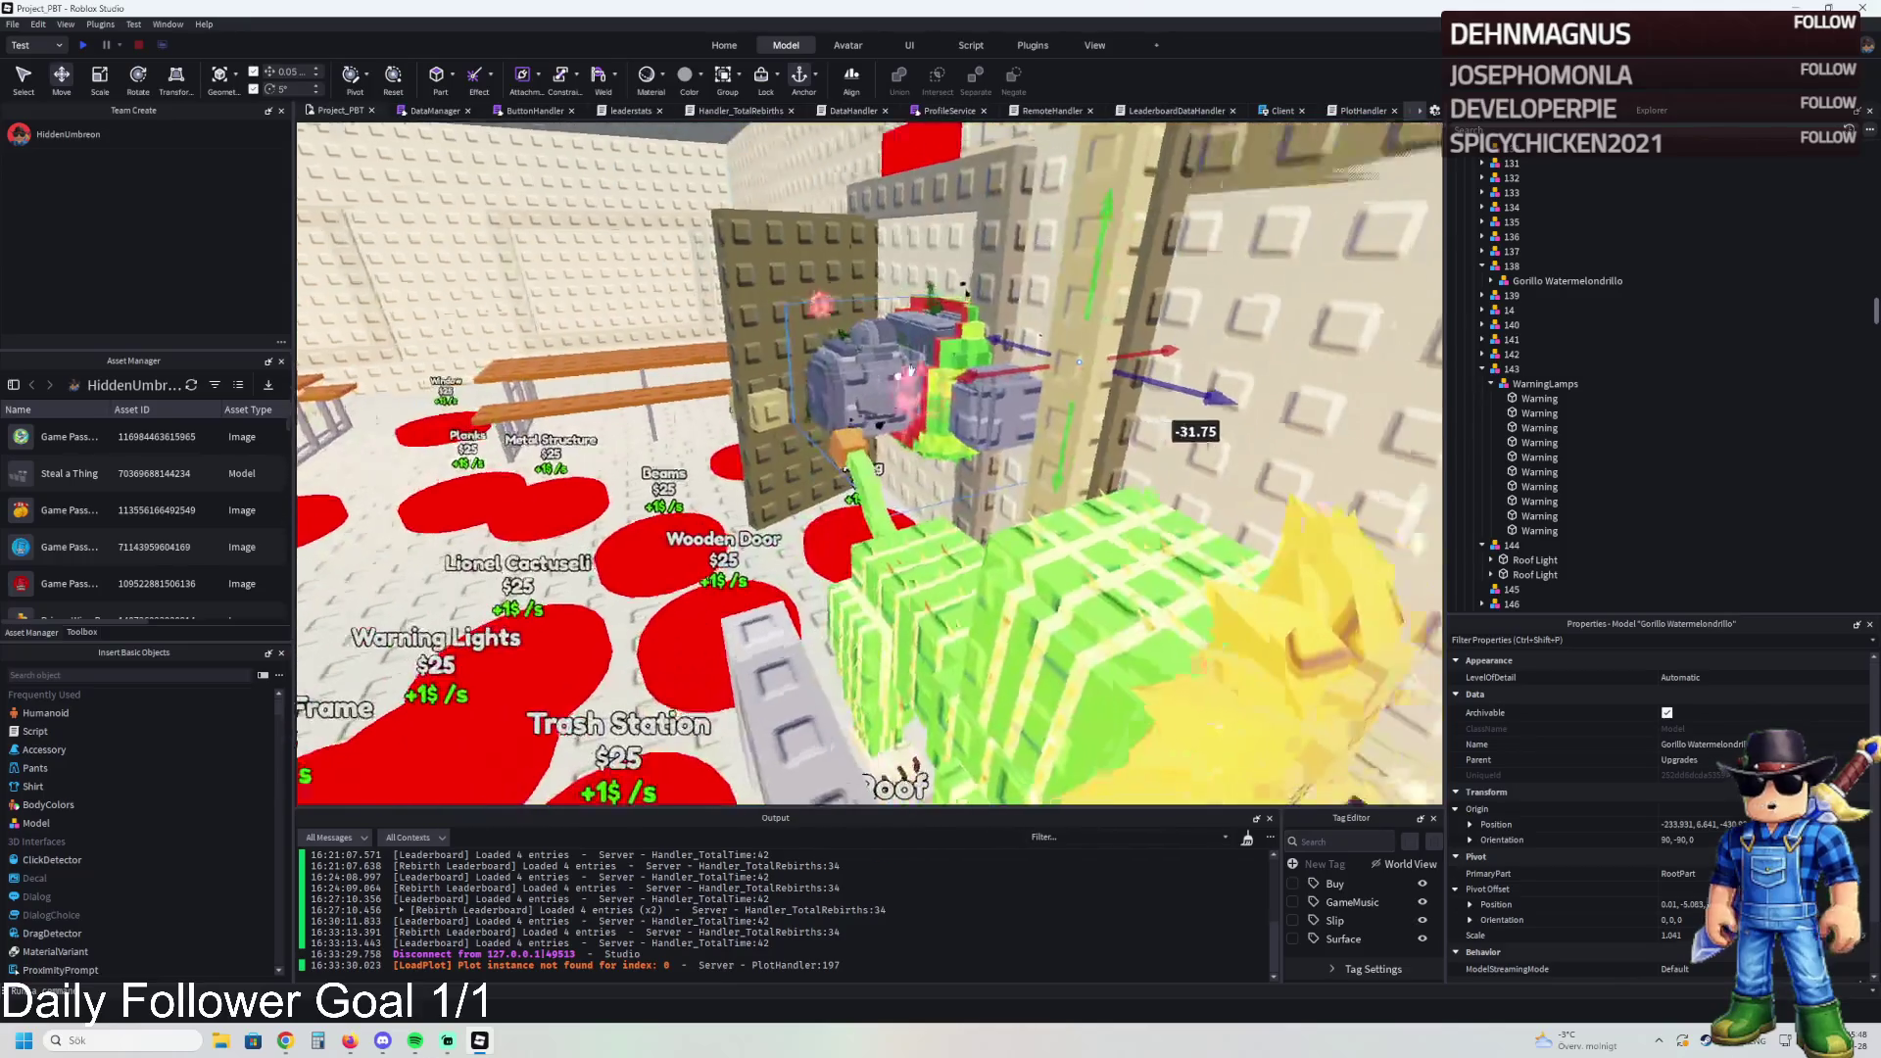
left_click_drag(984, 369, 685, 412)
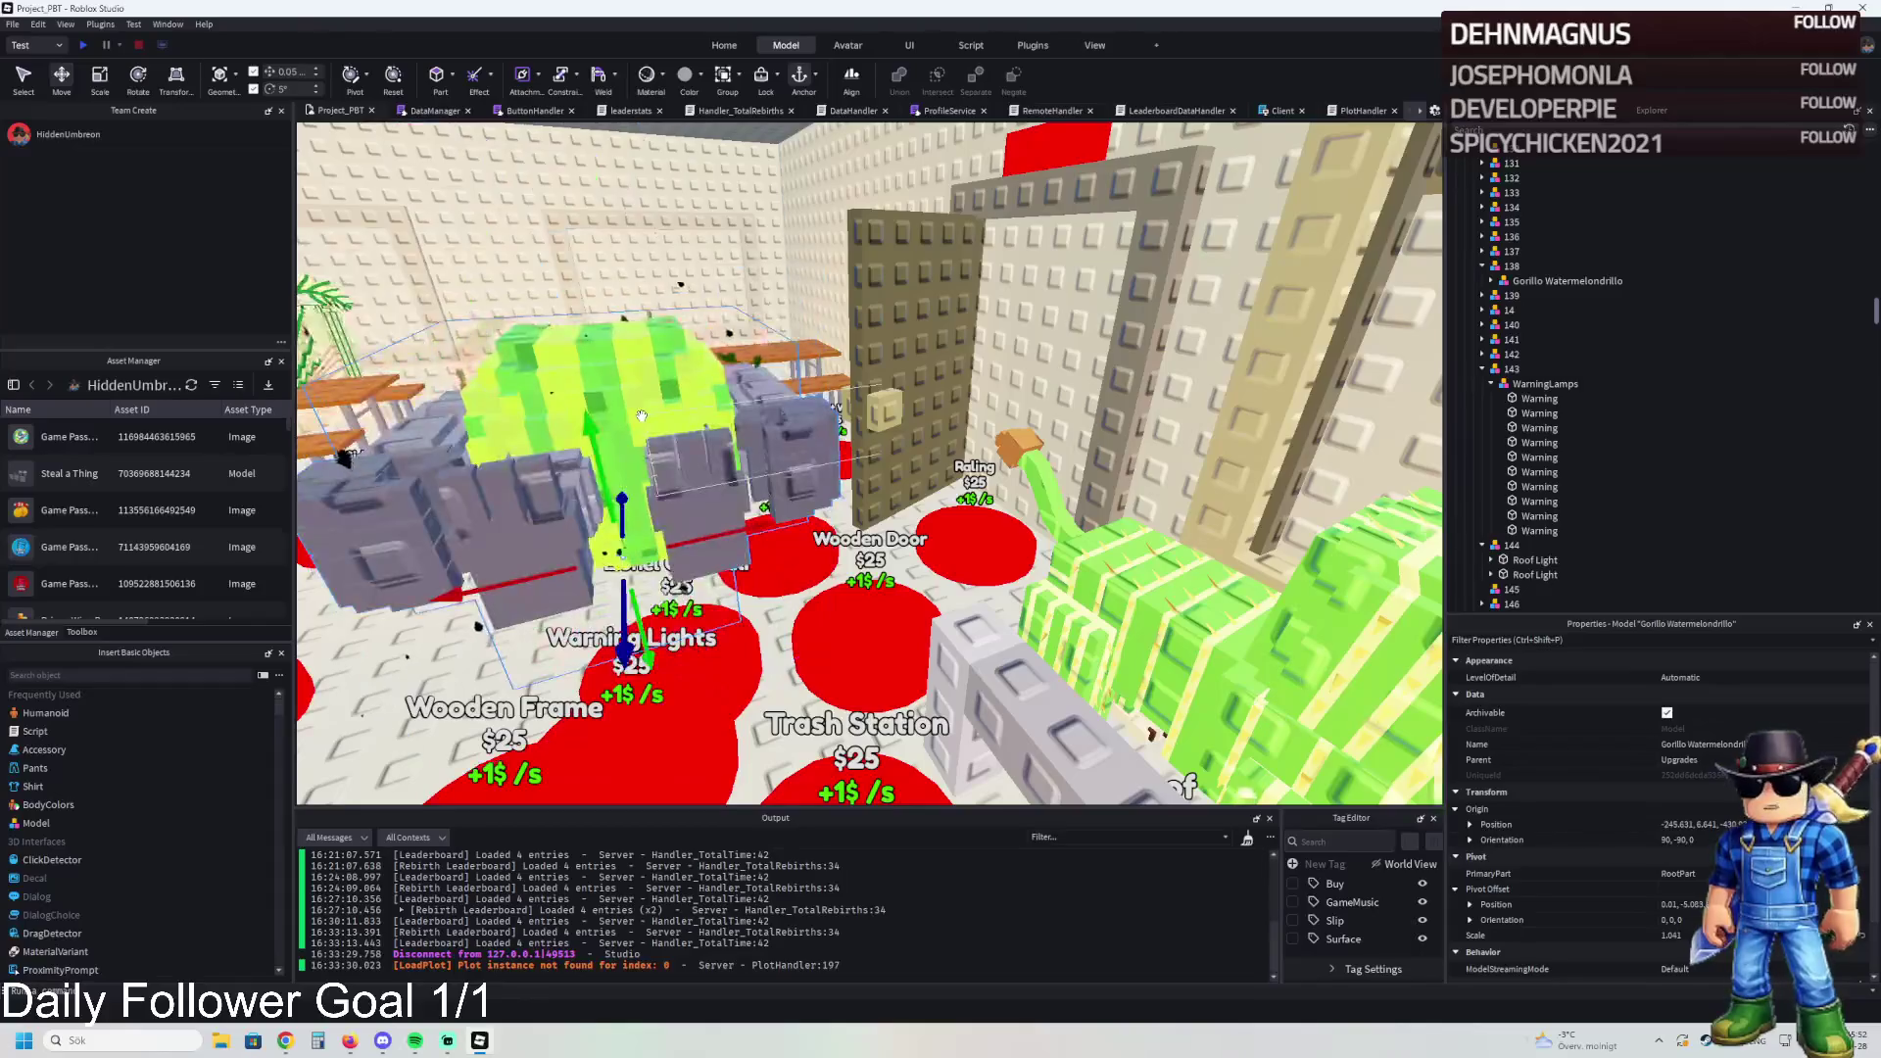
scroll(646, 388, "down", 5)
left_click_drag(627, 294, 681, 512)
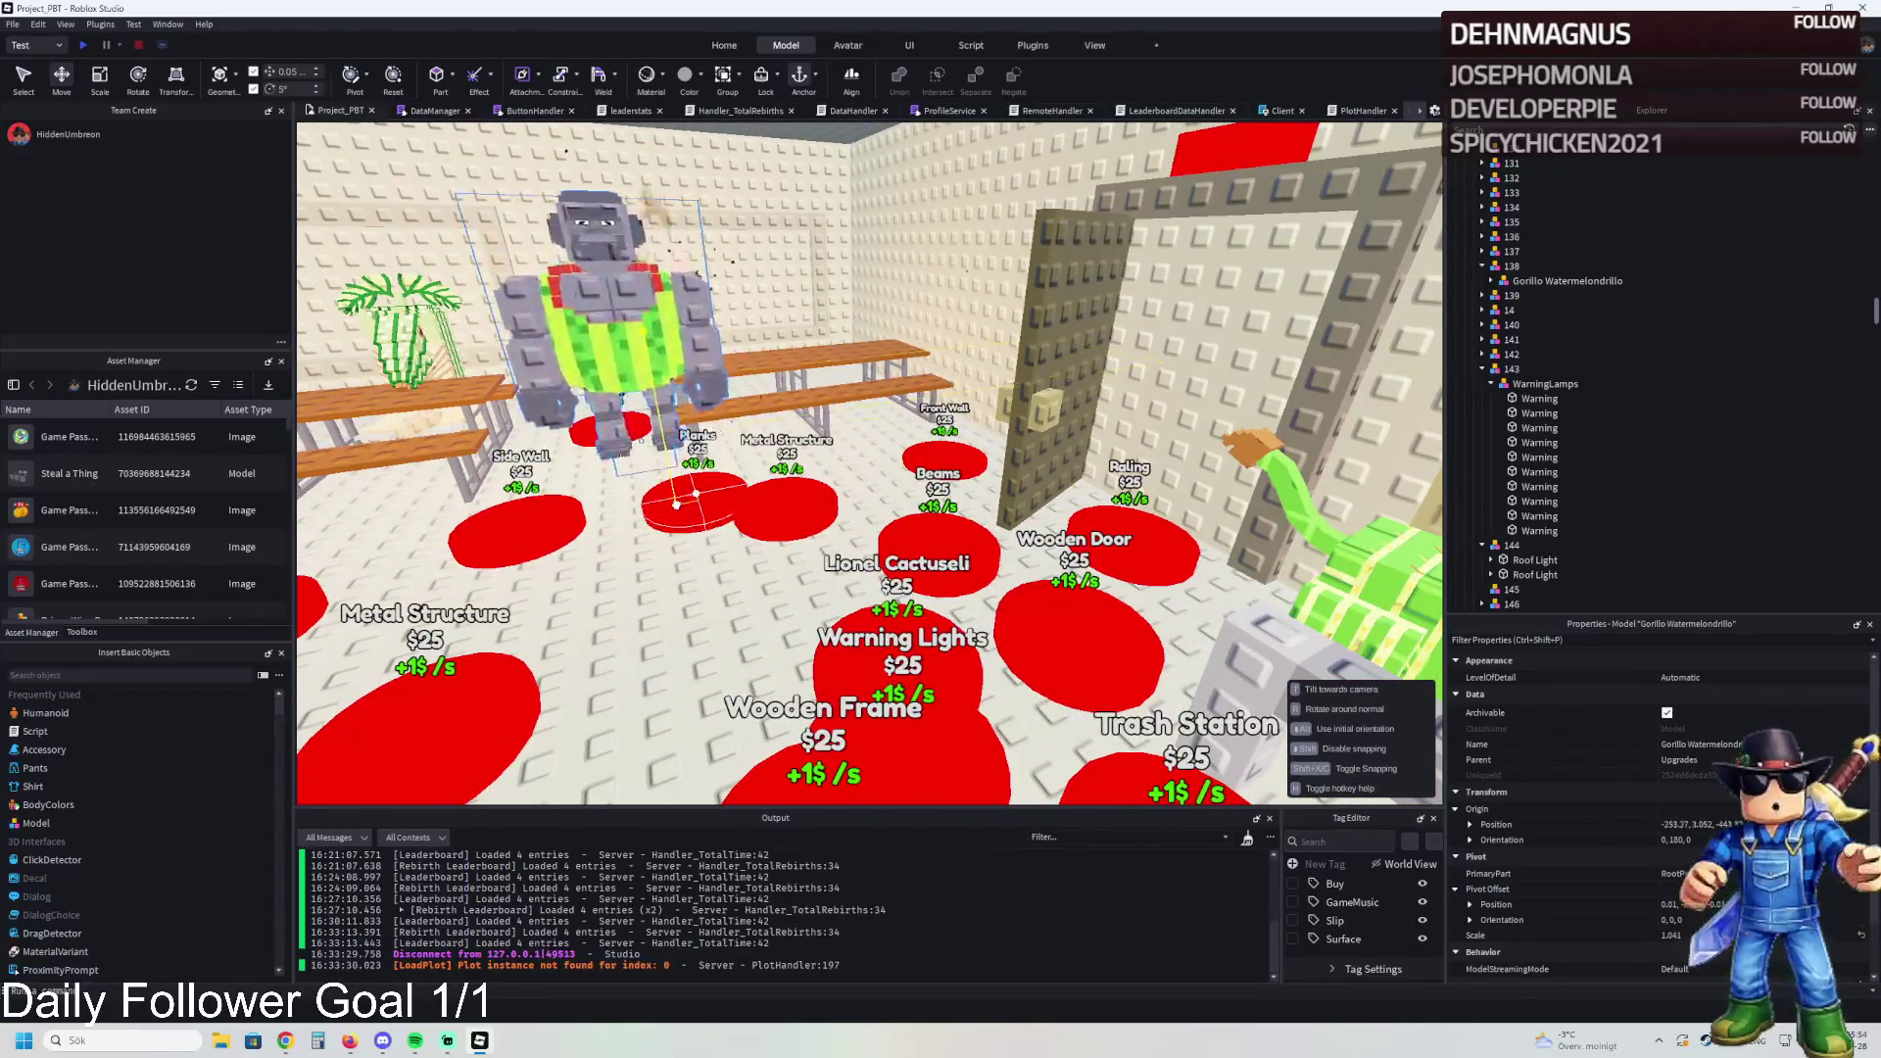
scroll(681, 512, "up", 5)
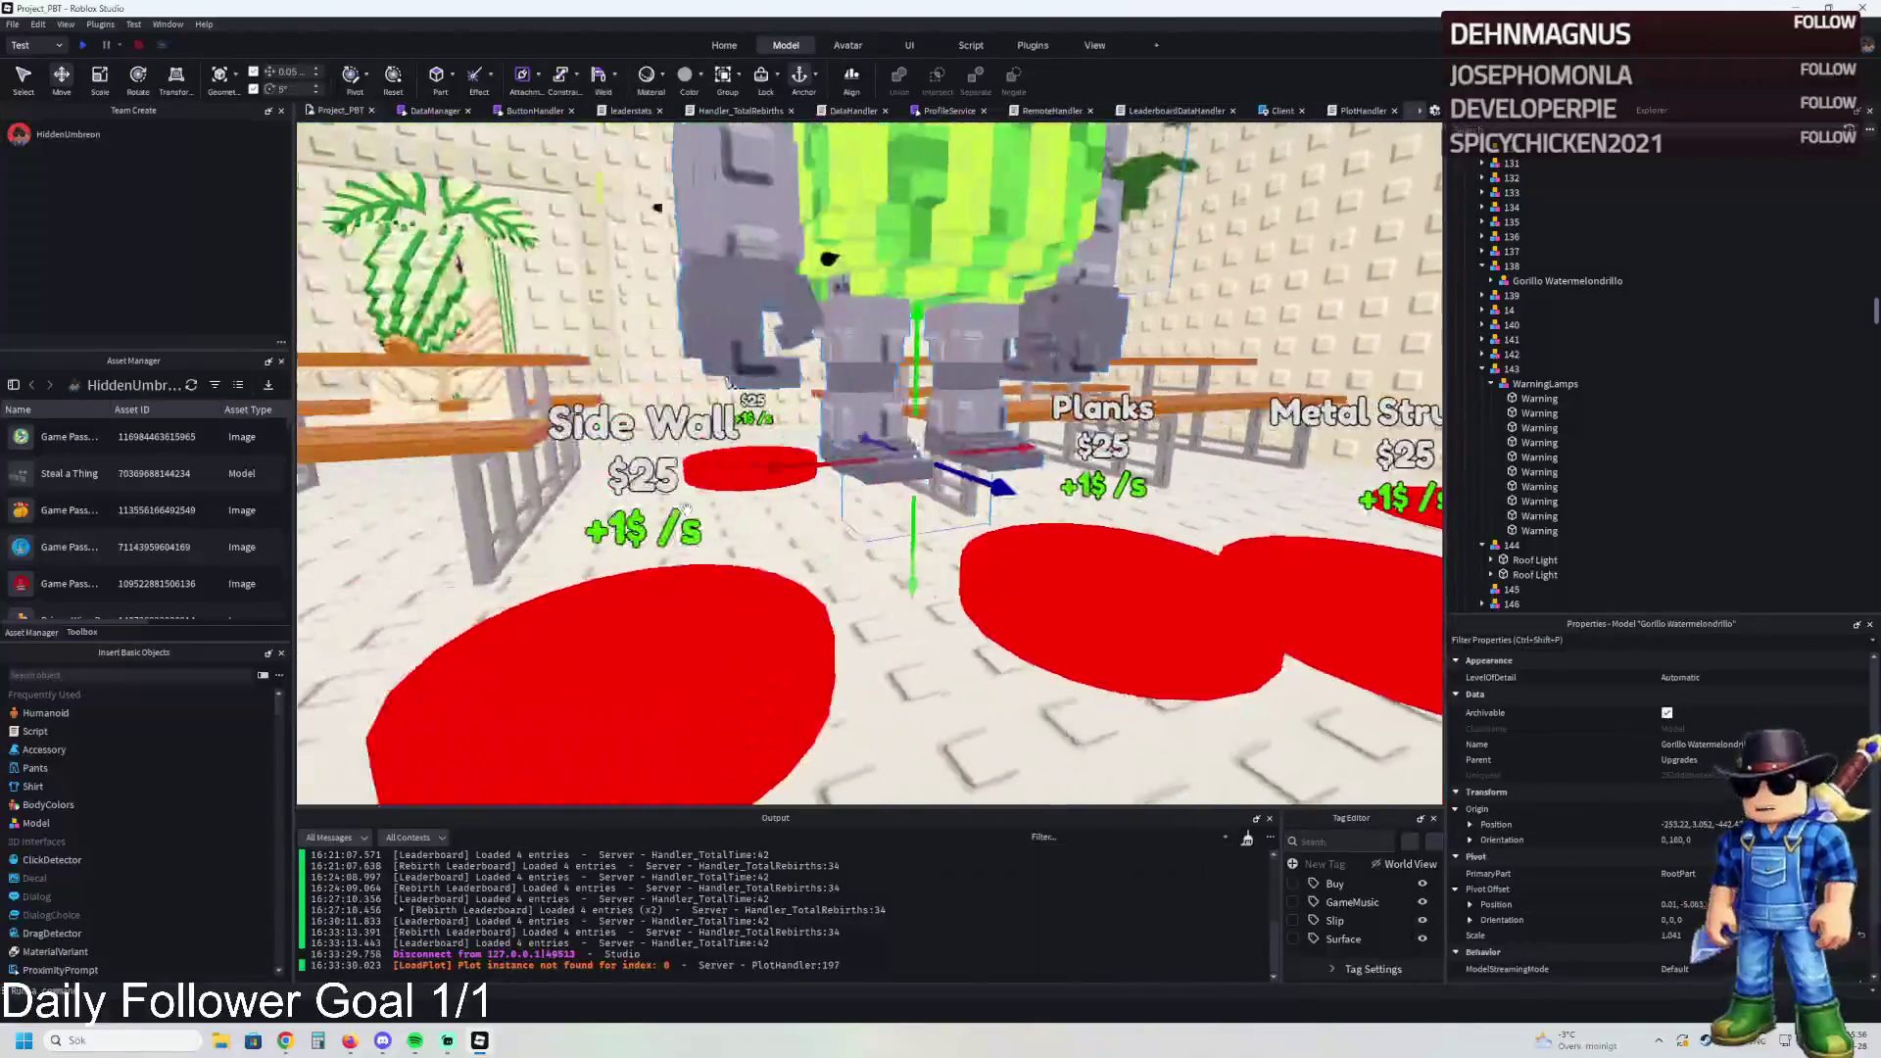
Step: Inspect the gorilla's Cube.009 and FakeRootPart, then slide the model onto the wooden table
left_click(860, 510, "alt")
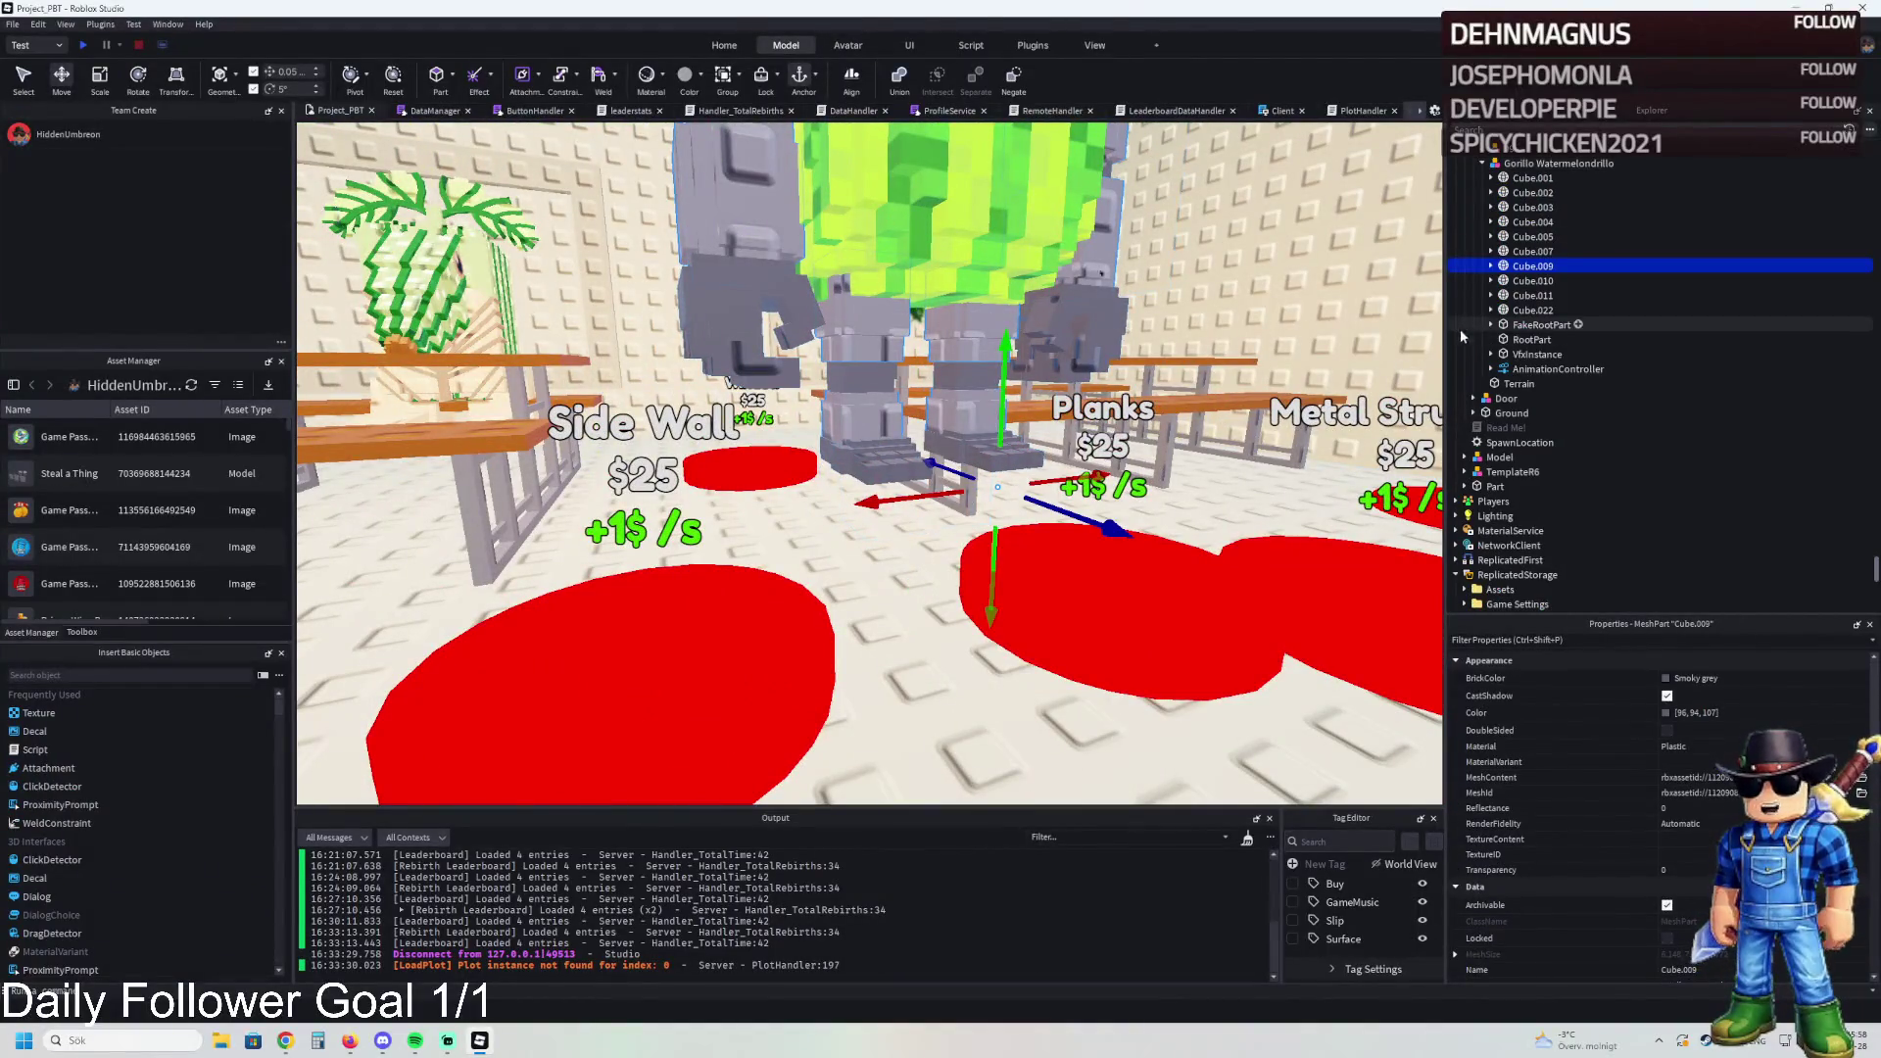
left_click(1528, 325)
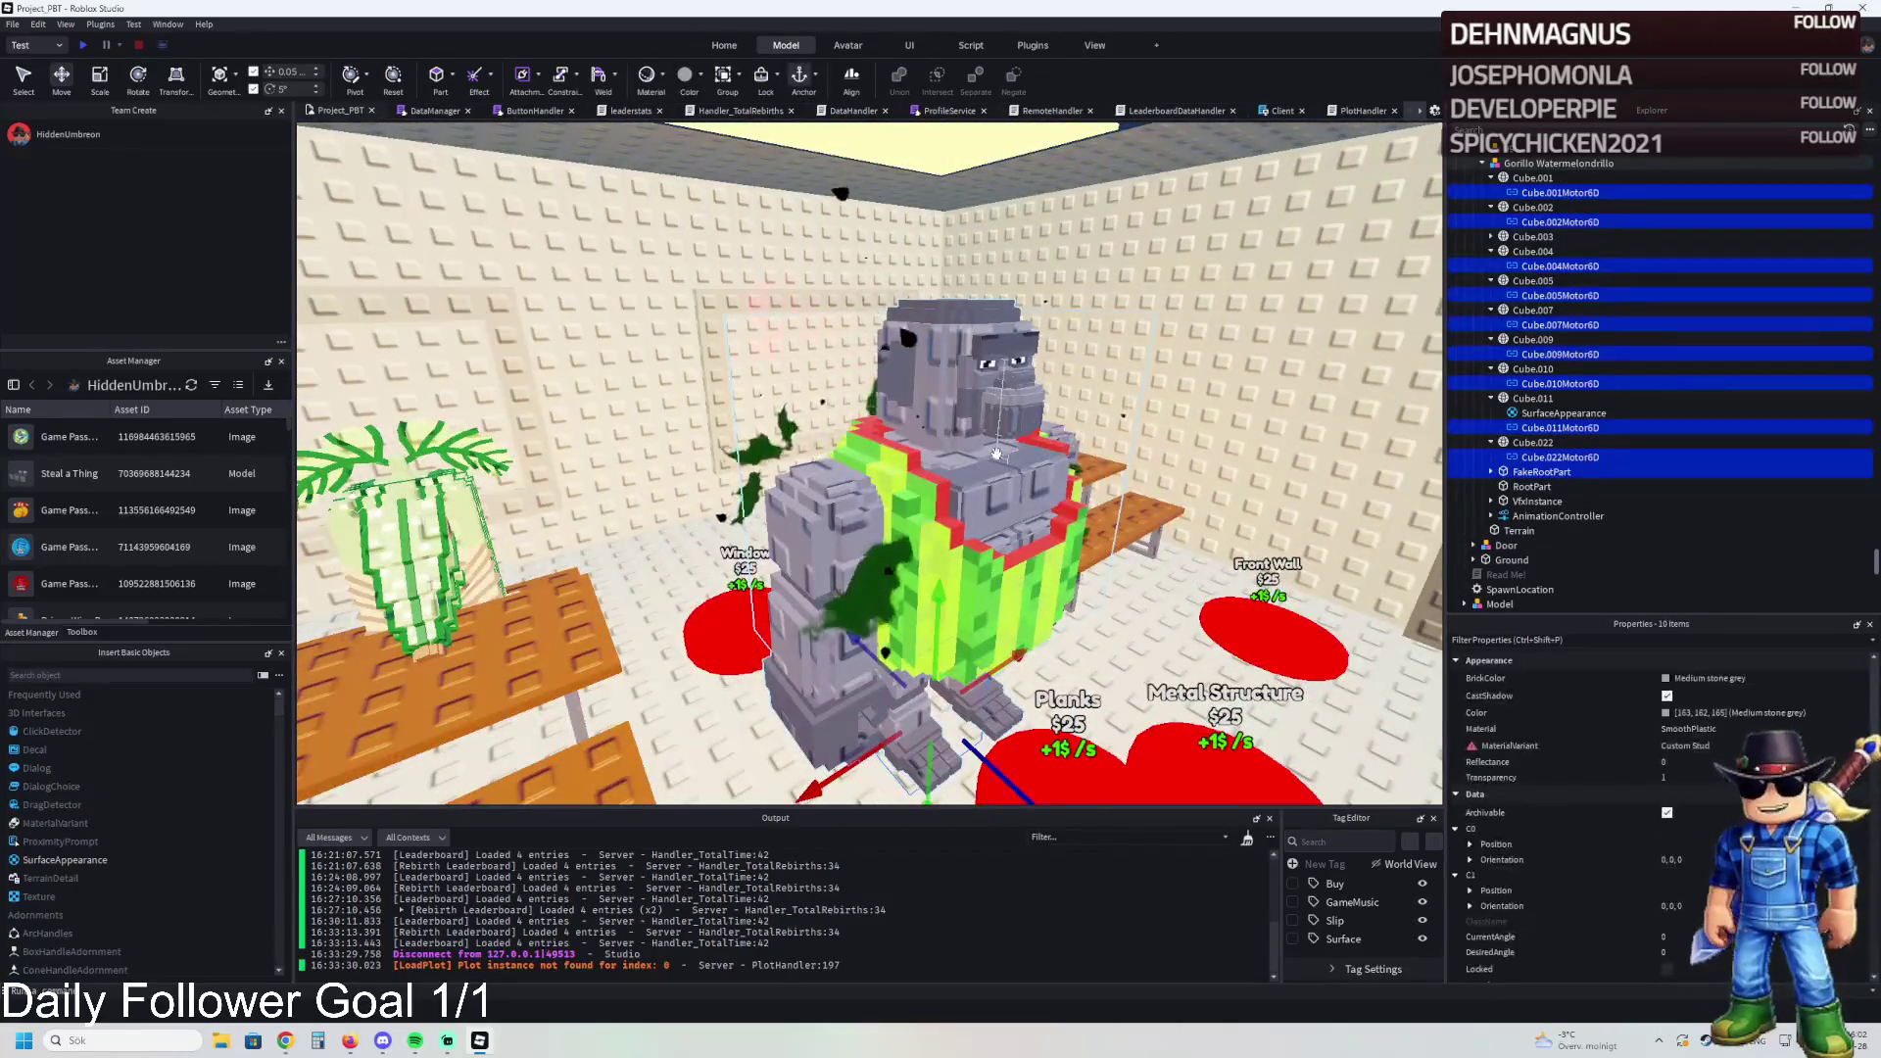
left_click(1512, 165)
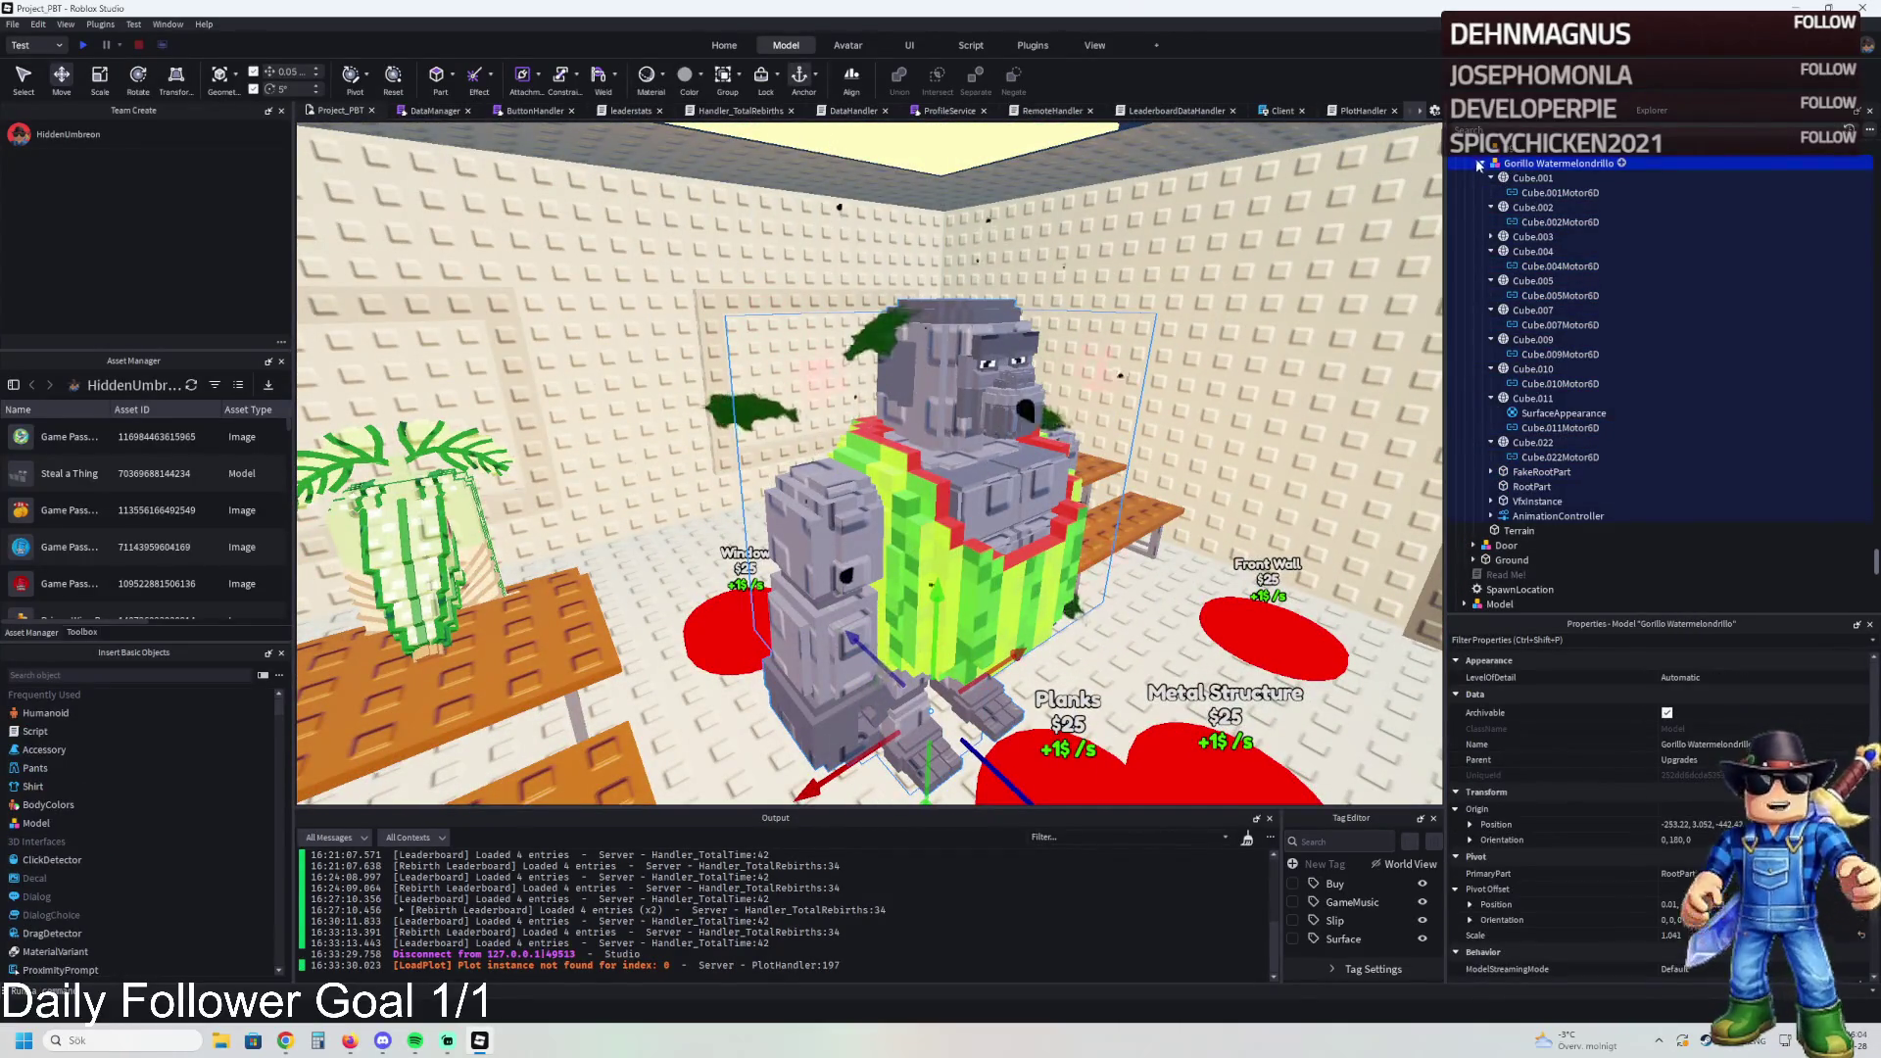
left_click(1480, 164)
left_click_drag(929, 529, 909, 443)
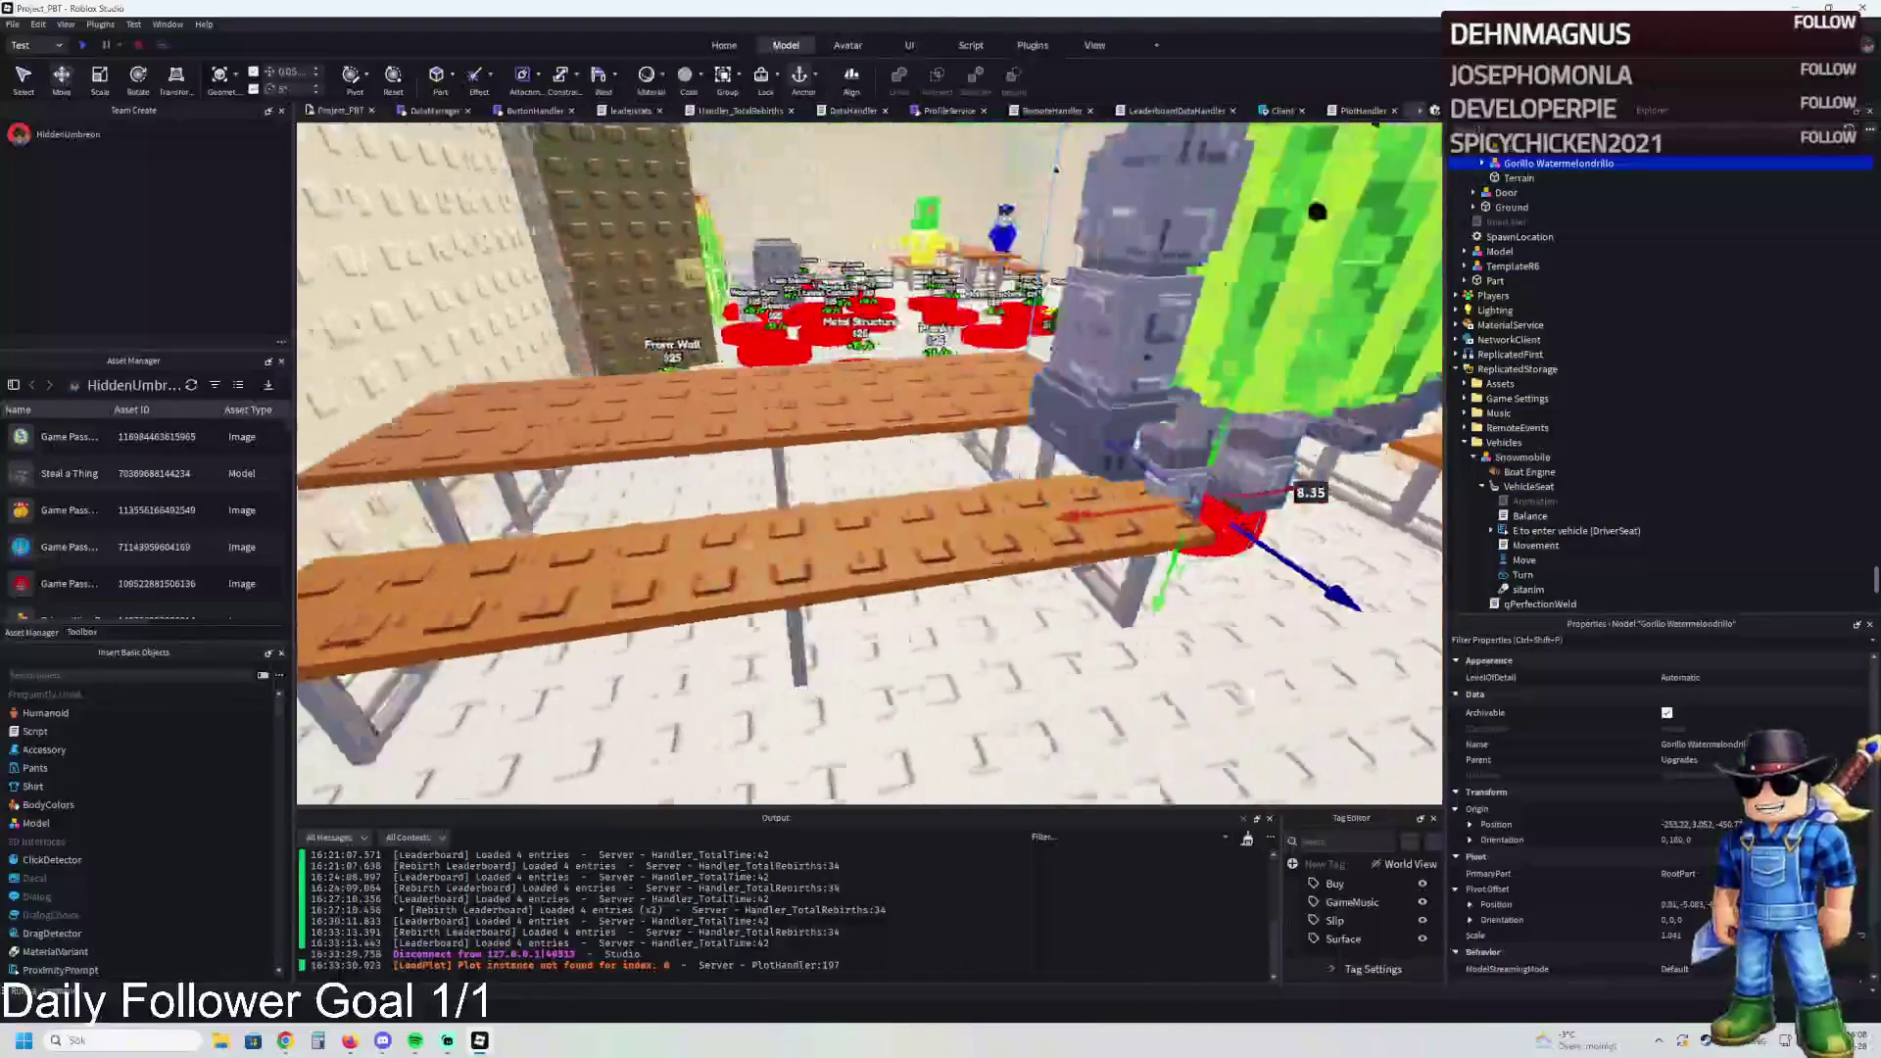
key("w")
mouse_move(1136, 509)
left_mouse_down()
mouse_move(852, 504)
mouse_move(882, 588)
mouse_move(865, 487)
mouse_move(783, 559)
mouse_move(794, 588)
mouse_move(1017, 519)
mouse_move(985, 527)
mouse_move(993, 546)
left_mouse_up()
key("e")
key("w")
Step: Expand the gorilla model in Explorer and collapse each Cube part's child entries
left_click(1482, 163)
left_click(1490, 178)
left_click(1491, 193)
left_click(1491, 222)
left_click(1490, 237)
left_click(1490, 251)
left_click(1491, 266)
left_click(1491, 281)
left_click(1490, 296)
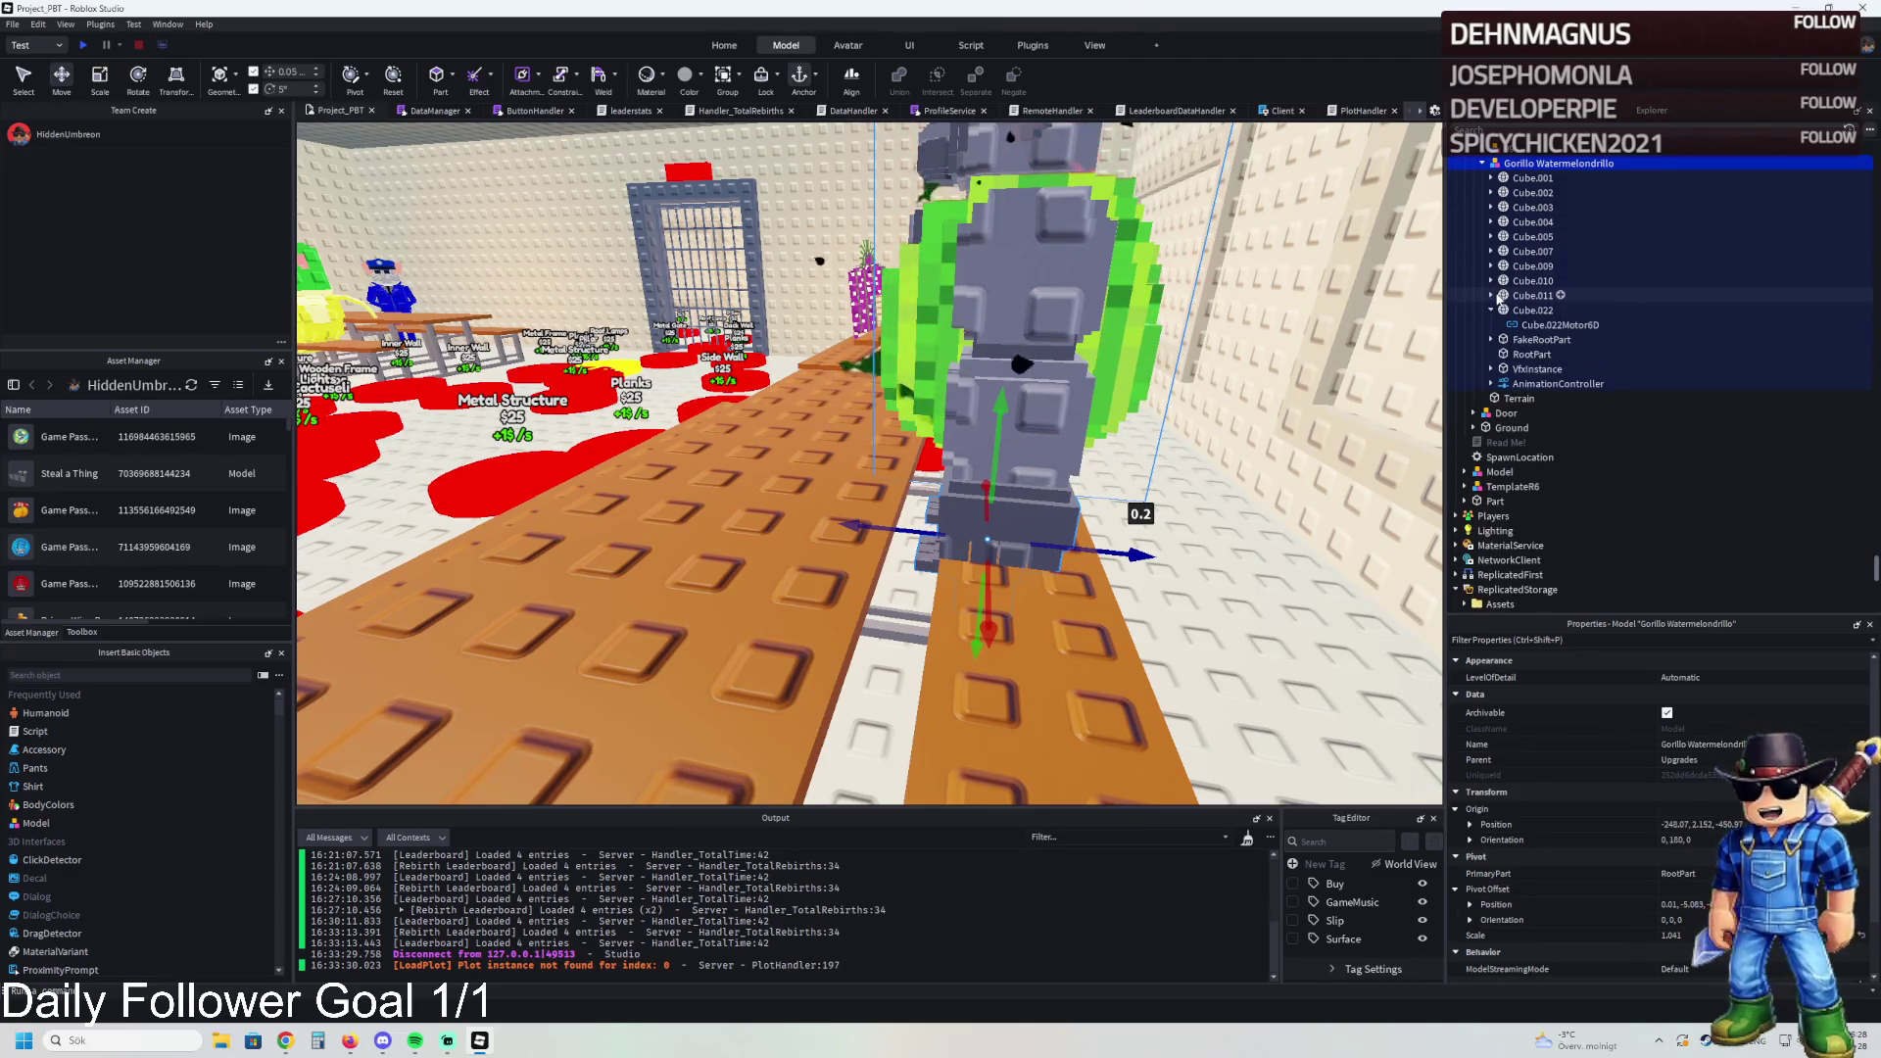
left_click(1491, 310)
Step: Shift Cube.022 by -1.2 and Cube.011 by -1.55 along the blue depth axis
left_click(1532, 311)
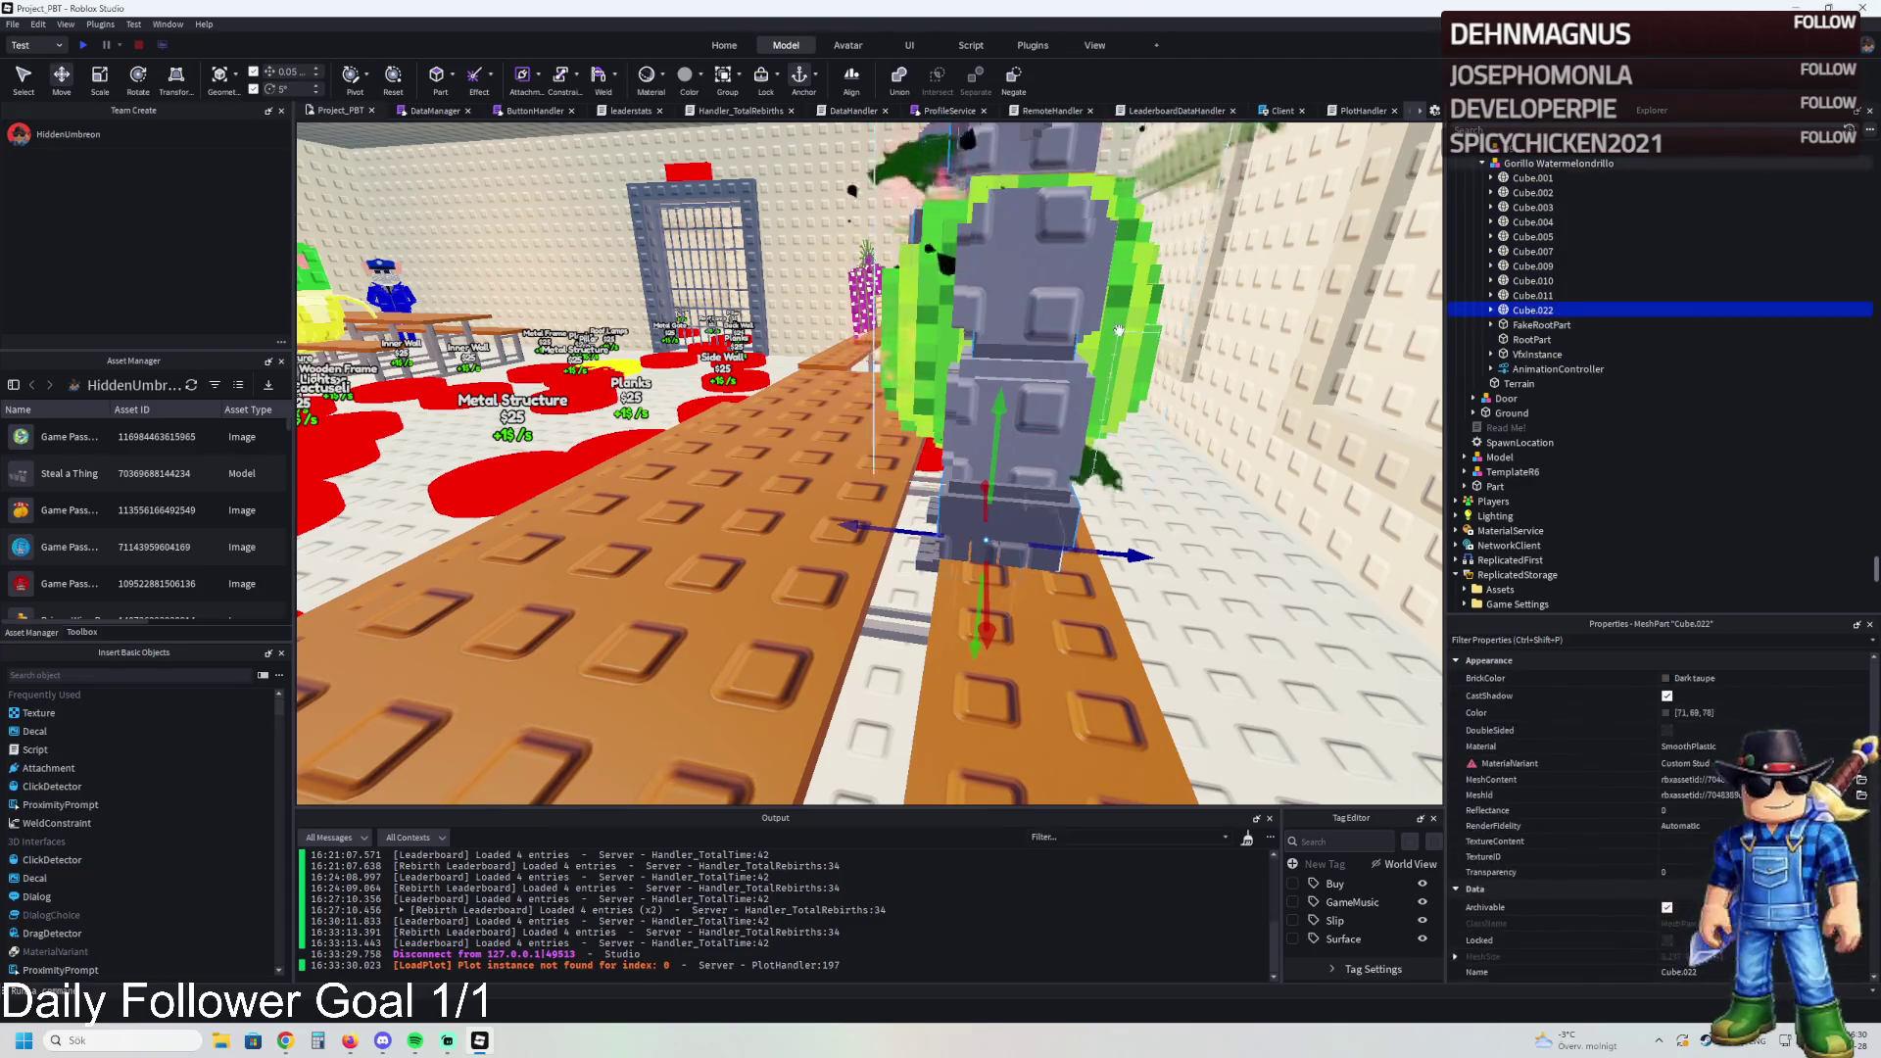
key("f")
left_click_drag(930, 493, 873, 492)
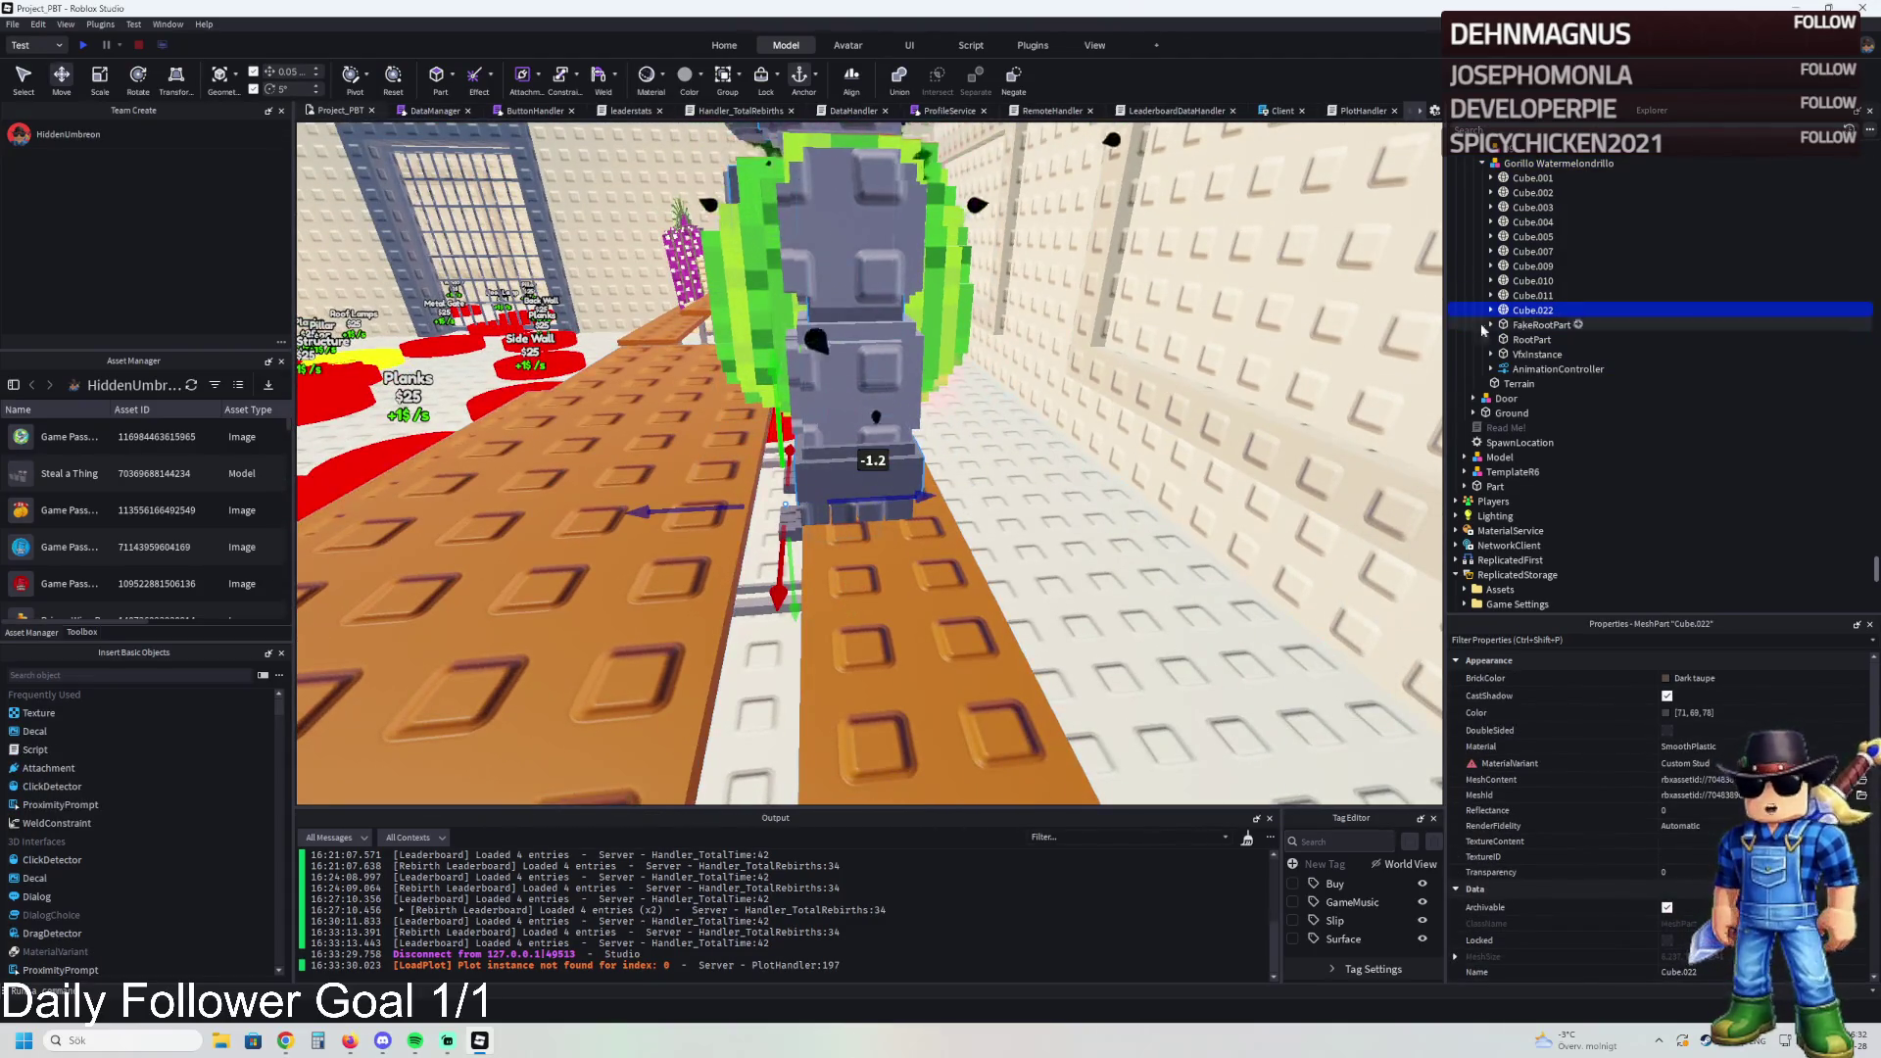
left_click(1532, 296)
mouse_move(988, 484)
left_mouse_down()
mouse_move(852, 489)
mouse_move(872, 494)
mouse_move(675, 595)
left_mouse_up()
left_click(1530, 281)
left_click(1517, 266)
key("s")
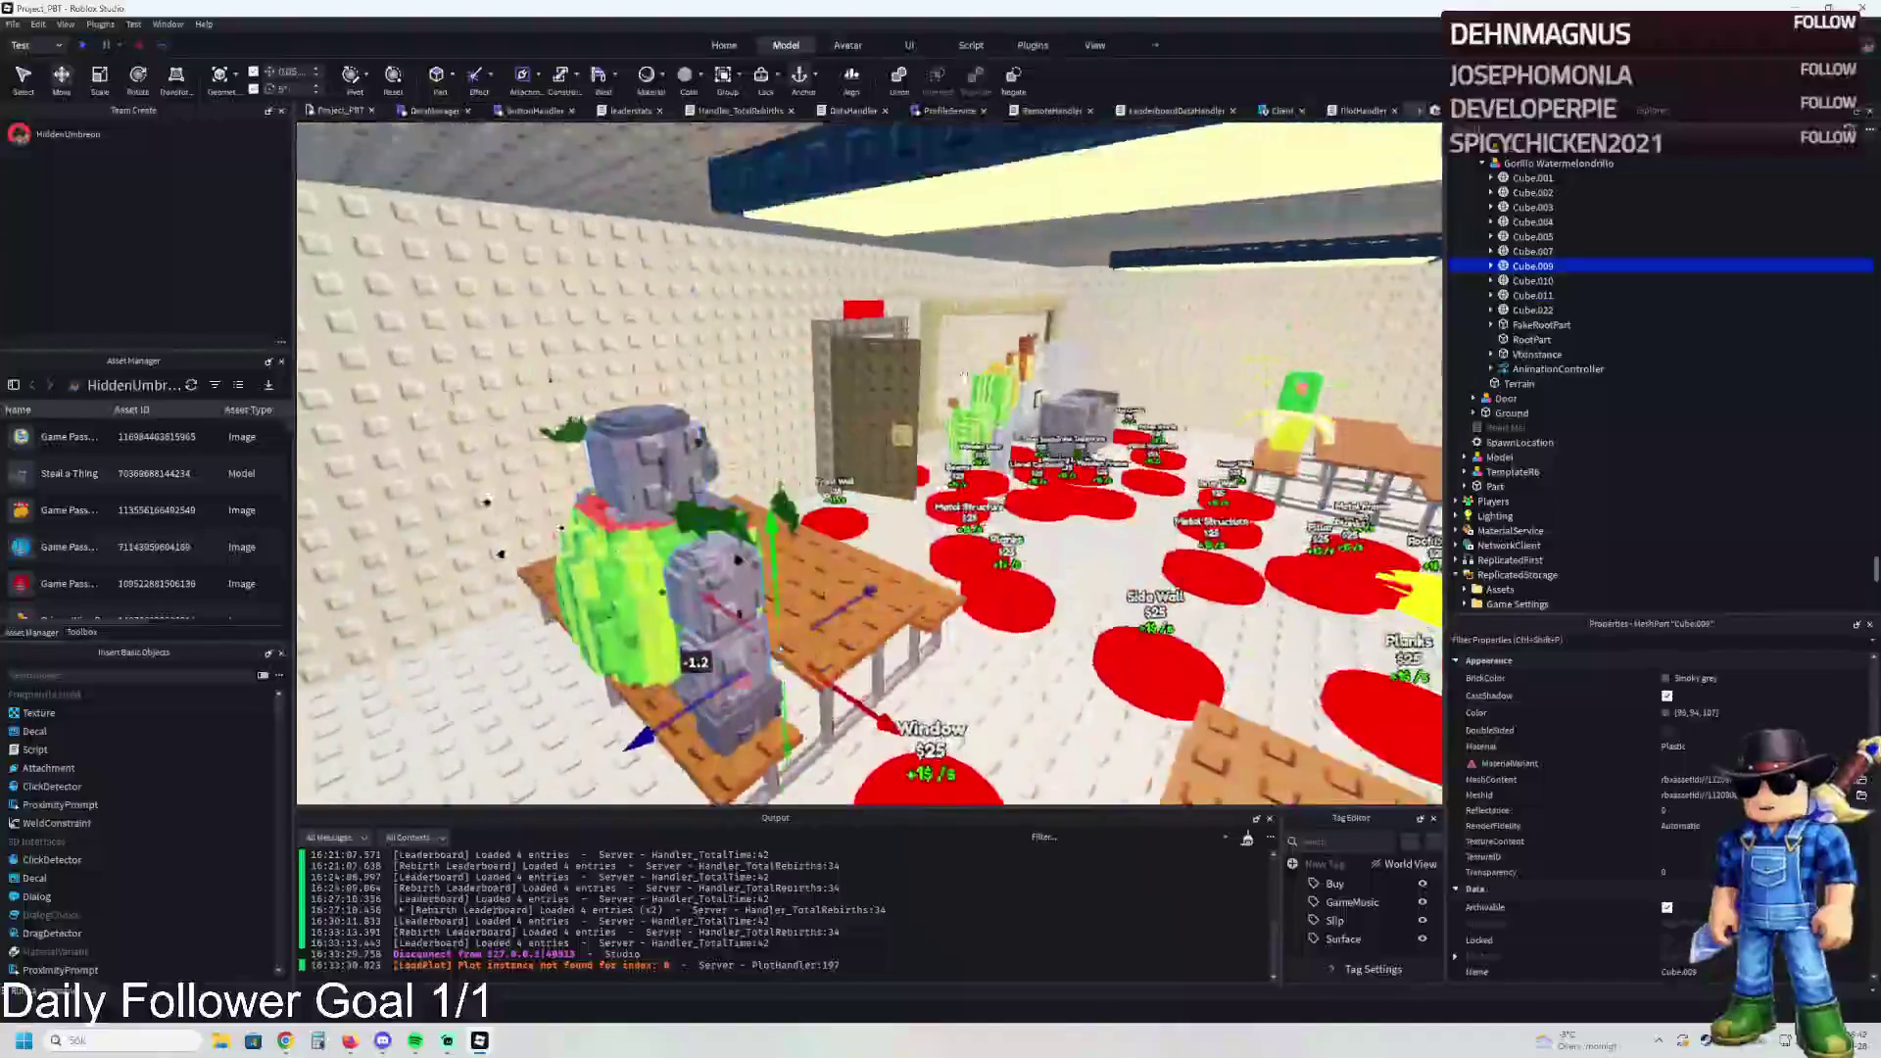
Step: Delete the gorilla's VfxInstance part and inspect the lower grey block Cube.011
left_click(1536, 354)
key("f")
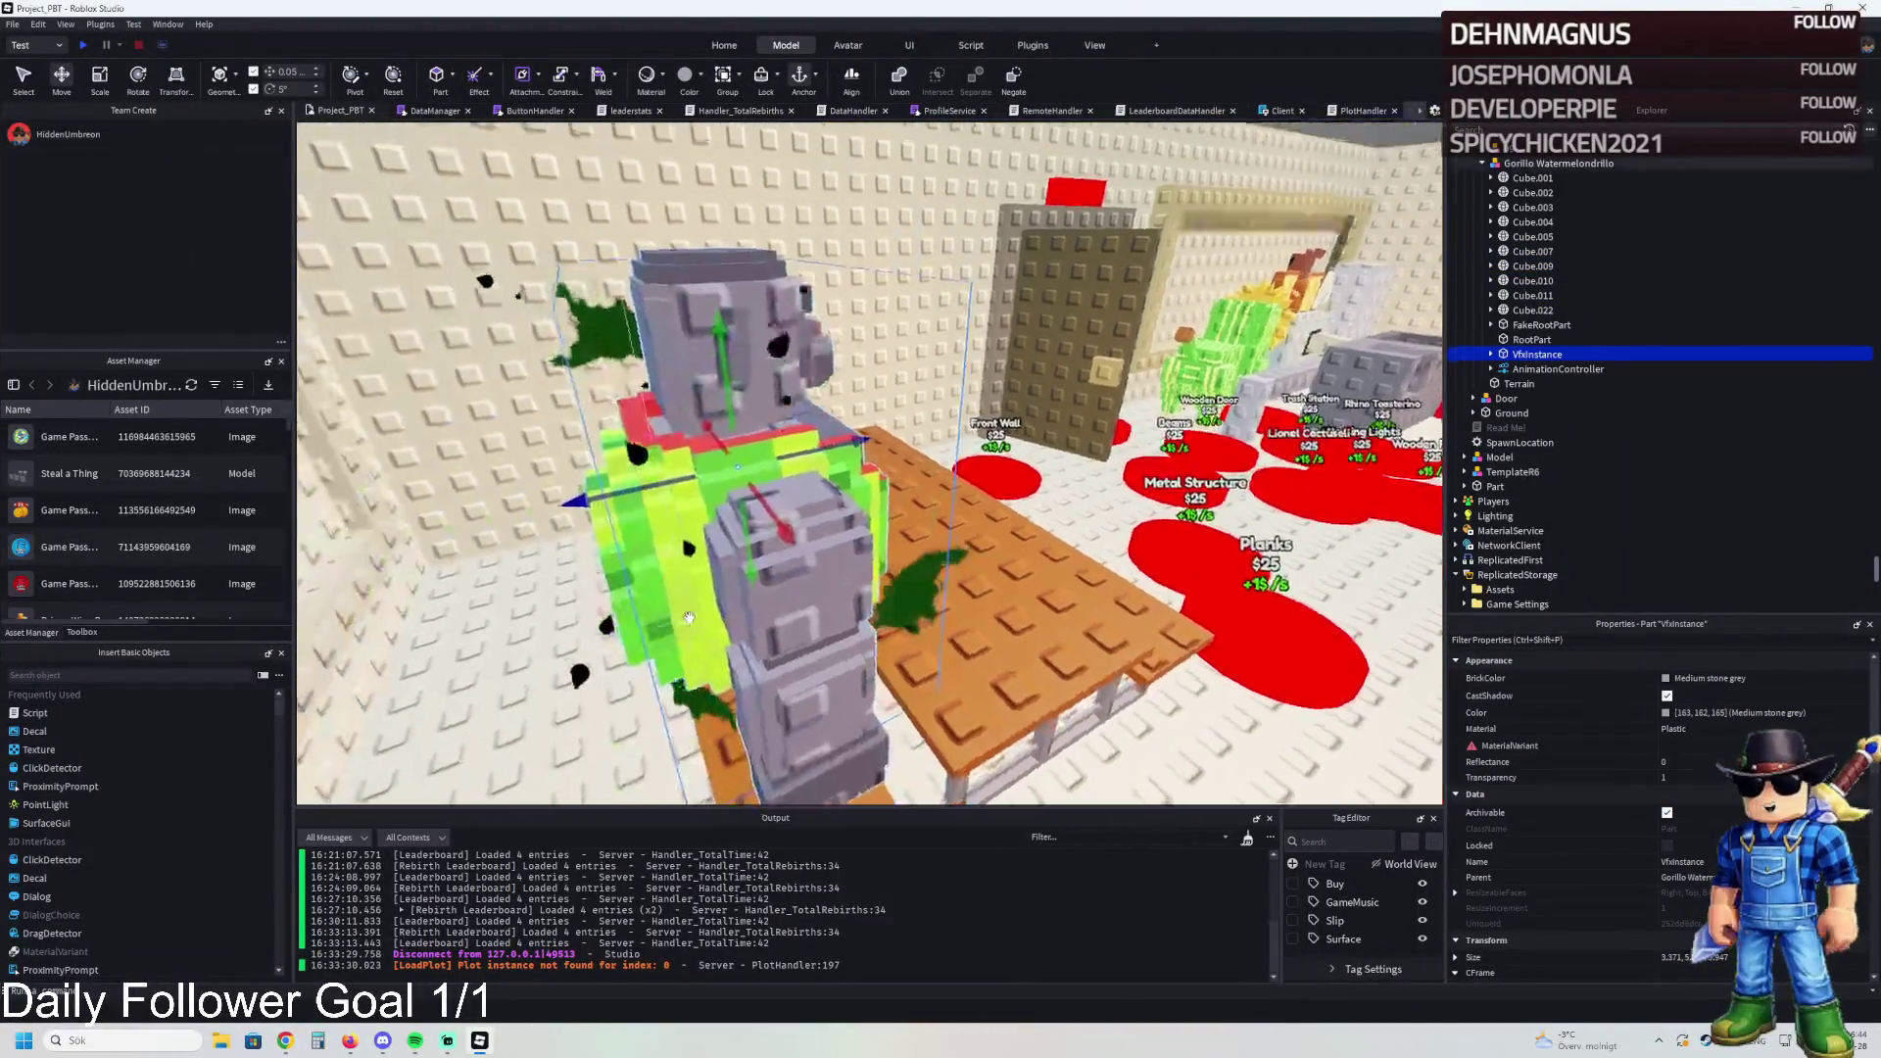
key("Delete")
left_click(843, 588)
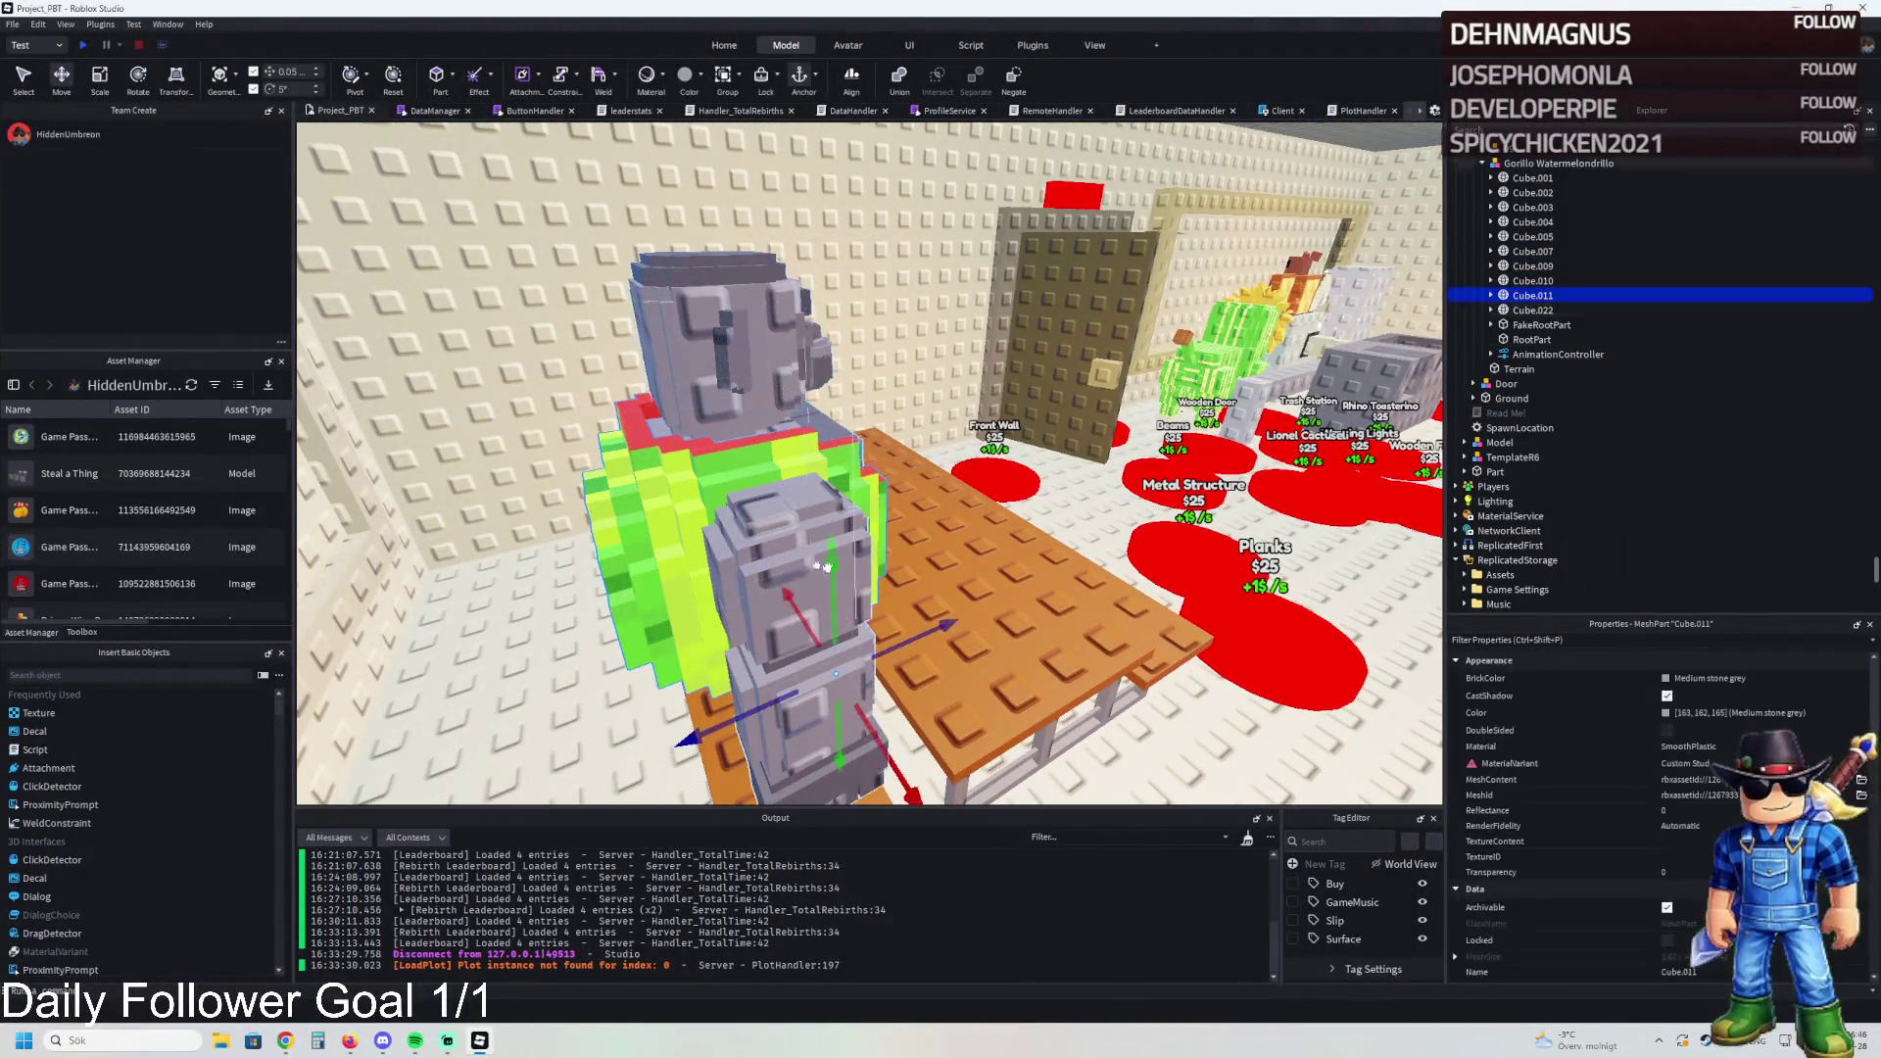
key("ctrl+3")
key("f")
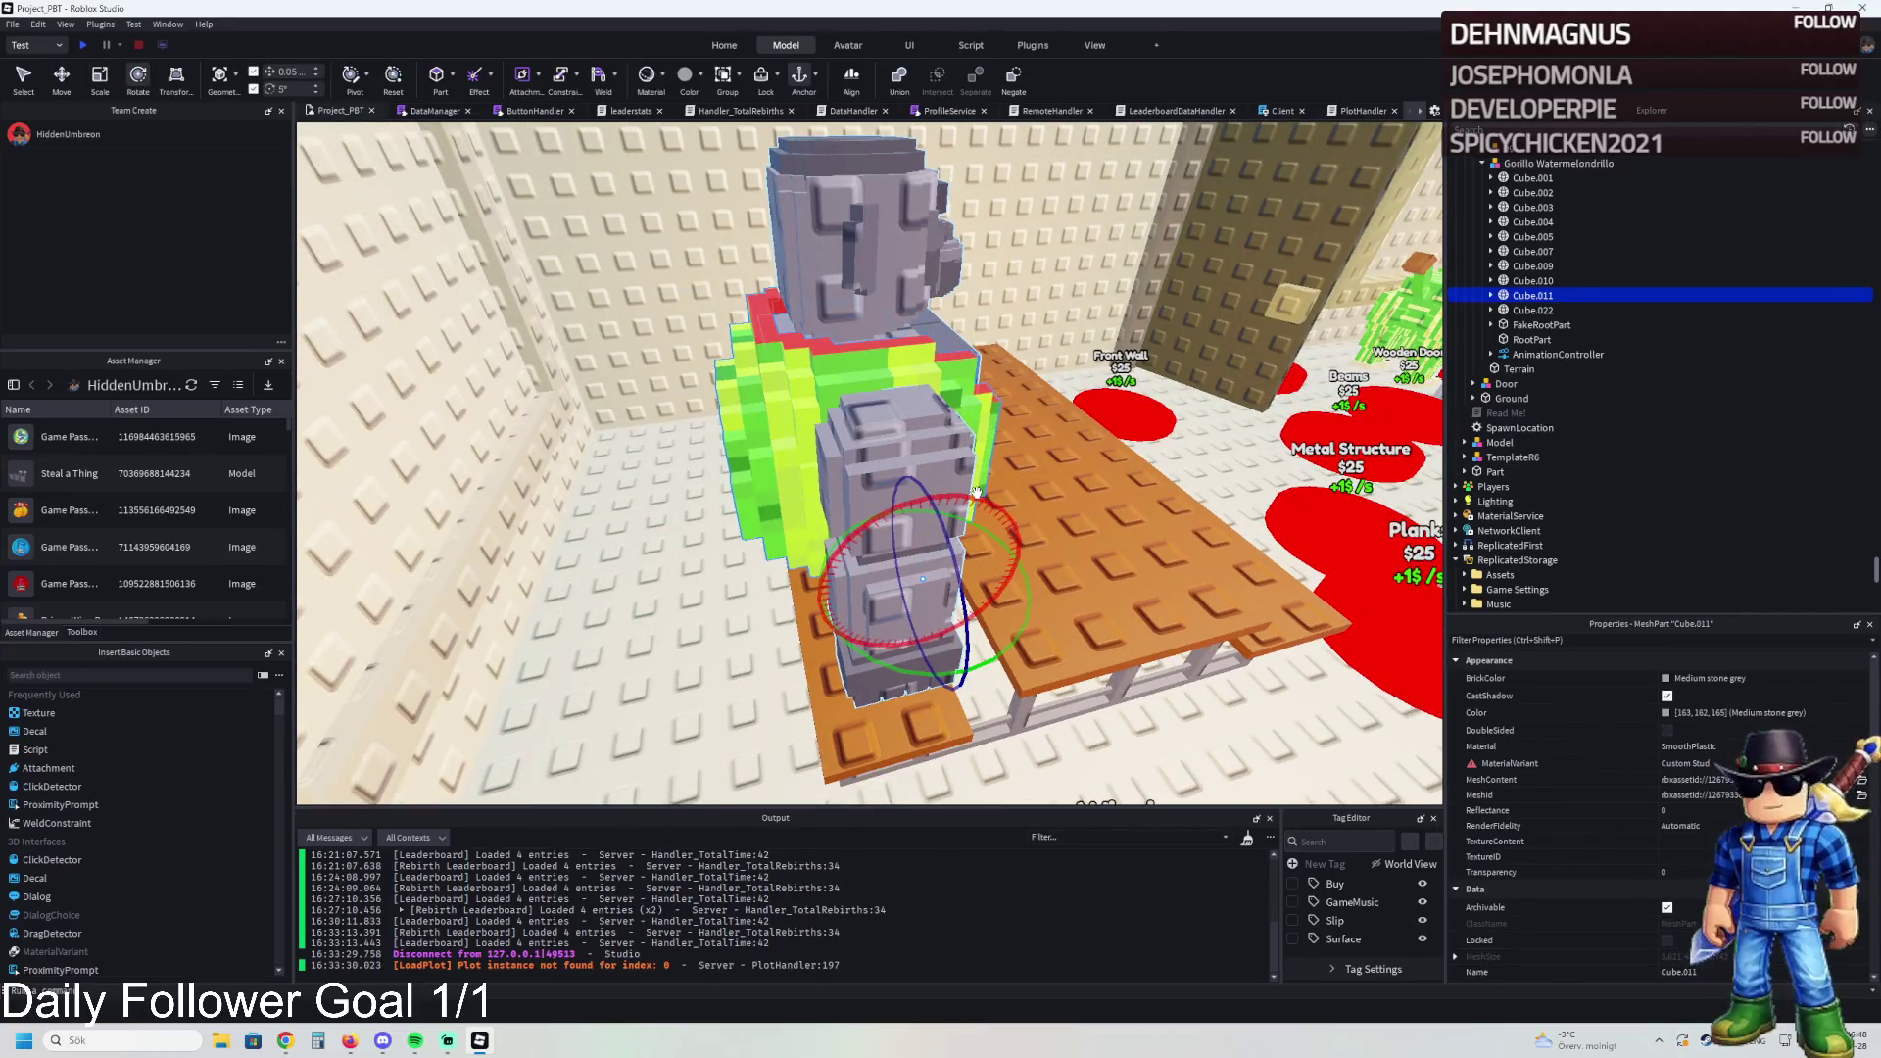
scroll(916, 498, "up", 2)
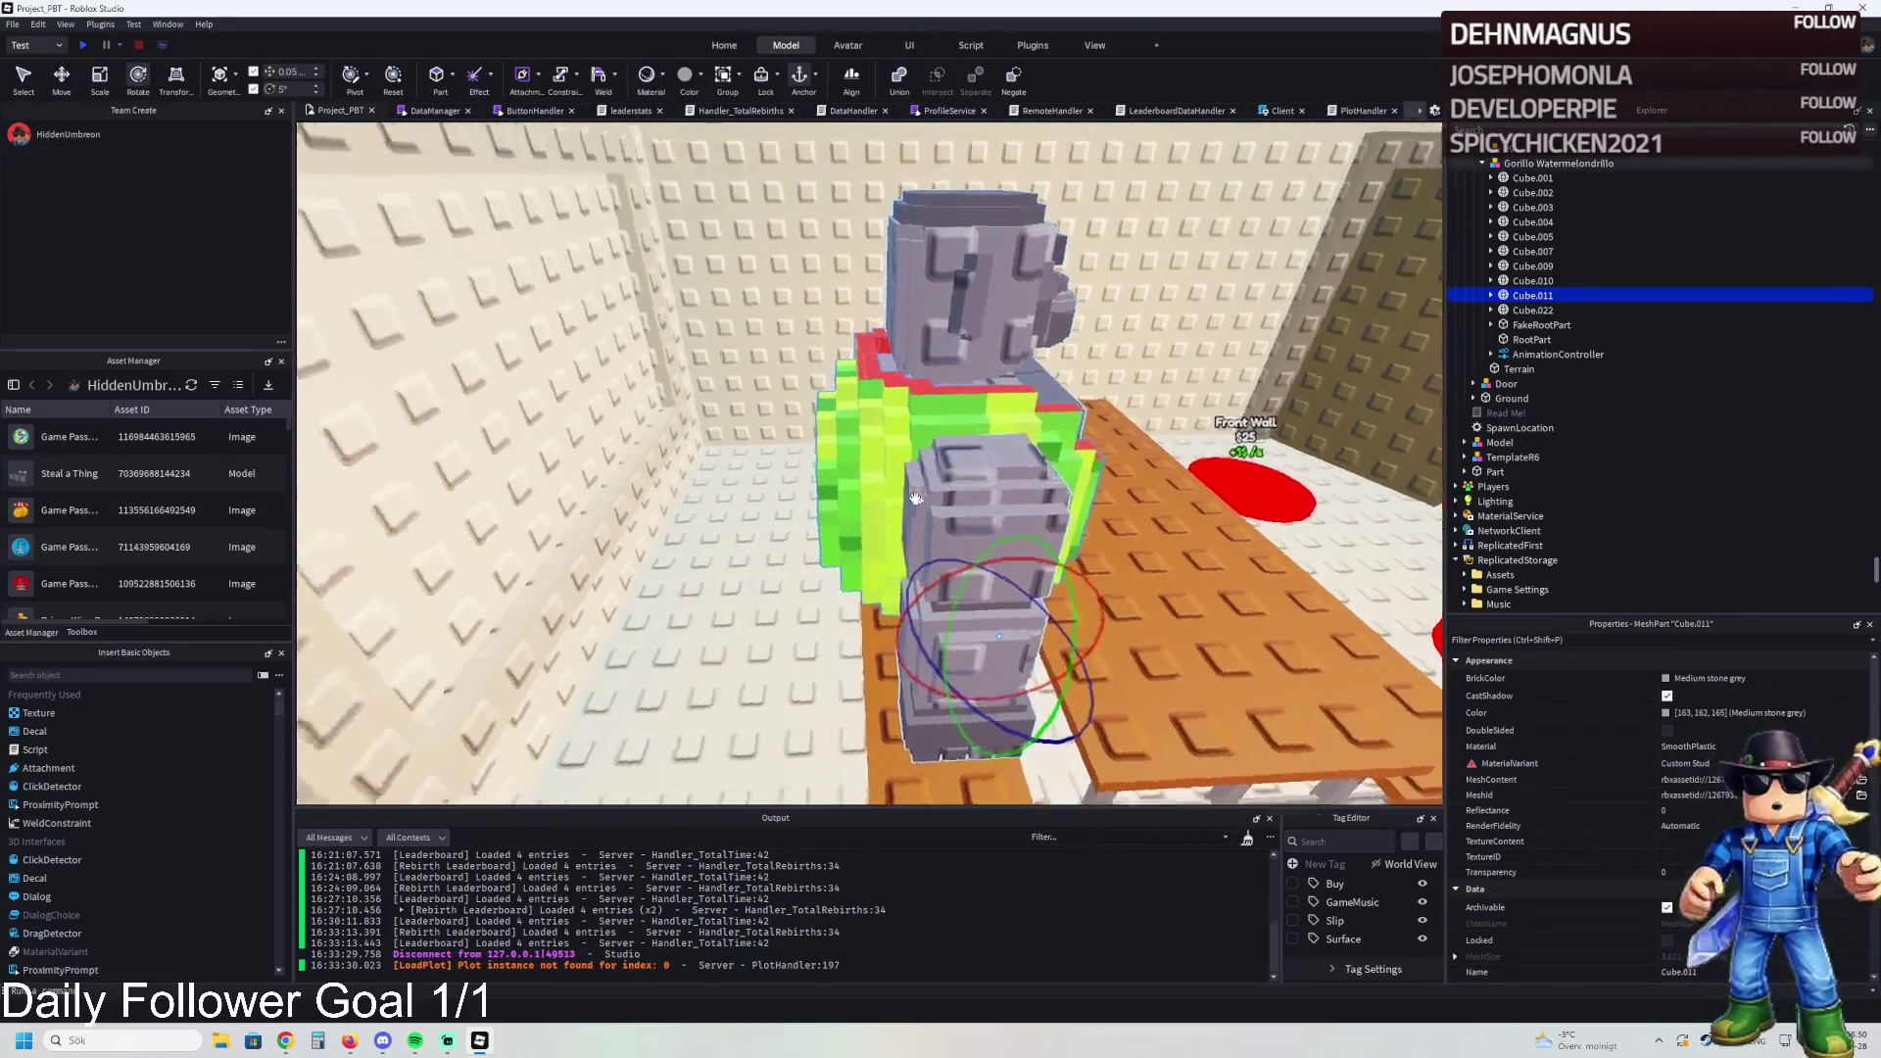
key("d")
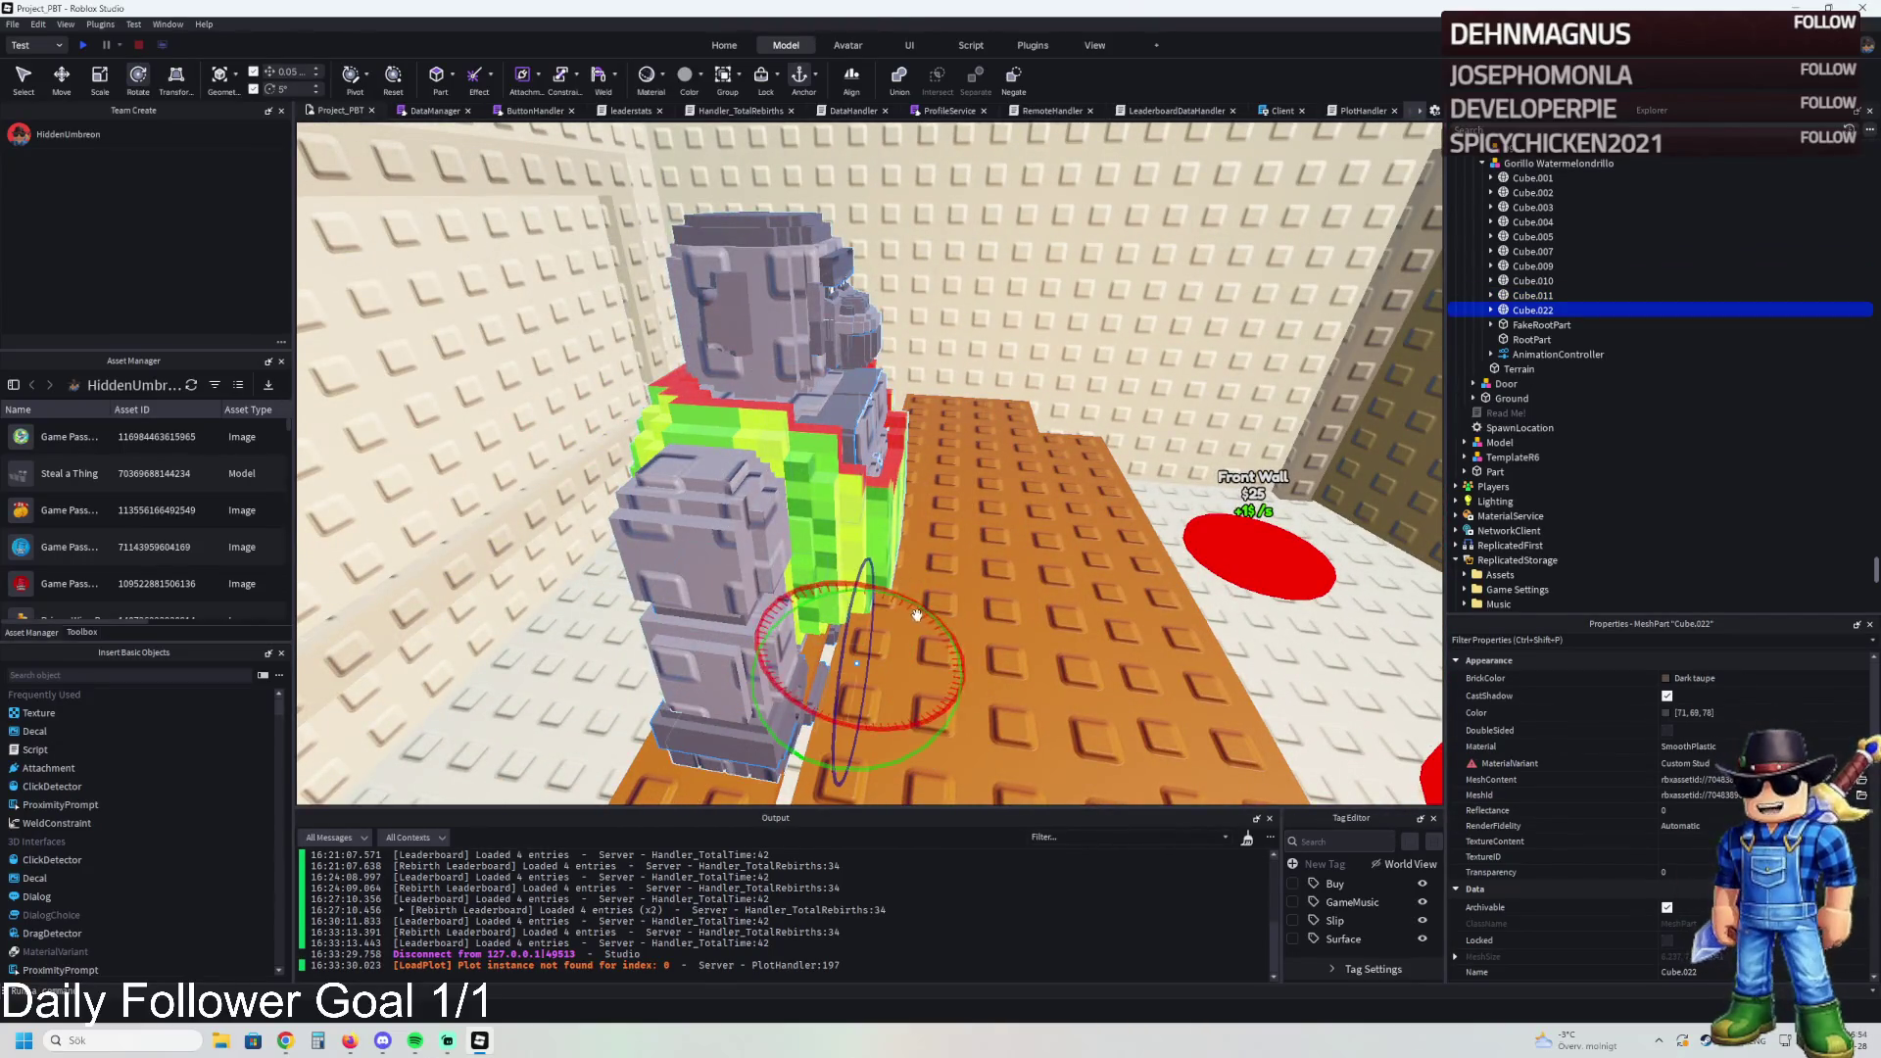
key("ctrl+l")
Step: Move the Gorillo Watermelondrillo model beside the table and rotate it to 150 degrees
left_click(777, 571)
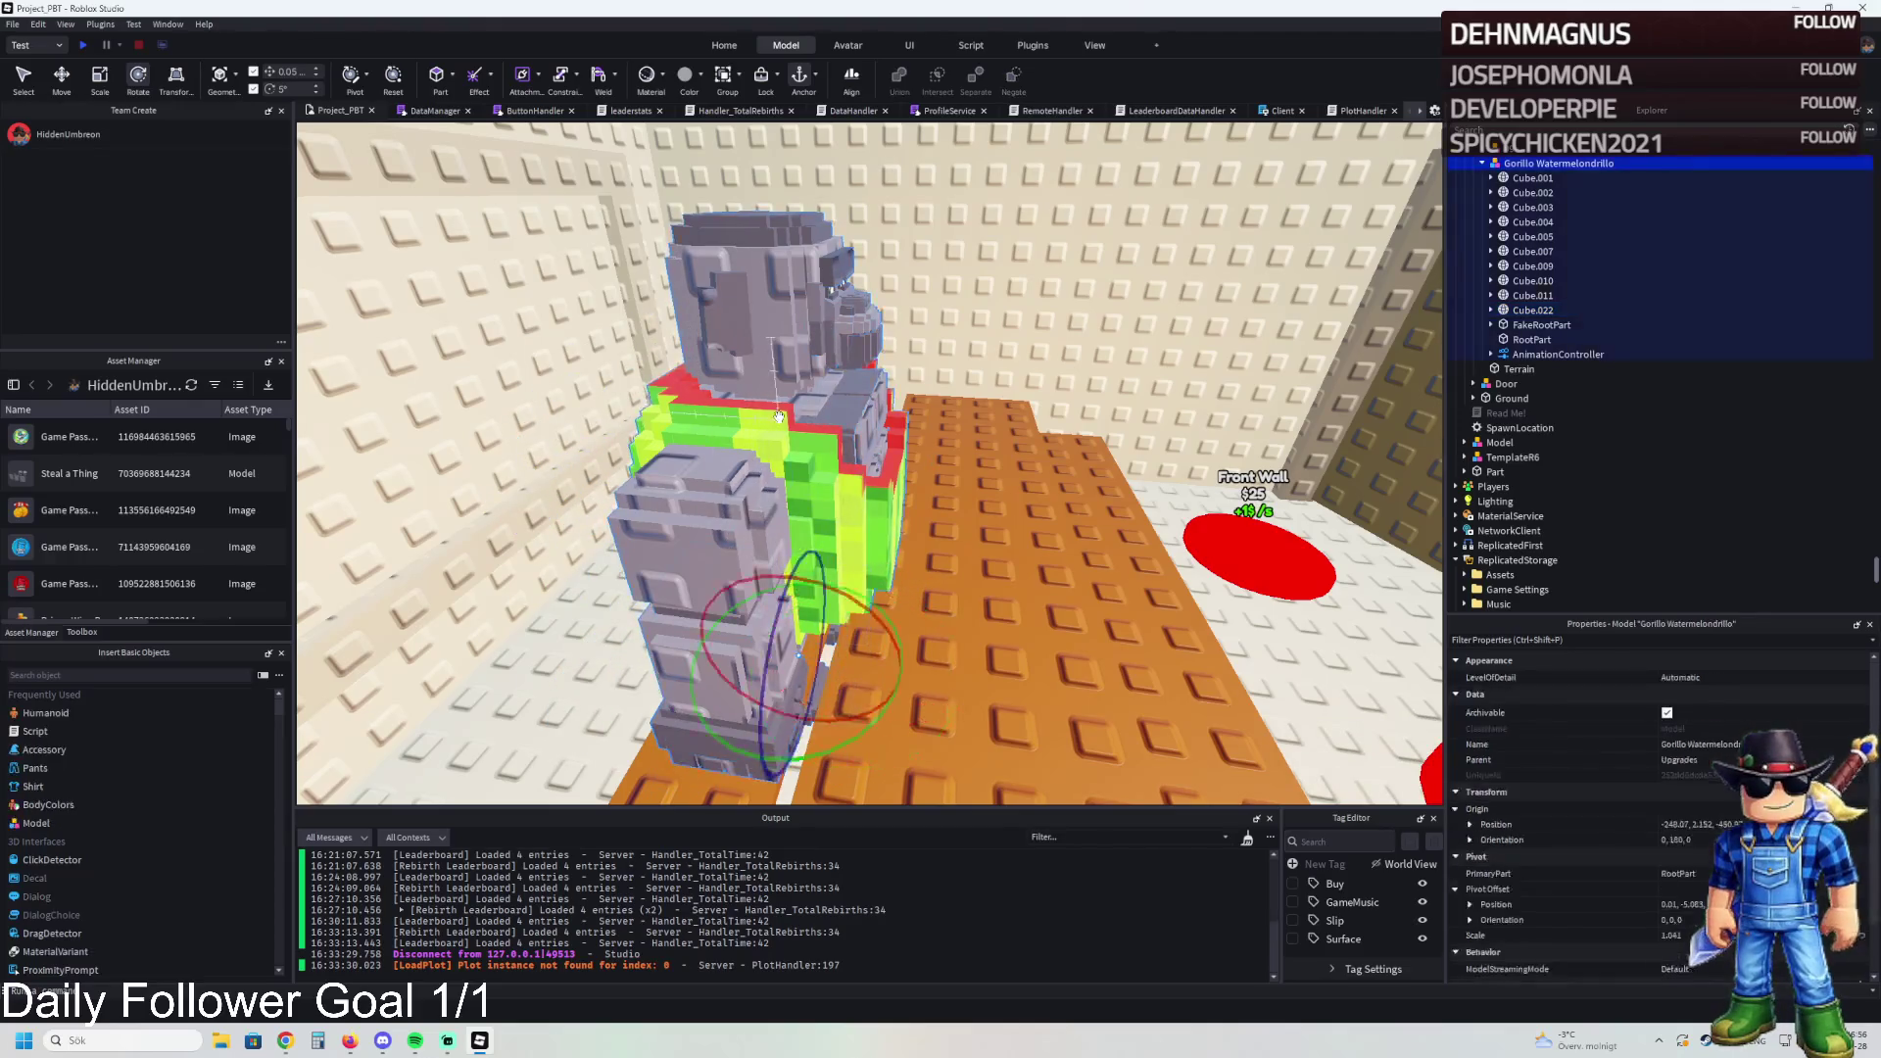
key("f")
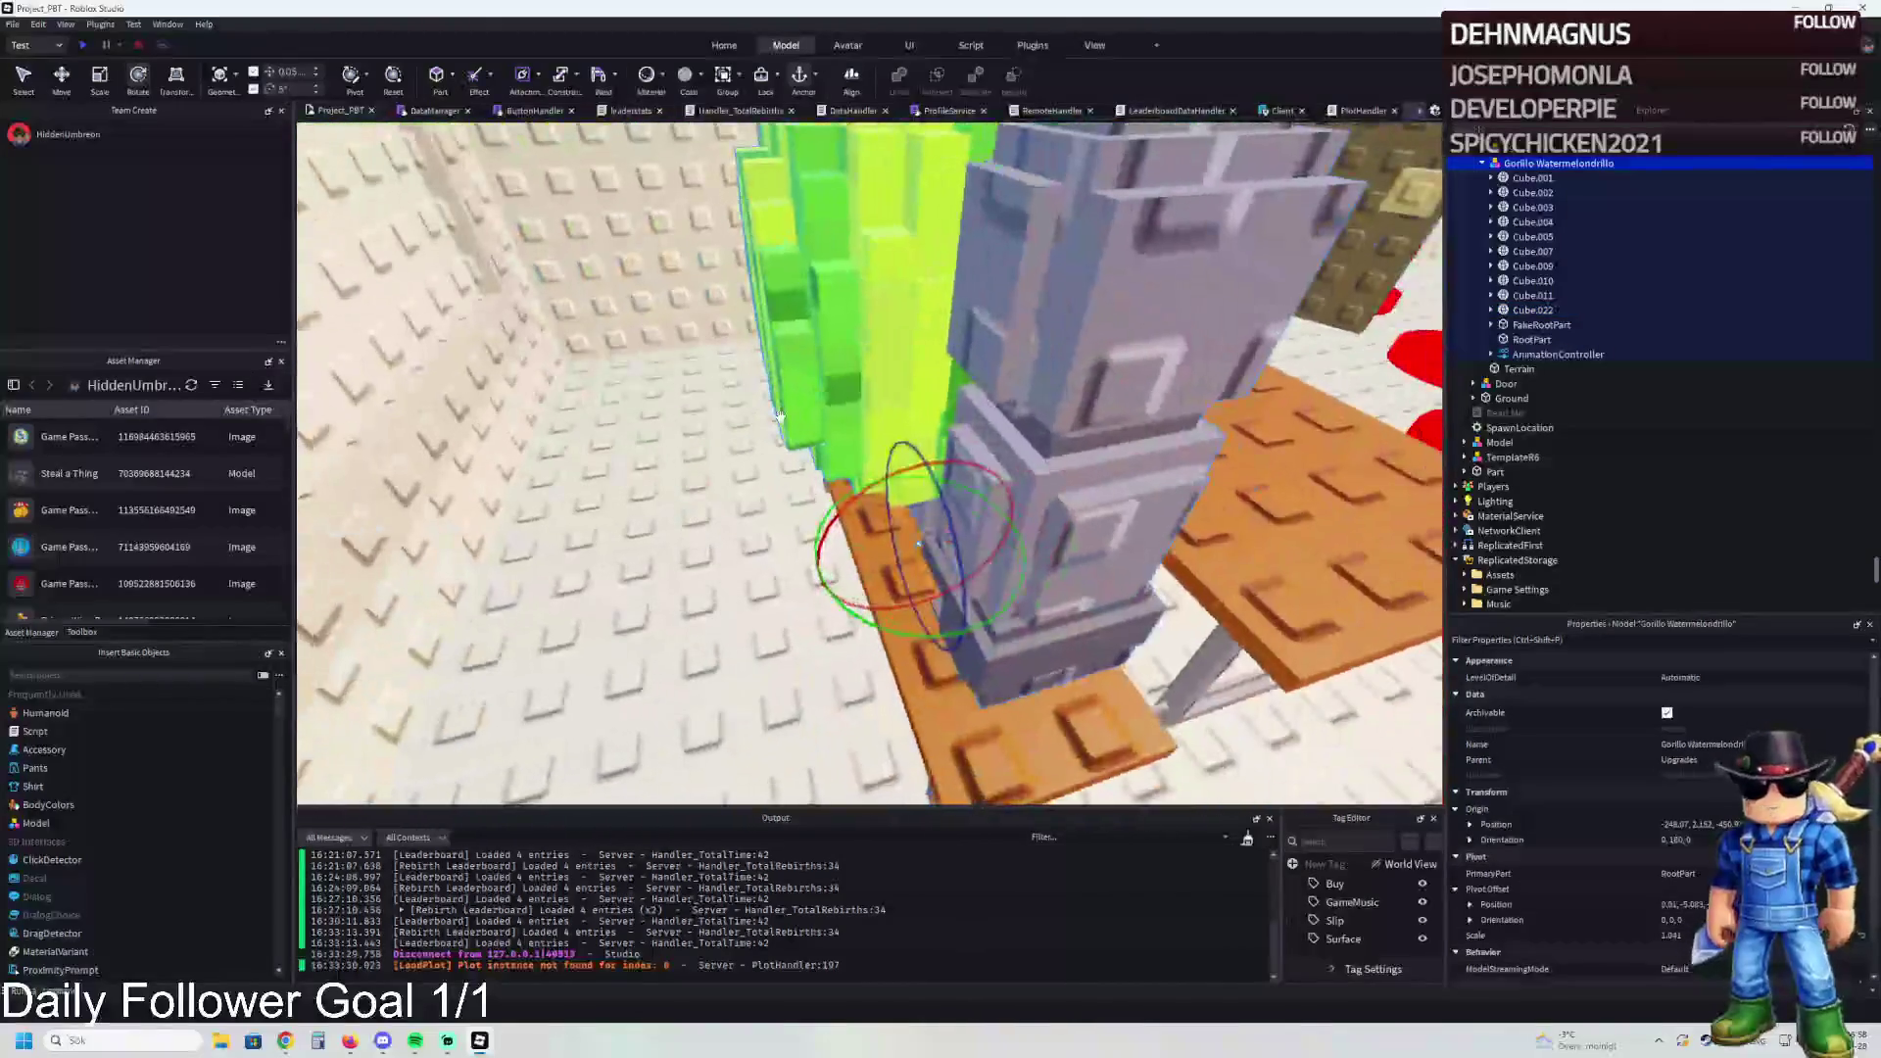
mouse_move(873, 417)
left_mouse_down()
mouse_move(735, 423)
mouse_move(768, 558)
mouse_move(703, 534)
left_mouse_up()
scroll(734, 422, "up", 5)
scroll(703, 534, "down", 5)
key("ctrl+4")
left_click_drag(925, 600, 923, 638)
key("ctrl+2")
mouse_move(887, 529)
left_mouse_down()
mouse_move(903, 476)
mouse_move(929, 490)
mouse_move(902, 441)
mouse_move(978, 453)
mouse_move(892, 487)
left_mouse_up()
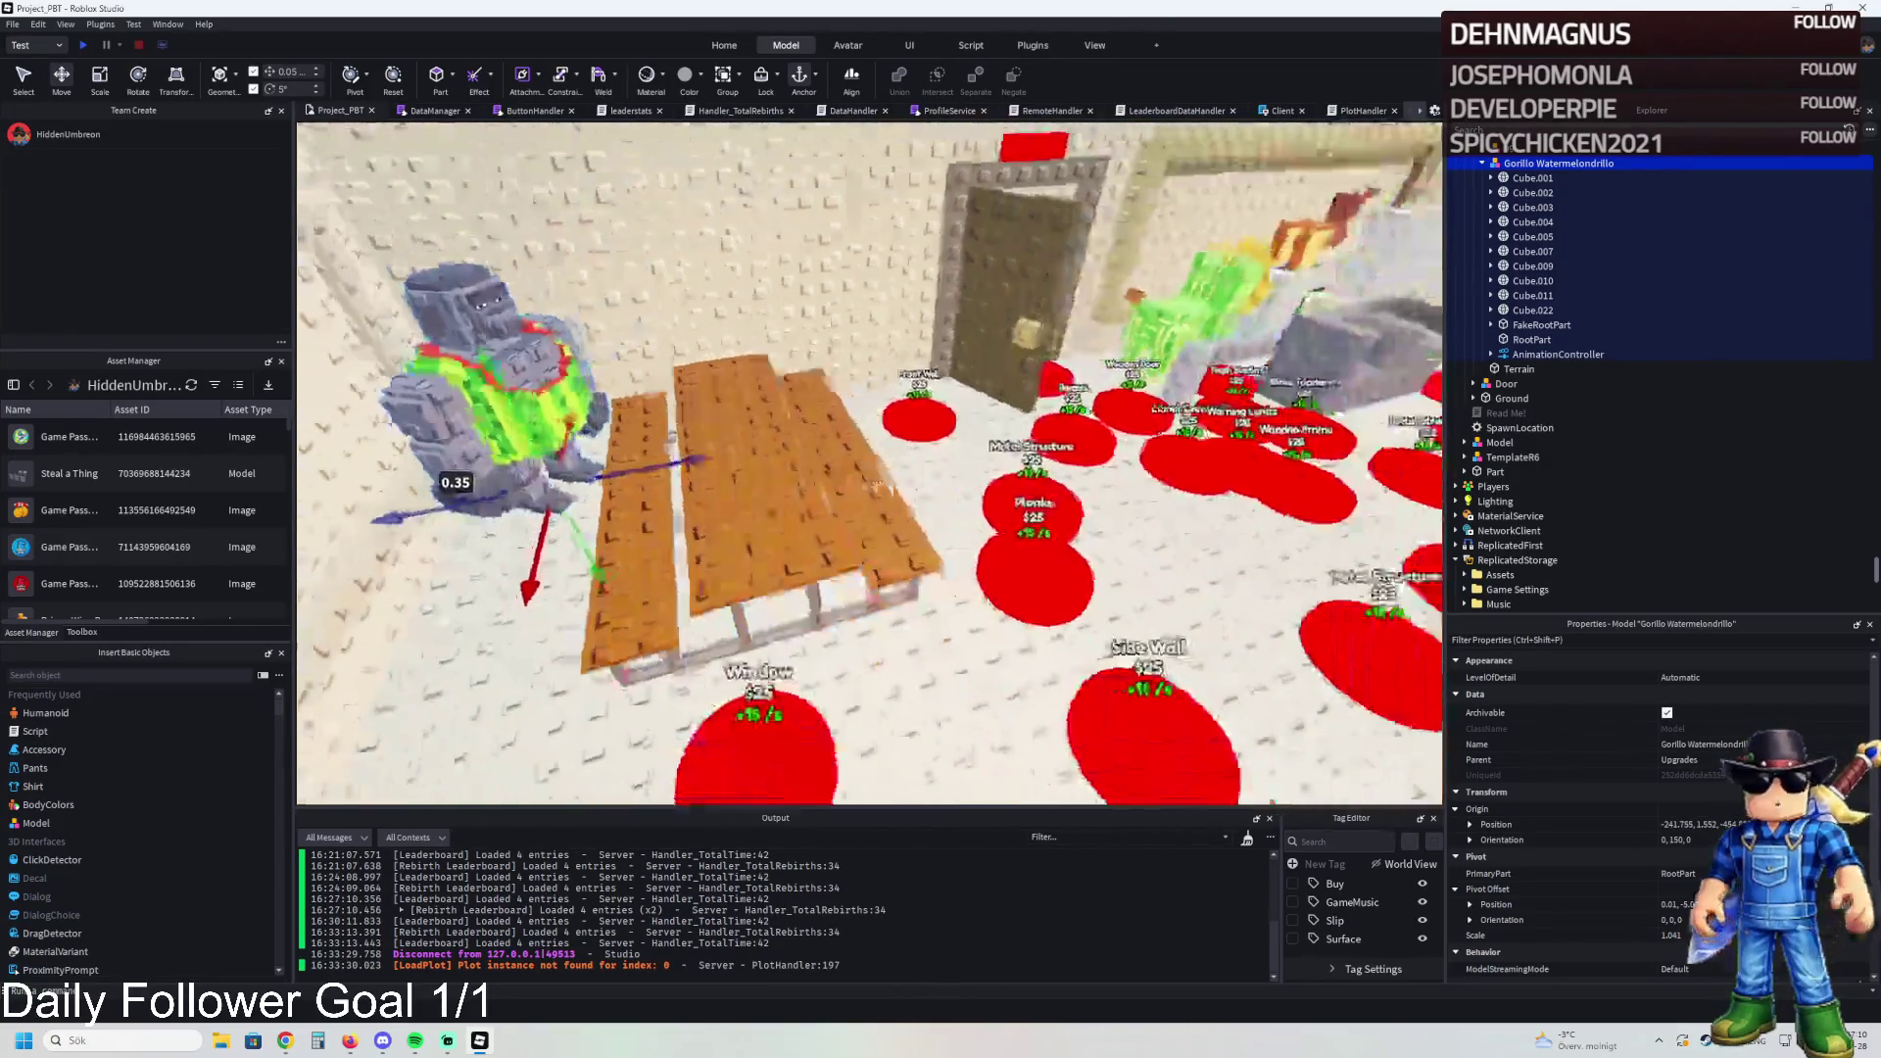
left_click(1021, 506)
key("f")
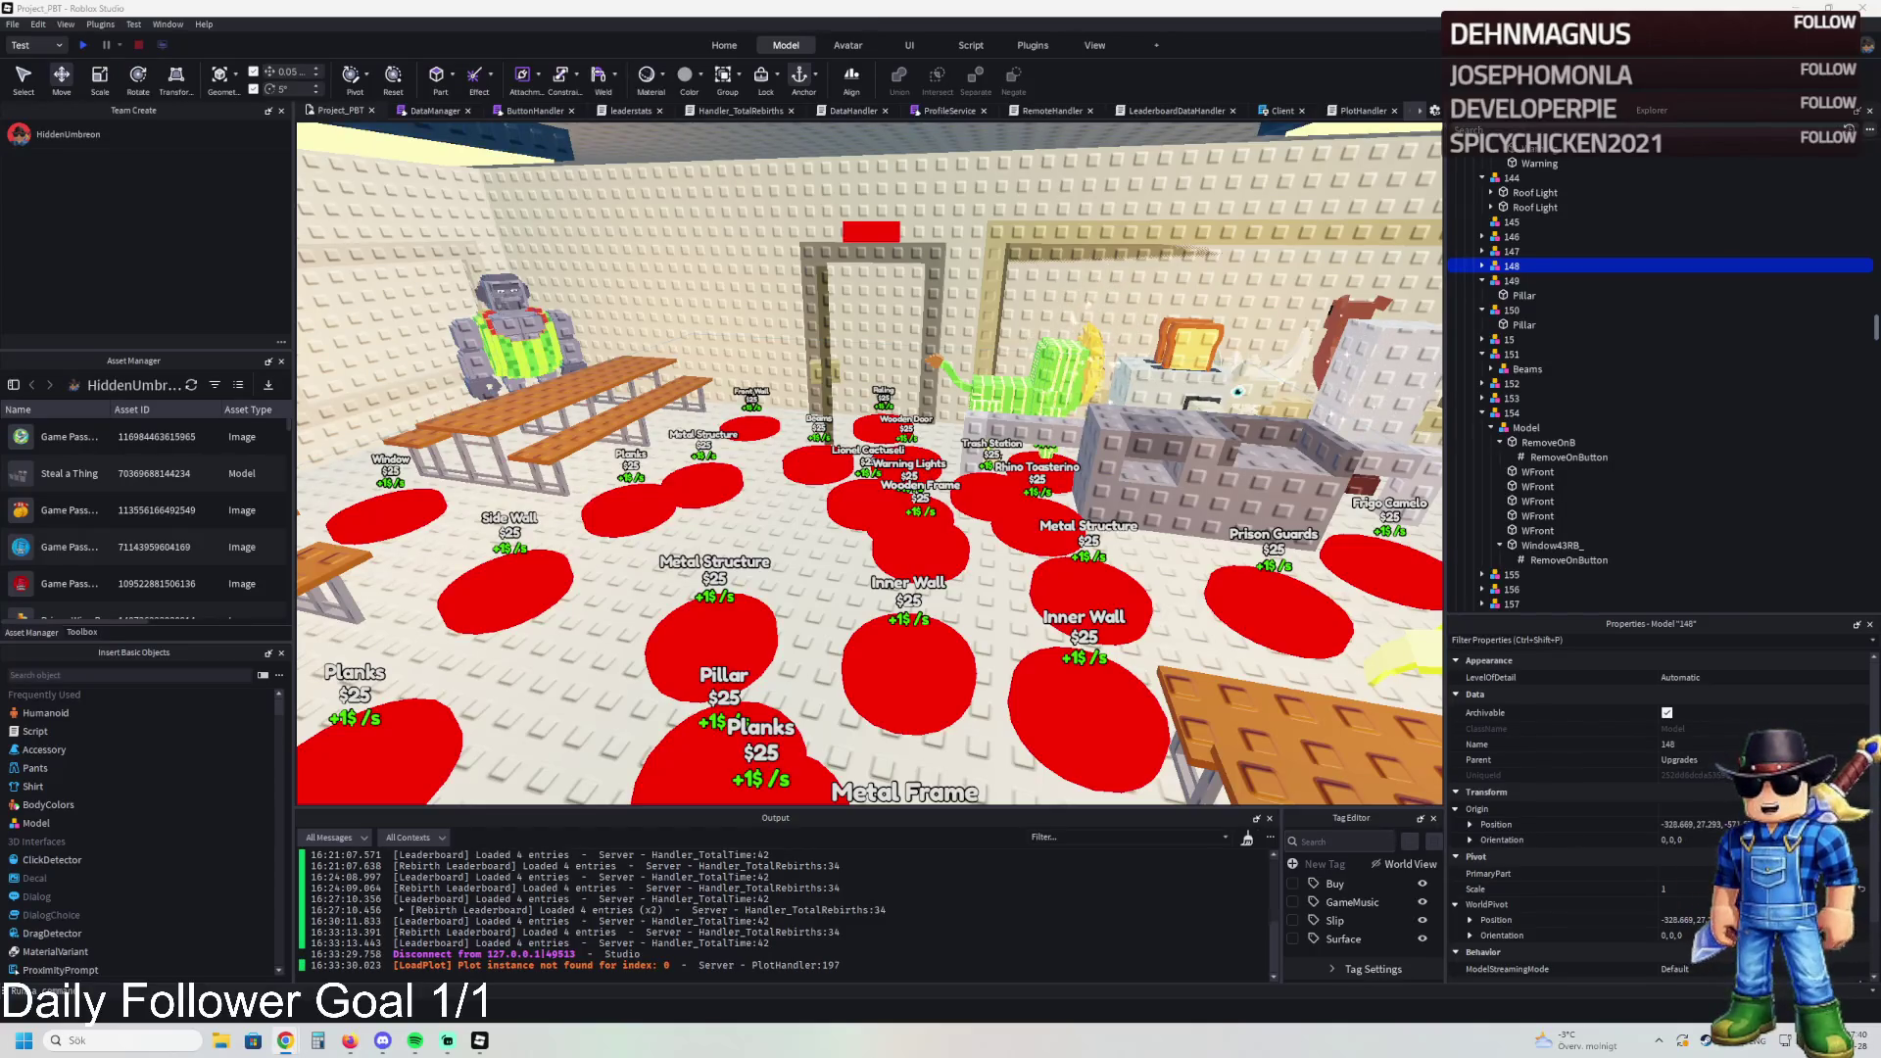
left_click_drag(589, 473, 770, 457)
key("w")
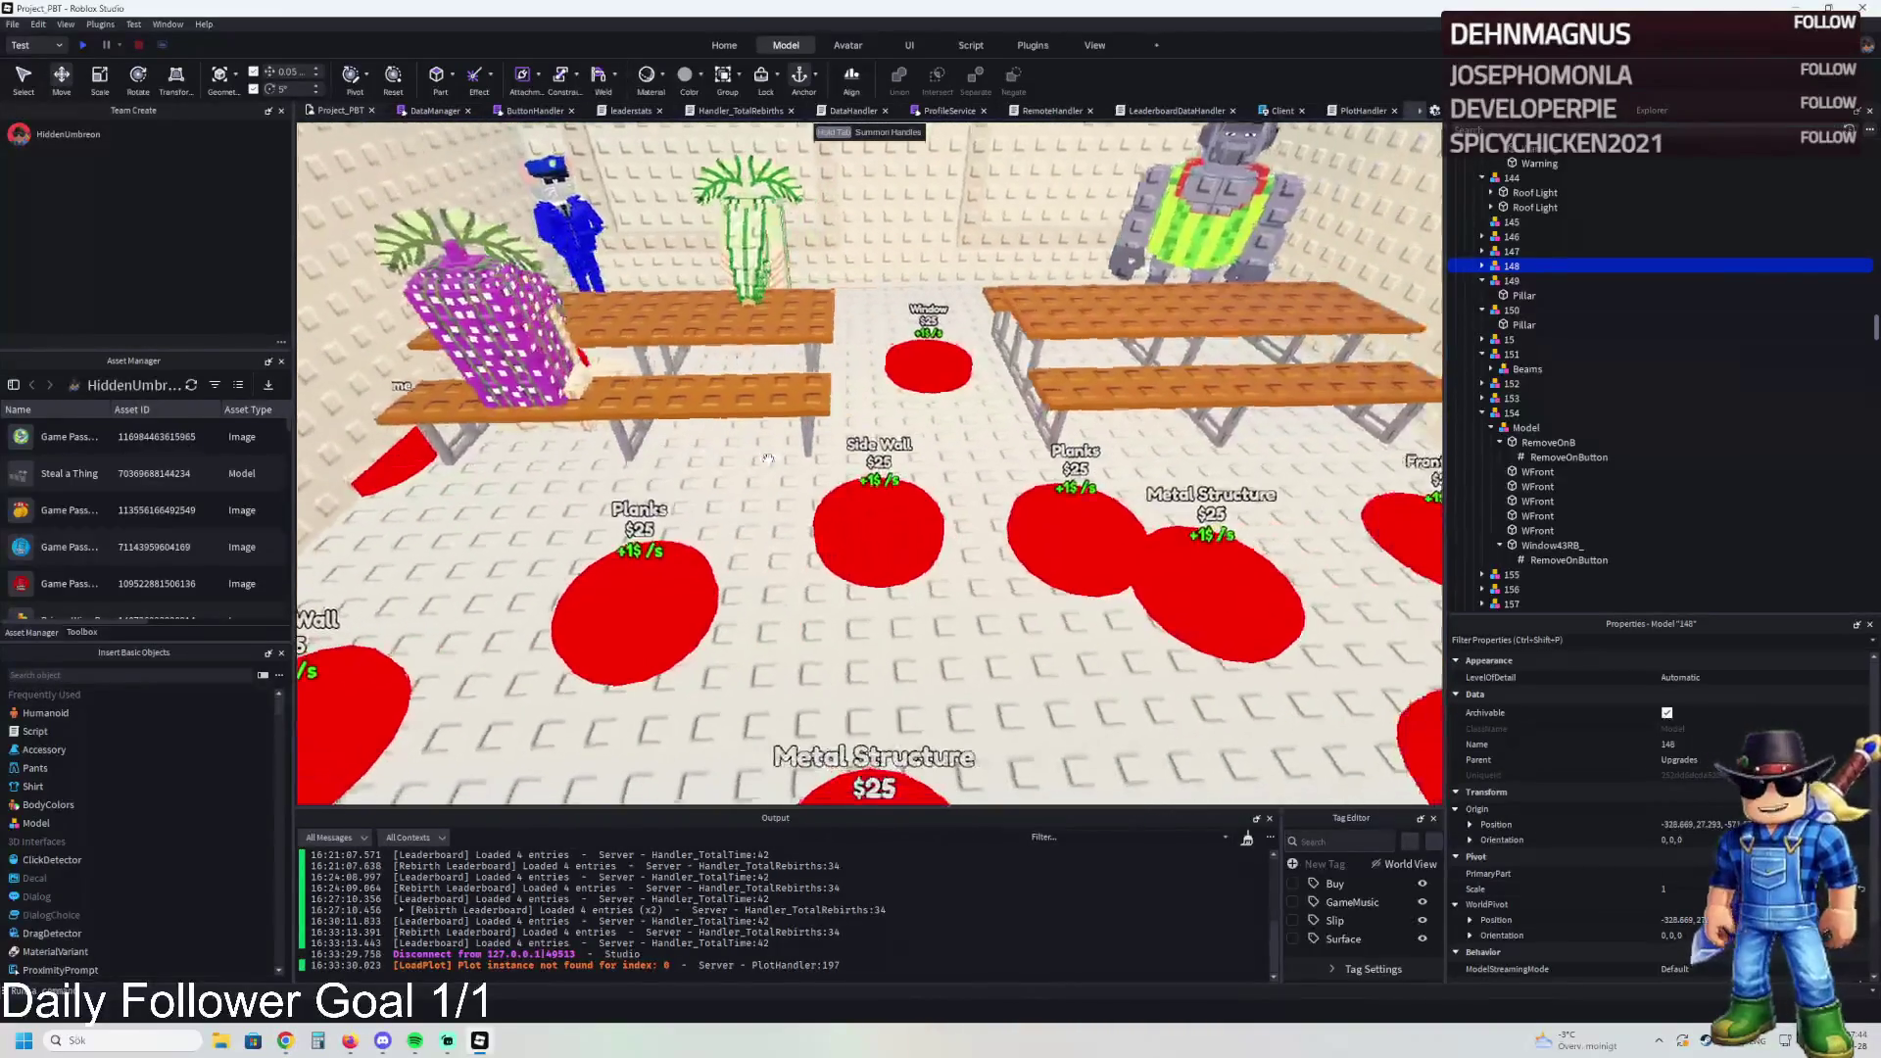
key("w")
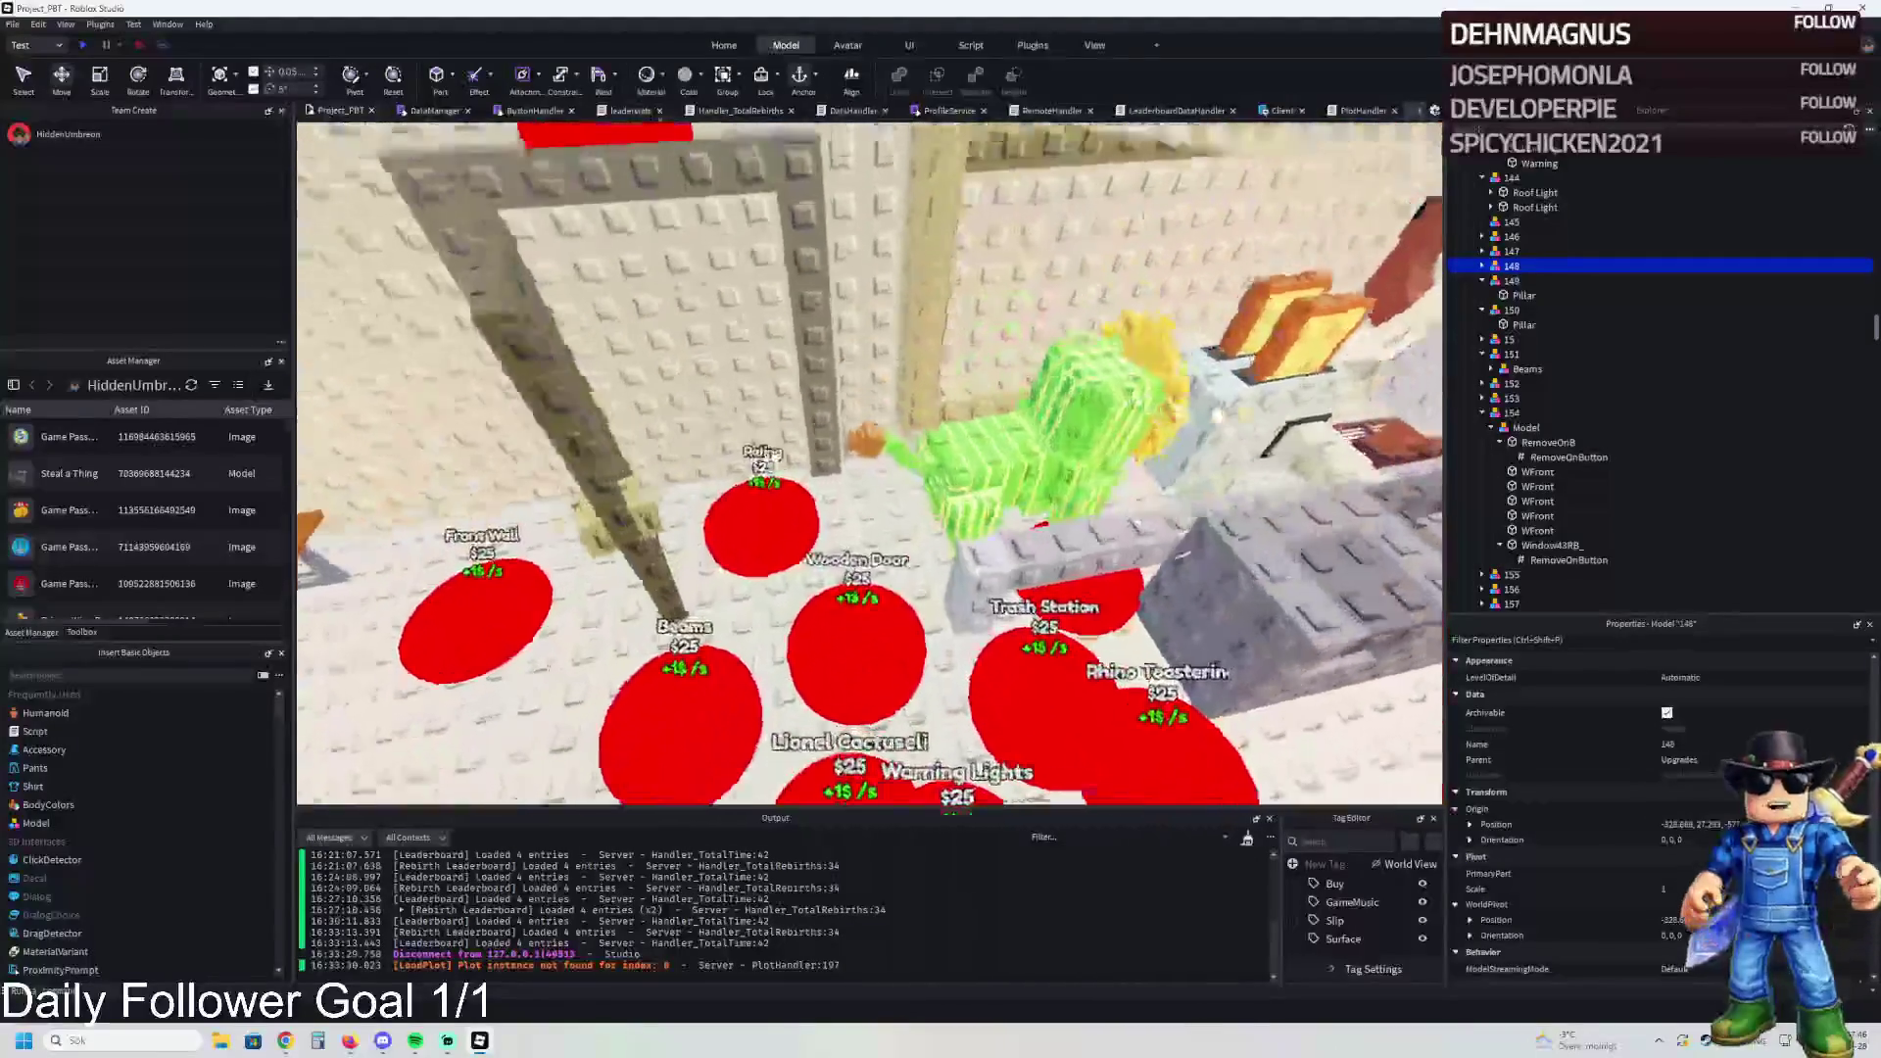
key("w")
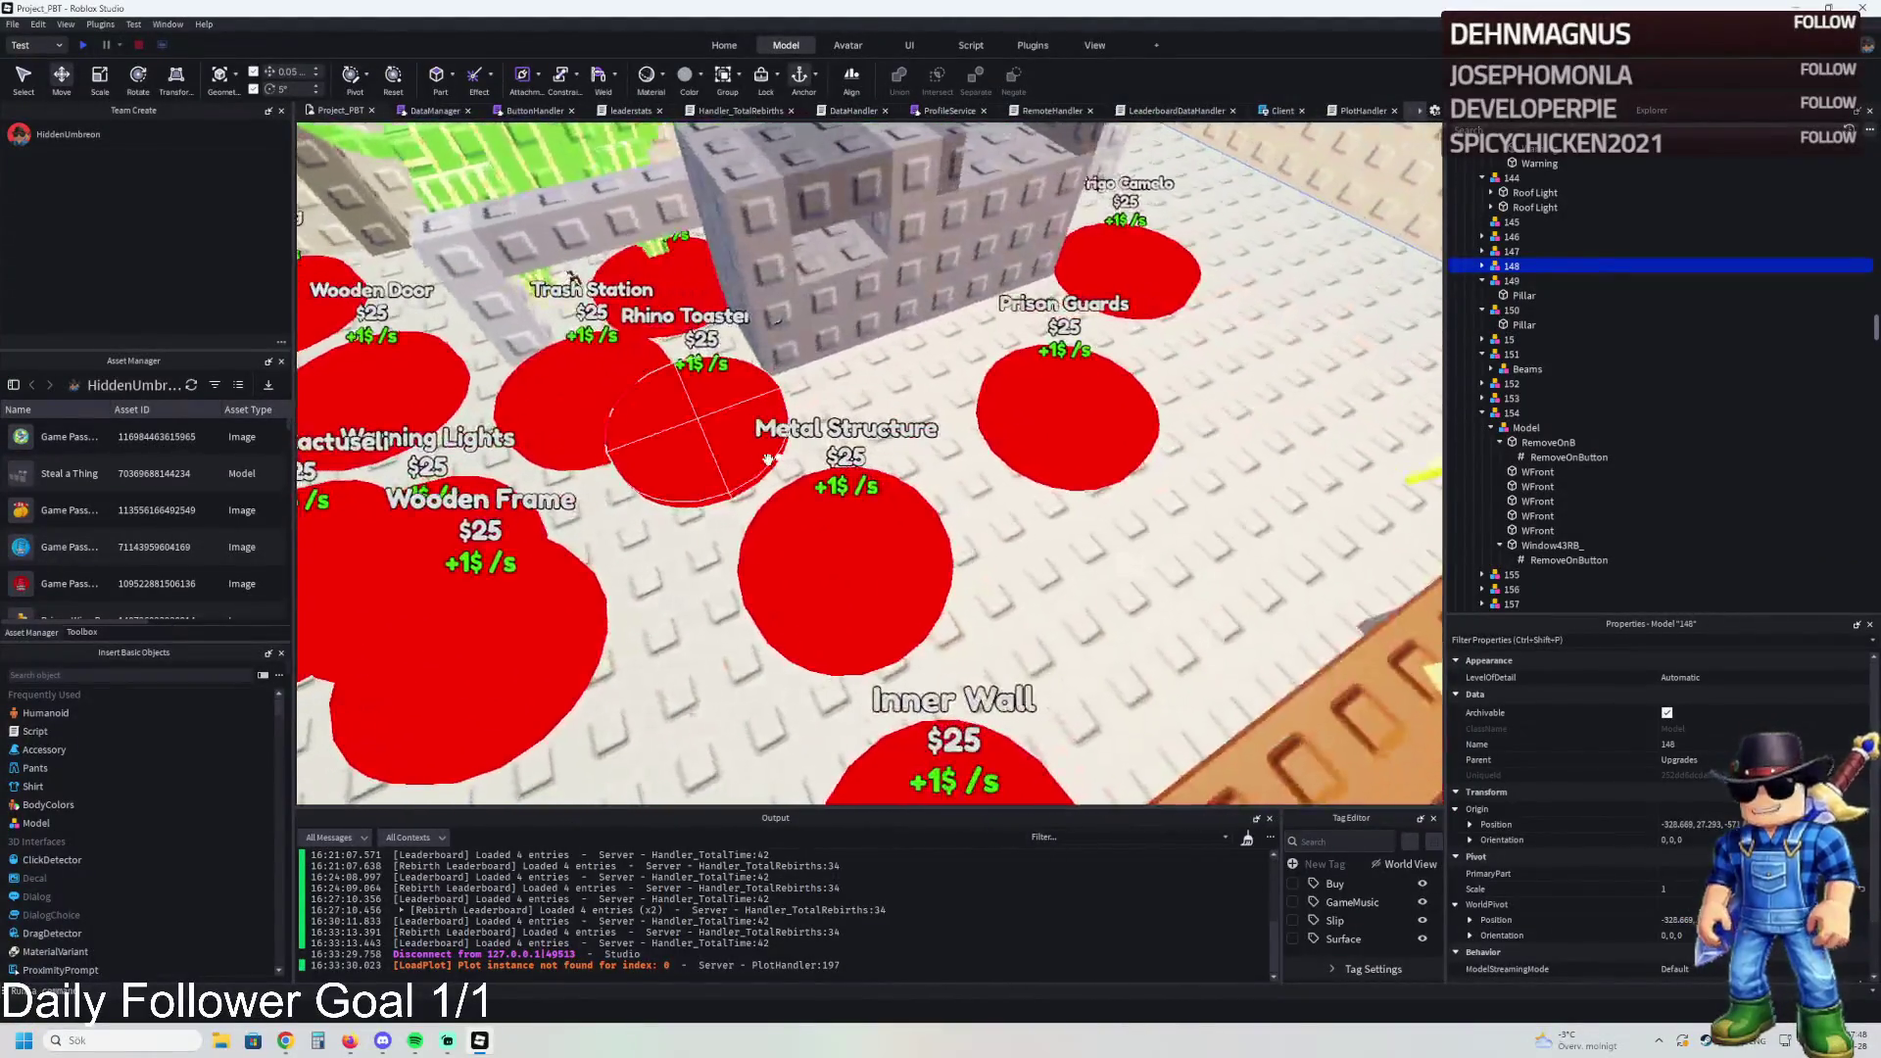
key("s")
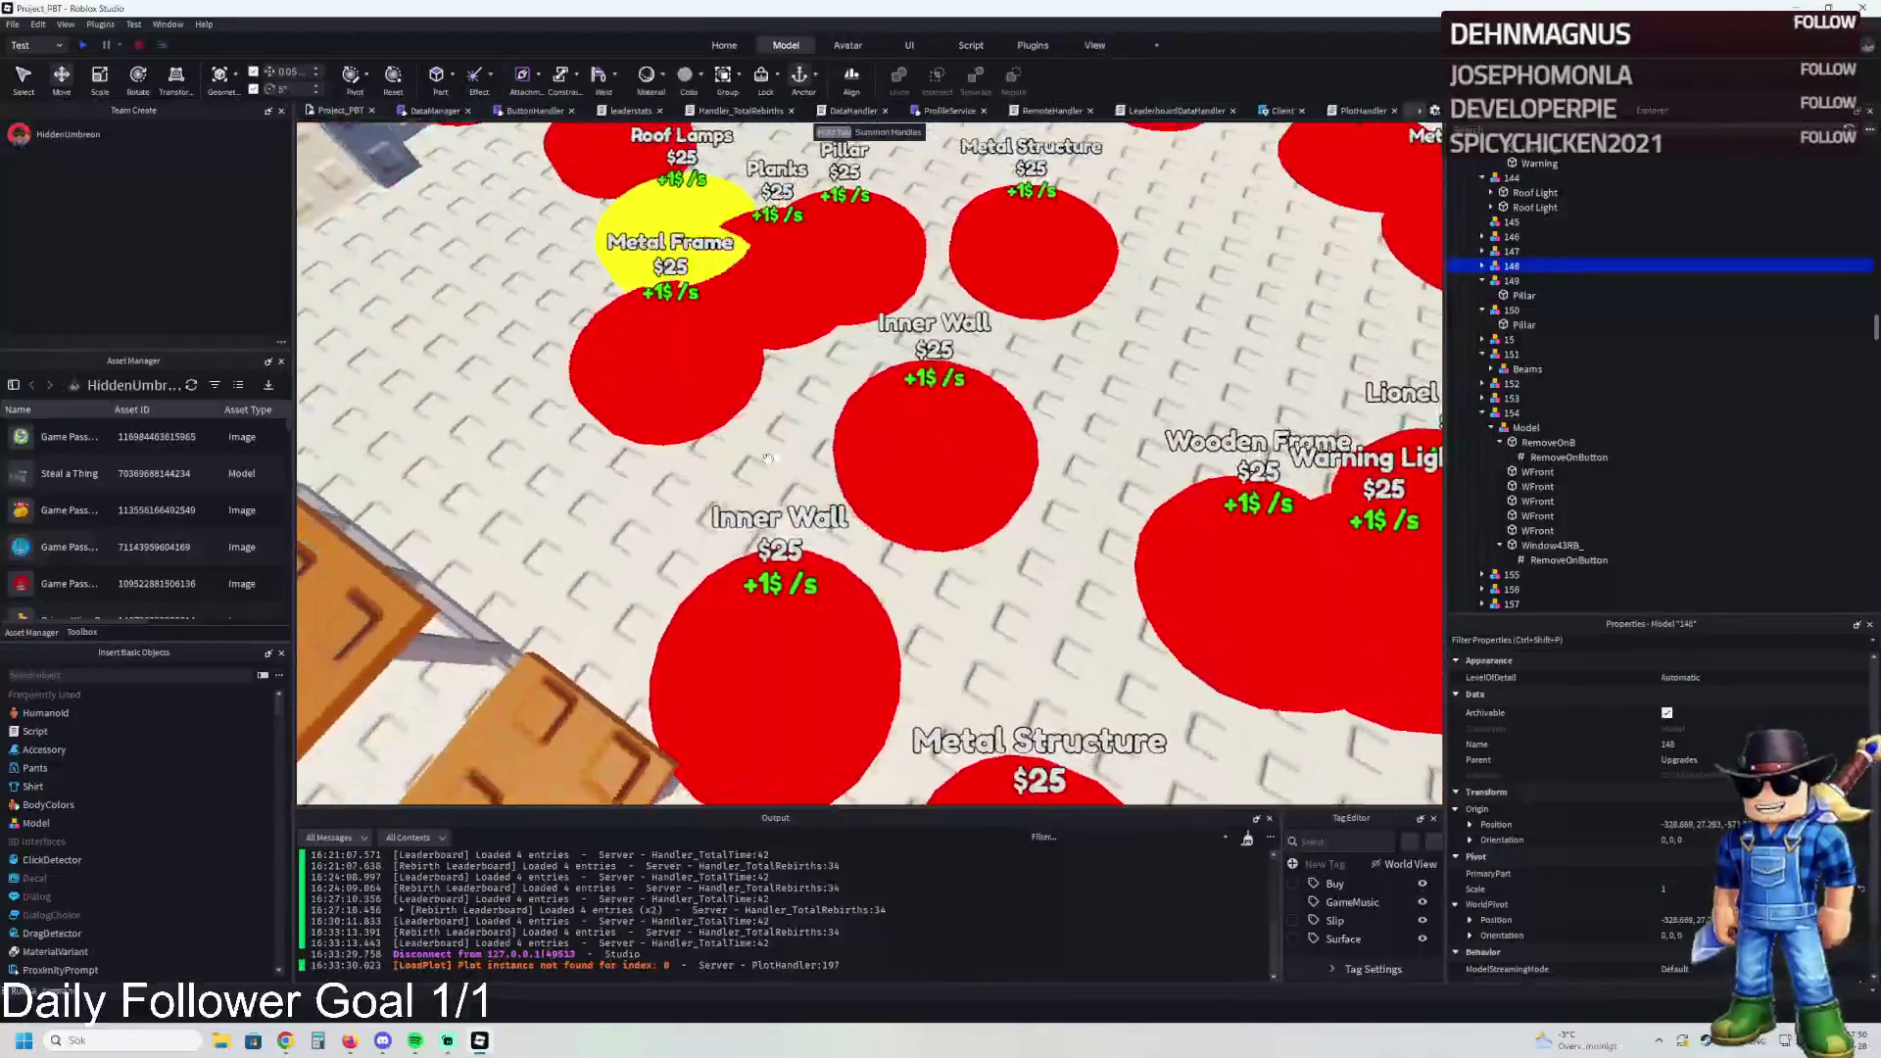
key("w")
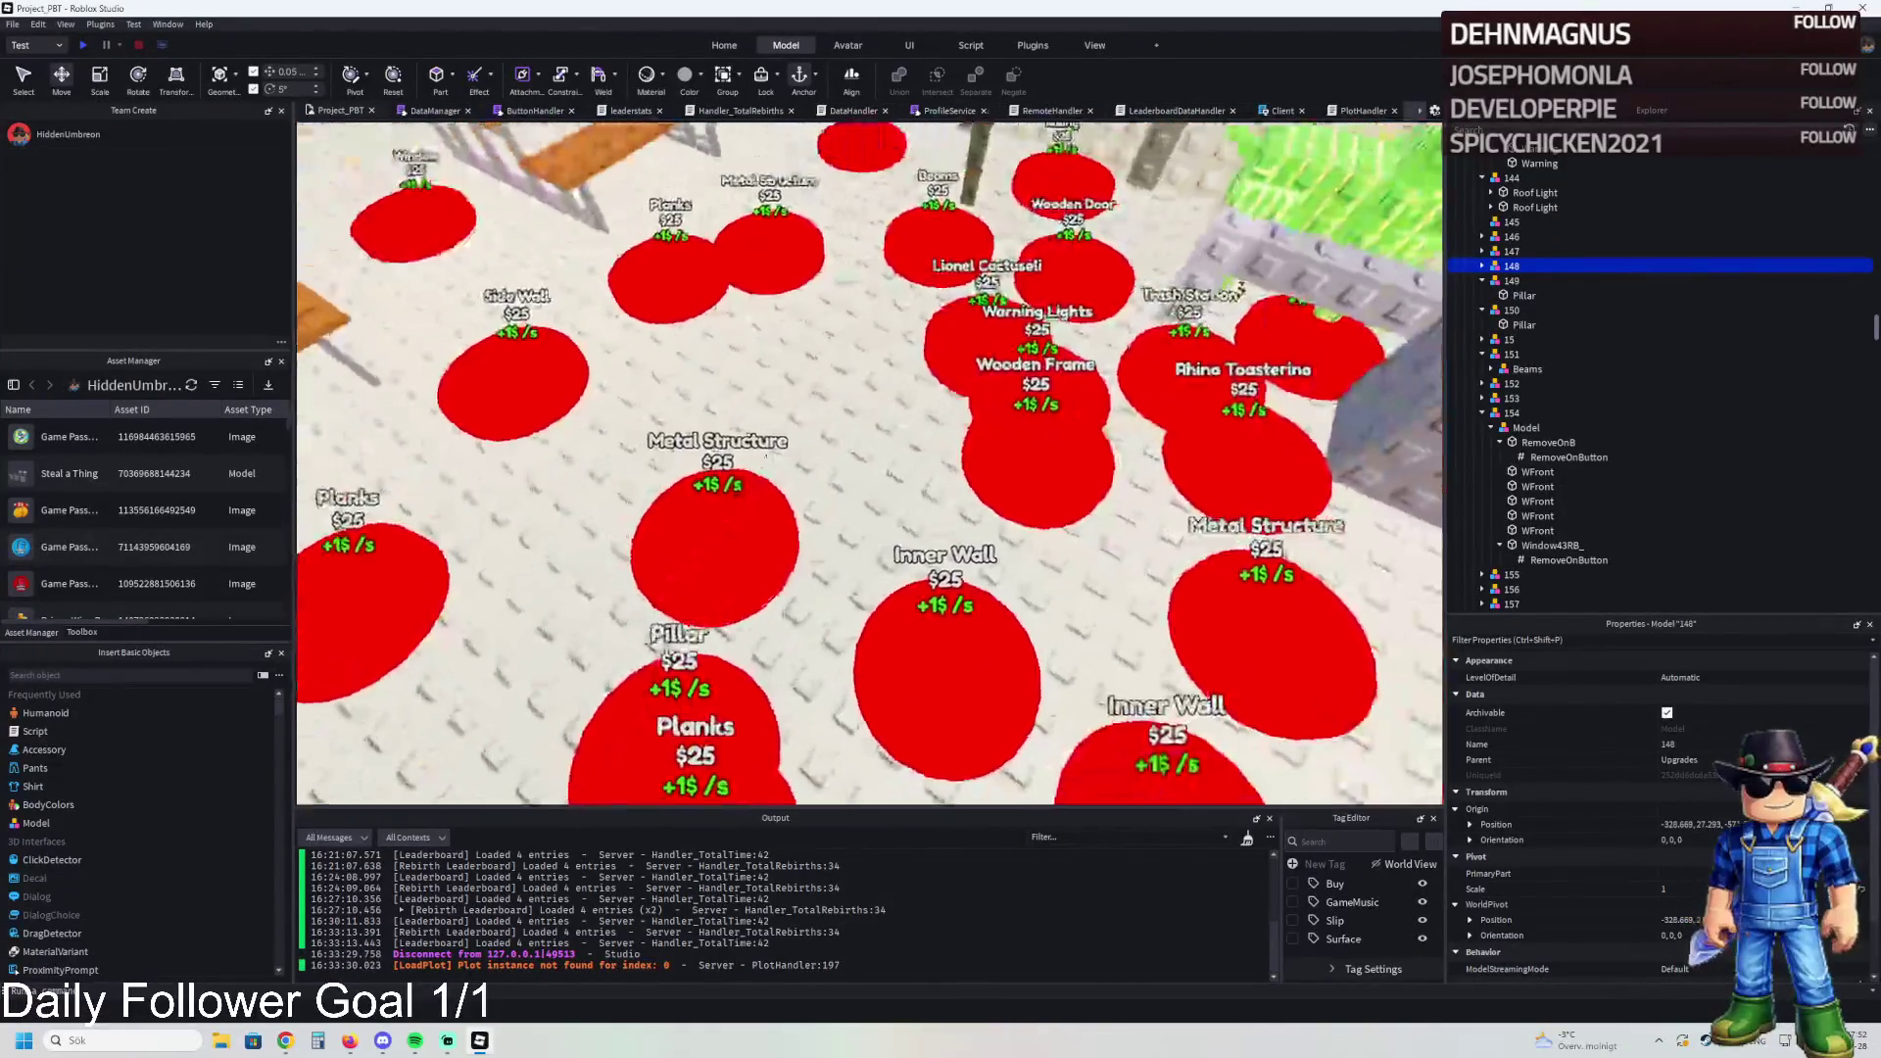
Step: Line up the new pad with the others, name it 203, and confirm pad 202 unlocks it
left_click(1041, 460)
key("s")
left_click_drag(946, 532, 938, 509)
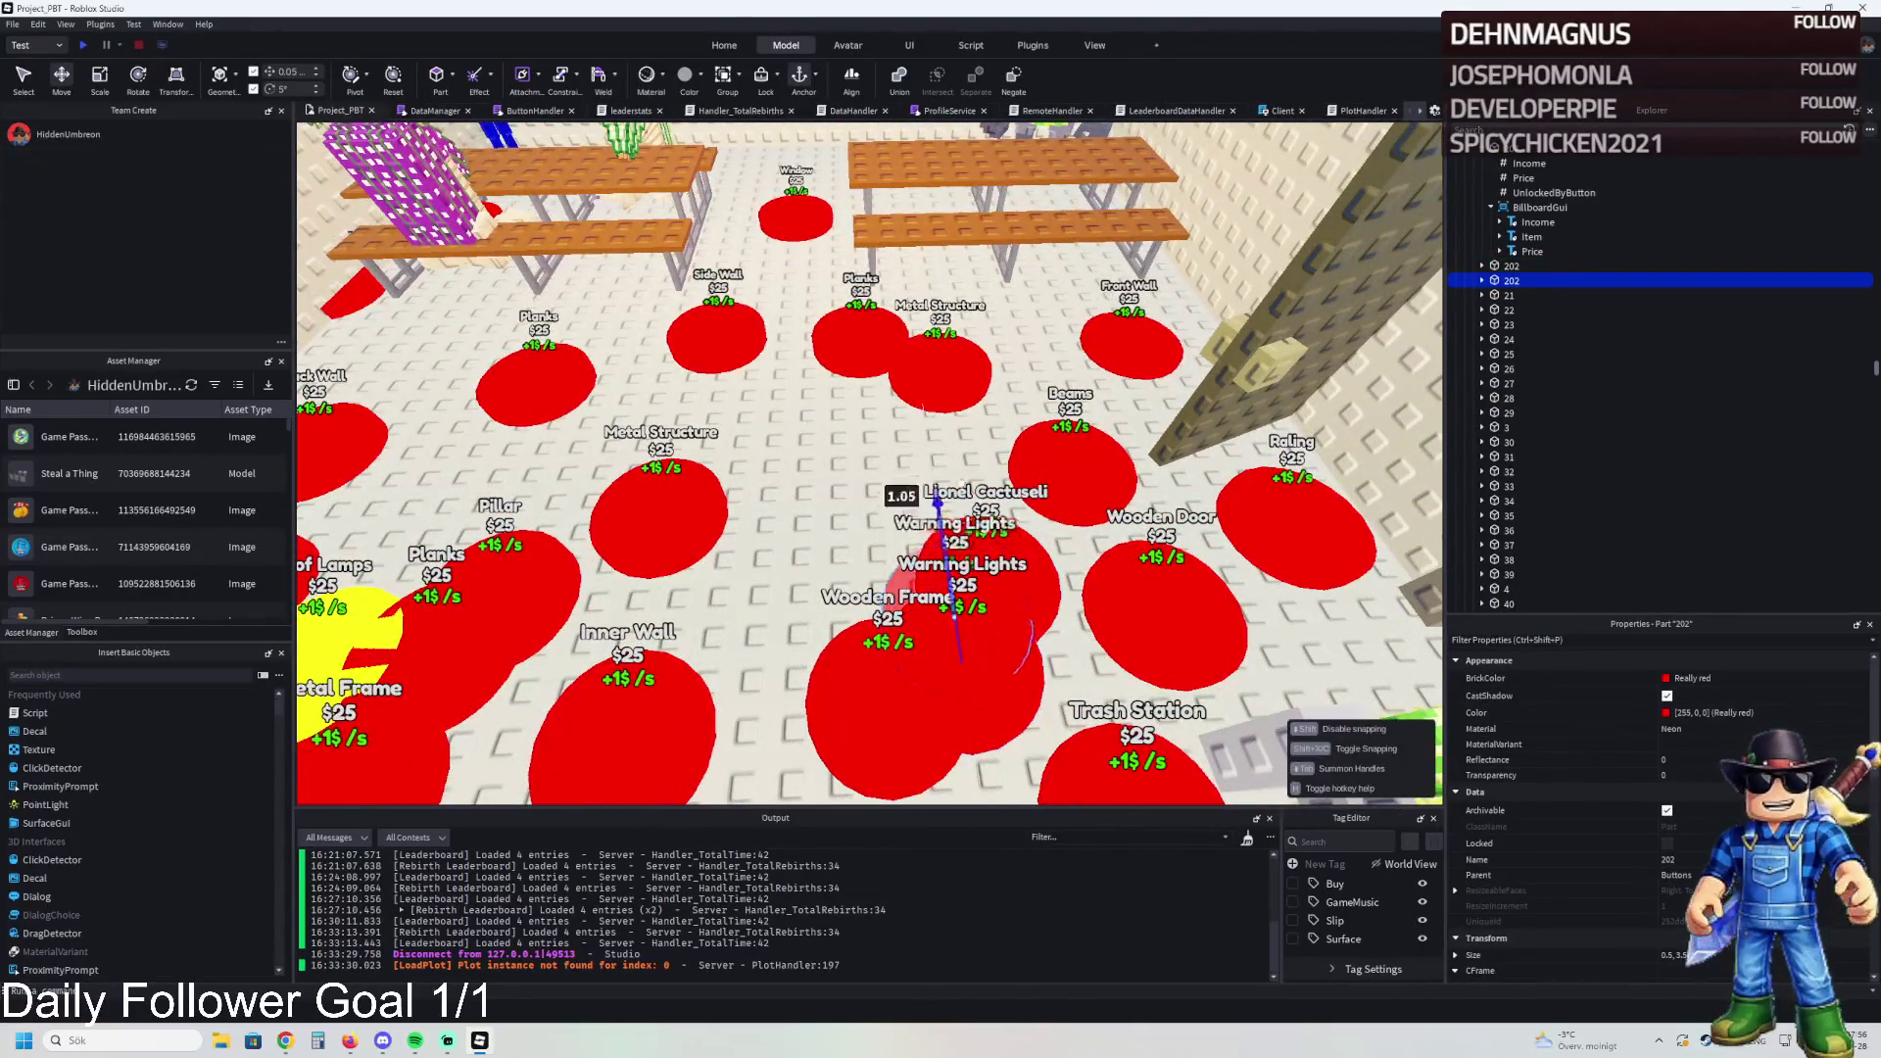
mouse_move(936, 364)
left_mouse_down()
mouse_move(886, 343)
mouse_move(869, 412)
left_mouse_up()
key("F2")
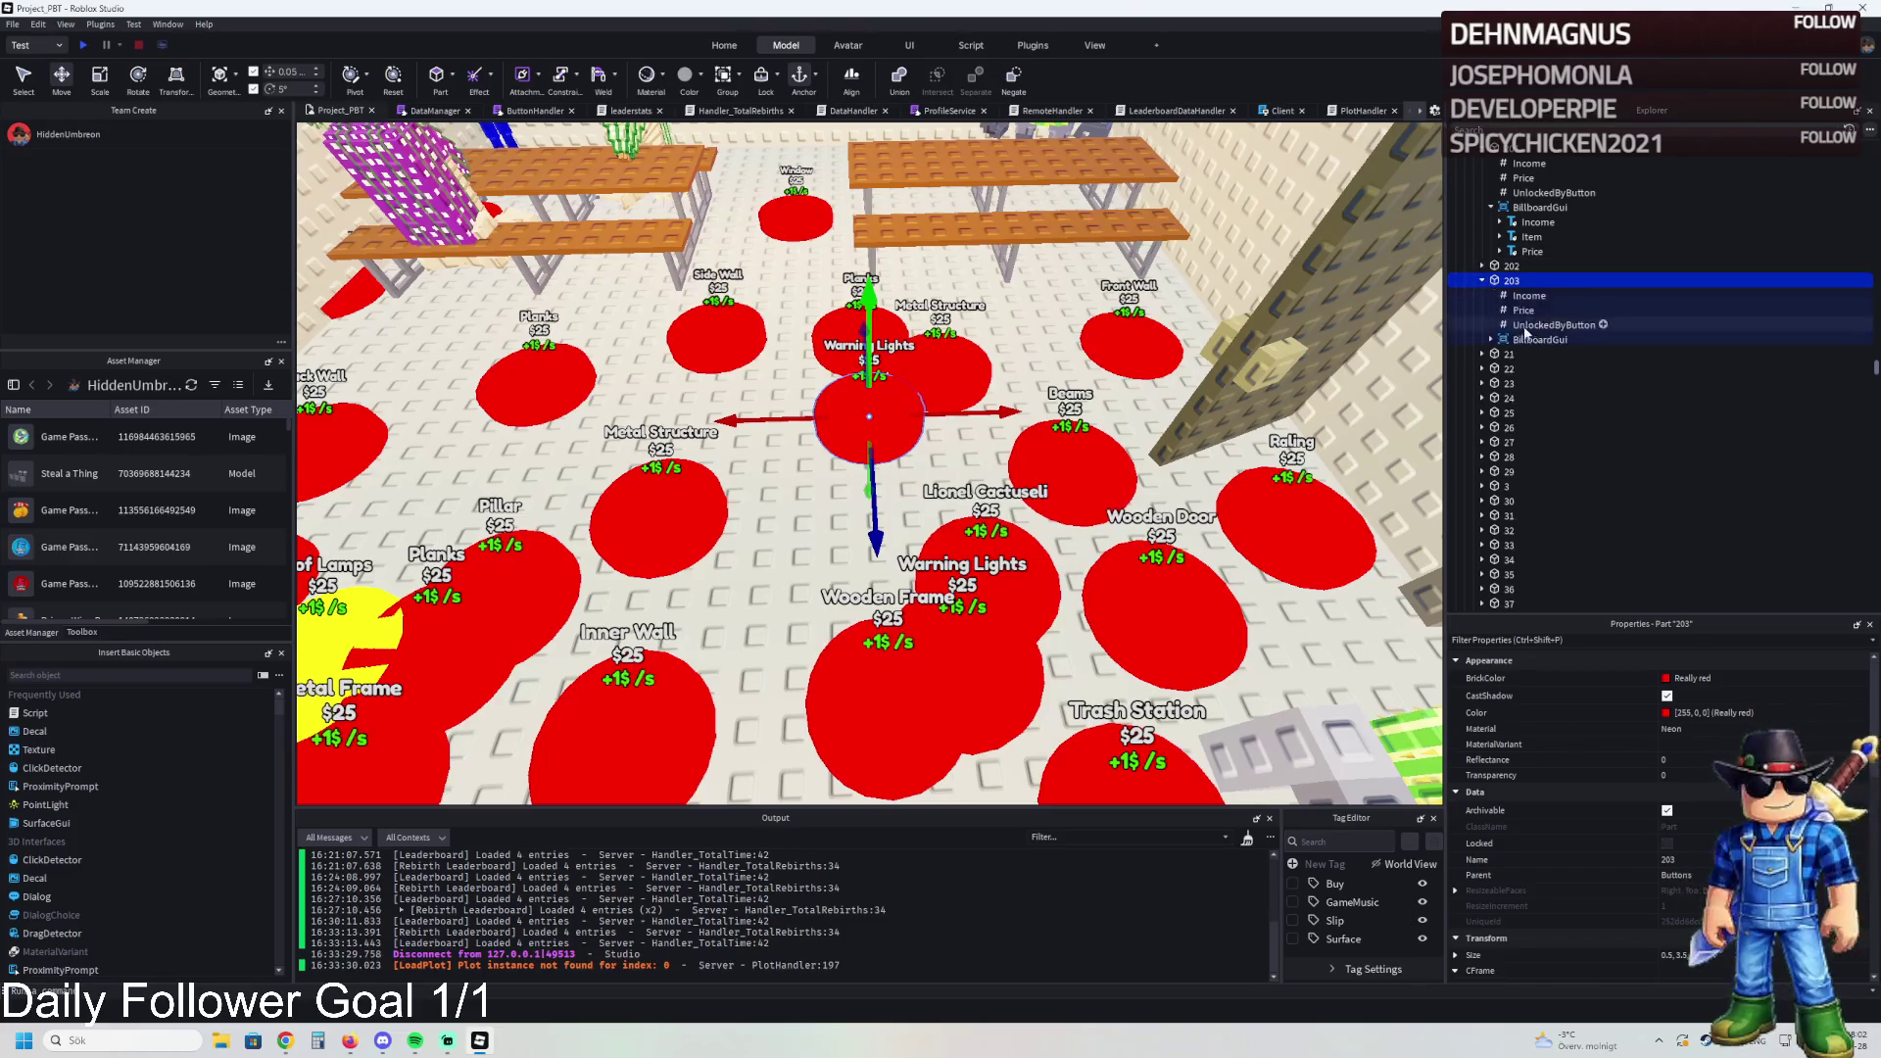
left_click(1548, 326)
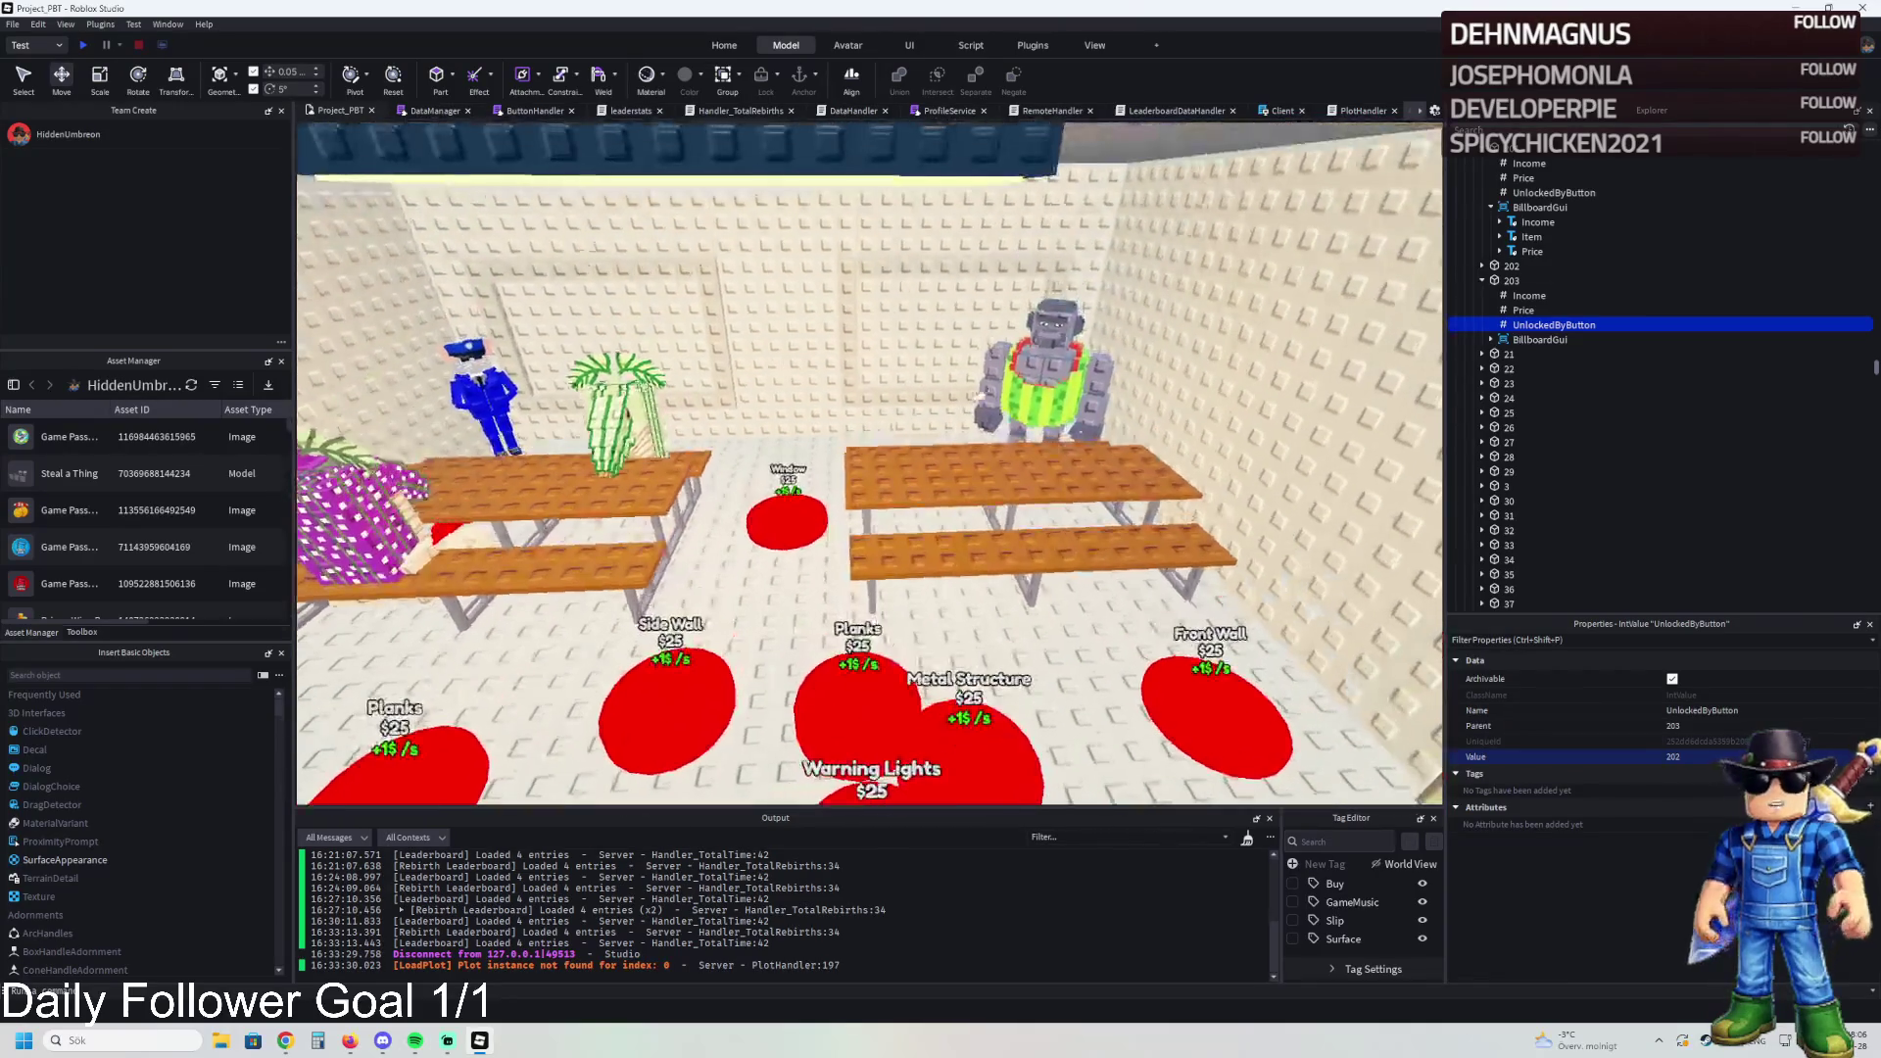
left_click(1038, 378)
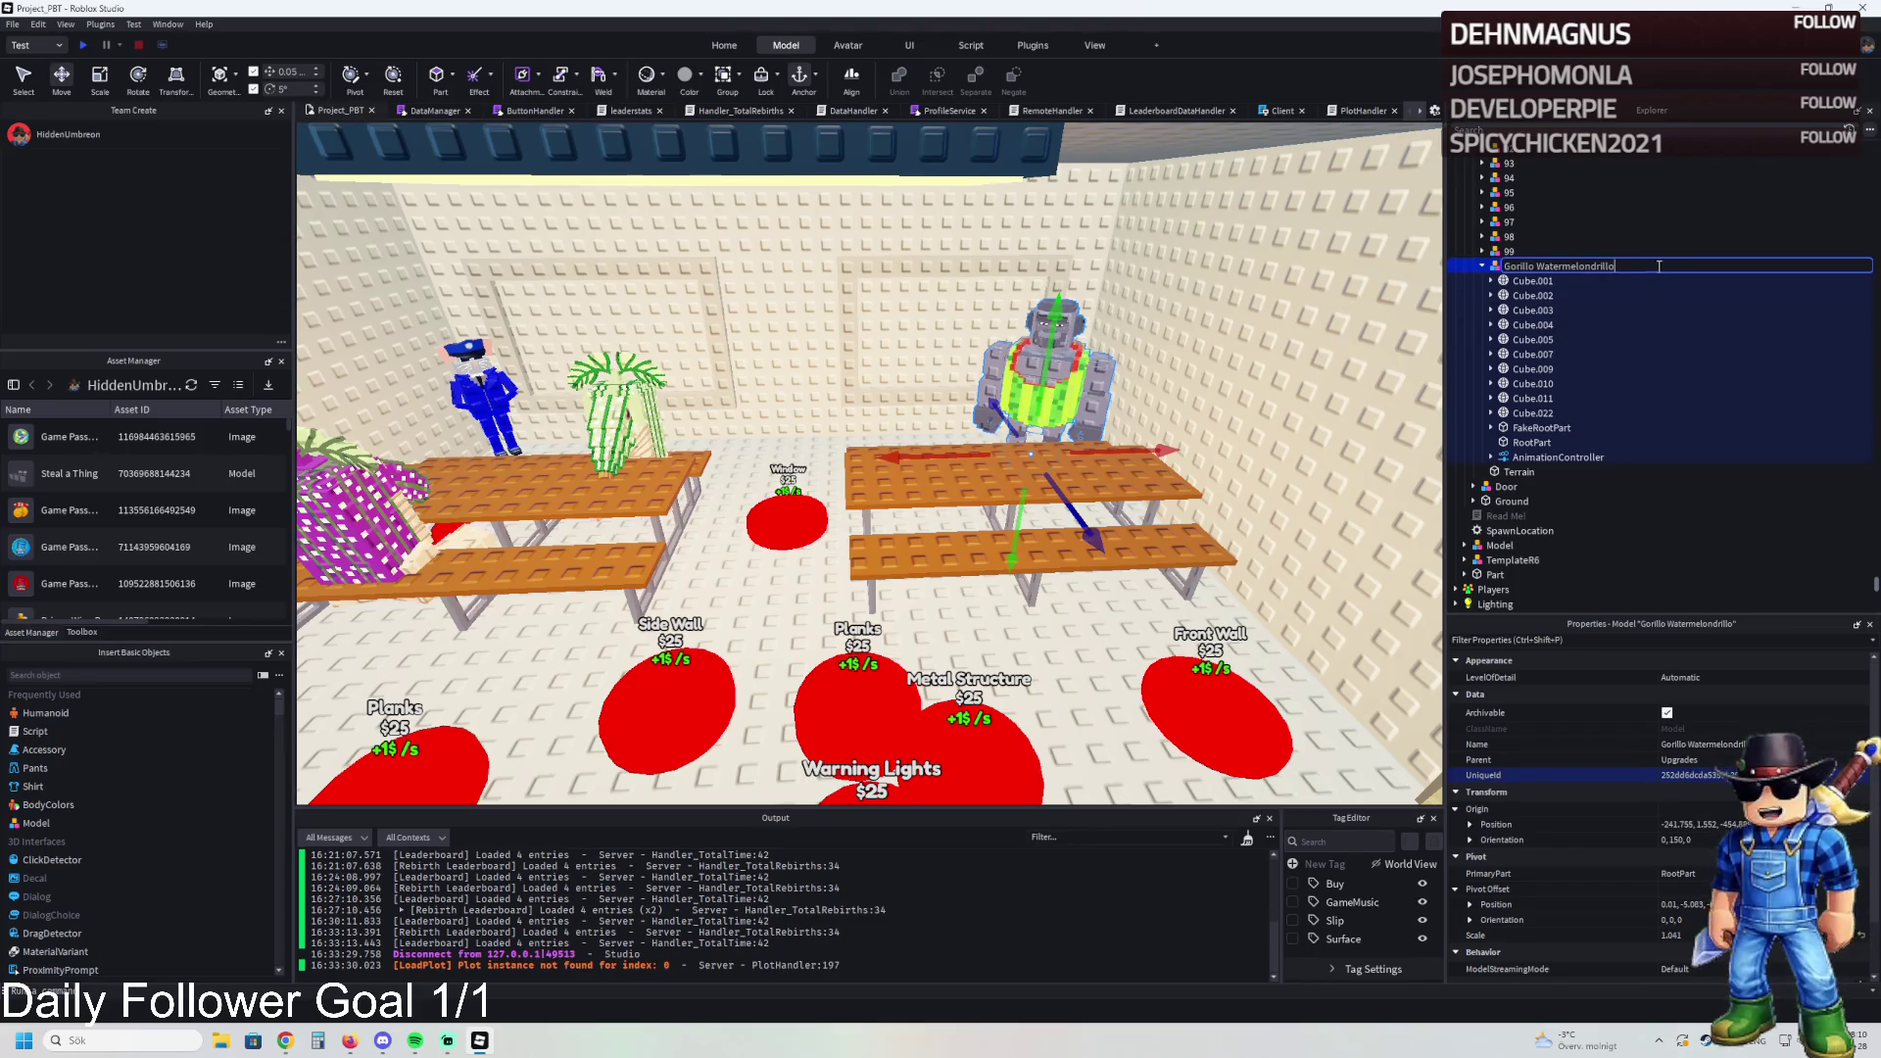
Step: Change the gorilla's Cube.009 BrickColor from Smoky grey to Burnt Sienna
key("f")
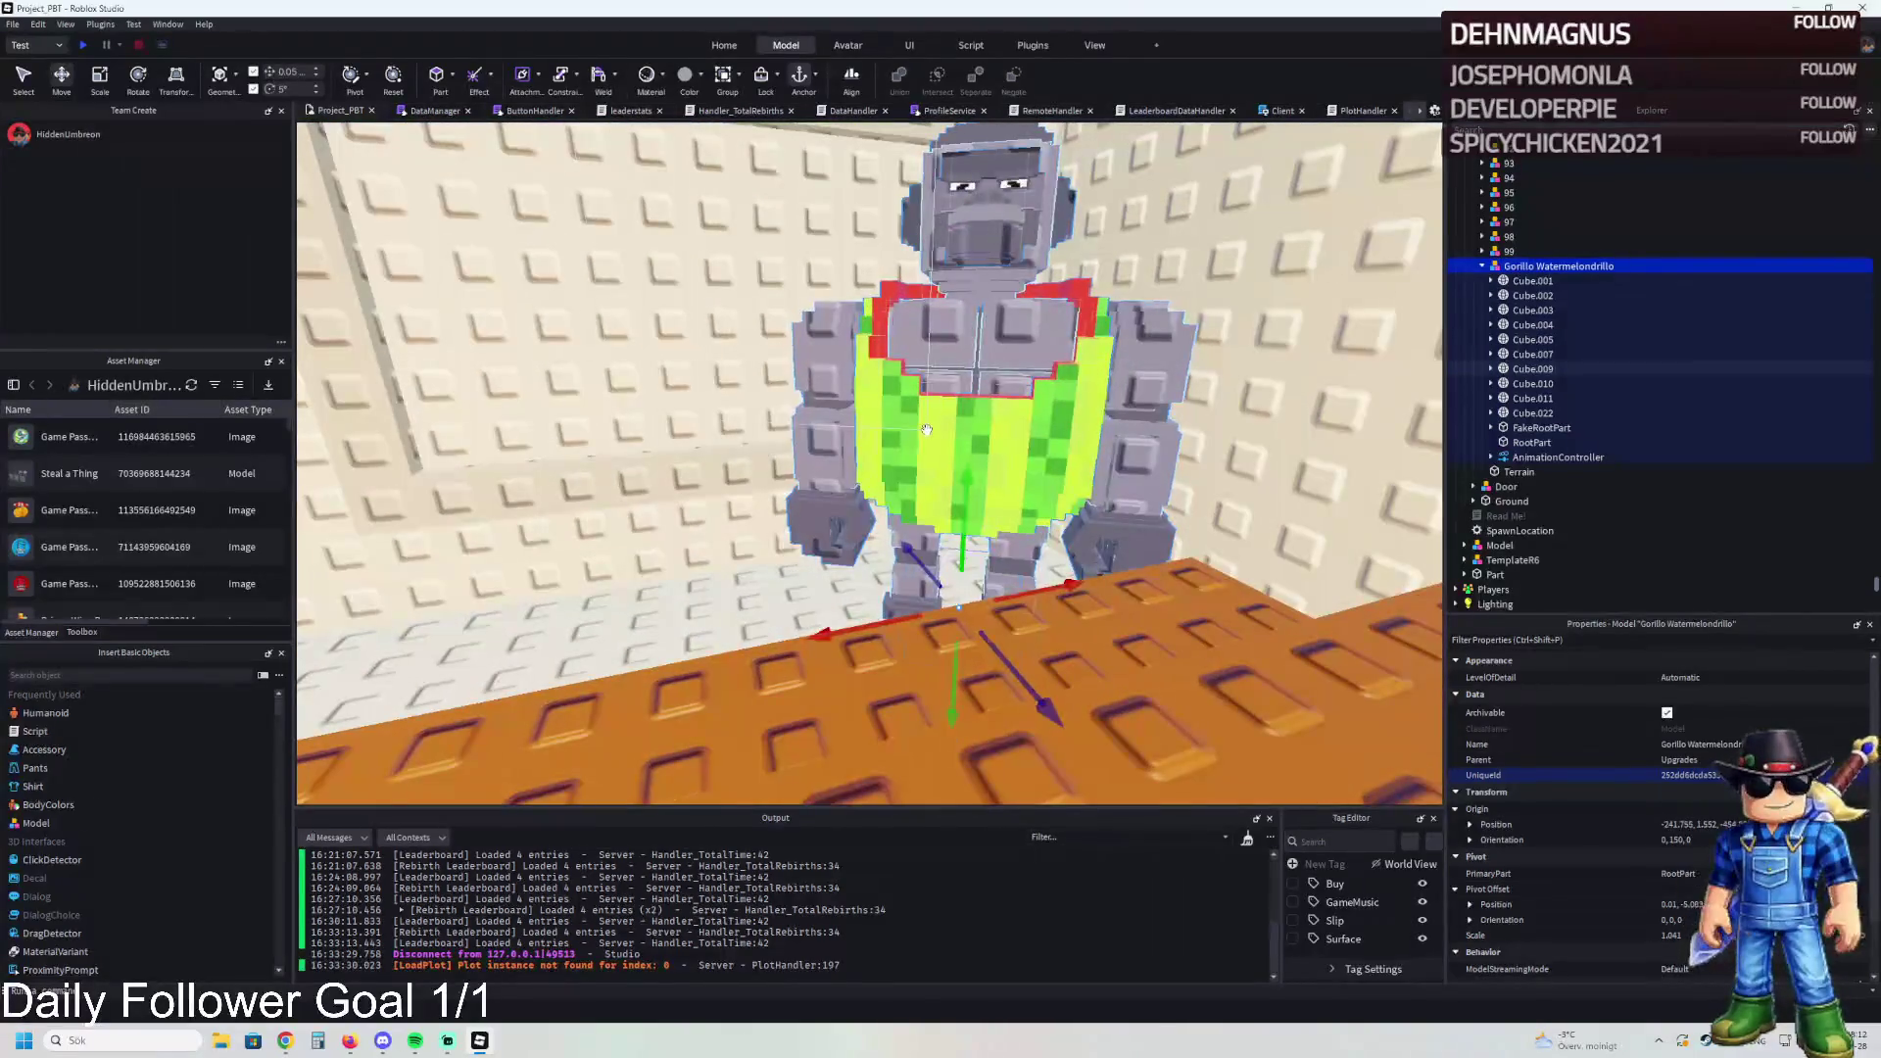
left_click(1533, 369)
left_click(1690, 678)
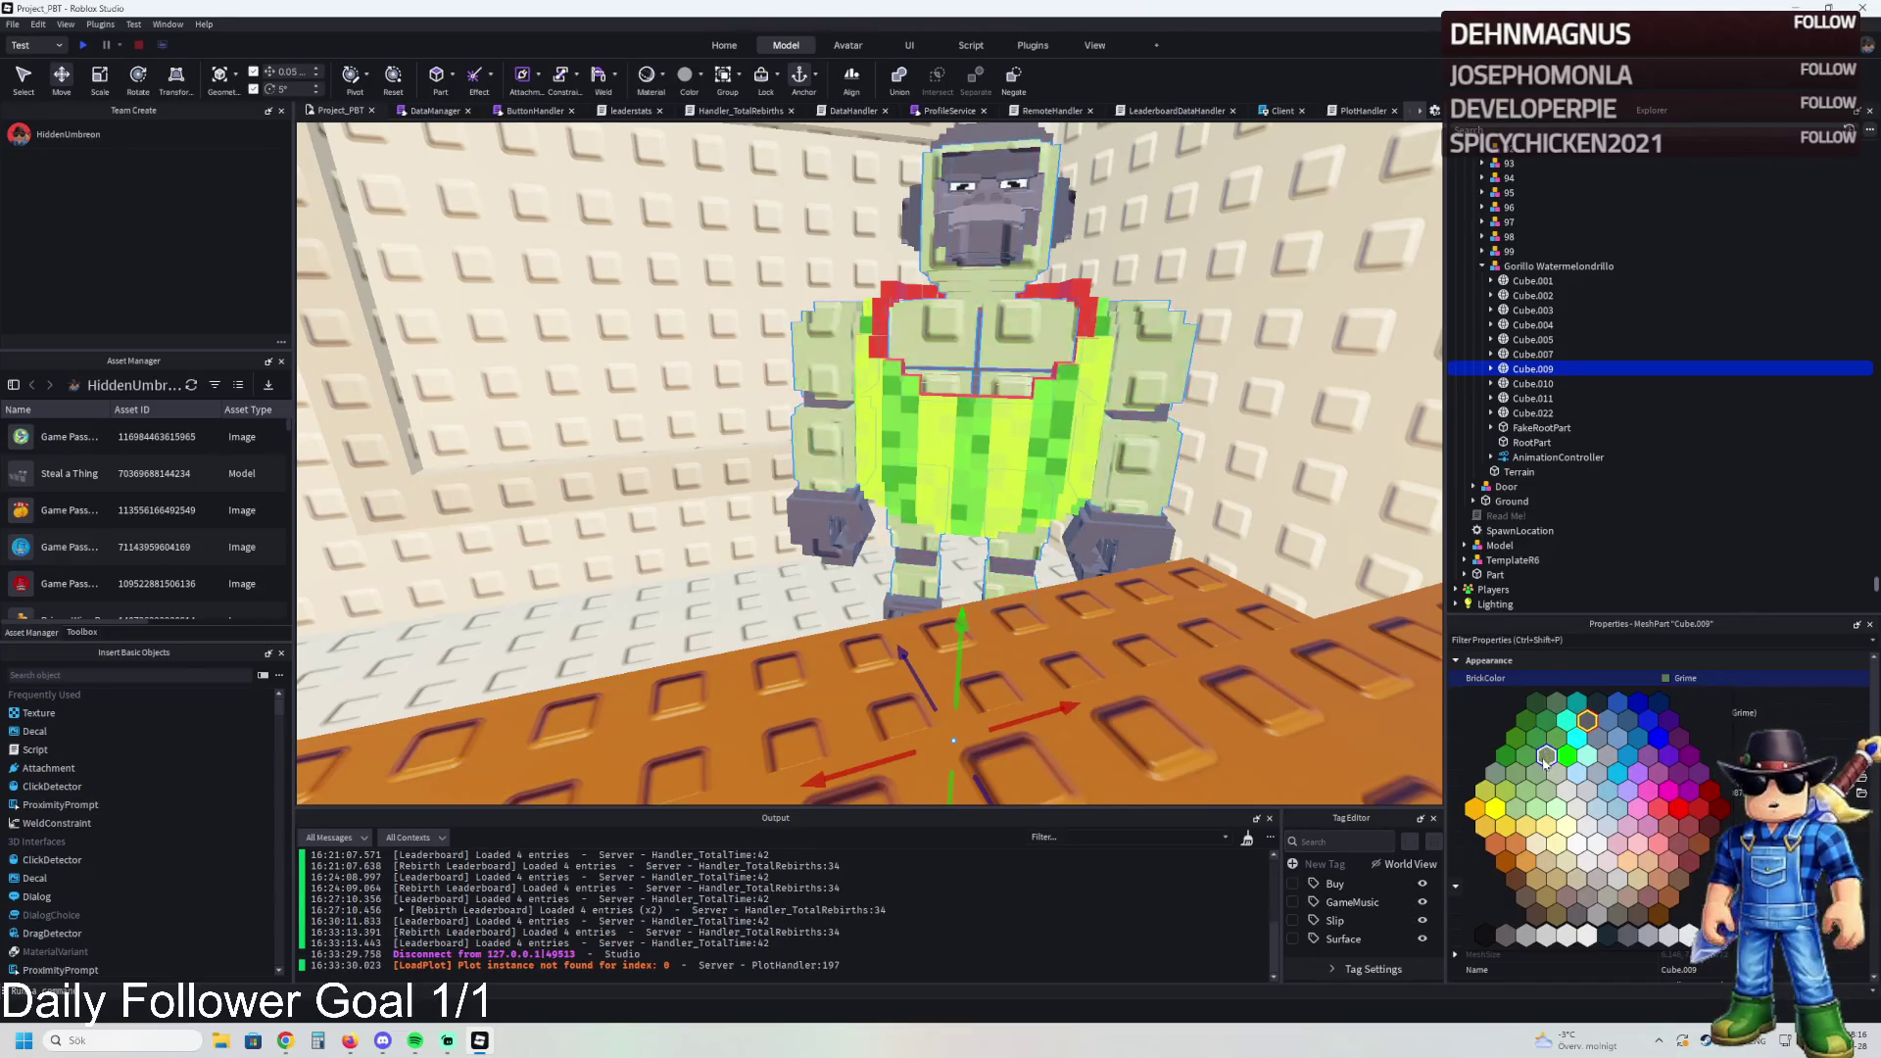
left_click(1627, 934)
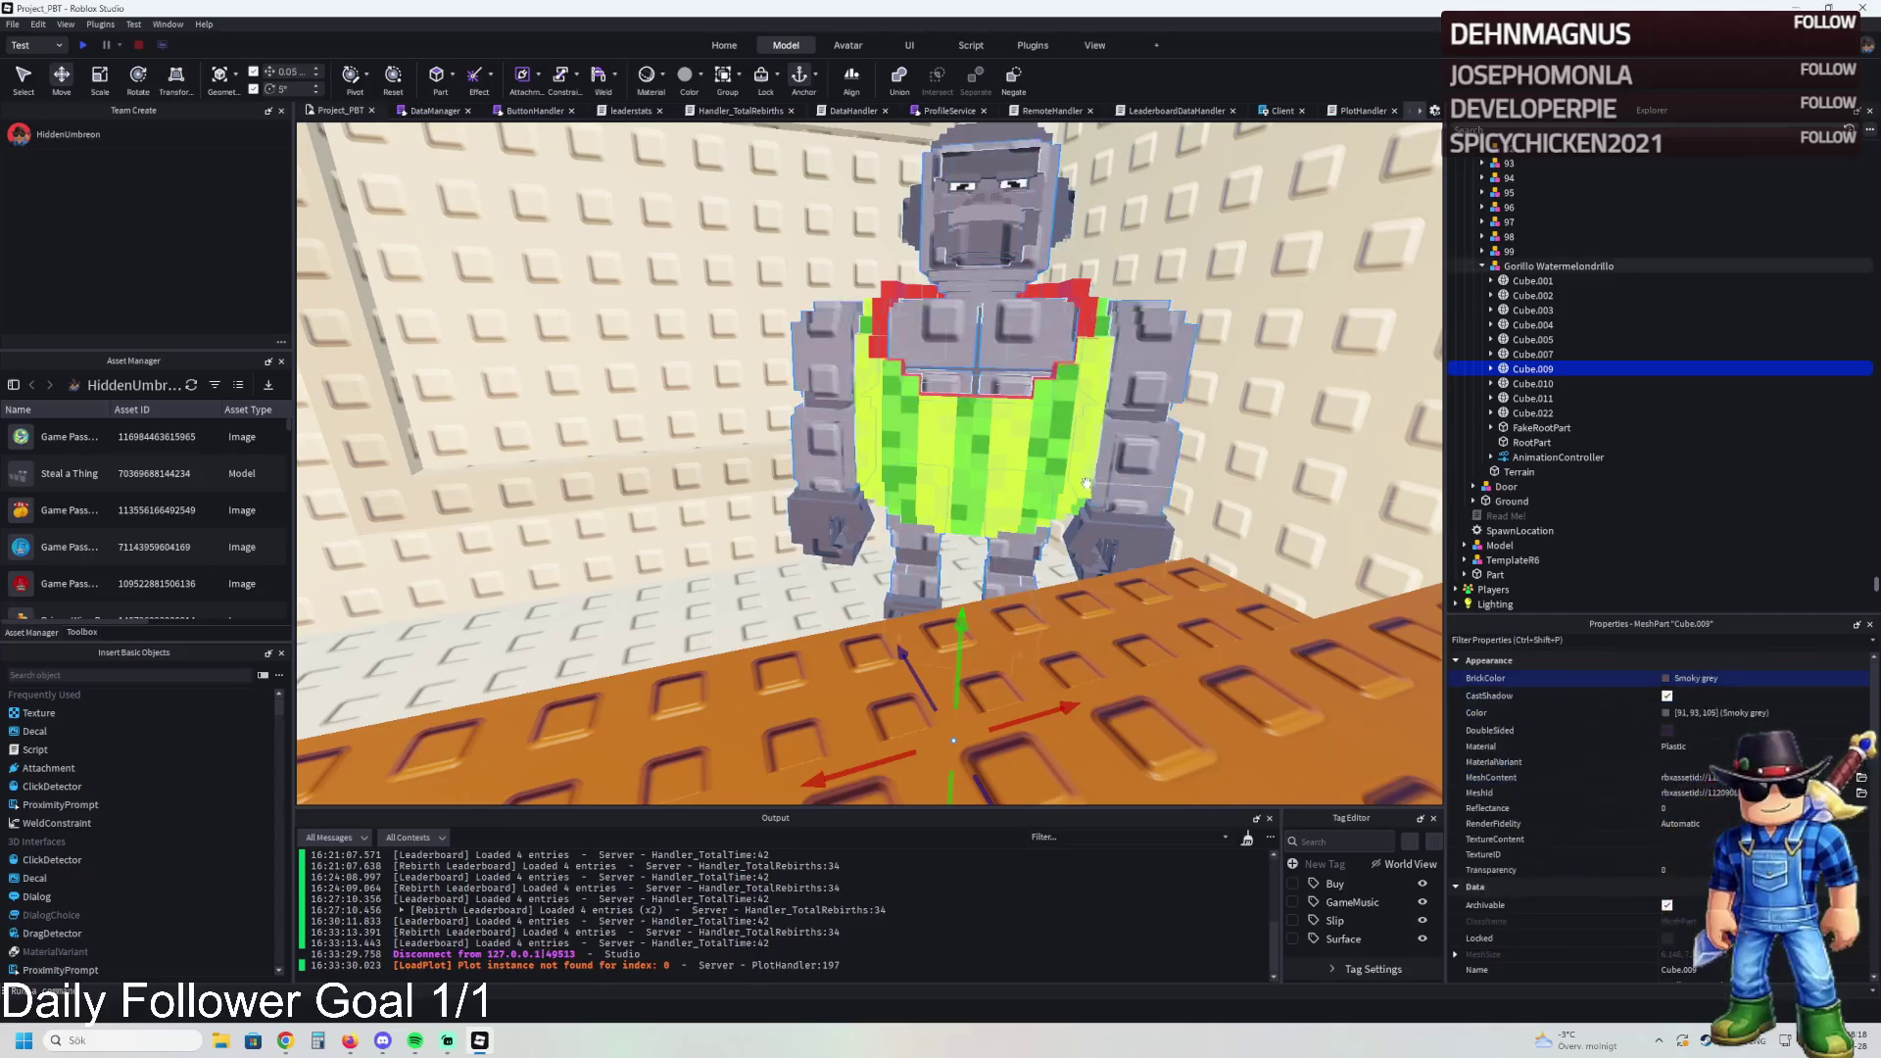
left_click(1665, 678)
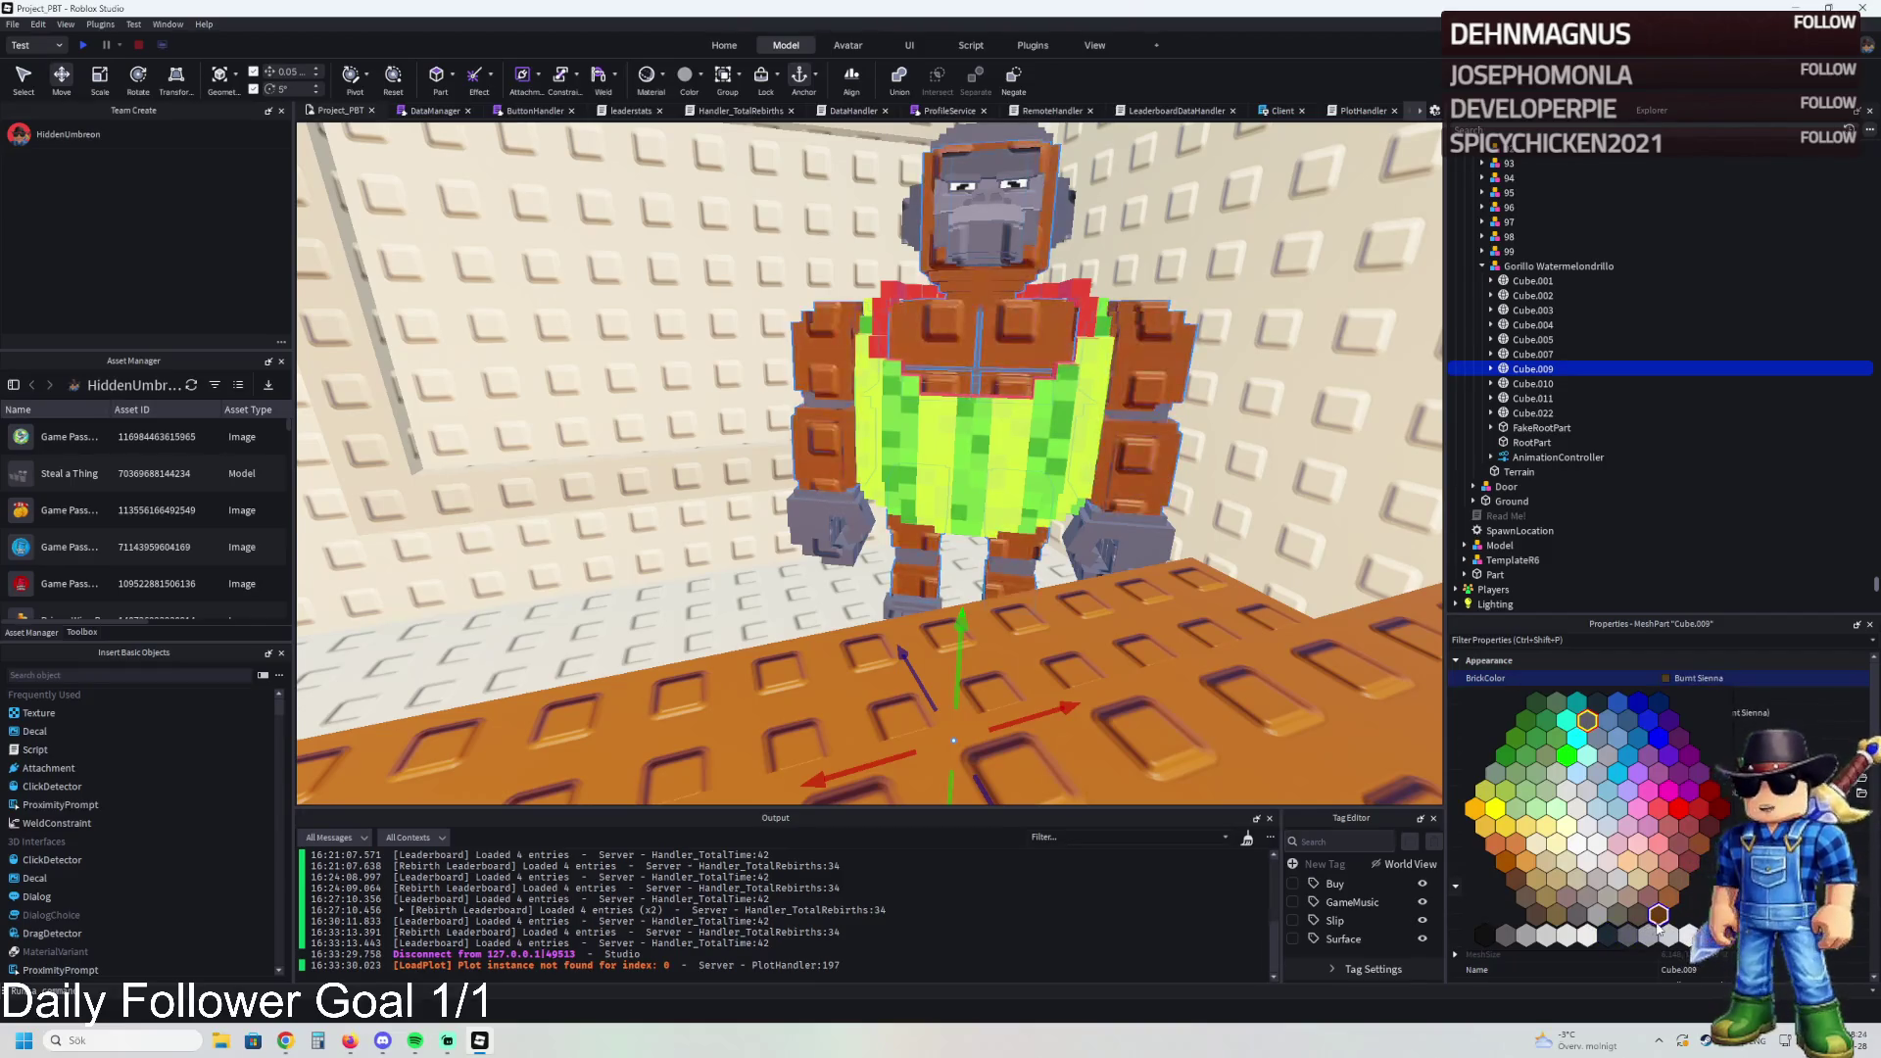
left_click(1657, 921)
key("s")
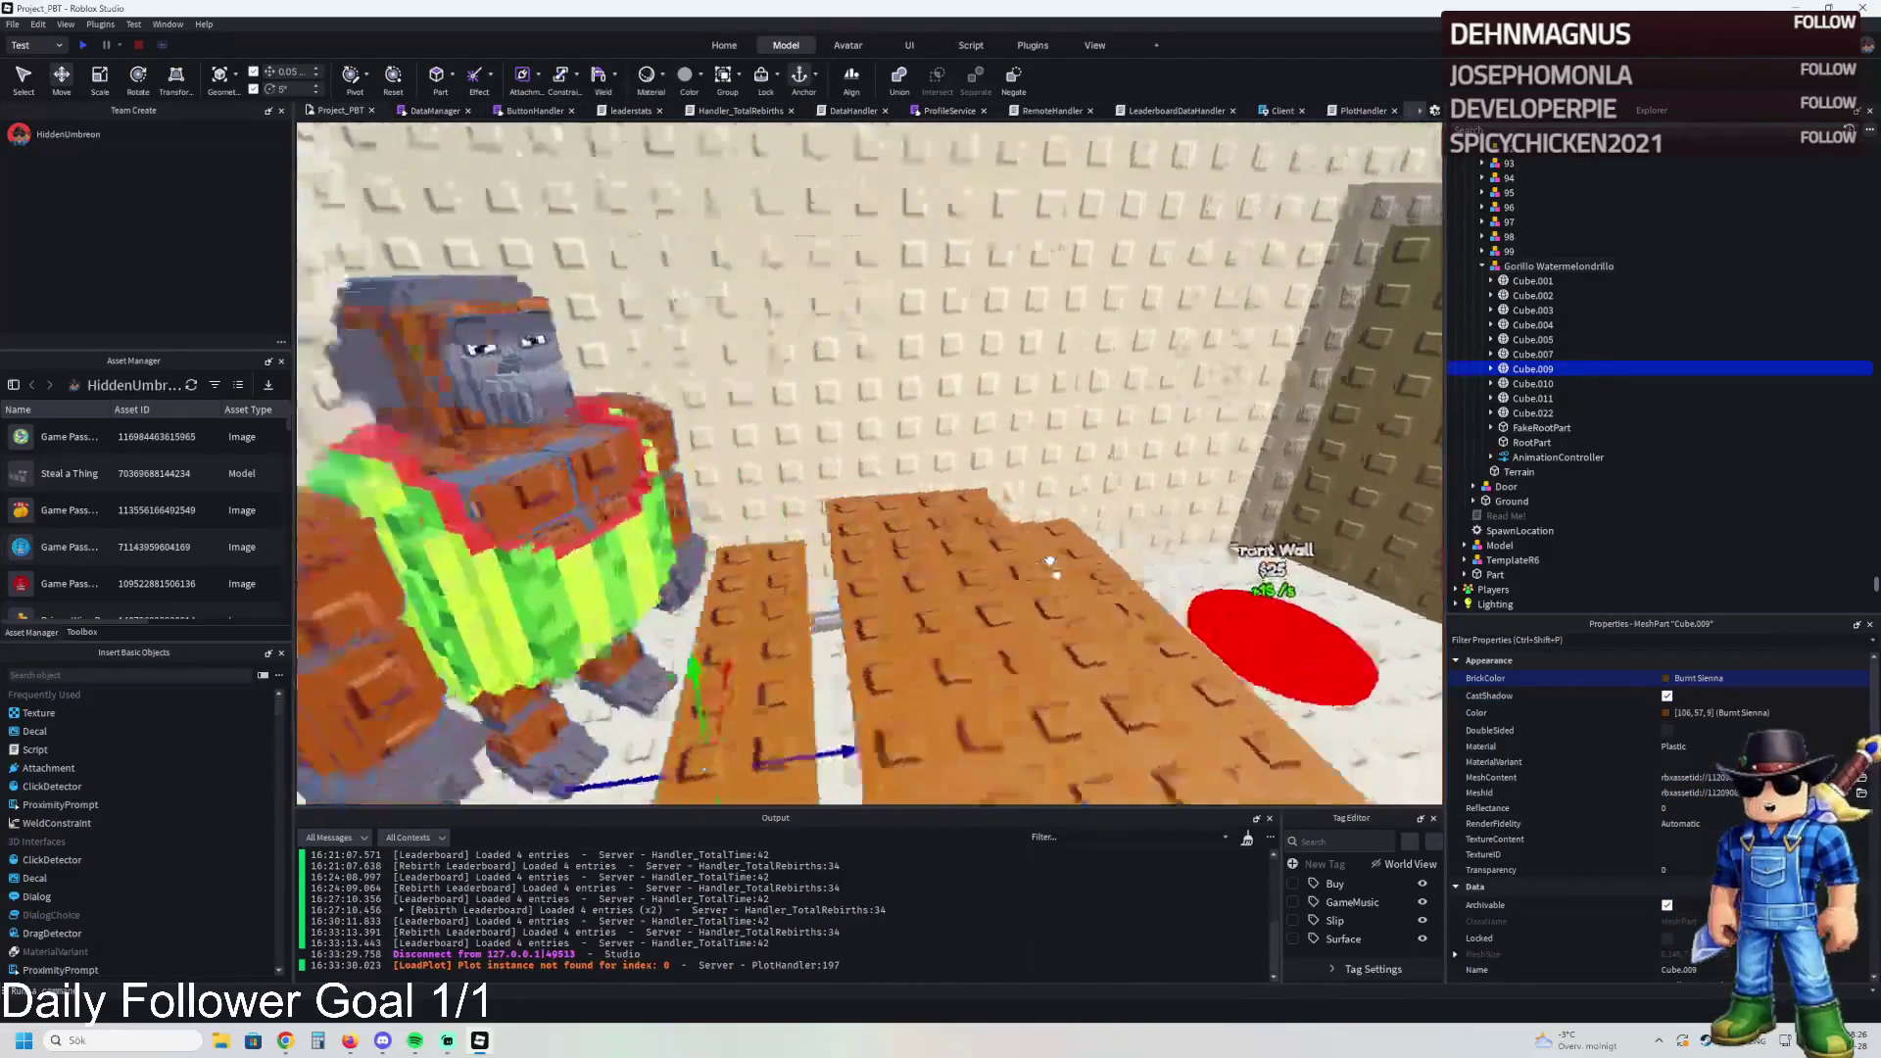
key("w")
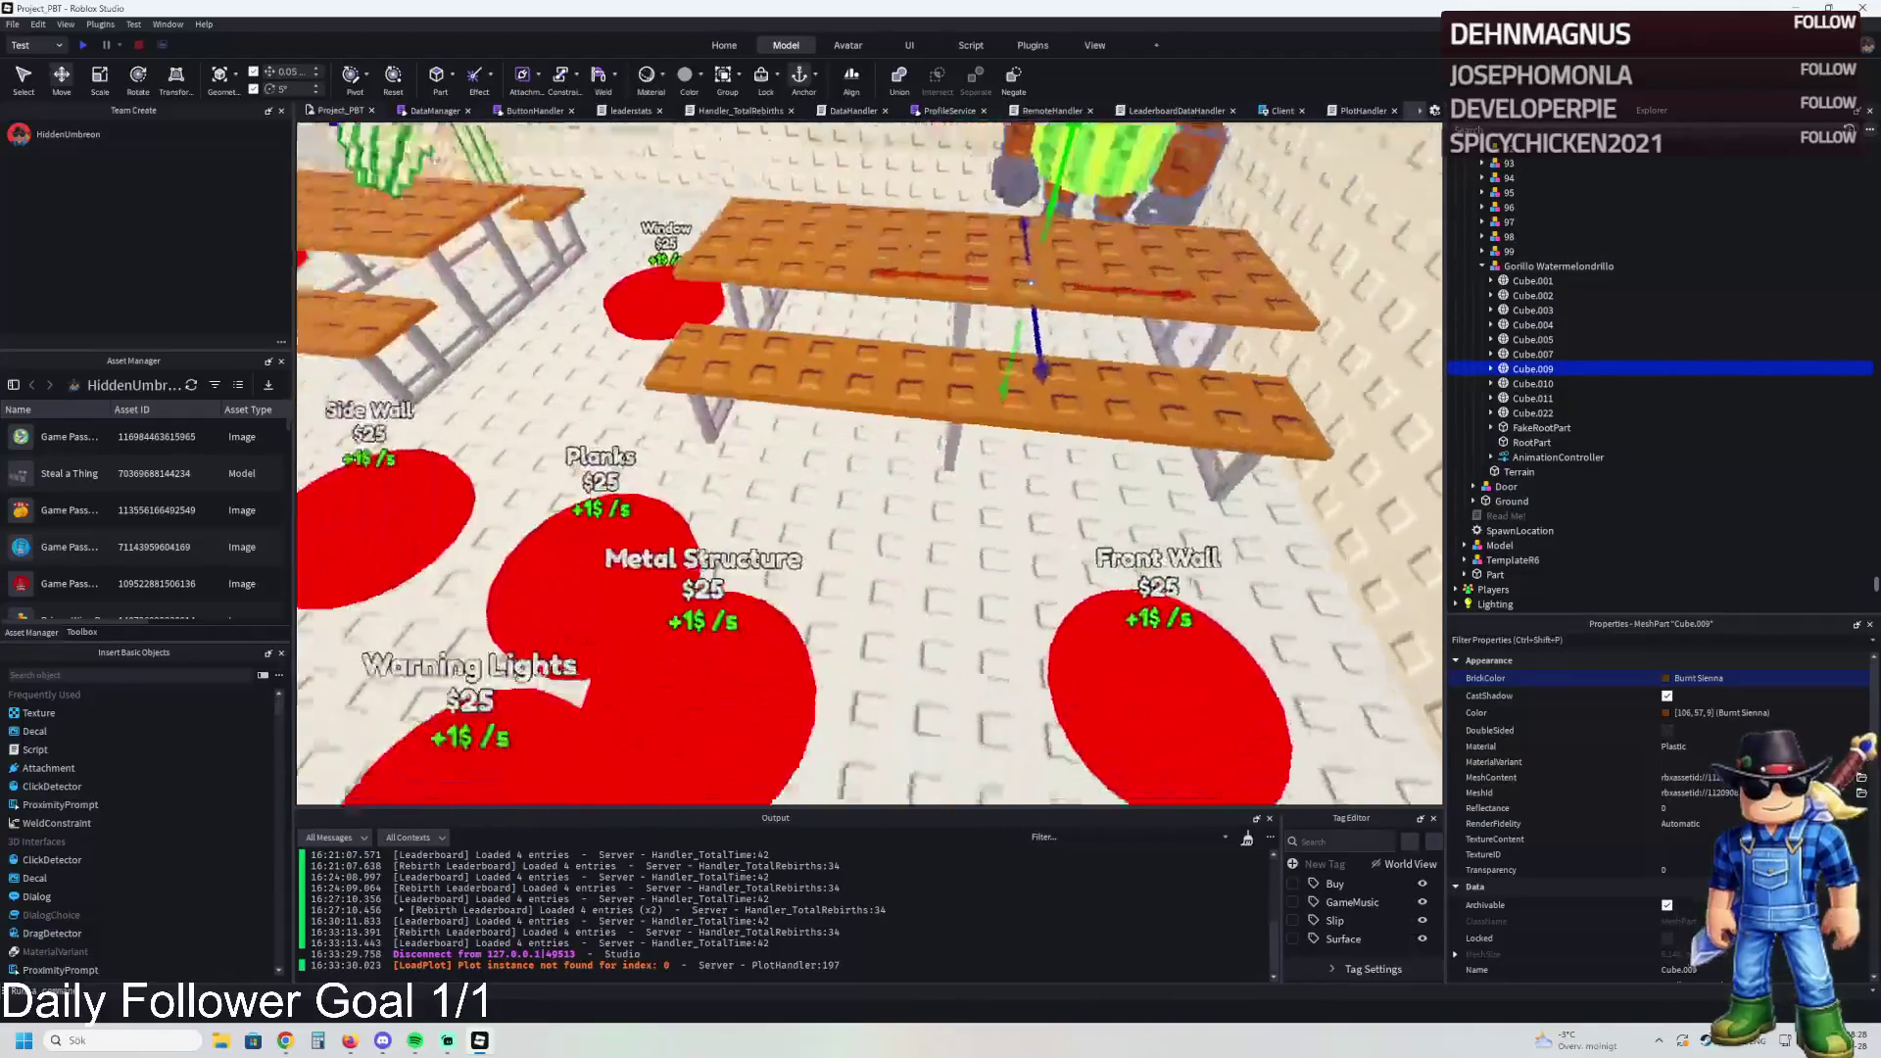
left_click(979, 510)
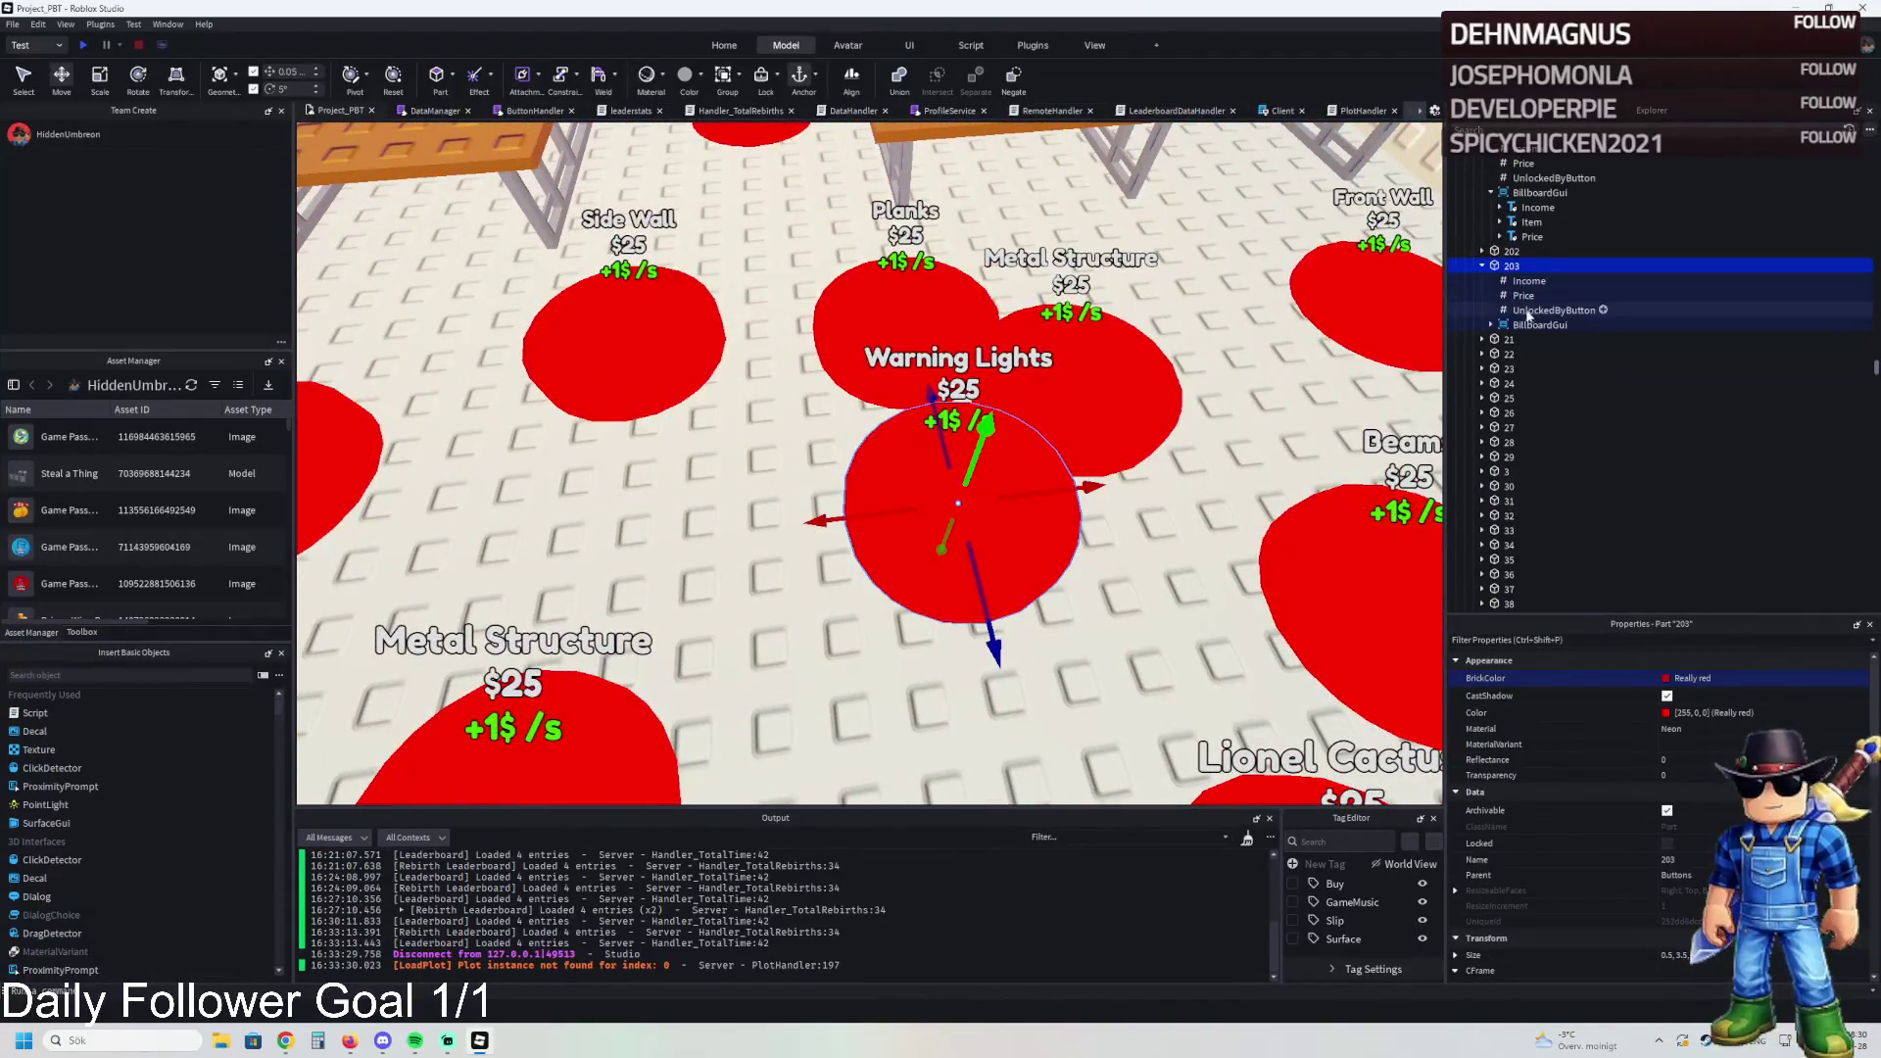
Step: Set pad 203's item label to Gorillo Watermelondrillo and nudge the pad into place
left_click(1490, 324)
left_click(1531, 353)
scroll(1567, 833, "down", 5)
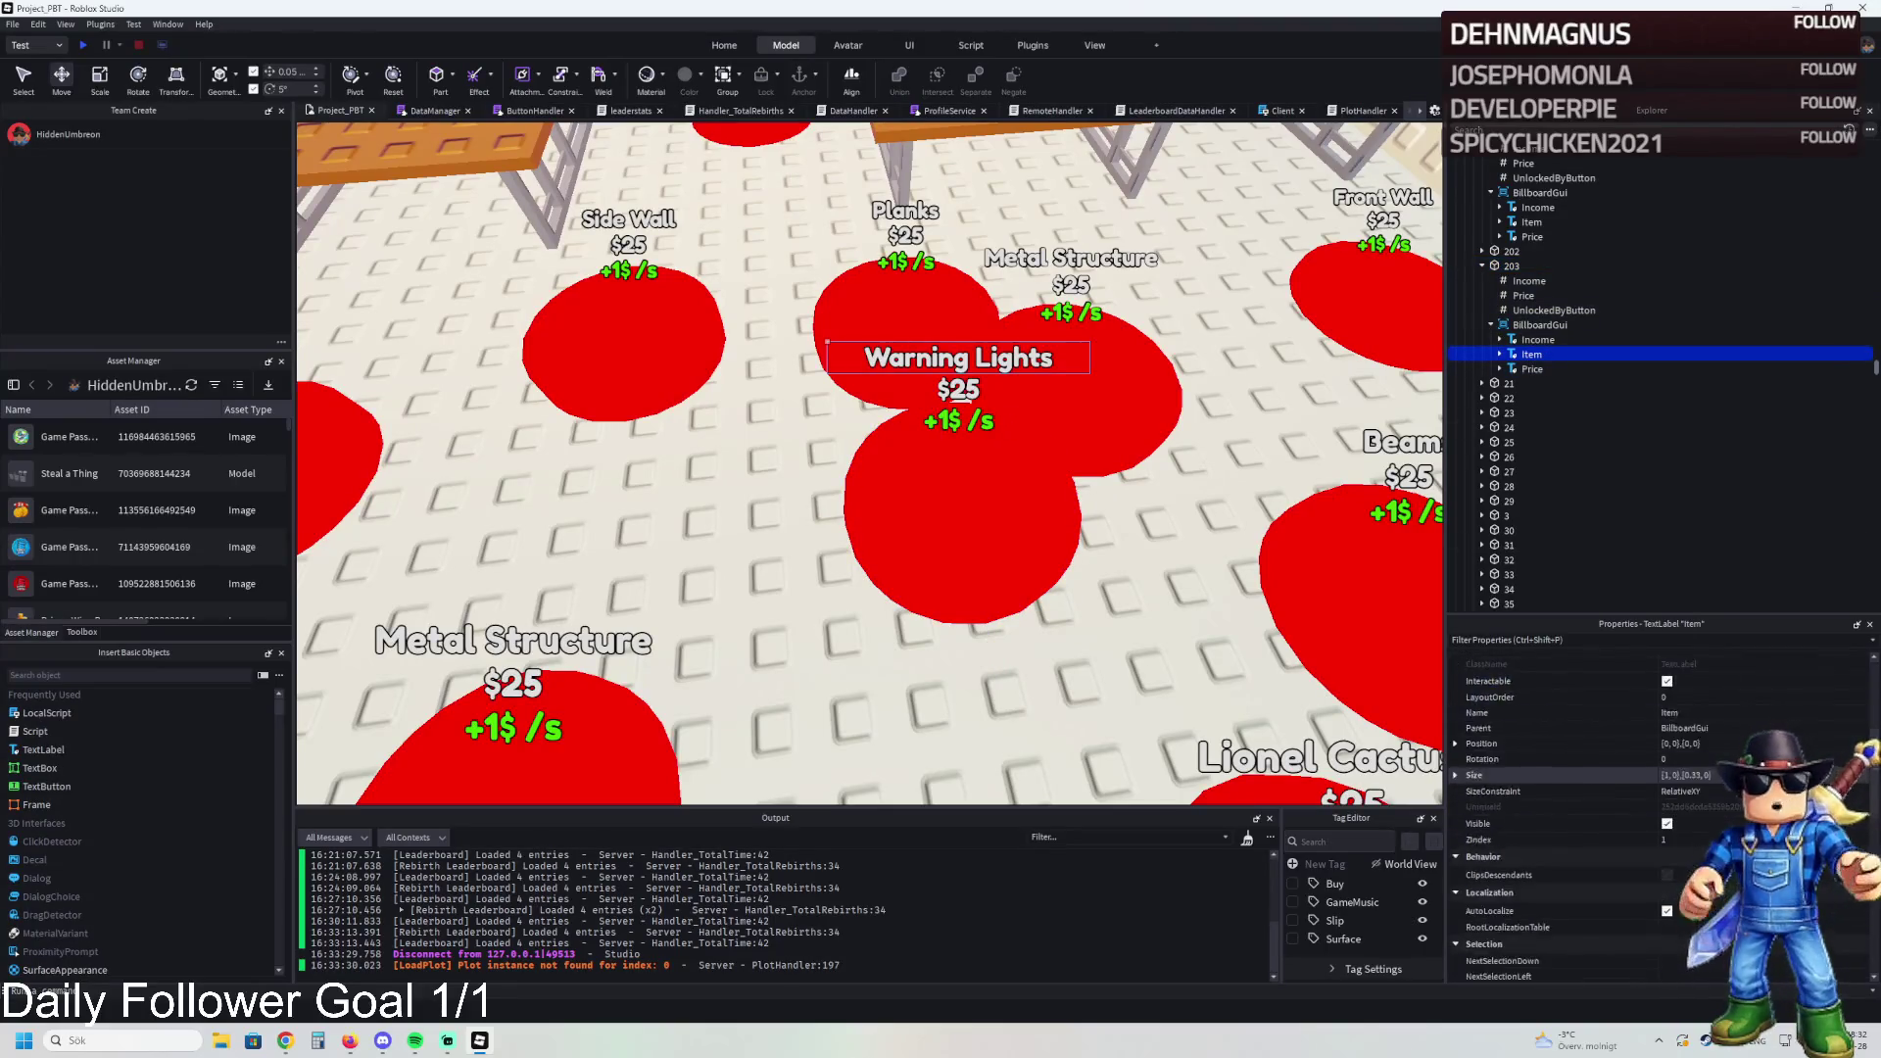
key("Return")
left_click_drag(957, 525, 937, 576)
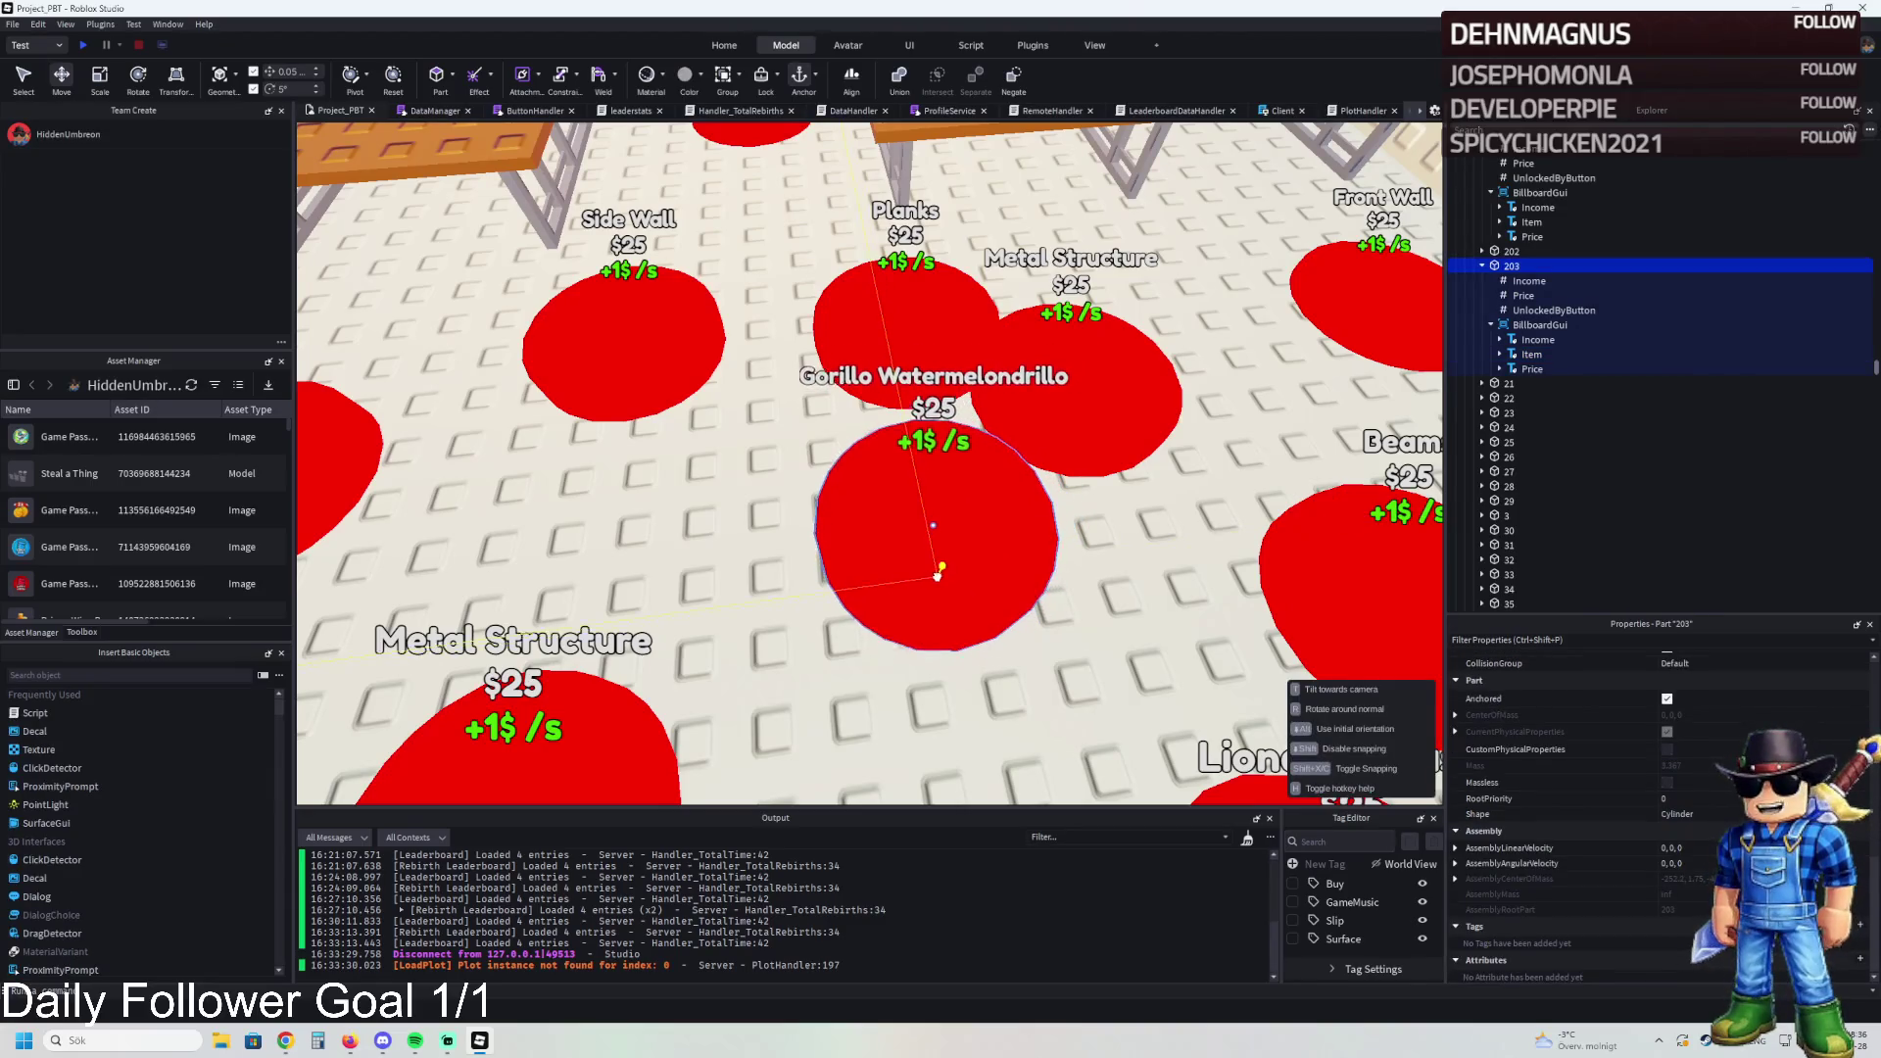
scroll(937, 575, "down", 5)
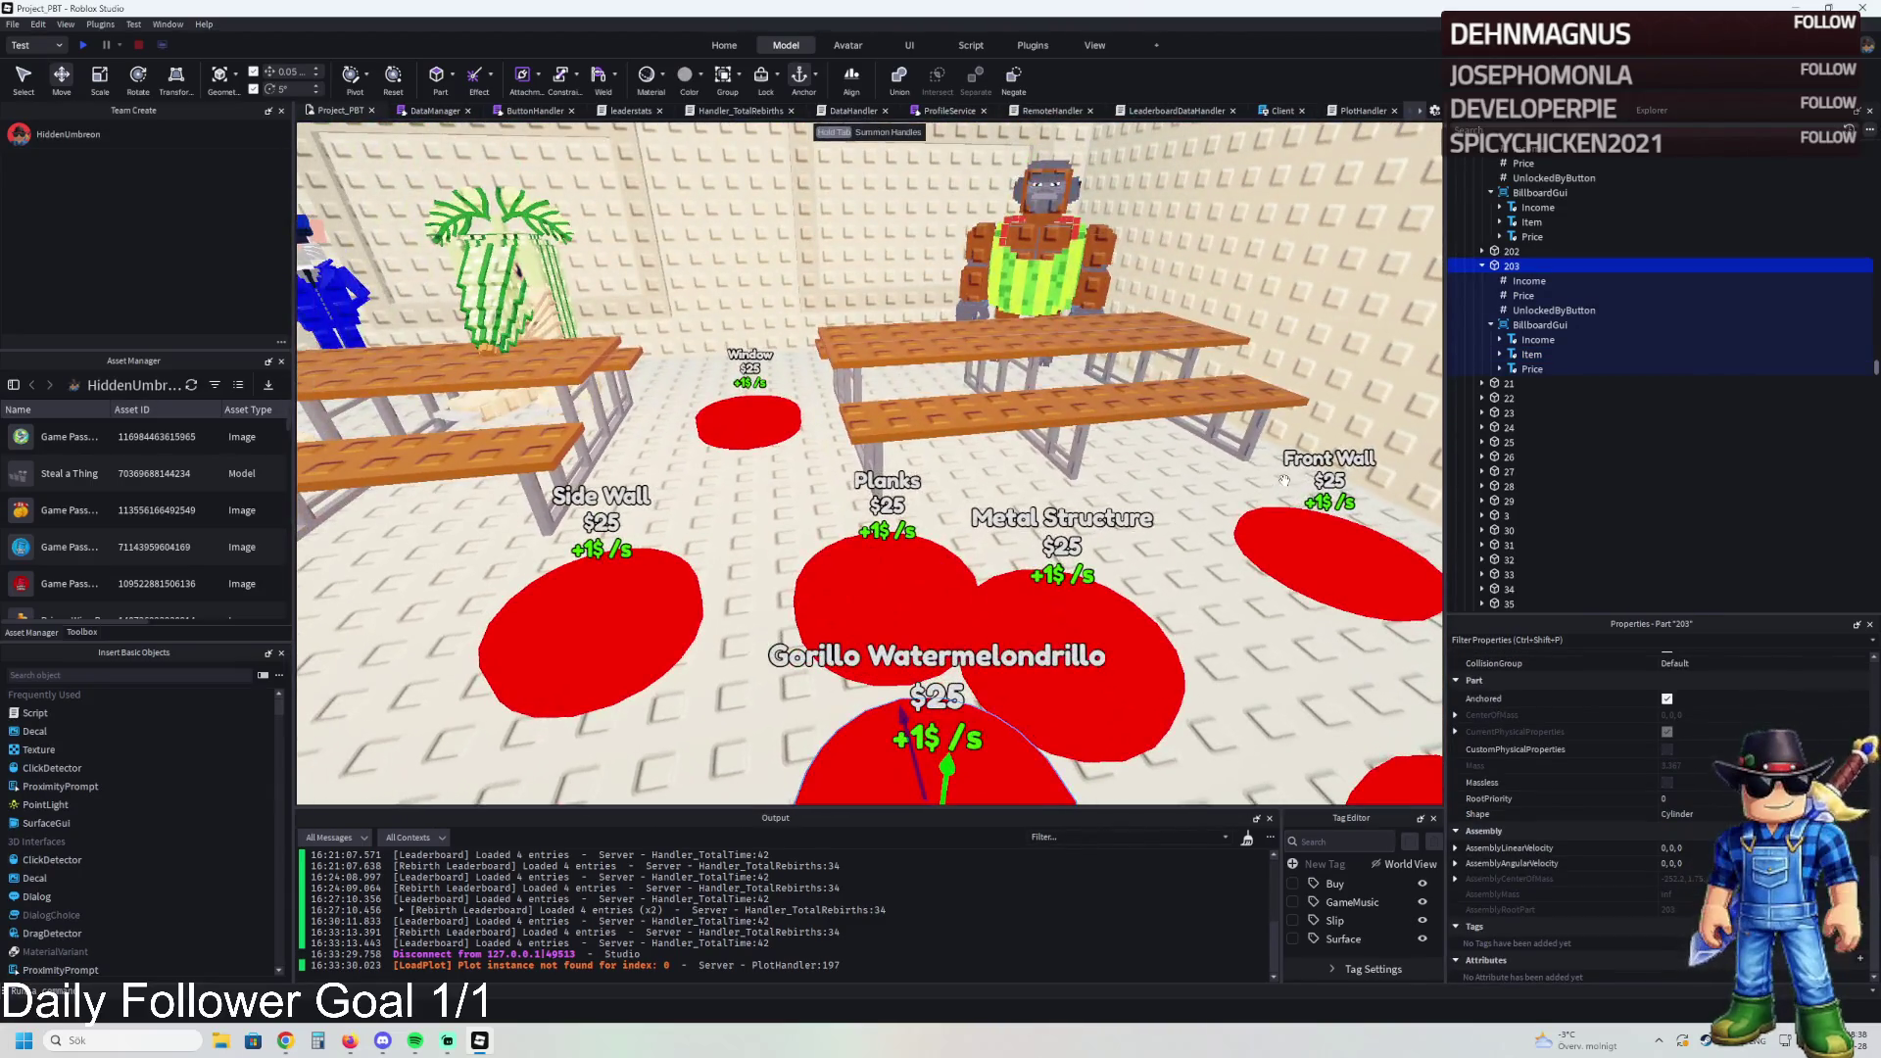
key("Left")
key("Left")
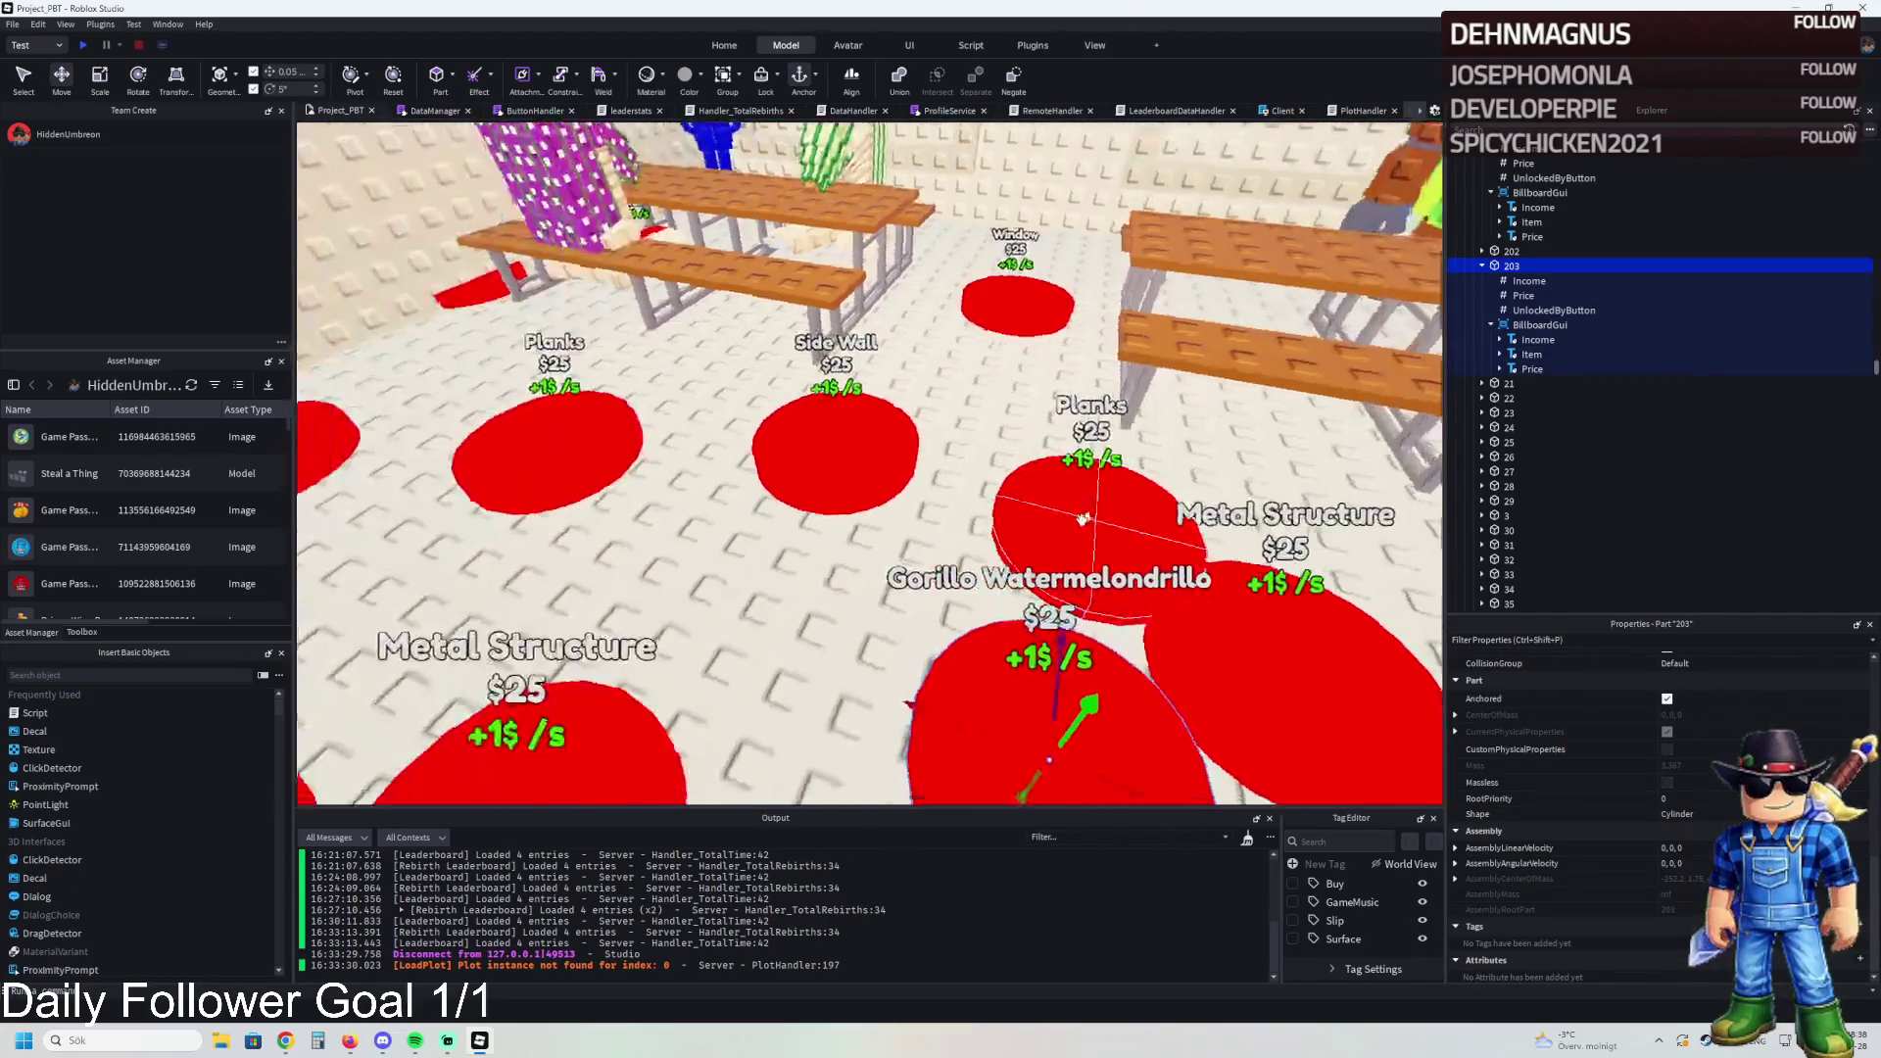
Step: Duplicate pad 203, place the copy among the pads, and name it 204
key("ctrl+d")
mouse_move(945, 720)
left_mouse_down()
mouse_move(816, 686)
mouse_move(684, 590)
mouse_move(735, 532)
left_mouse_up()
key("F2")
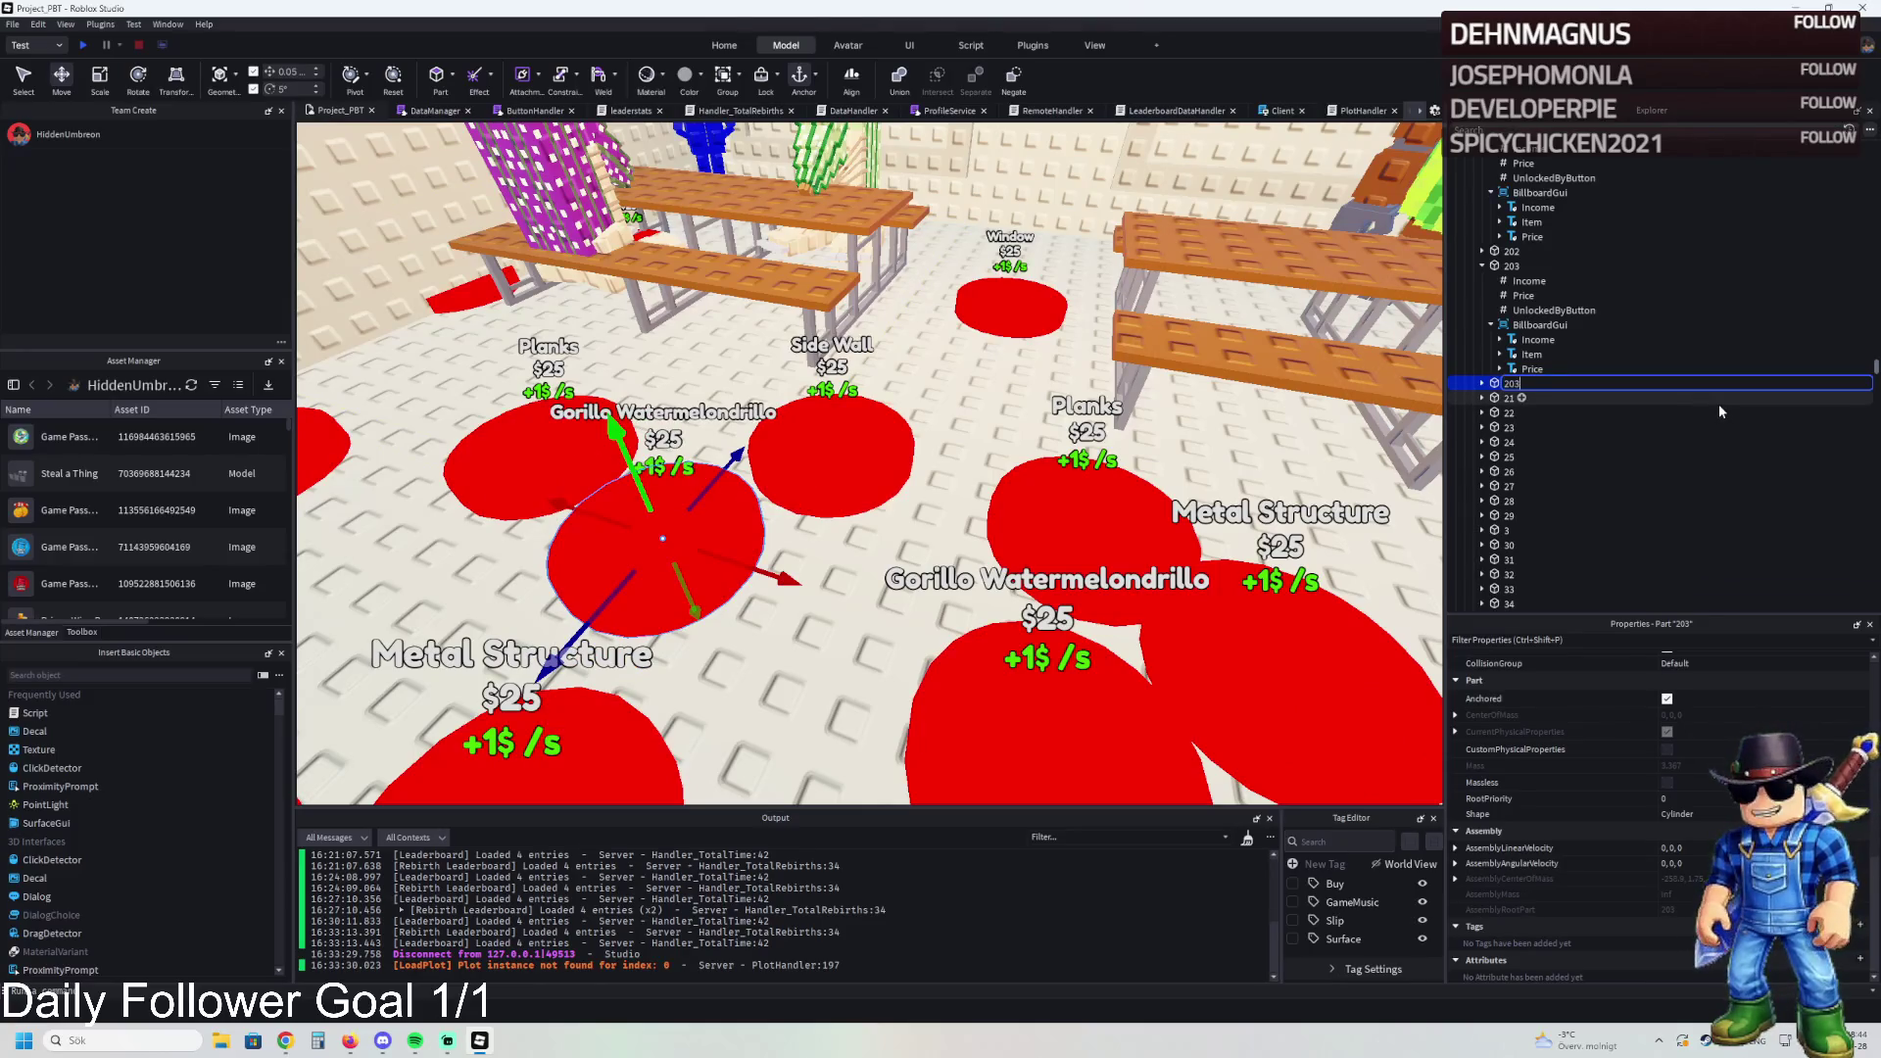
type("204")
key("Return")
key("Right")
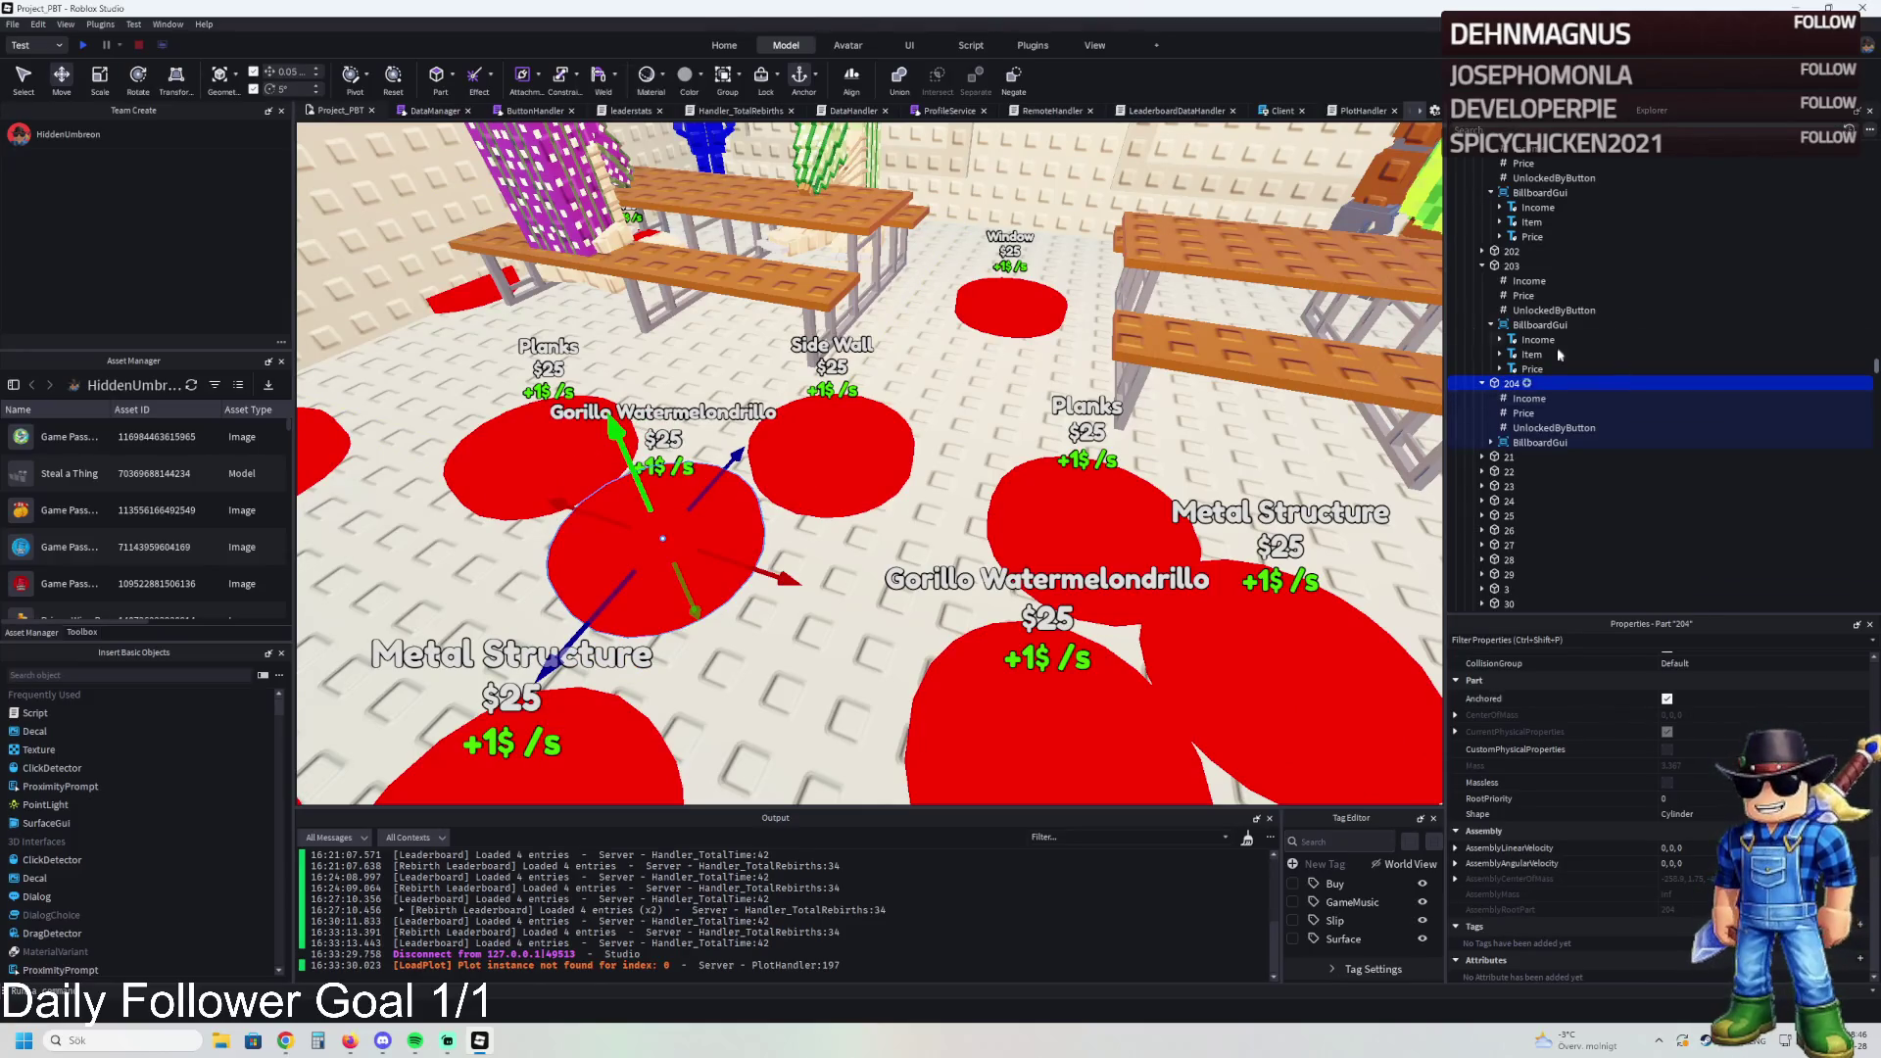
key("f")
Step: Label pad 204 with the Tric Trac Barabooms model name
left_click(1193, 324)
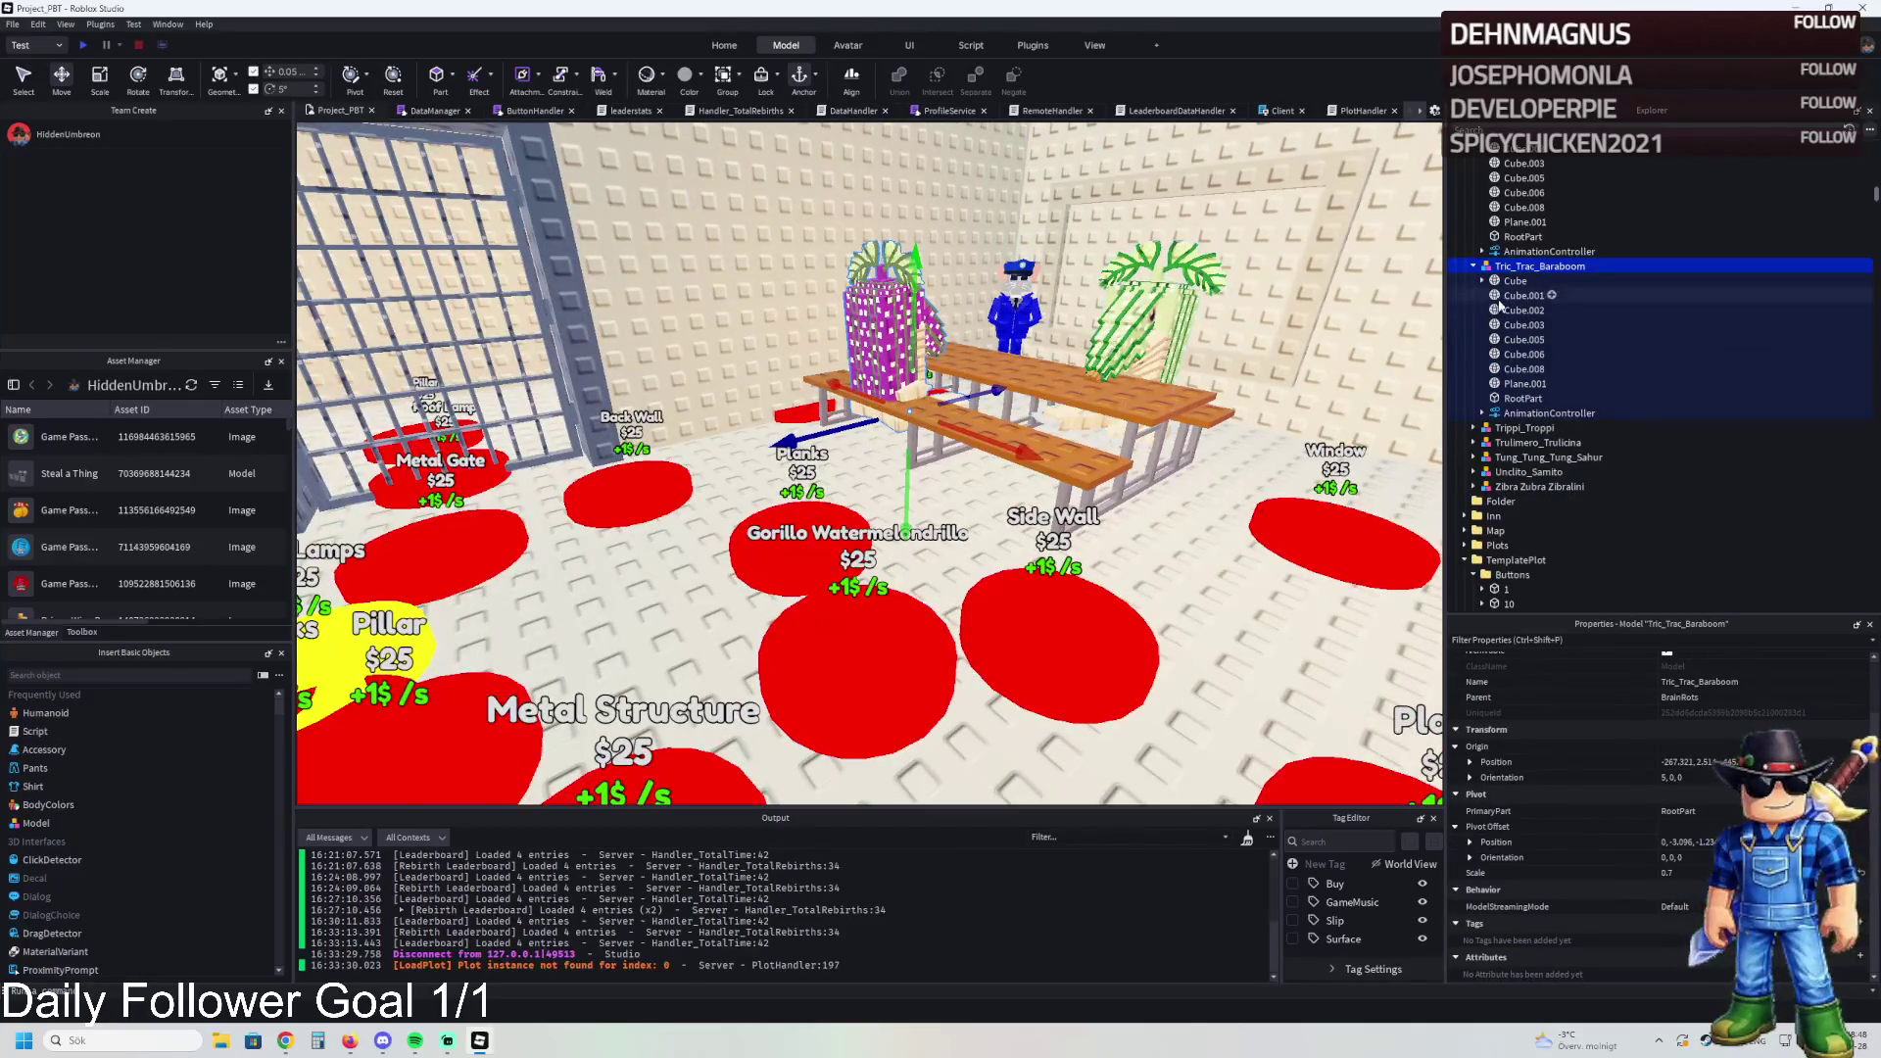
key("F2")
left_click(911, 631)
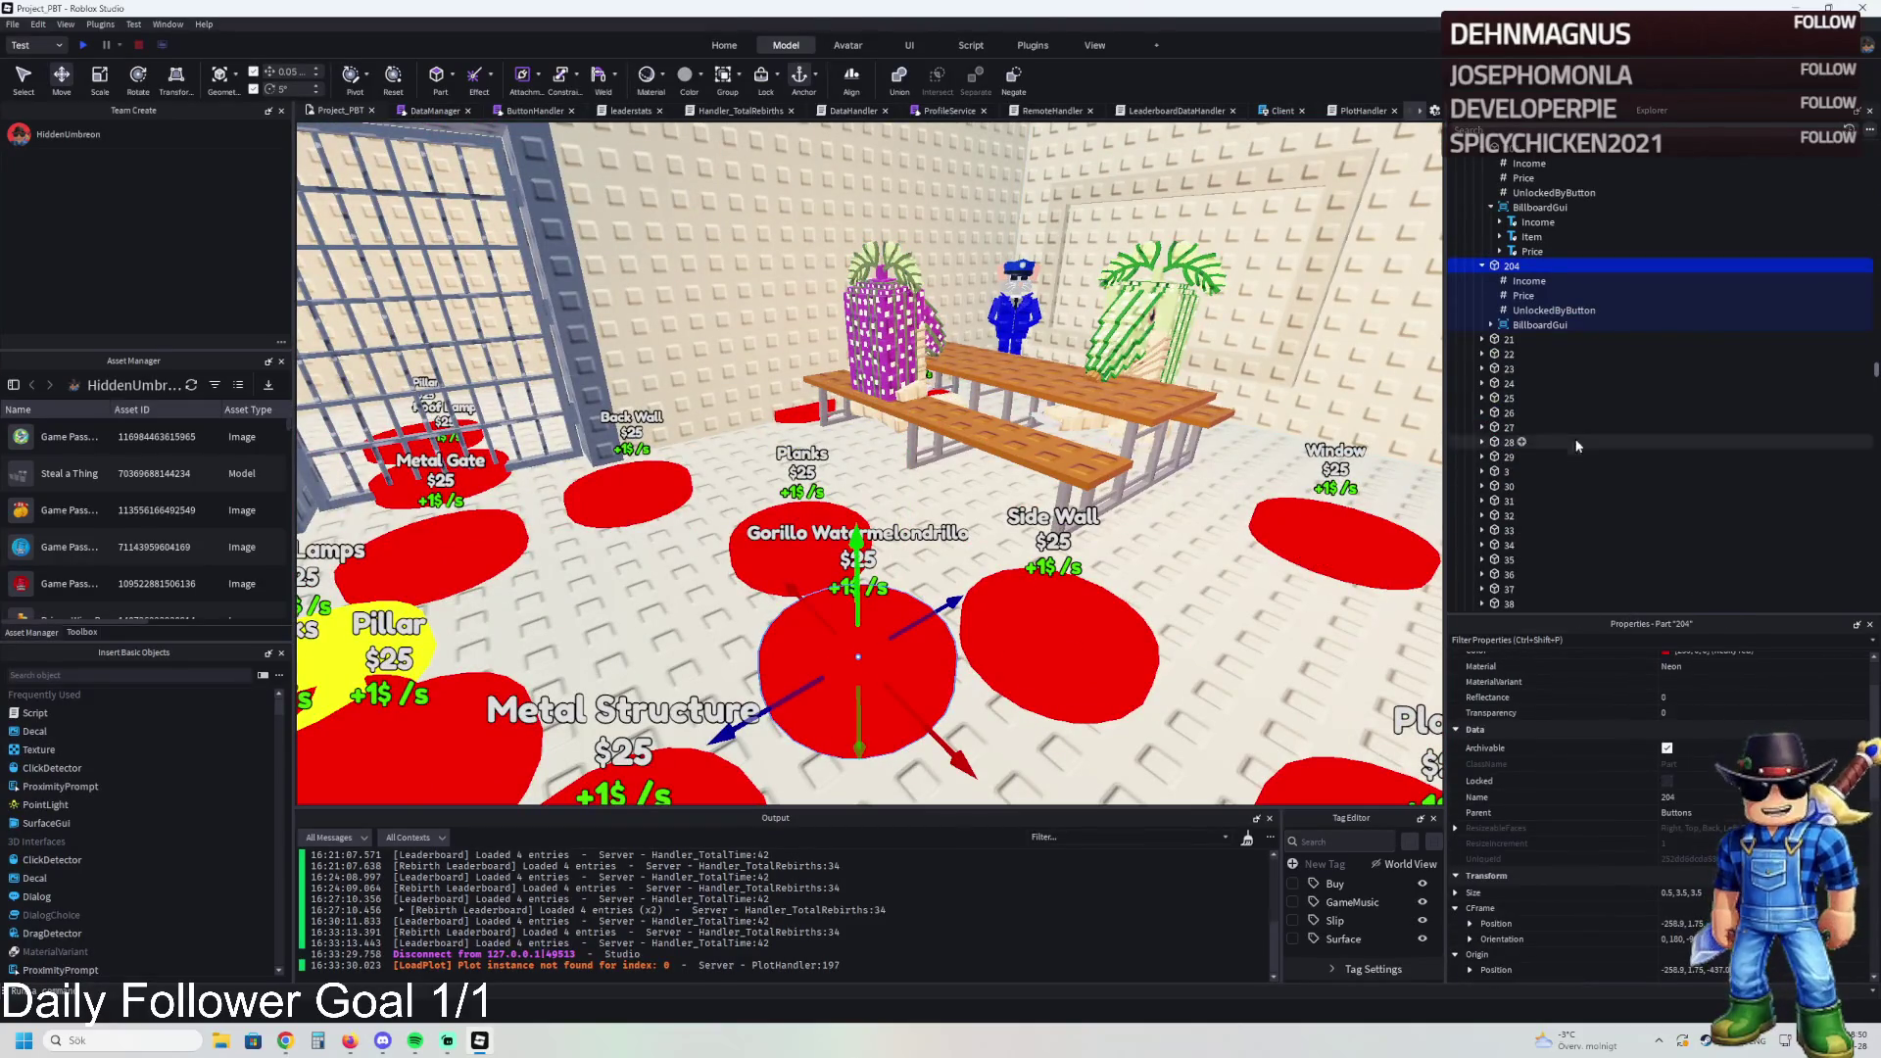
left_click(1531, 353)
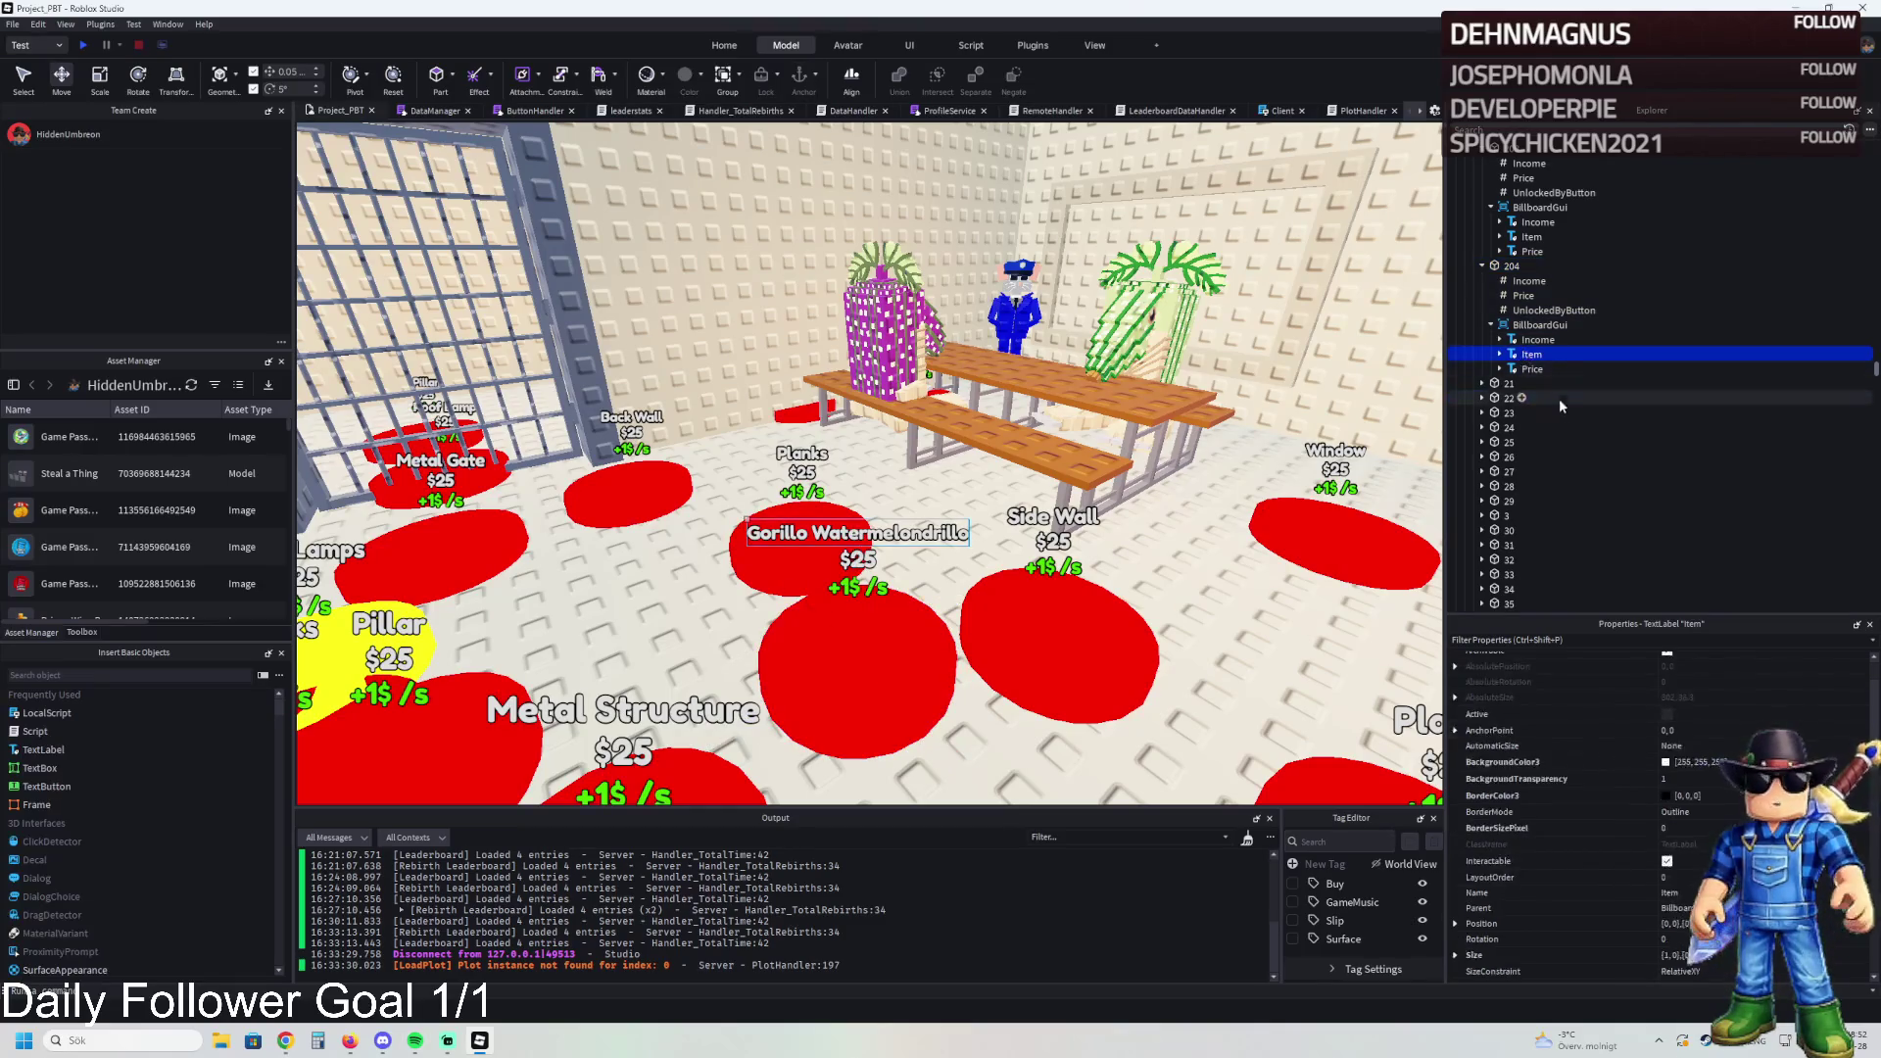
scroll(1567, 813, "down", 5)
type("Tric Trac Barabooms")
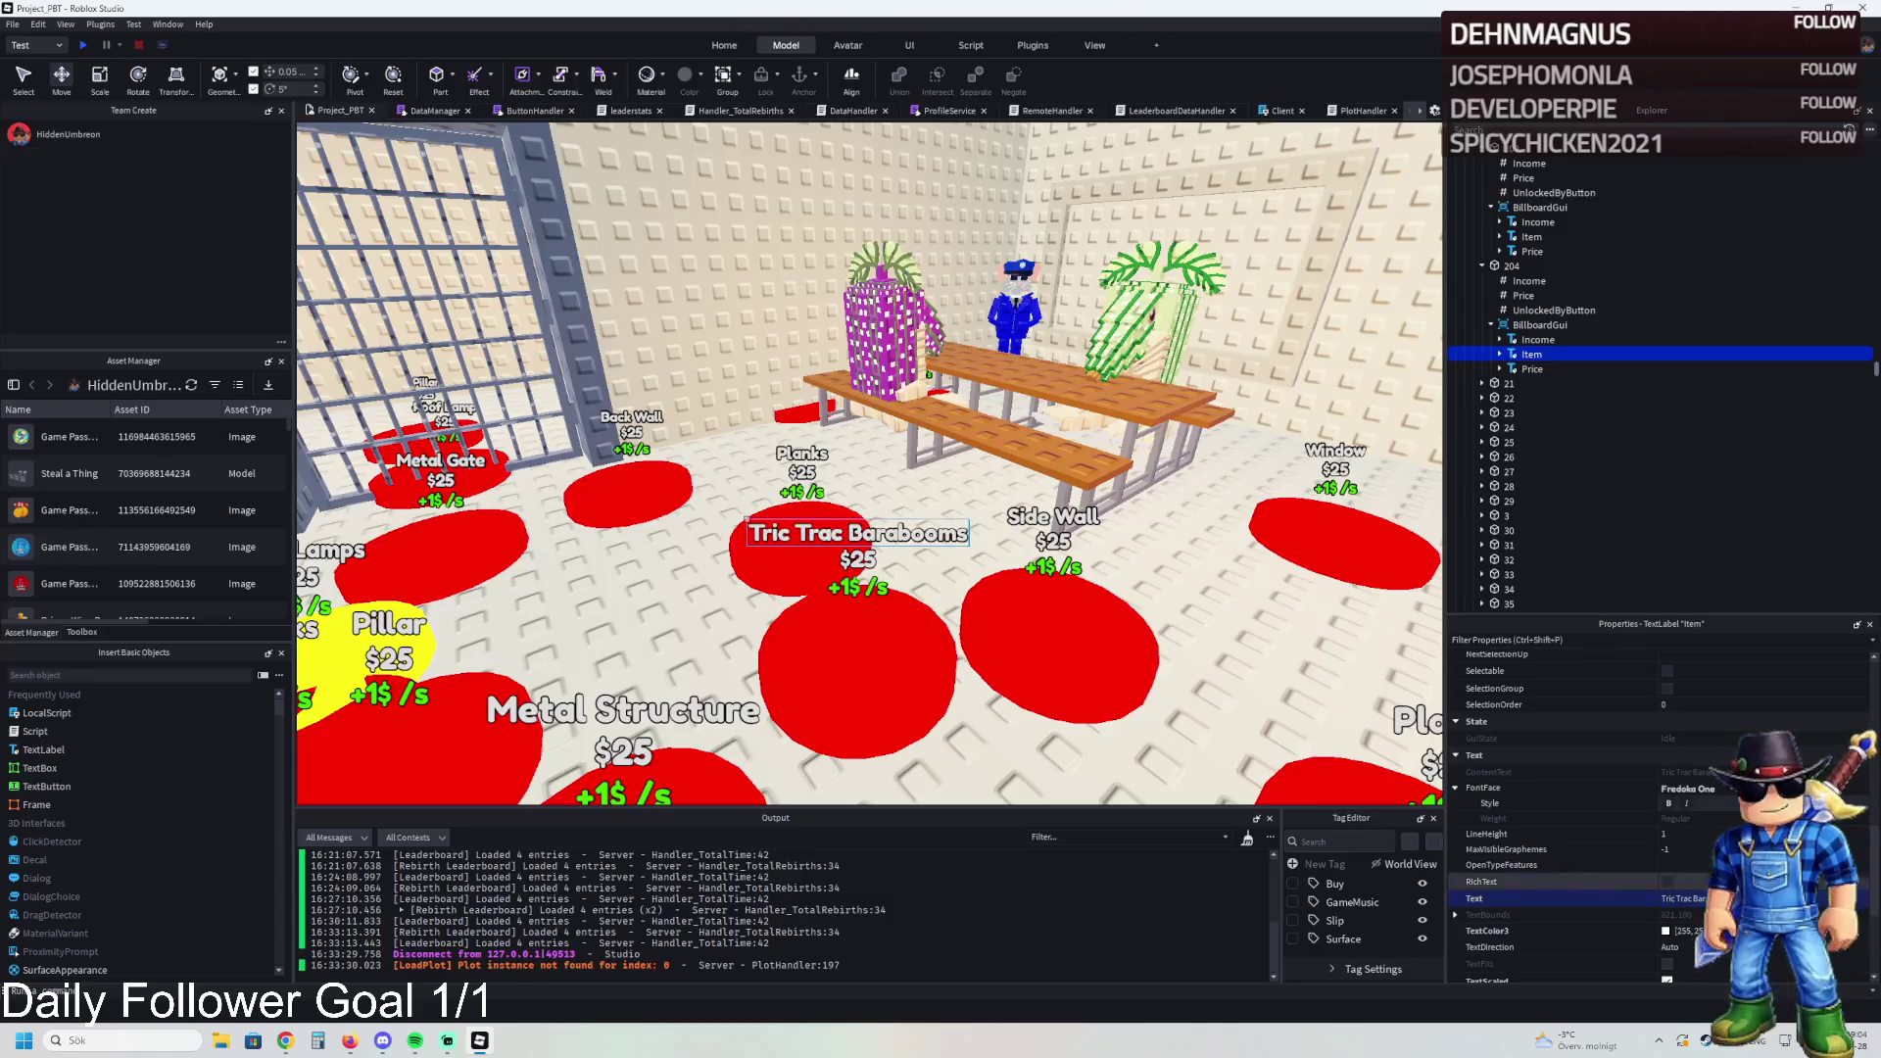
Step: Check pad 204's UnlockedByButton value, then duplicate it and move the copy aside
left_click(882, 651)
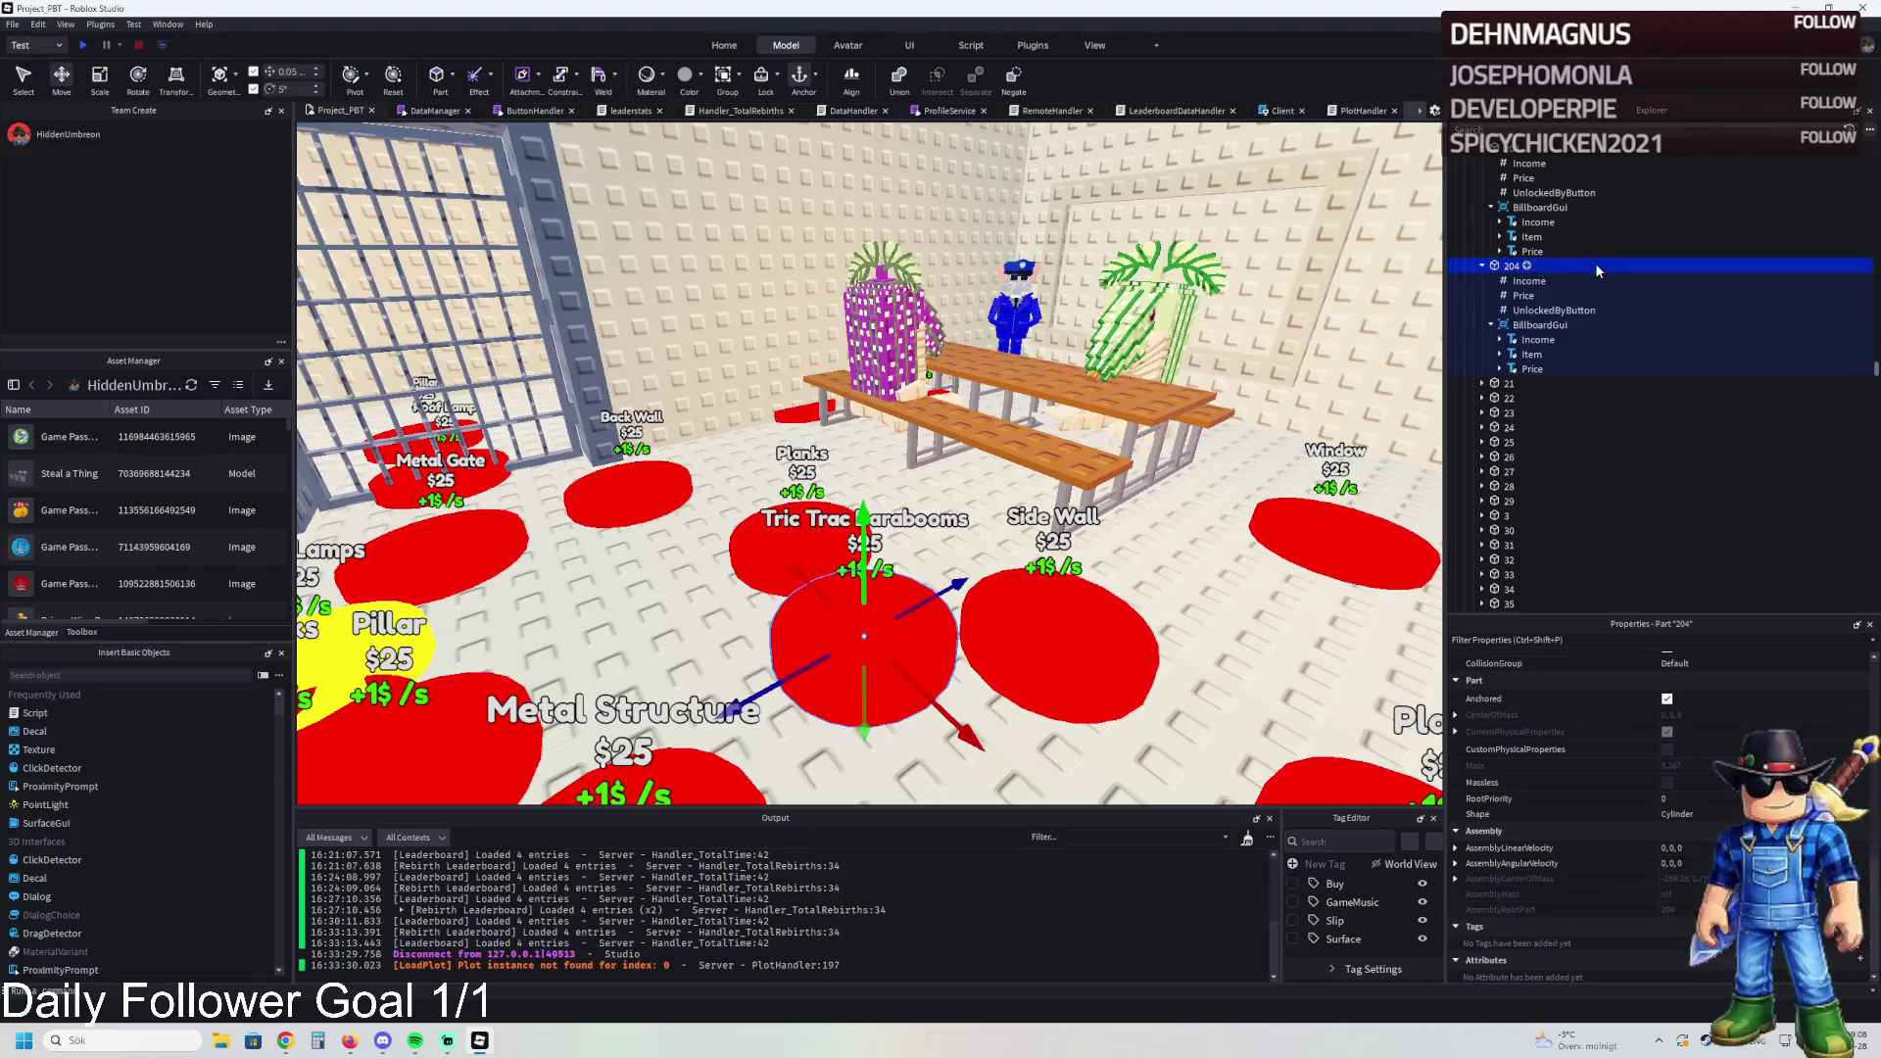
left_click(1548, 194)
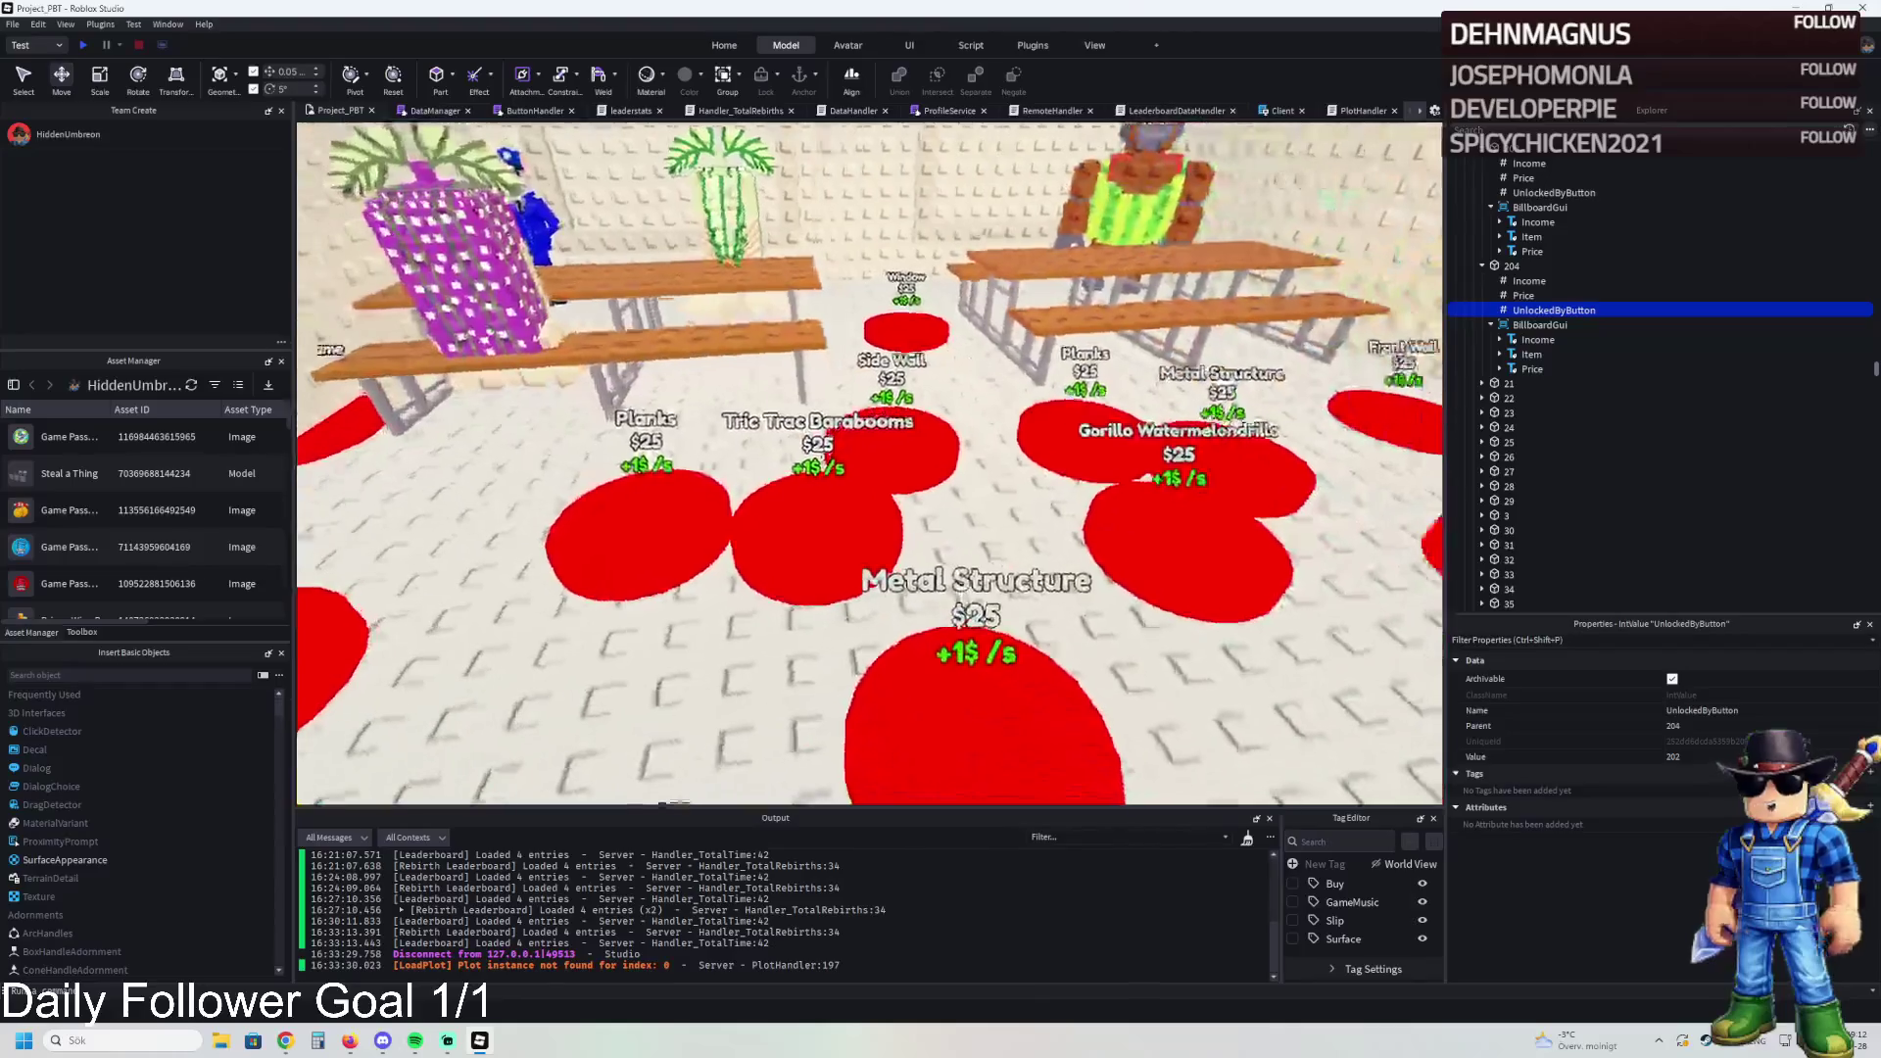
left_click(843, 547)
key("ctrl+d")
mouse_move(833, 676)
left_mouse_down()
mouse_move(852, 470)
mouse_move(996, 413)
left_mouse_up()
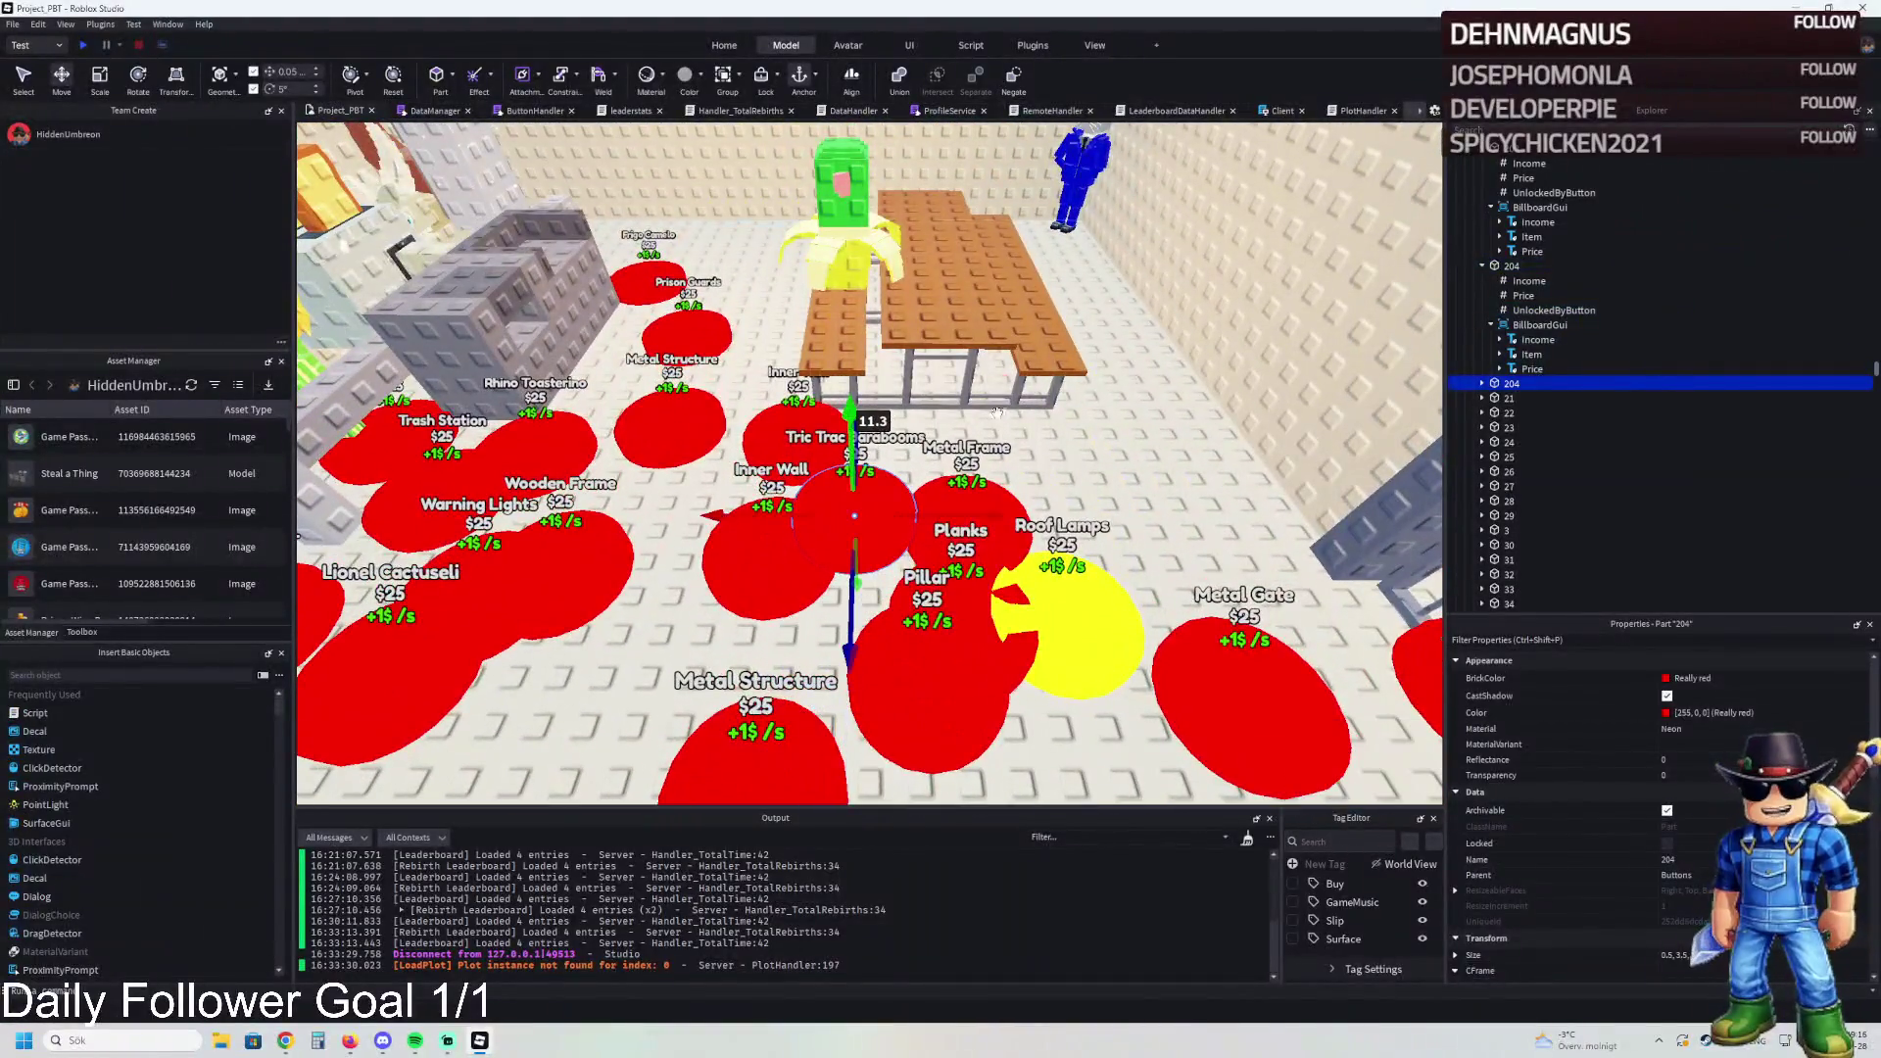
Step: Rename the newest pad copy 205 and set its item label to Chimpanzini Bananini
left_click(851, 208)
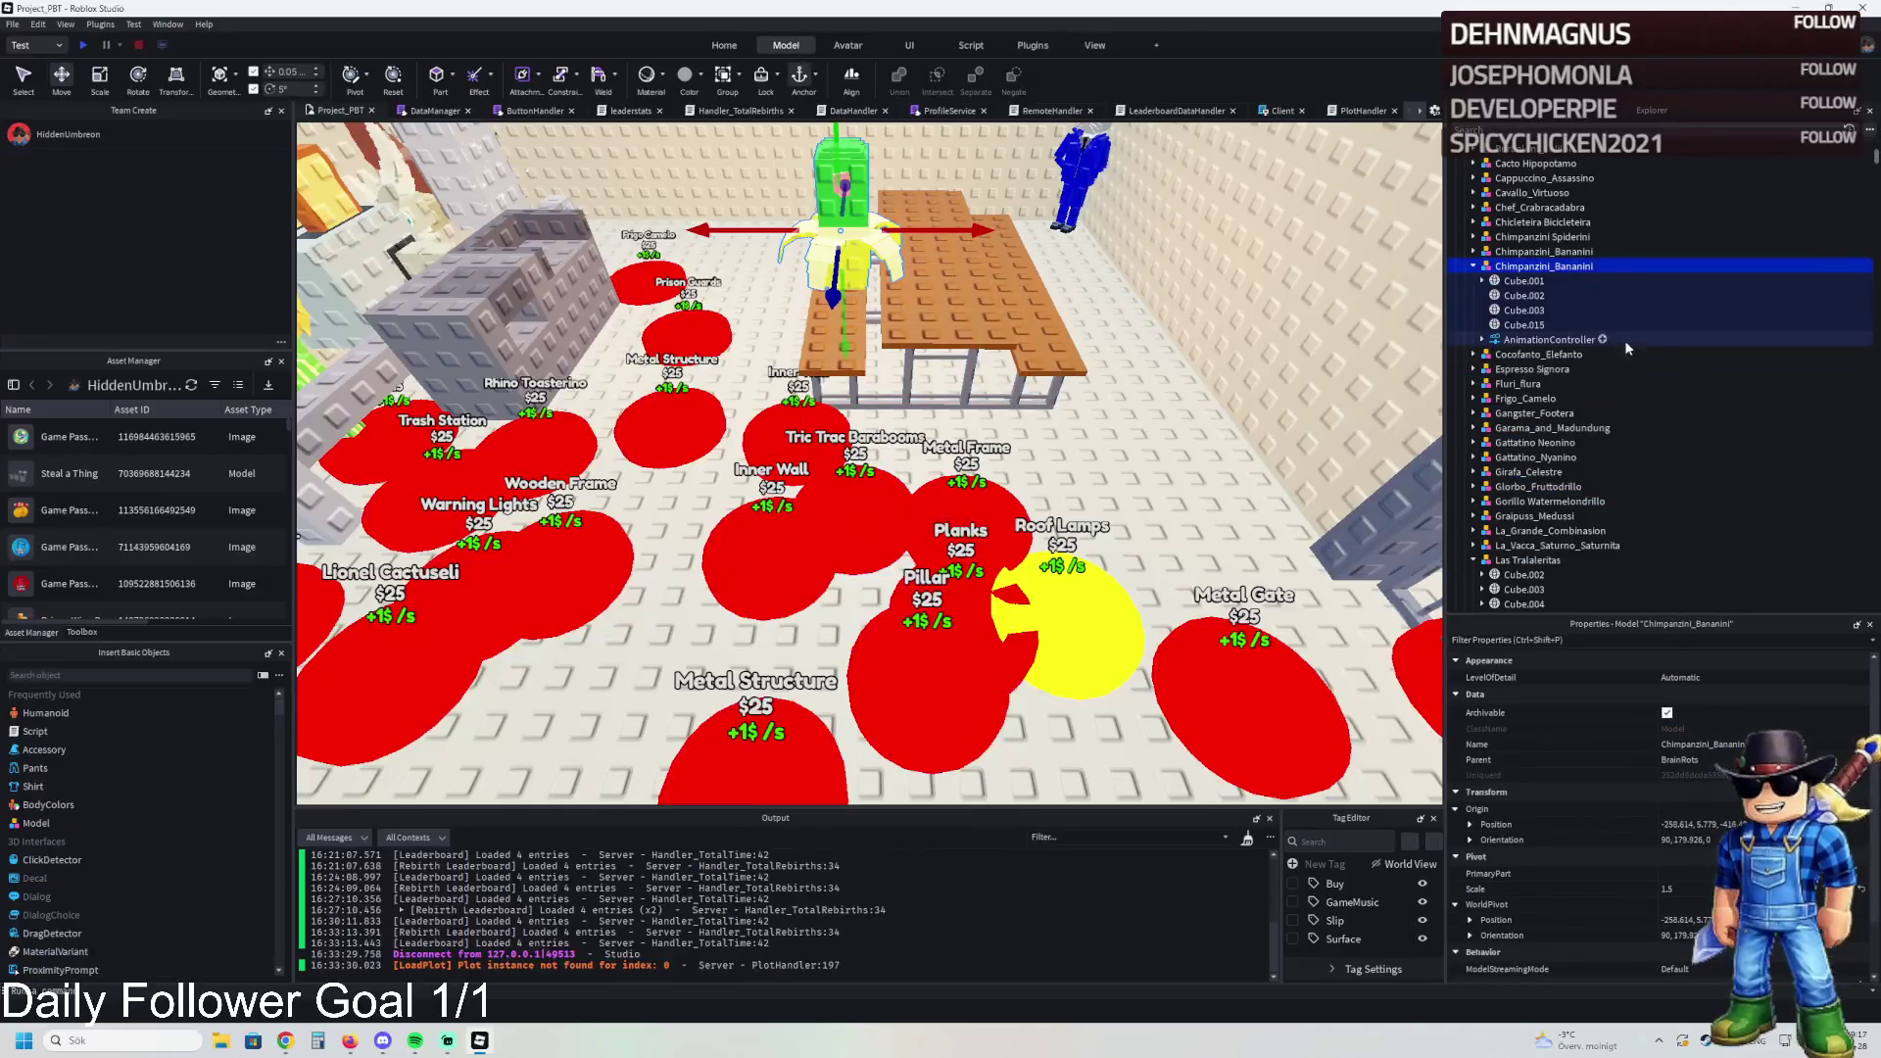
left_click(885, 516)
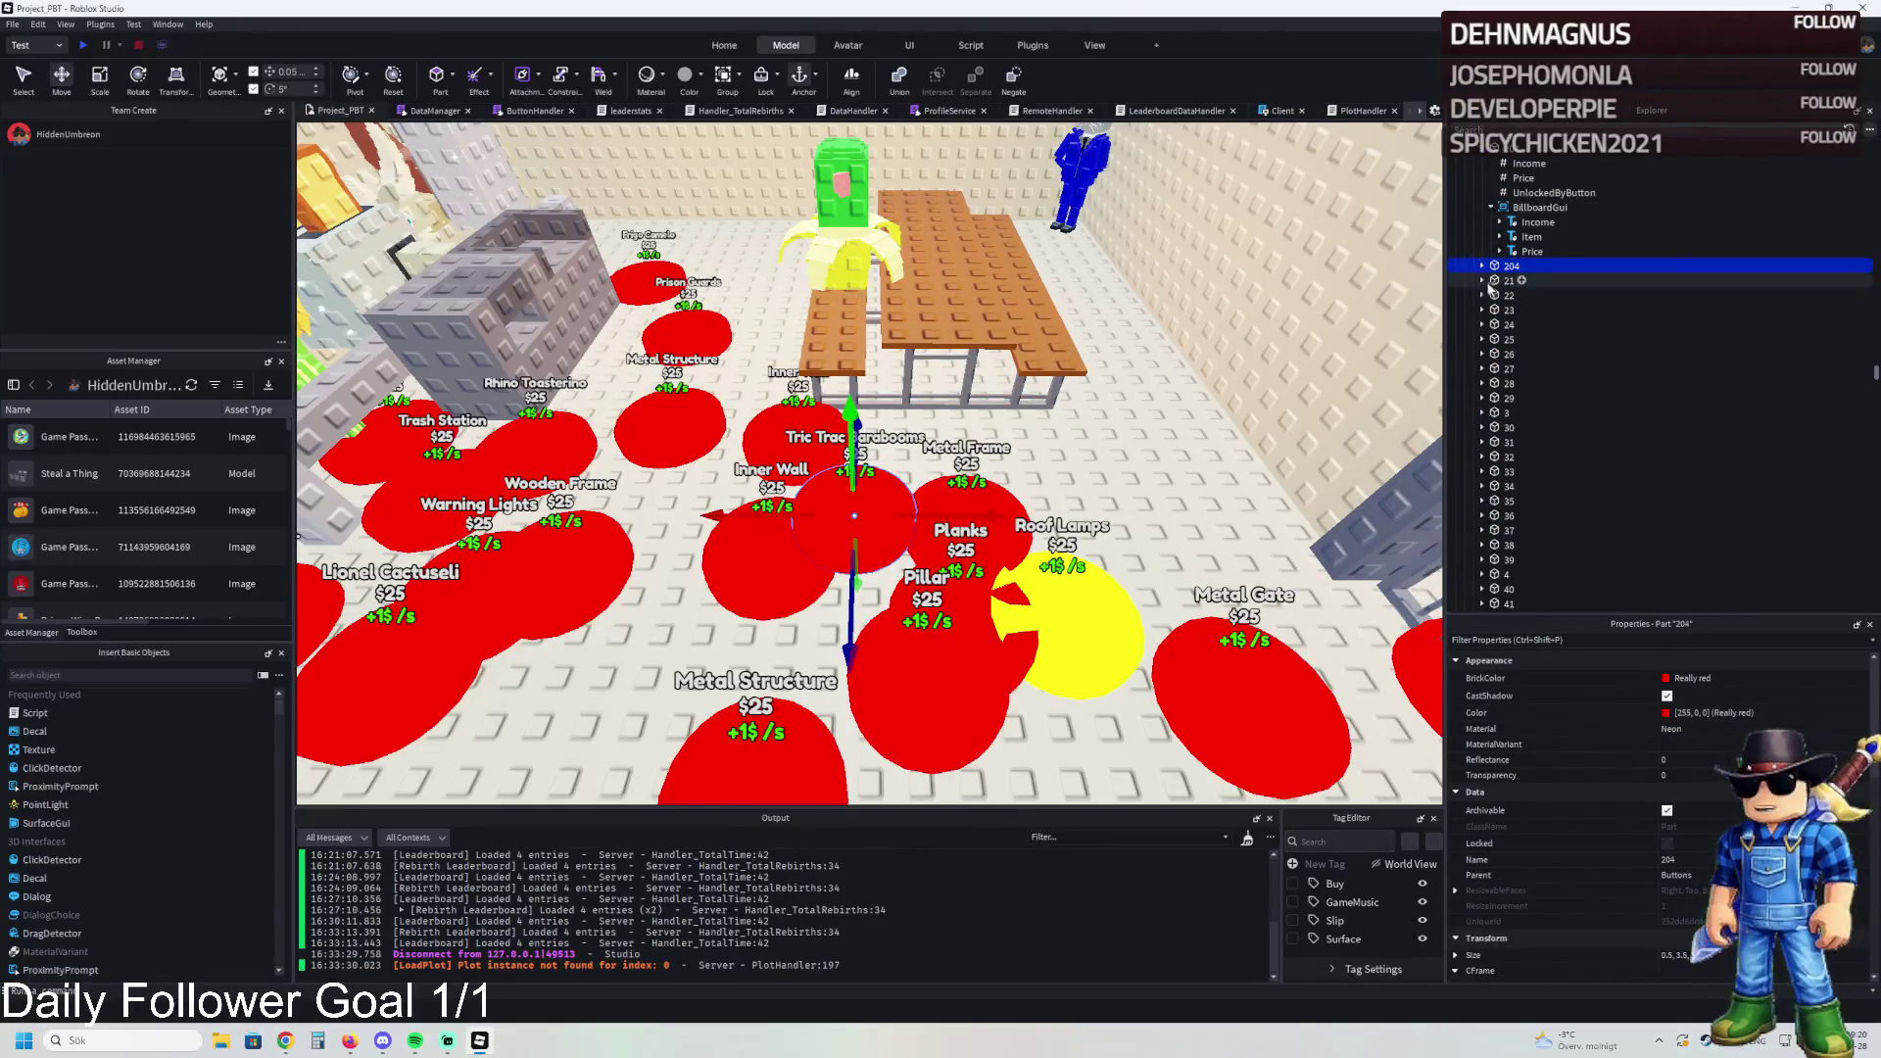
double_click(1671, 266)
type("5")
key("Return")
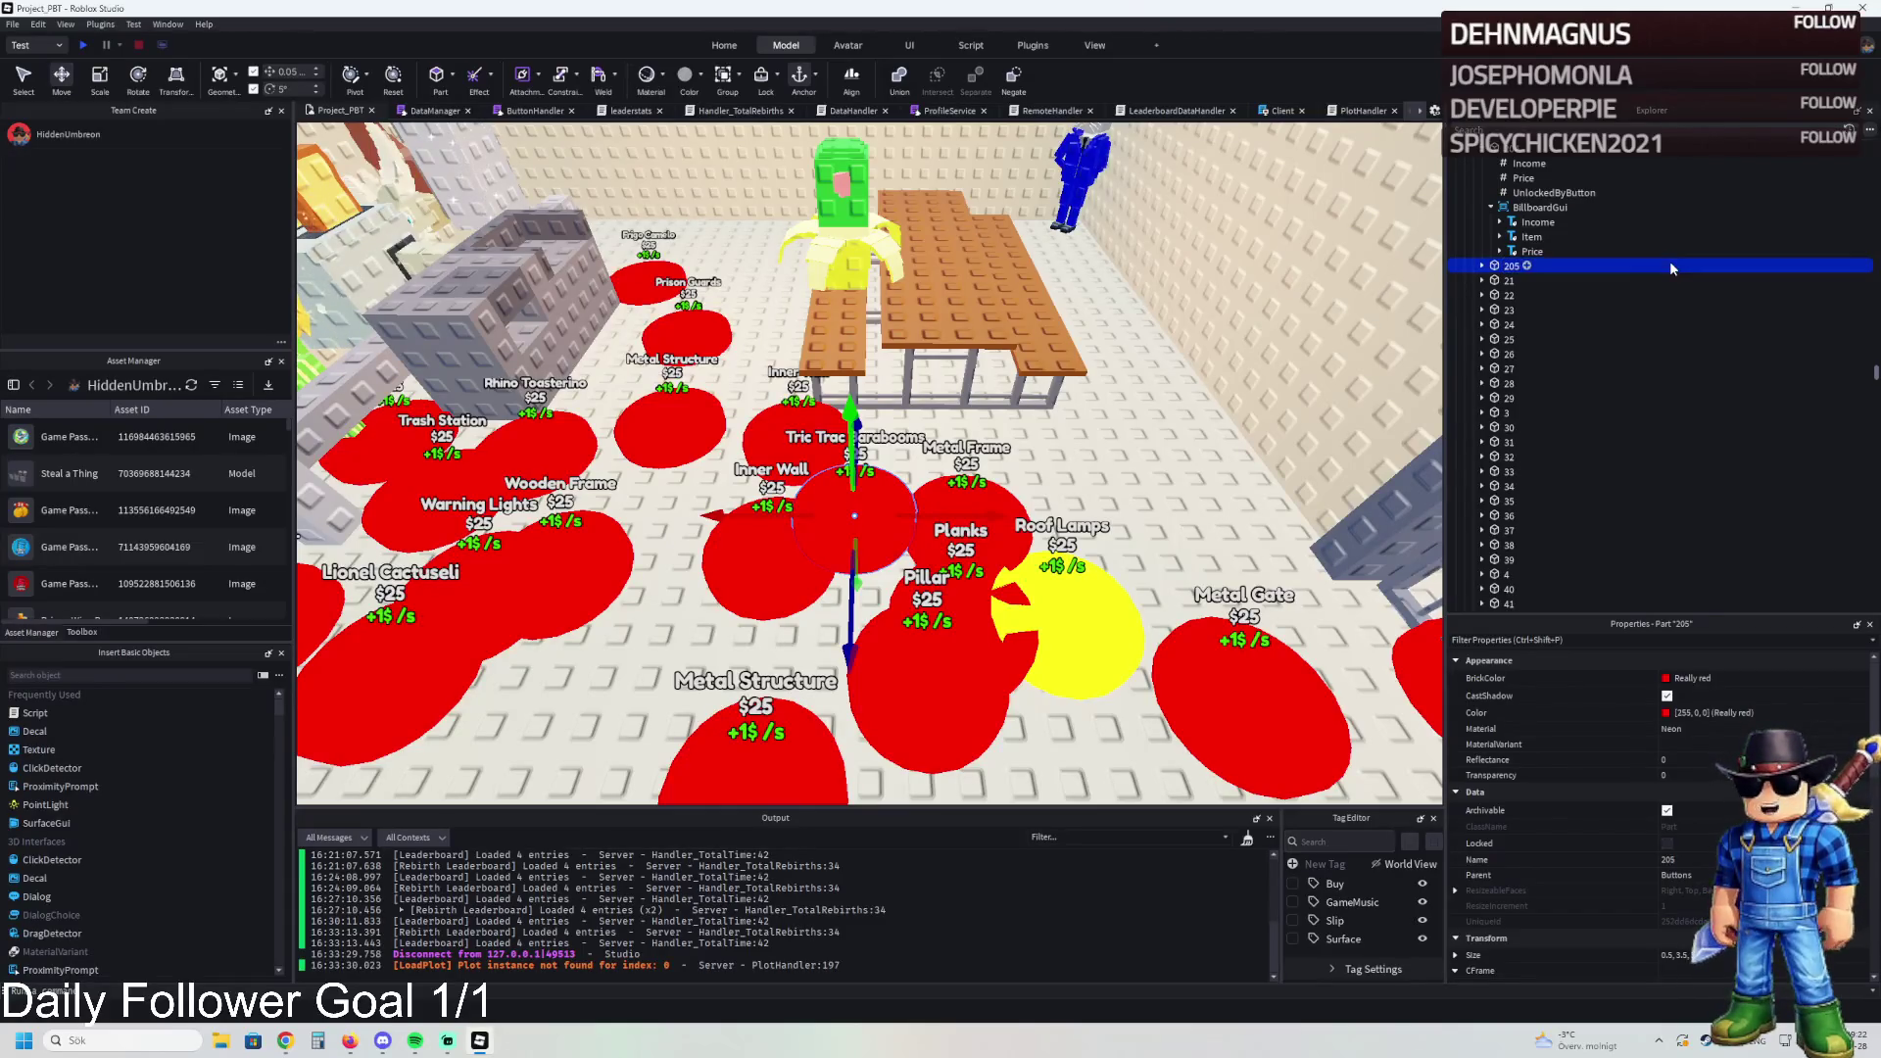
left_click(1482, 265)
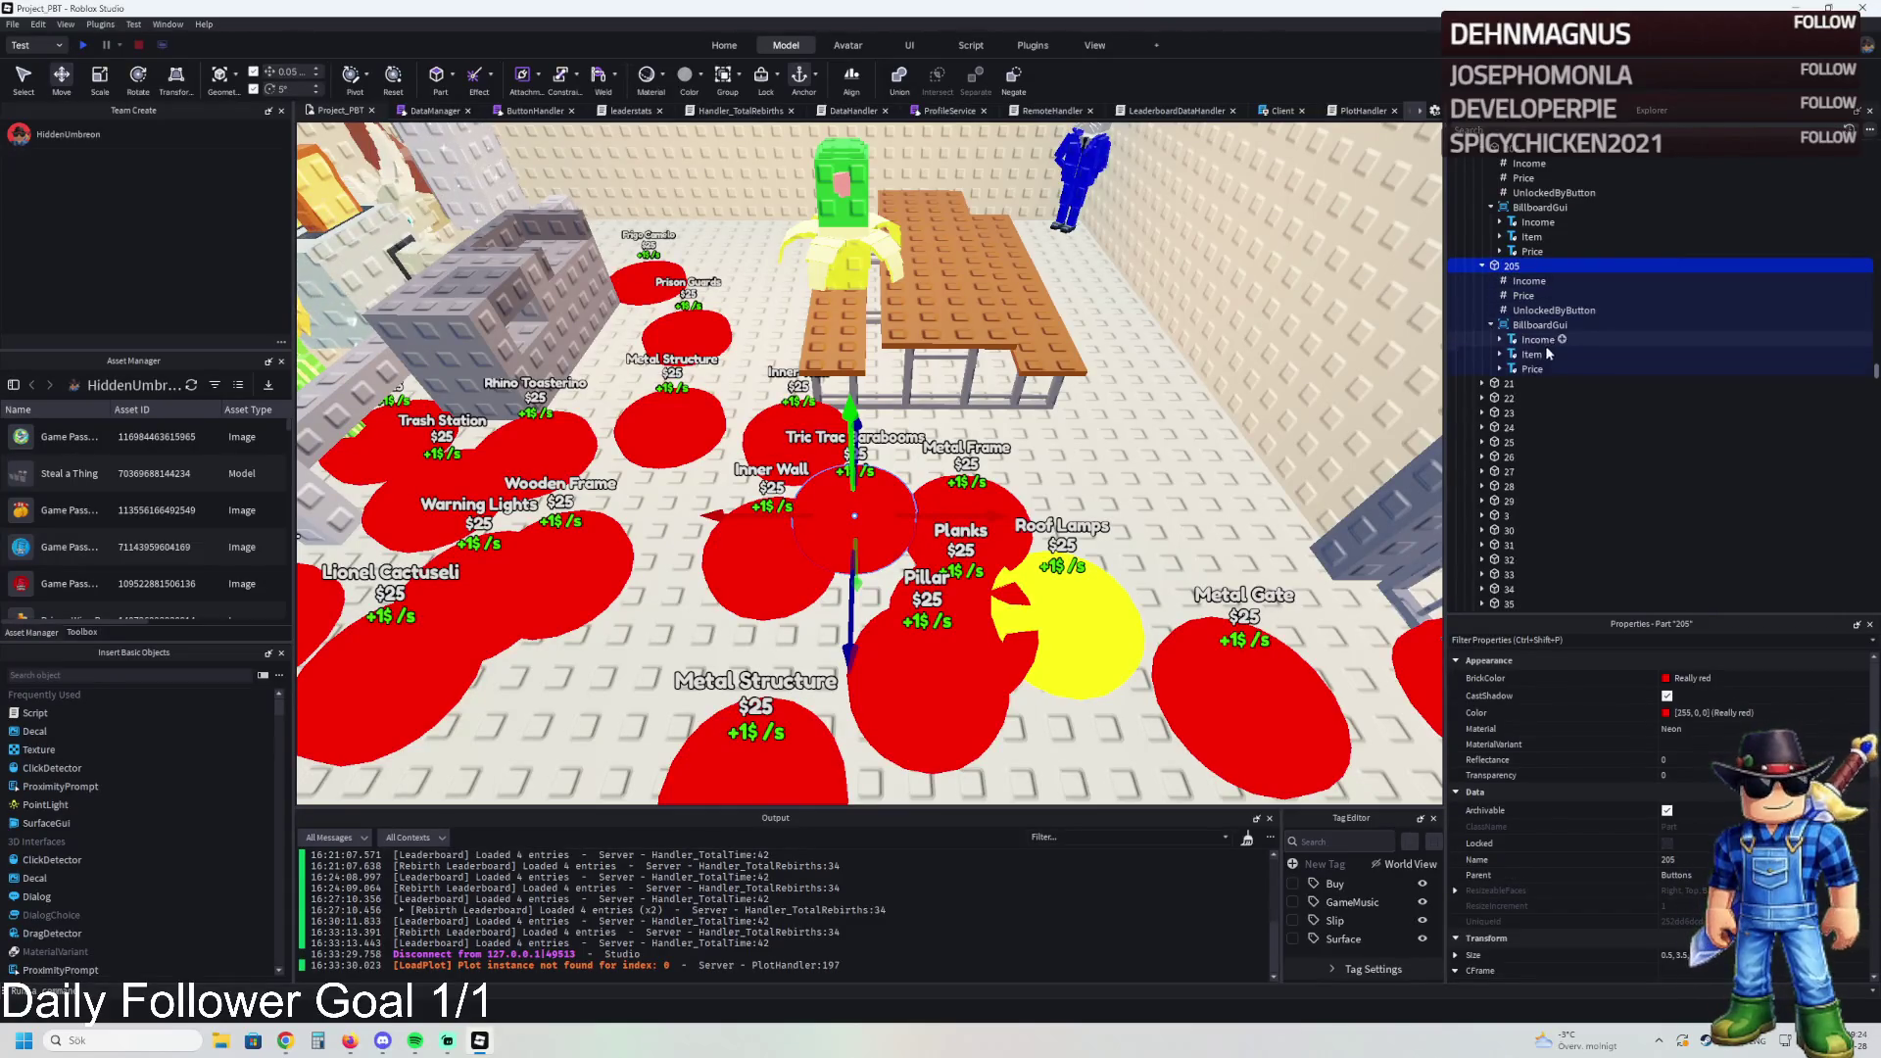
left_click(1532, 354)
scroll(1655, 803, "down", 15)
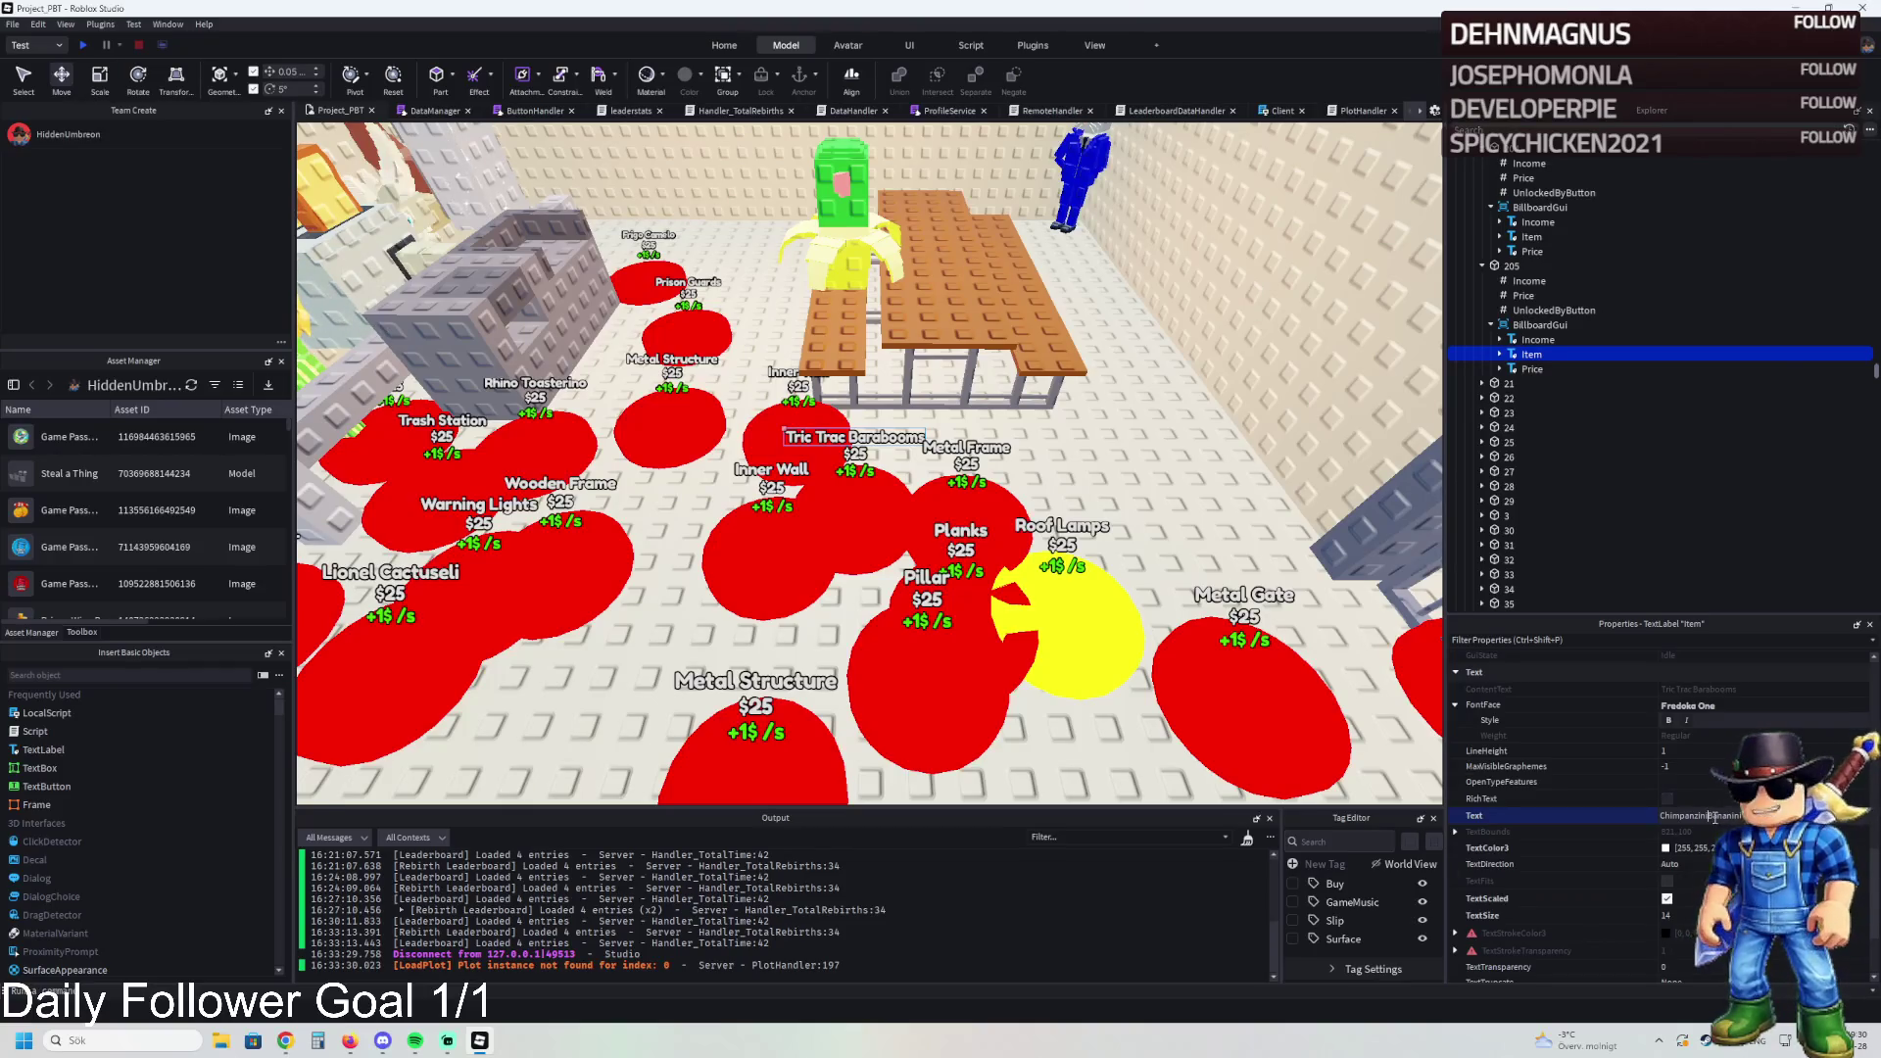
left_click(855, 271)
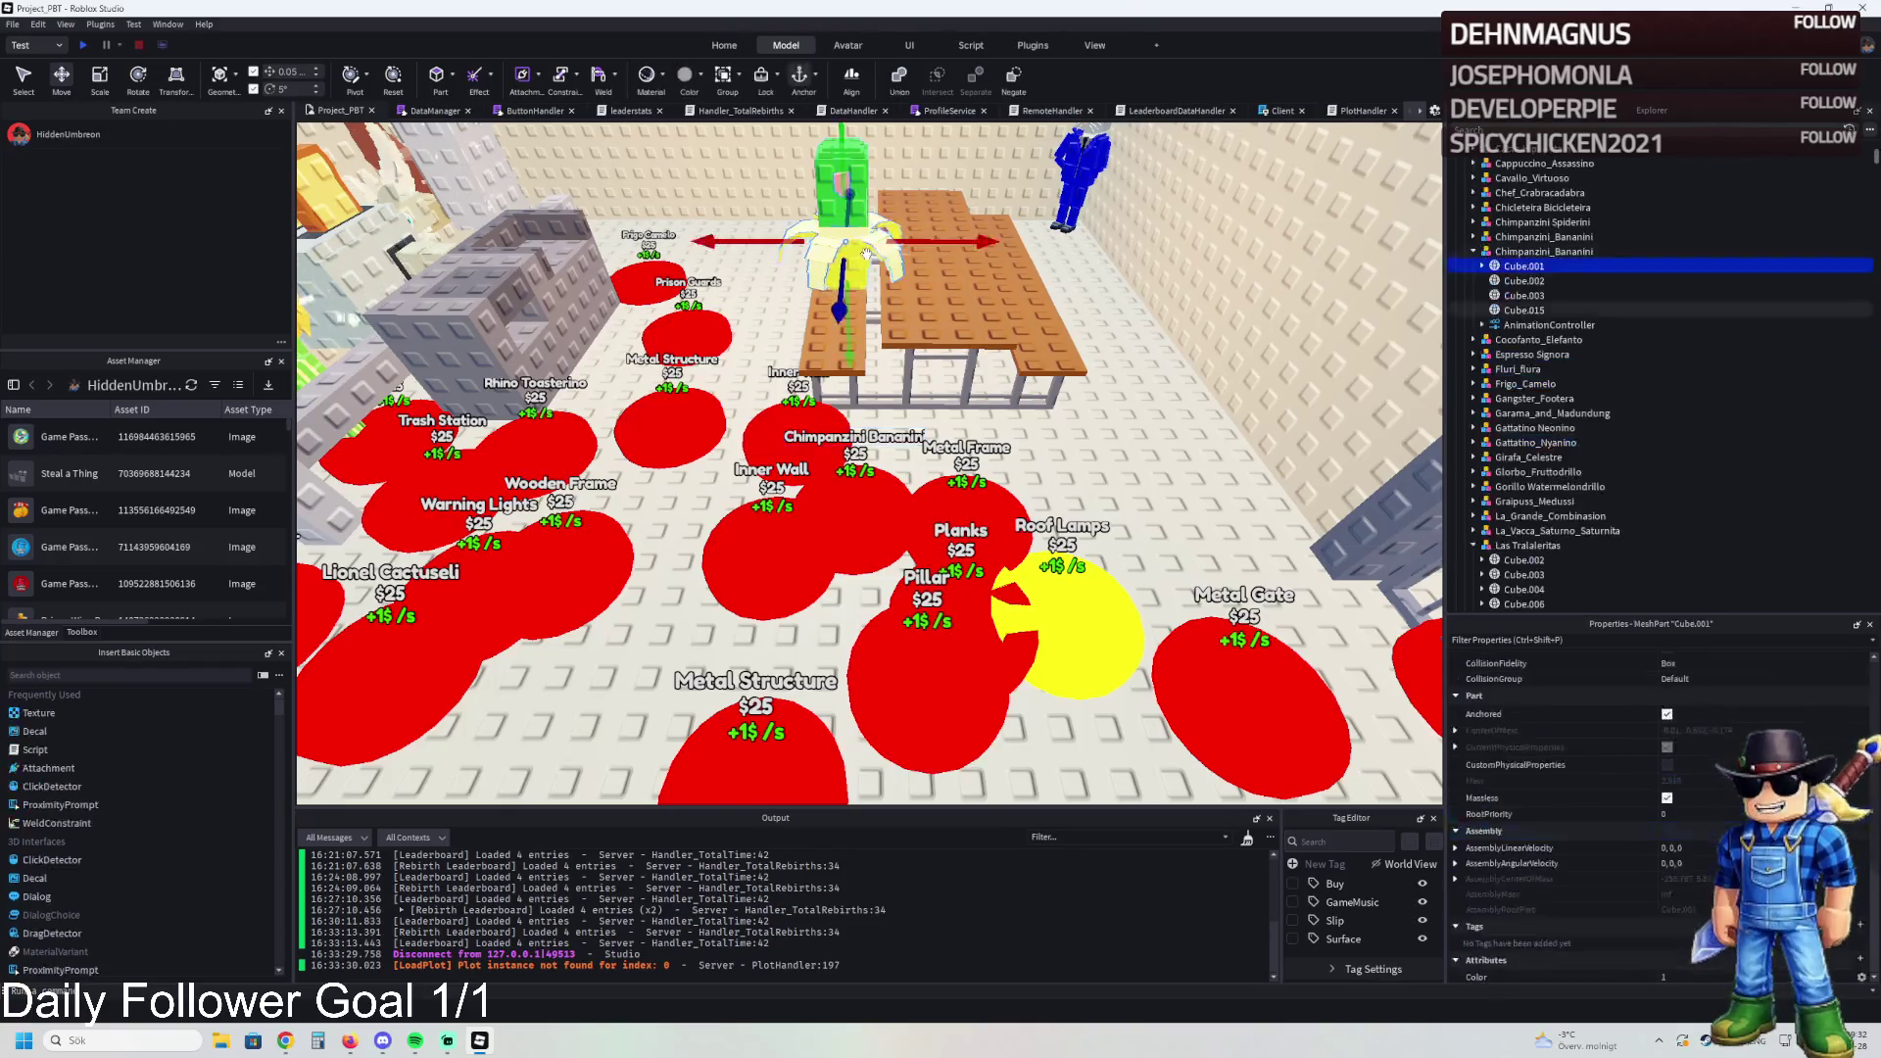
scroll(1660, 783, "up", 10)
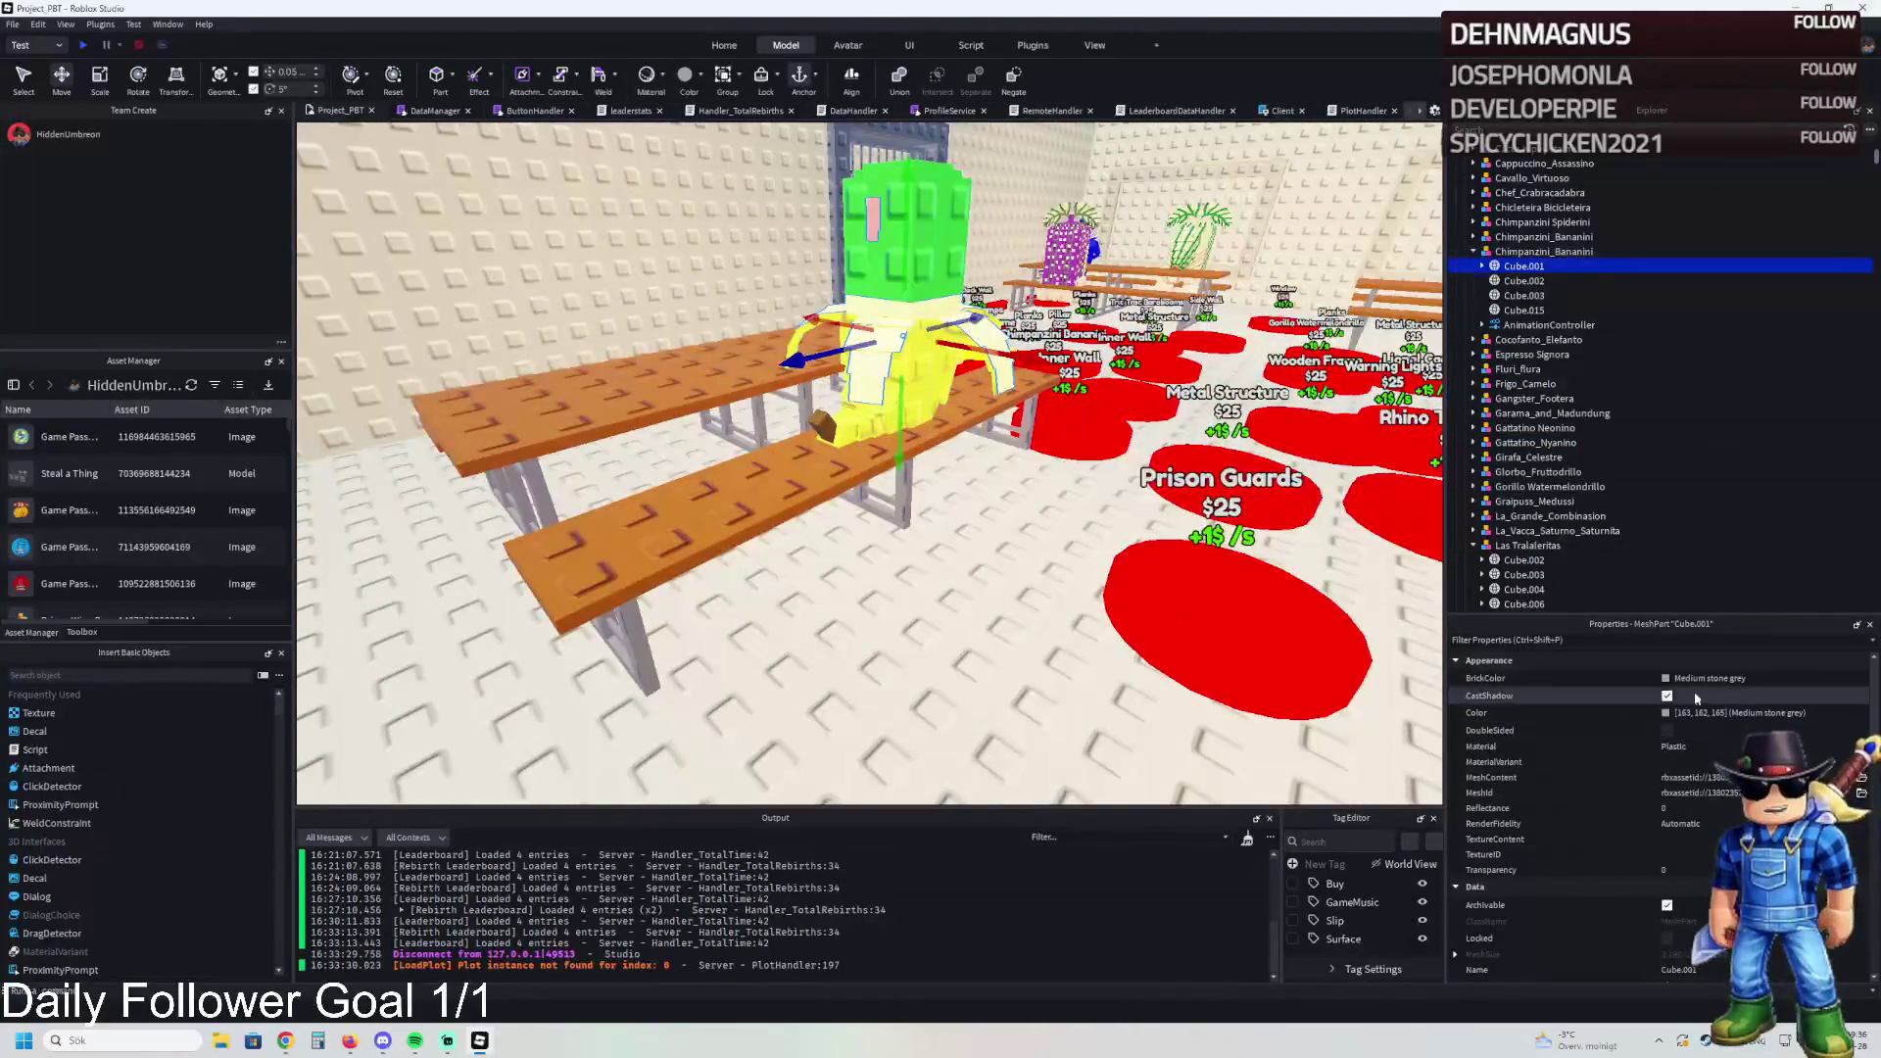
Step: Recolor the Chimpanzini Bananini's Cube.002 Burlap and Cube.003 Really red
left_click(1665, 678)
left_click(1523, 280)
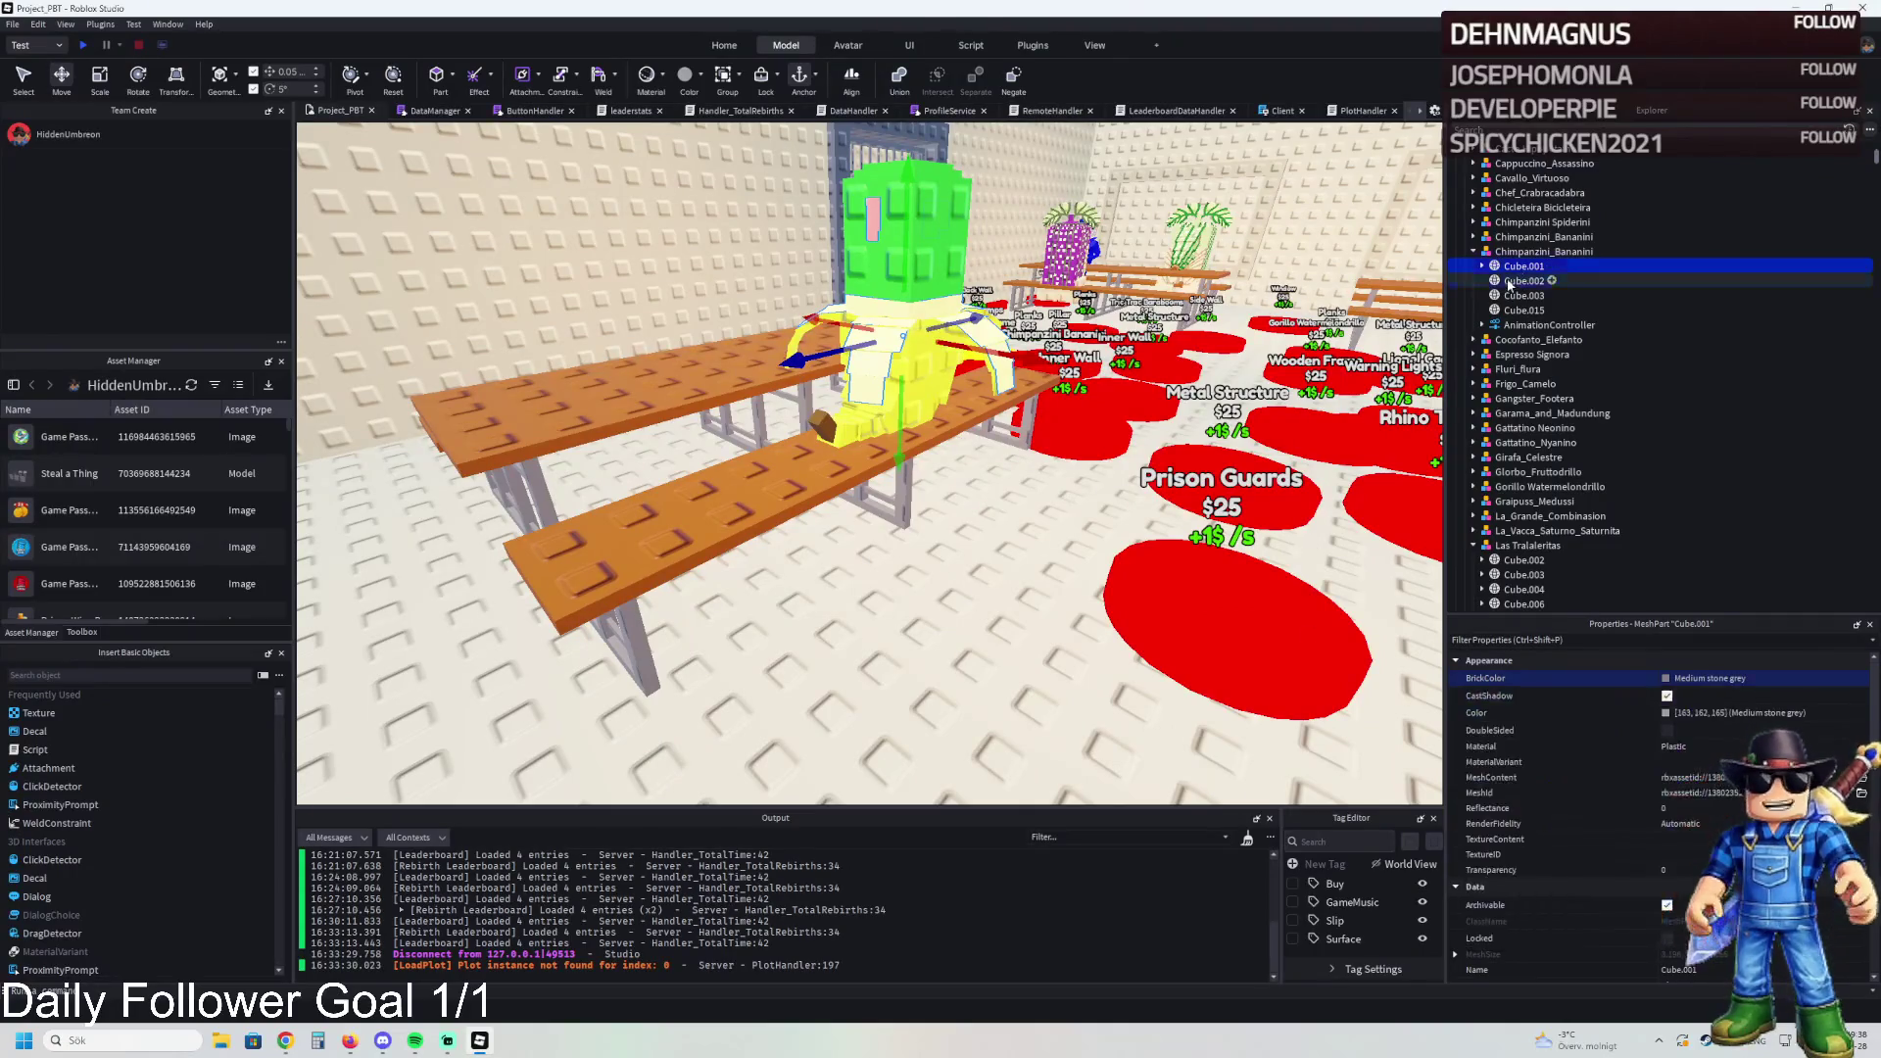
left_click(1665, 678)
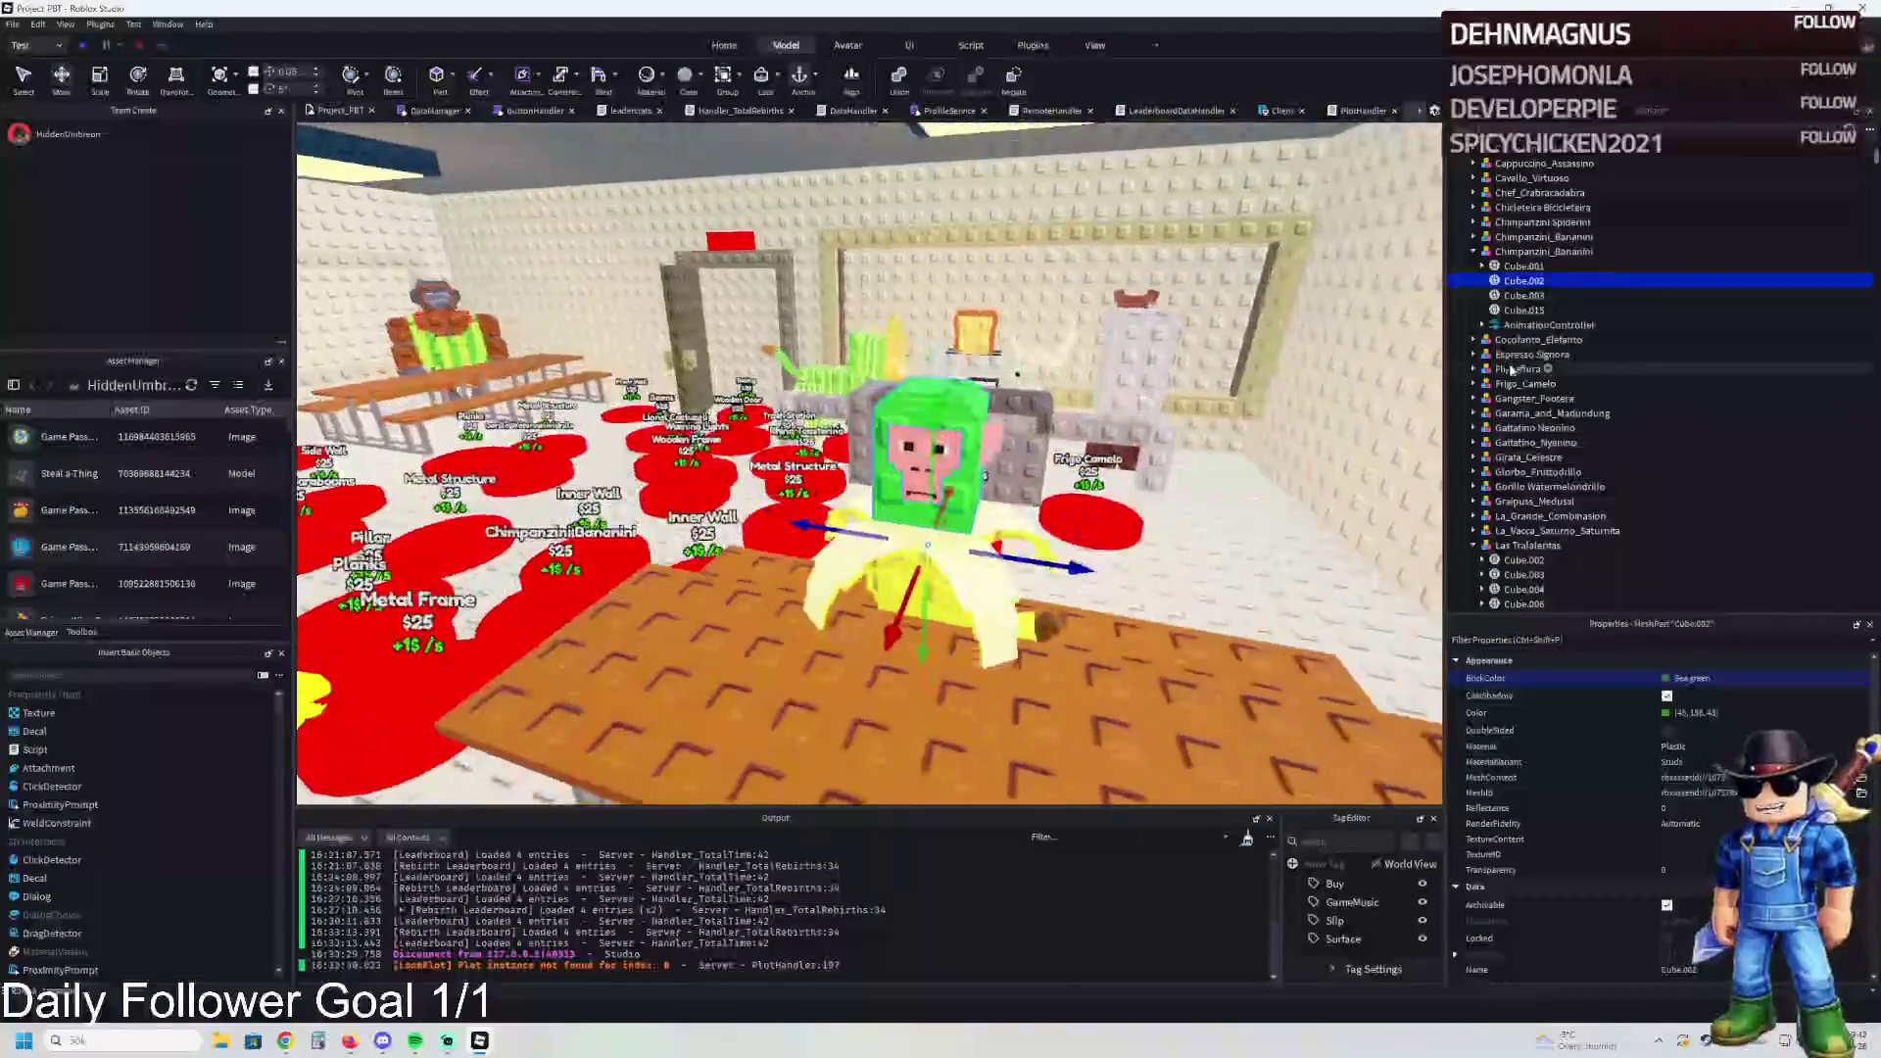
left_click(1665, 678)
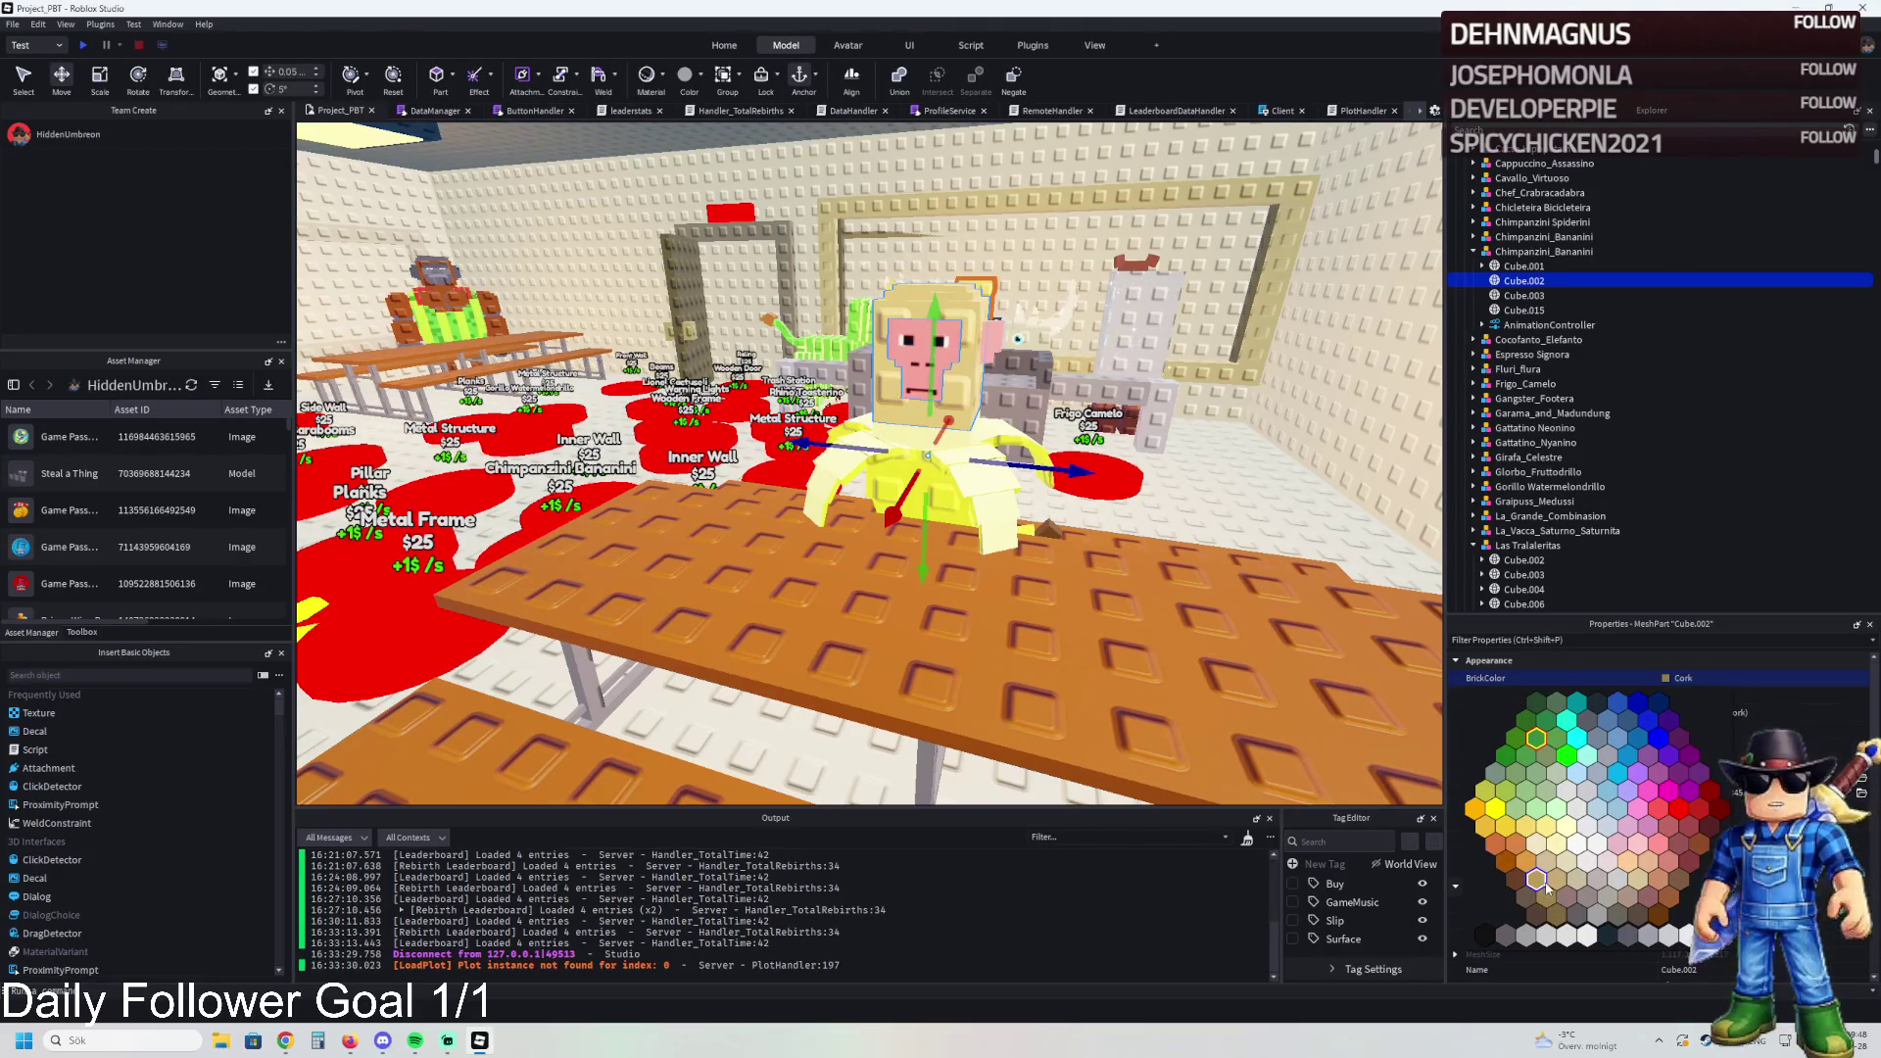
left_click(1555, 881)
left_click(1524, 295)
left_click(1671, 679)
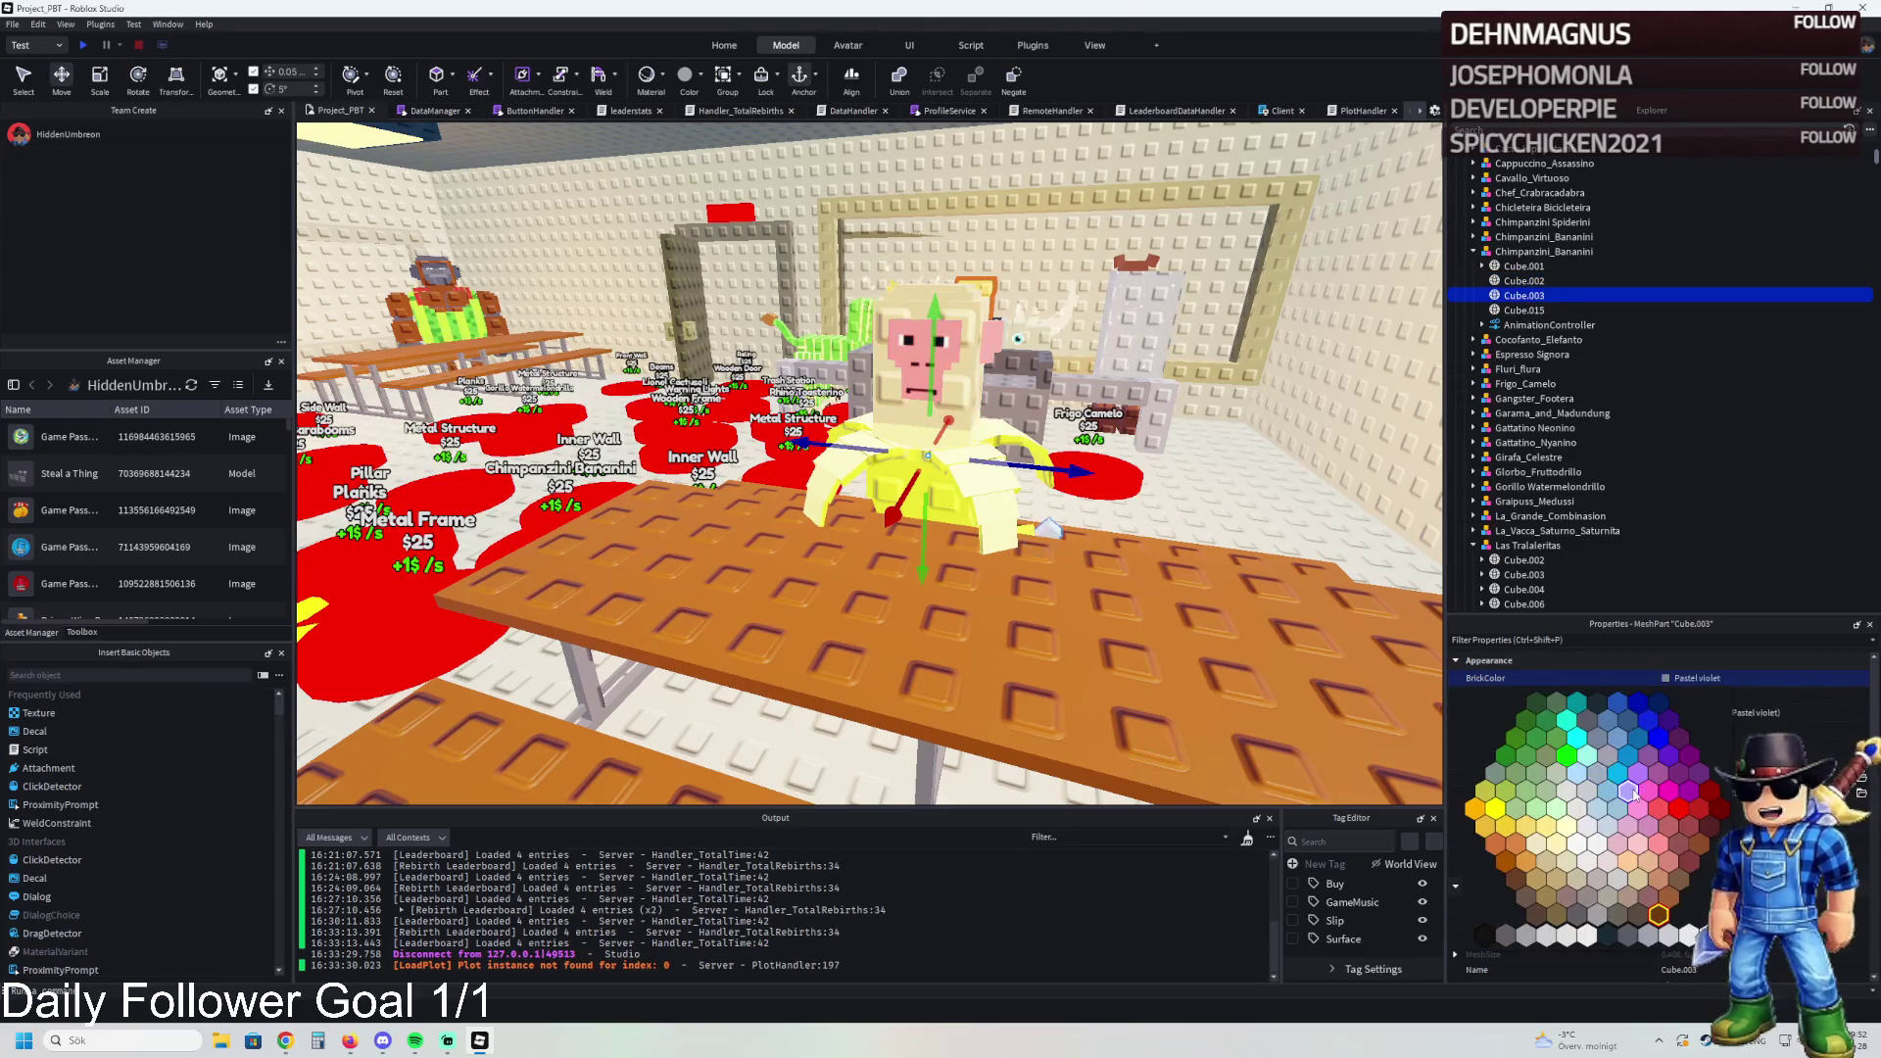
left_click(1677, 809)
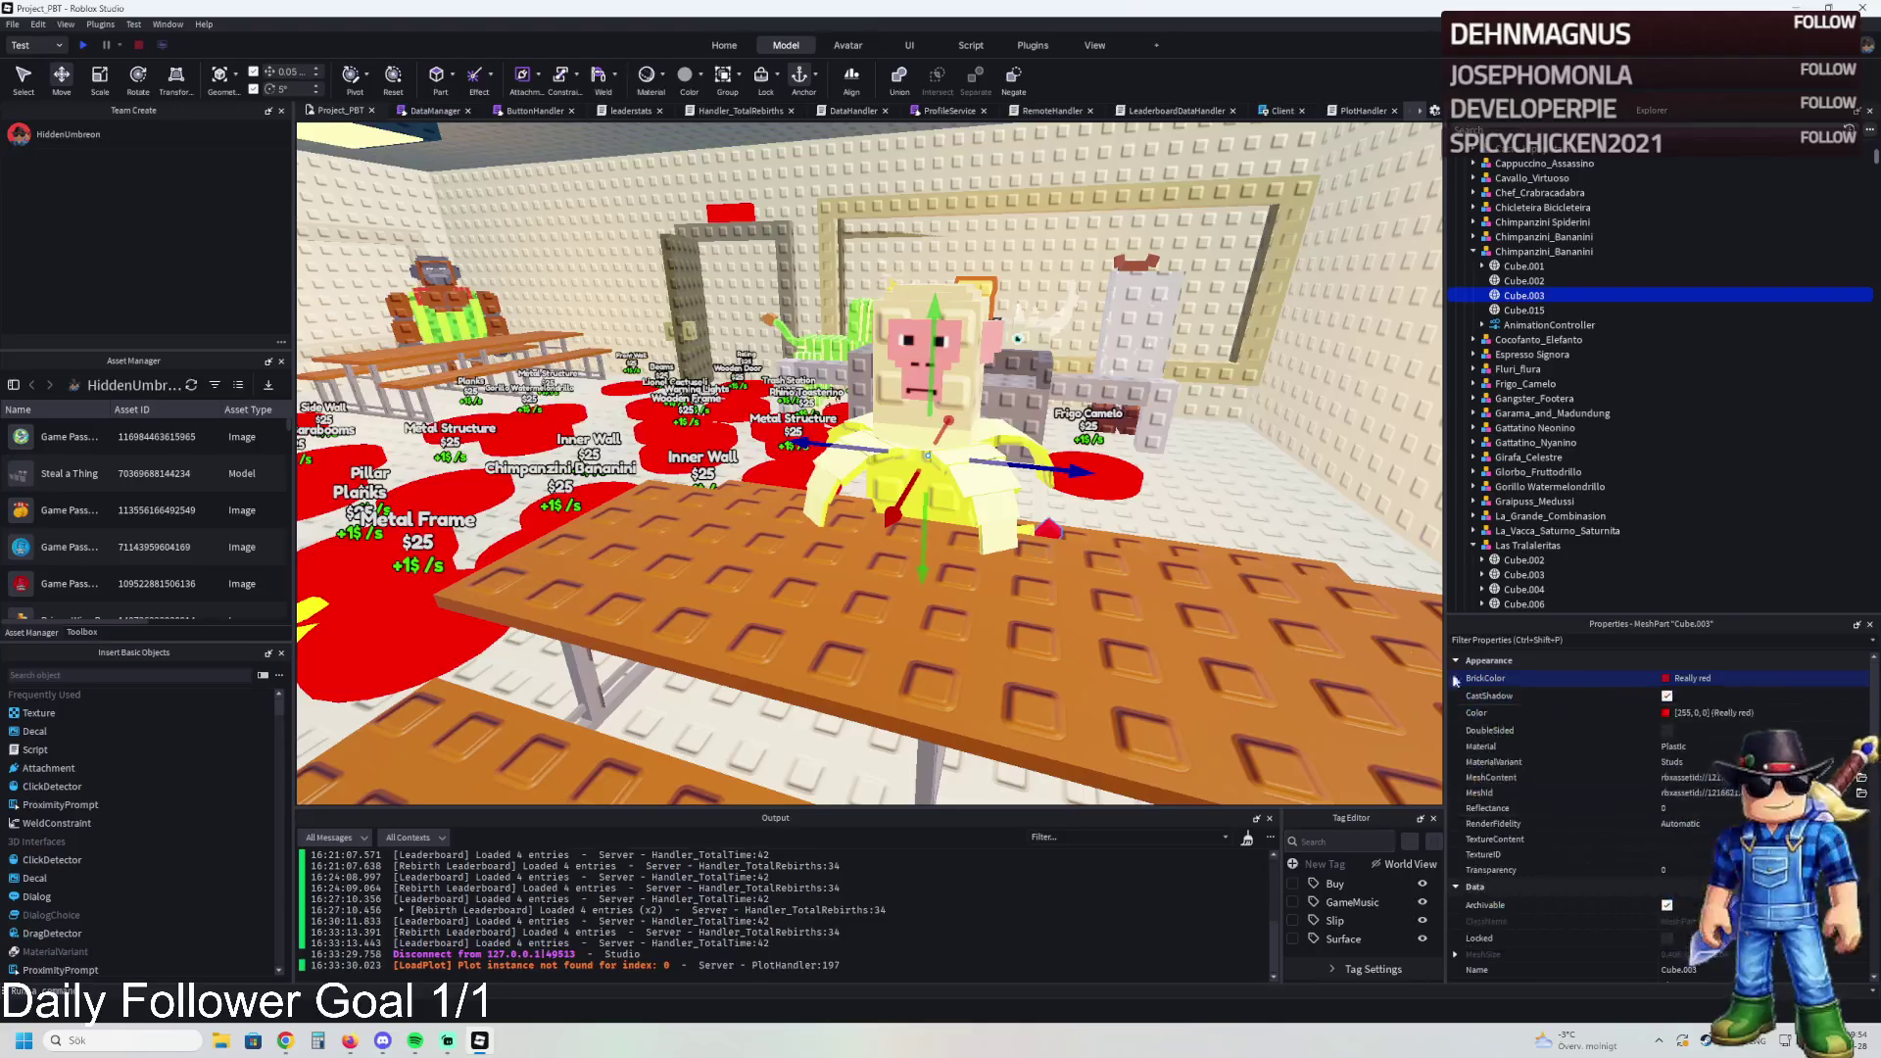
Step: Give Cube.015 a custom light green colour
left_click(1524, 310)
left_click(1671, 681)
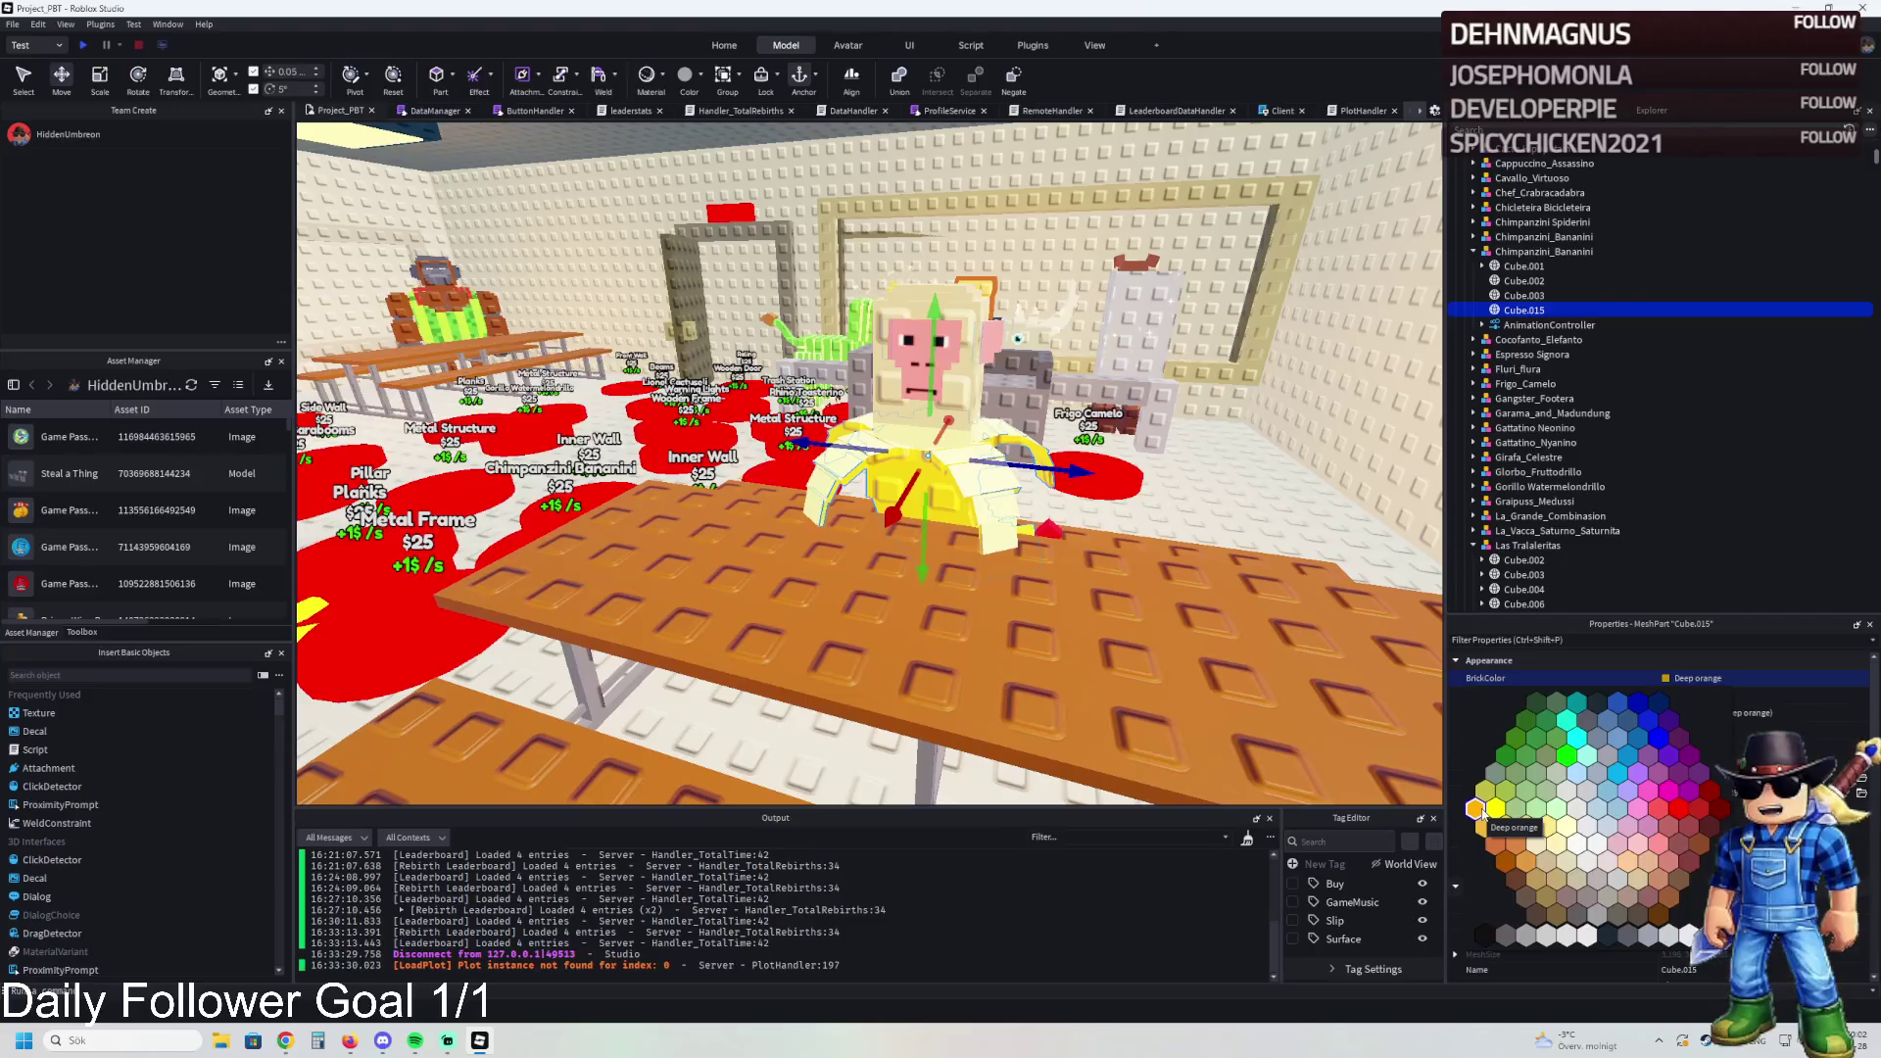
left_click(1533, 838)
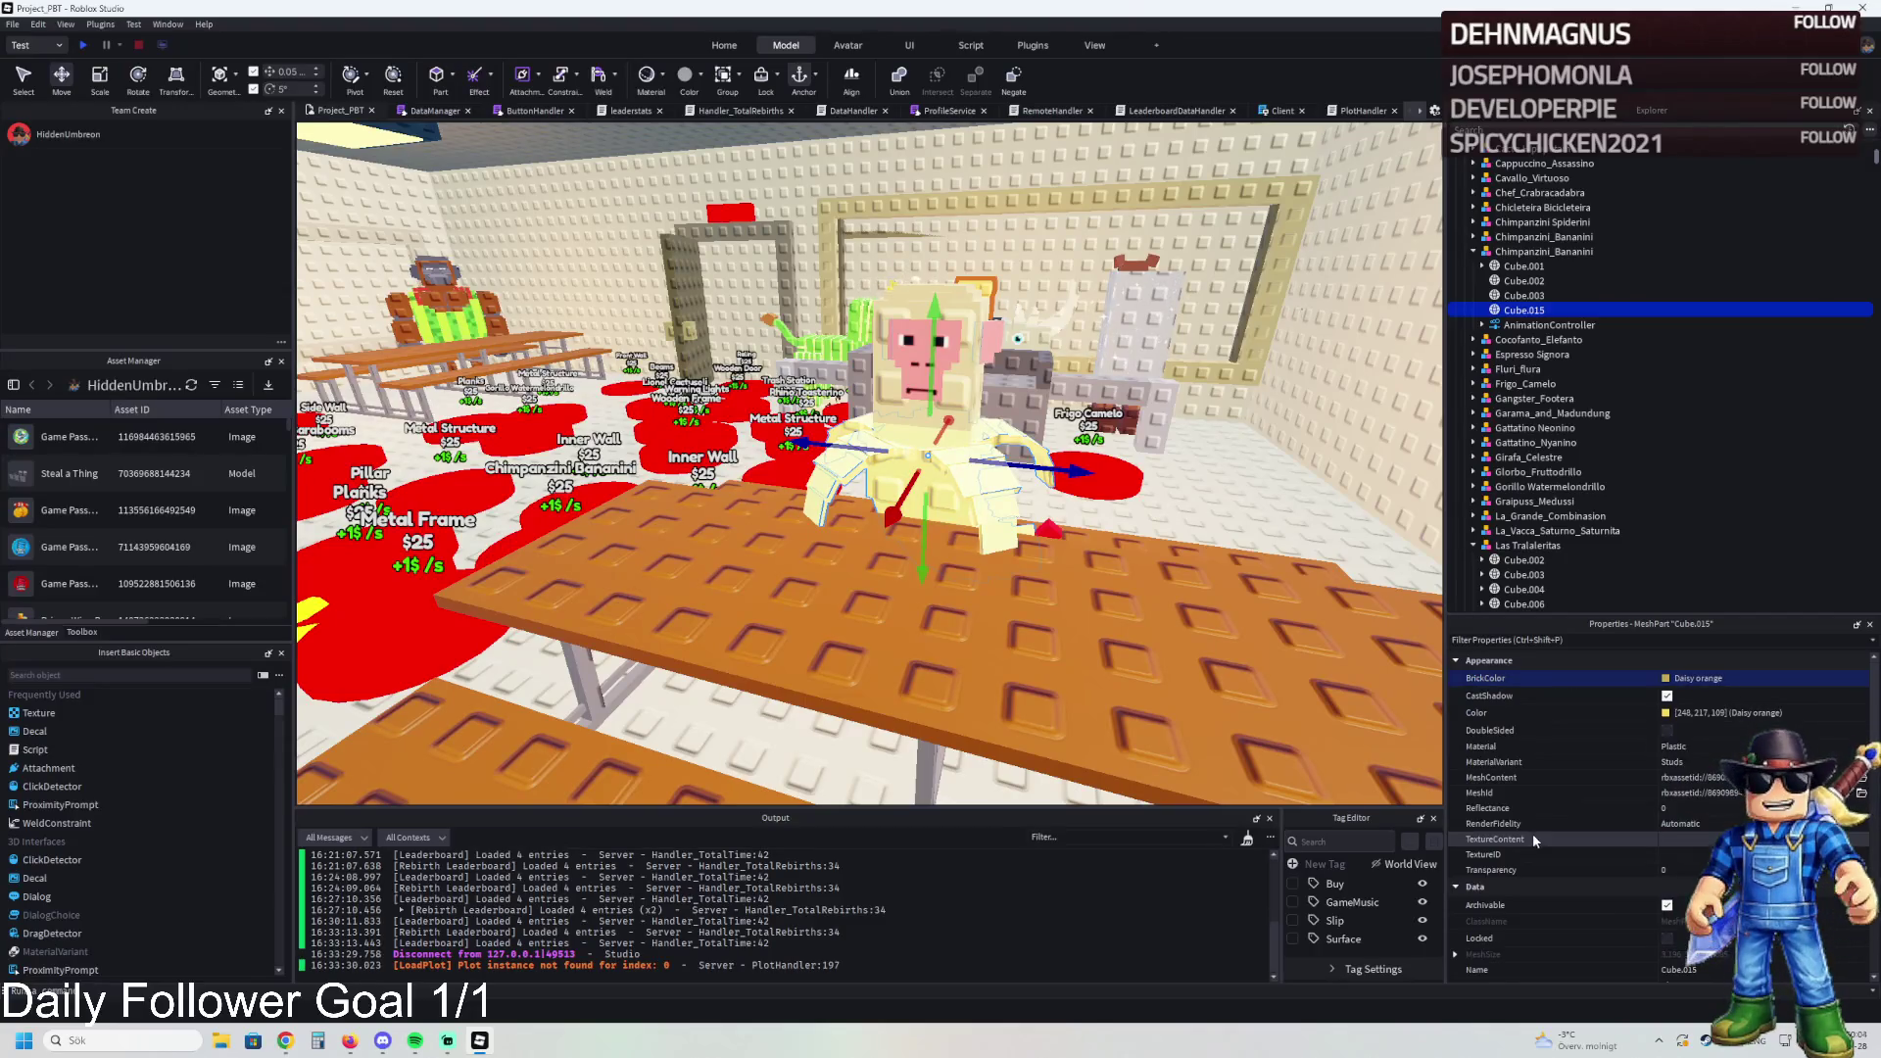
left_click(1664, 714)
left_click_drag(1035, 374, 894, 621)
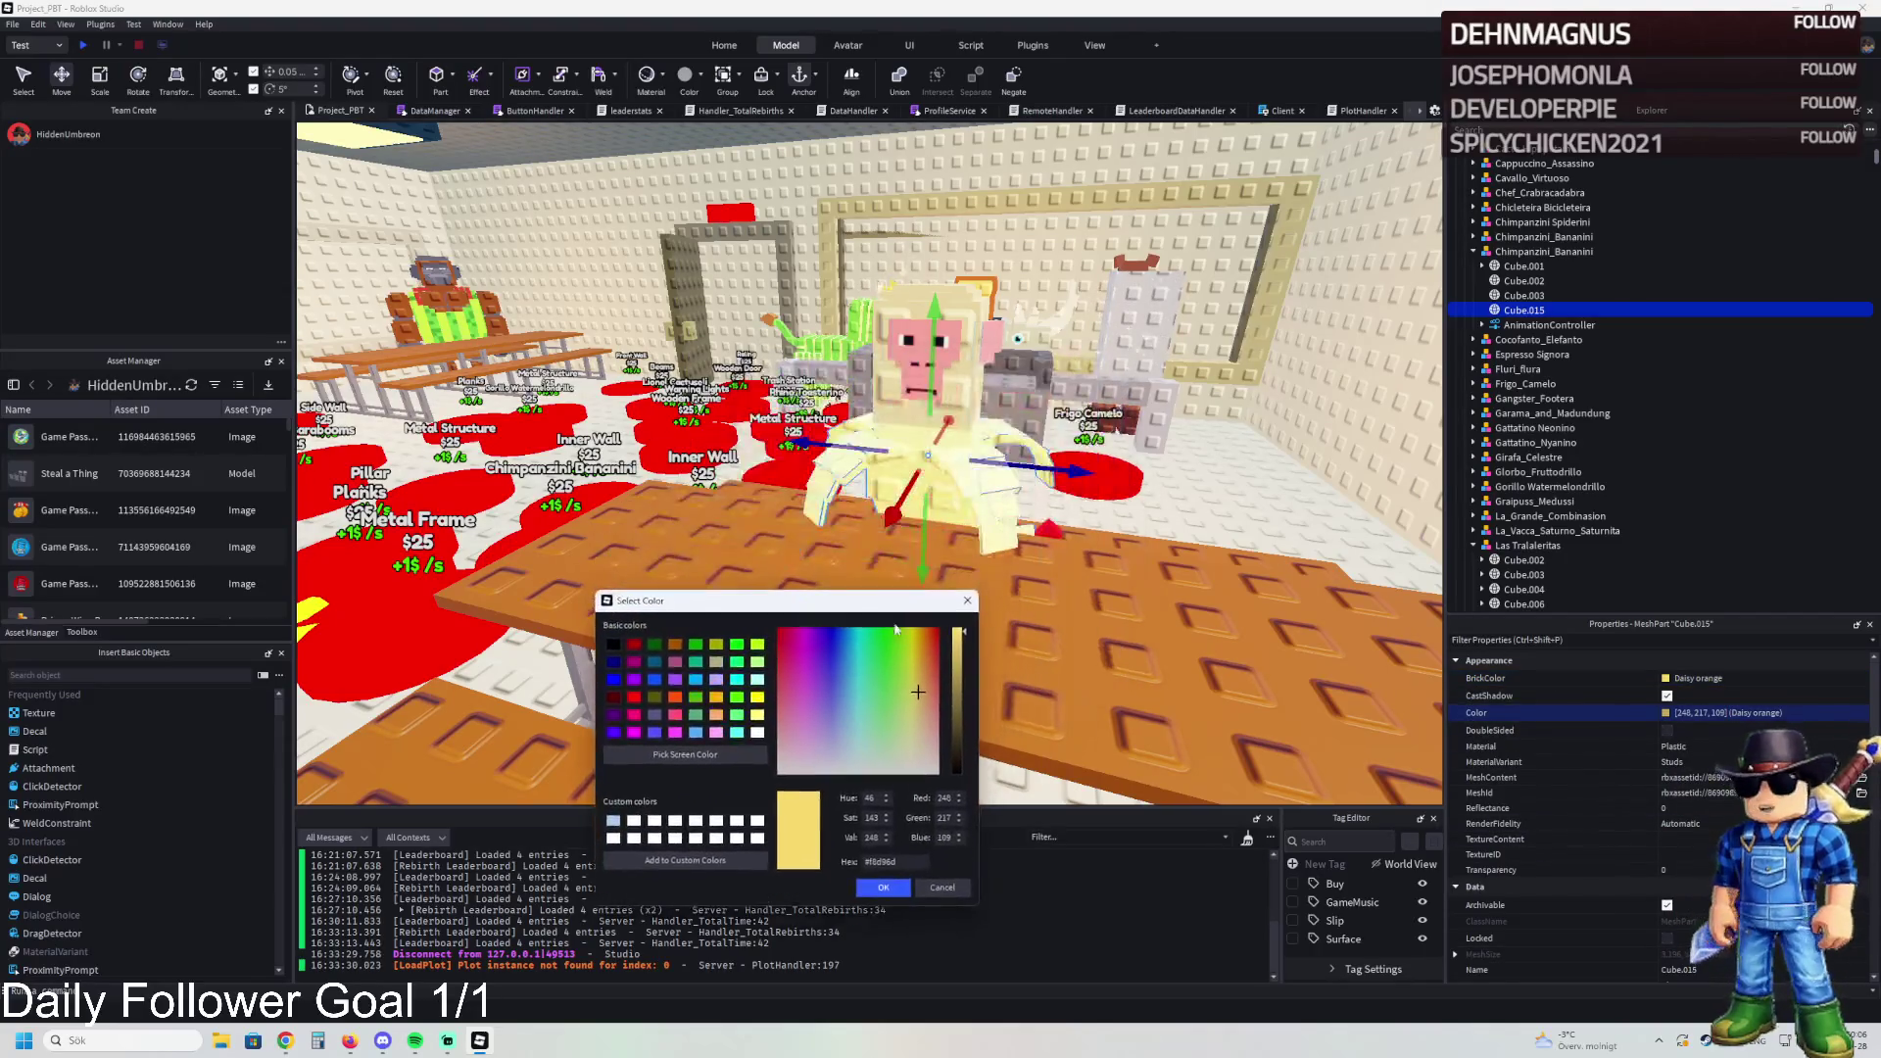
left_click_drag(914, 695, 890, 695)
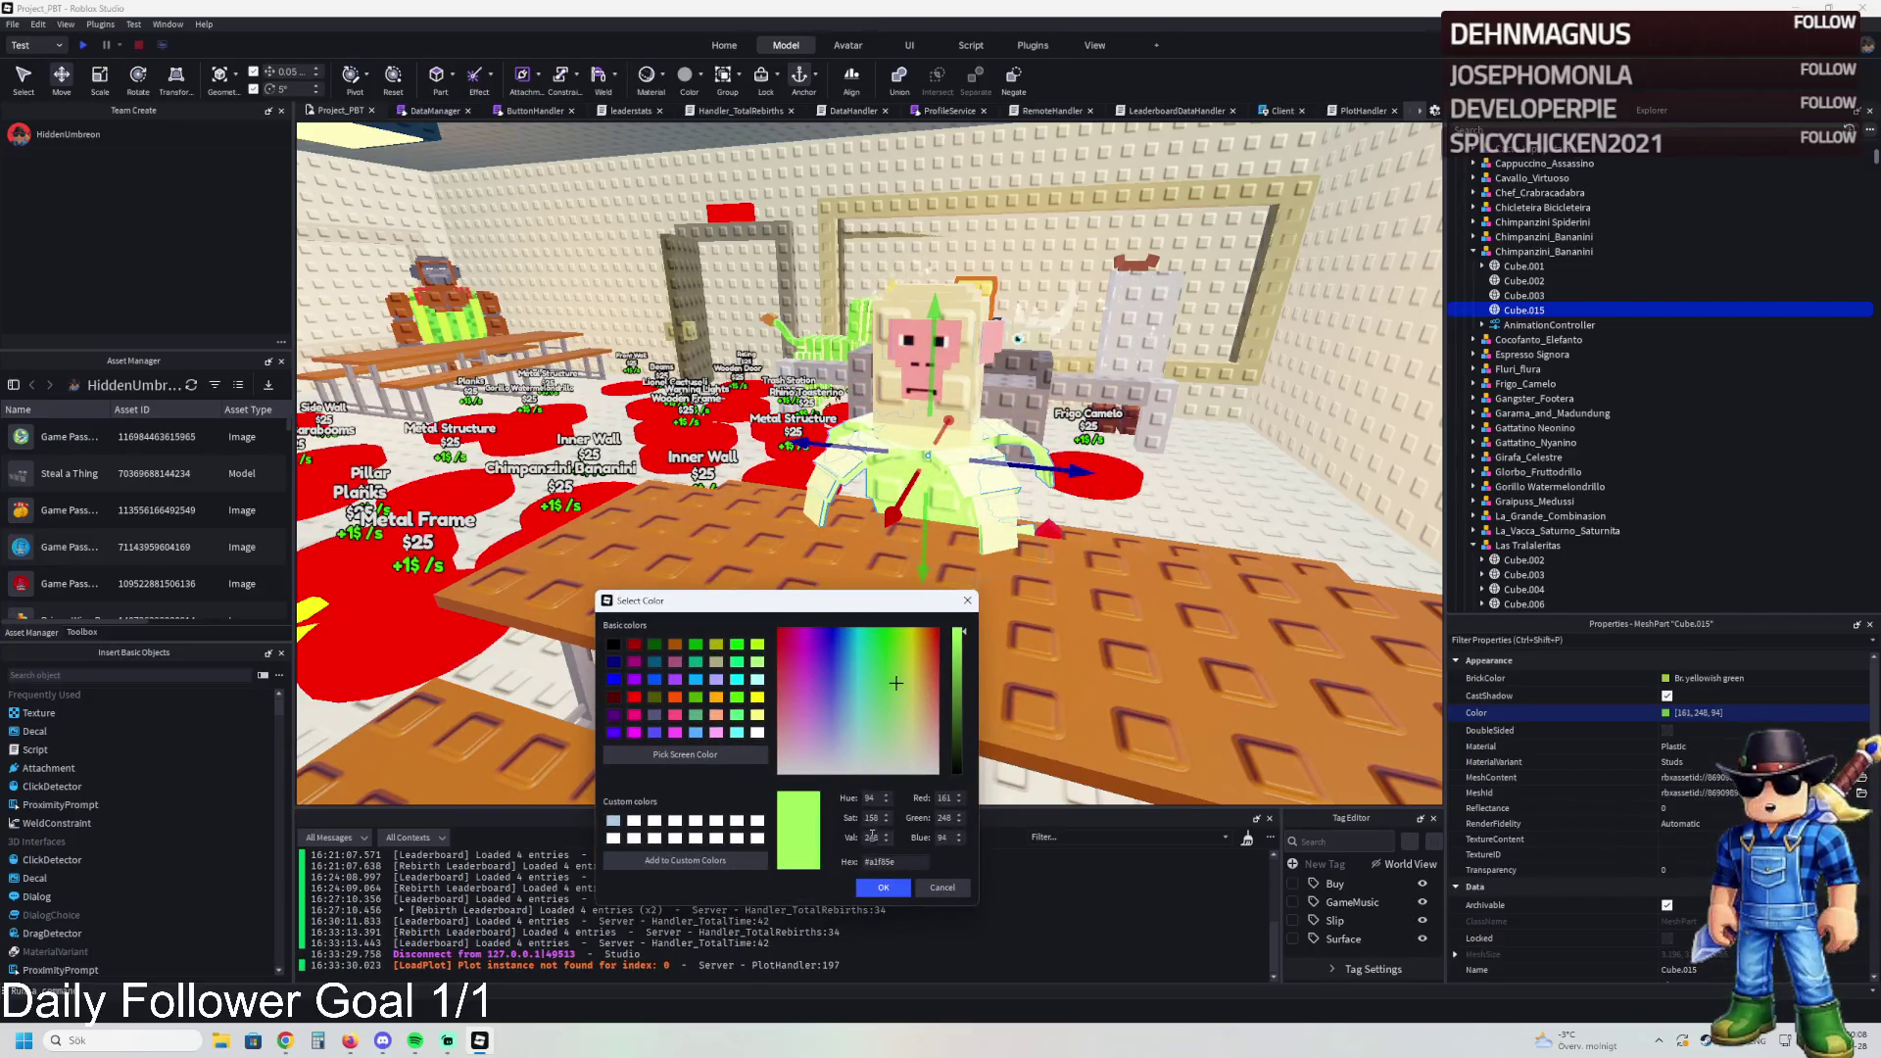
left_click(882, 886)
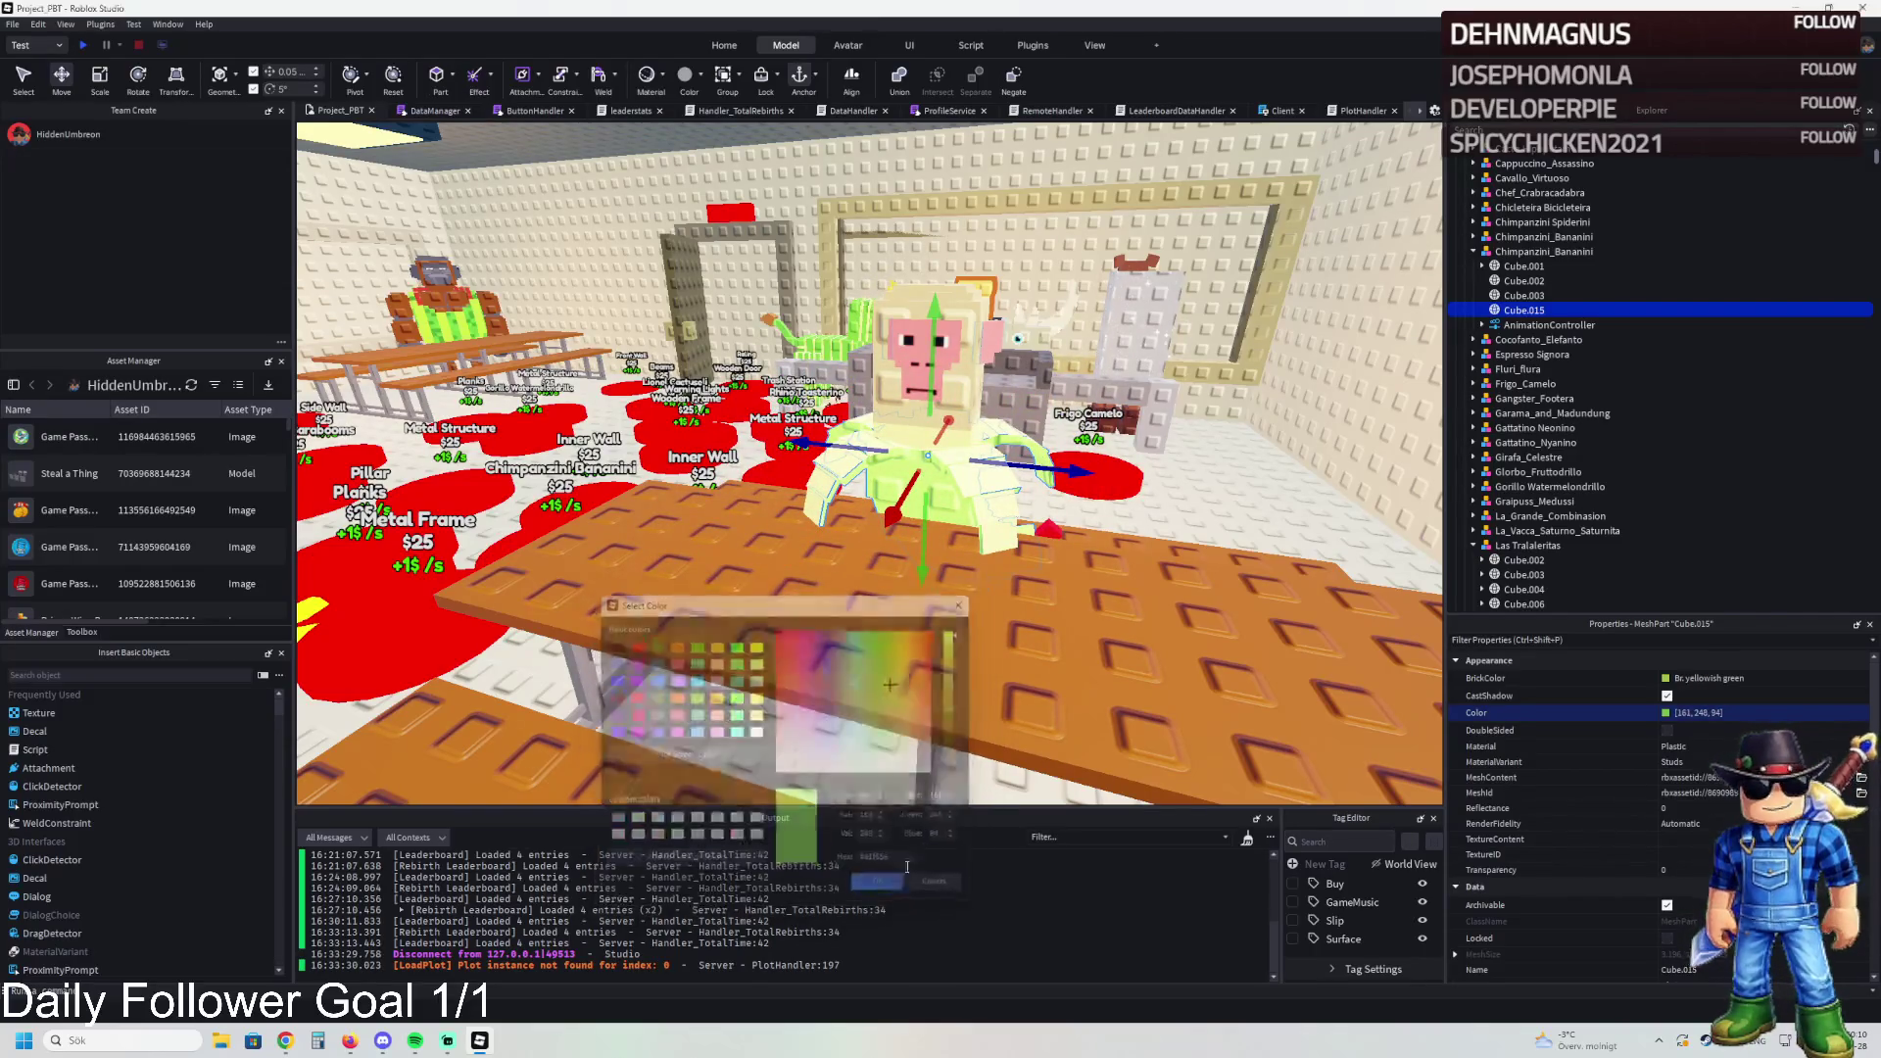
Step: Duplicate the model and place the copy across the table facing the original
left_click(1543, 250)
scroll(1211, 309, "down", 1)
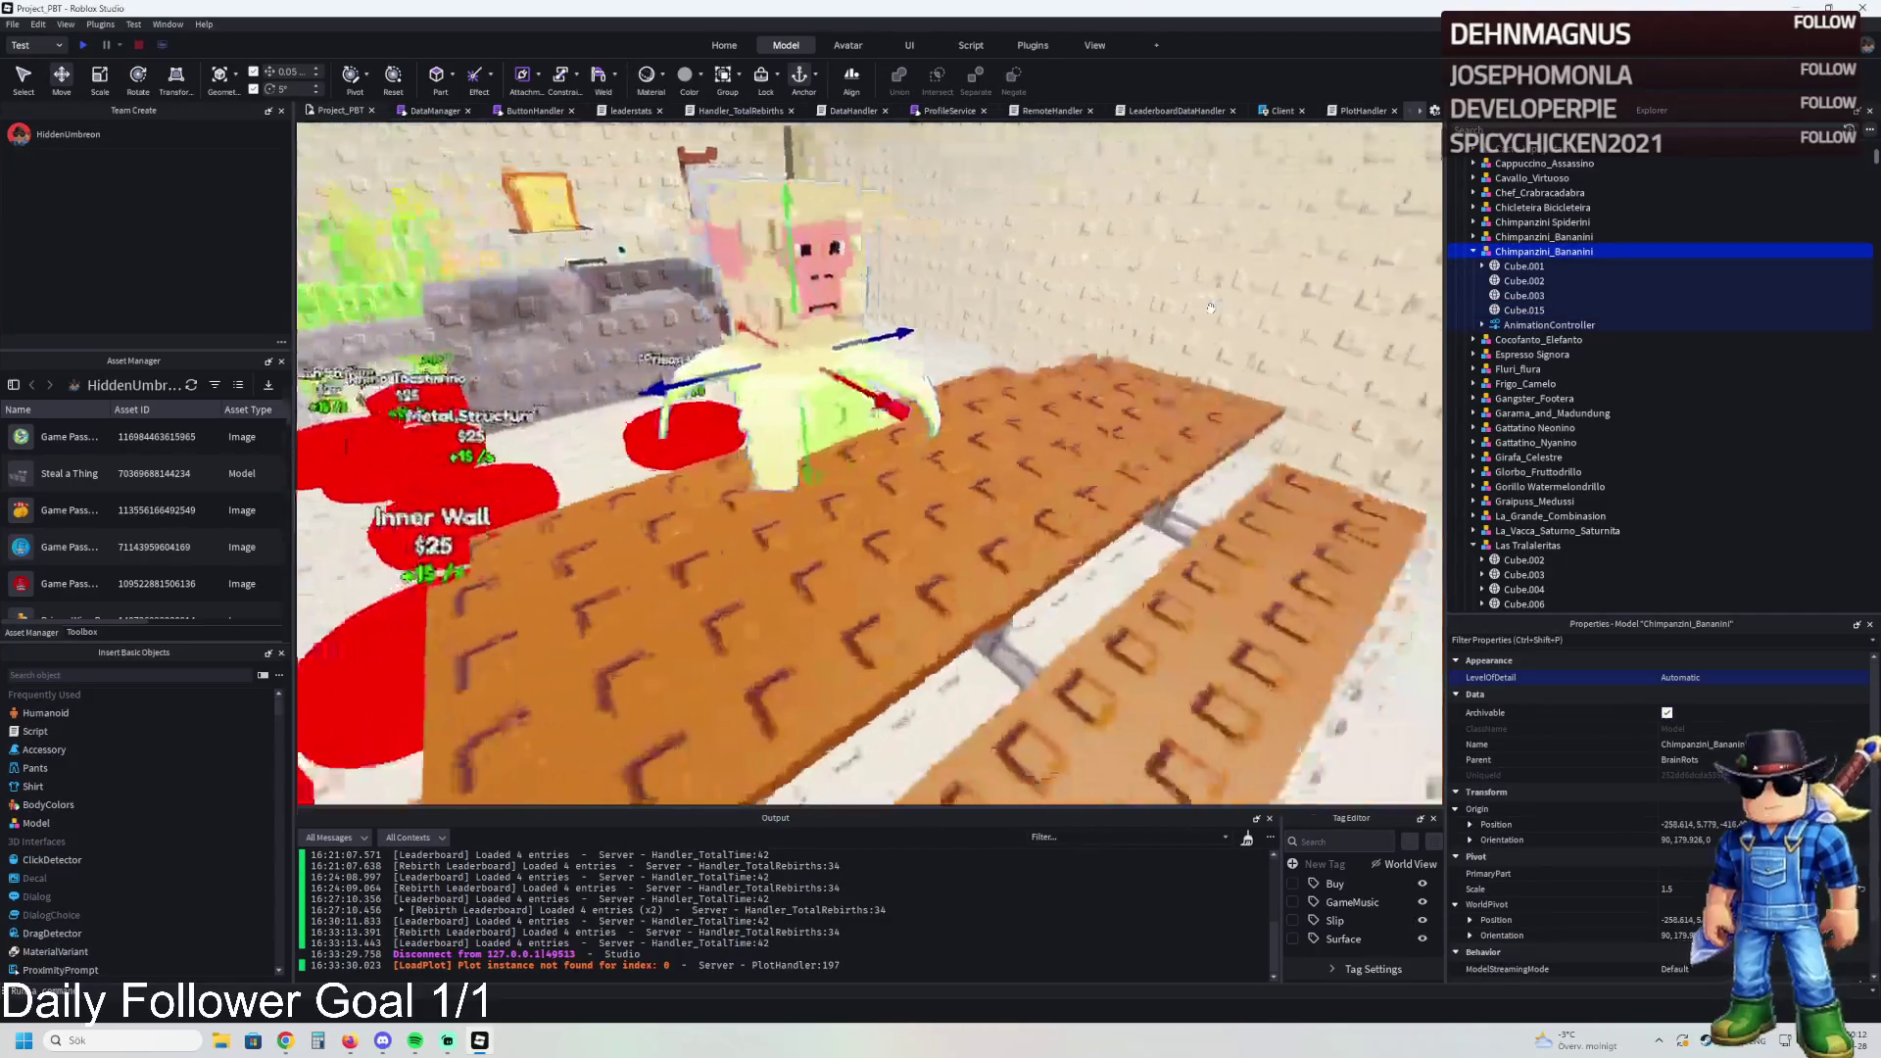
key("ctrl+d")
mouse_move(1037, 355)
left_mouse_down()
mouse_move(1190, 436)
mouse_move(1053, 465)
left_mouse_up()
key("ctrl+r")
key("ctrl+r")
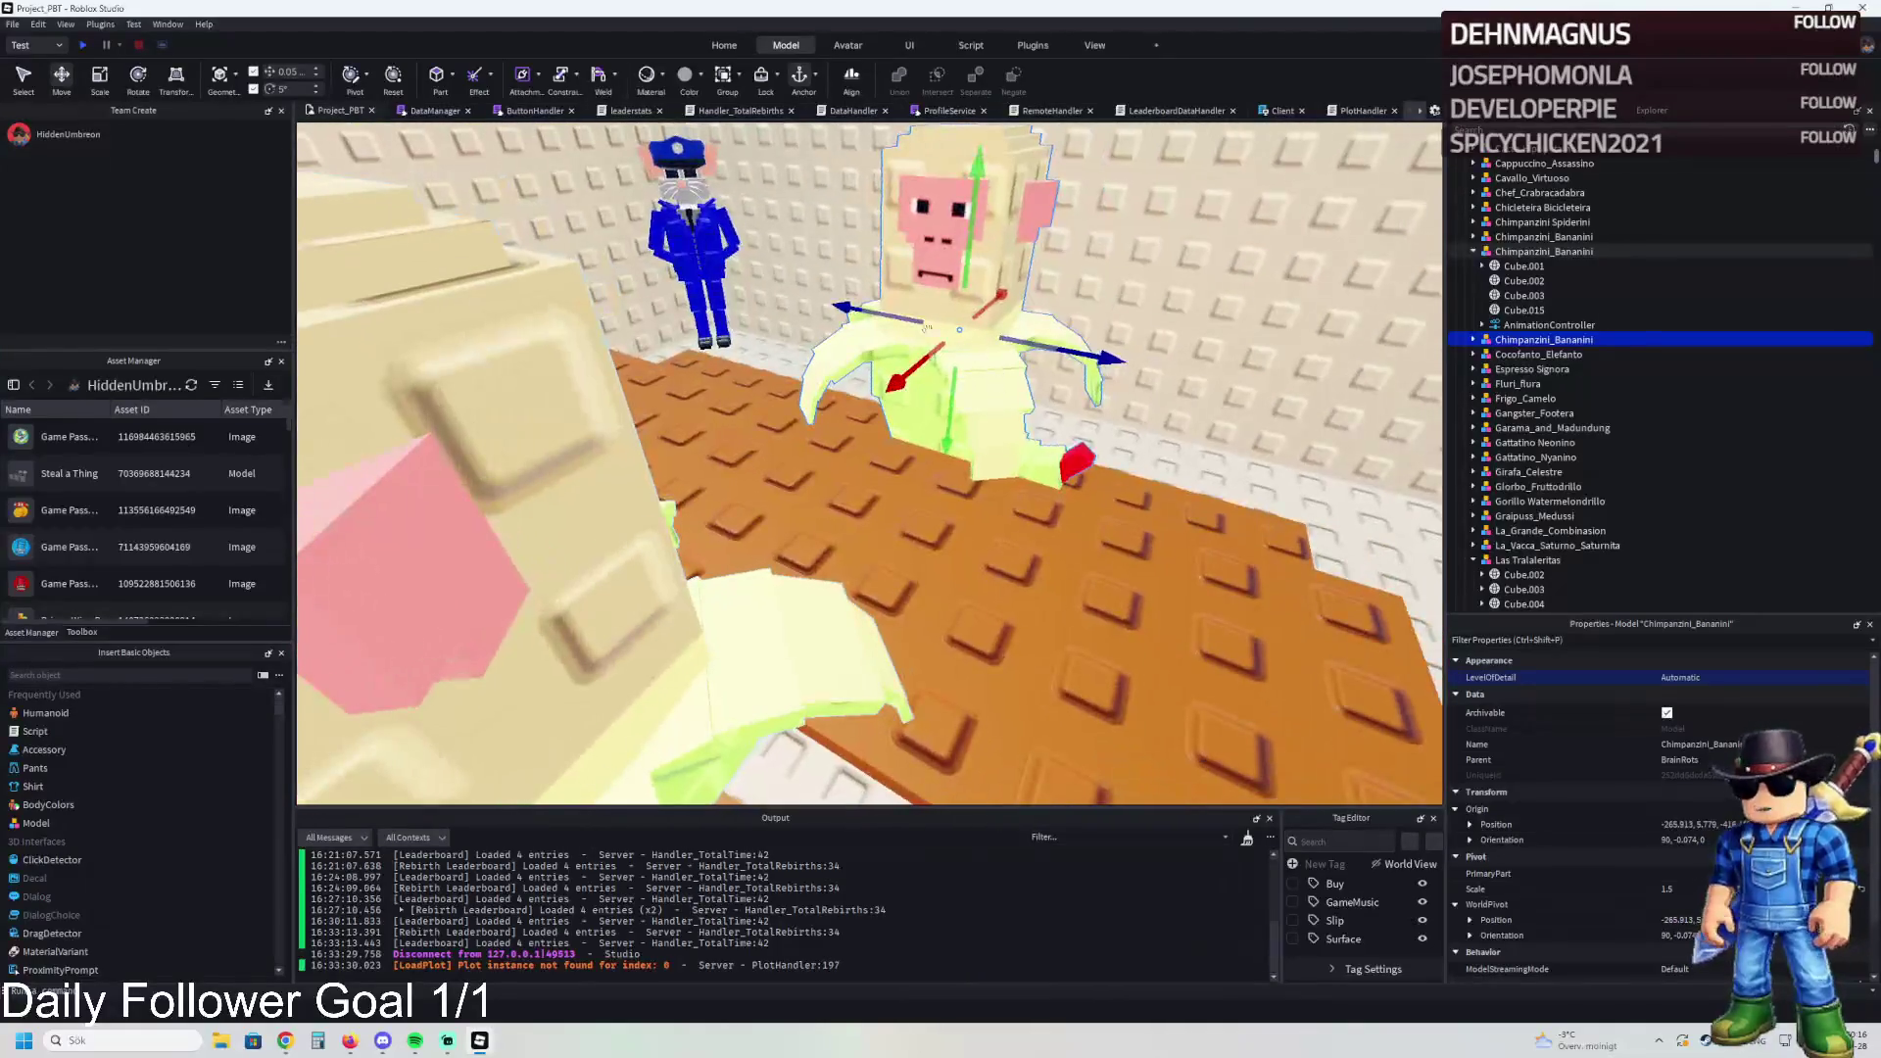
left_click_drag(906, 323, 1074, 391)
key("s")
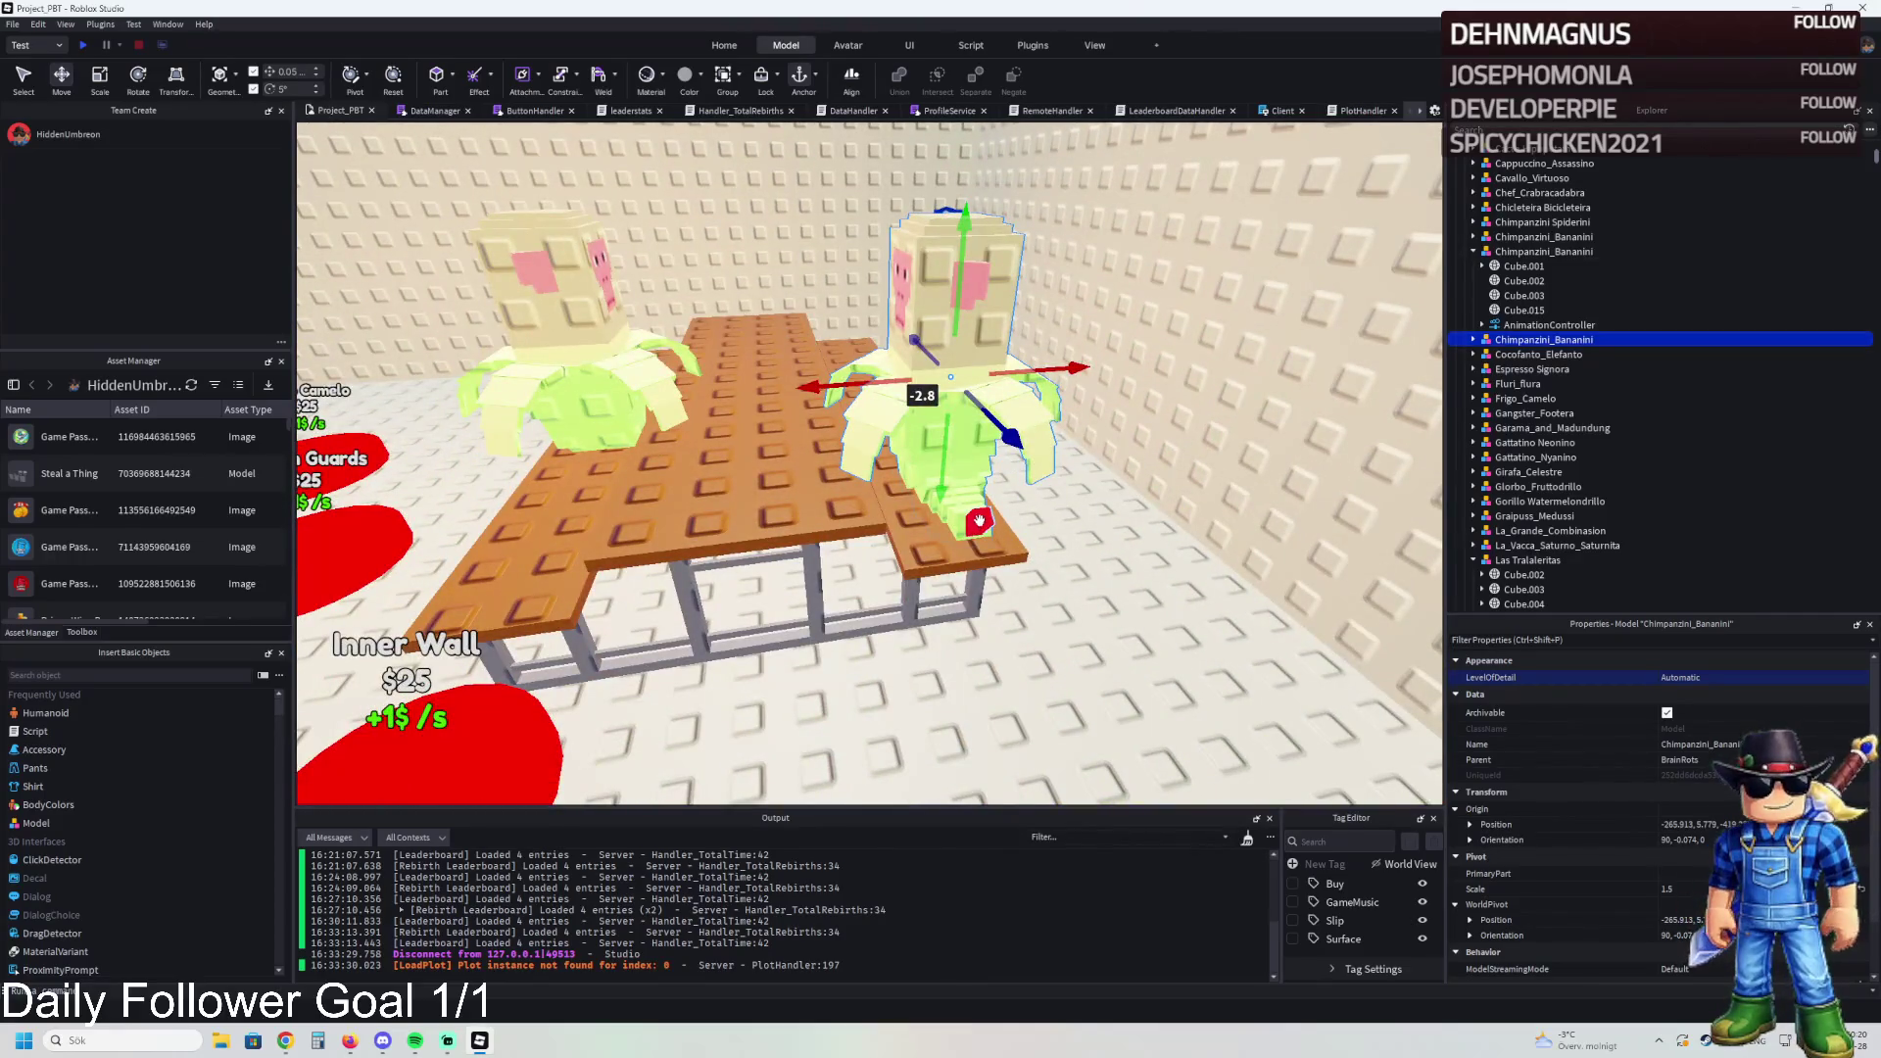
Step: Color the copy's head Cube.002 Dark taupe and its Cube.015 Gold
left_click(980, 523)
left_click(1670, 677)
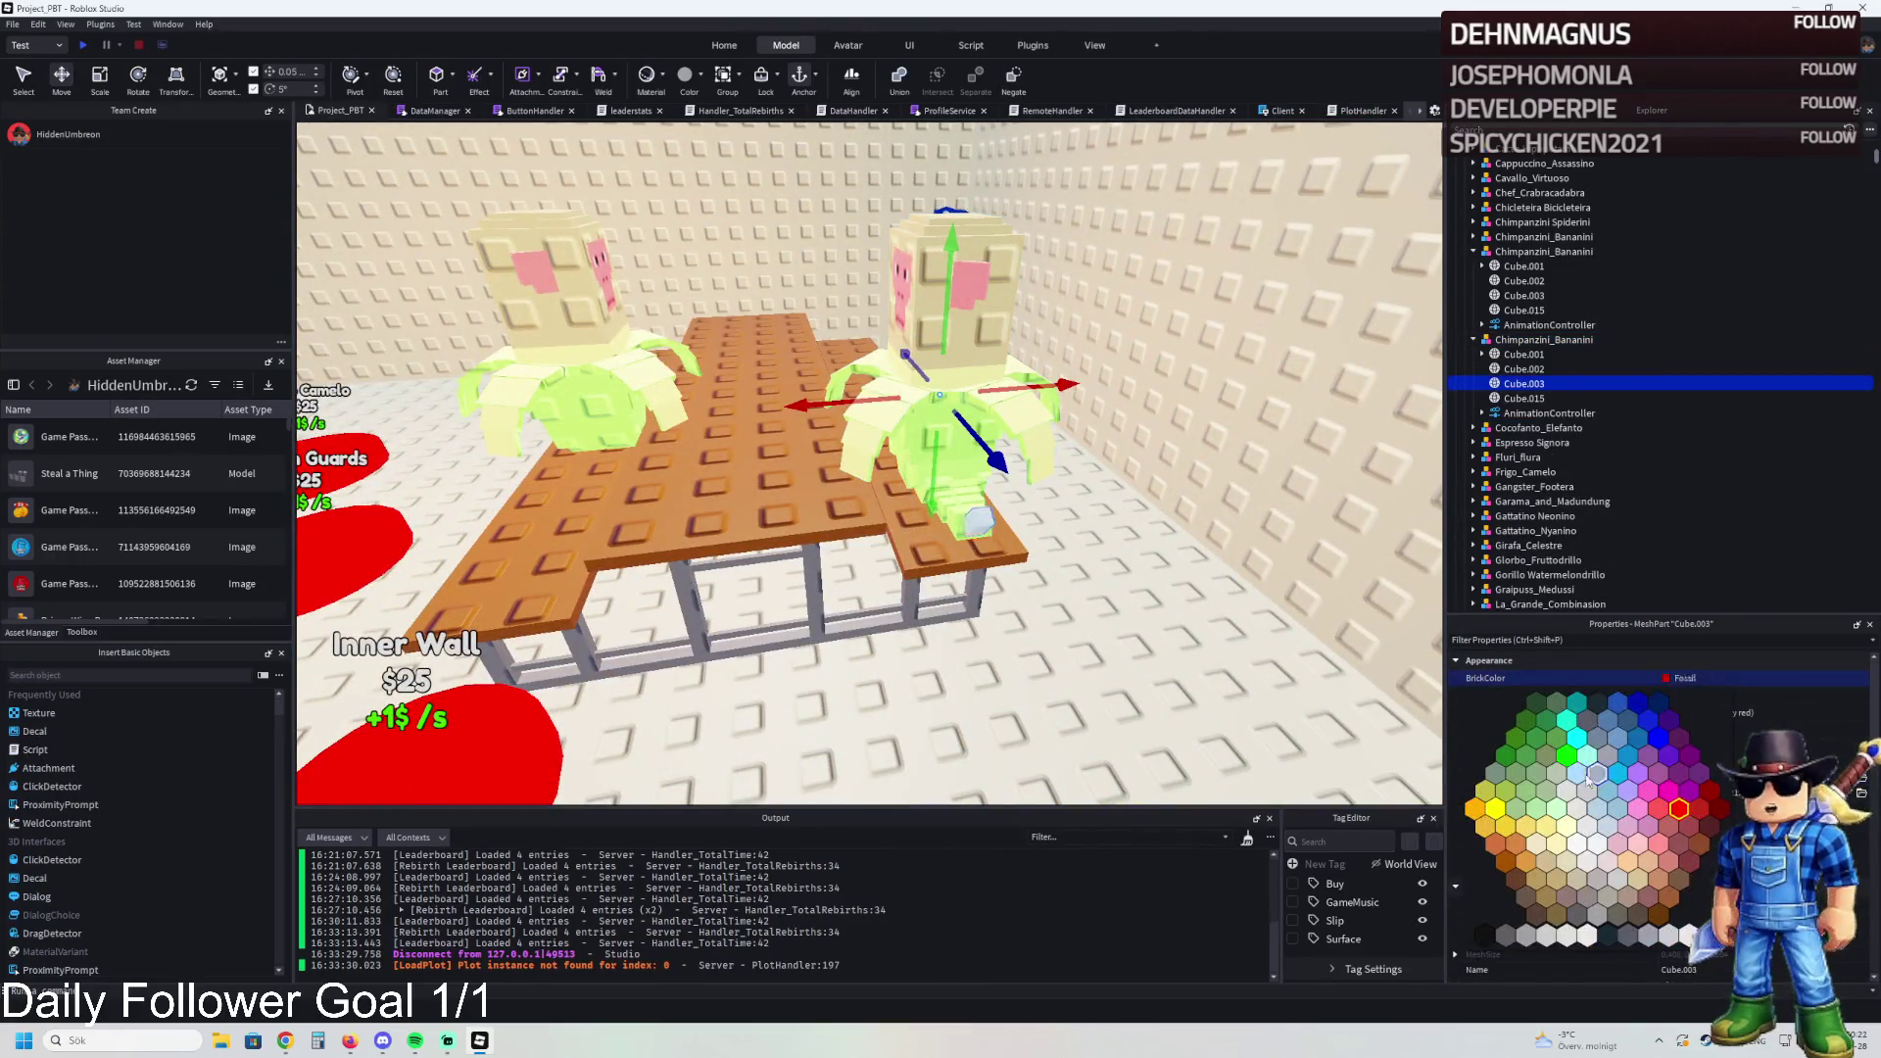
left_click(1515, 880)
left_click(957, 450)
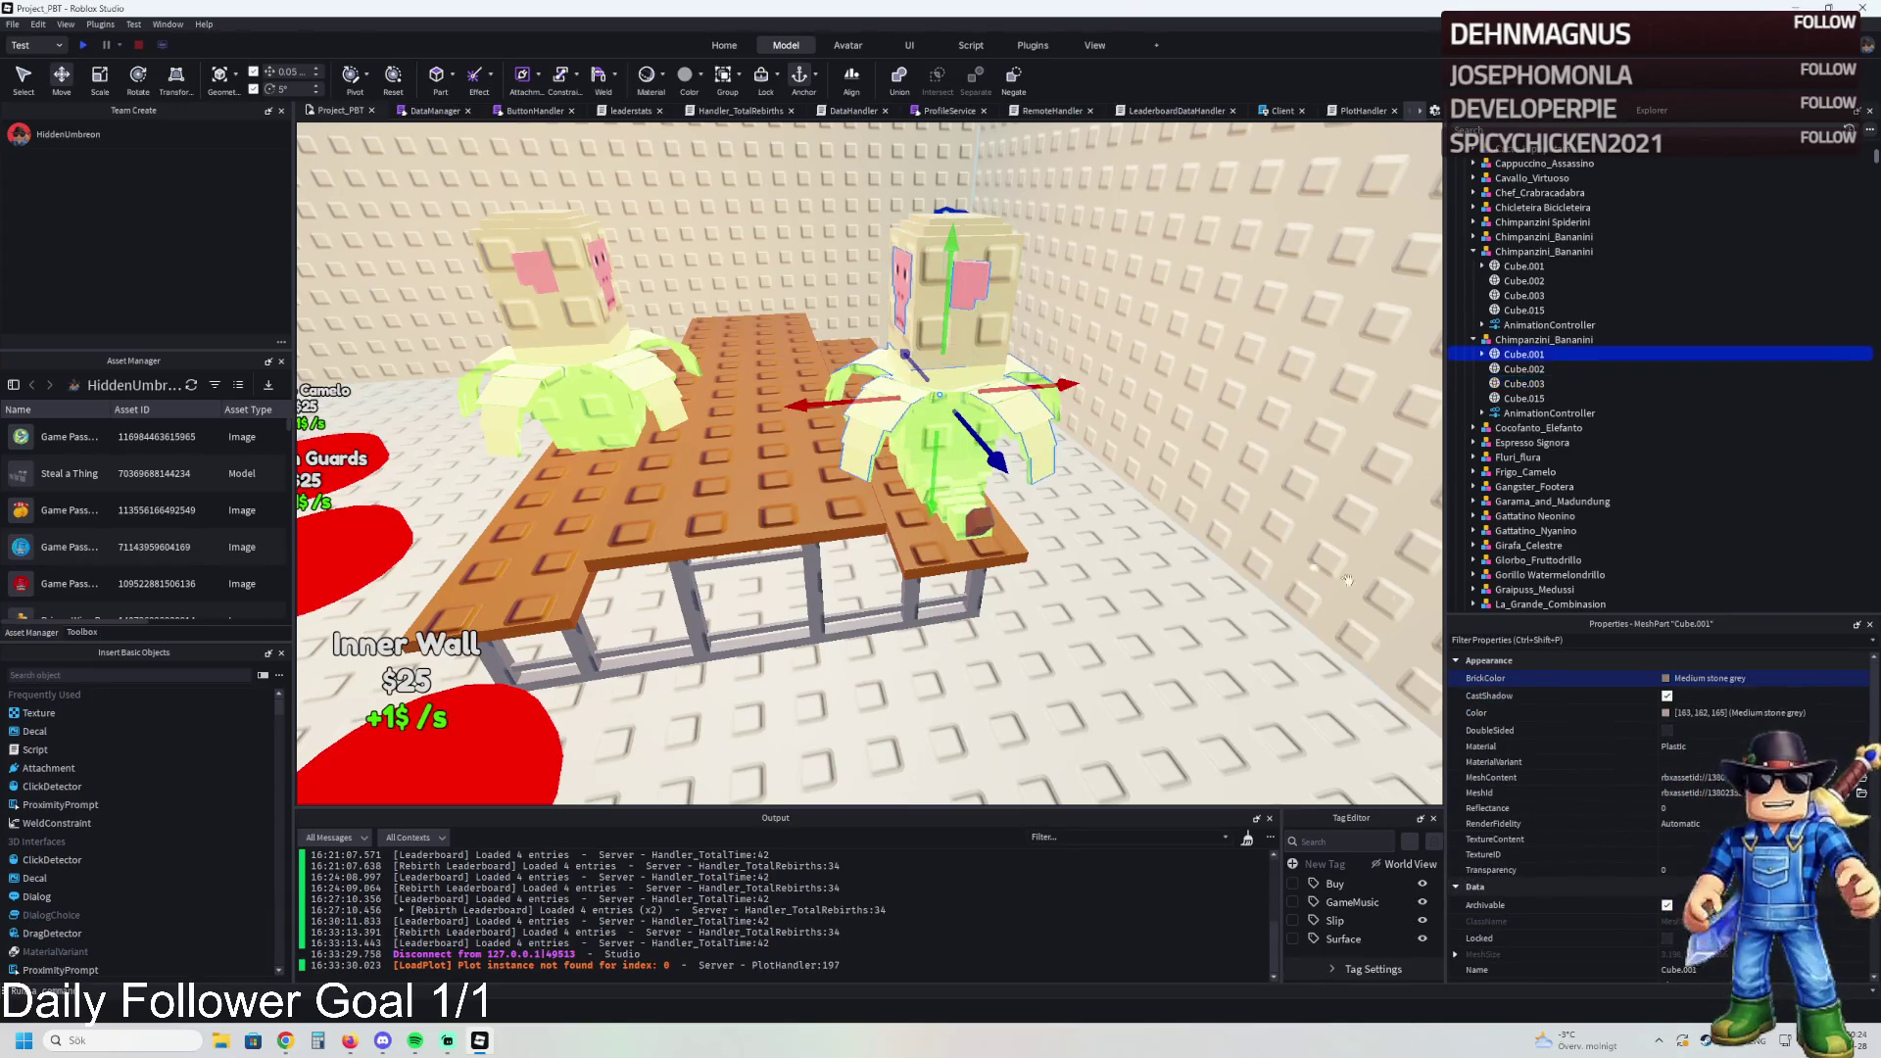
left_click(1668, 679)
left_click(1524, 369)
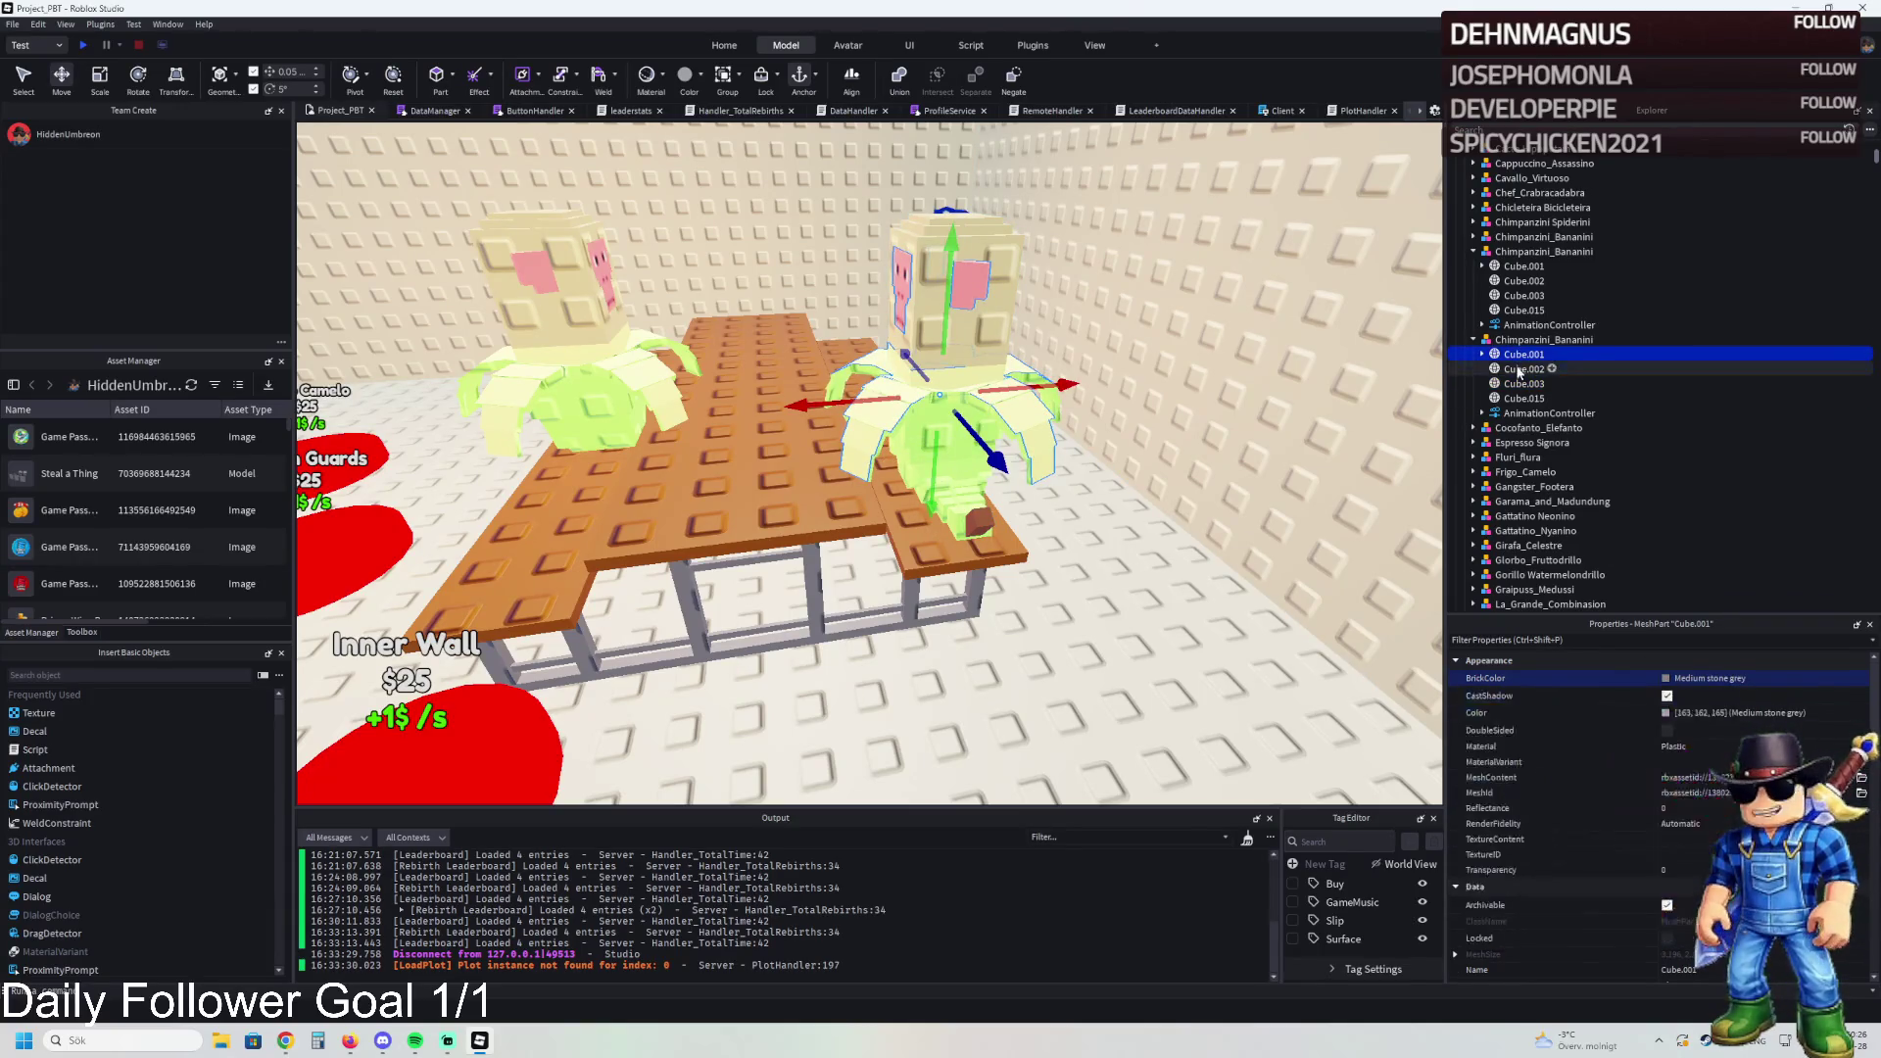
left_click(1666, 678)
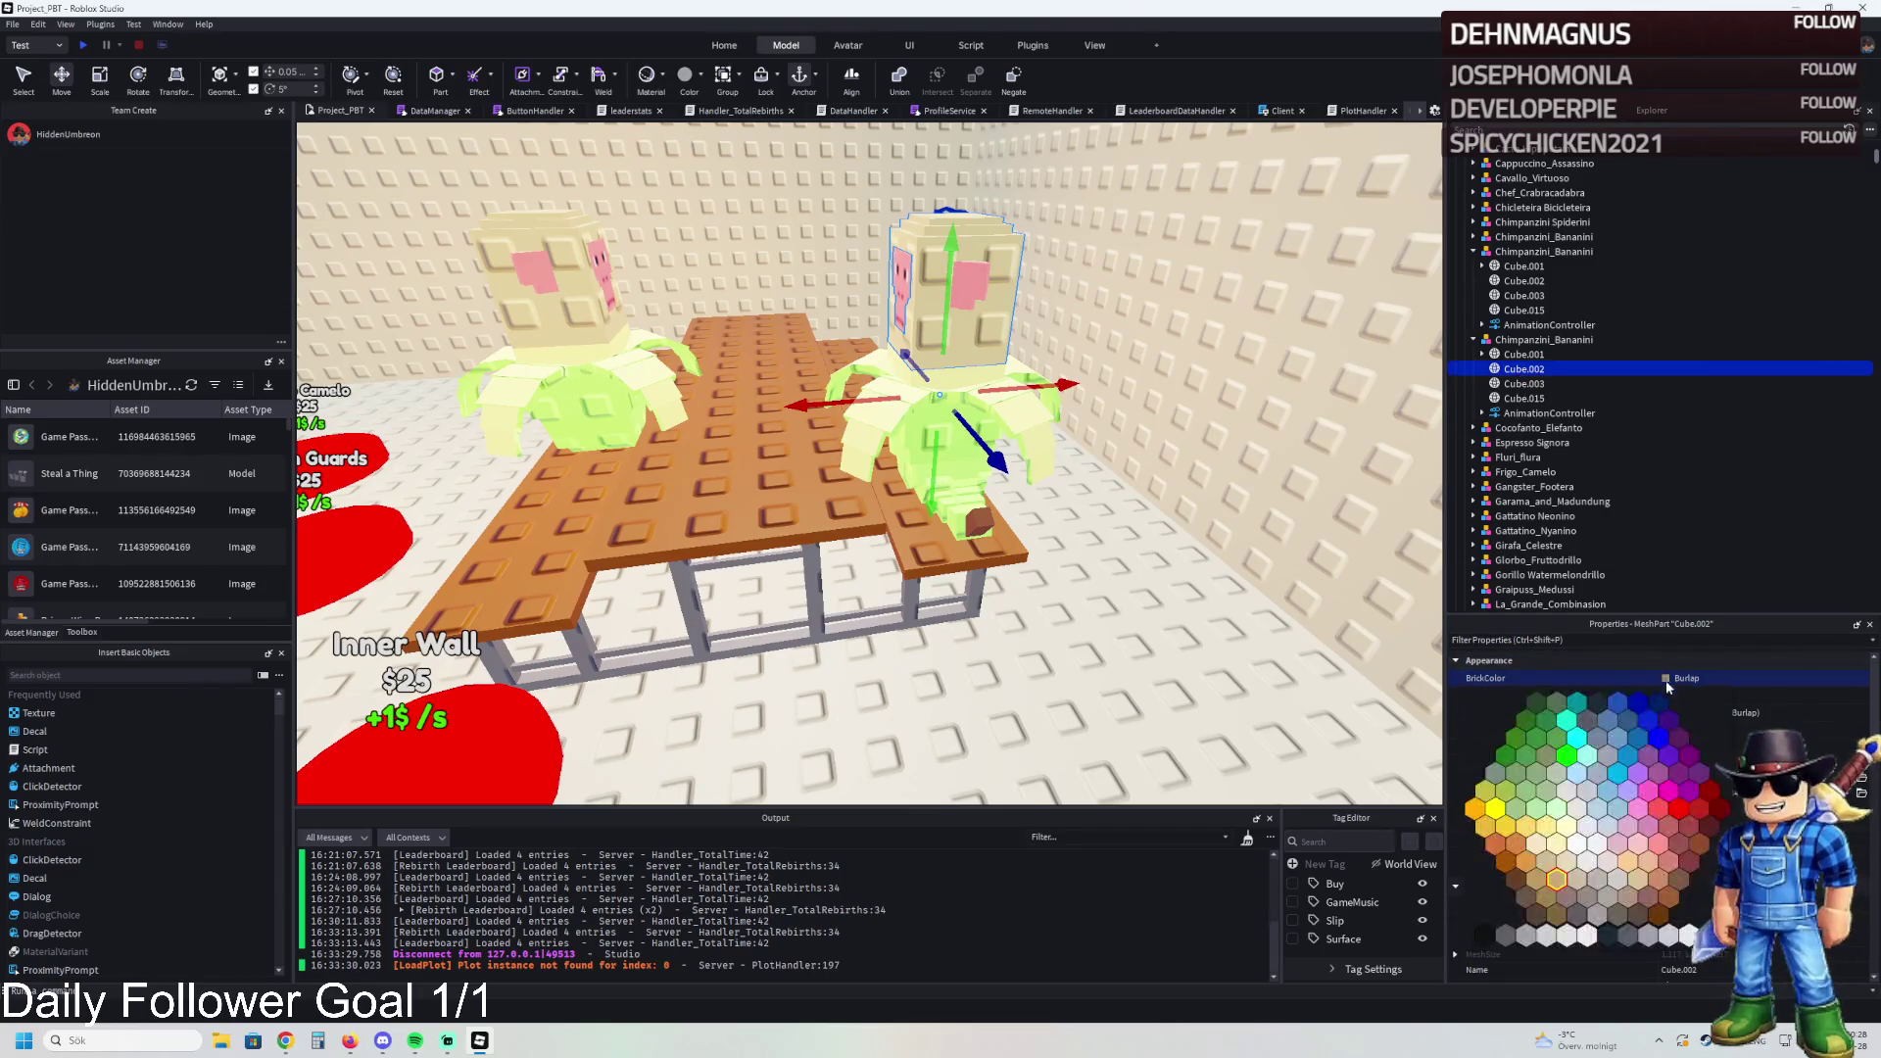
left_click(1596, 914)
left_click(1521, 398)
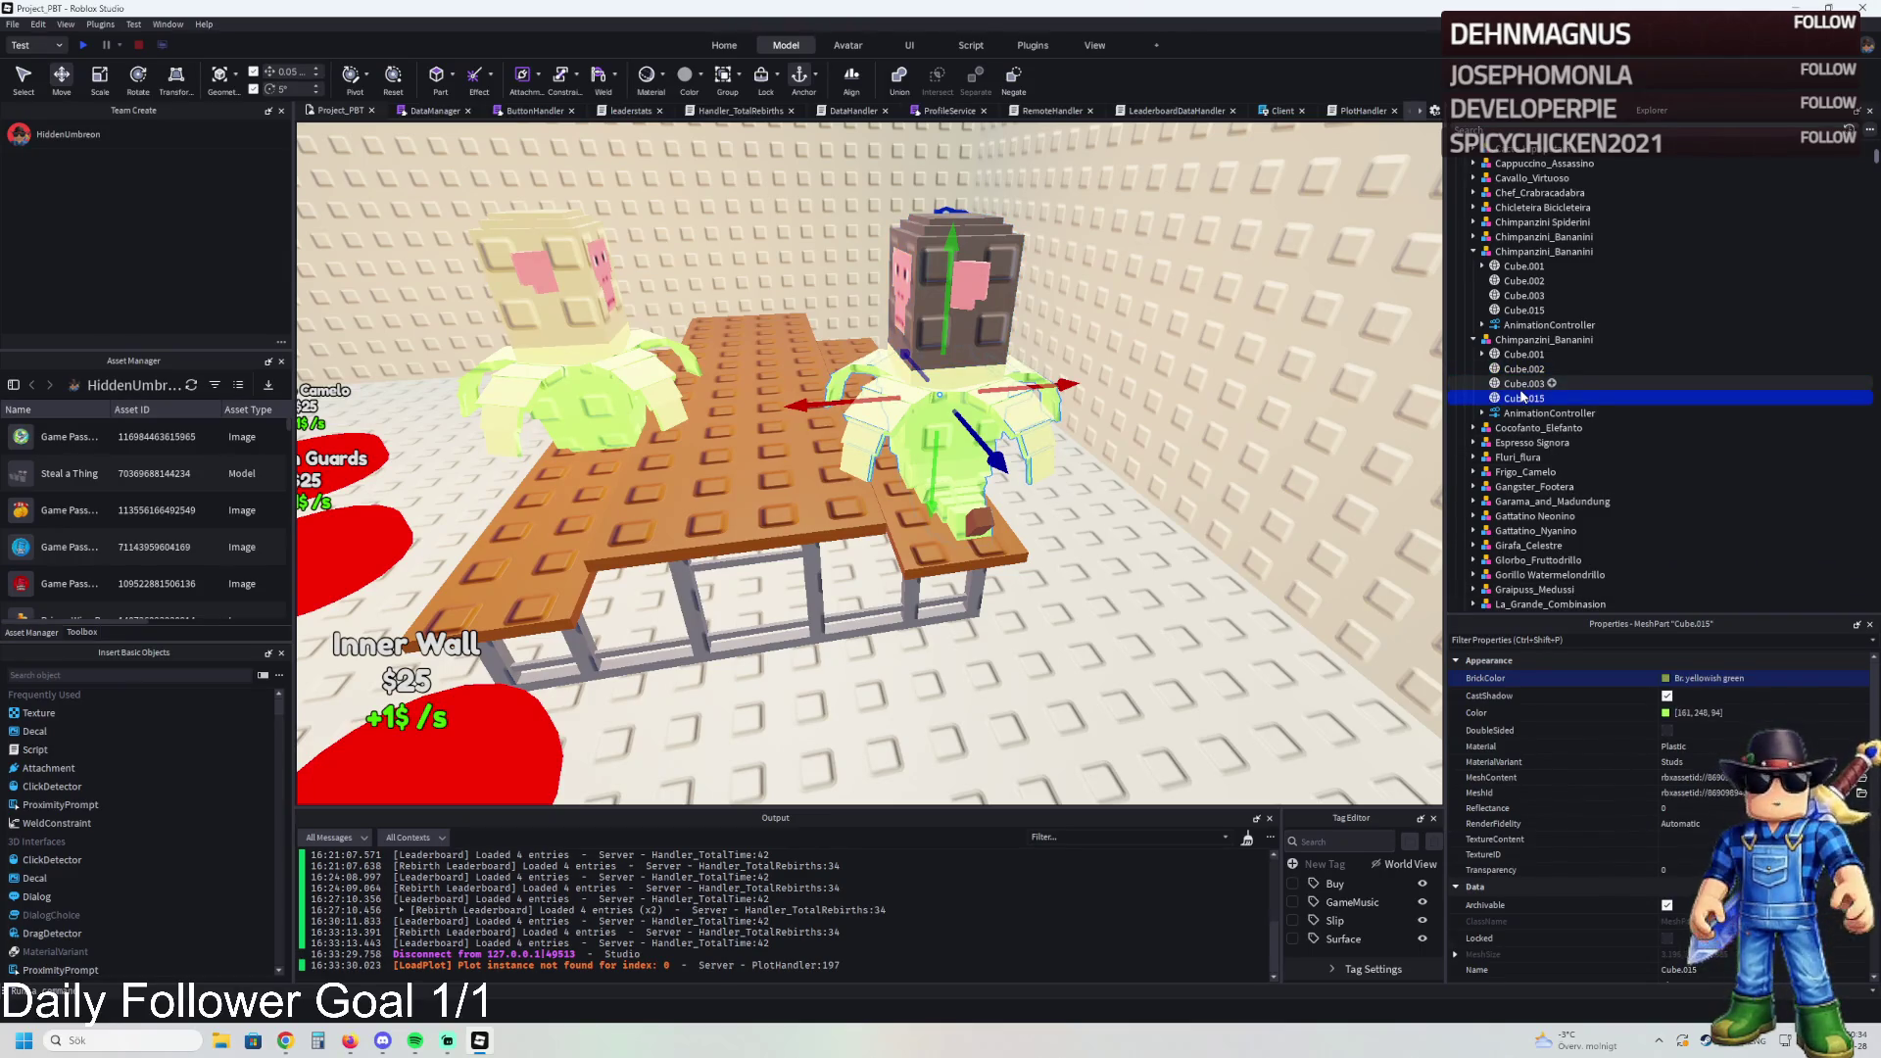
left_click(1670, 677)
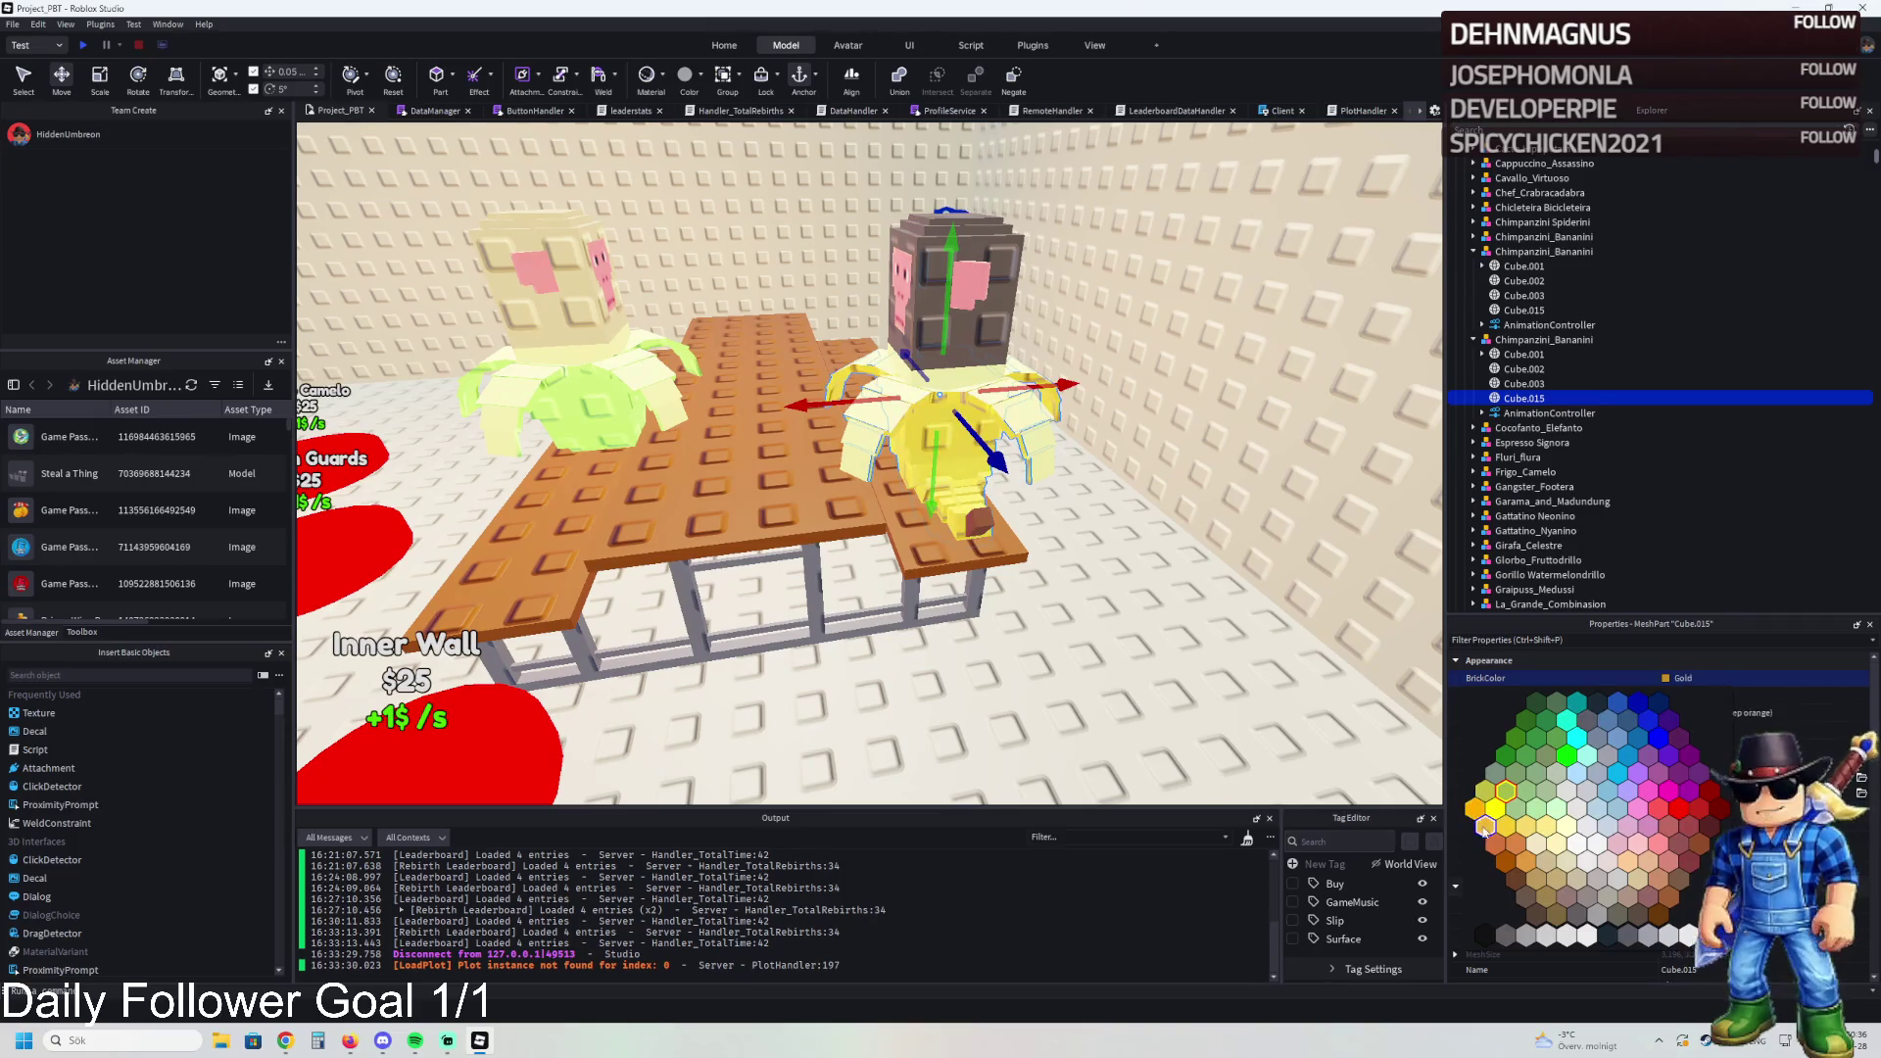
left_click(1496, 828)
scroll(1138, 604, "down", 5)
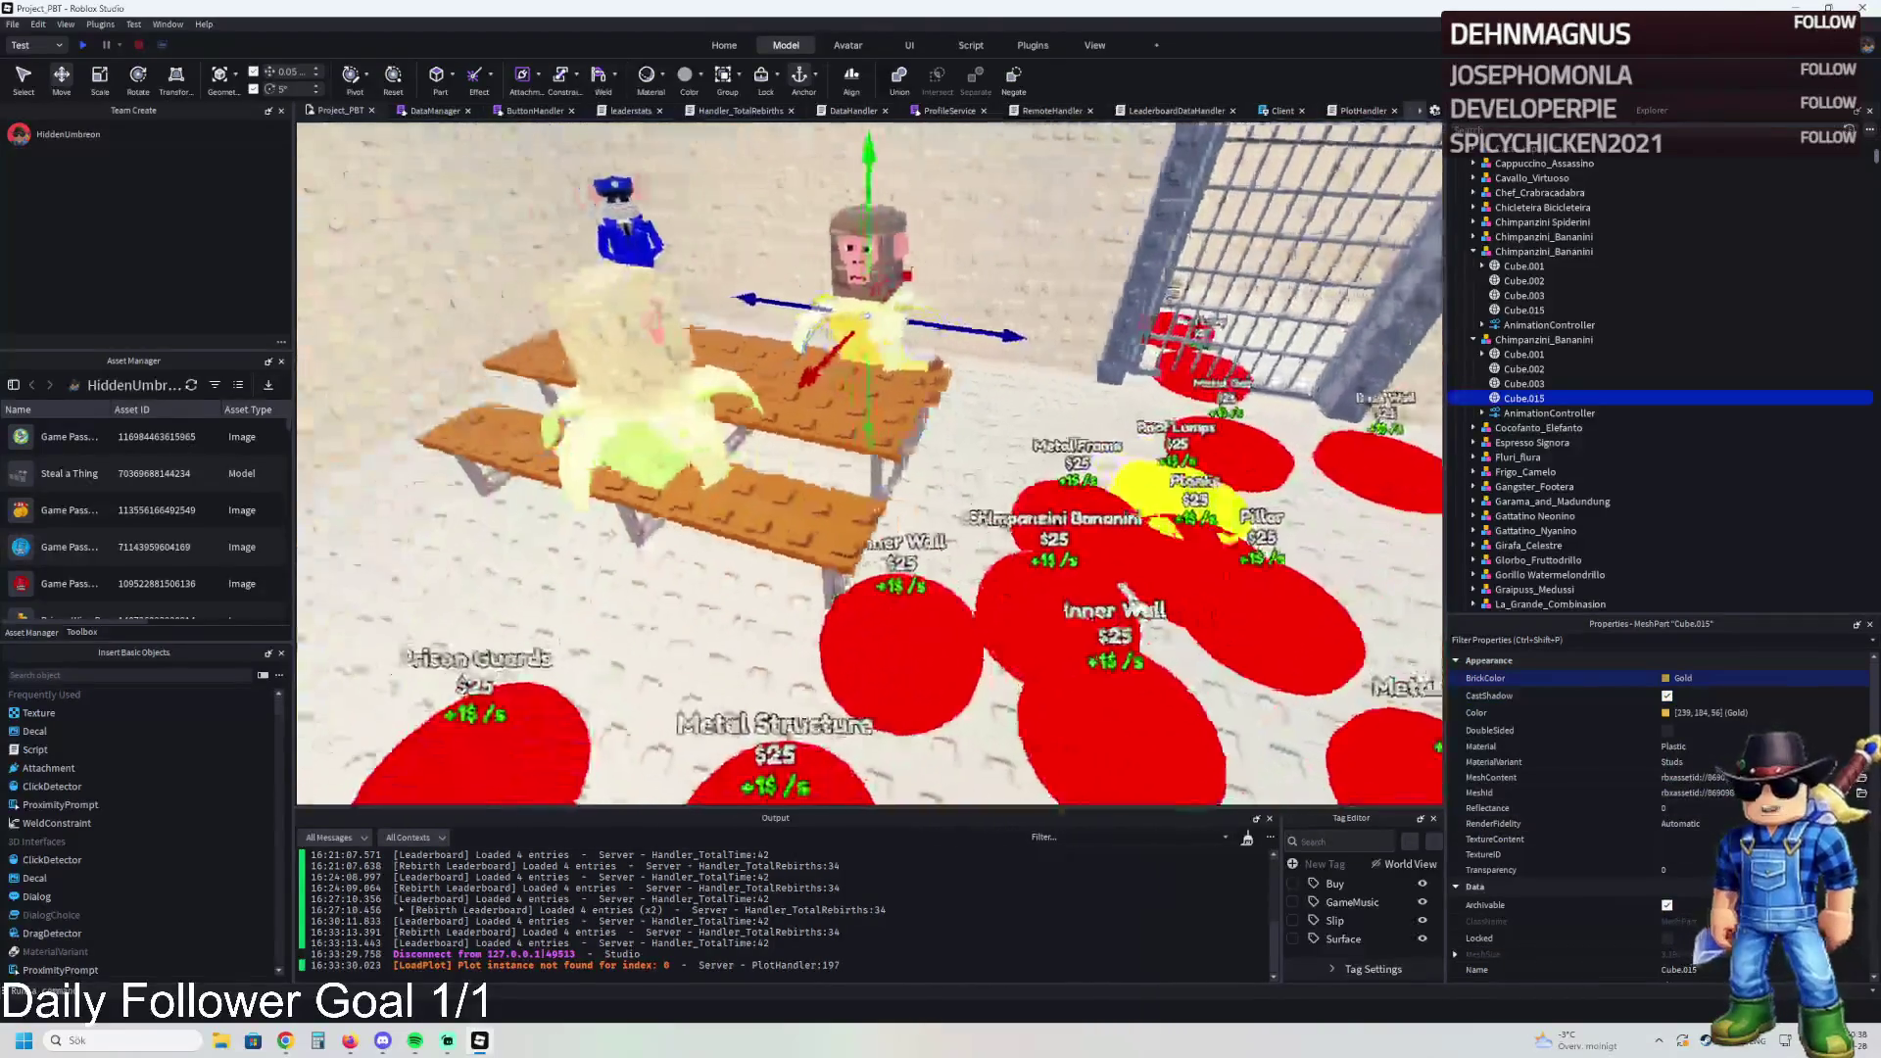
Step: Append an 's' to pad 205's Item label so it reads Chimpanzini Bananinis
left_click(1087, 627)
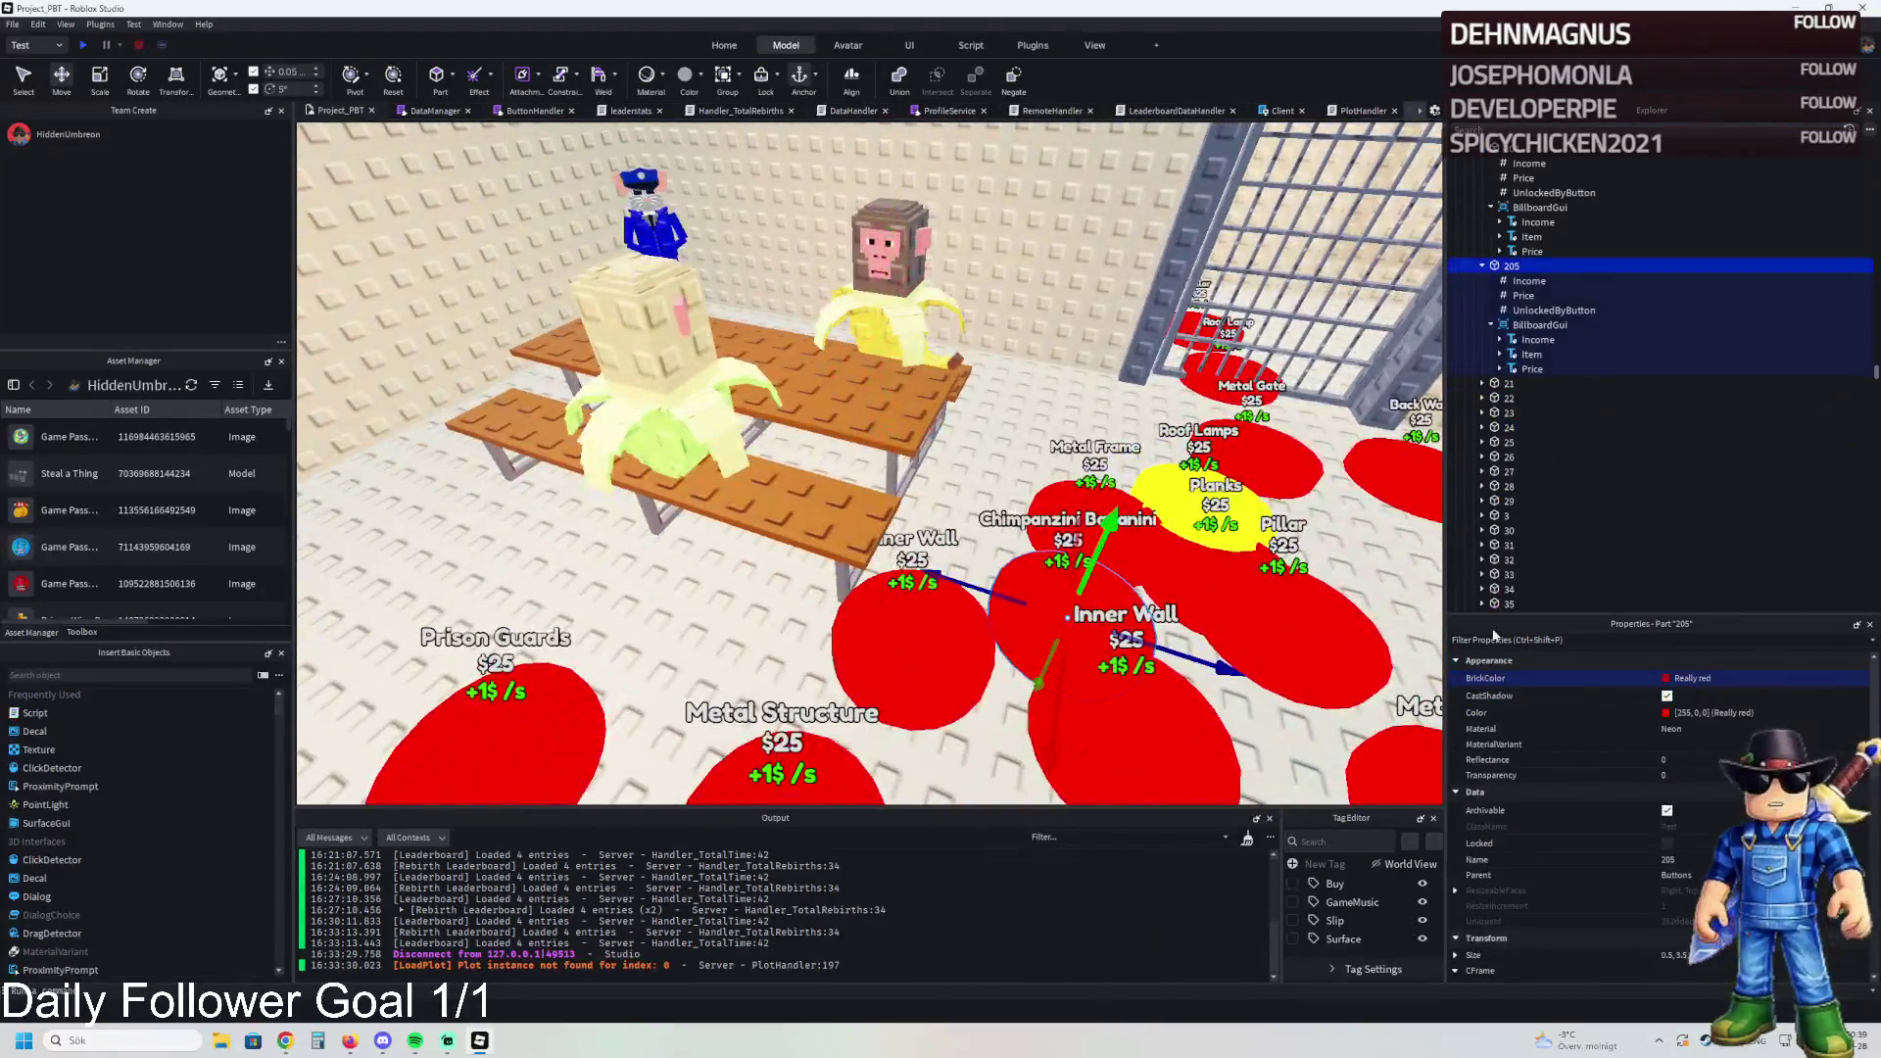
left_click(1531, 354)
scroll(1738, 815, "down", 4)
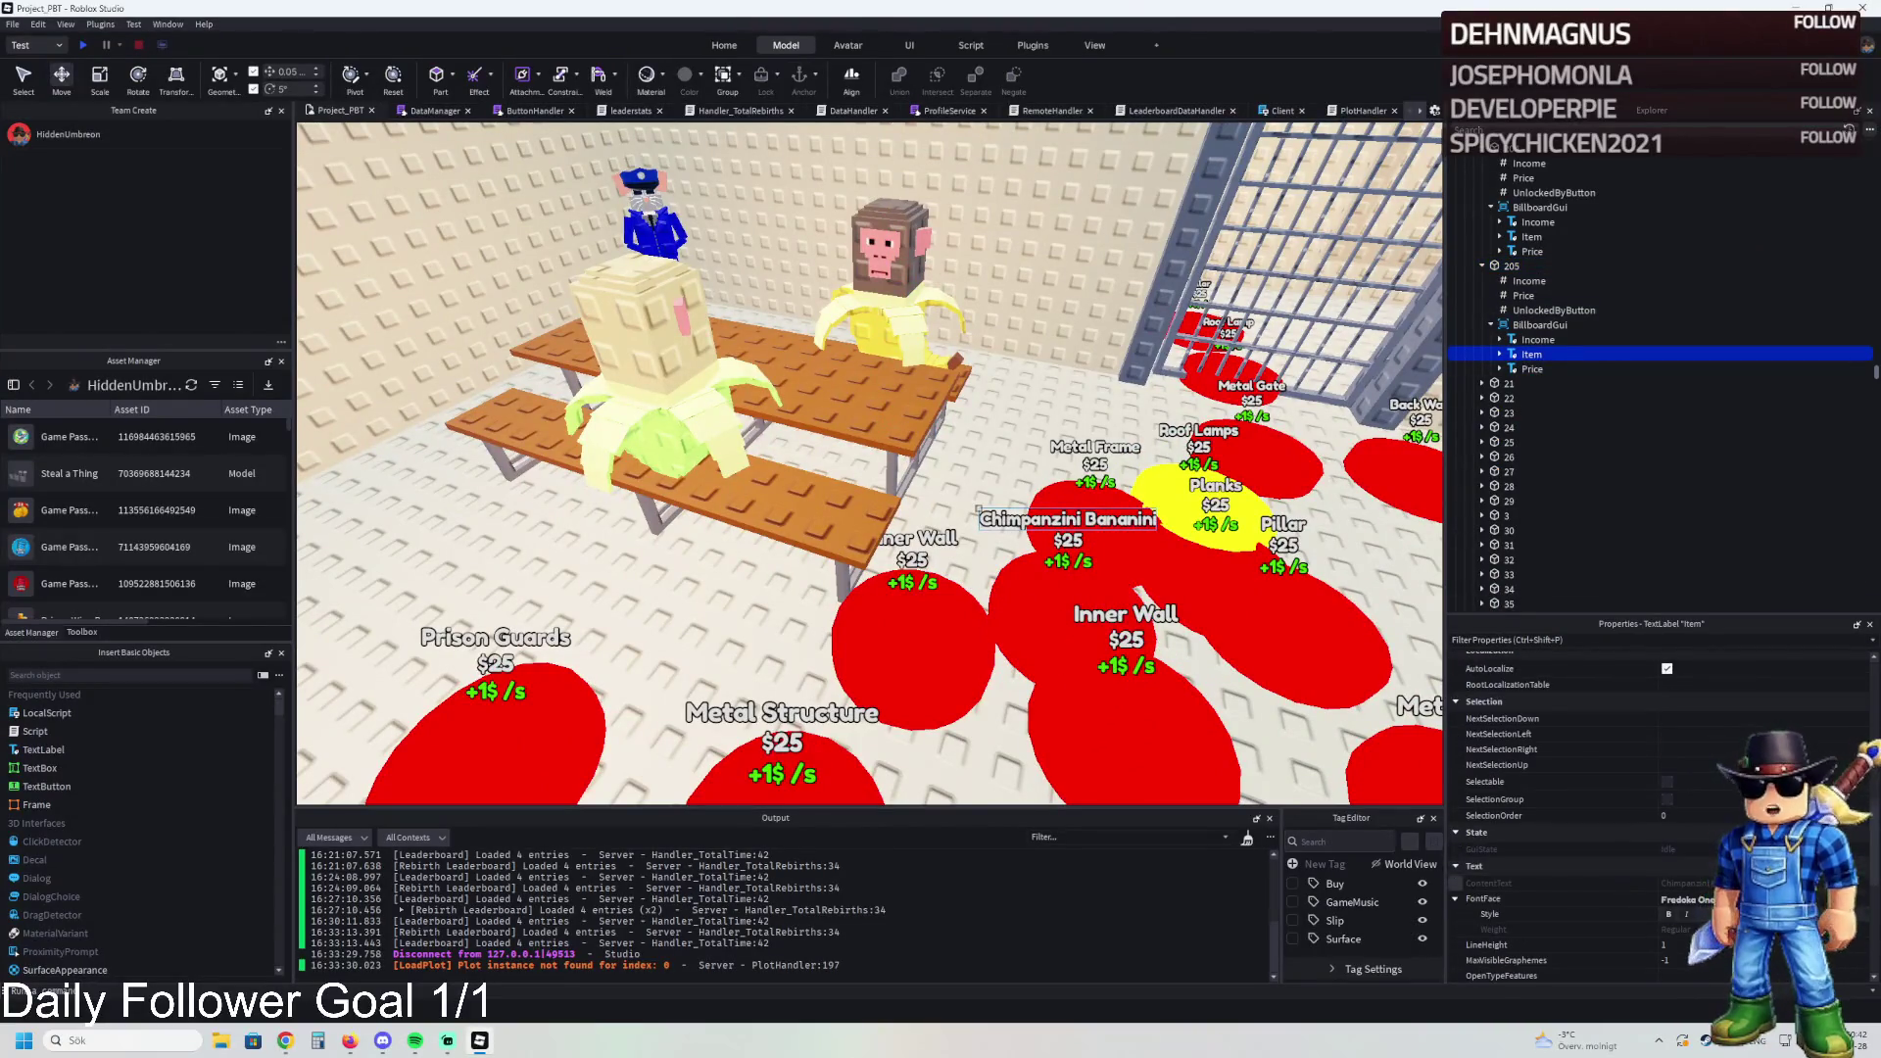
type("s")
key("Return")
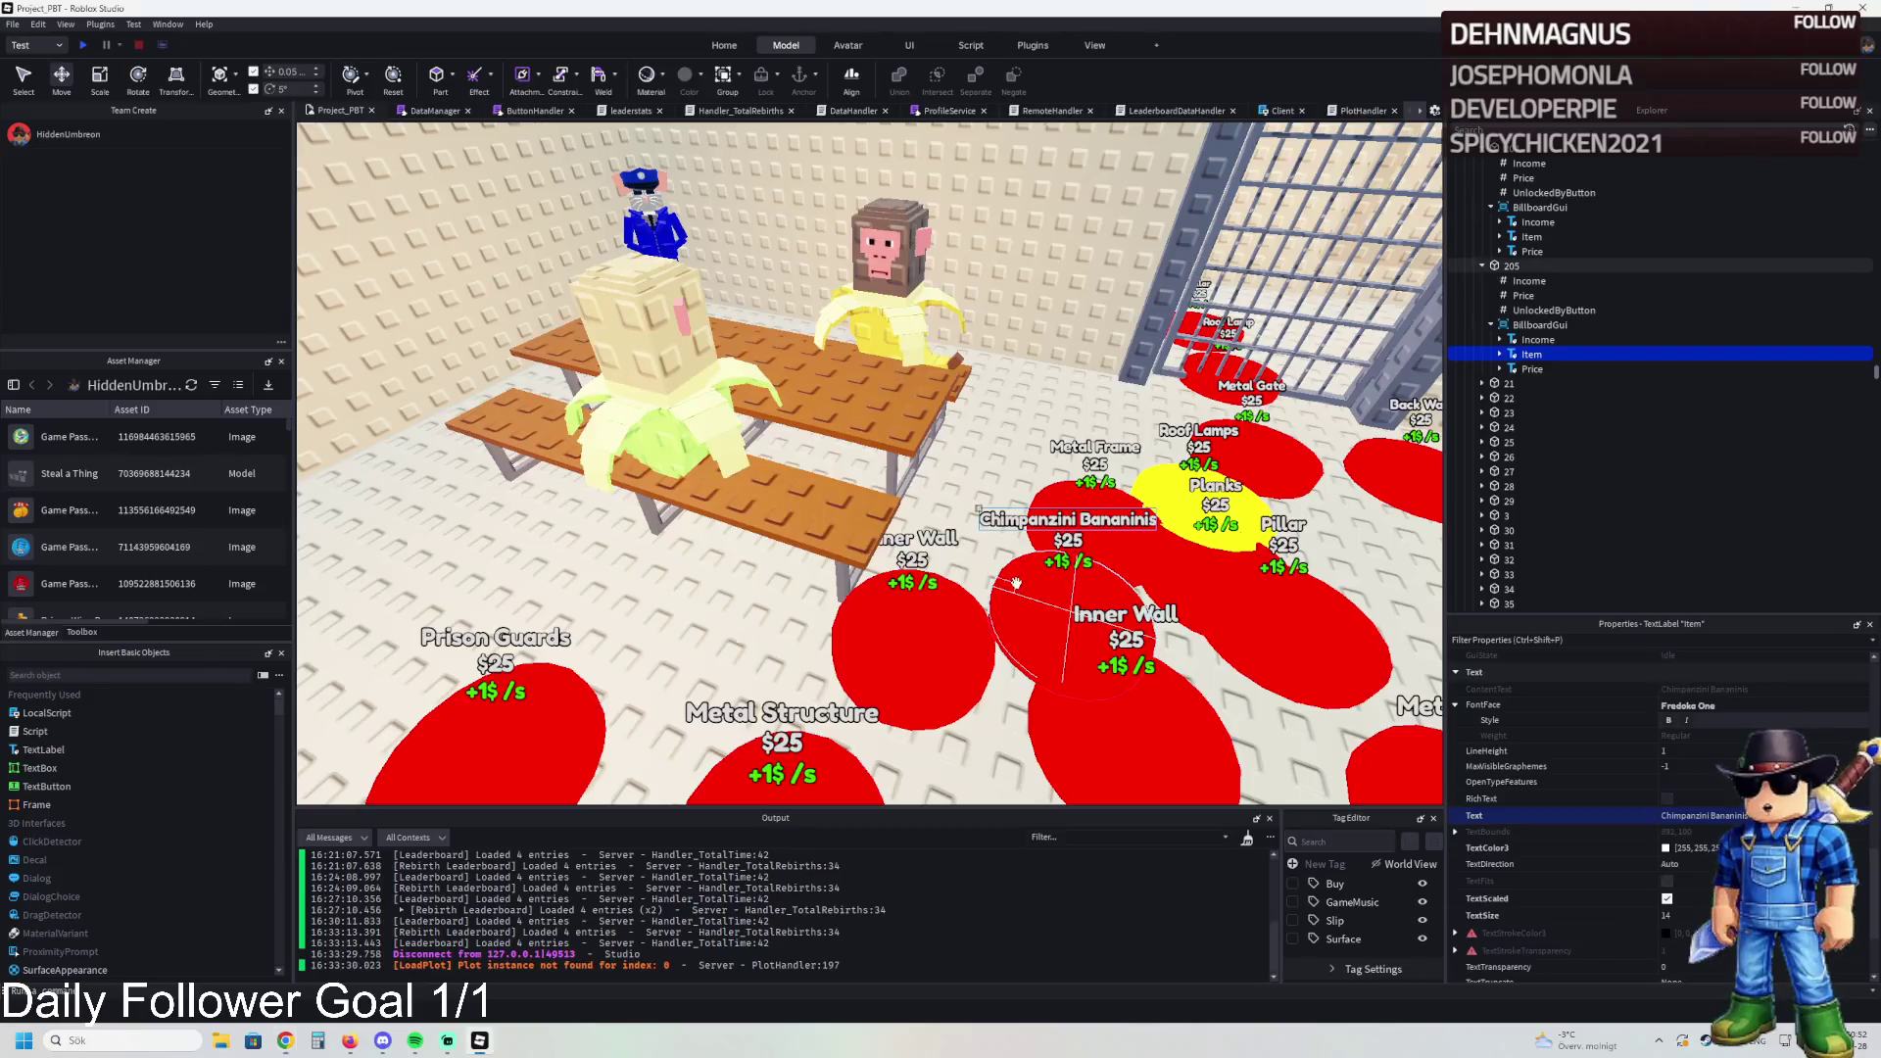
key("f")
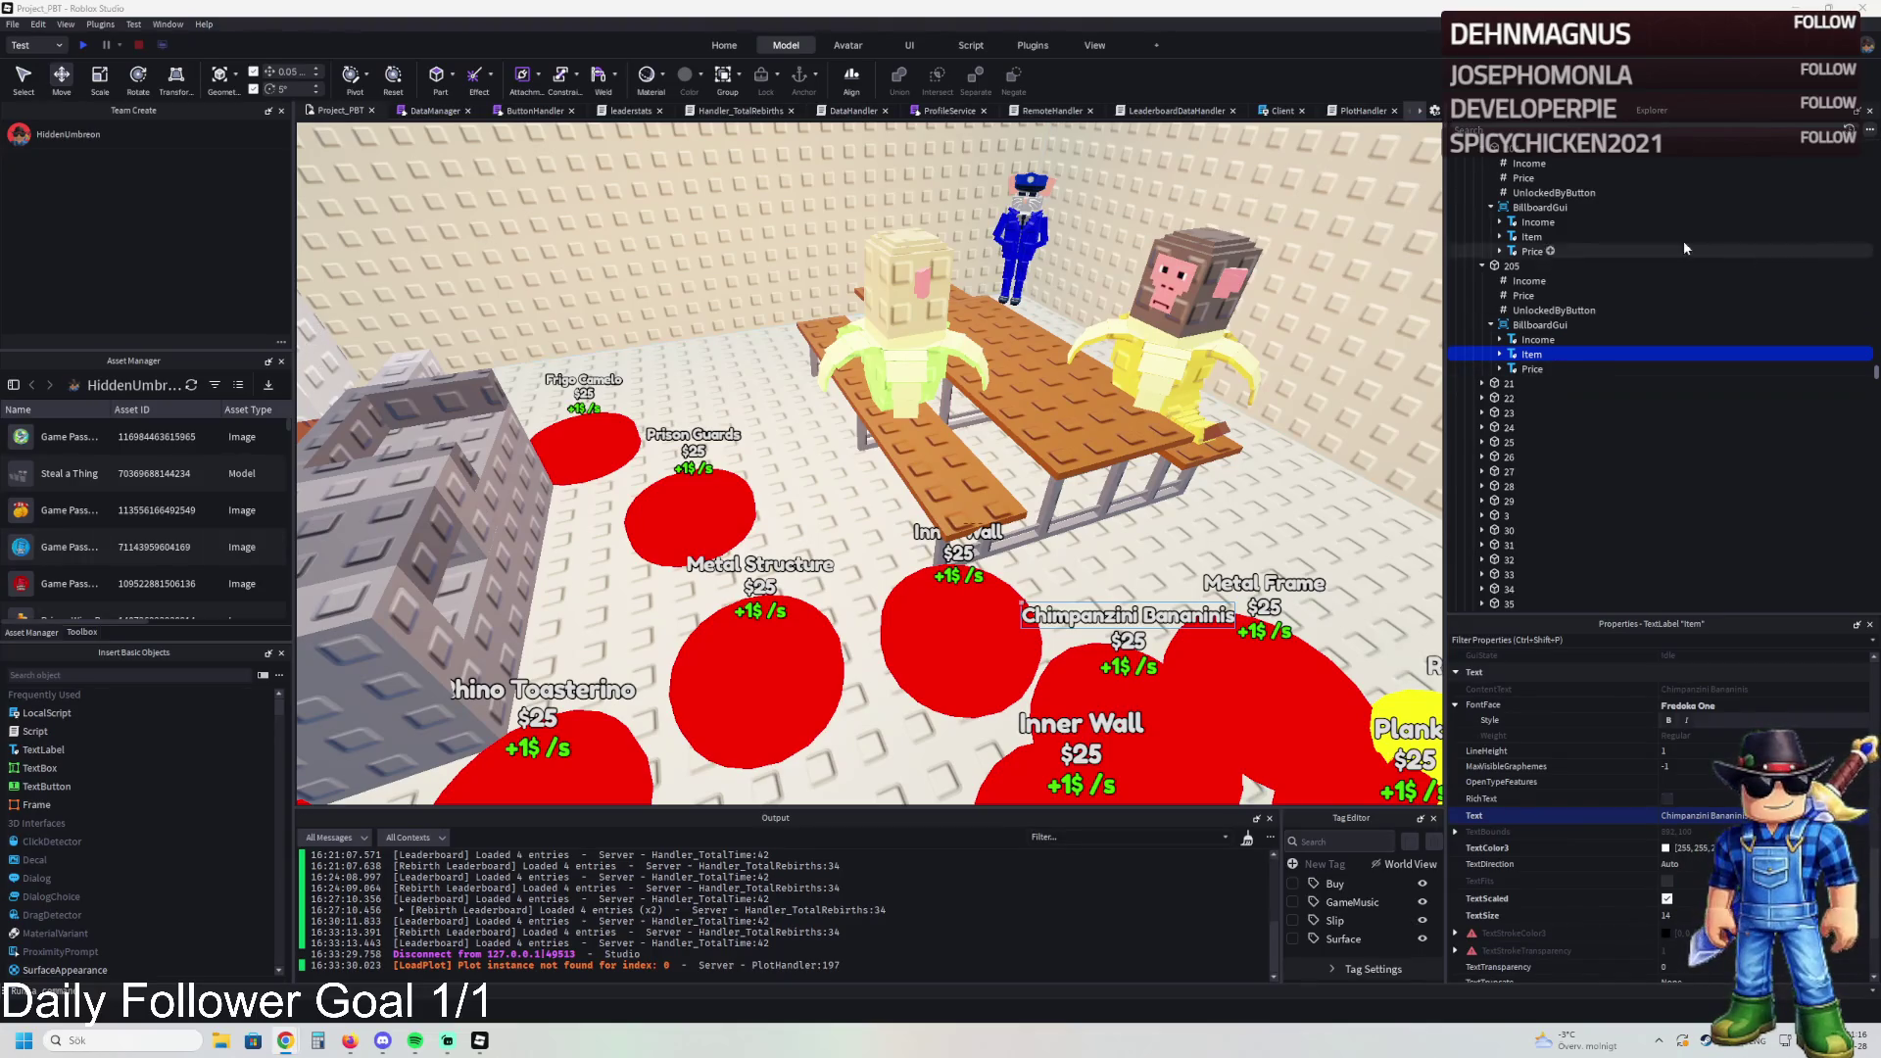
Step: Frame plot 203 and set its Price value to 66000
scroll(1583, 255, "up", 2)
scroll(1509, 230, "up", 2)
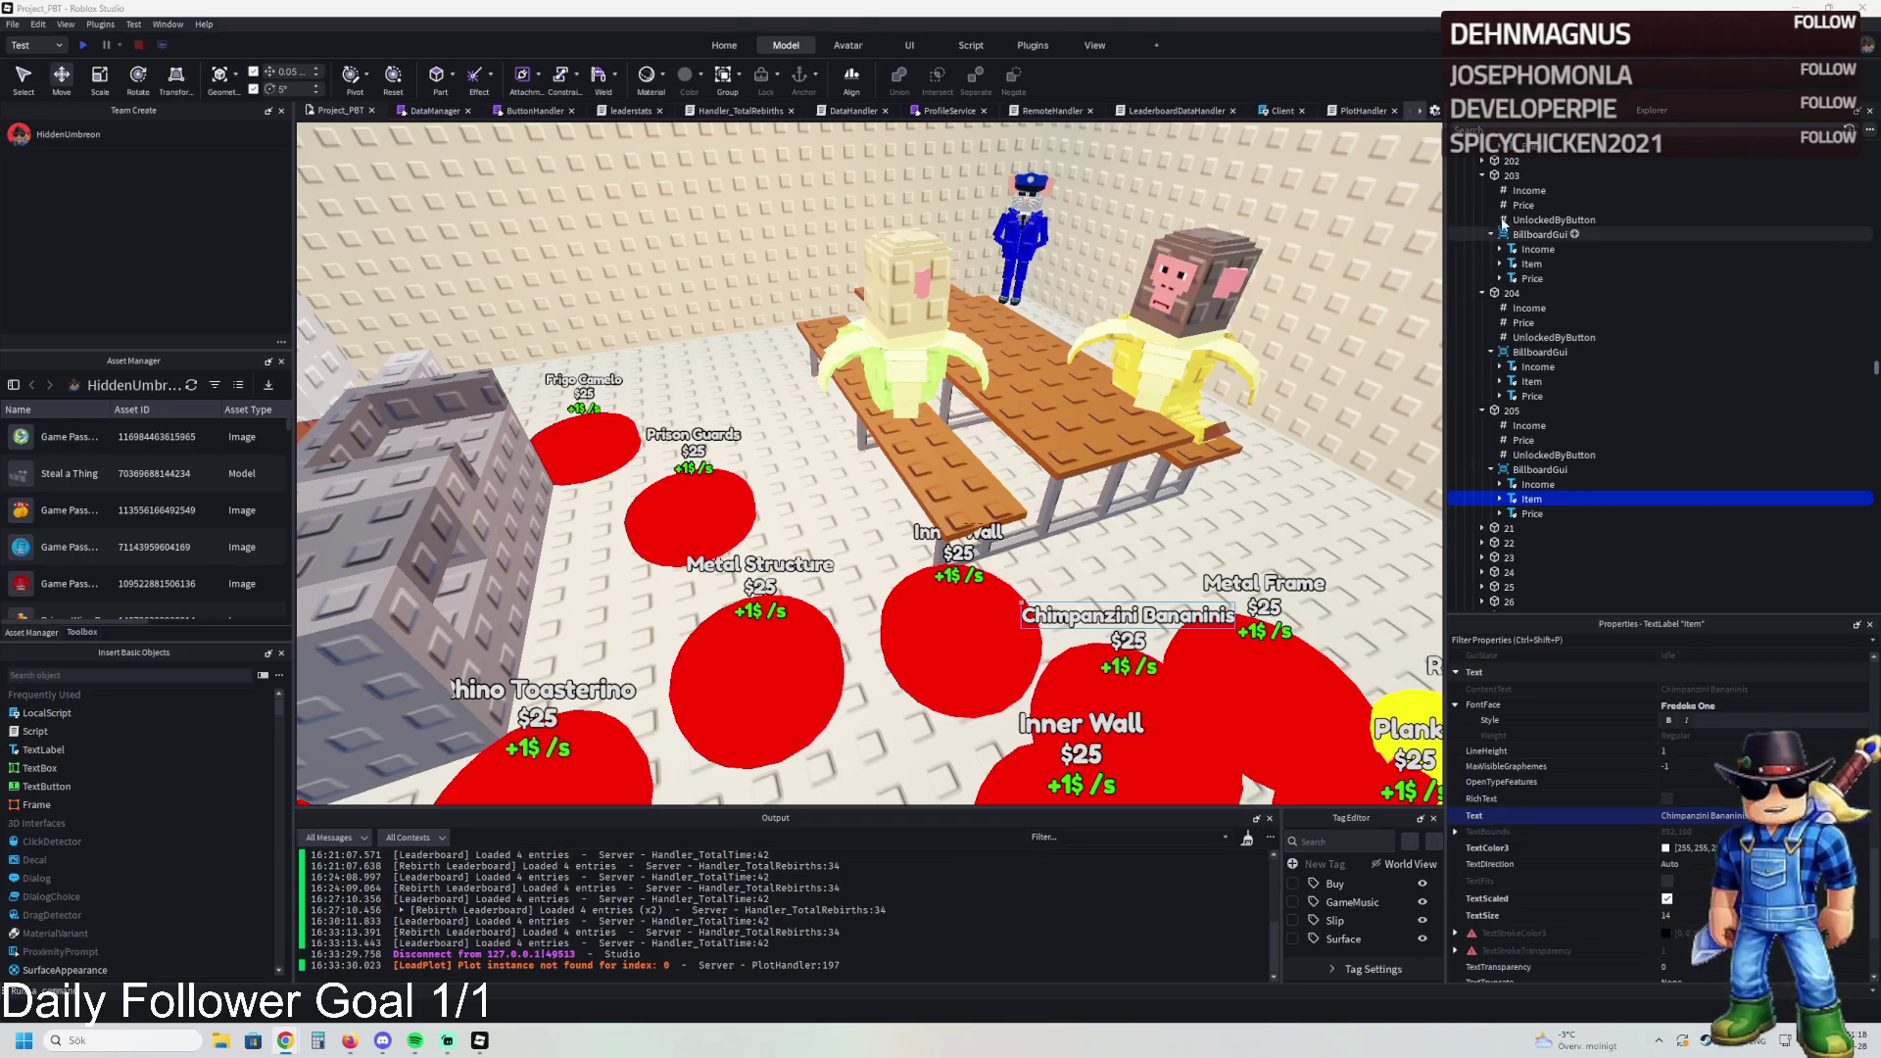
left_click(1511, 175)
key("f")
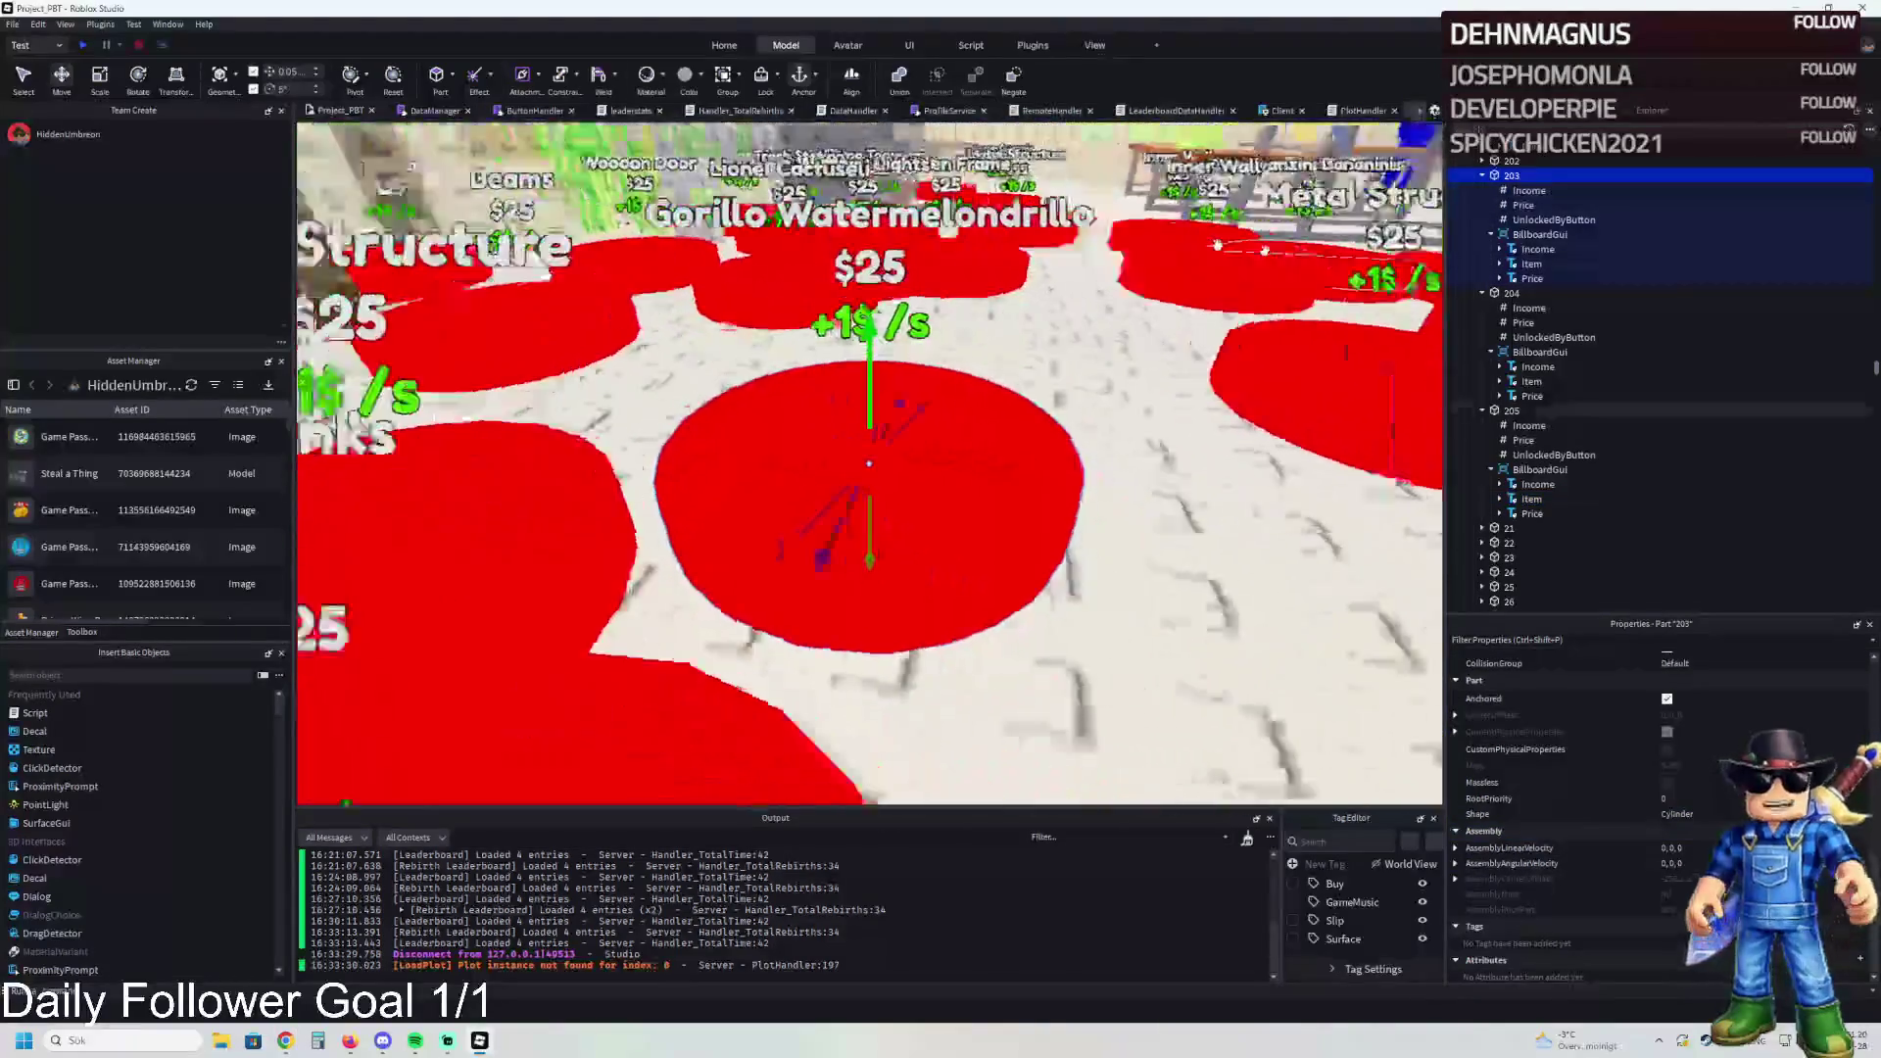
left_click(1524, 205)
double_click(1677, 756)
type("66000")
key("Return")
Step: Set plot 204's Price value to 67000, then select plot 205's Price
left_click(1521, 323)
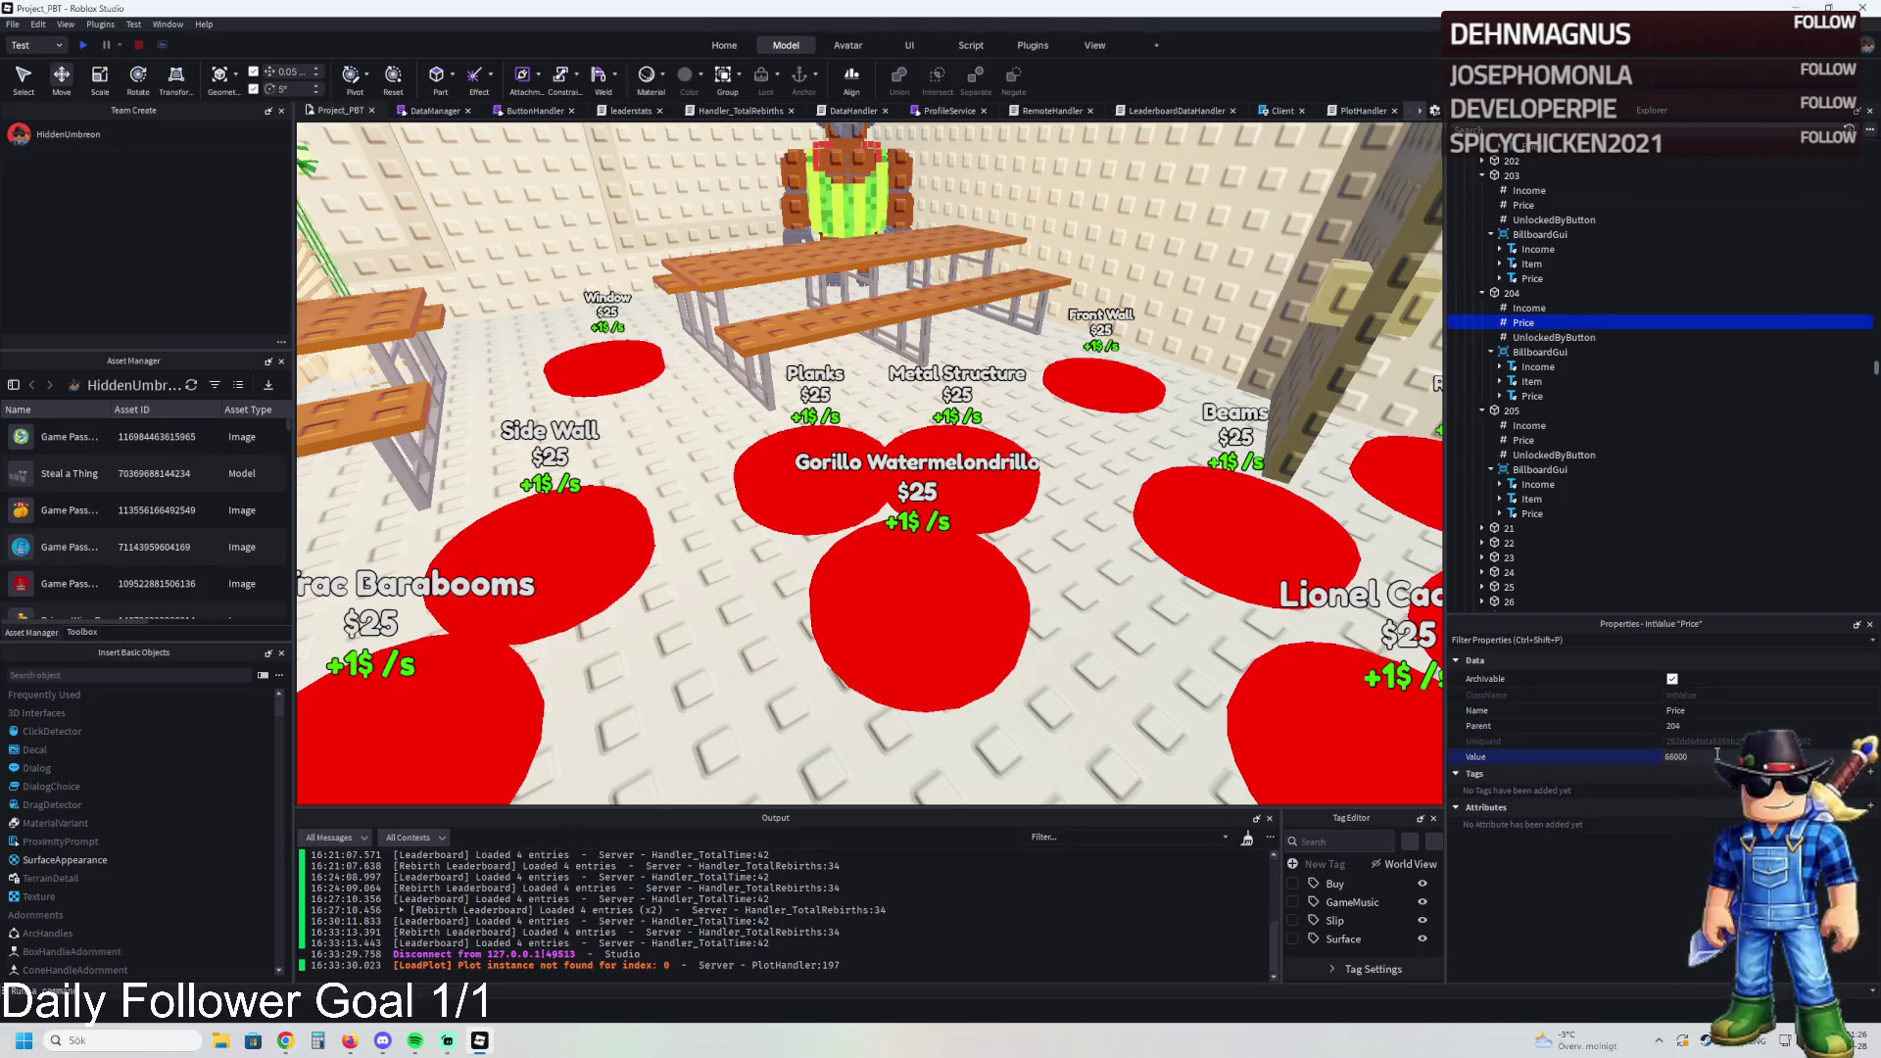
key("BackSpace")
type("7")
key("Return")
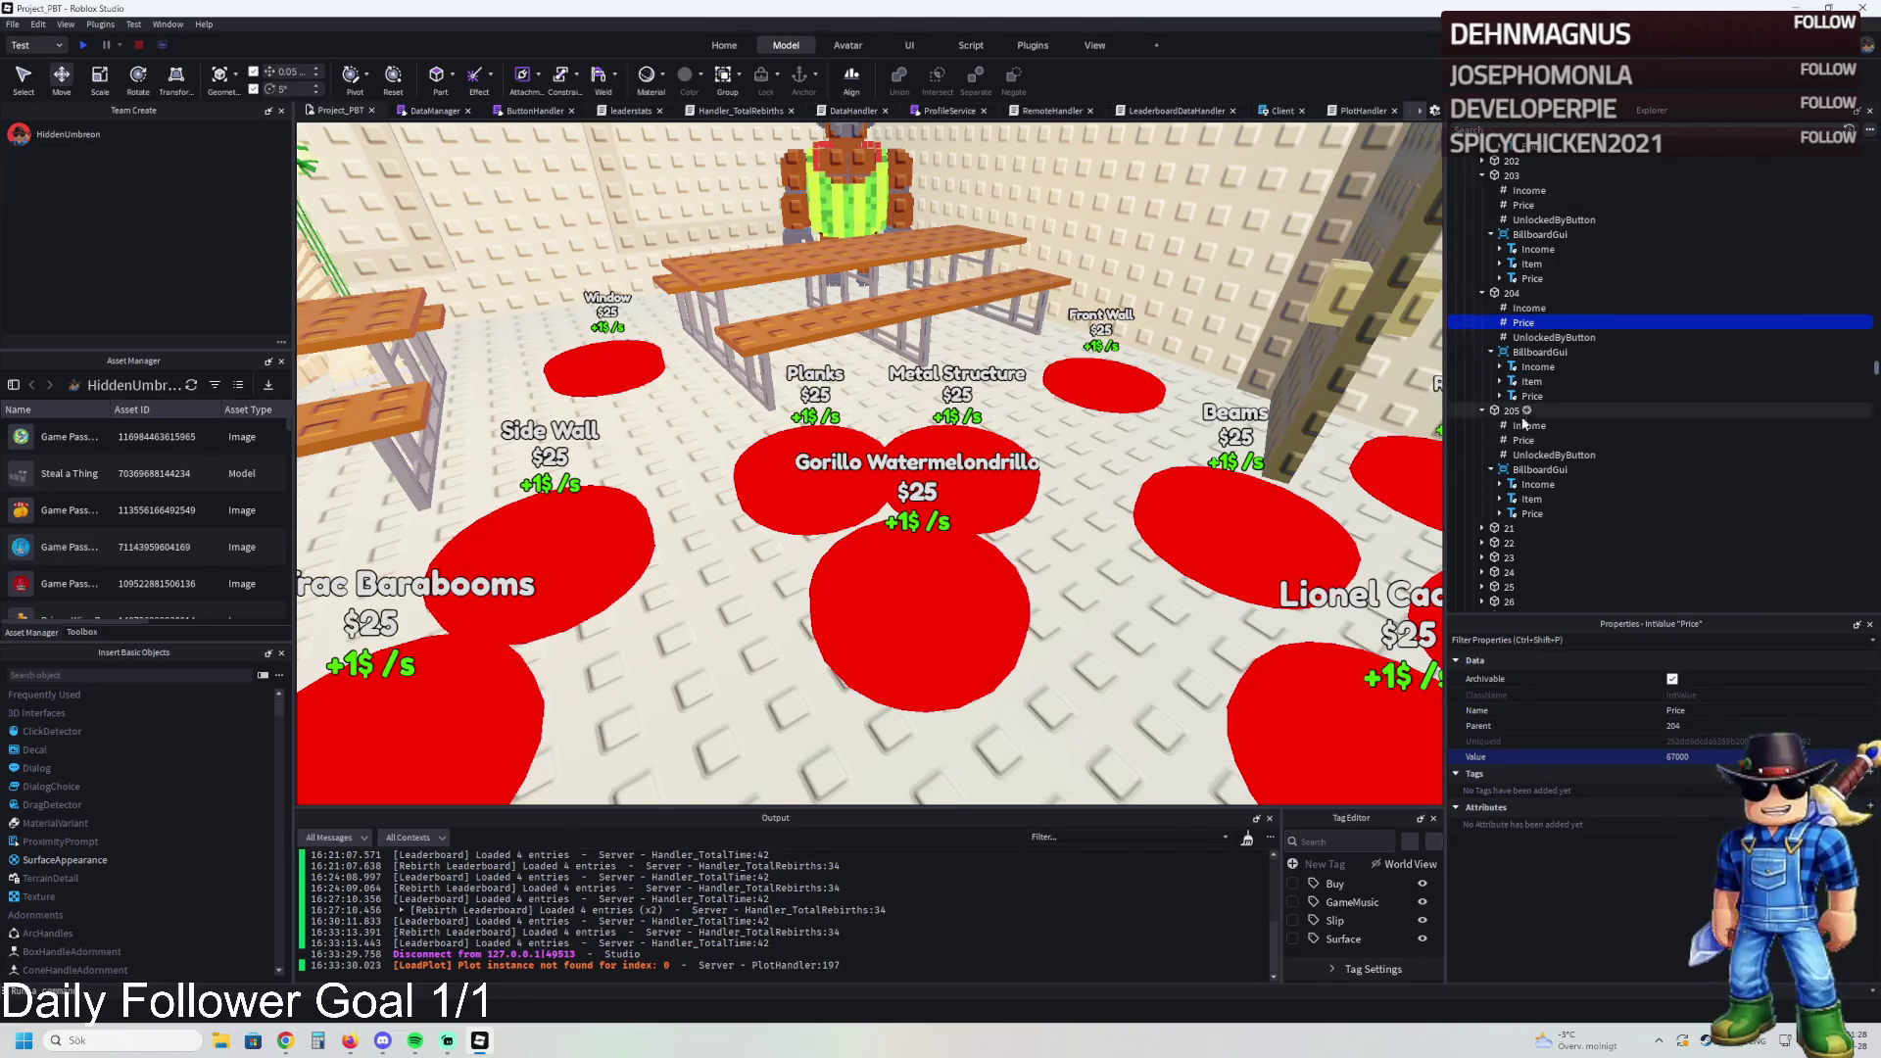
left_click(1523, 440)
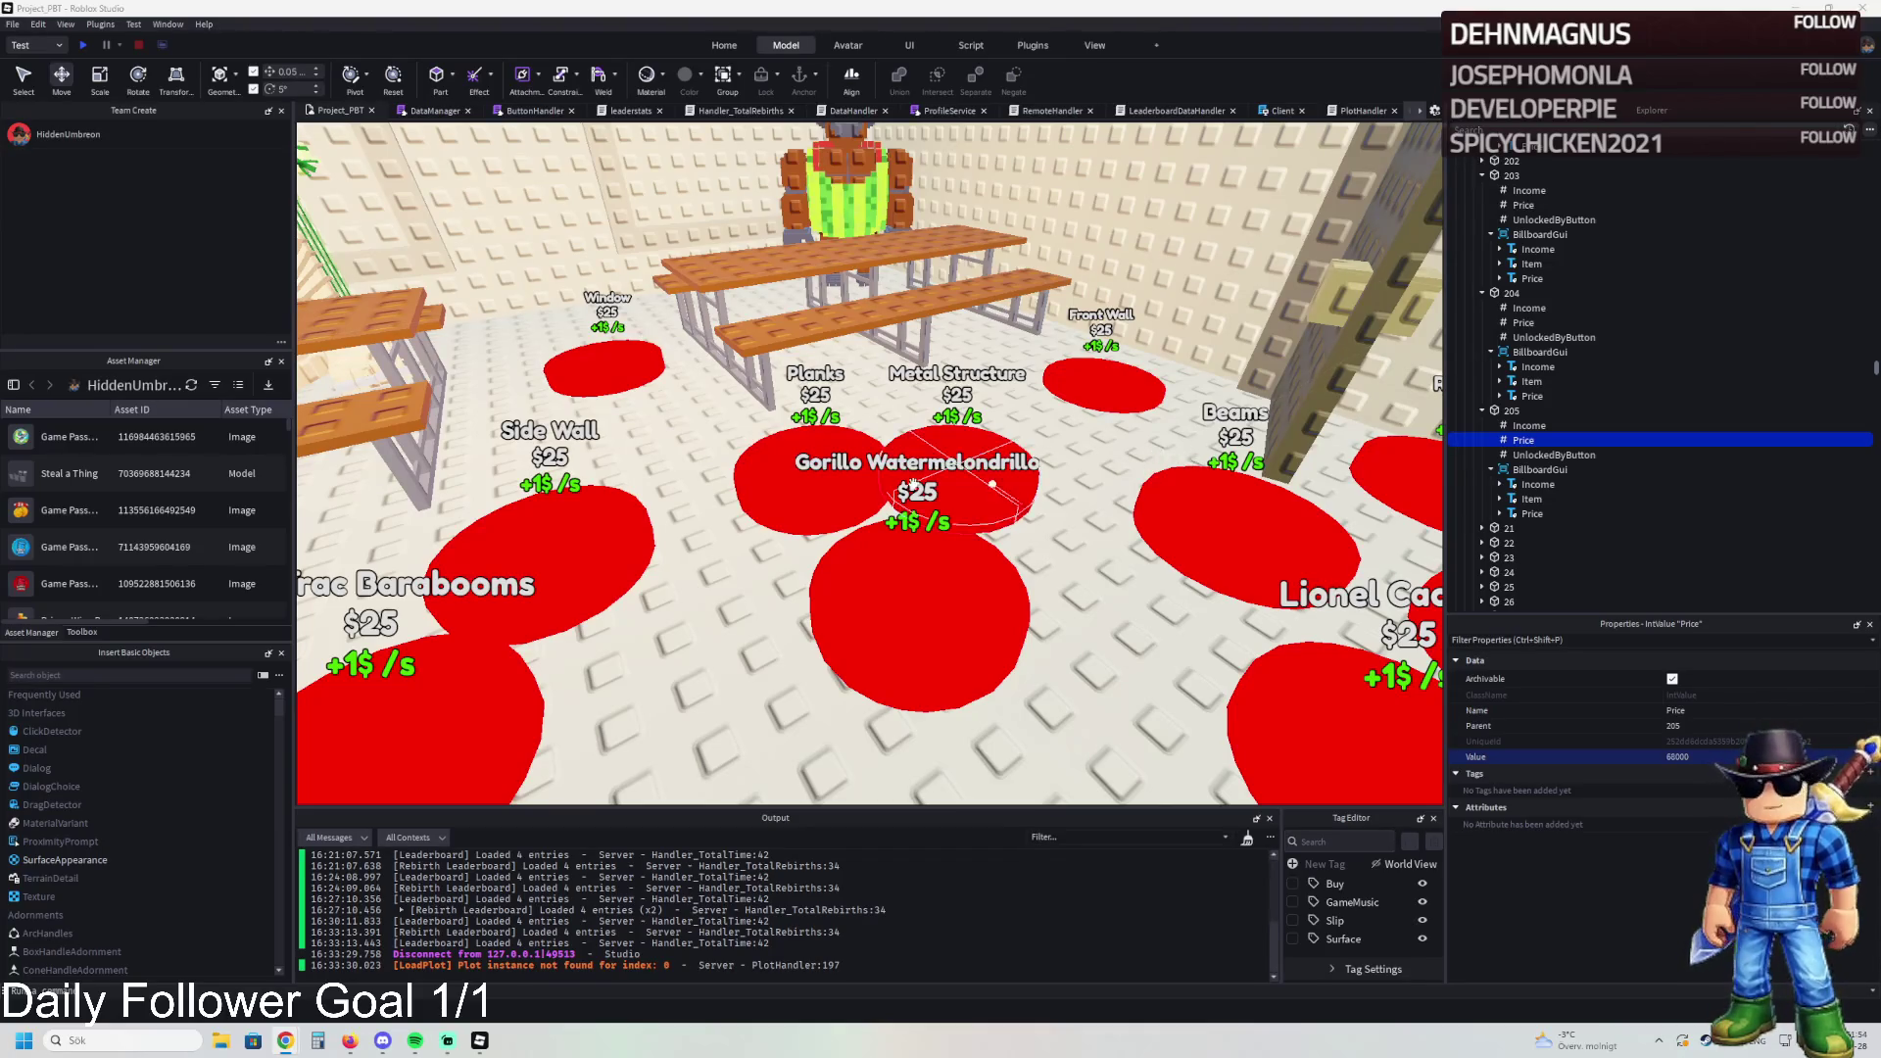
Step: Move the five table models and the red warning light into upgrade model 202
key("s")
left_click(411, 402)
scroll(673, 360, "up", 3)
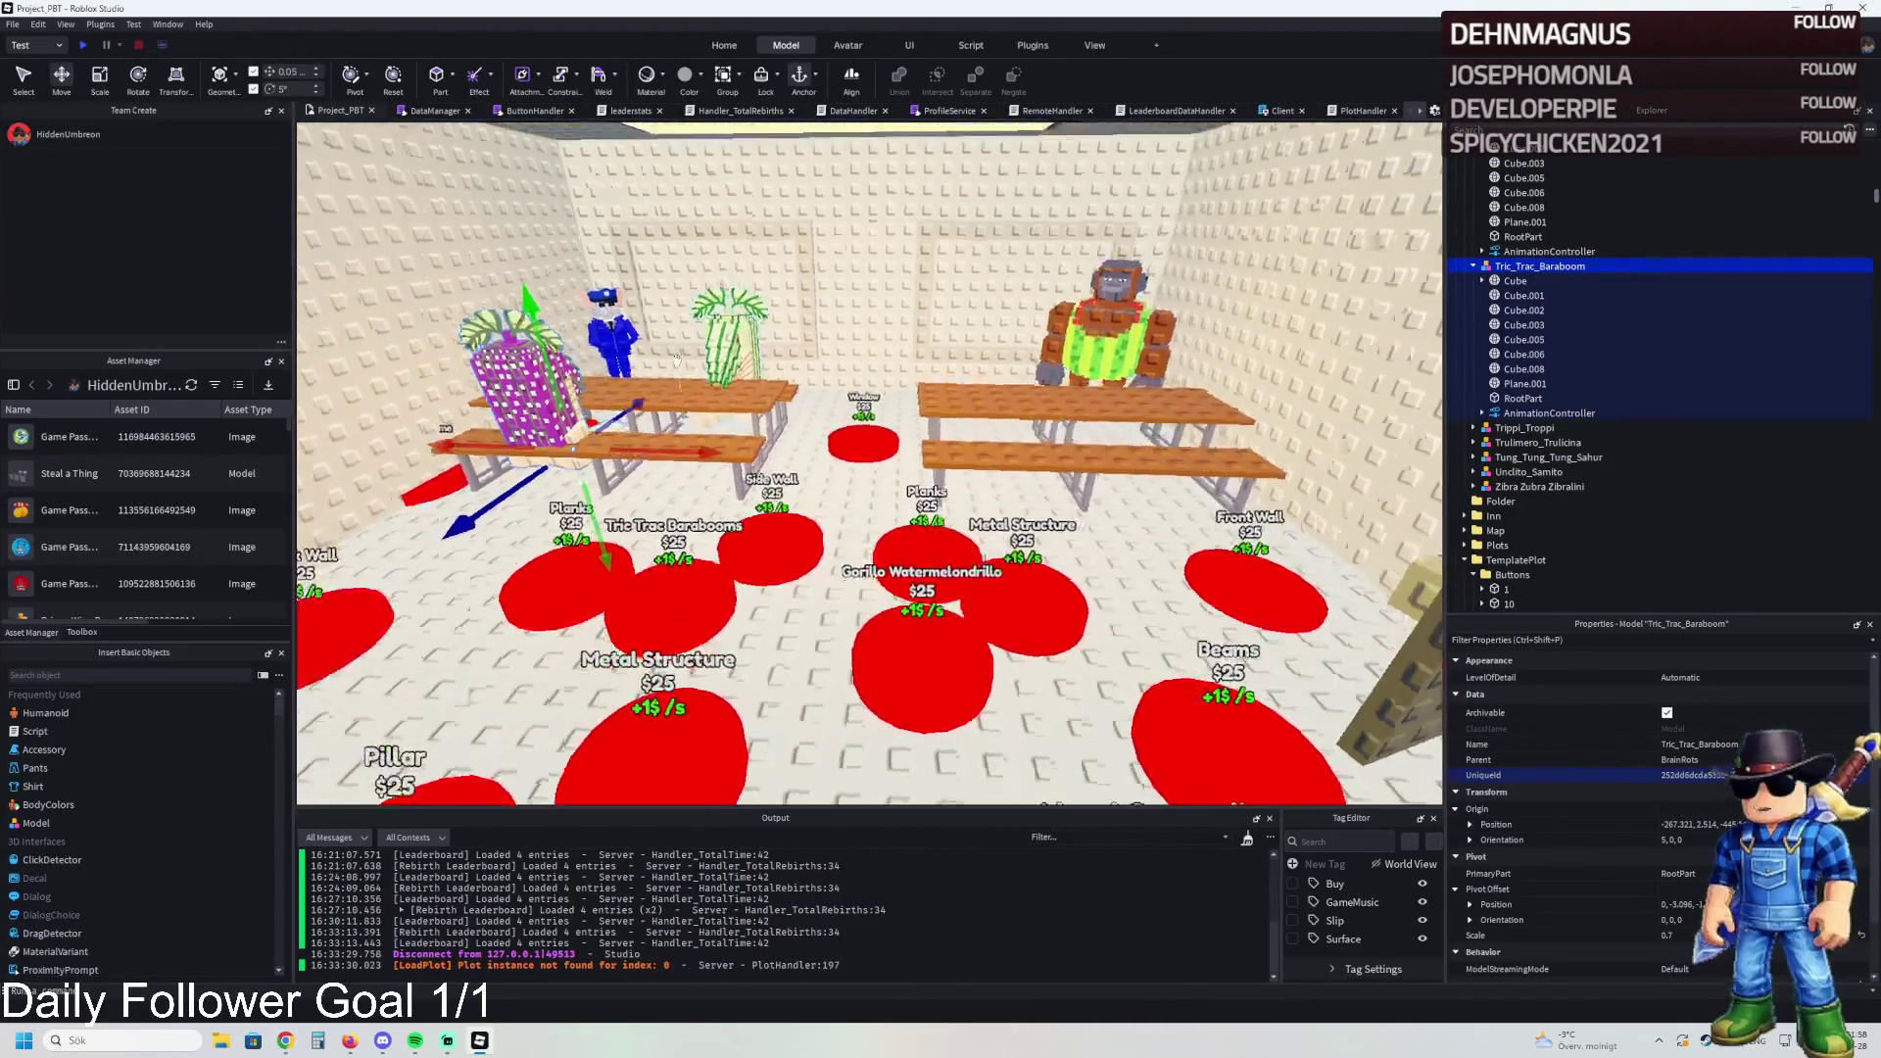
left_click(666, 294, "ctrl")
left_click(1149, 314, "ctrl")
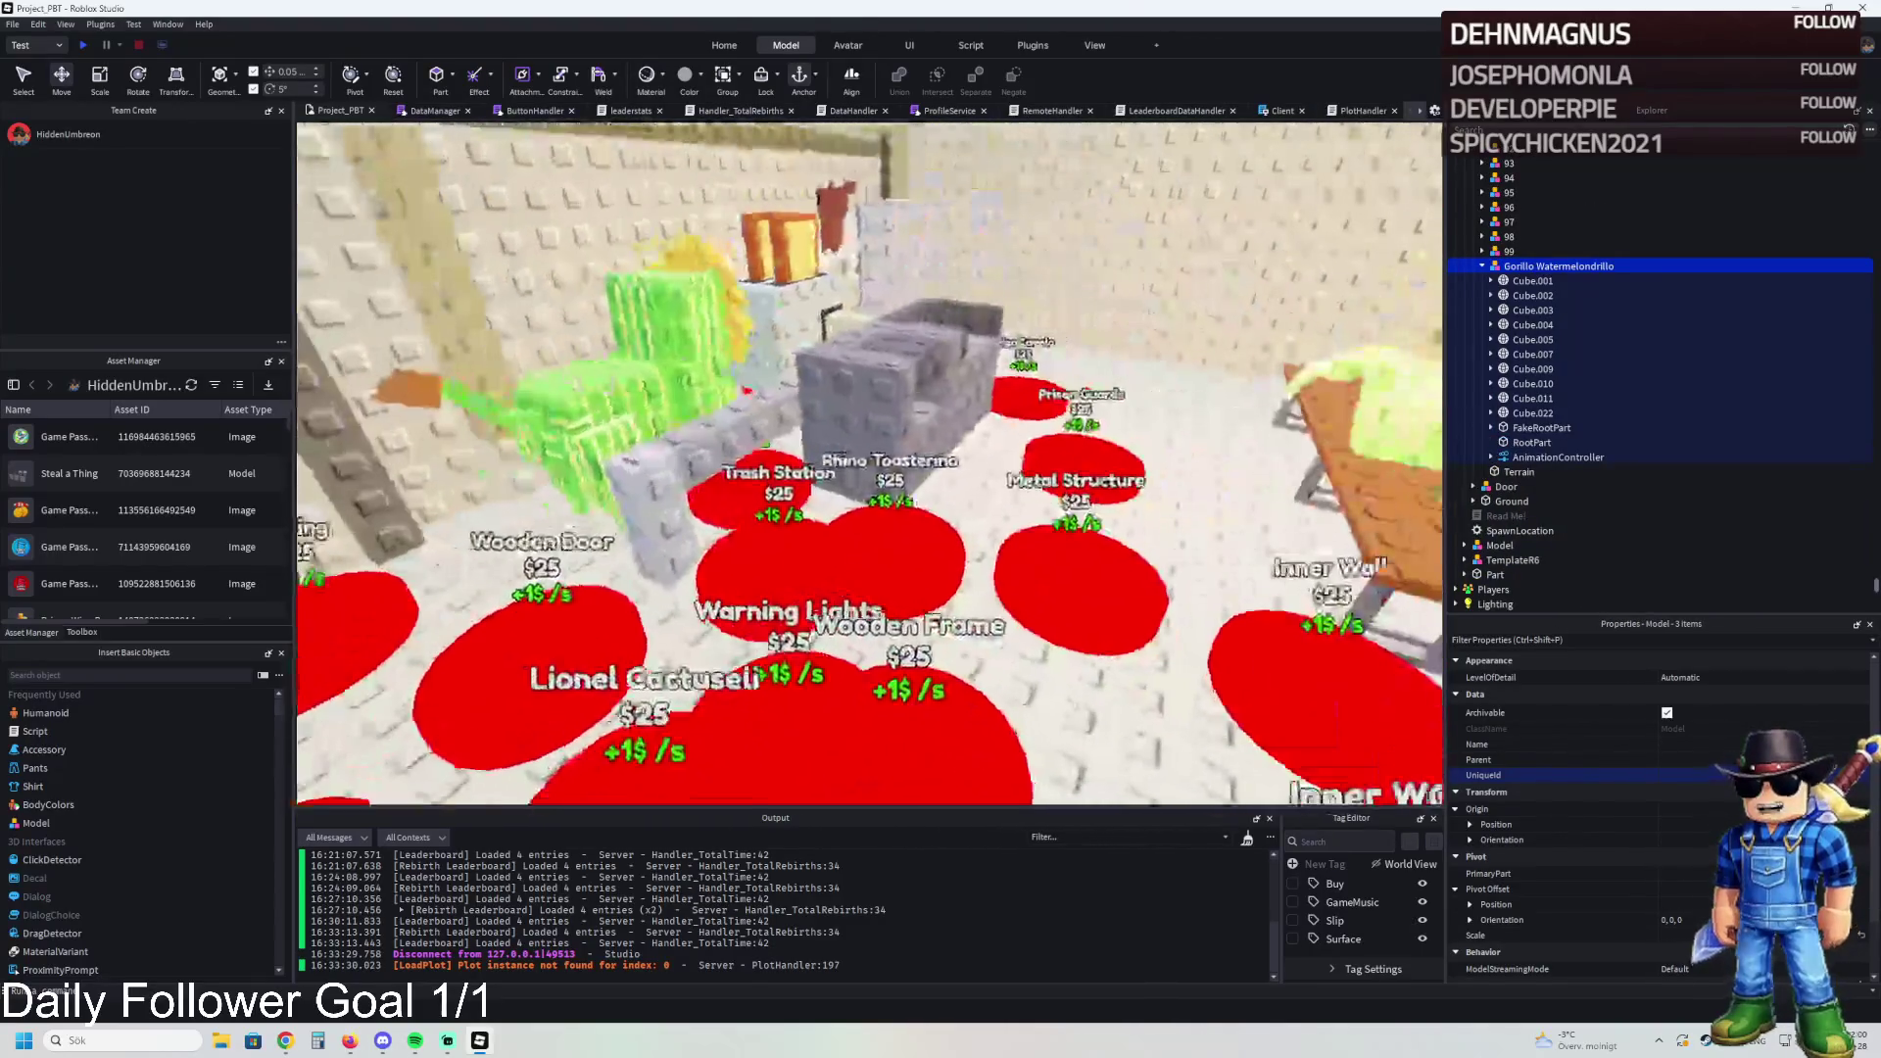
left_click(1303, 390, "ctrl")
left_click(1283, 470, "ctrl")
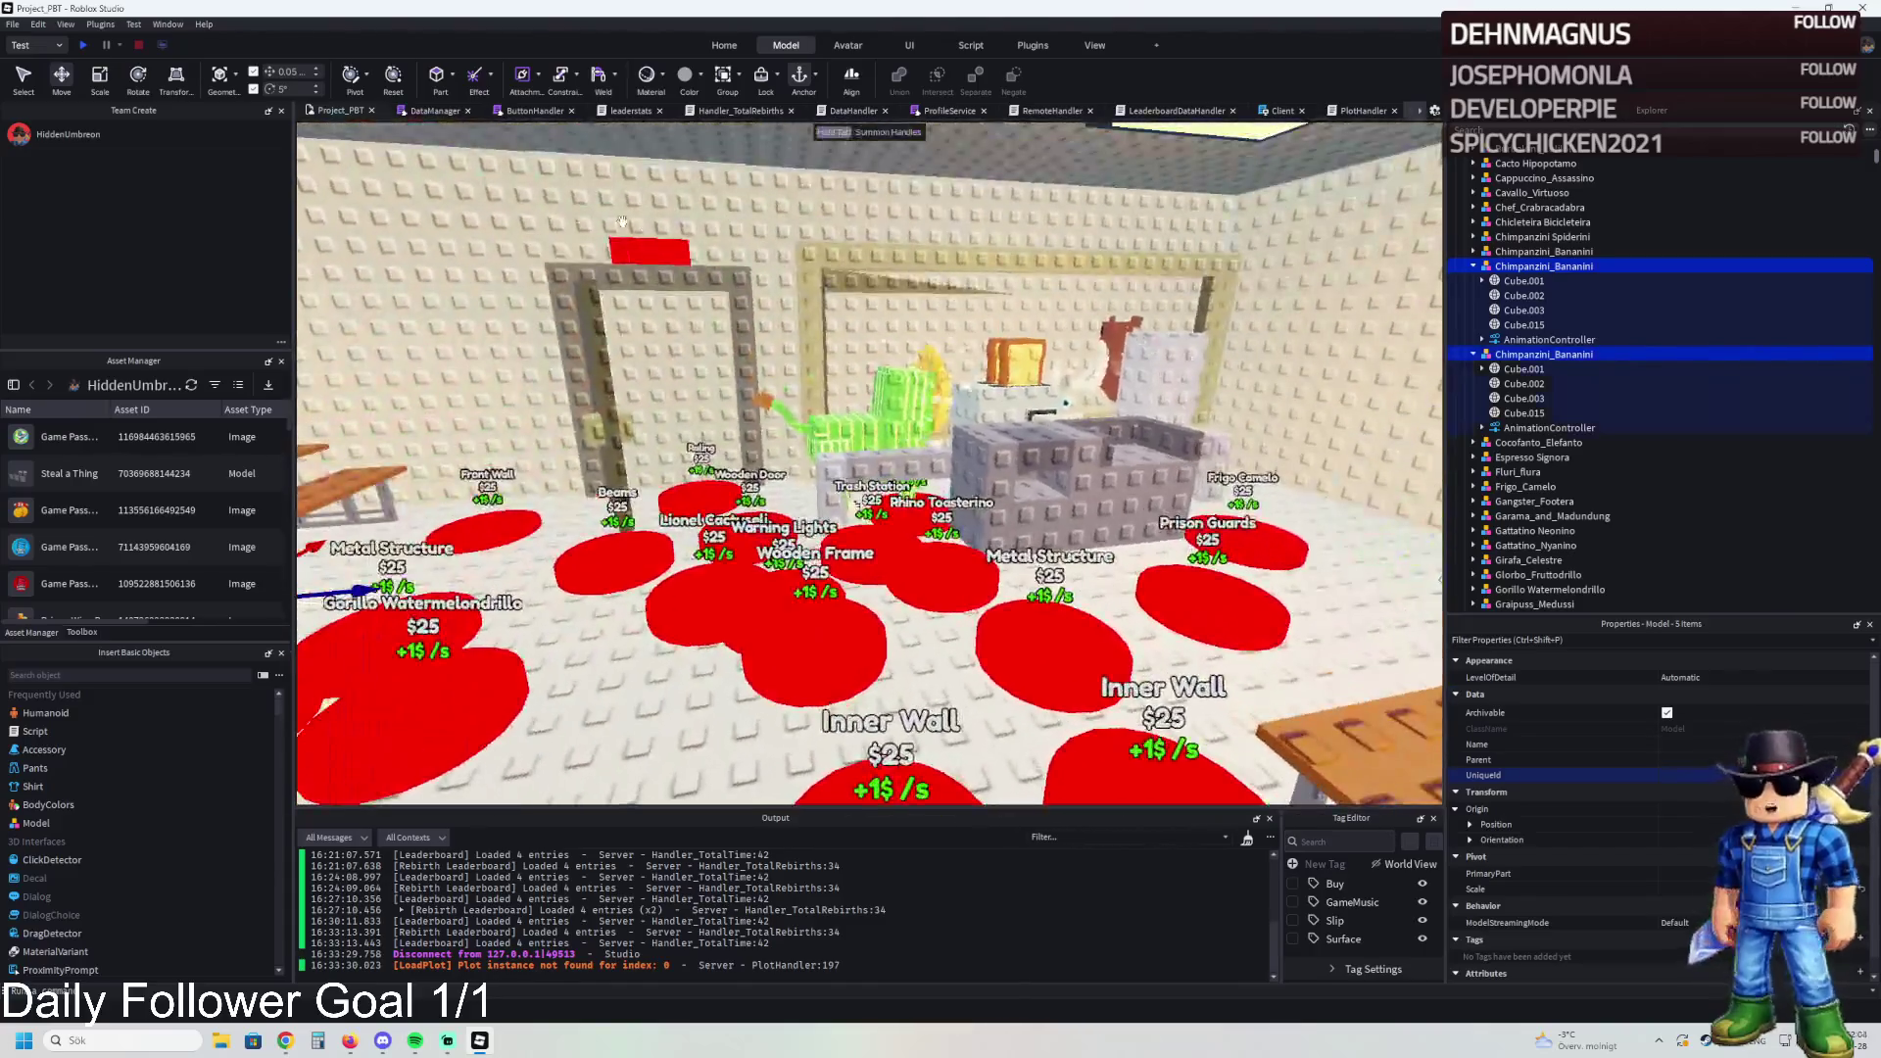
left_click(627, 247, "ctrl")
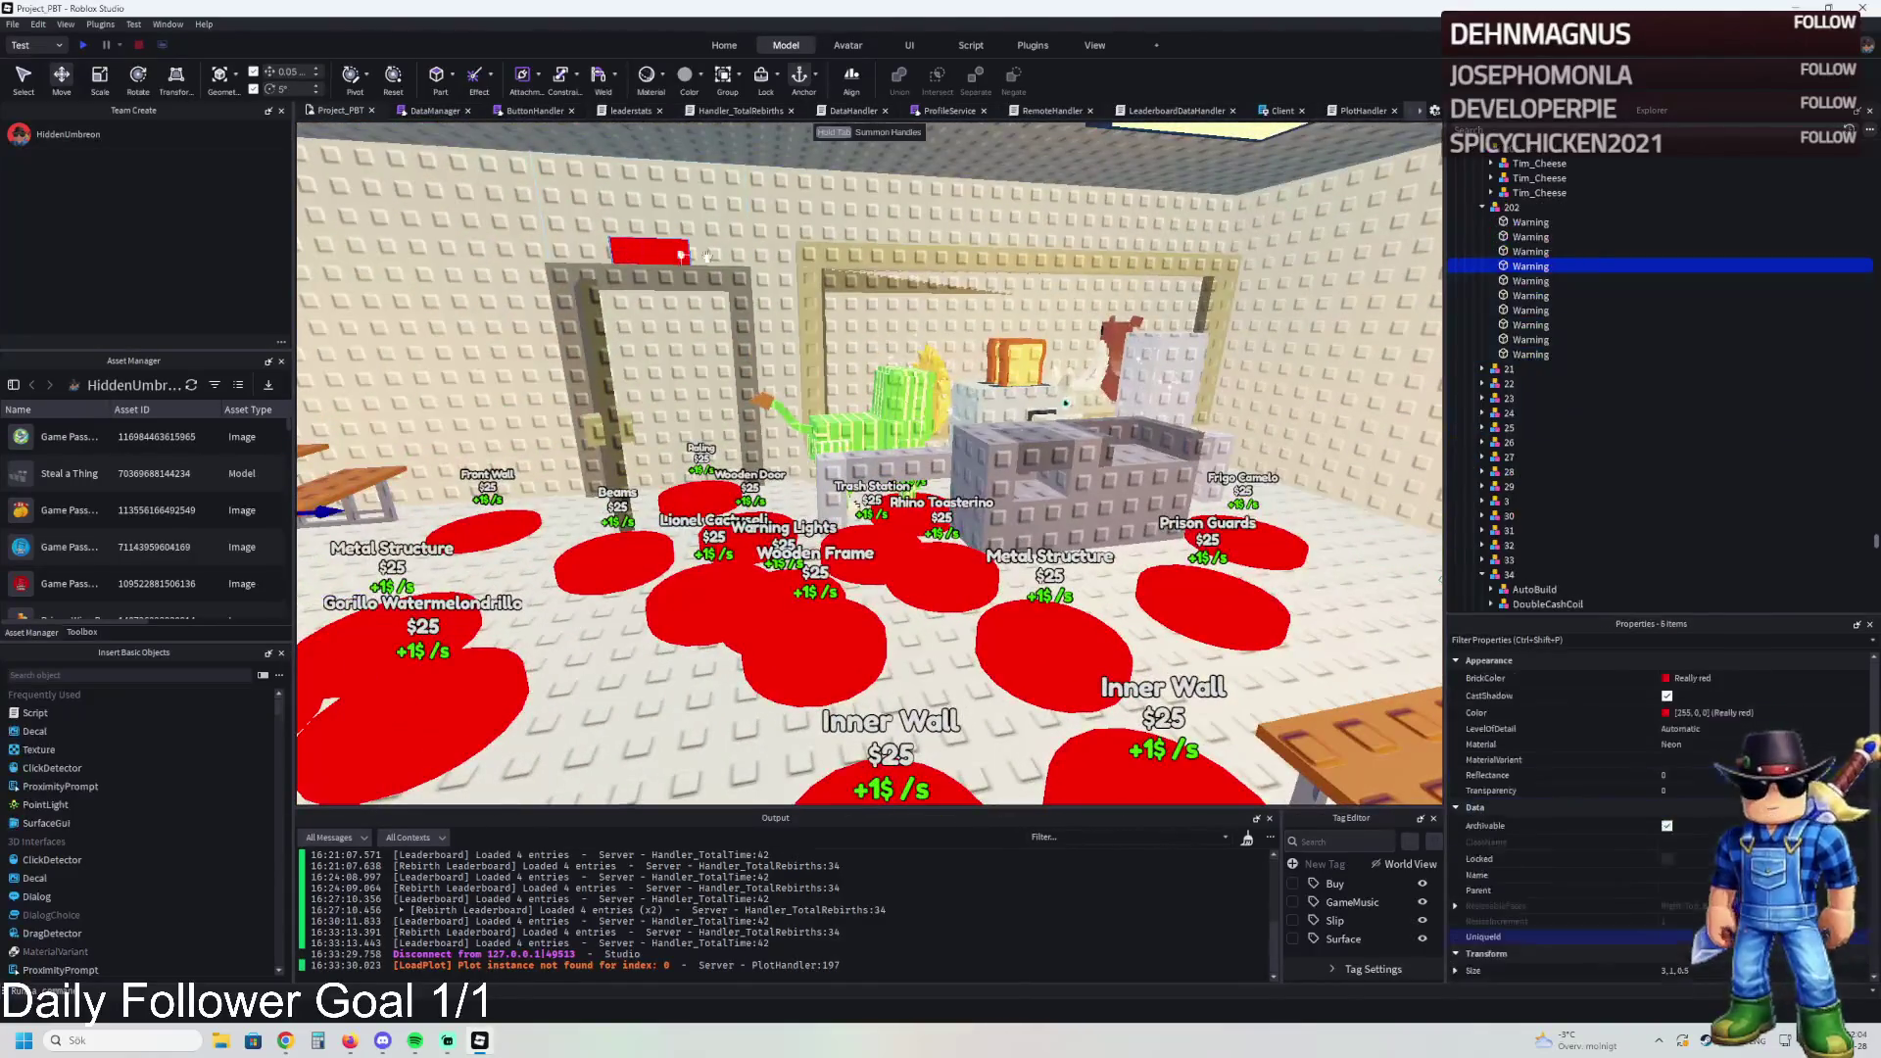
left_click_drag(1513, 213, 1514, 211)
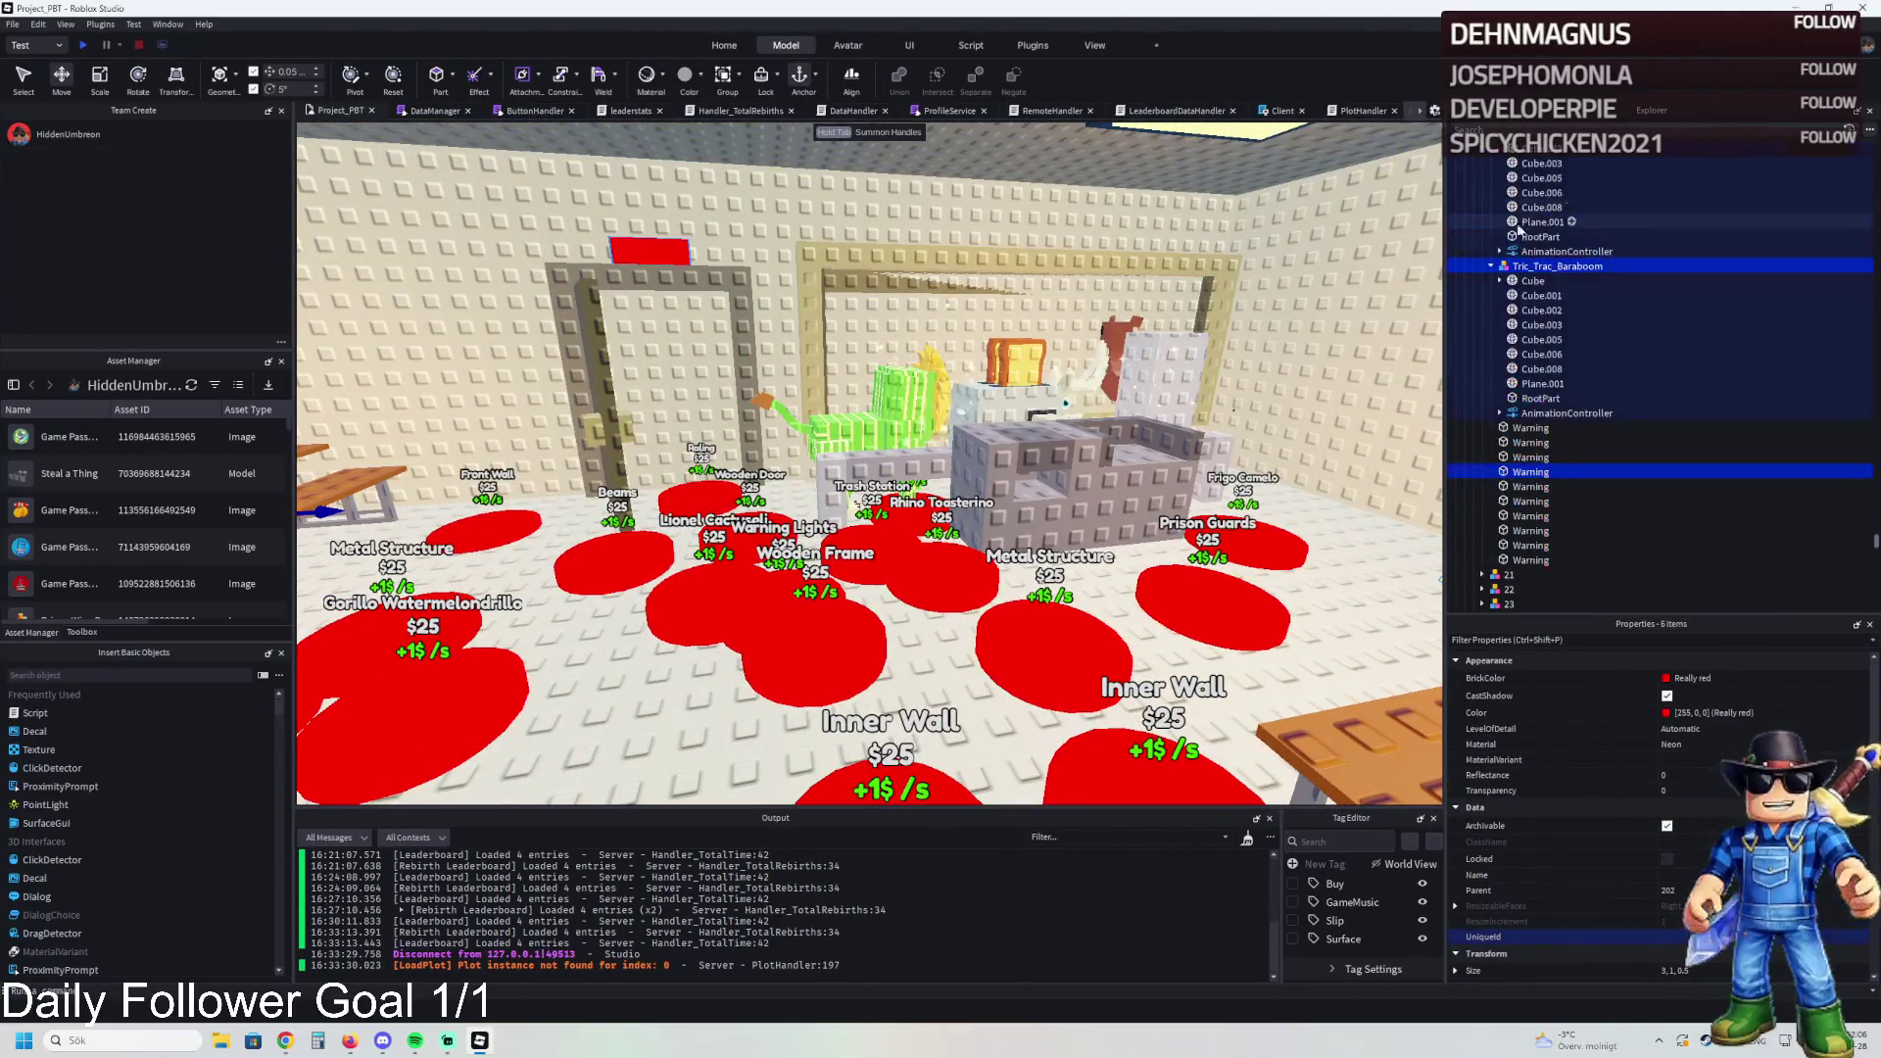
Step: Duplicate model 202 as 203 and delete the table models left under 202
scroll(1509, 278, "up", 5)
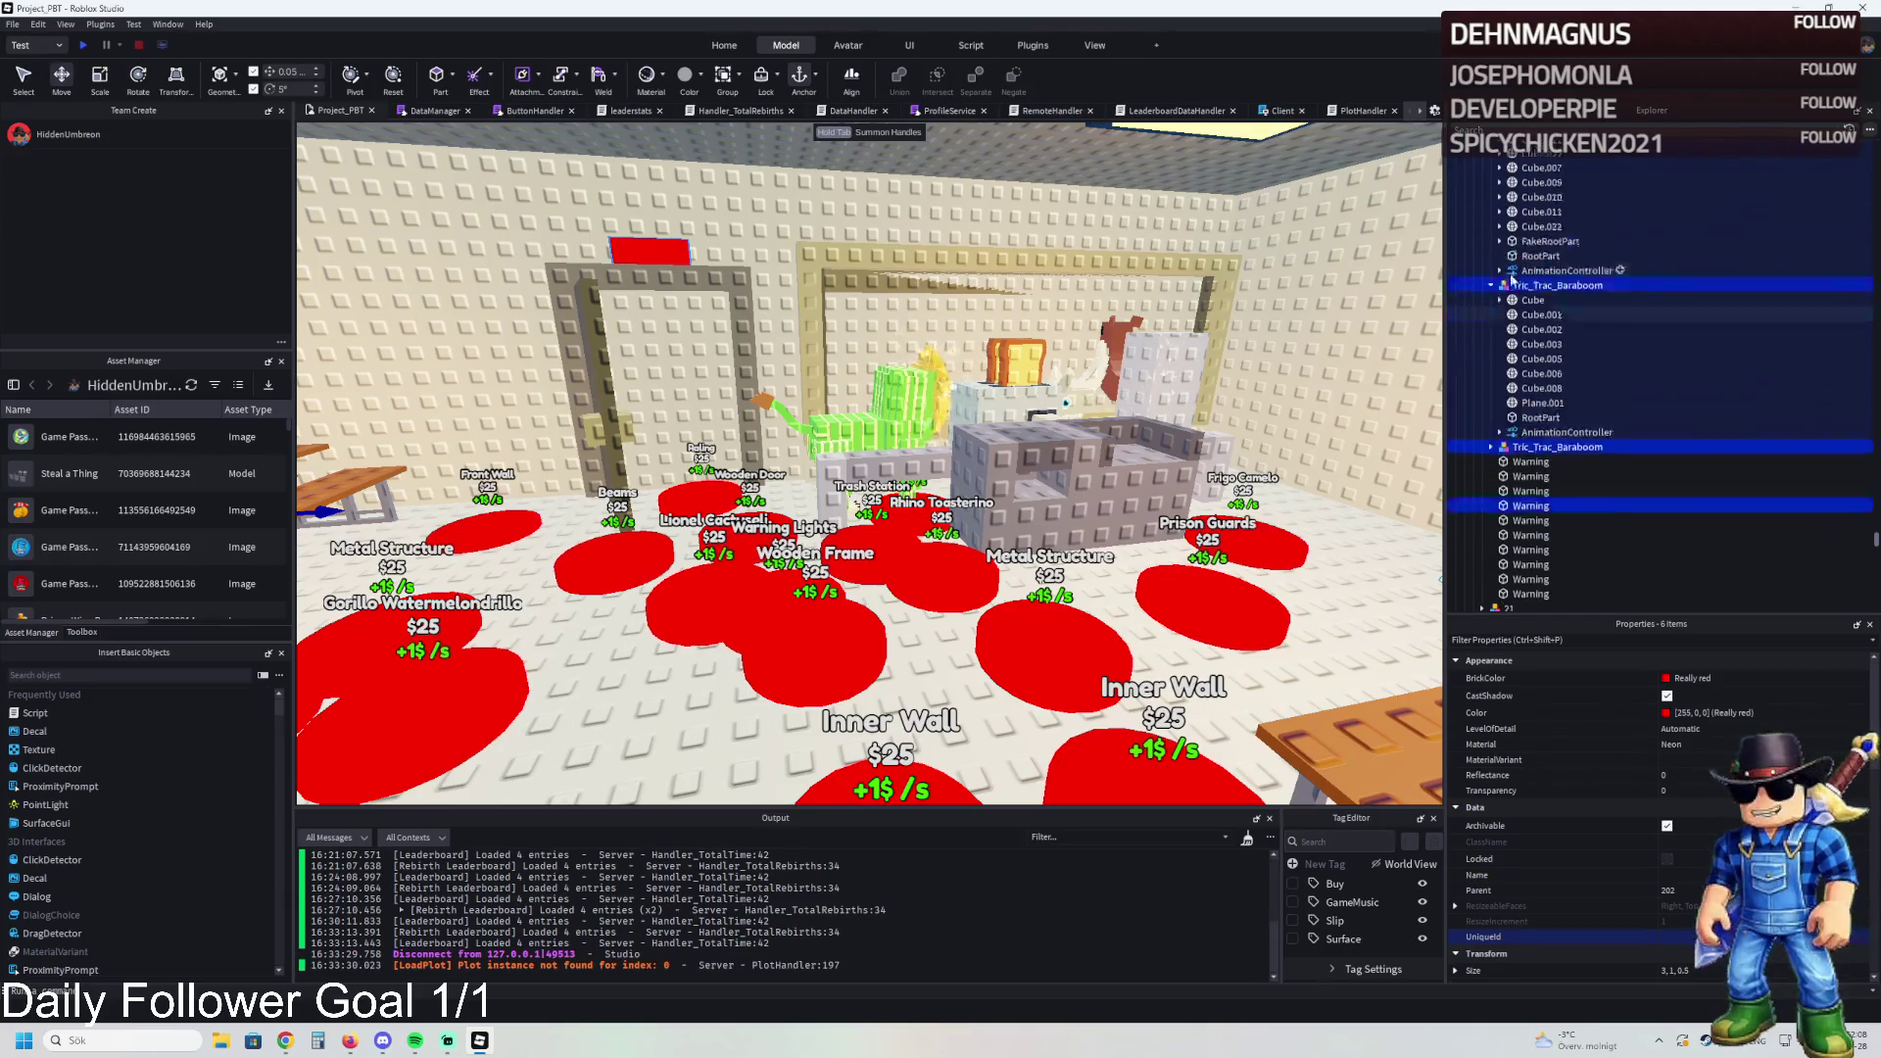
left_click(1490, 244)
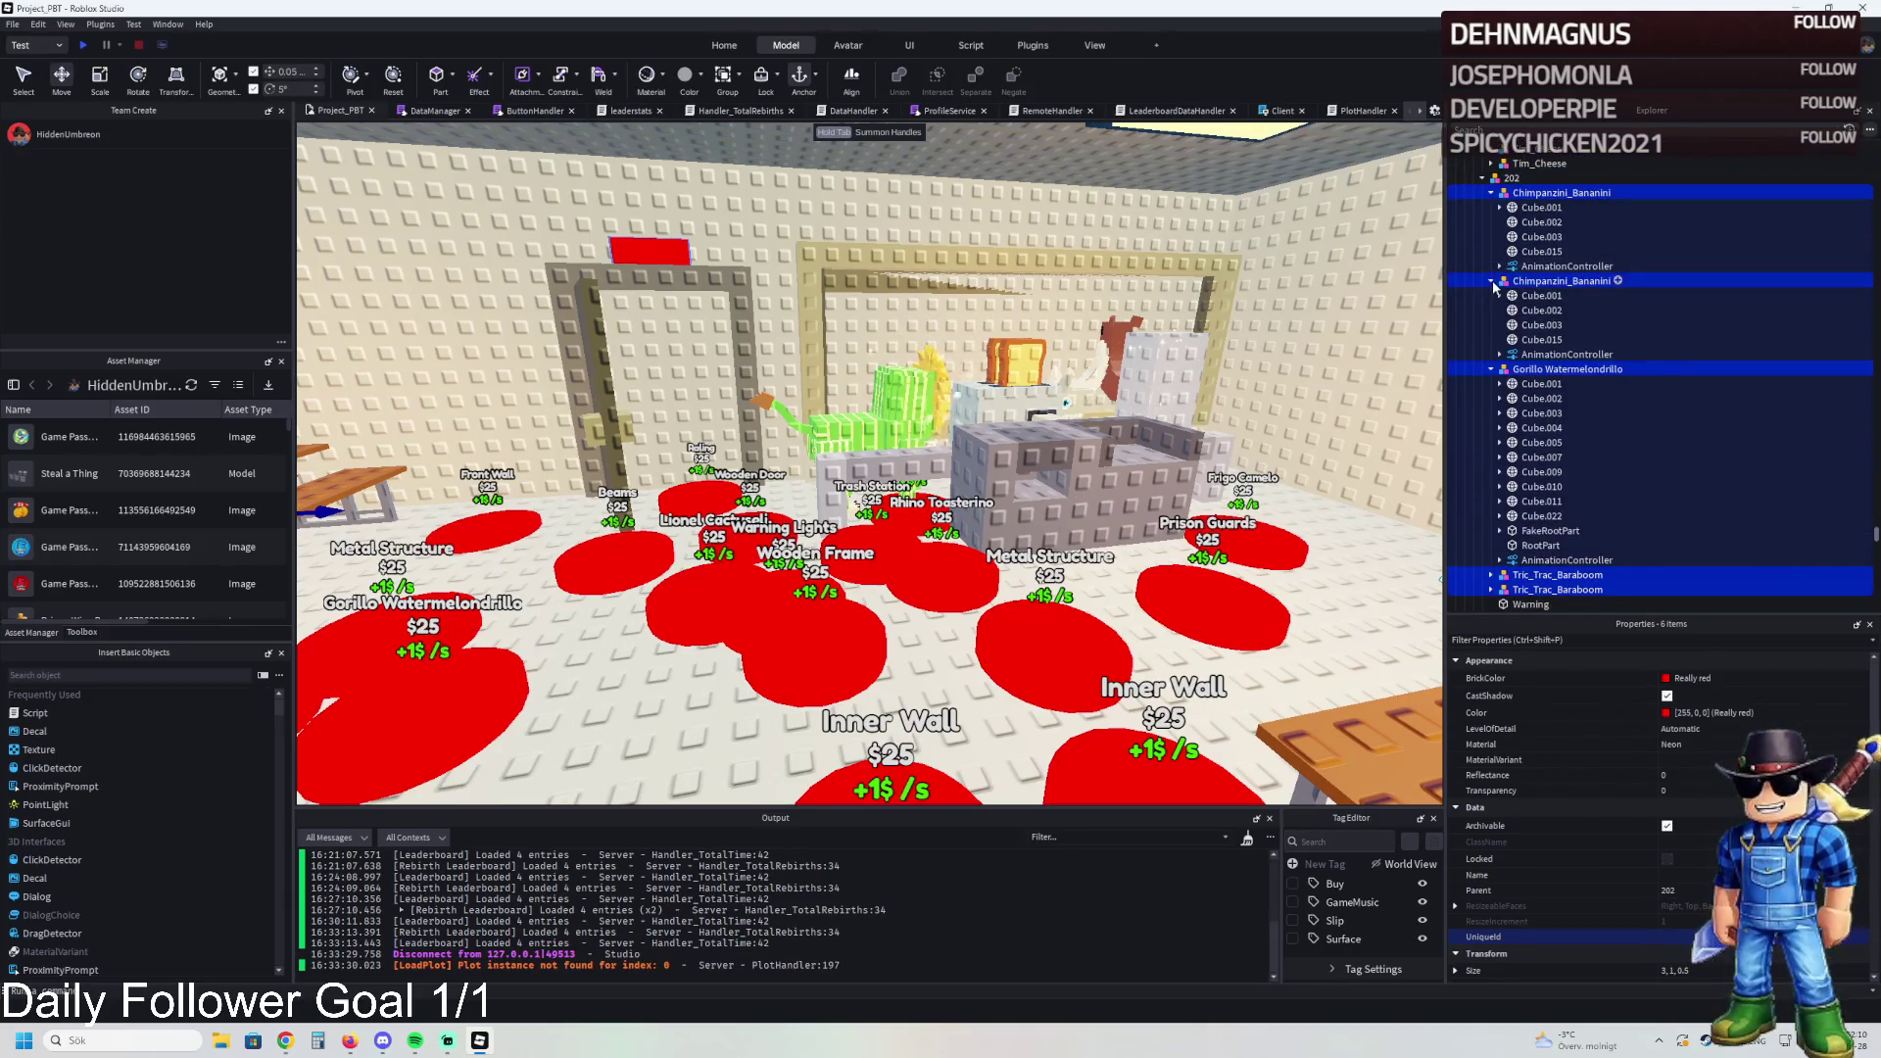
left_click(1490, 259)
left_click(1490, 193)
left_click(1511, 178)
key("ctrl+d")
key("F2")
type("203")
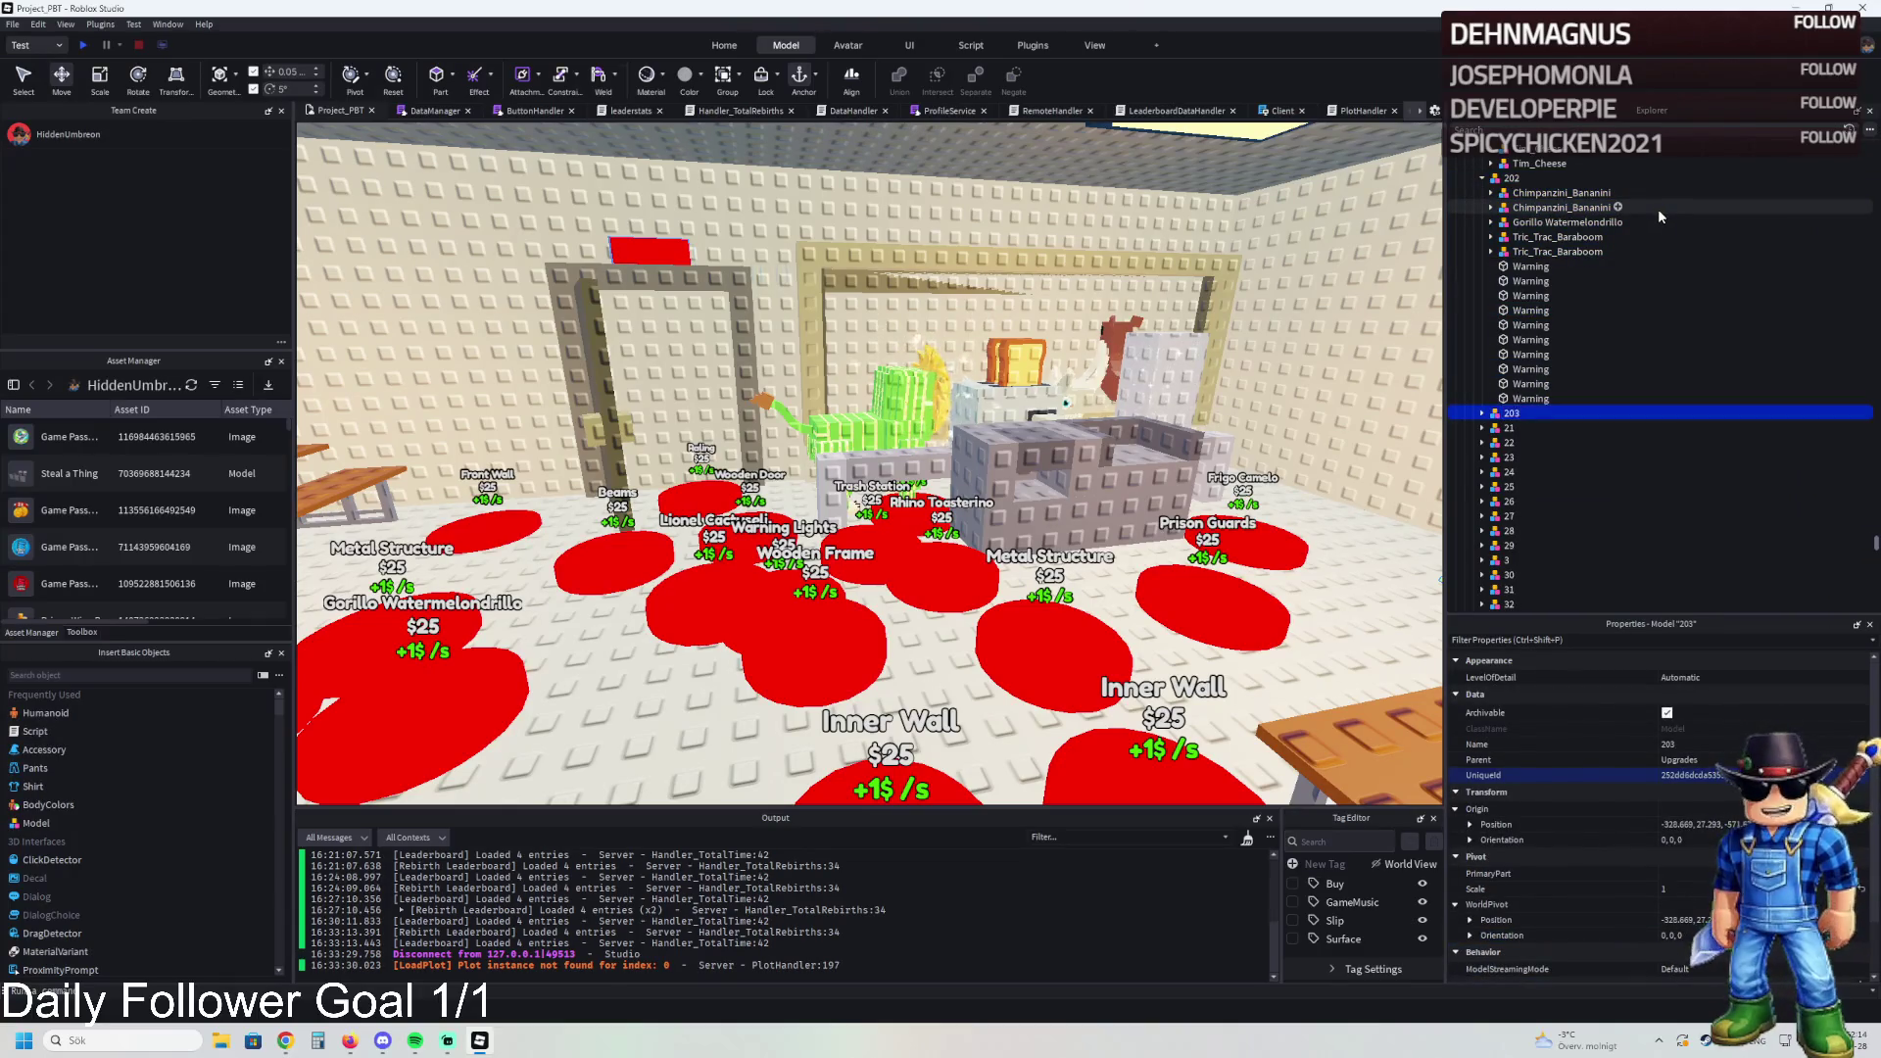
left_click(1548, 251)
left_click(1535, 193, "shift")
key("Delete")
Step: Duplicate model 203 into copies named 204 and 205
left_click(1512, 340)
key("ctrl+d")
key("F2")
type("204")
key("Return")
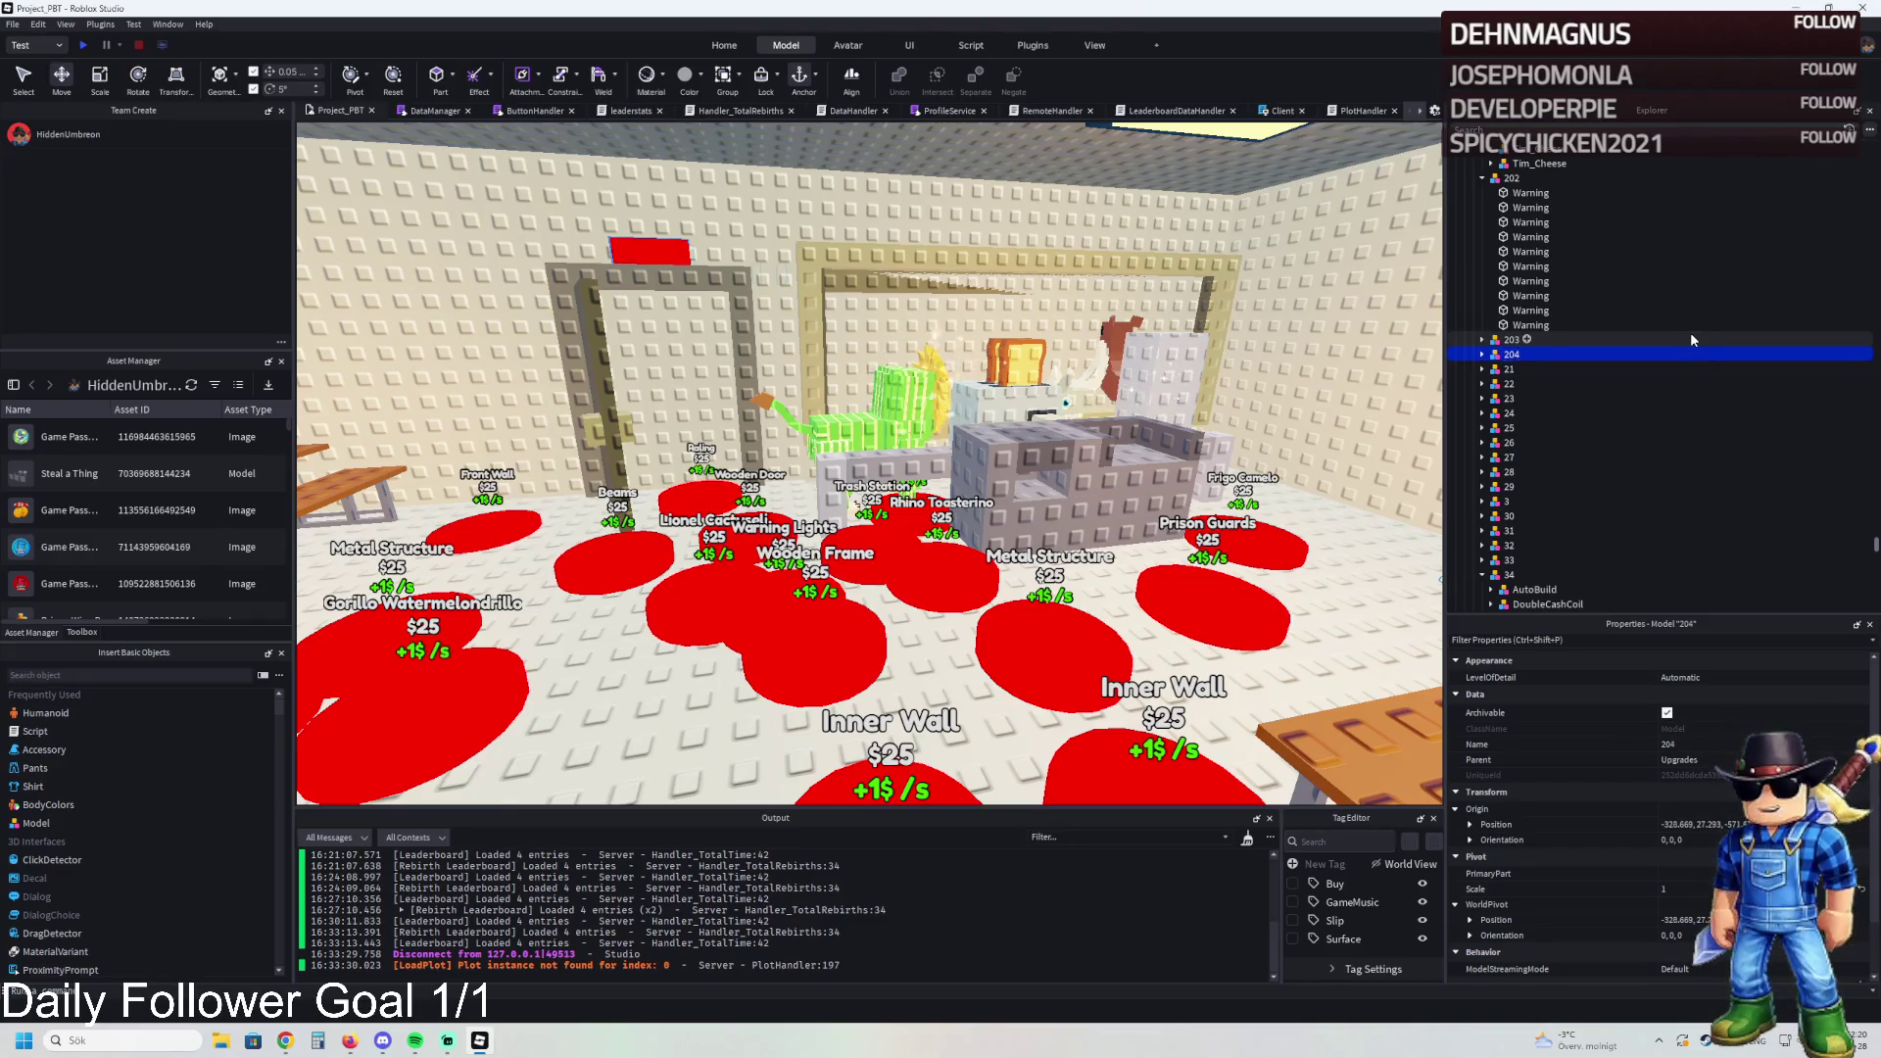
key("ctrl+d")
key("F2")
type("205")
key("Return")
key("f")
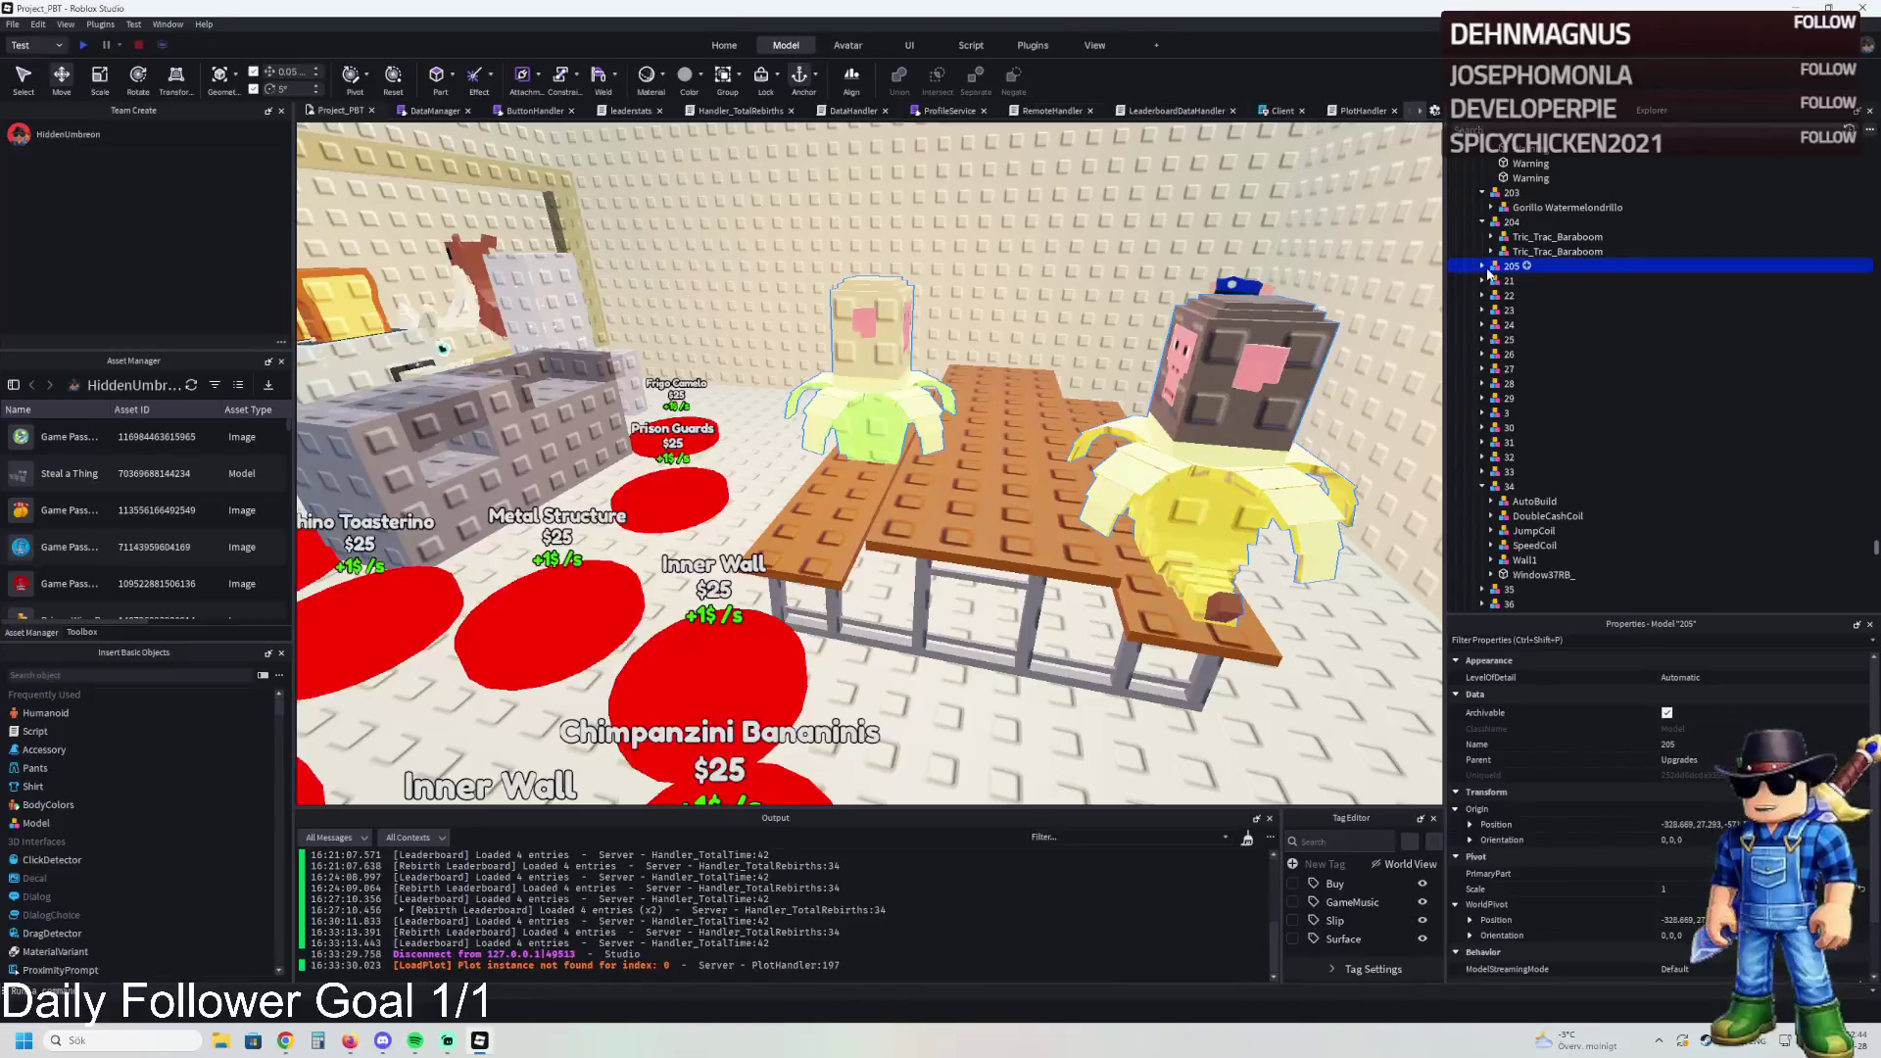
Step: Delete the children from Gorillo Watermelondrillo through the last Warning inside model 205
left_click(1482, 267)
left_click(1530, 486)
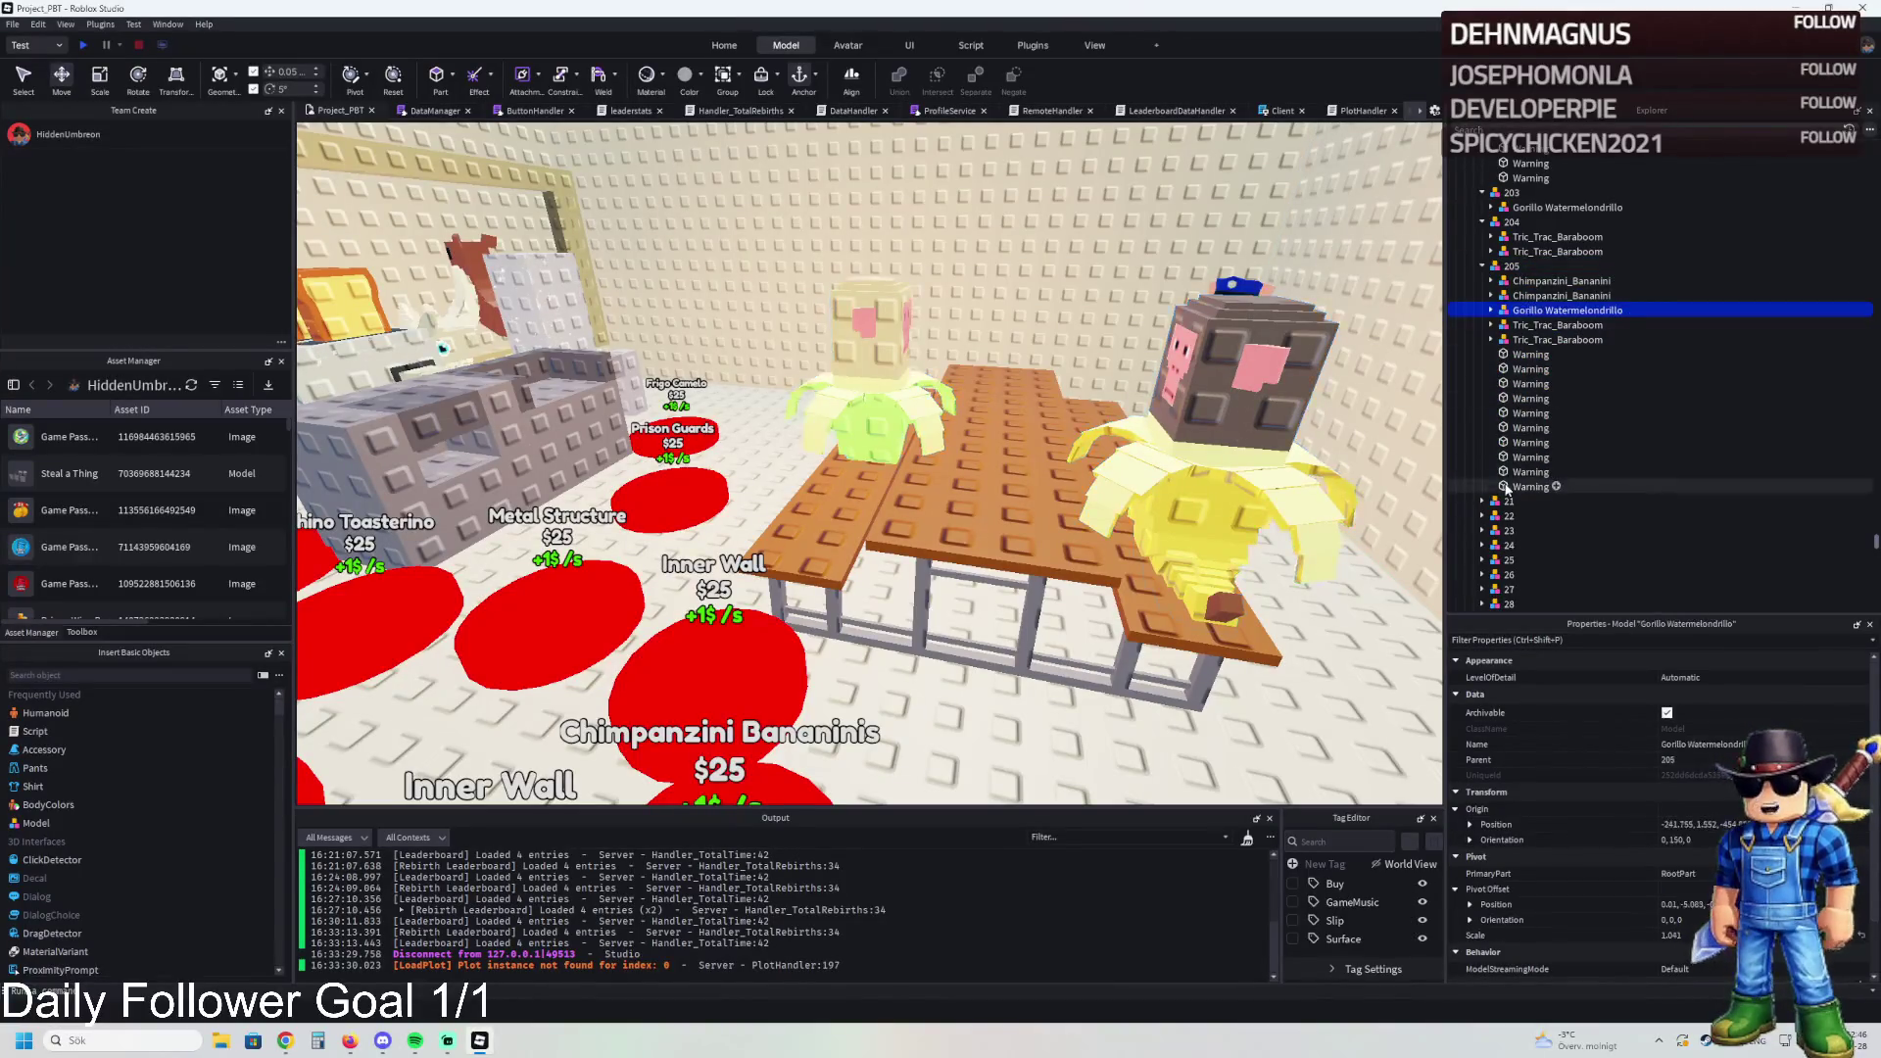
left_click(1567, 309, "shift")
key("Delete")
Step: Move the TemplatePlot folder into ReplicatedStorage and start a playtest
scroll(1585, 245, "up", 15)
left_click(1542, 265)
left_click_drag(1544, 259, 1487, 431)
key("F5")
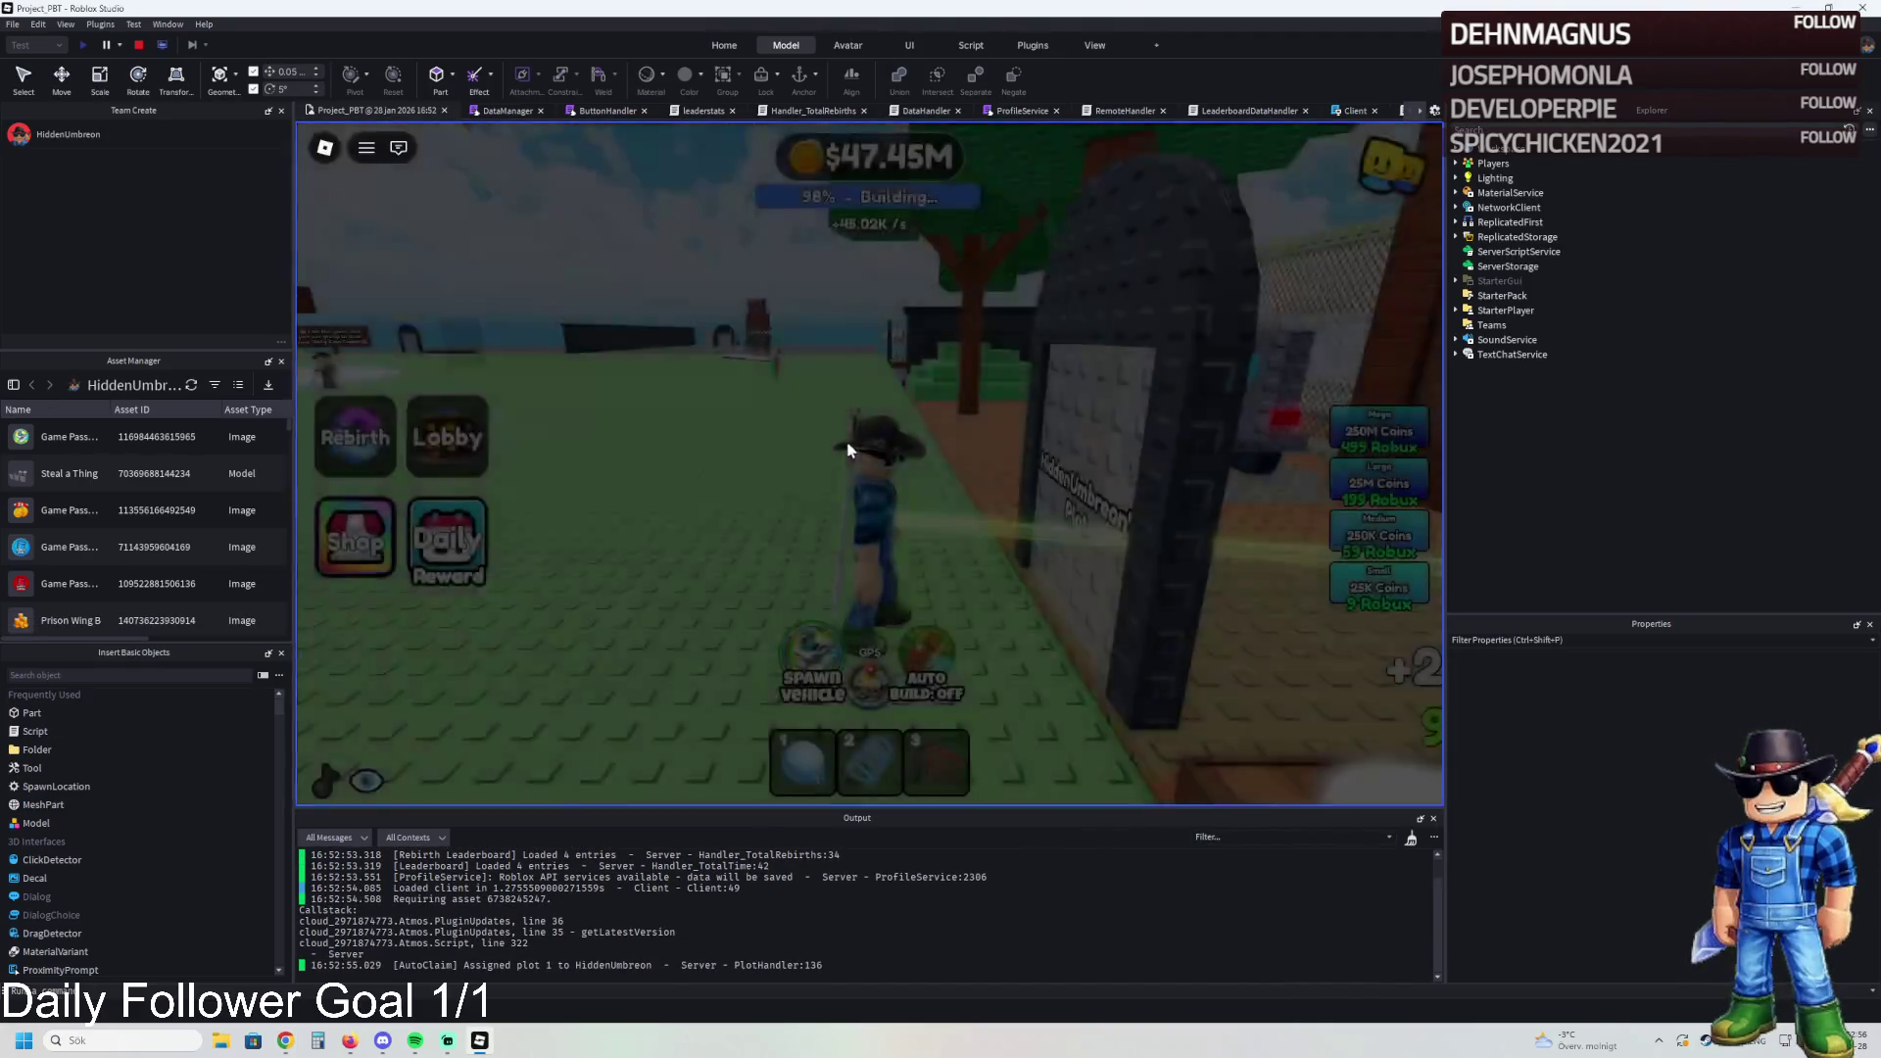
Step: Walk the character through the yard gate, past the check-in wall, into the jail-cell corridor
key("w")
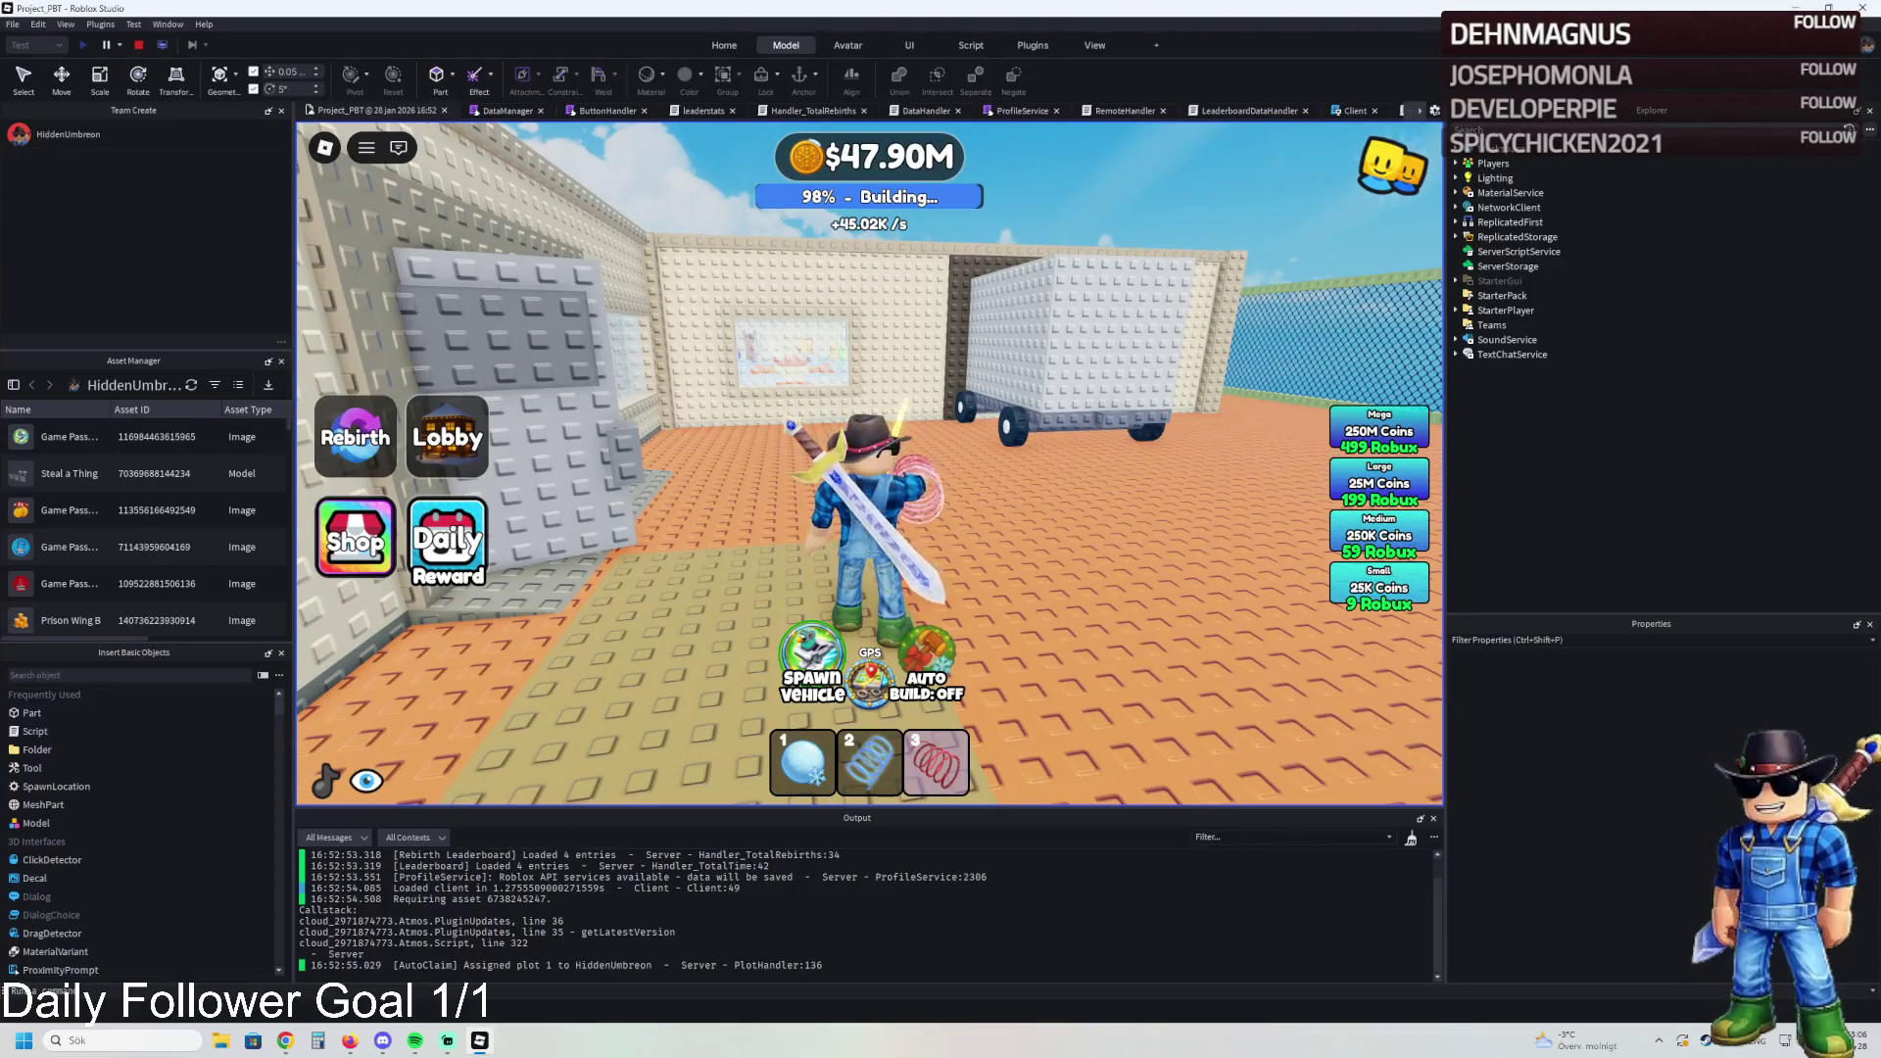
key("a")
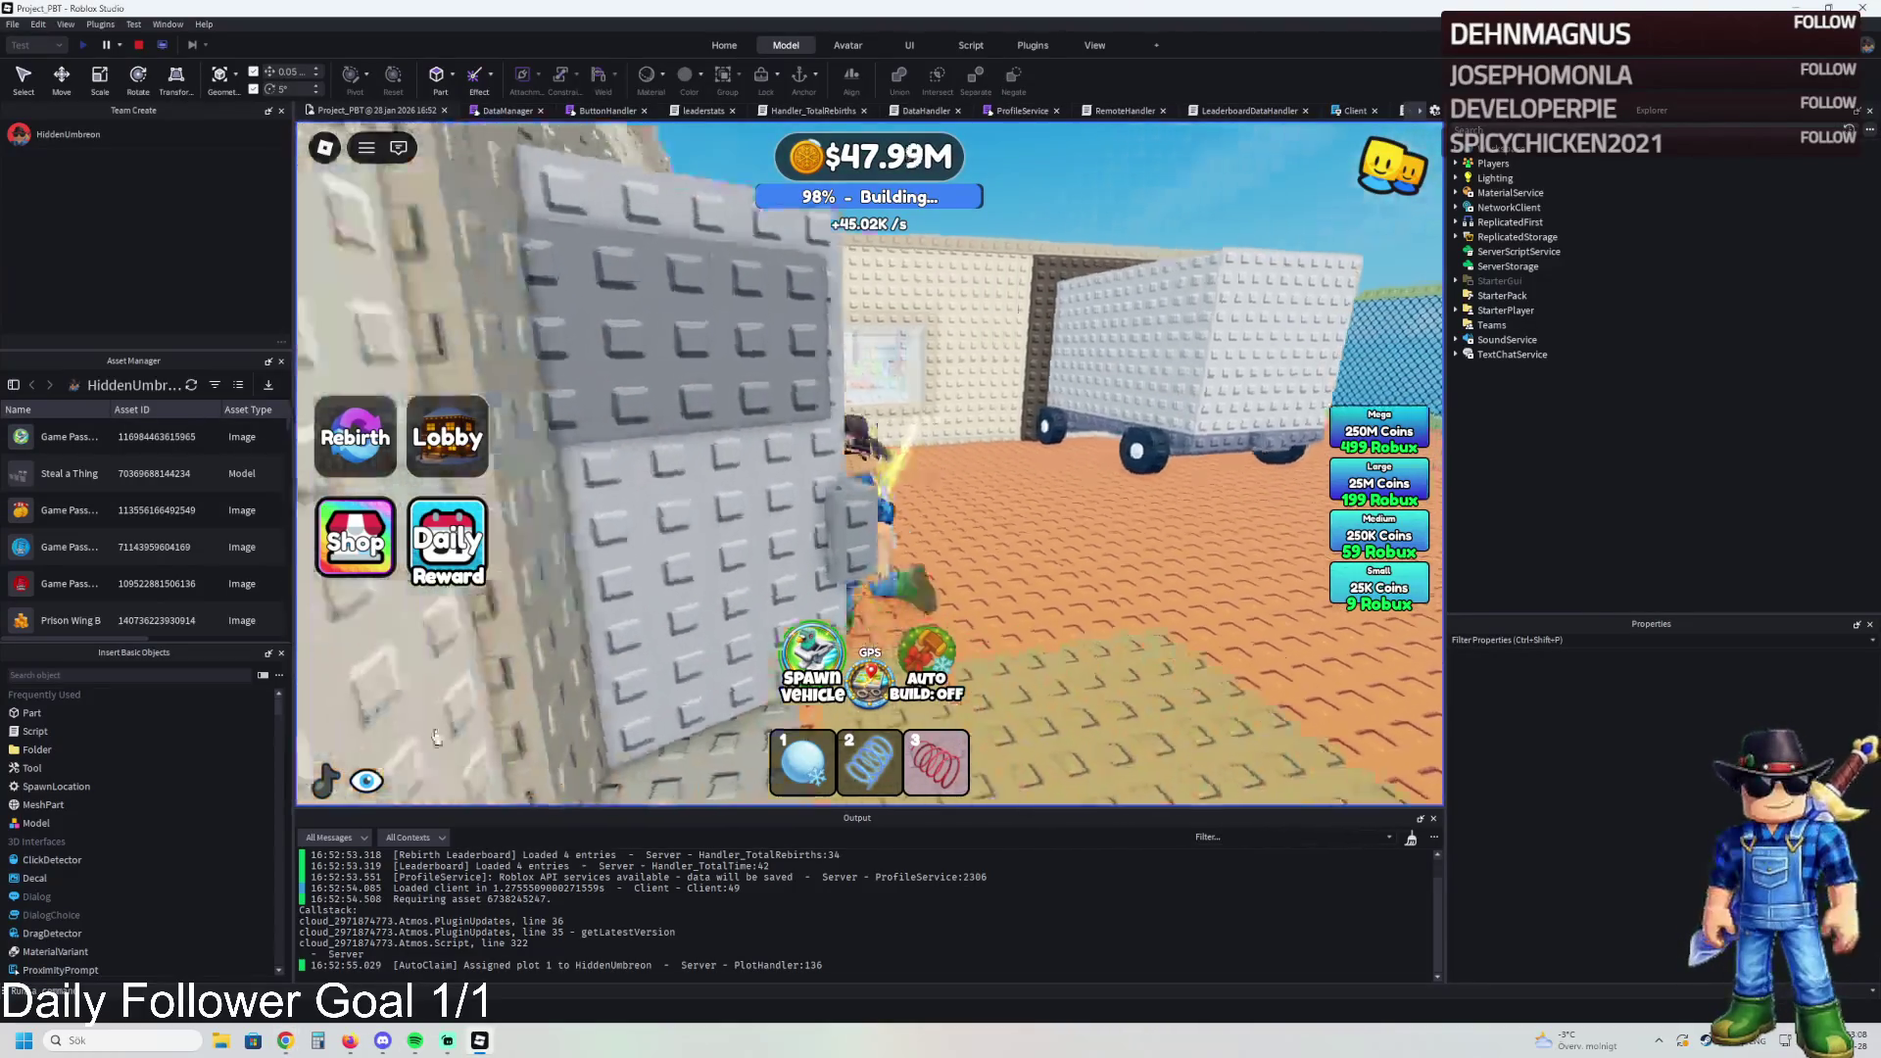
key("w")
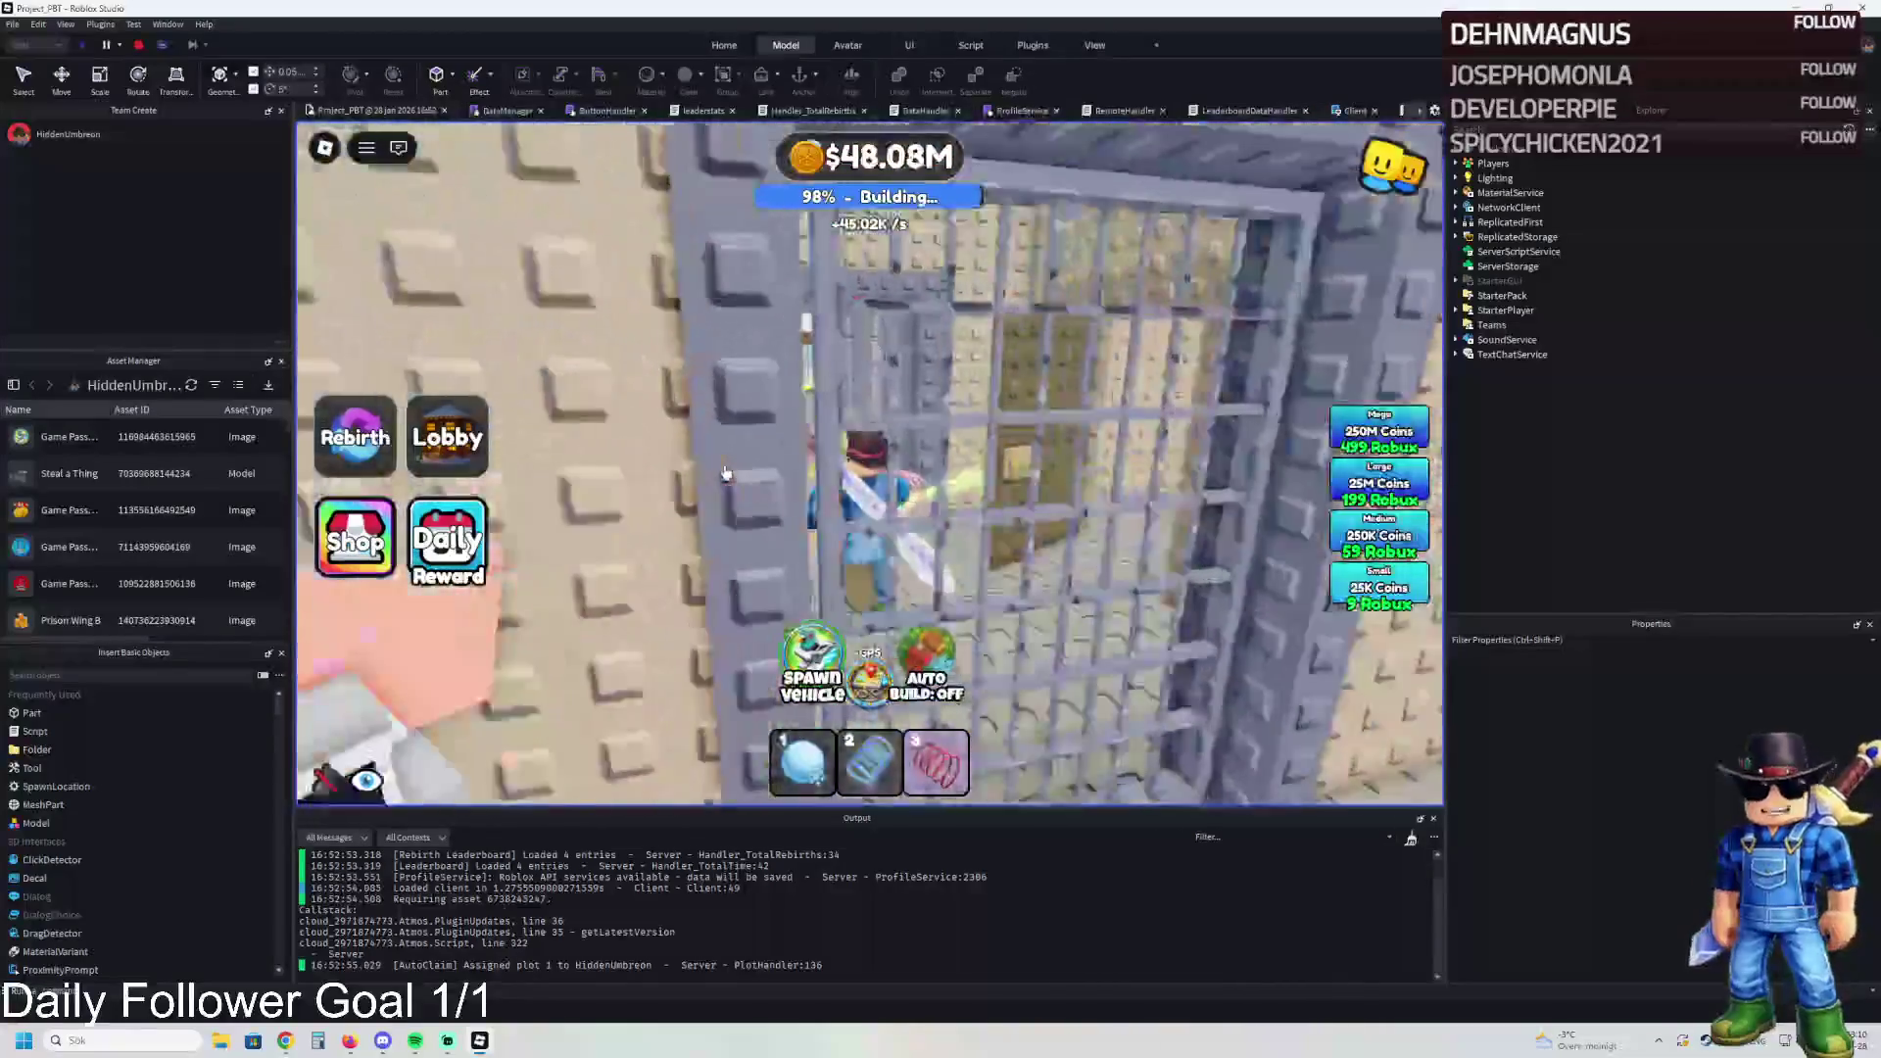
key("w")
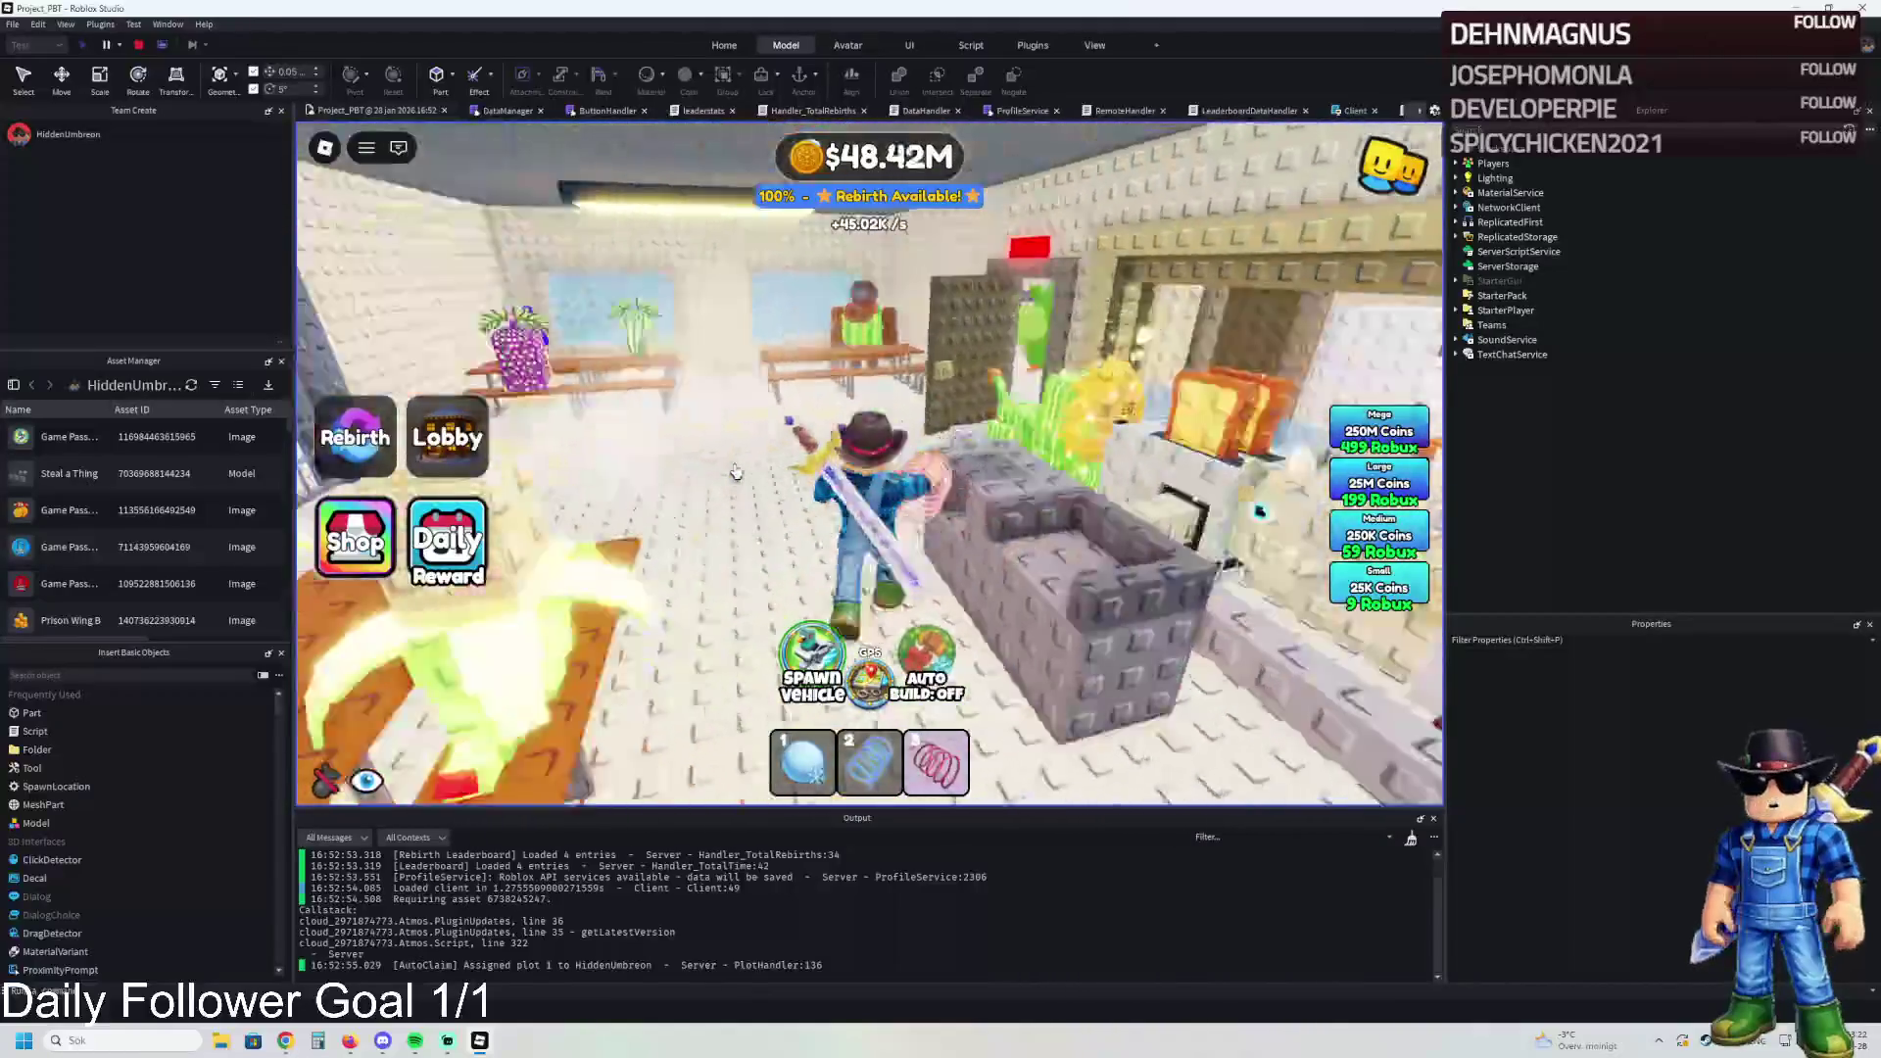
Step: Walk the character past the tables and barred cell doors, then stop the playtest
key("Right")
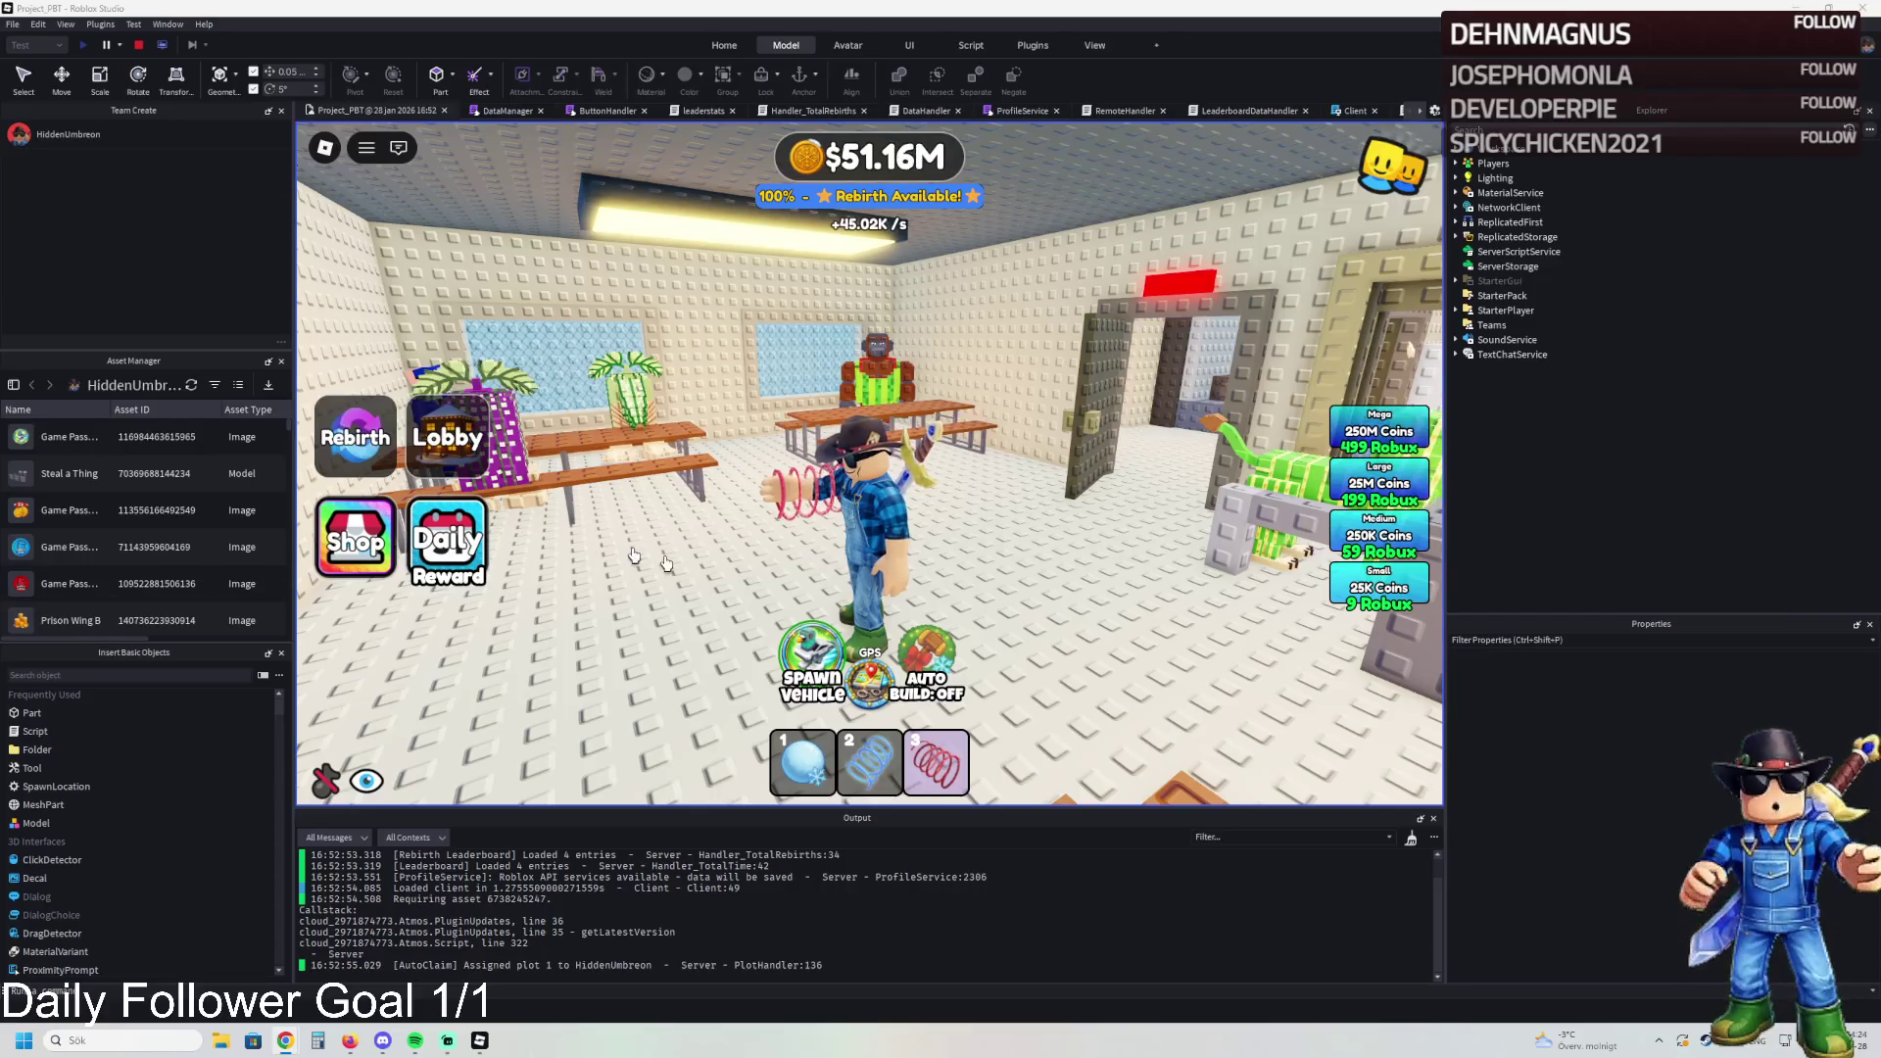
key("Right")
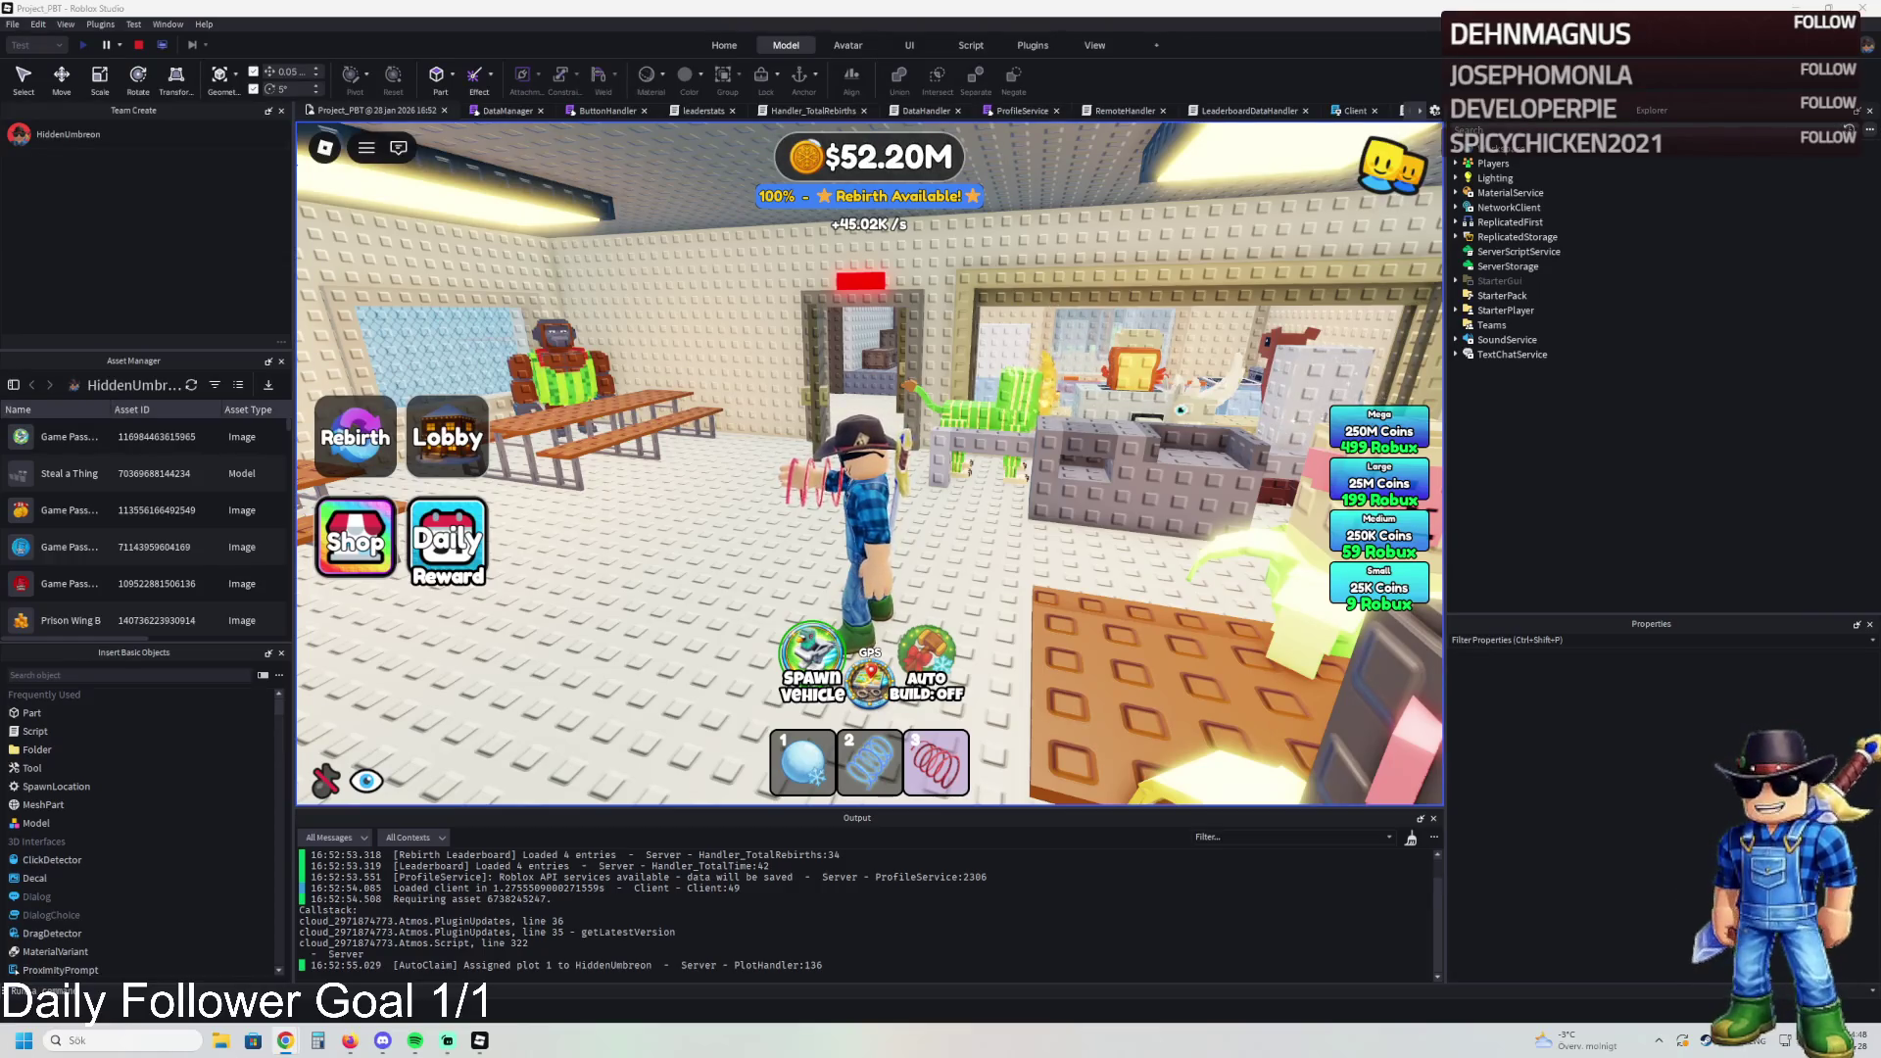
left_click(741, 504)
key("w")
key("w")
key("w")
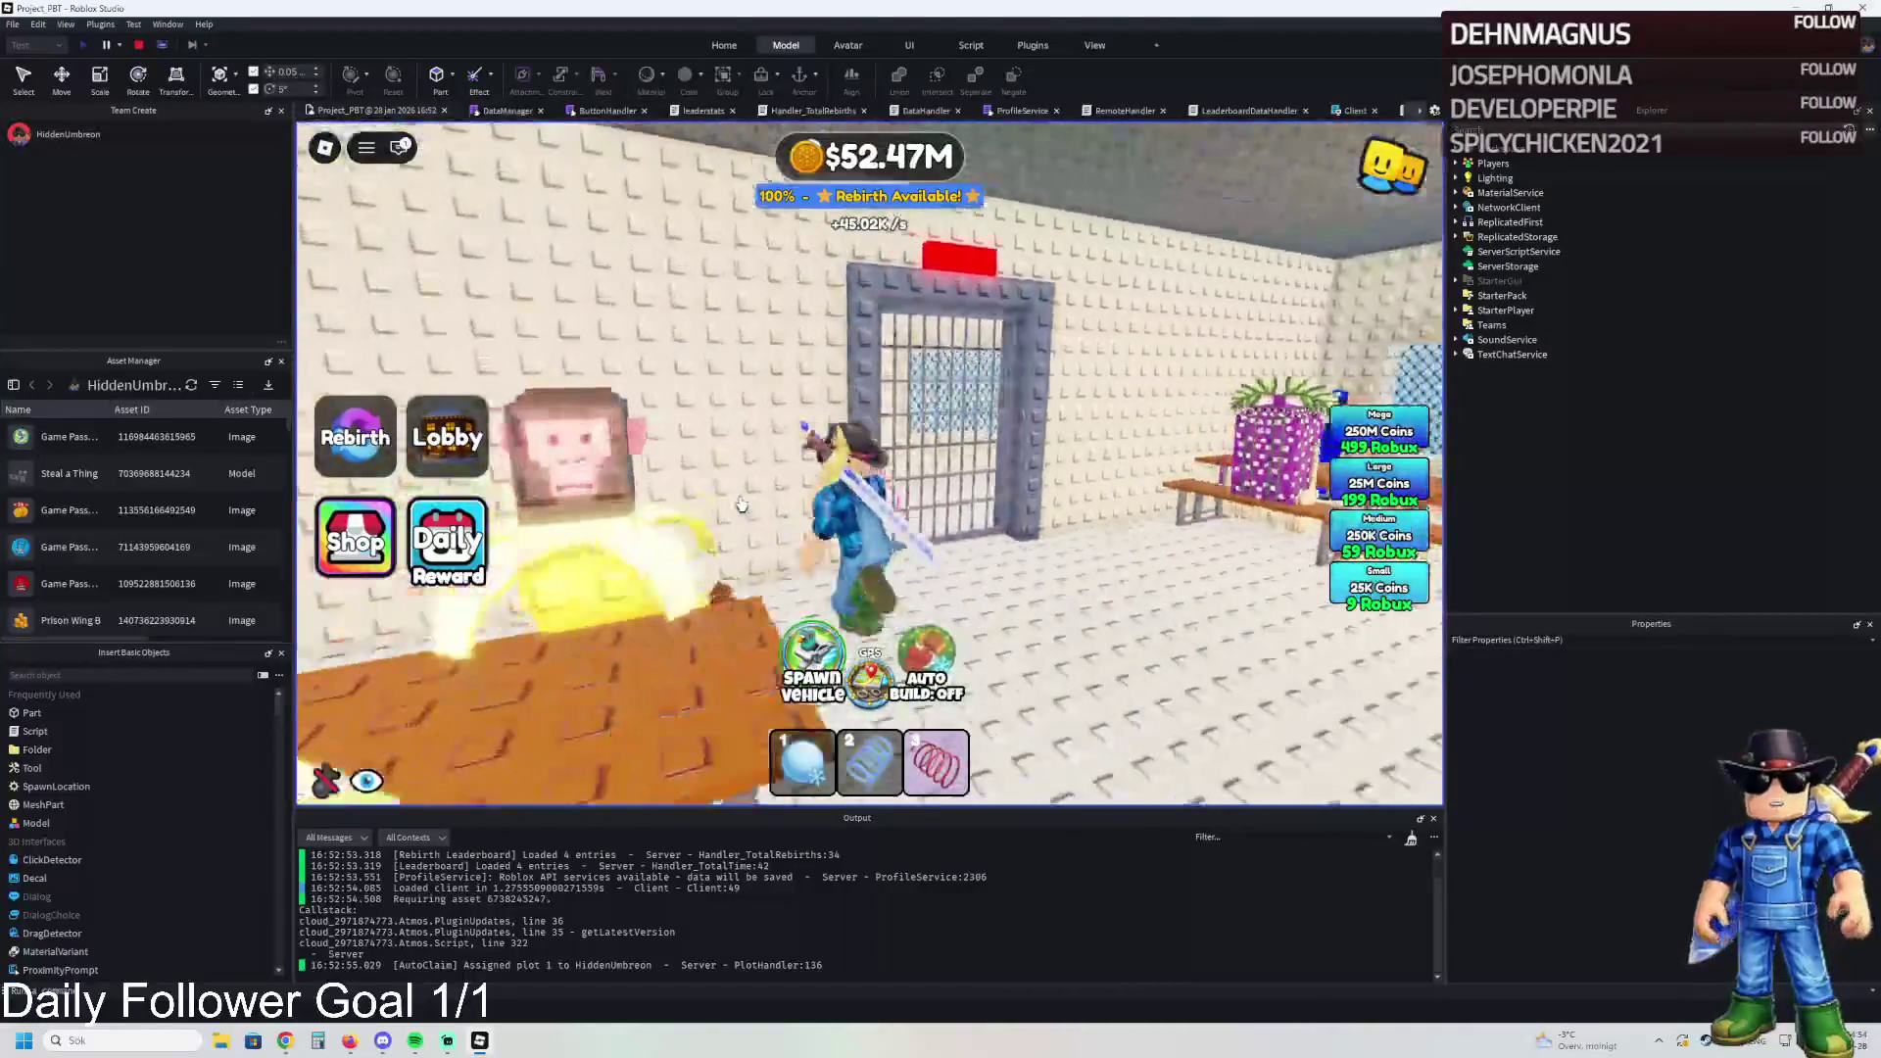
key("w")
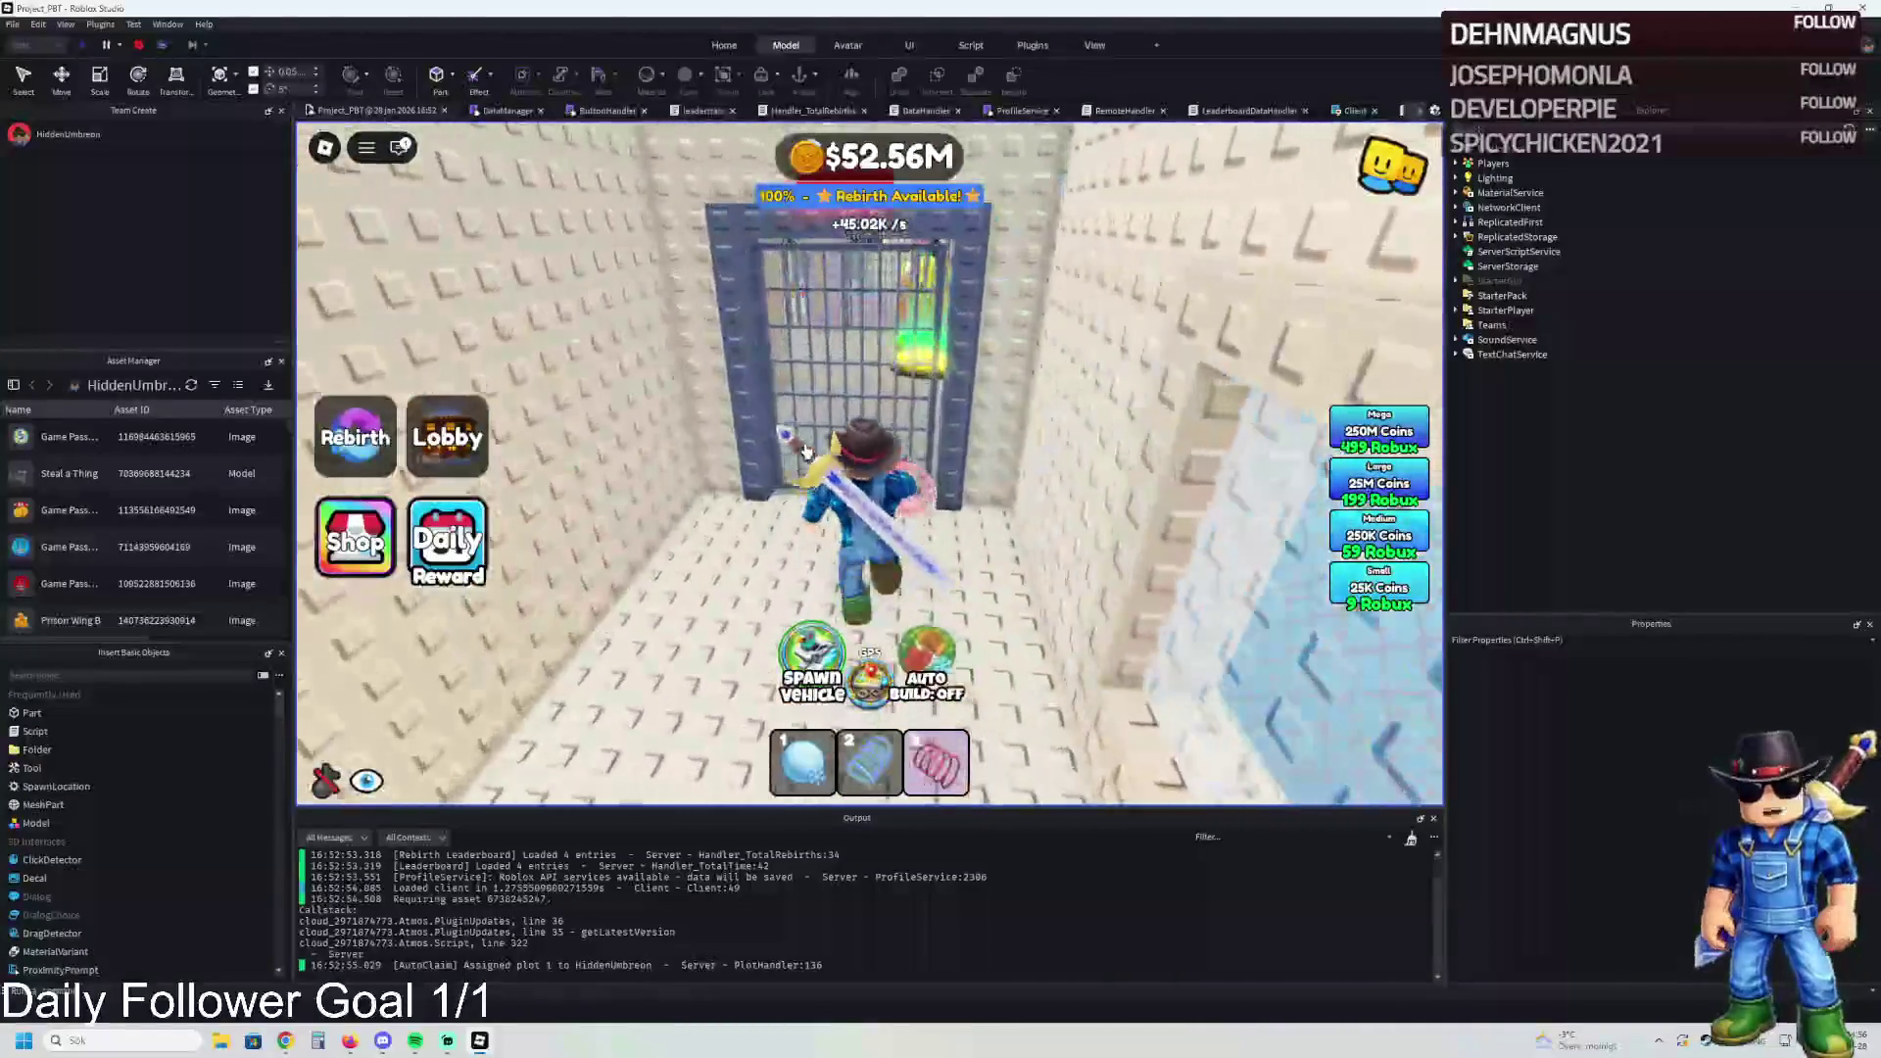
key("w")
key("w")
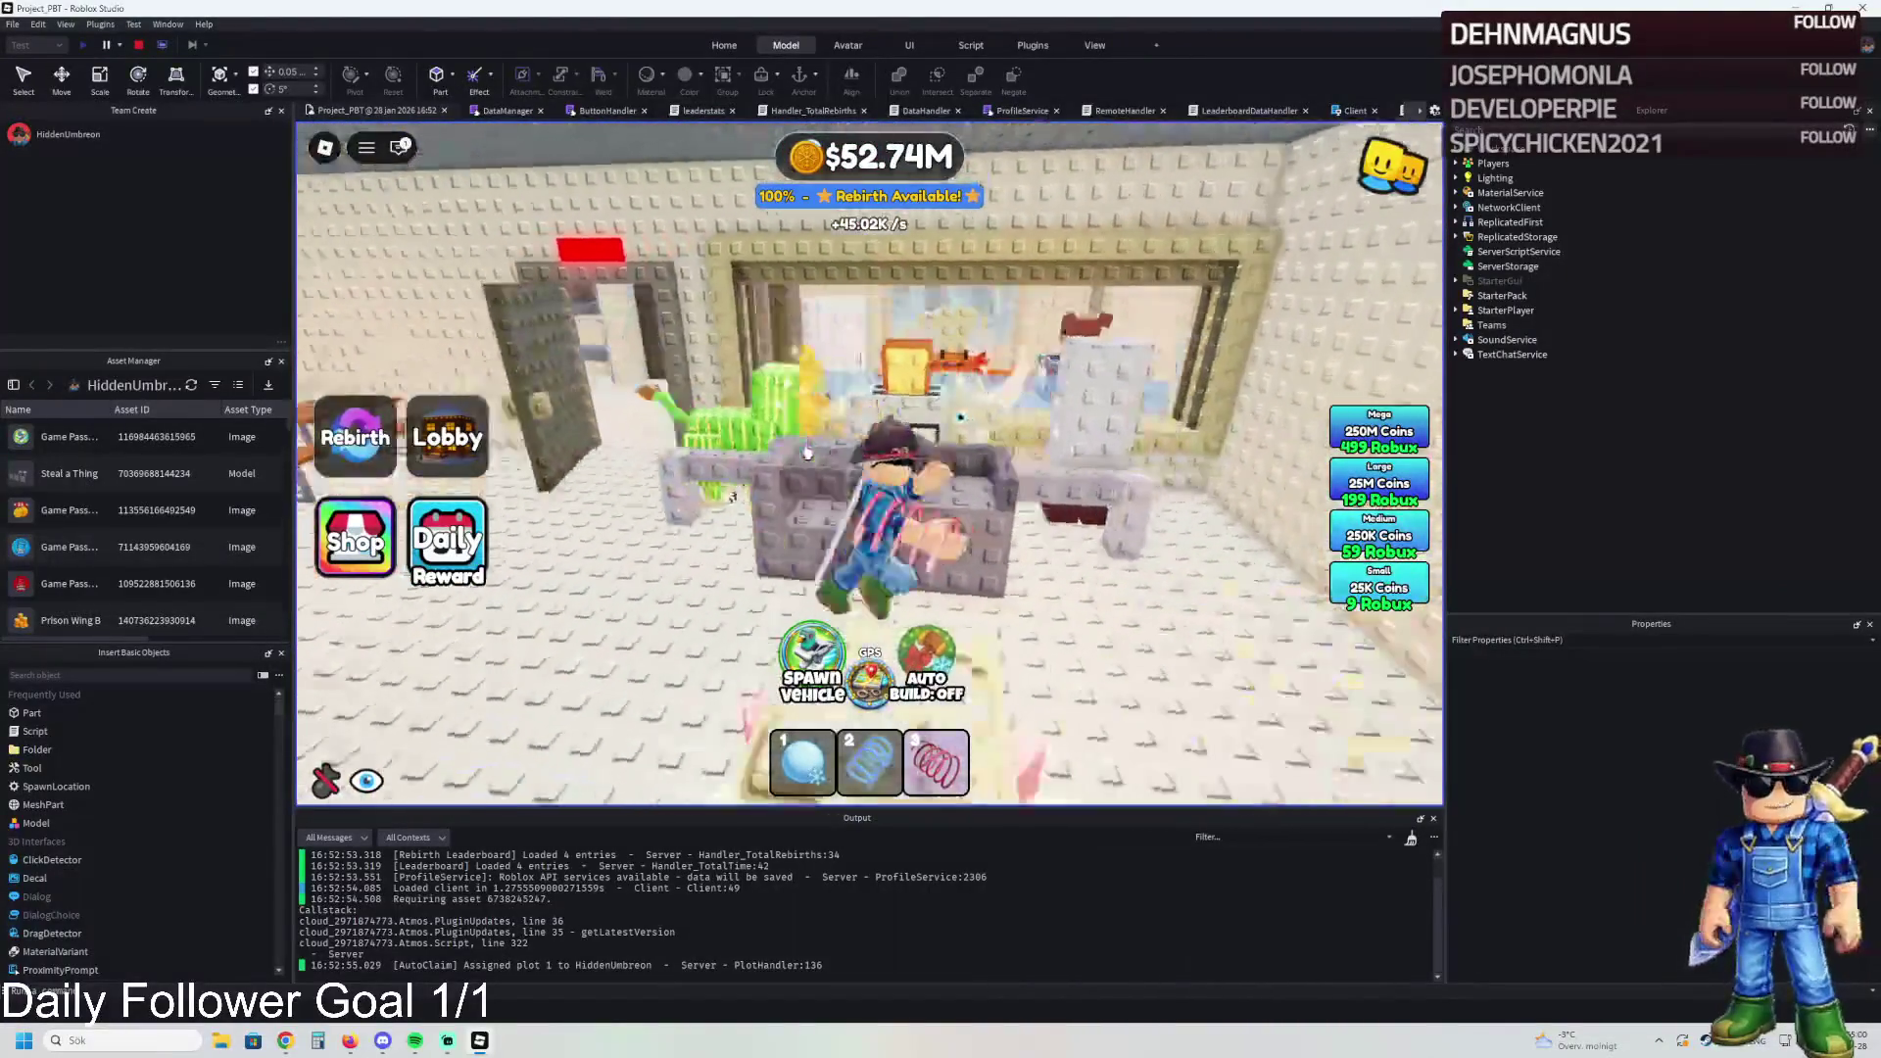
key("w")
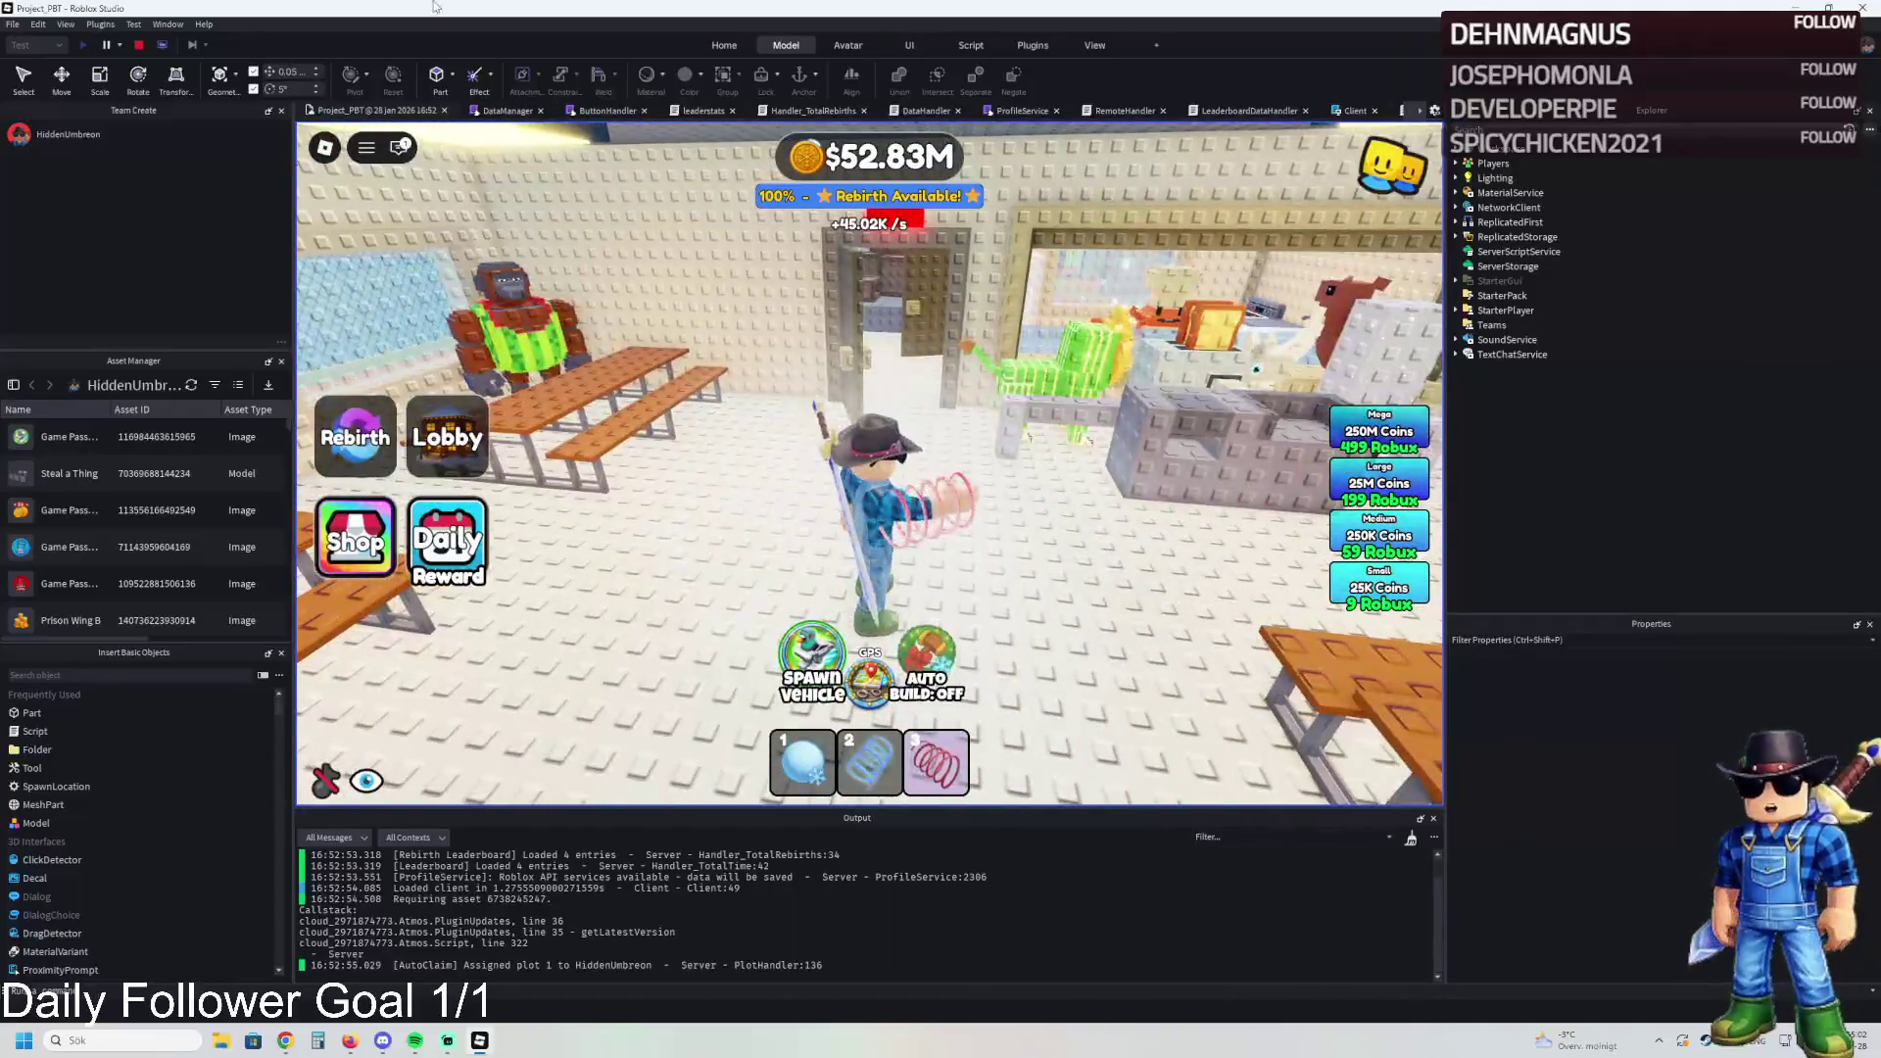
key("shift+F5")
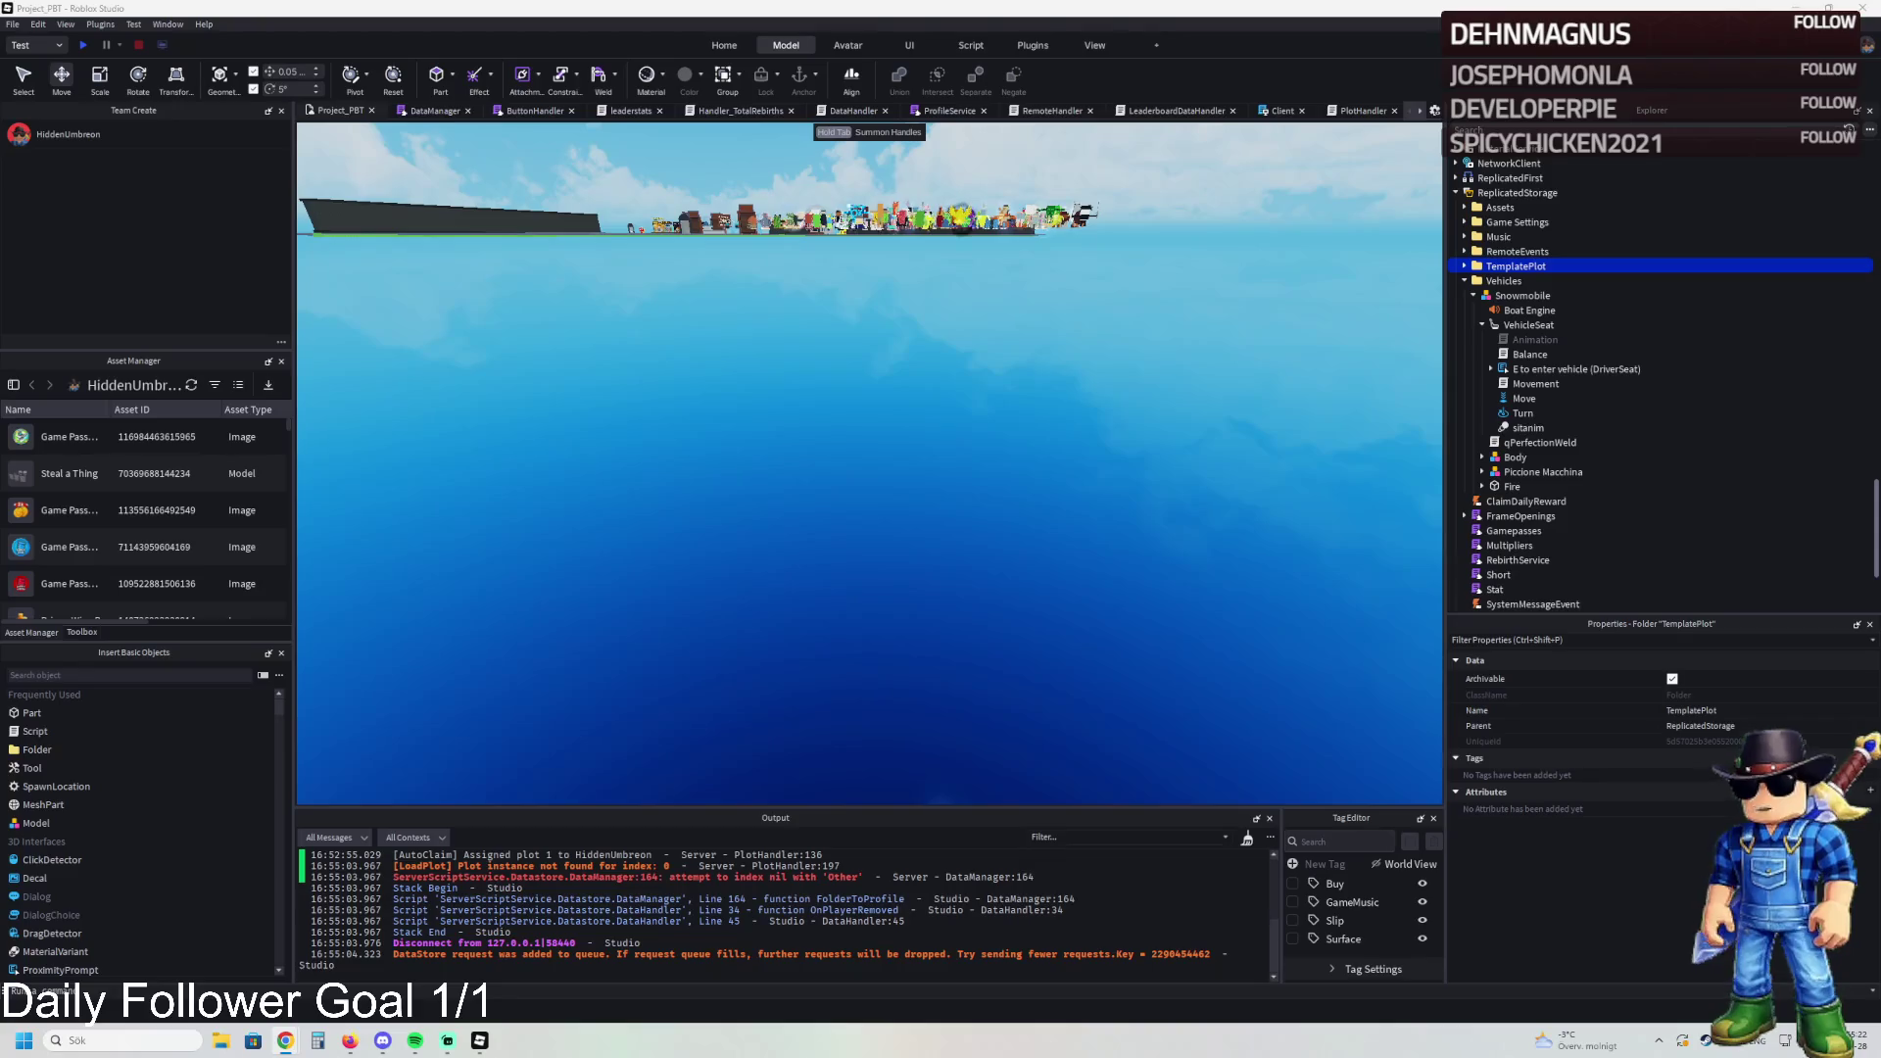
key("w")
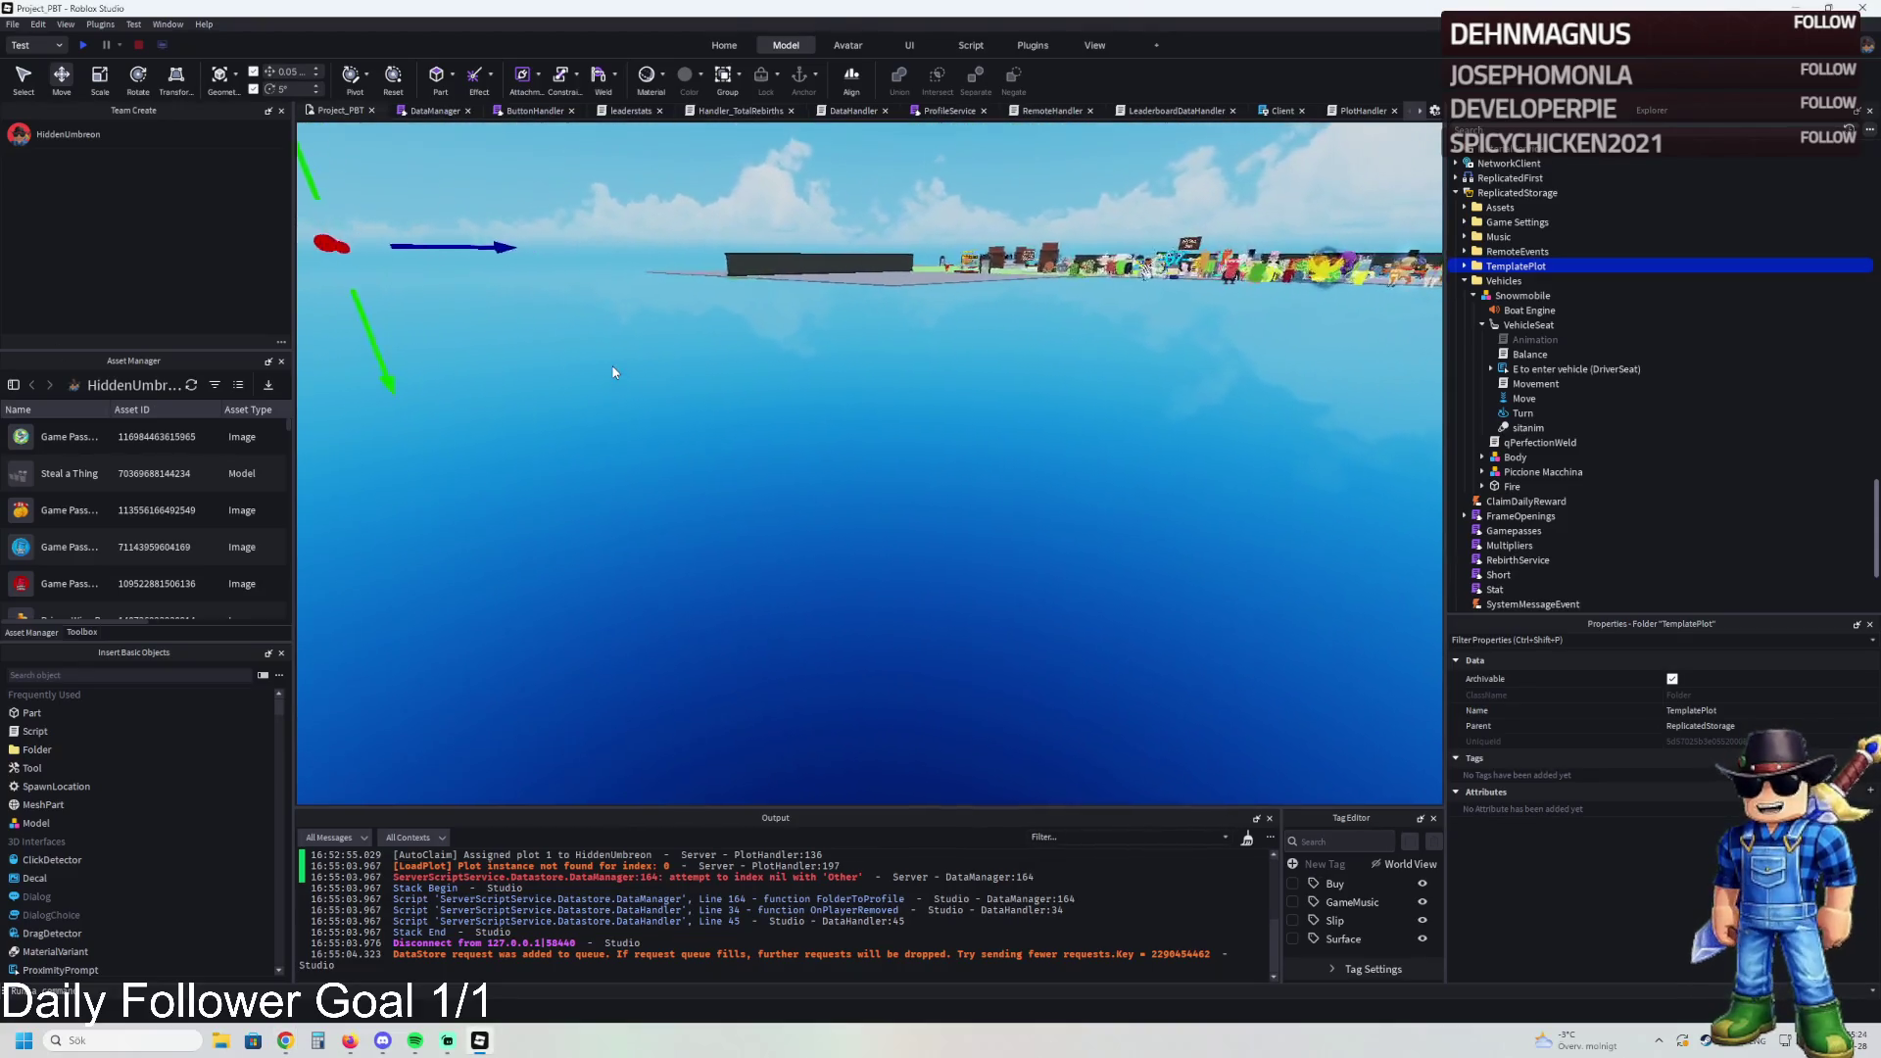